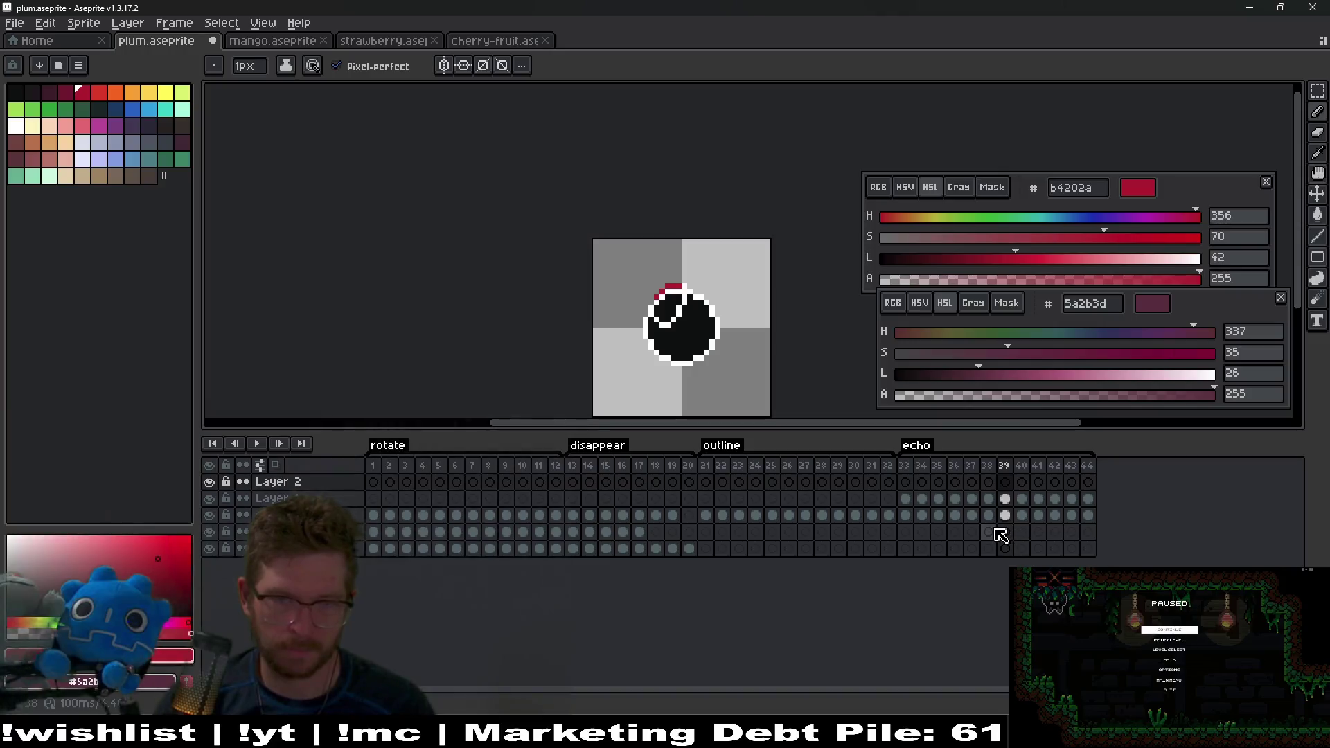
Step: Browse Layer 2 cels in frames 33–39, select frames 33–37 and drop a trial colour selection
{"action": "left_click", "coordinate": [1003, 492]}
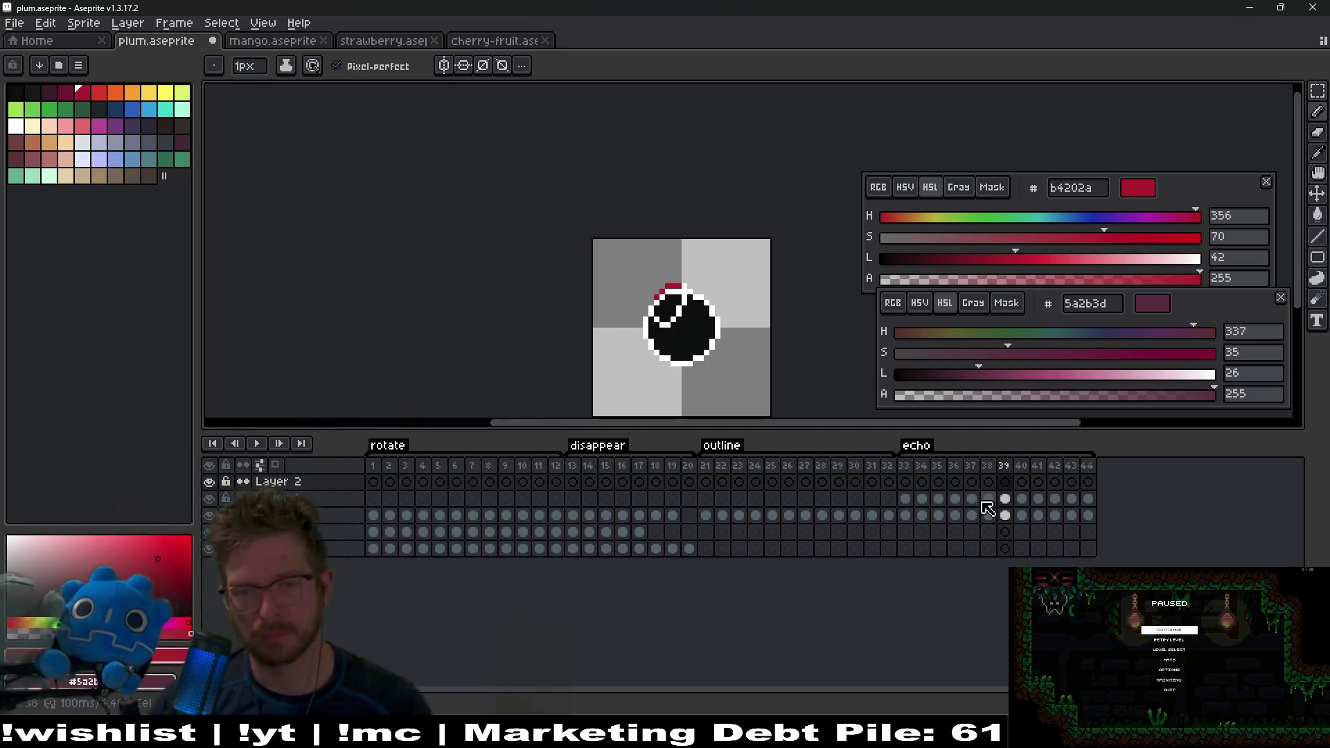
{"action": "mouse_move", "coordinate": [905, 498]}
{"action": "left_mouse_down"}
{"action": "mouse_move", "coordinate": [1032, 503]}
{"action": "mouse_move", "coordinate": [923, 511]}
{"action": "left_mouse_up"}
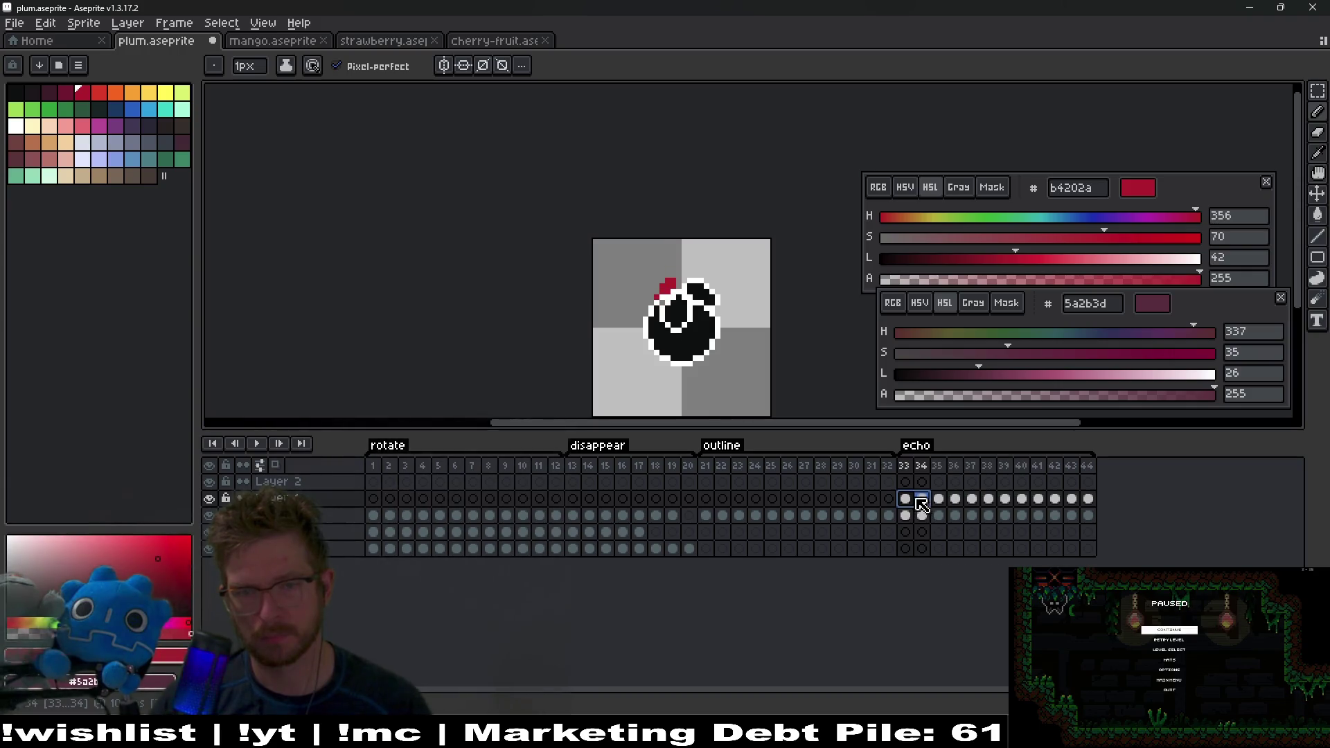
{"action": "left_click", "coordinate": [909, 482]}
{"action": "left_click", "coordinate": [973, 483]}
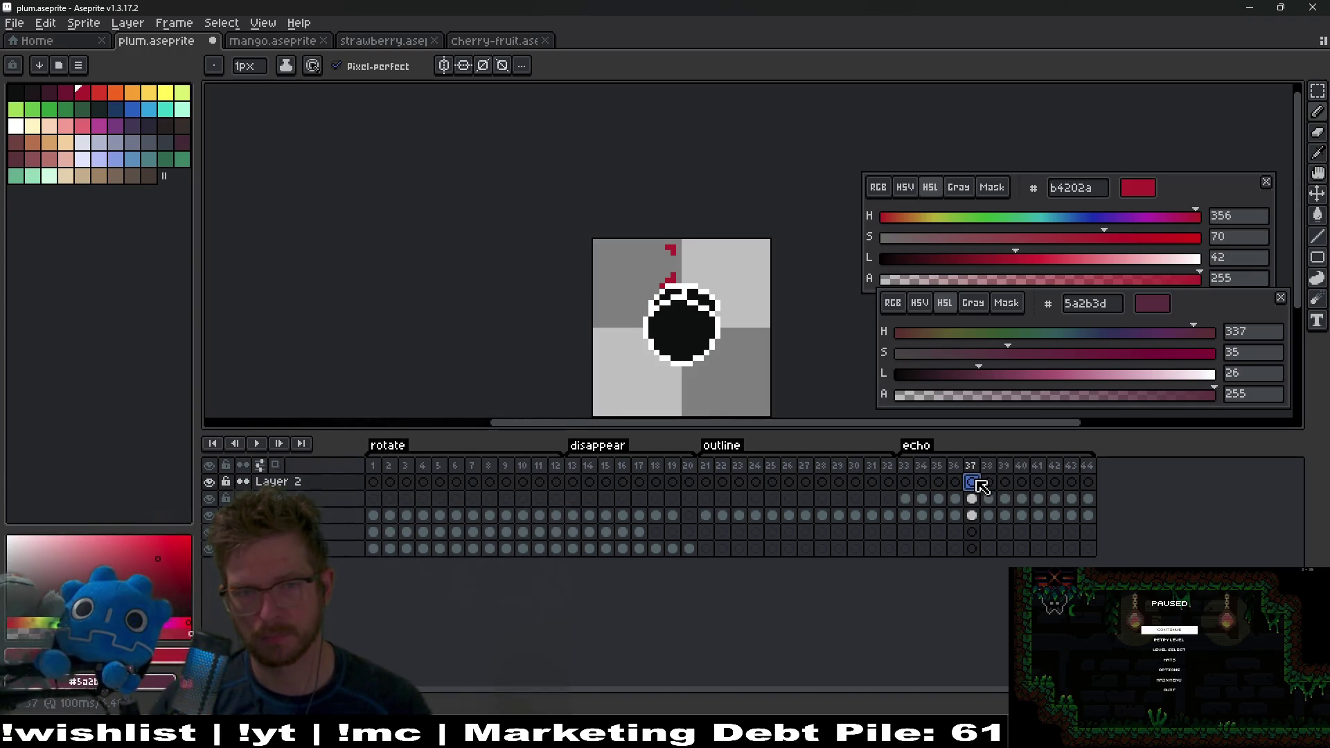
{"action": "mouse_move", "coordinate": [905, 498]}
{"action": "left_mouse_down"}
{"action": "mouse_move", "coordinate": [1032, 504]}
{"action": "mouse_move", "coordinate": [1065, 484]}
{"action": "left_mouse_up"}
{"action": "key", "text": "w"}
{"action": "left_click", "coordinate": [669, 297]}
{"action": "key", "text": "ctrl+d"}
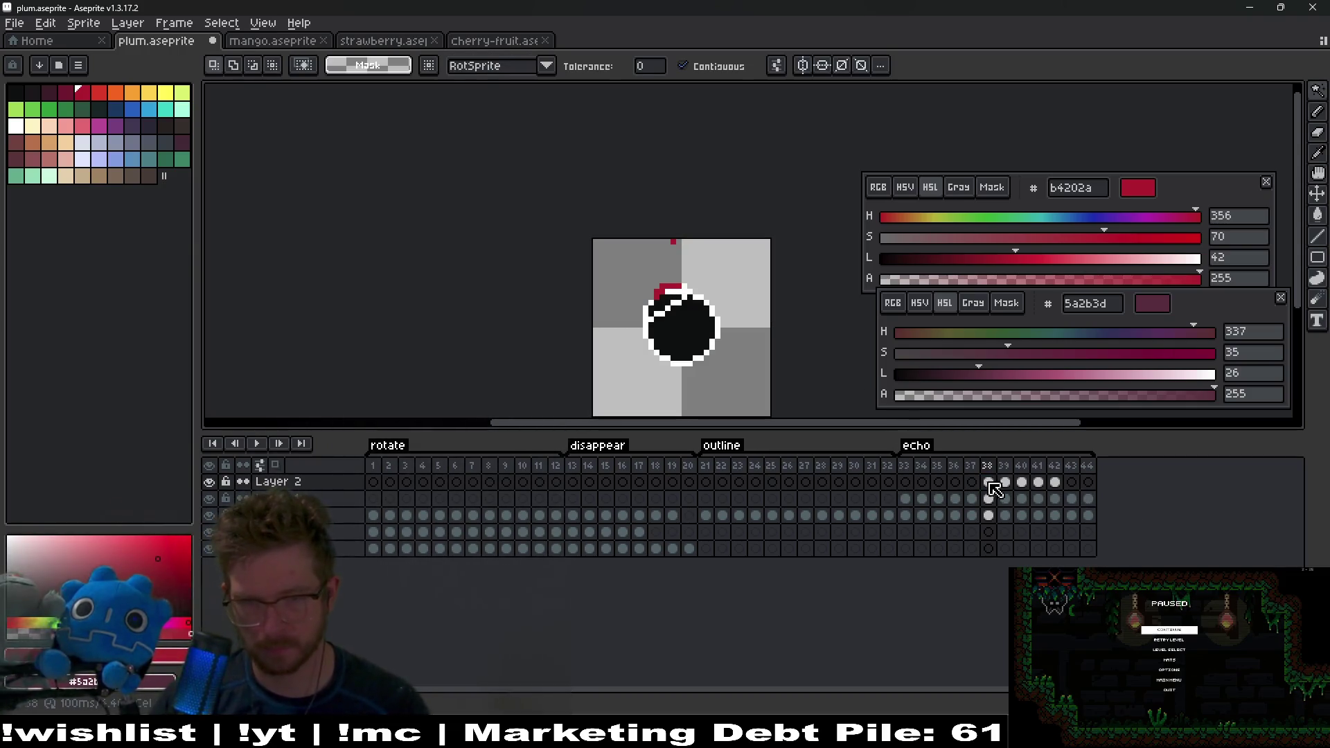
Step: Select Layer 2 frames 38–42 and move their red pixels down and right
{"action": "left_click_drag", "start_coordinate": [989, 482], "coordinate": [1054, 483]}
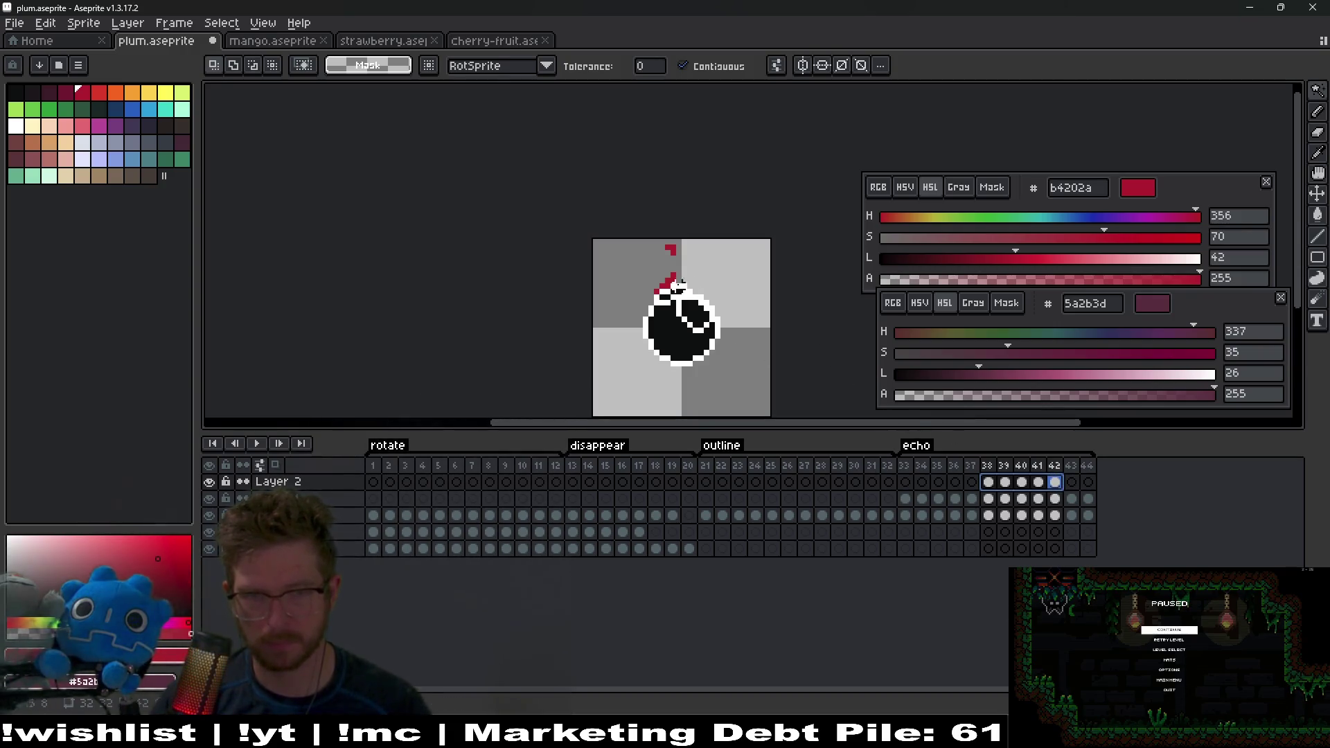
{"action": "key", "text": "v"}
{"action": "mouse_move", "coordinate": [742, 311]}
{"action": "left_mouse_down"}
{"action": "mouse_move", "coordinate": [746, 323]}
{"action": "mouse_move", "coordinate": [711, 340]}
{"action": "mouse_move", "coordinate": [753, 320]}
{"action": "left_mouse_up"}
Step: On frame 42, nudge the red pixels one pixel down-right, erase a stray, add two beside the block
{"action": "scroll", "coordinate": [720, 285], "scroll_direction": "up", "scroll_amount": 5}
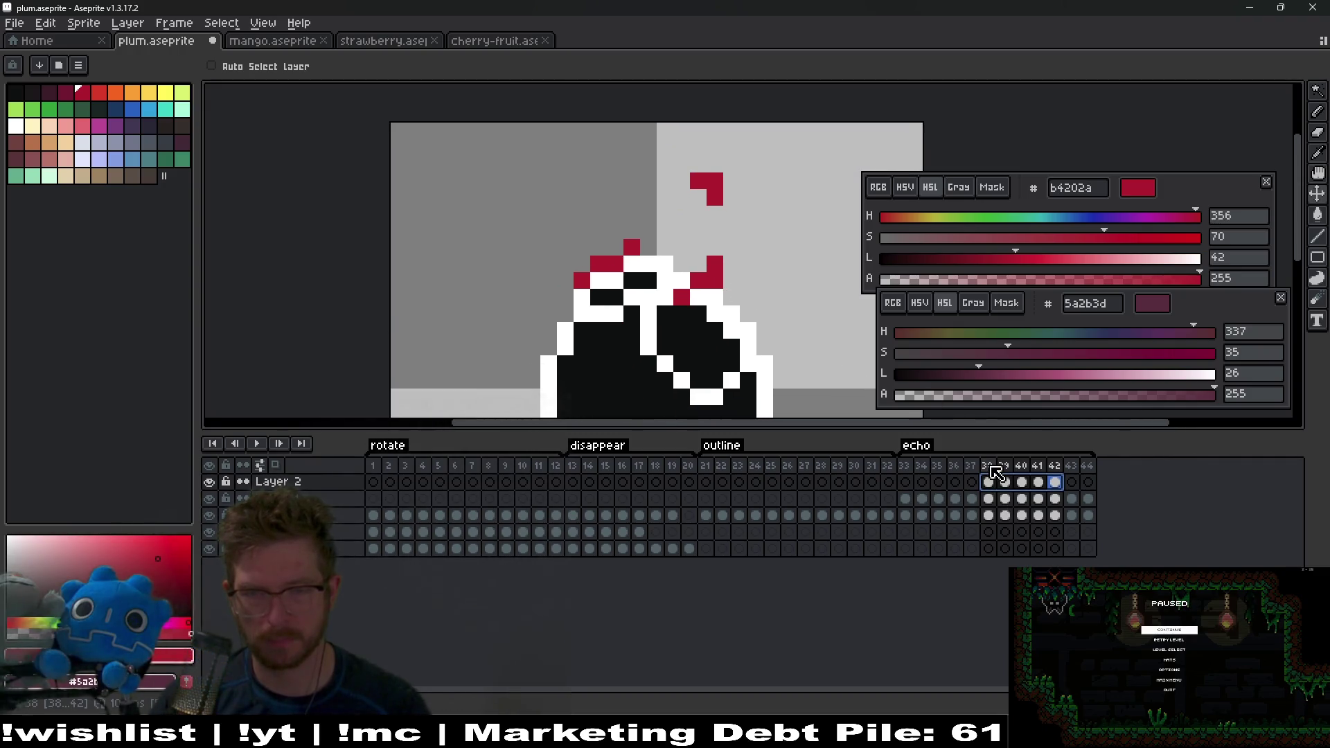
{"action": "left_click_drag", "start_coordinate": [725, 283], "coordinate": [741, 300]}
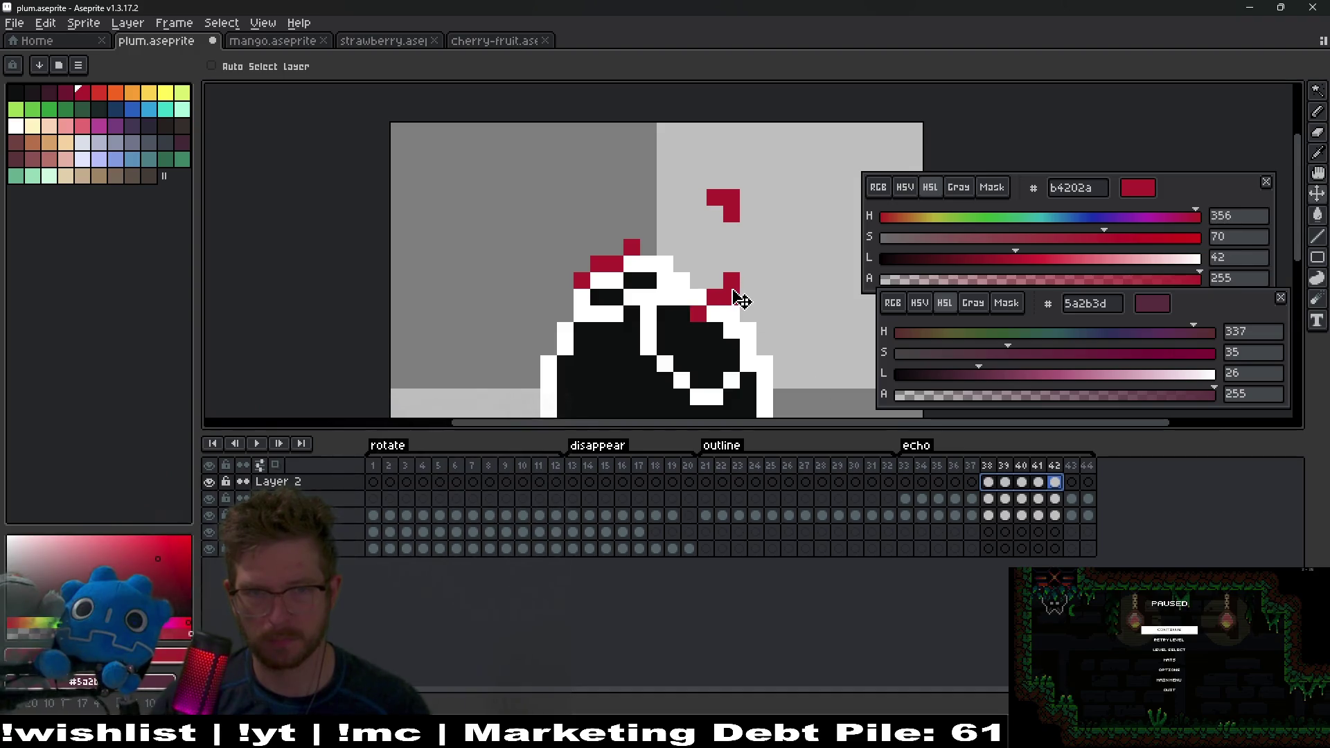
{"action": "scroll", "coordinate": [728, 299], "scroll_direction": "down", "scroll_amount": 2}
{"action": "scroll", "coordinate": [692, 297], "scroll_direction": "up", "scroll_amount": 3}
{"action": "key", "text": "e"}
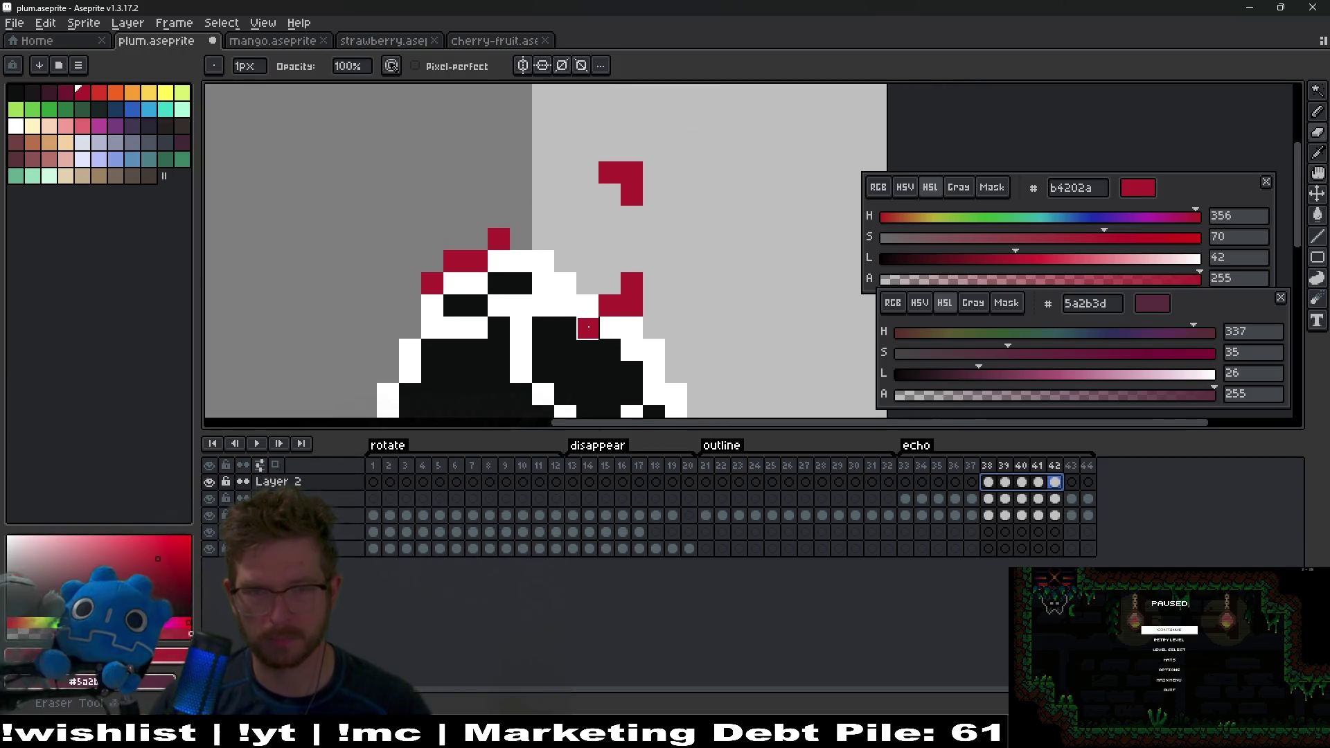
{"action": "left_click", "coordinate": [588, 327]}
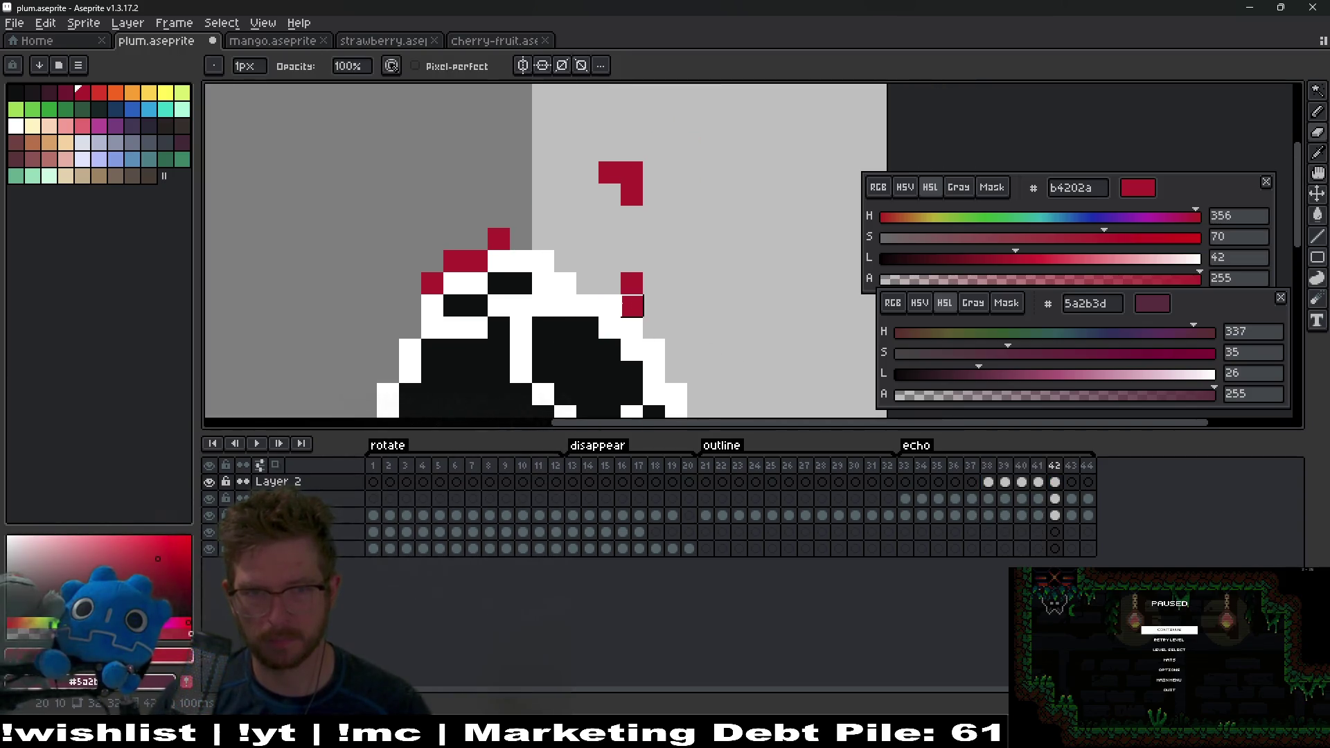
{"action": "key", "text": "b"}
{"action": "left_click", "coordinate": [614, 287]}
{"action": "left_click", "coordinate": [653, 285]}
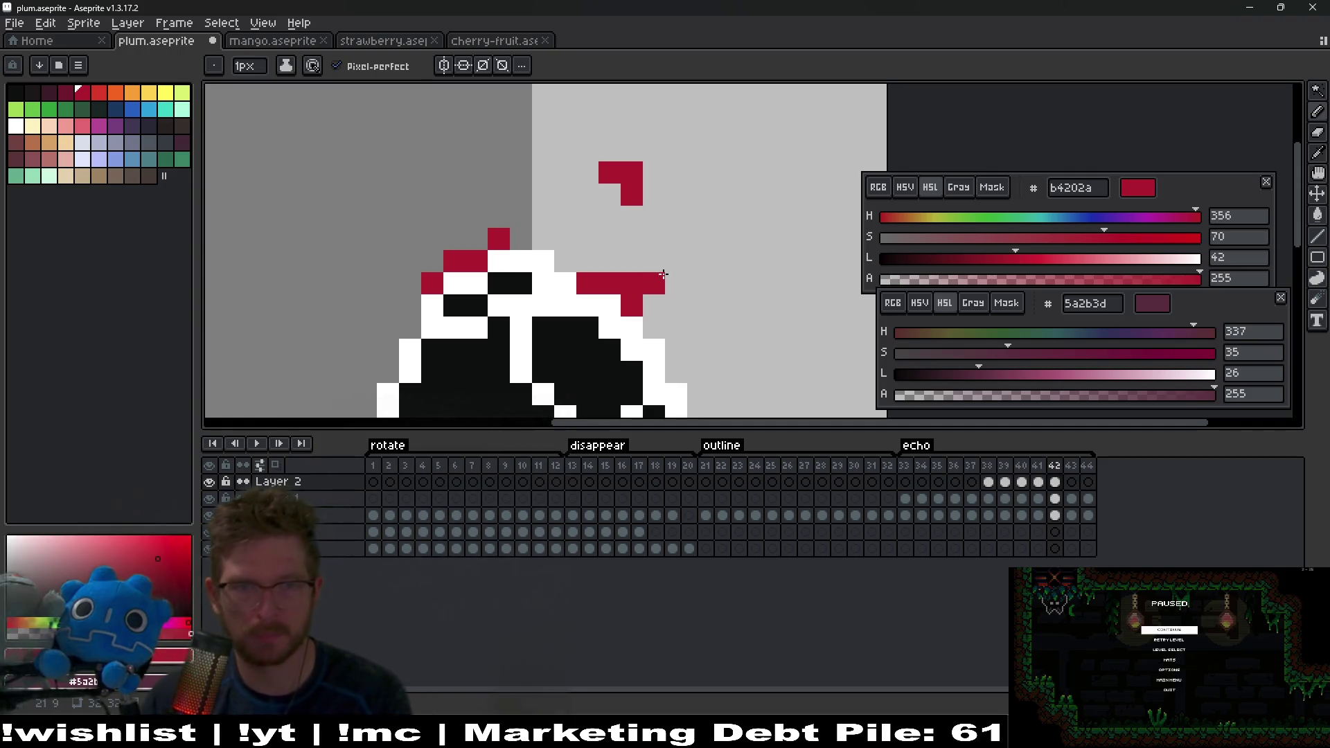
Step: On frame 41, erase the misplaced red pixels and paint new ones along the outline
{"action": "key", "text": "comma"}
{"action": "left_click", "coordinate": [646, 336]}
{"action": "key", "text": "ctrl+z"}
{"action": "key", "text": "e"}
{"action": "left_click_drag", "start_coordinate": [590, 377], "coordinate": [613, 334]}
{"action": "key", "text": "b"}
{"action": "left_click", "coordinate": [617, 319]}
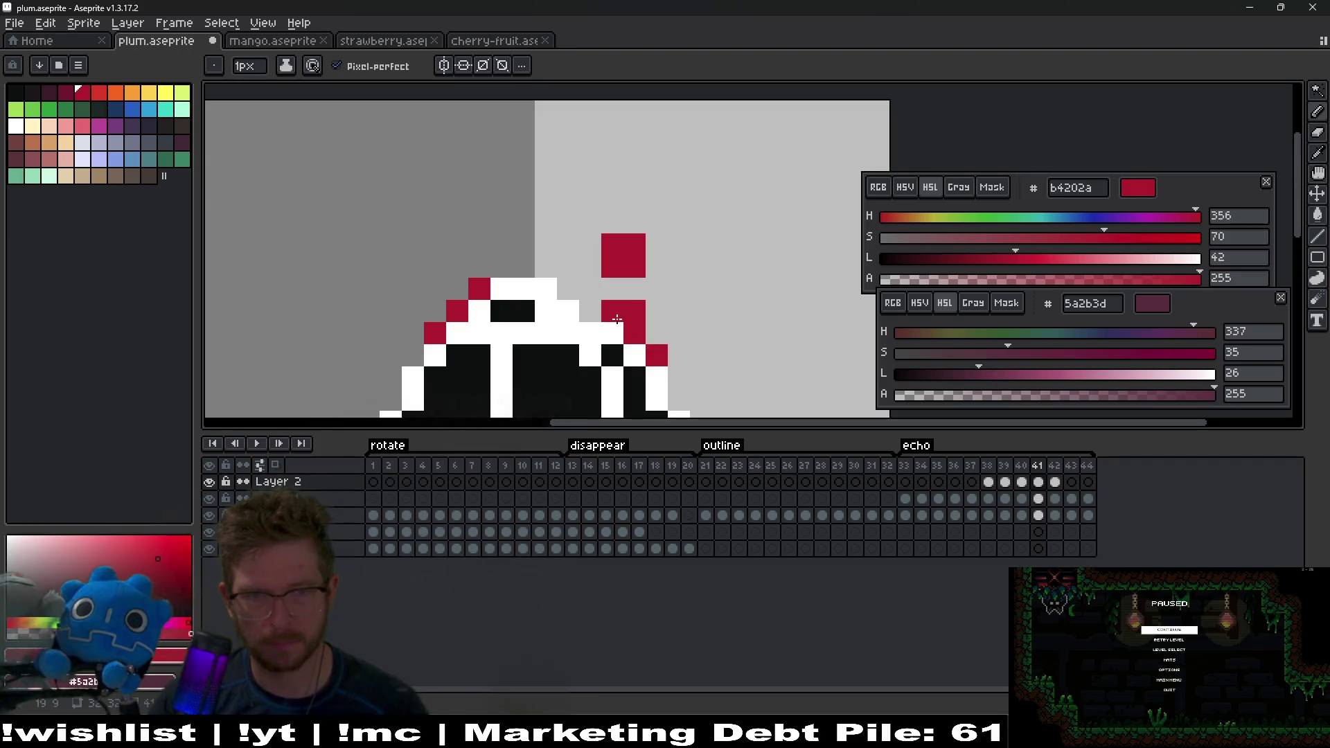
{"action": "left_click", "coordinate": [668, 335]}
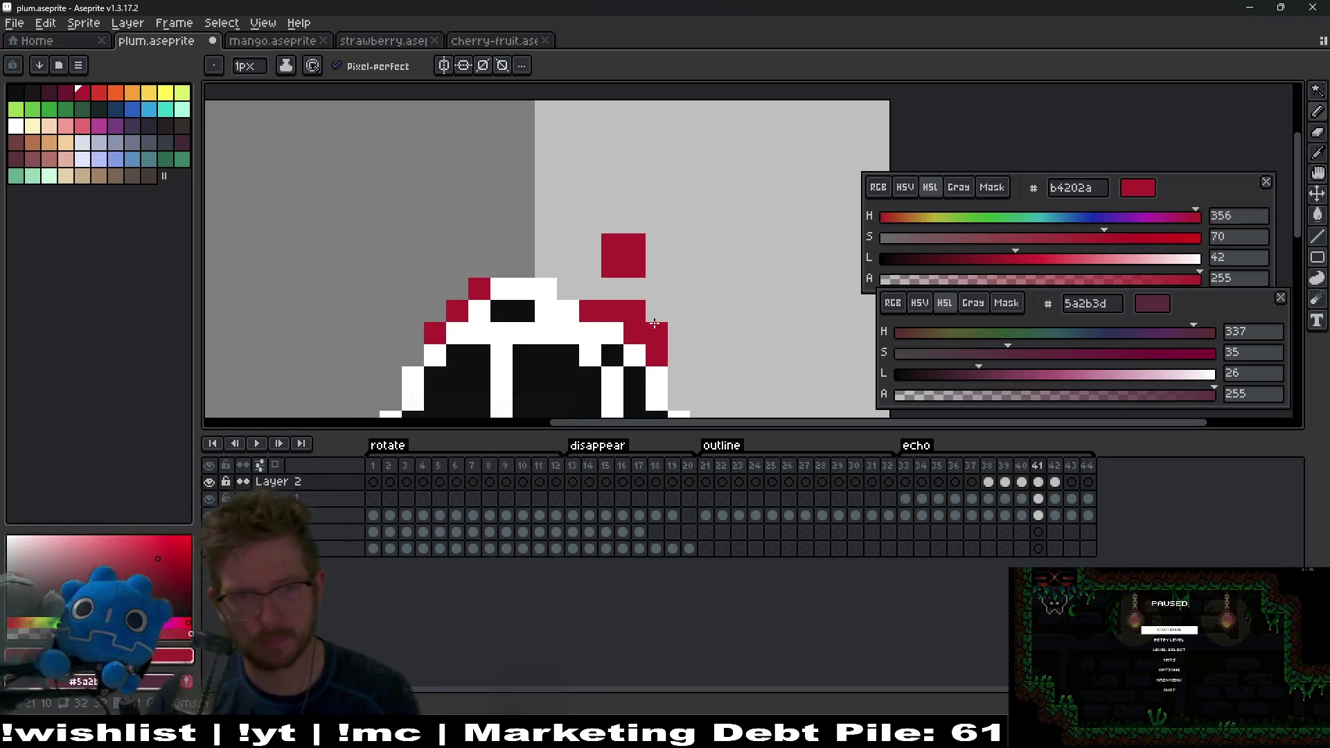
Step: On frame 40, erase the stray and lower red pixels and add one along the outline
{"action": "key", "text": "Left"}
{"action": "key", "text": "e"}
{"action": "left_click", "coordinate": [654, 332]}
{"action": "left_click_drag", "start_coordinate": [593, 378], "coordinate": [651, 336]}
{"action": "key", "text": "b"}
{"action": "left_click", "coordinate": [597, 316]}
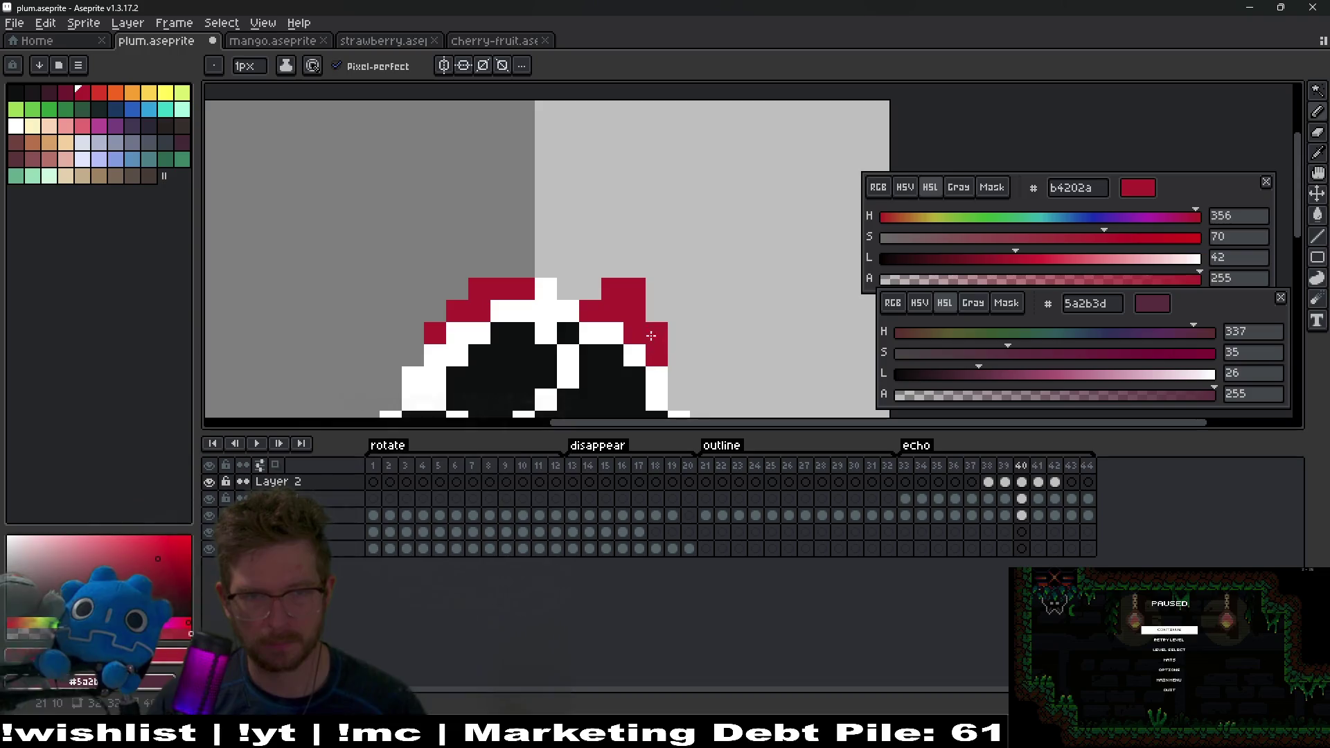
Step: On frame 39, erase red pixels inside the black body and at the top right
{"action": "key", "text": "Left"}
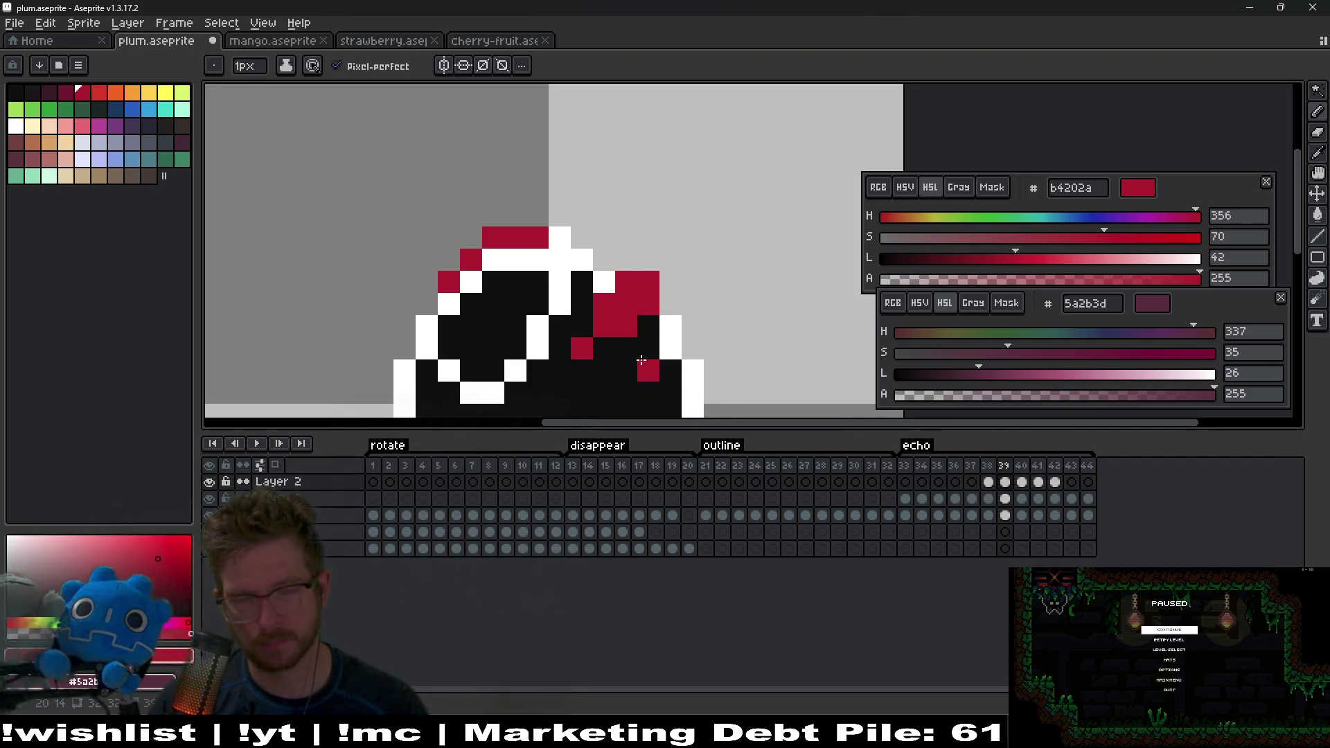
{"action": "key", "text": "e"}
{"action": "mouse_move", "coordinate": [641, 360]}
{"action": "left_mouse_down"}
{"action": "mouse_move", "coordinate": [606, 301]}
{"action": "mouse_move", "coordinate": [626, 326]}
{"action": "left_mouse_up"}
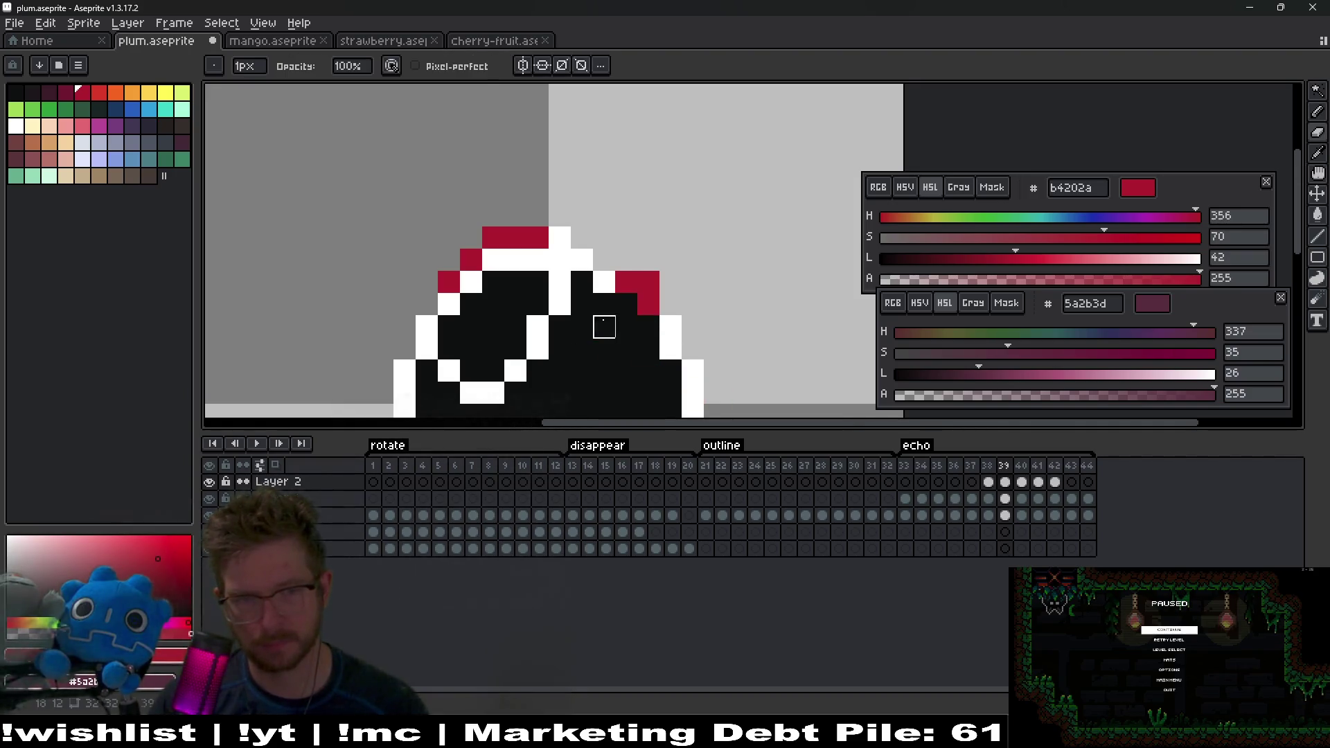
{"action": "left_click_drag", "start_coordinate": [649, 282], "coordinate": [622, 282]}
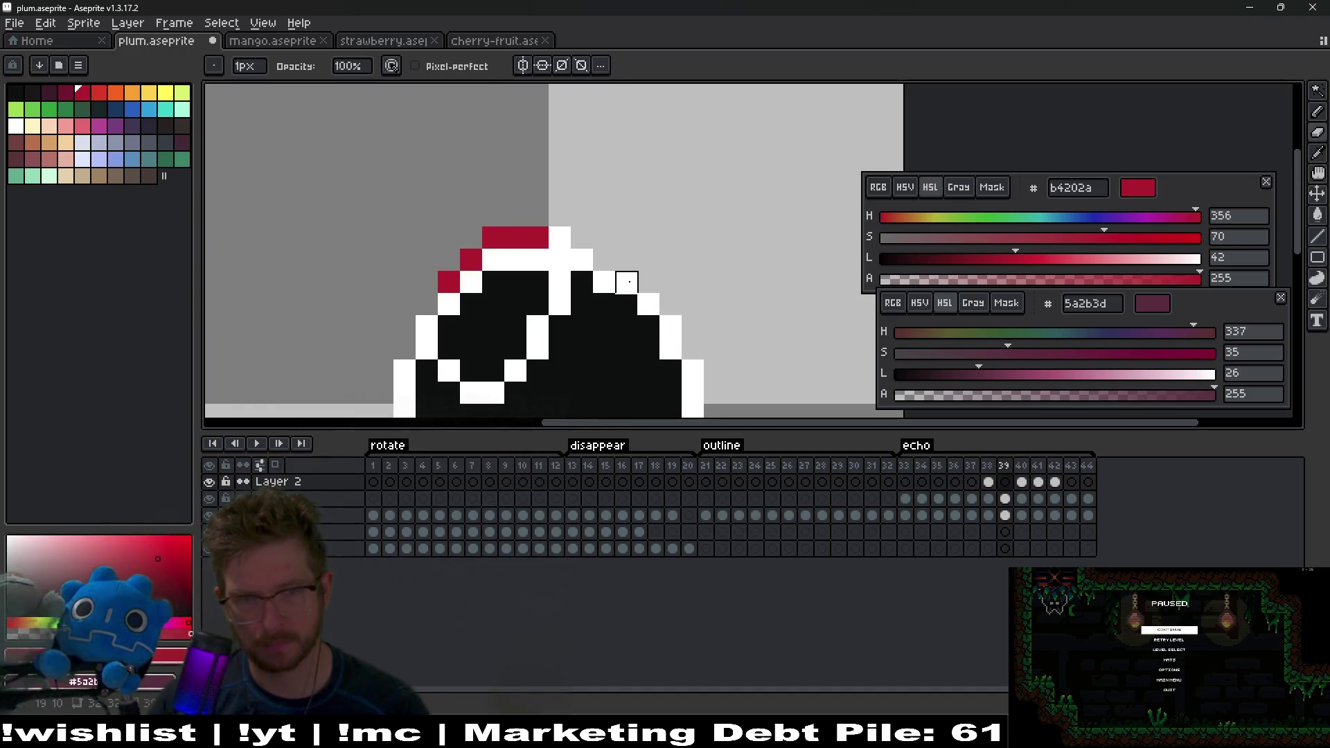
{"action": "key", "text": "b"}
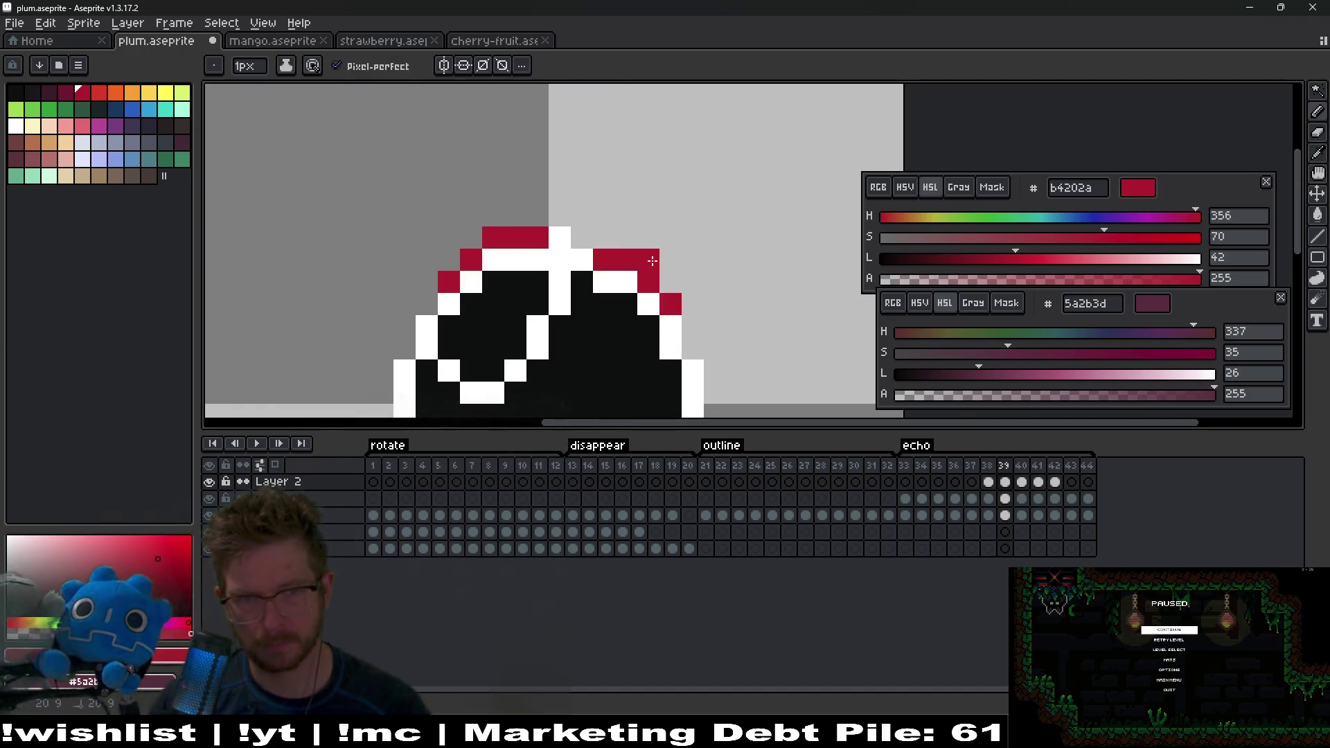
Step: On frame 38, erase red pixels on the right side and add one, then enable onion skin on frame 43
{"action": "key", "text": "Right"}
{"action": "key", "text": "Left"}
{"action": "key", "text": "Left"}
{"action": "key", "text": "Right"}
{"action": "key", "text": "Left"}
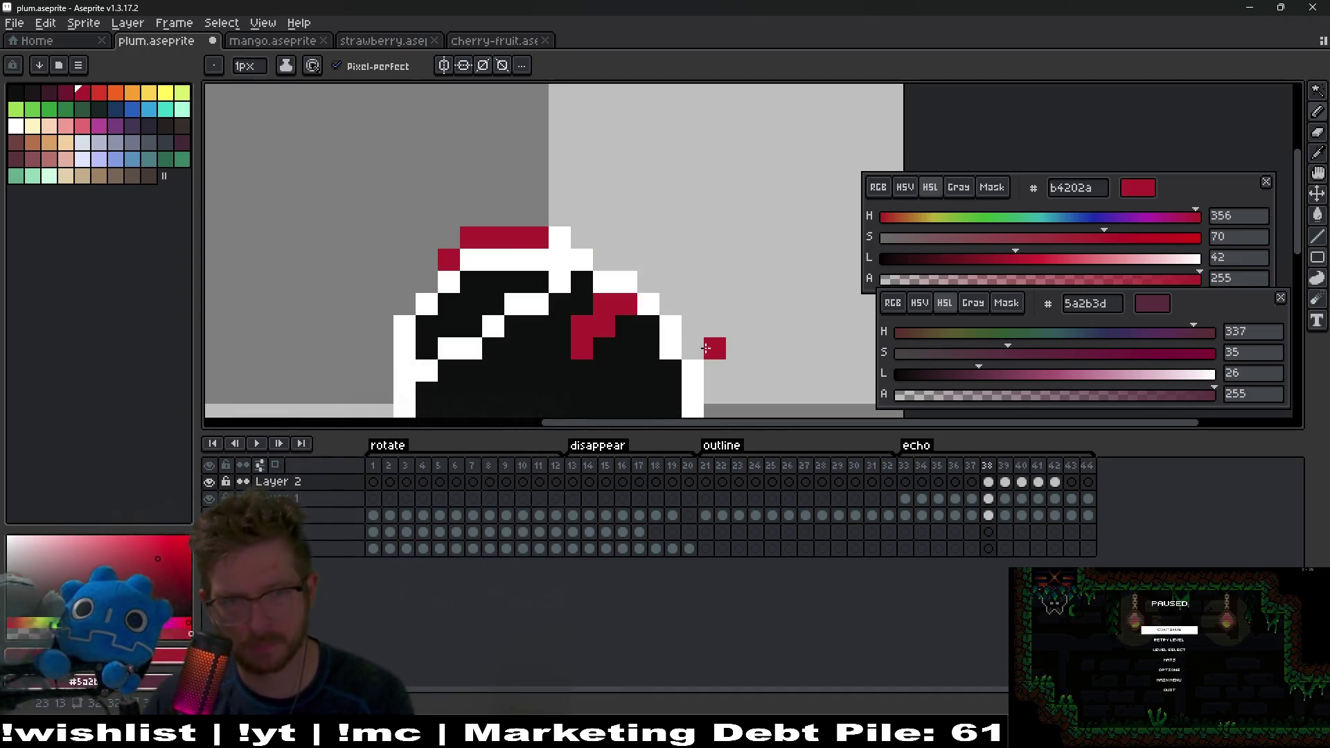
{"action": "key", "text": "e"}
{"action": "left_click_drag", "start_coordinate": [633, 317], "coordinate": [581, 348]}
{"action": "key", "text": "b"}
{"action": "left_click", "coordinate": [663, 298]}
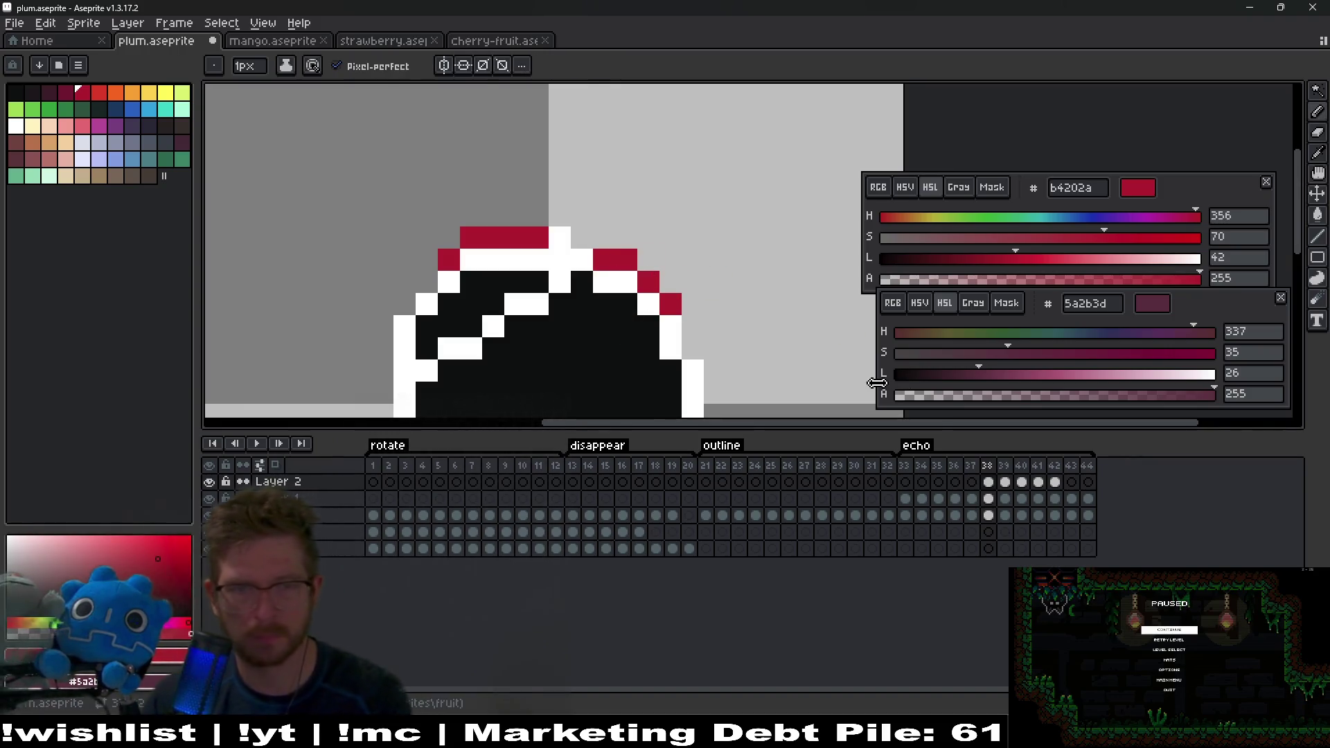
{"action": "key", "text": "Right"}
{"action": "key", "text": "Right"}
{"action": "key", "text": "Right"}
{"action": "key", "text": "Right"}
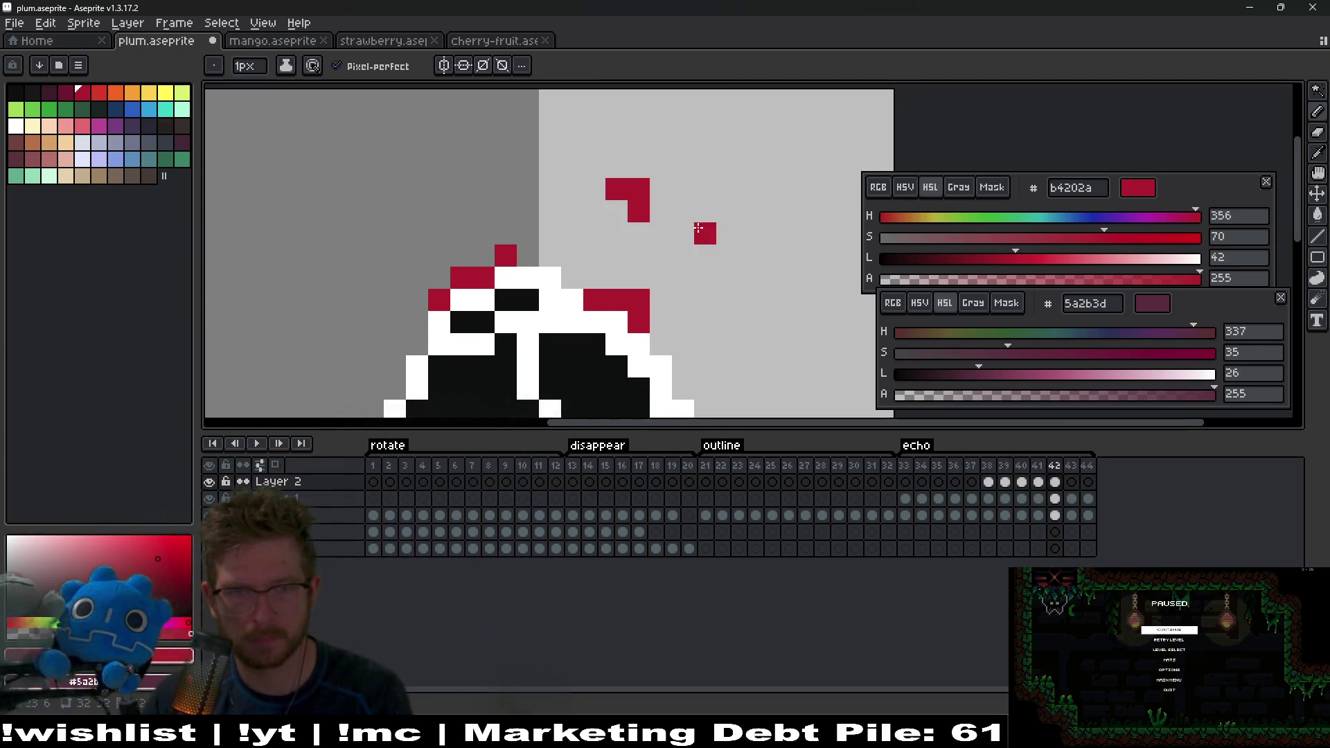
{"action": "key", "text": "Right"}
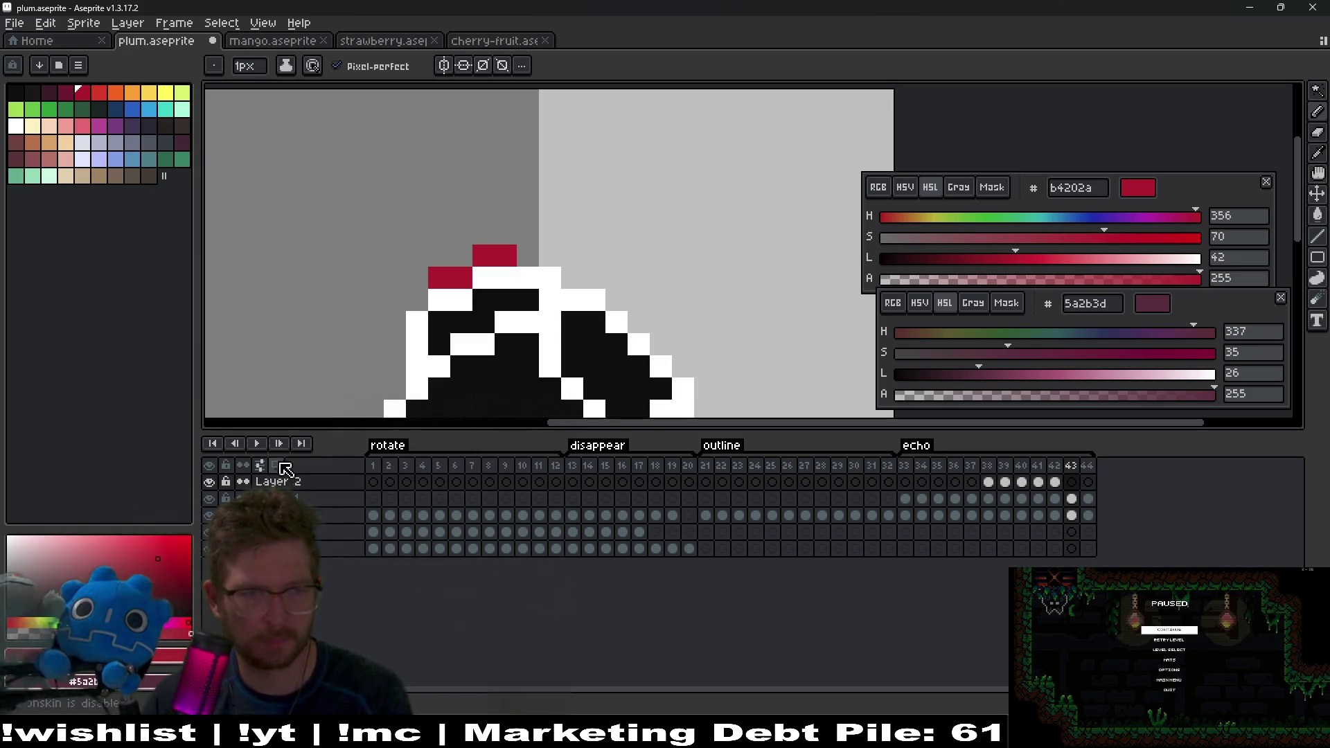
{"action": "left_click", "coordinate": [275, 466]}
Step: Erase the stray red pixel on the left of frame 43's plum
{"action": "scroll", "coordinate": [637, 193], "scroll_direction": "up", "scroll_amount": 2}
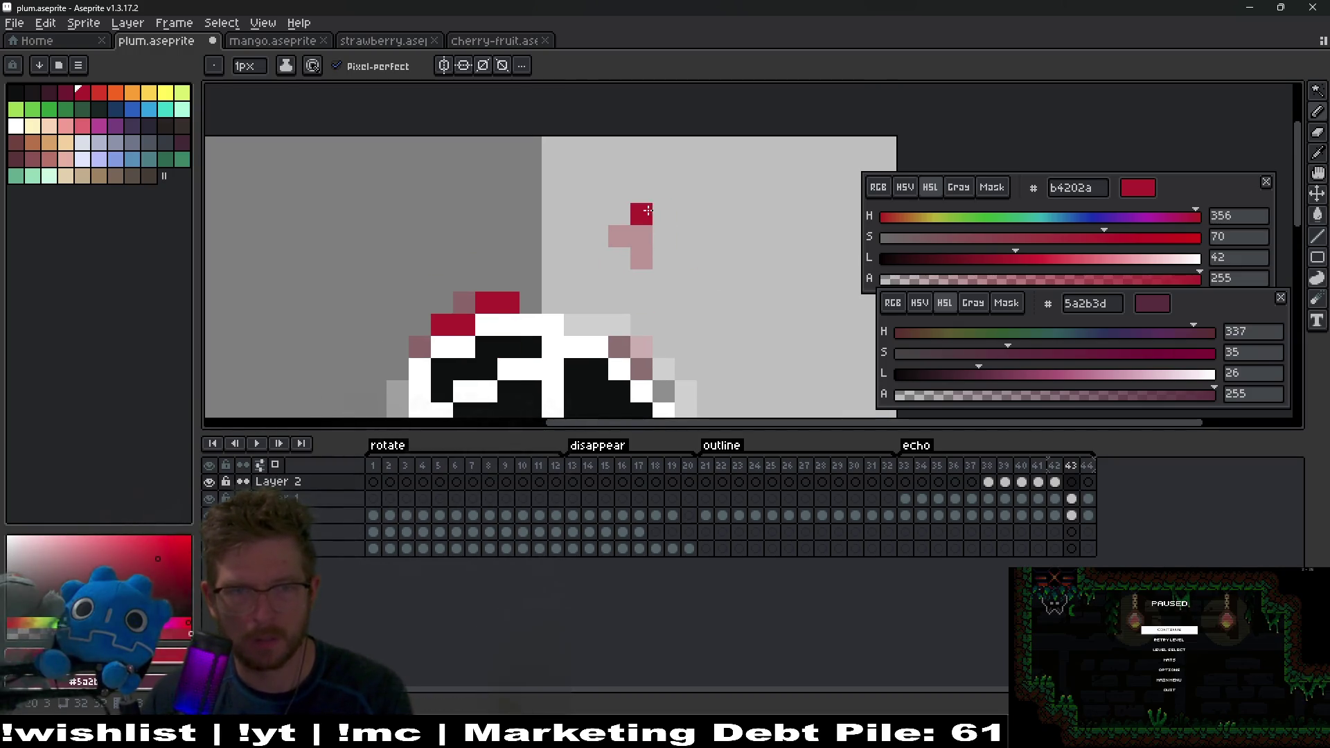
{"action": "key", "text": "ctrl+z"}
{"action": "key", "text": "e"}
{"action": "left_click", "coordinate": [619, 192]}
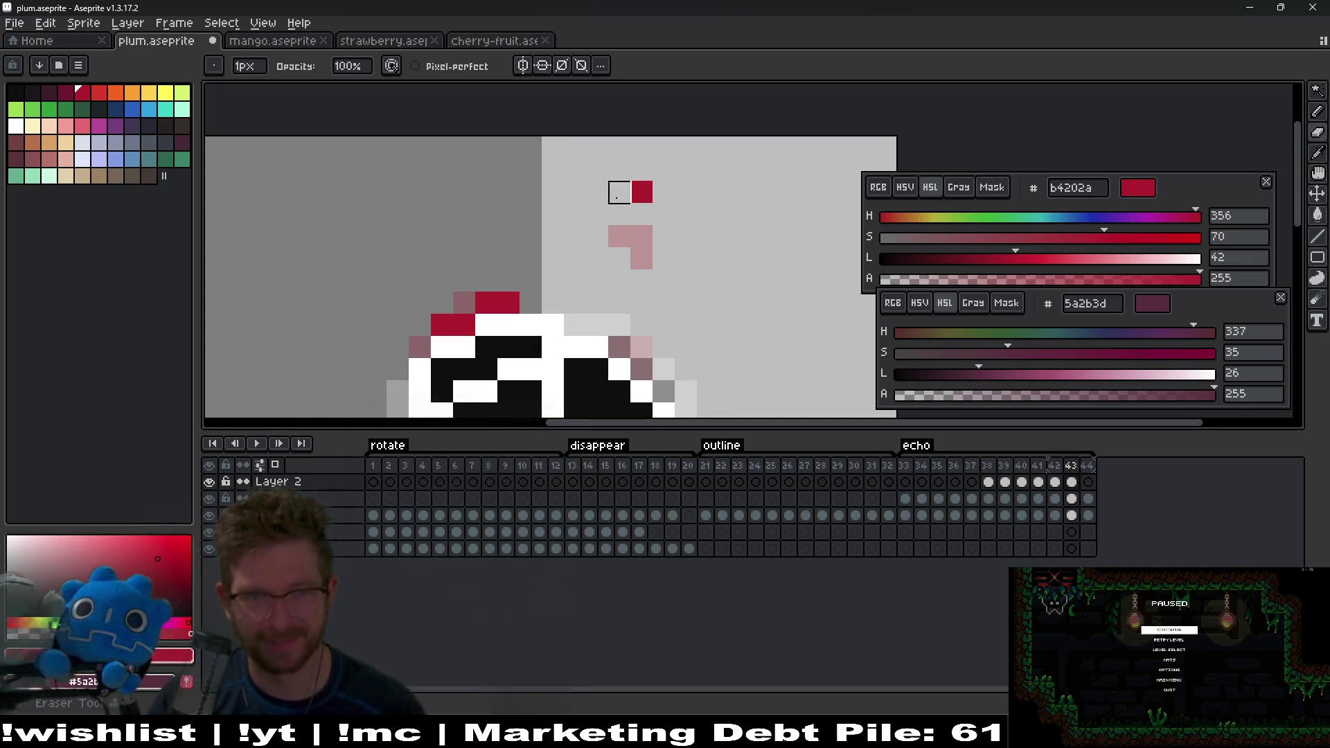
{"action": "scroll", "coordinate": [724, 262], "scroll_direction": "down", "scroll_amount": 2}
{"action": "key", "text": "."}
{"action": "key", "text": "comma"}
{"action": "key", "text": "comma"}
{"action": "key", "text": "."}
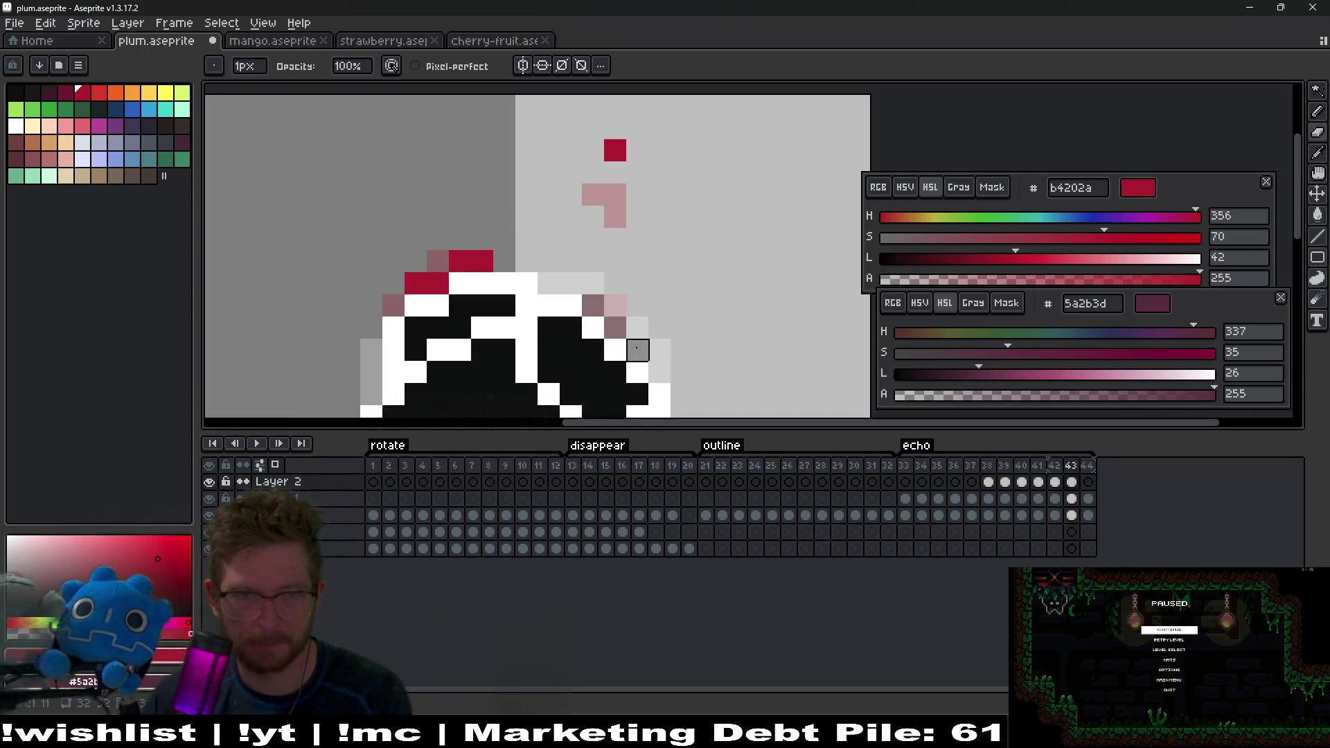
Step: Redraw frame 43's red pixels along the white outline, erasing the misplaced ones
{"action": "key", "text": "b"}
{"action": "left_click_drag", "start_coordinate": [615, 325], "coordinate": [588, 281]}
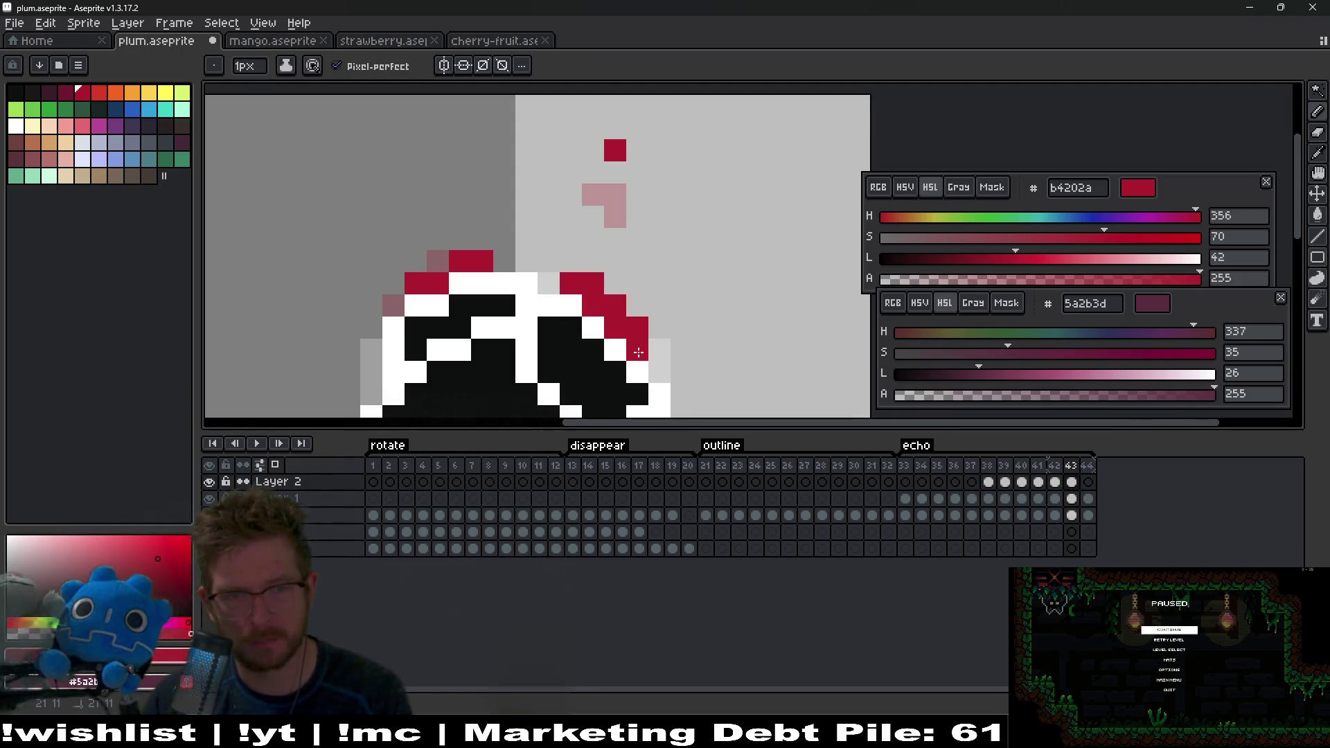
{"action": "key", "text": "comma"}
{"action": "key", "text": "period"}
{"action": "key", "text": "comma"}
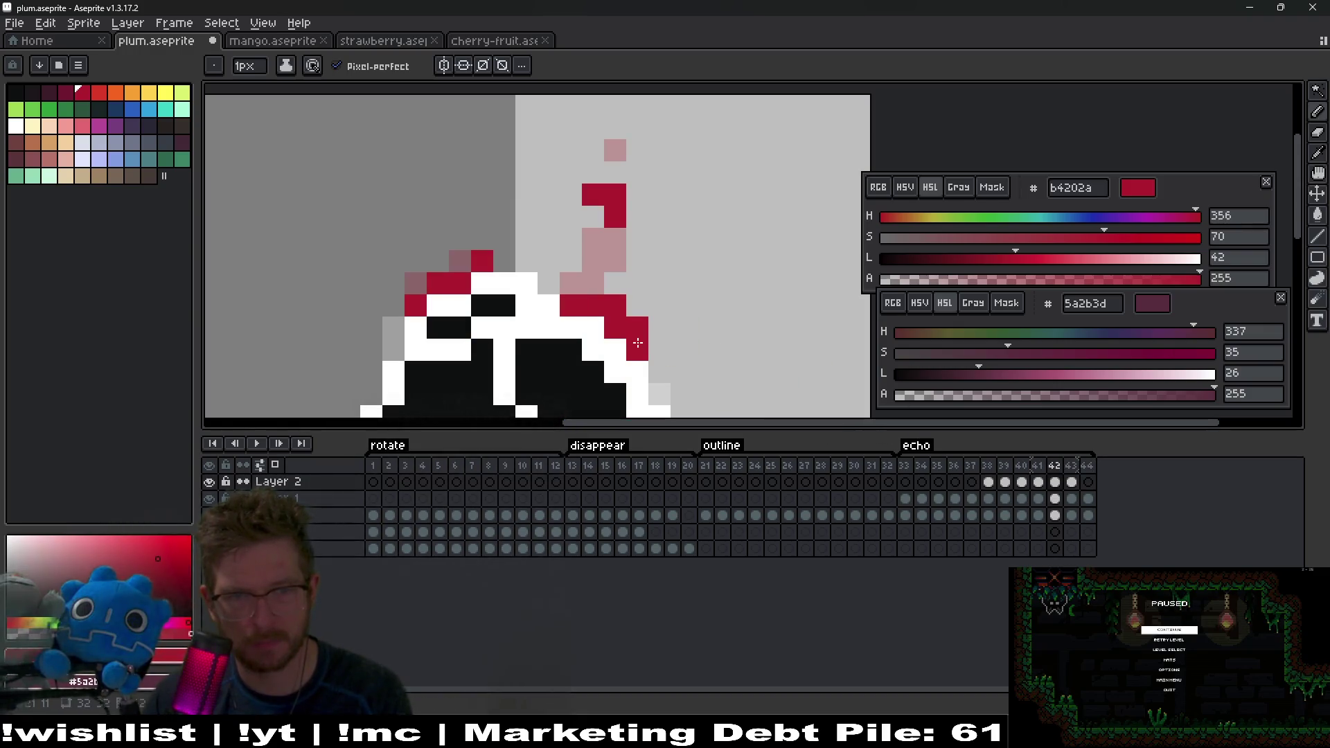
{"action": "key", "text": "period"}
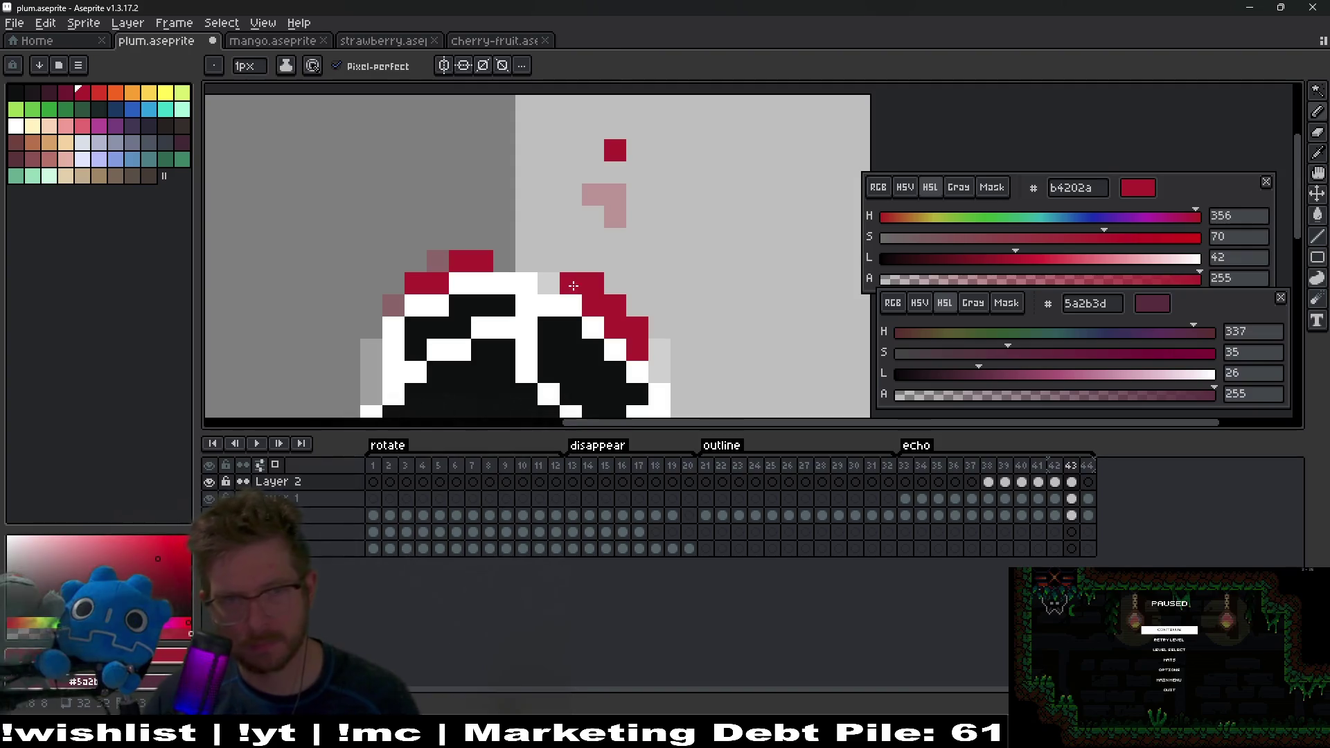
{"action": "key", "text": "e"}
{"action": "left_click_drag", "start_coordinate": [570, 284], "coordinate": [615, 282]}
{"action": "key", "text": "b"}
{"action": "left_click", "coordinate": [615, 282]}
Step: On frame 44, draw a diagonal red line along the outline, remove a stray, add one right of the plum
{"action": "key", "text": "period"}
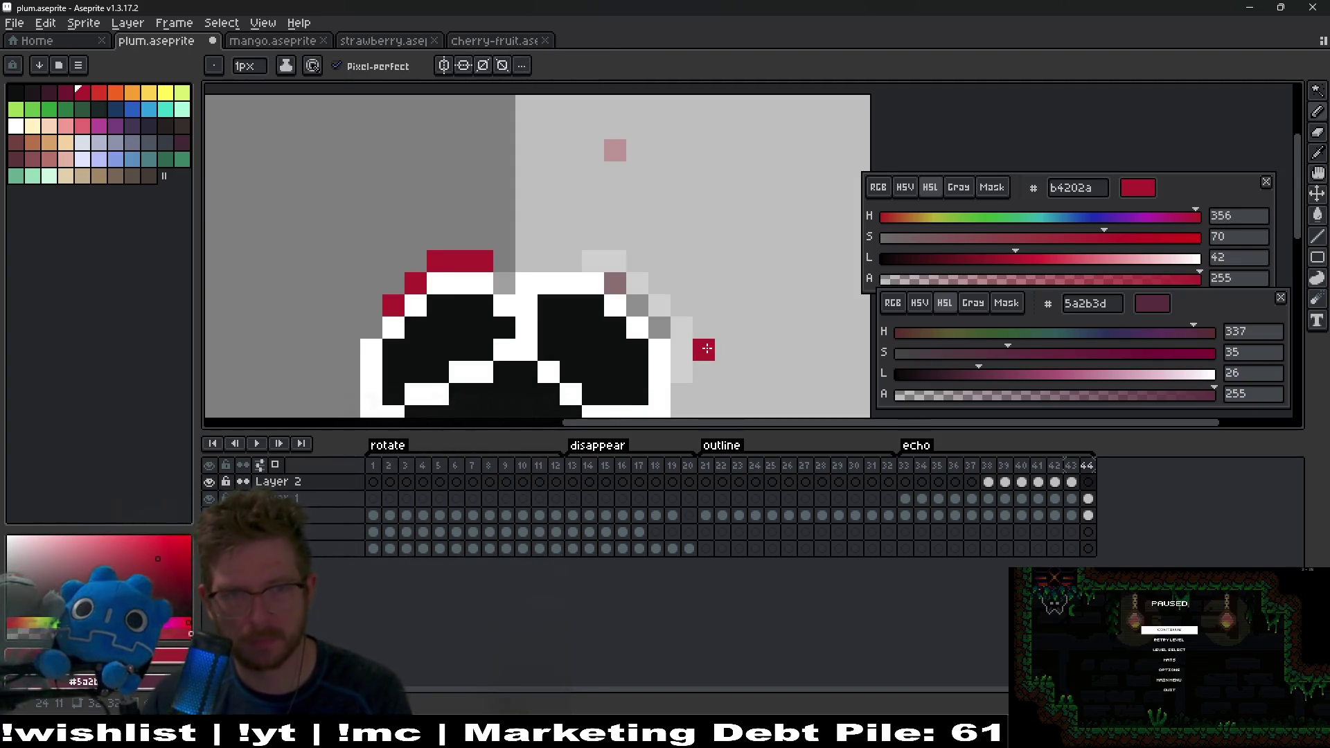
{"action": "mouse_move", "coordinate": [624, 299]}
{"action": "left_mouse_down"}
{"action": "mouse_move", "coordinate": [660, 327]}
{"action": "mouse_move", "coordinate": [599, 268]}
{"action": "left_mouse_up"}
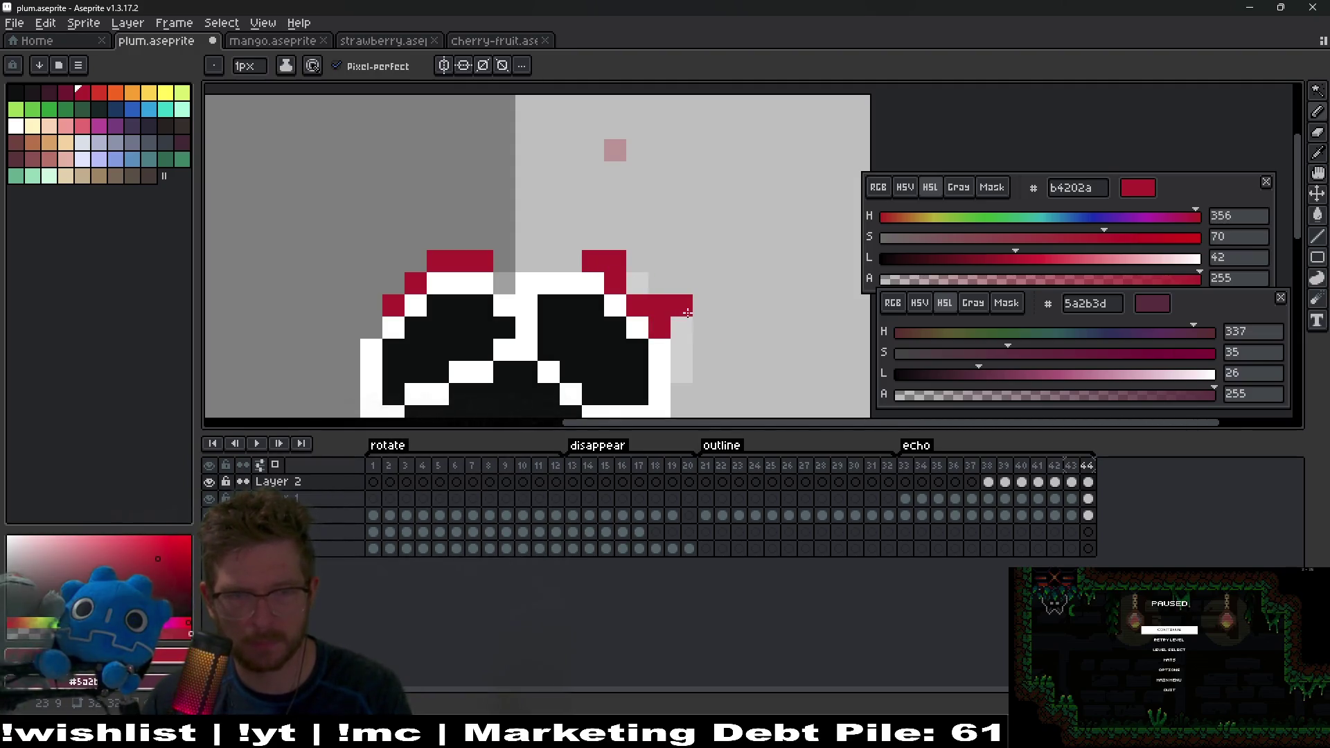
{"action": "key", "text": "e"}
{"action": "left_click_drag", "start_coordinate": [660, 305], "coordinate": [637, 282]}
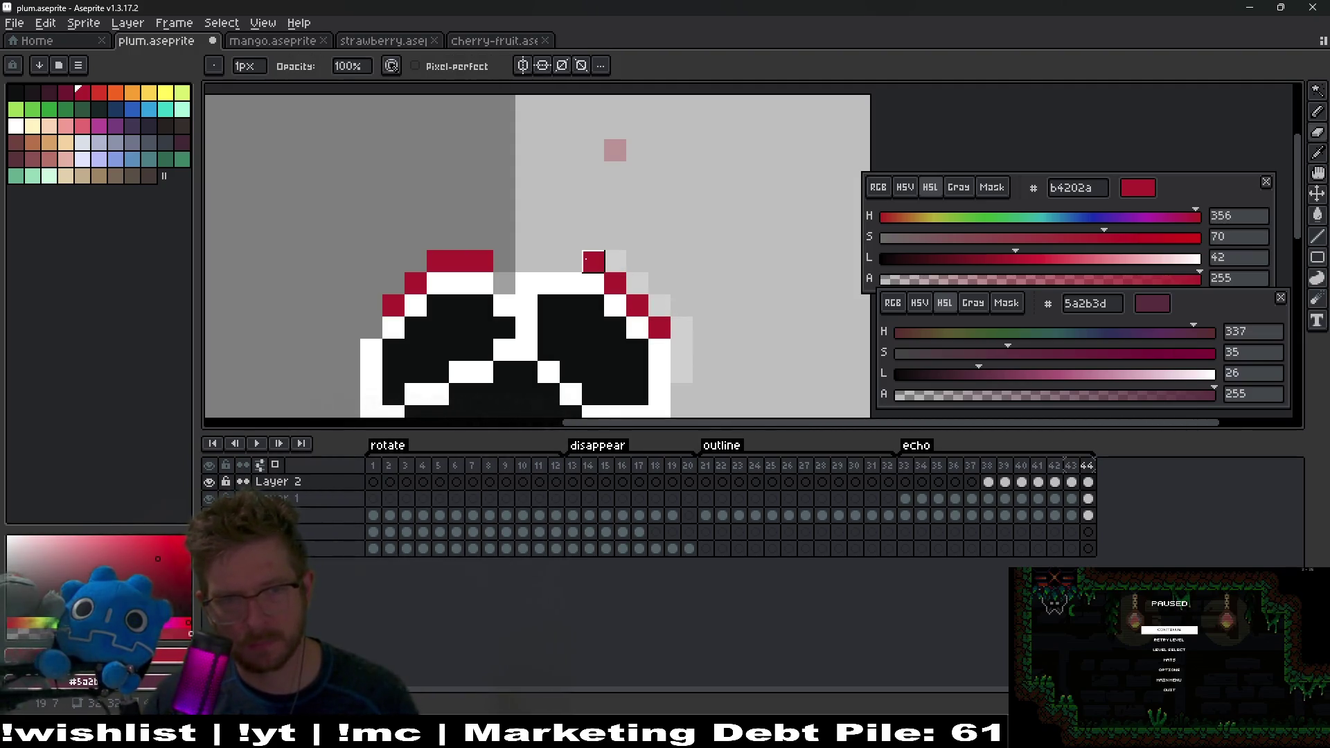
{"action": "key", "text": "b"}
{"action": "left_click", "coordinate": [748, 372]}
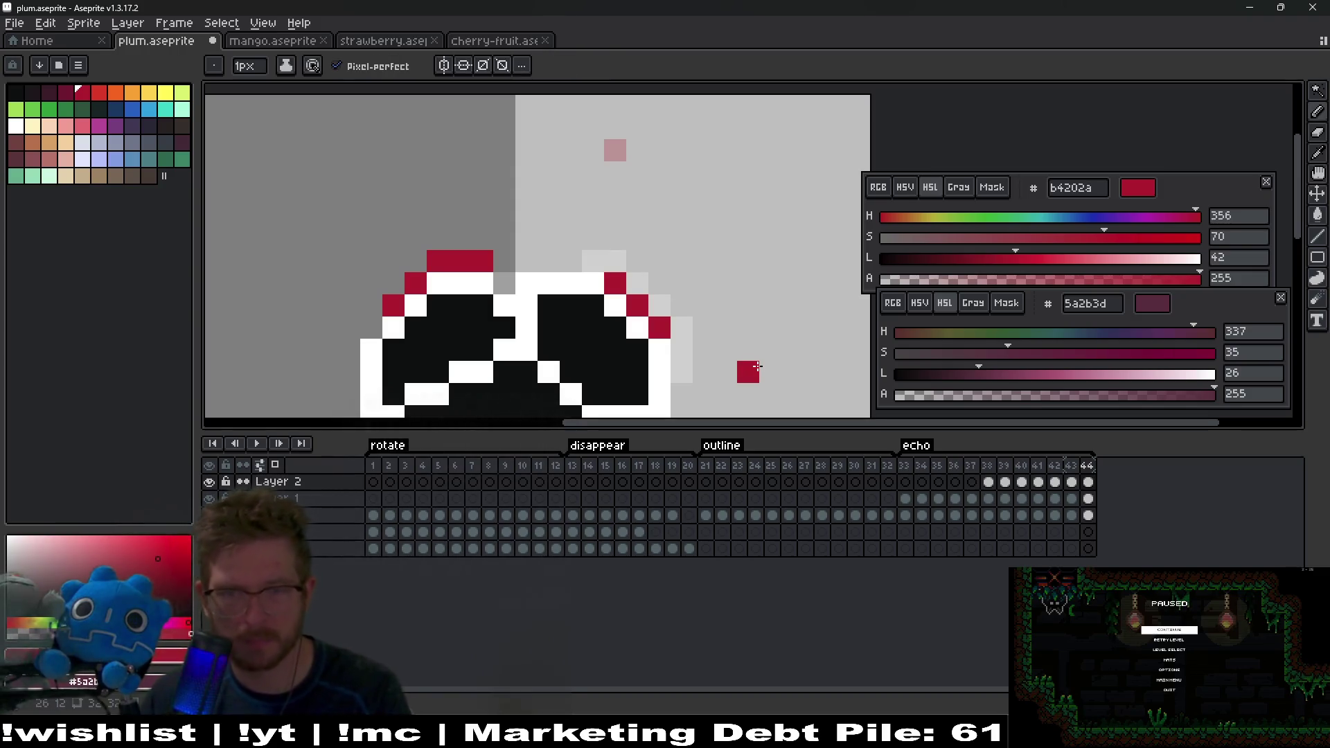
{"action": "left_click", "coordinate": [905, 482]}
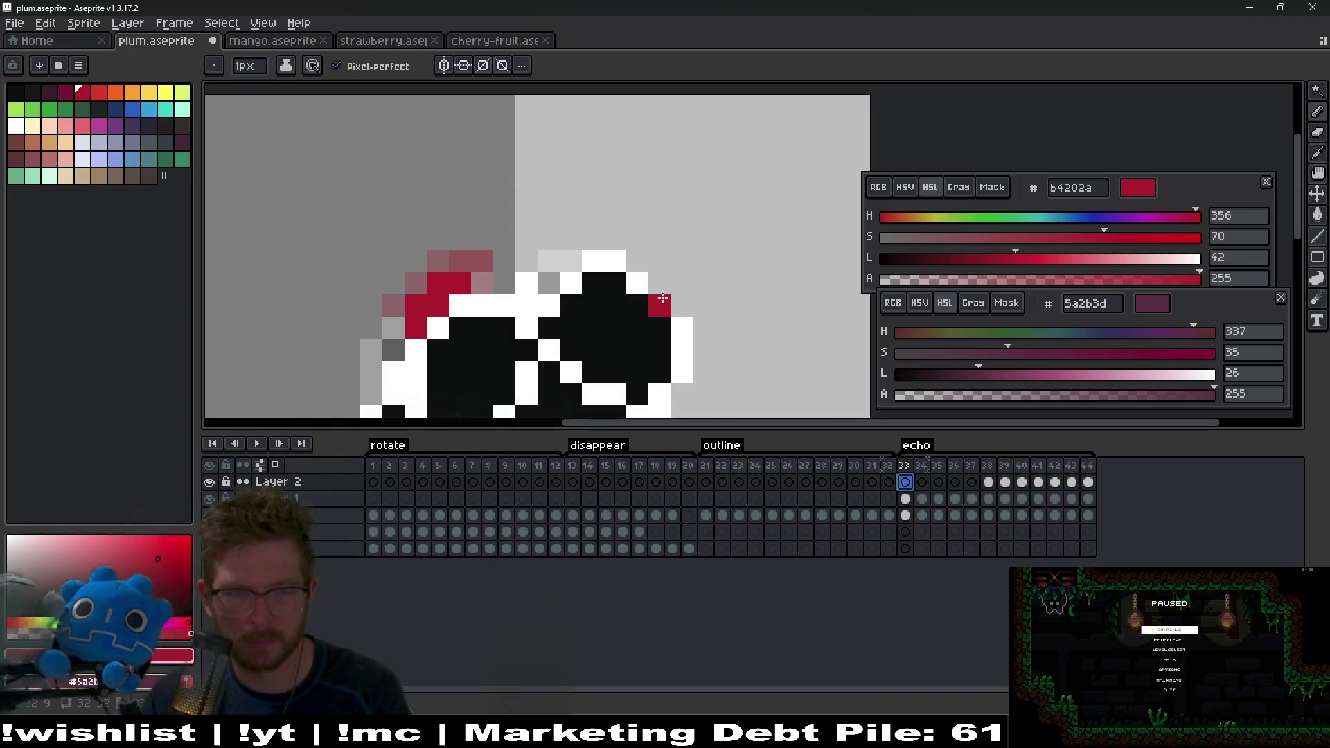
Step: Extend the crimson diagonal on frame 34 and add crimson pixels on frames 36 and 37
{"action": "key", "text": "period"}
{"action": "left_click_drag", "start_coordinate": [640, 286], "coordinate": [607, 265]}
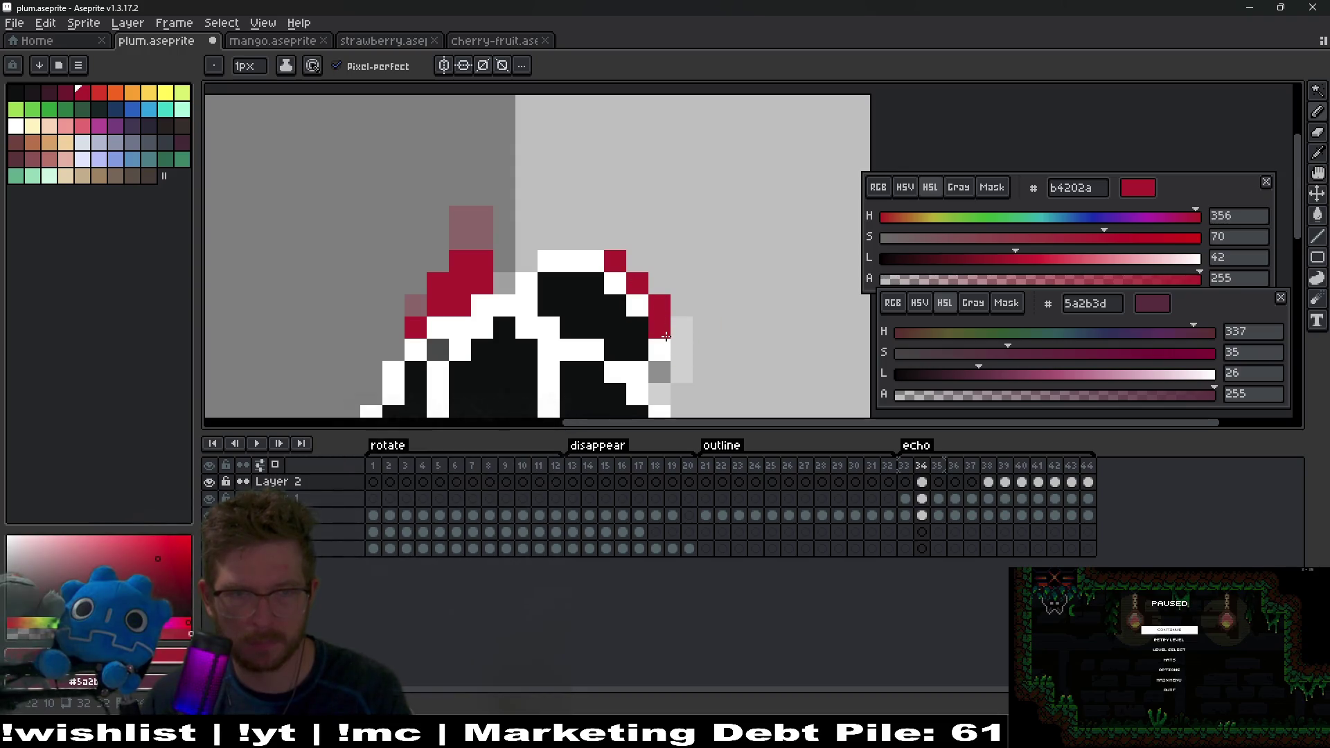
{"action": "key", "text": "period"}
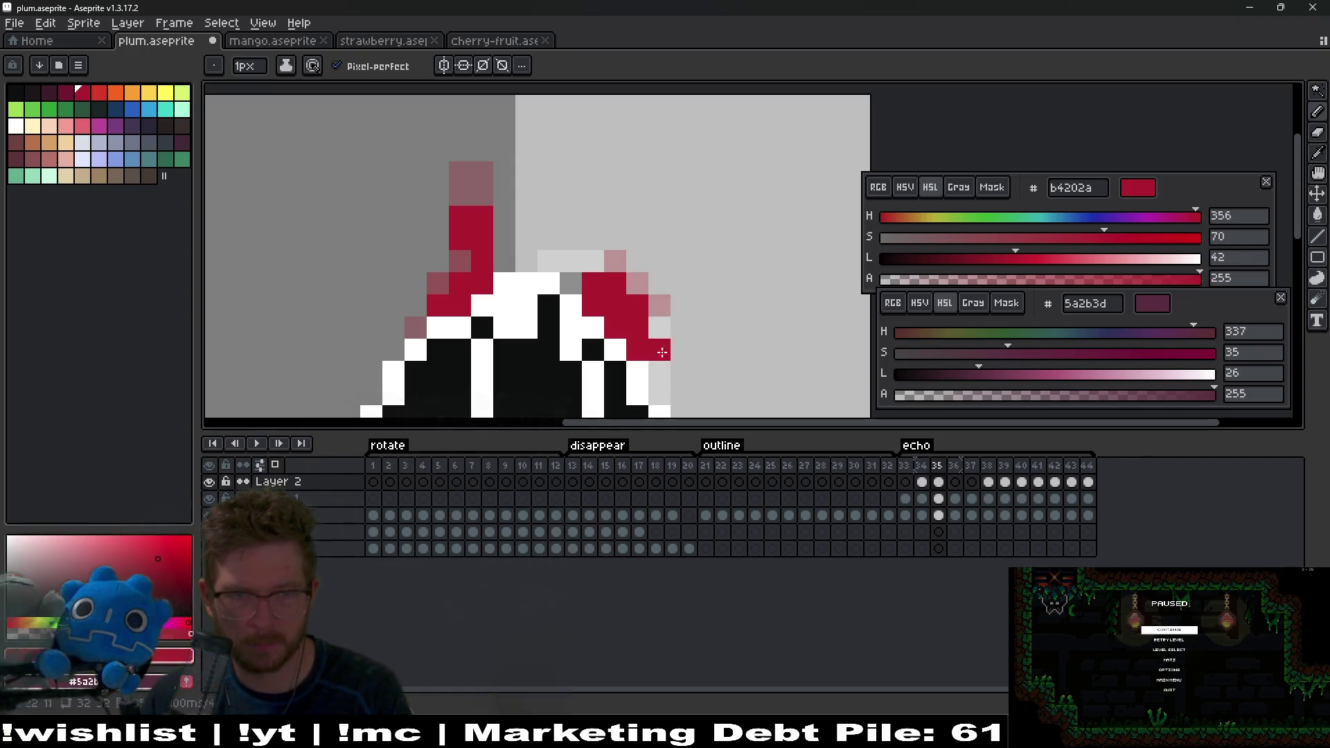
{"action": "key", "text": "period"}
{"action": "left_click", "coordinate": [621, 306]}
{"action": "left_click_drag", "start_coordinate": [623, 310], "coordinate": [606, 291]}
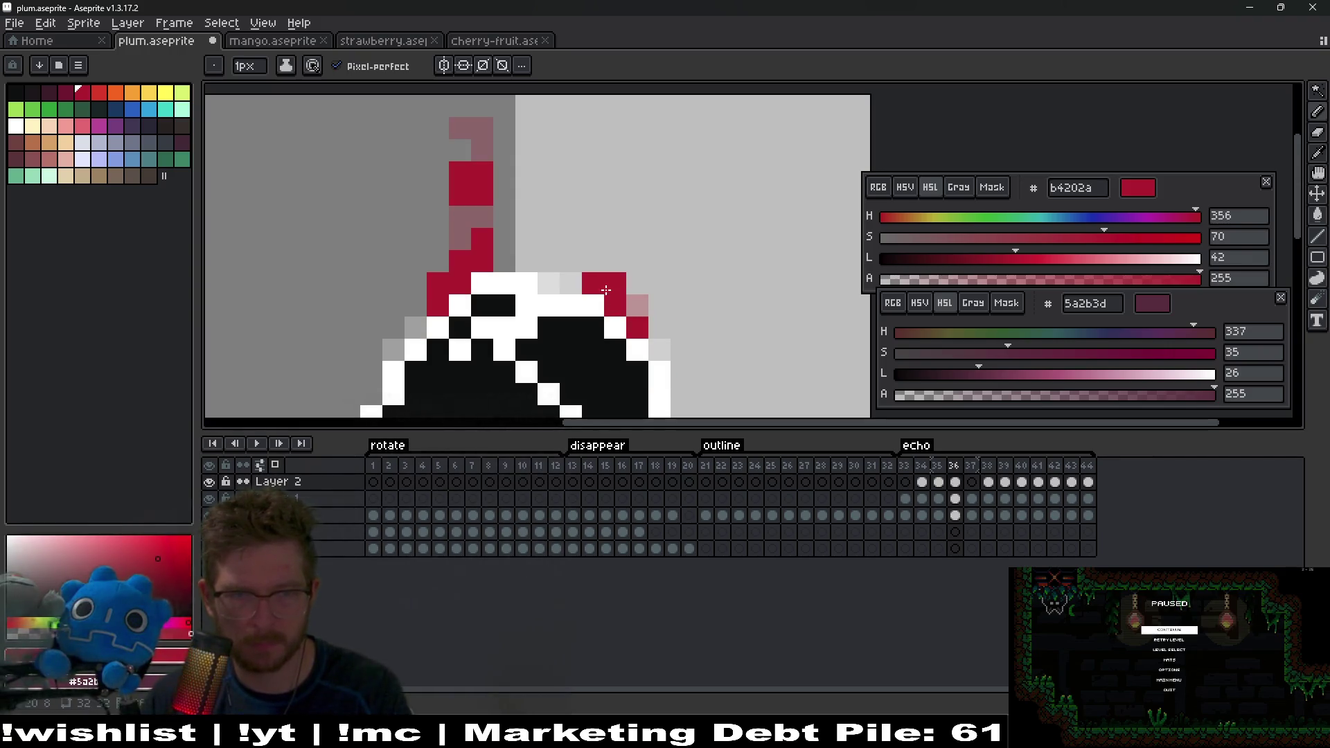
{"action": "key", "text": "period"}
{"action": "left_click", "coordinate": [620, 298]}
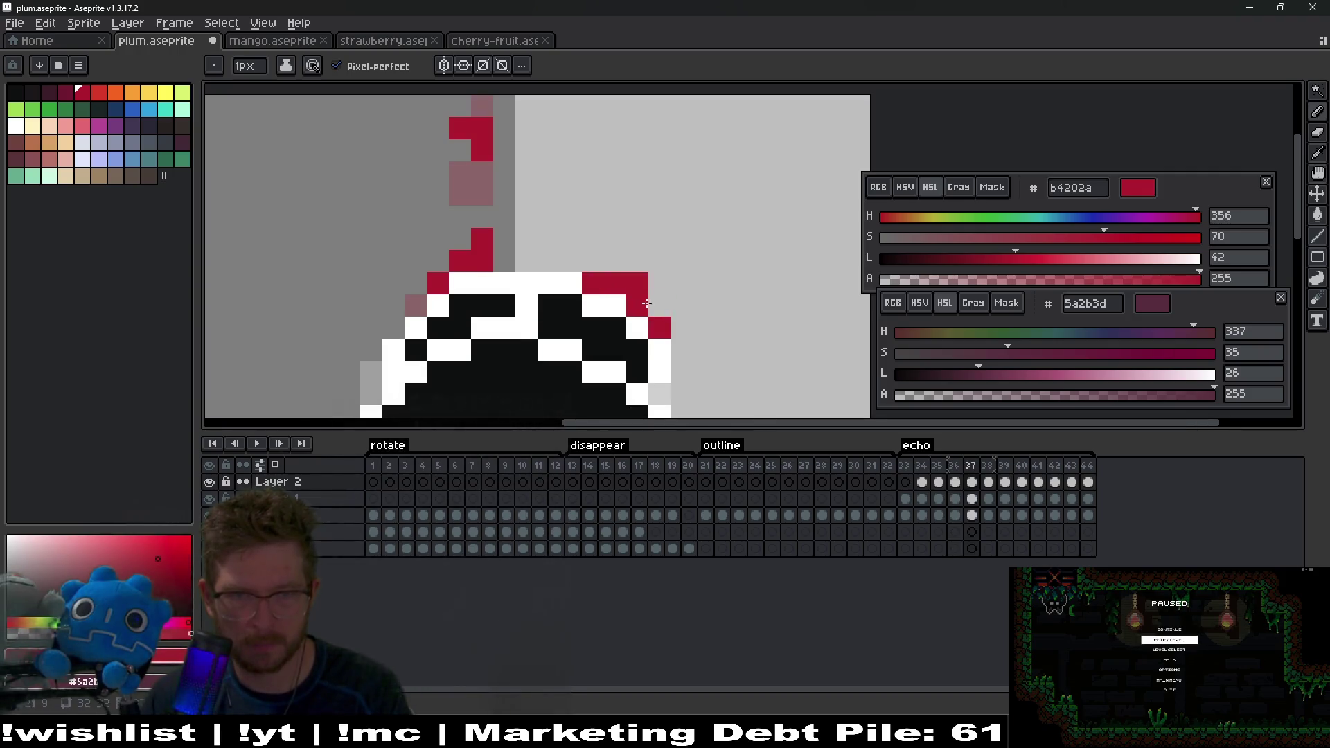
Step: Compare frames 38 and 39, then zoom out, re-centre the sprite and play the animation
{"action": "key", "text": "period"}
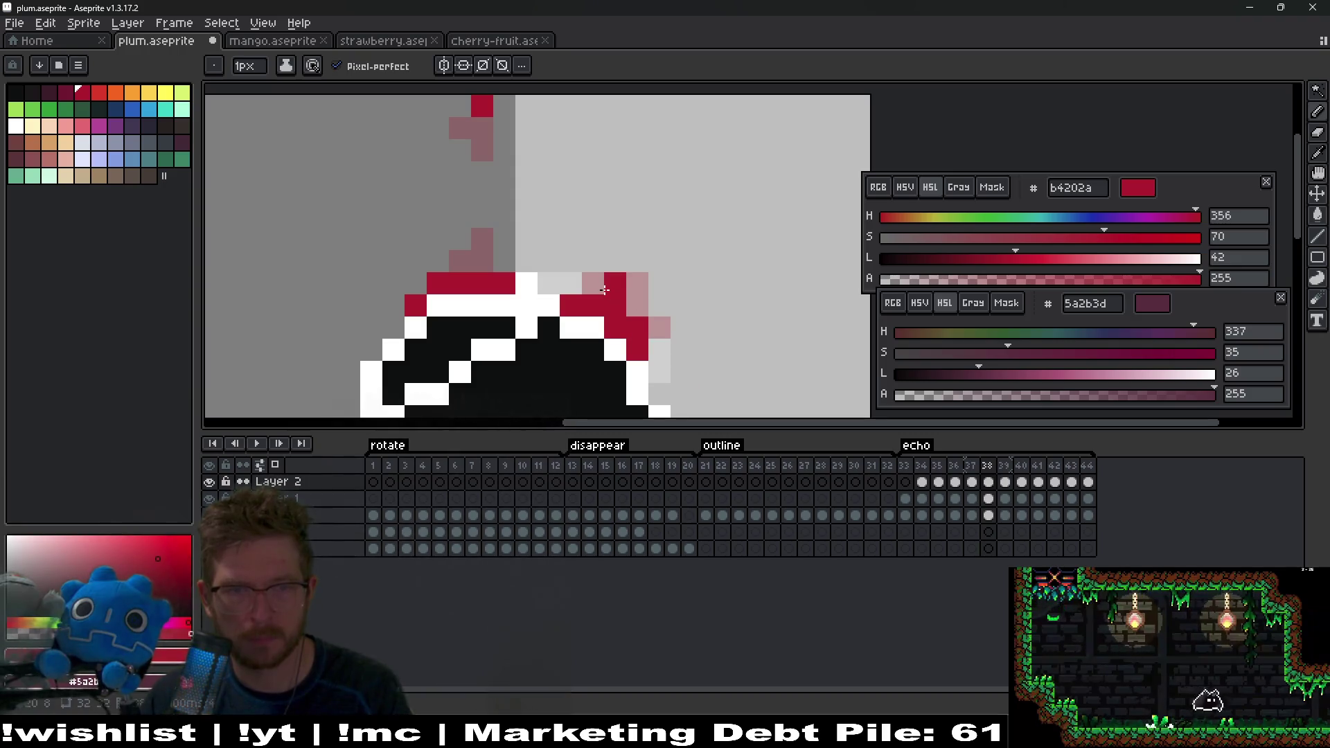
{"action": "key", "text": "period"}
{"action": "key", "text": "comma"}
{"action": "key", "text": "period"}
{"action": "key", "text": "comma"}
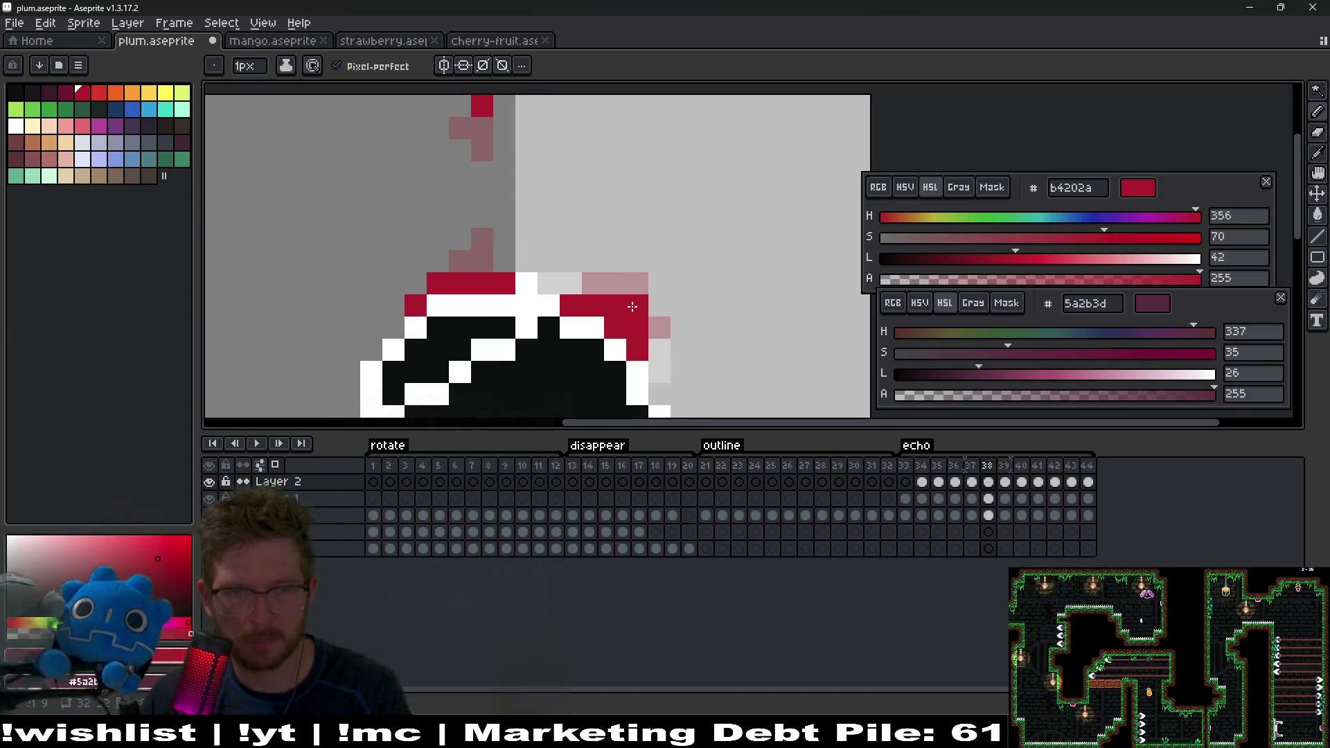
{"action": "key", "text": "period"}
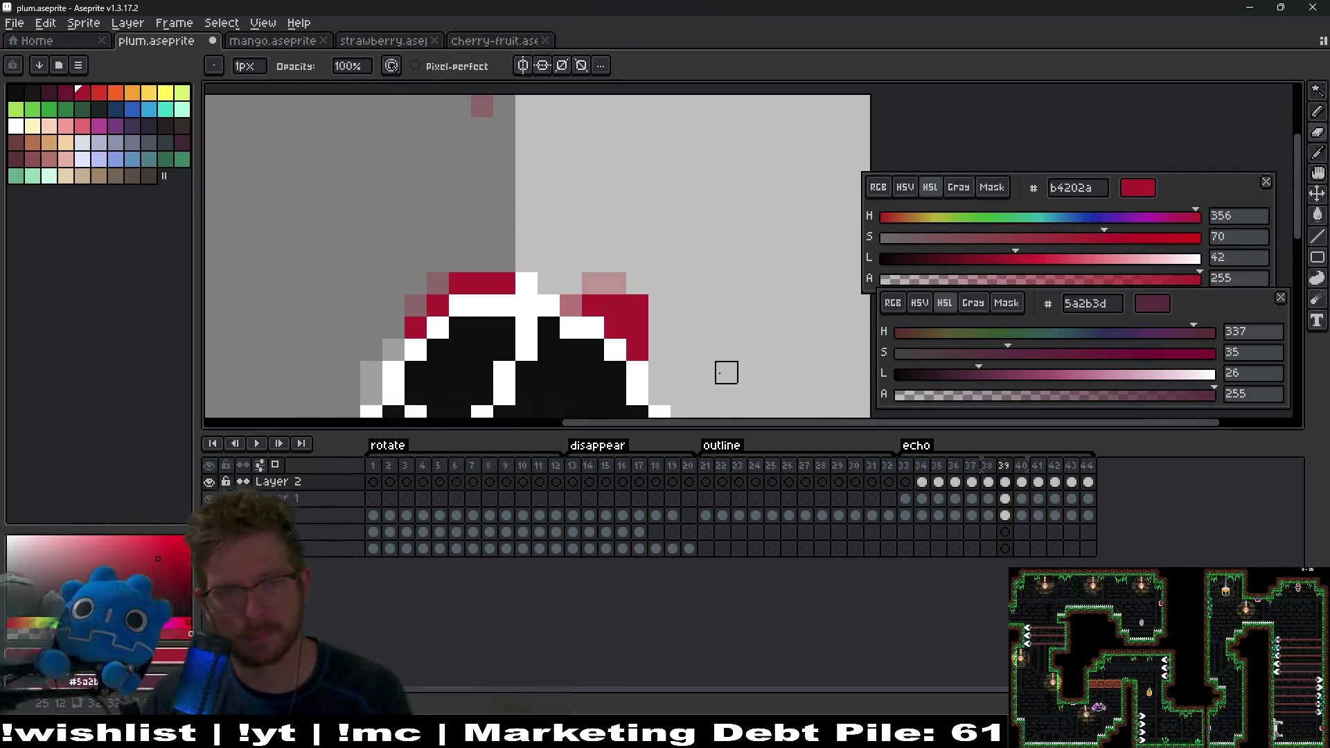
{"action": "scroll", "coordinate": [721, 369], "scroll_direction": "down", "scroll_amount": 3}
{"action": "left_click_drag", "start_coordinate": [716, 367], "coordinate": [691, 289]}
{"action": "left_click", "coordinate": [256, 443]}
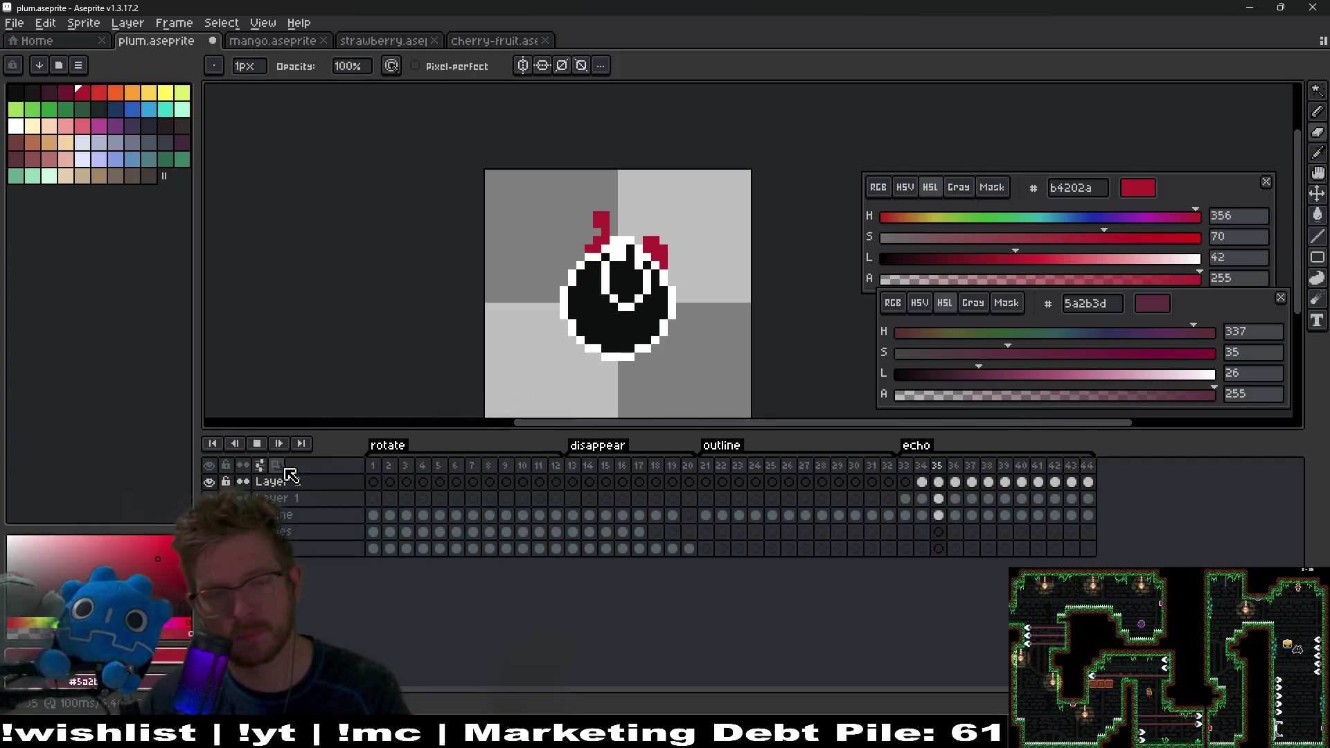
Step: Stop playback and place one crimson sparkle pixel above the plum on frame 43, undoing strays
{"action": "key", "text": "Return"}
{"action": "left_click", "coordinate": [1073, 495]}
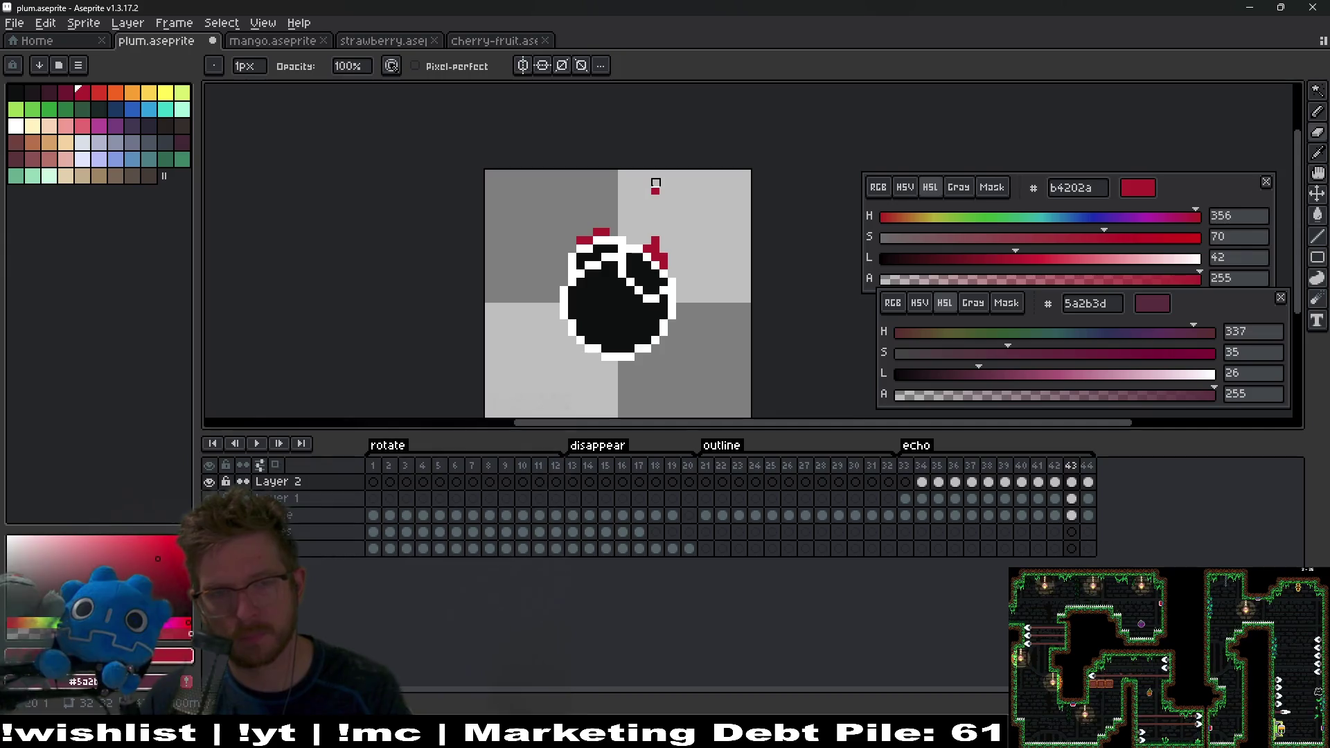
{"action": "scroll", "coordinate": [655, 183], "scroll_direction": "up", "scroll_amount": 3}
{"action": "left_click", "coordinate": [636, 197]}
{"action": "key", "text": "ctrl+z"}
{"action": "left_click", "coordinate": [658, 176]}
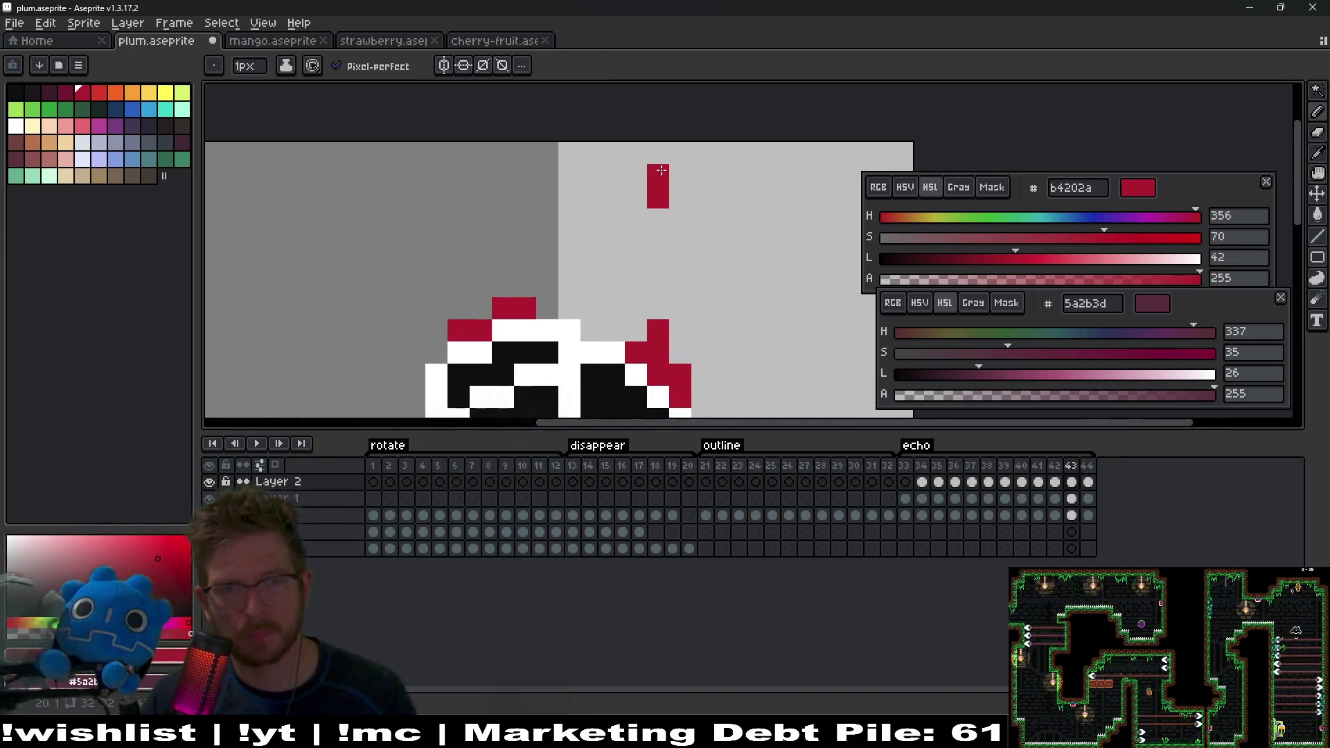
{"action": "key", "text": "ctrl+z"}
Step: Check the sparkle across frames 41–43, then play and stop the animation
{"action": "key", "text": "Left"}
{"action": "key", "text": "Left"}
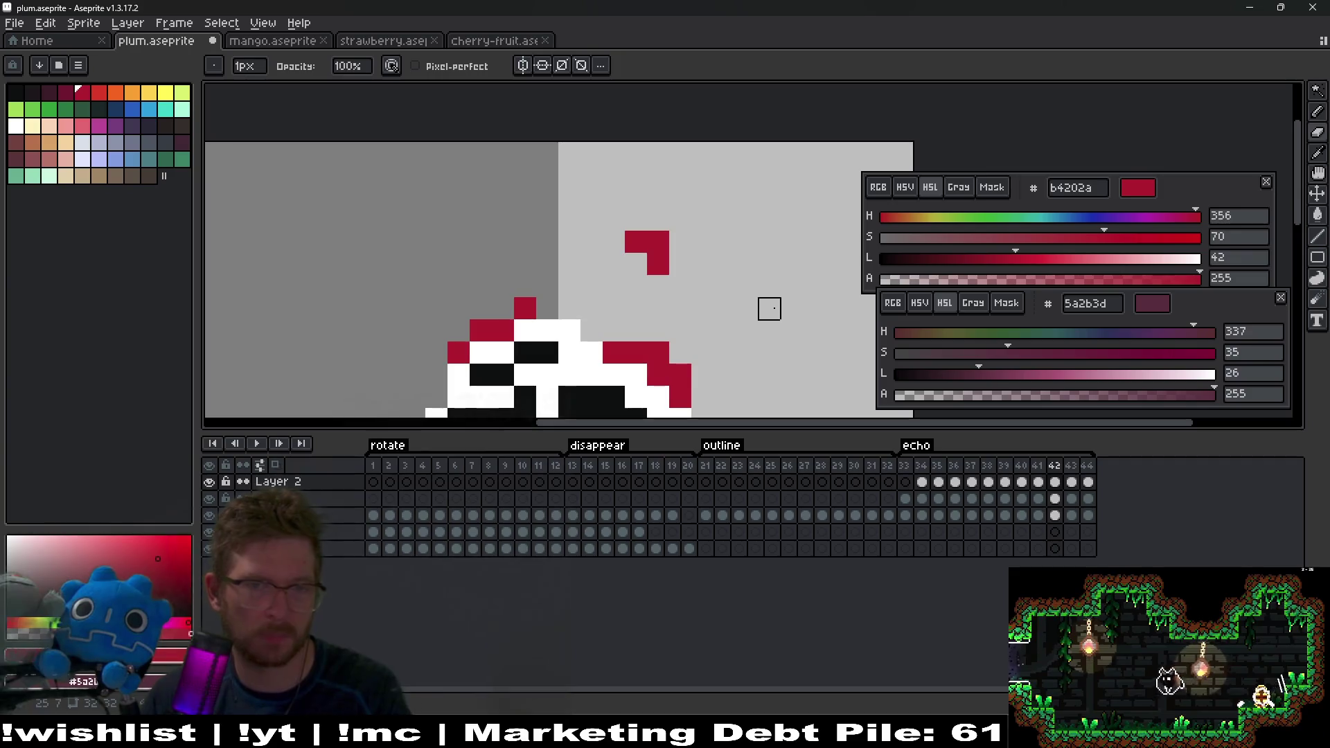
{"action": "key", "text": "Right"}
{"action": "key", "text": "Right"}
{"action": "key", "text": "Left"}
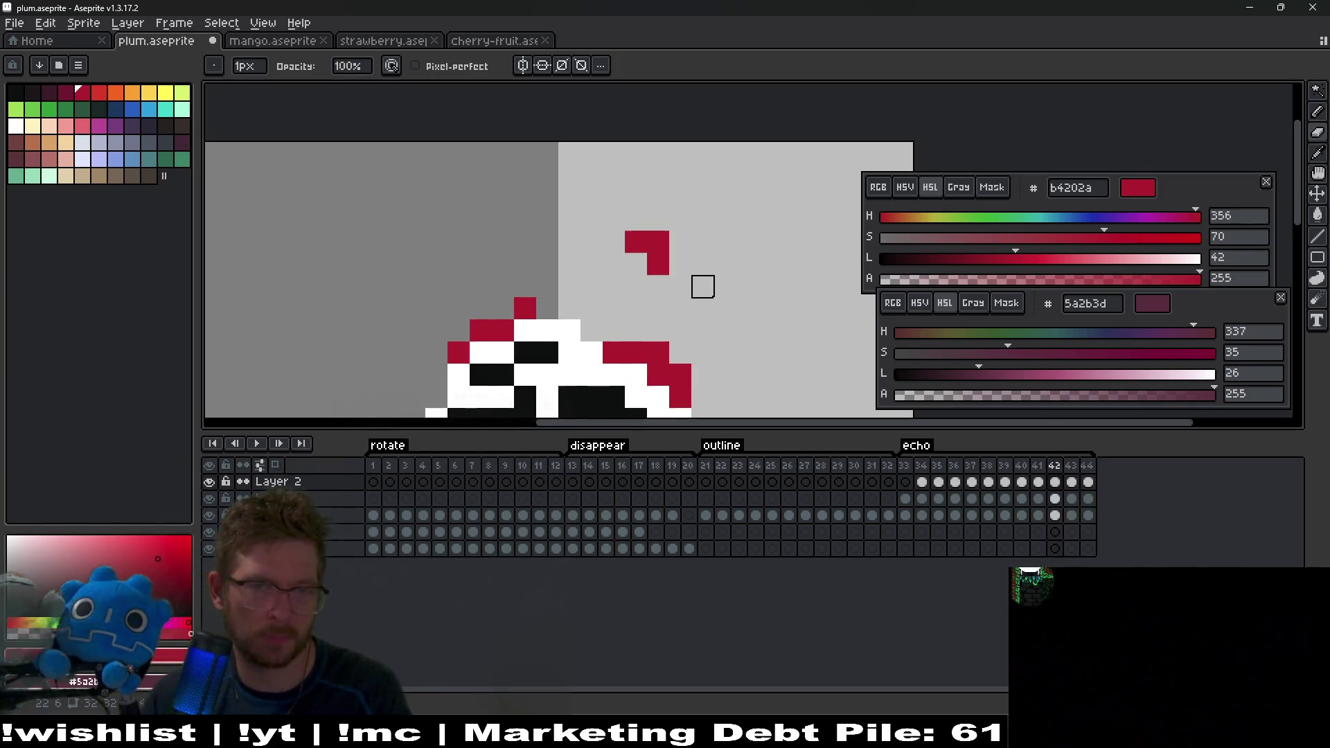
{"action": "key", "text": "Left"}
{"action": "key", "text": "Right"}
{"action": "key", "text": "Right"}
{"action": "scroll", "coordinate": [702, 286], "scroll_direction": "down", "scroll_amount": 4}
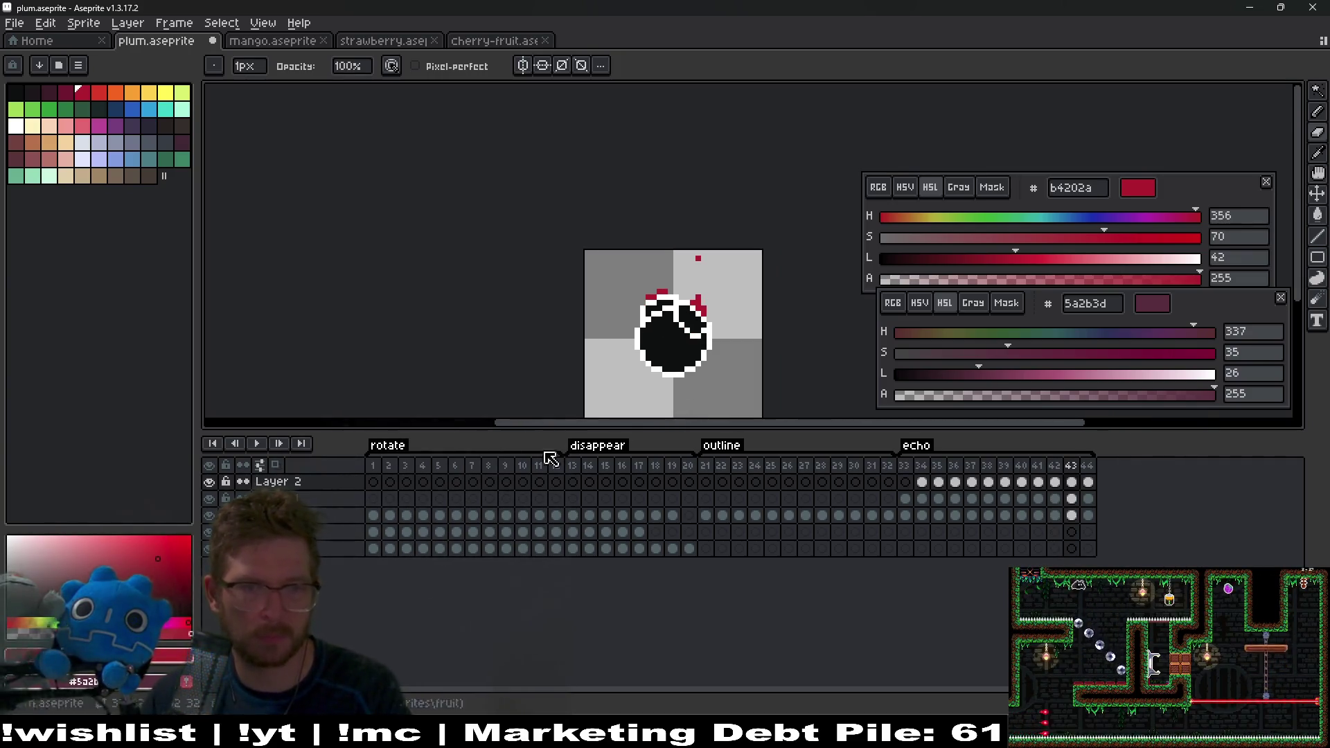
{"action": "left_click", "coordinate": [258, 450]}
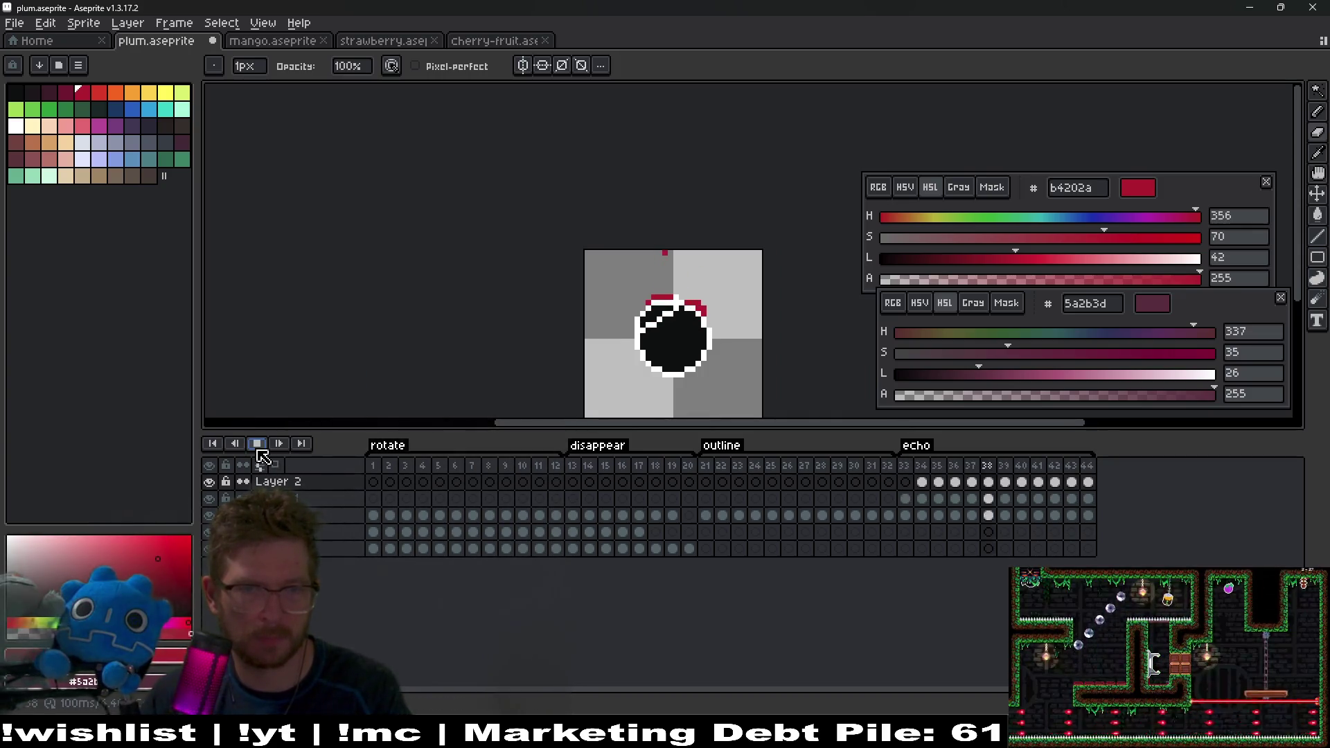
{"action": "left_click", "coordinate": [257, 444]}
{"action": "left_click_drag", "start_coordinate": [1088, 499], "coordinate": [911, 489]}
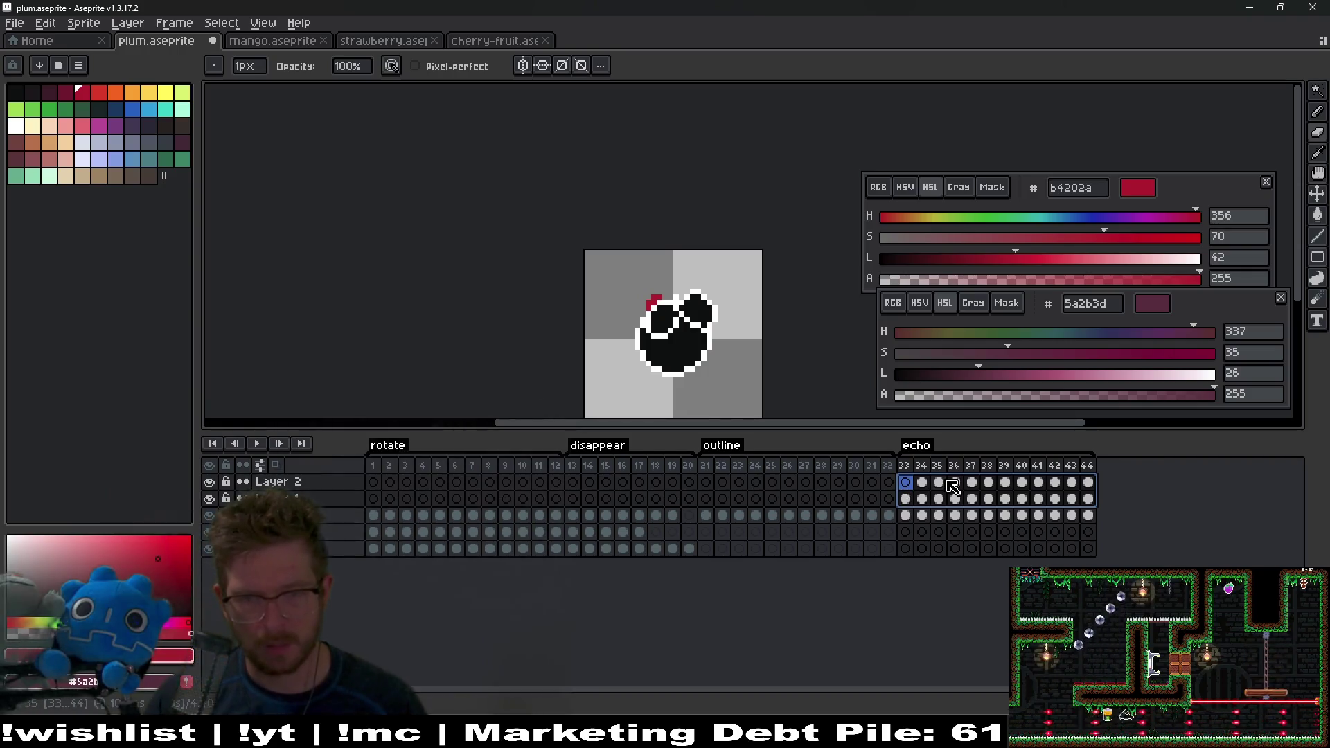
Step: Select frames 33–44 on both top layers and replace the crimson colour with white #FFFFFF
{"action": "key", "text": "ctrl+e"}
{"action": "key", "text": "Escape"}
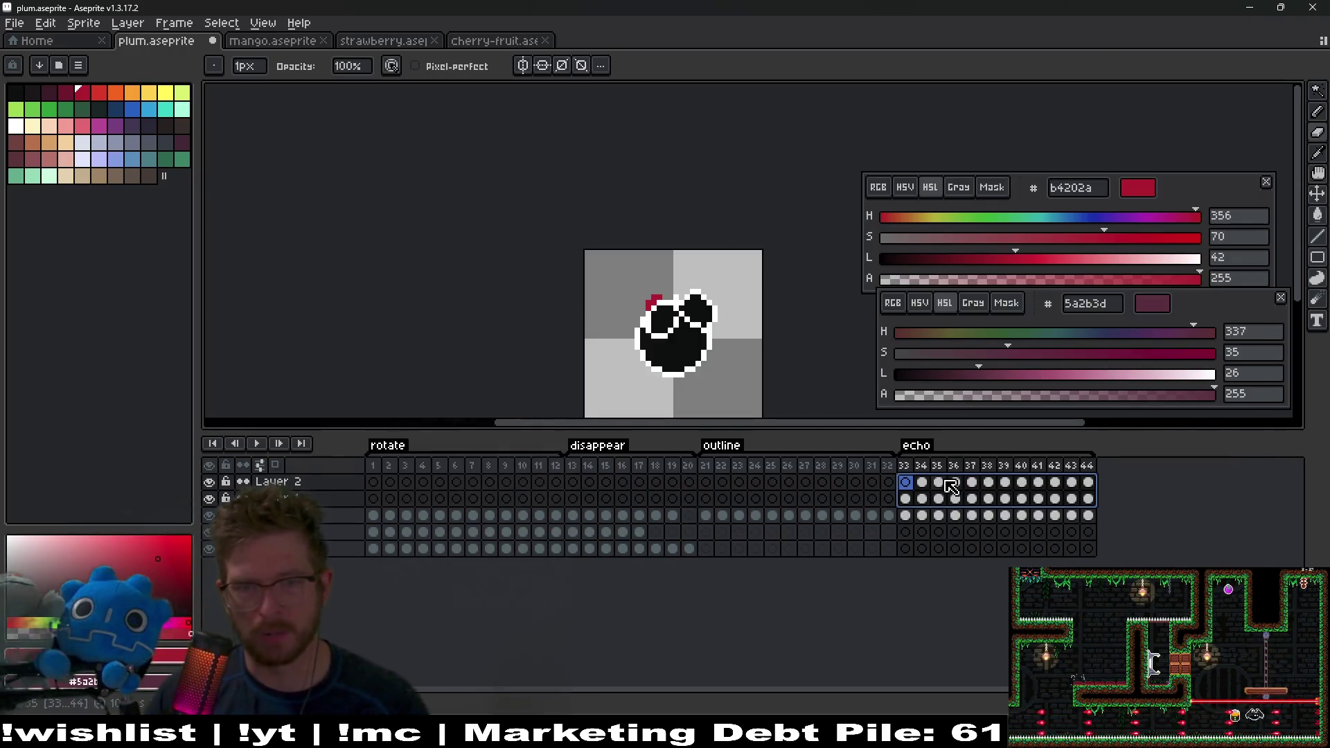
{"action": "left_click", "coordinate": [951, 483]}
{"action": "left_click_drag", "start_coordinate": [905, 483], "coordinate": [1088, 500]}
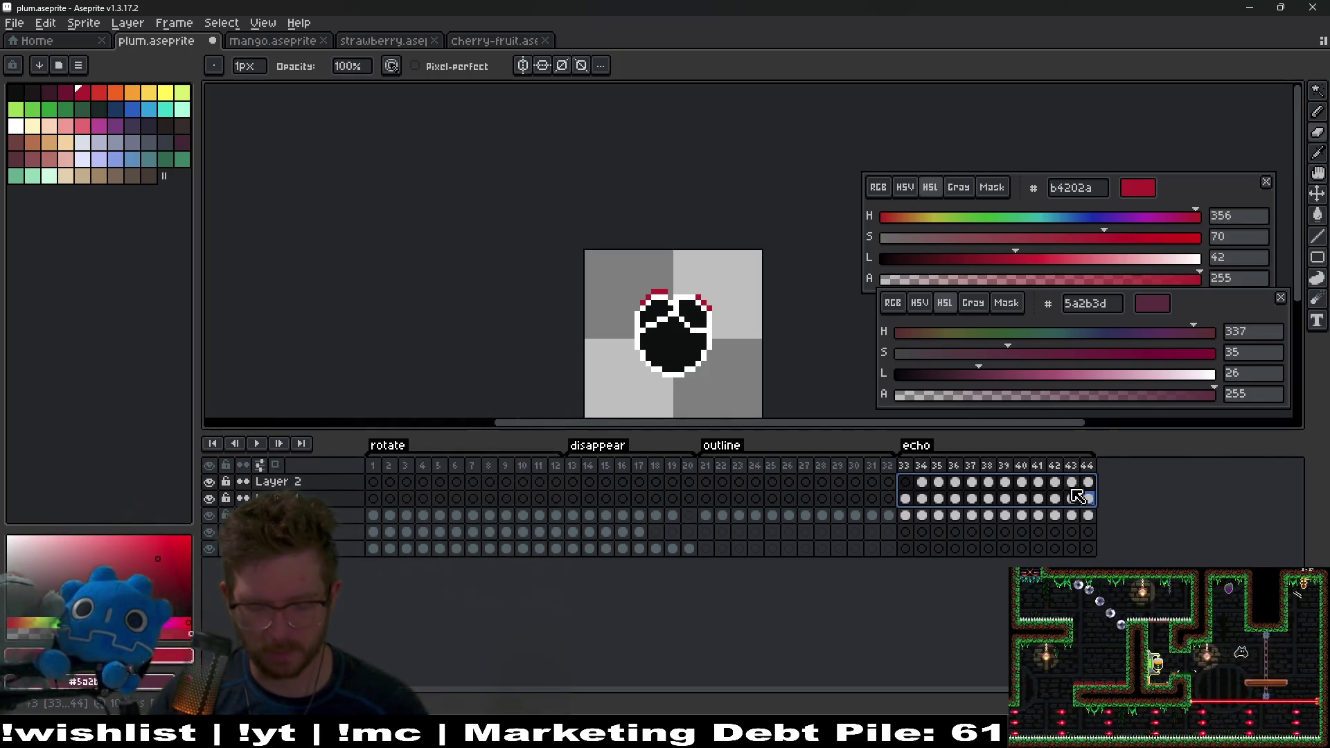
{"action": "key", "text": "shift+r"}
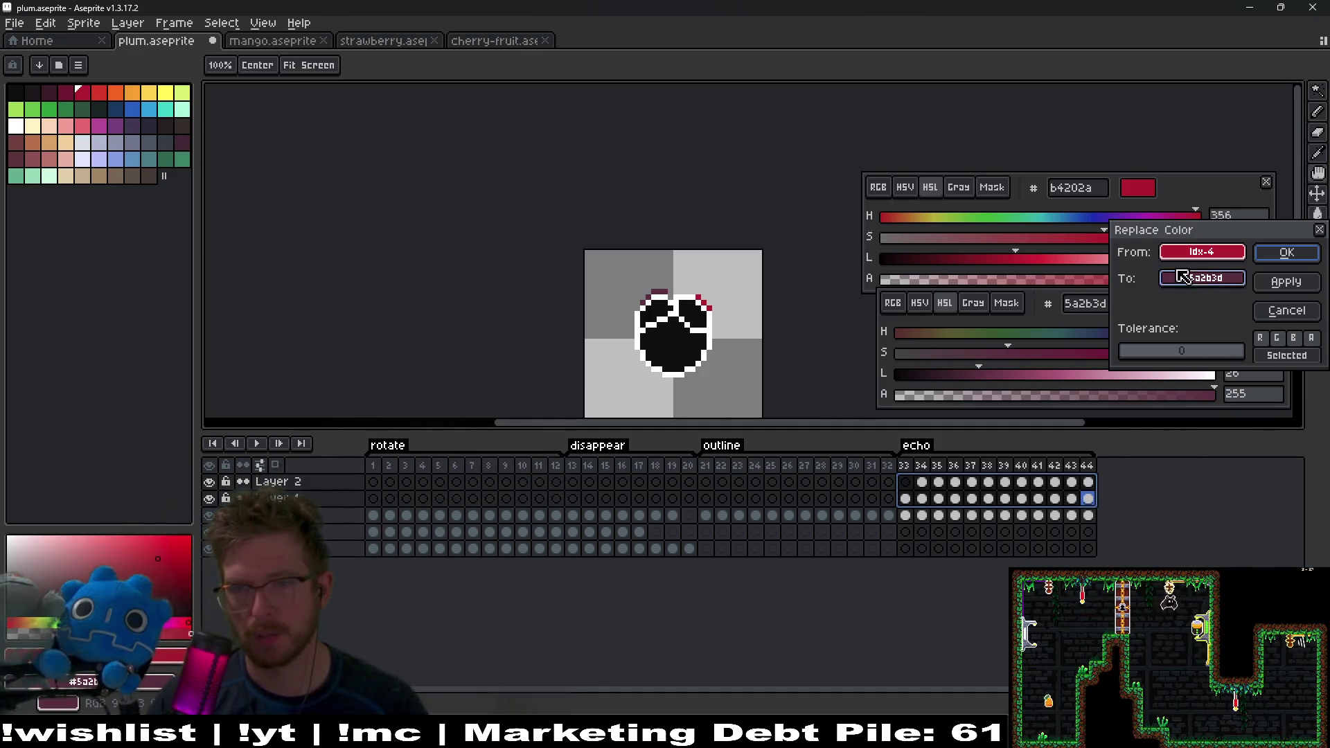
{"action": "left_click", "coordinate": [1220, 280]}
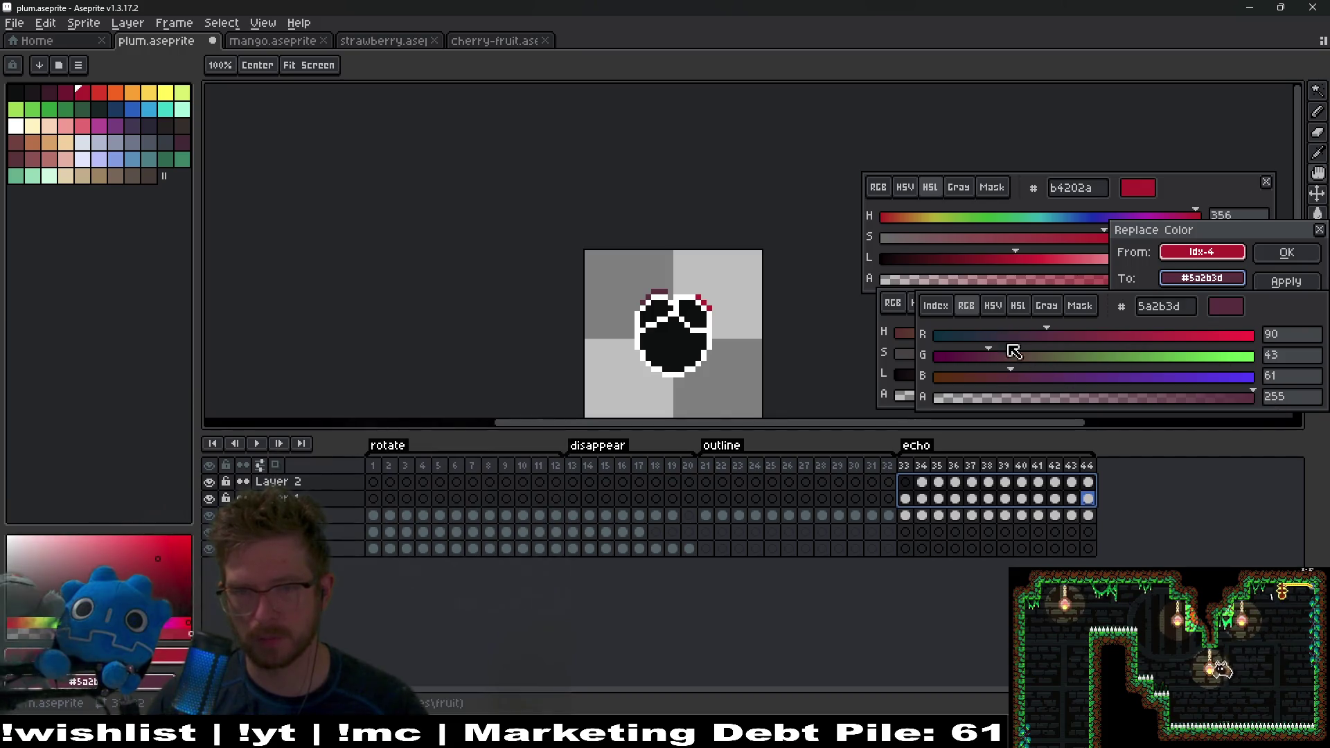
{"action": "mouse_move", "coordinate": [1105, 380]}
{"action": "left_mouse_down"}
{"action": "mouse_move", "coordinate": [883, 381]}
{"action": "mouse_move", "coordinate": [1309, 388]}
{"action": "left_mouse_up"}
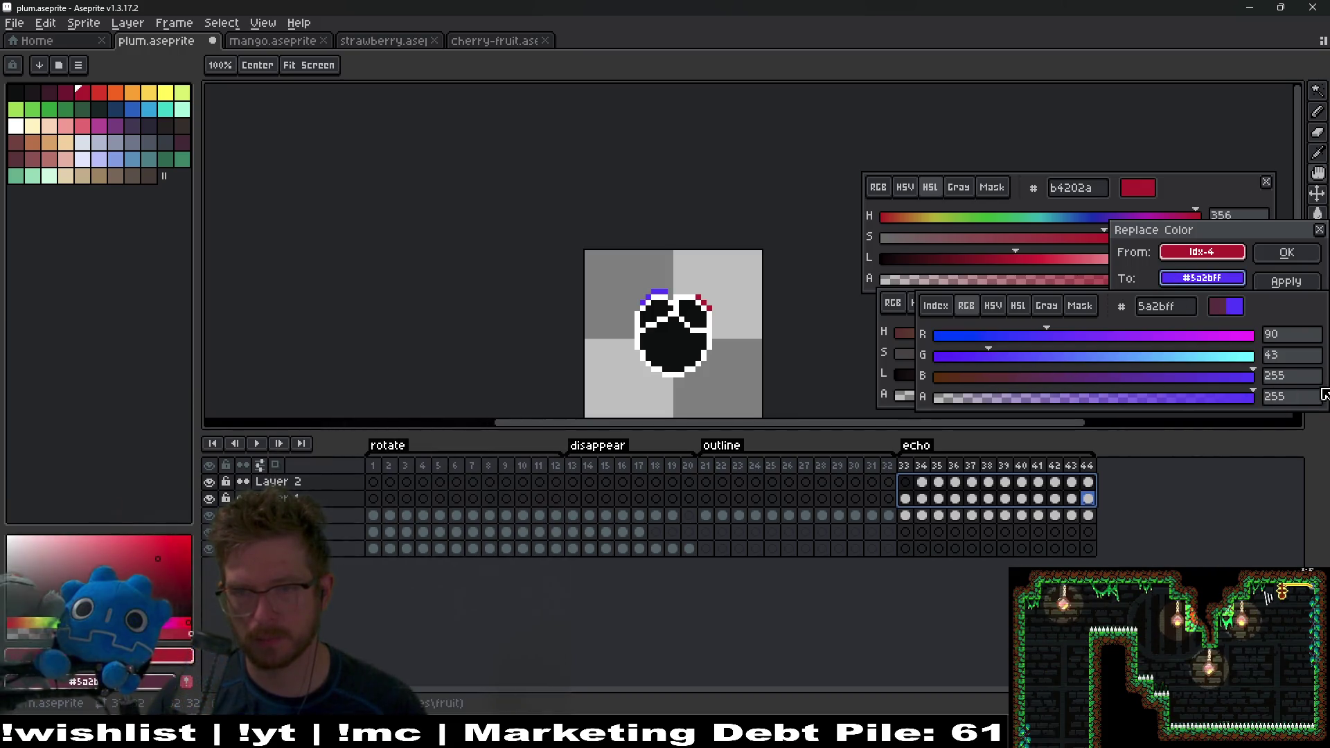
{"action": "left_click_drag", "start_coordinate": [1219, 357], "coordinate": [1301, 343]}
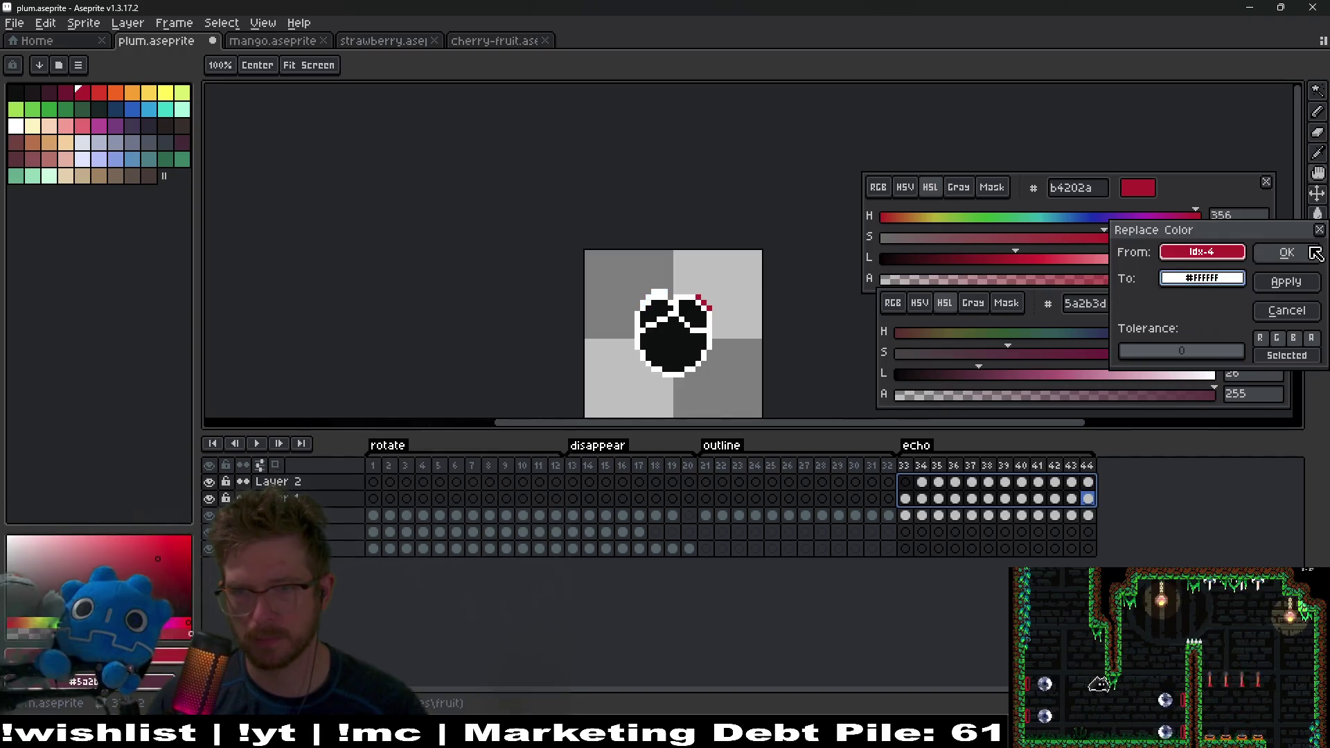
{"action": "left_click", "coordinate": [1295, 261]}
{"action": "left_click", "coordinate": [1262, 460]}
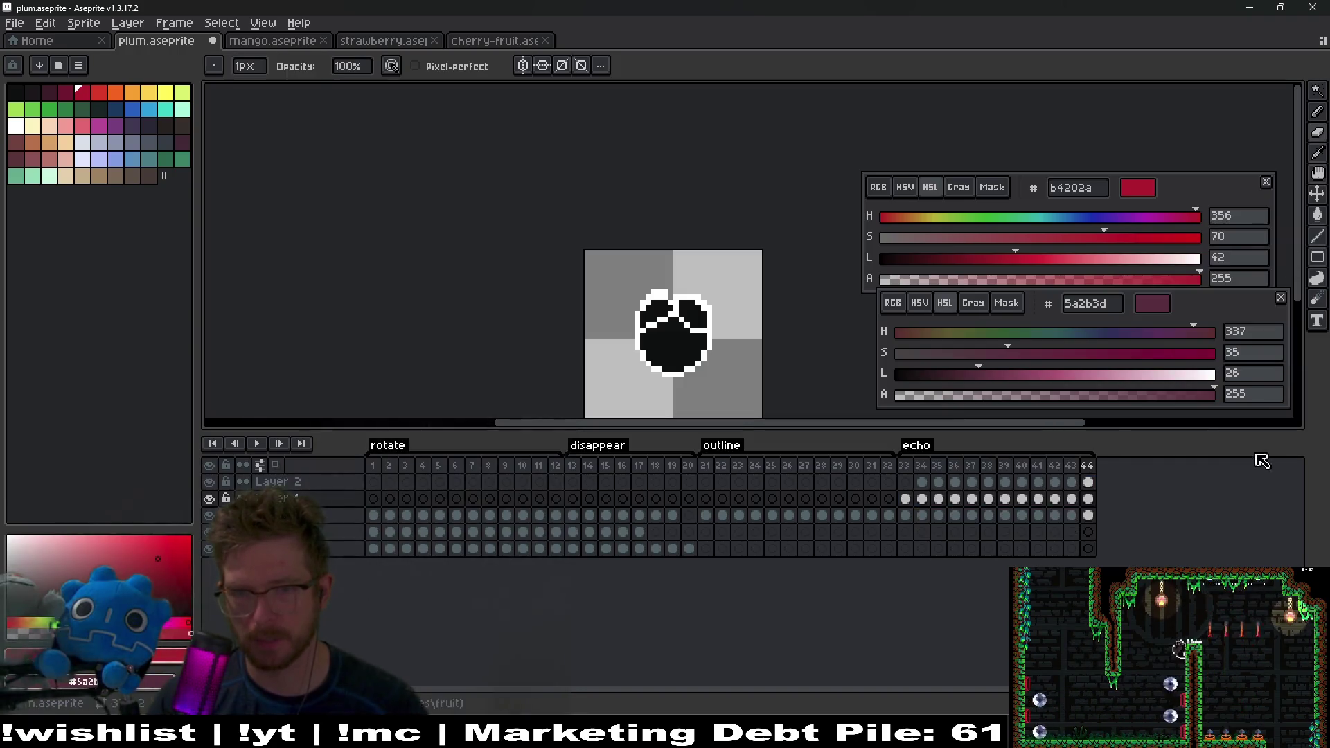
Step: Play and stop the animation while moving both colour windows clear of the timeline and canvas
{"action": "left_click", "coordinate": [256, 443]}
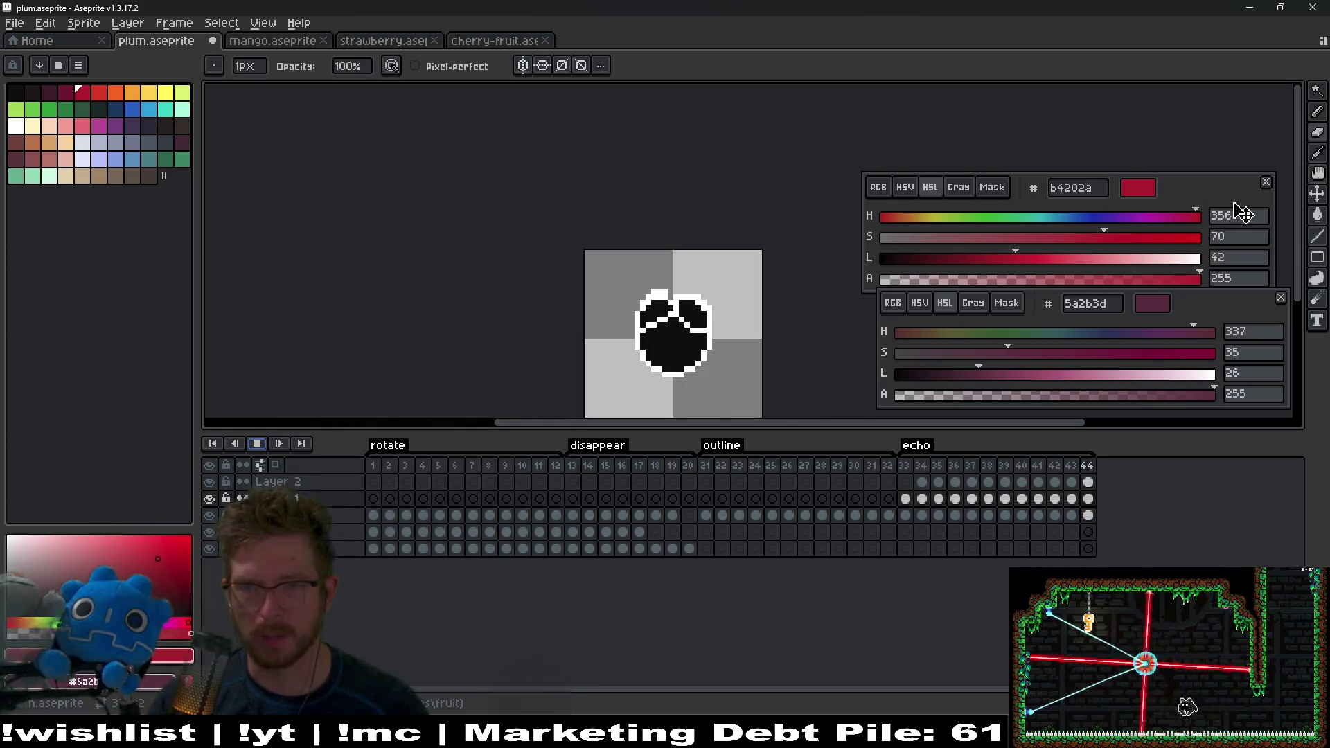
{"action": "left_click_drag", "start_coordinate": [1239, 306], "coordinate": [1247, 423]}
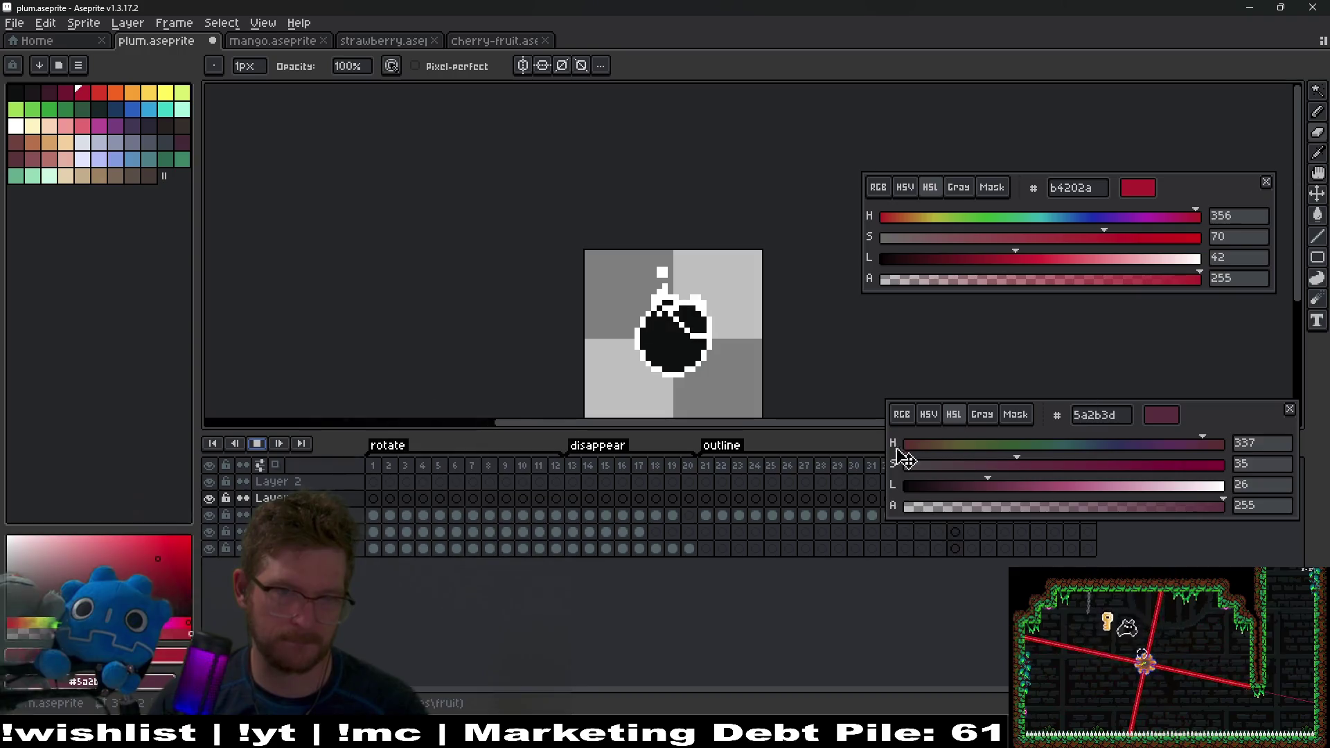
{"action": "left_click", "coordinate": [256, 444]}
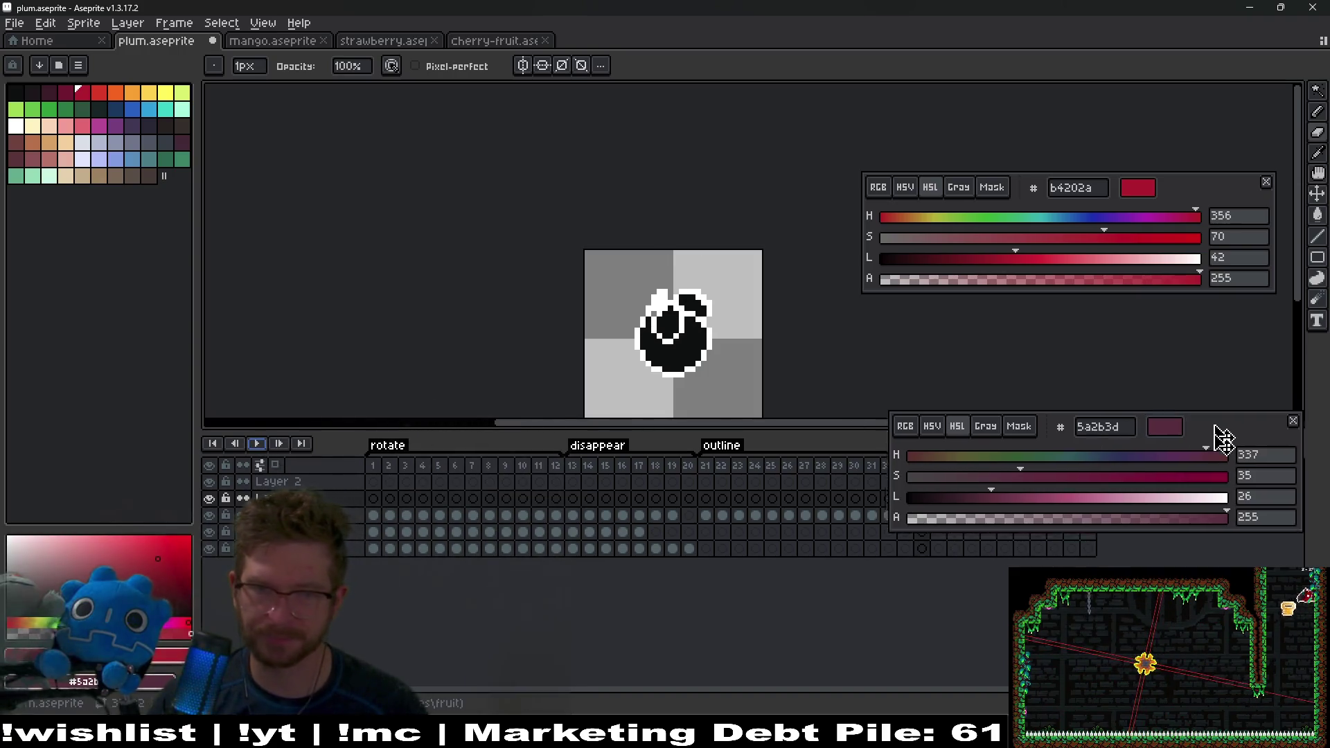
{"action": "left_click_drag", "start_coordinate": [1217, 433], "coordinate": [1204, 520]}
{"action": "mouse_move", "coordinate": [1176, 189]}
{"action": "left_mouse_down"}
{"action": "mouse_move", "coordinate": [1217, 260]}
{"action": "mouse_move", "coordinate": [1200, 117]}
{"action": "mouse_move", "coordinate": [1210, 108]}
{"action": "left_mouse_up"}
{"action": "mouse_move", "coordinate": [1250, 584]}
{"action": "left_mouse_down"}
{"action": "mouse_move", "coordinate": [1244, 254]}
{"action": "mouse_move", "coordinate": [1256, 254]}
{"action": "left_mouse_up"}
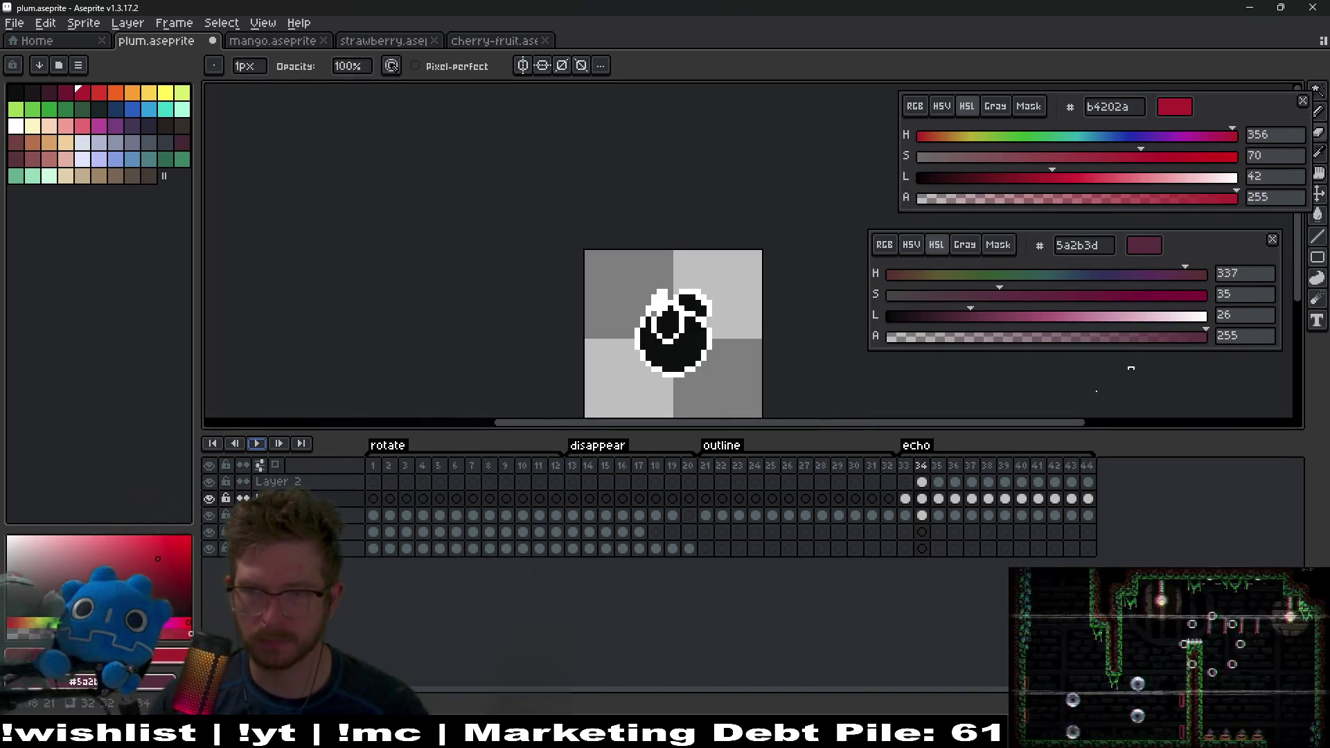
Step: Zoom in on the plum and view echo frames 33 and 34
{"action": "scroll", "coordinate": [692, 341], "scroll_direction": "up", "scroll_amount": 2}
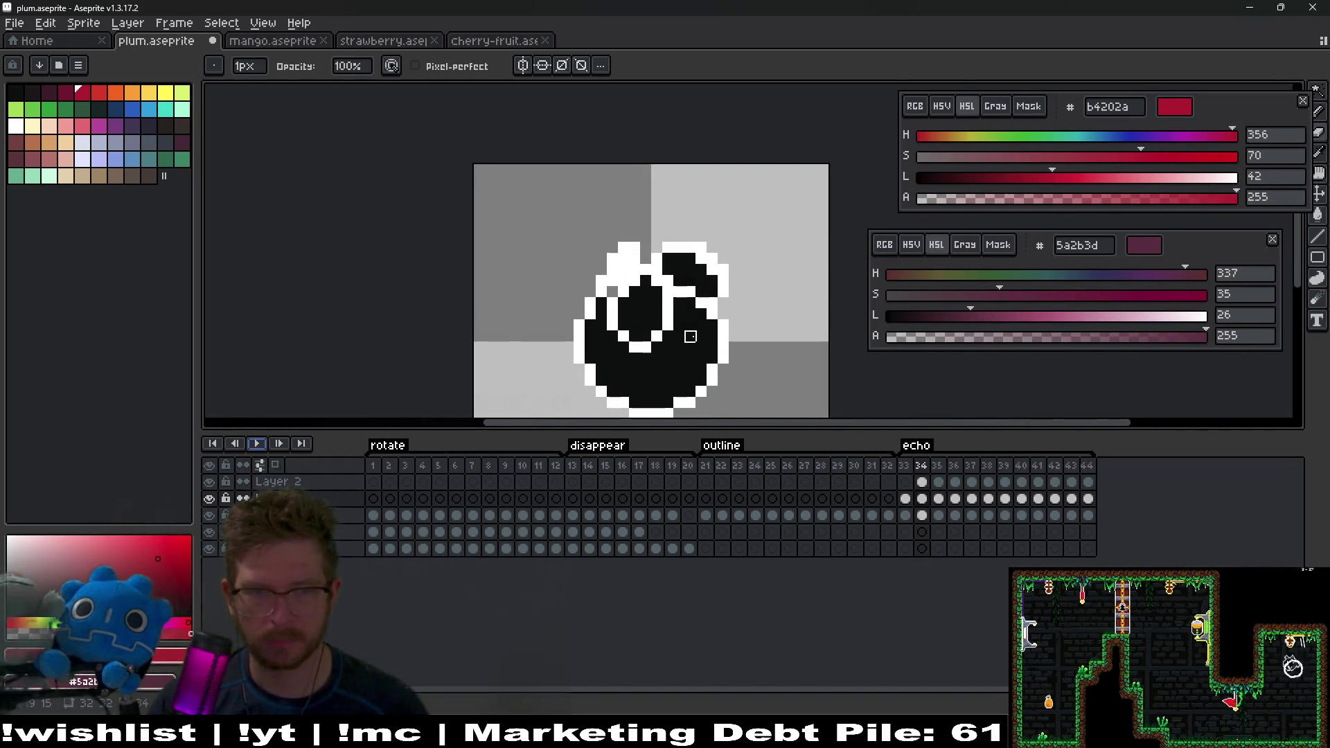
{"action": "left_click_drag", "start_coordinate": [622, 252], "coordinate": [736, 283]}
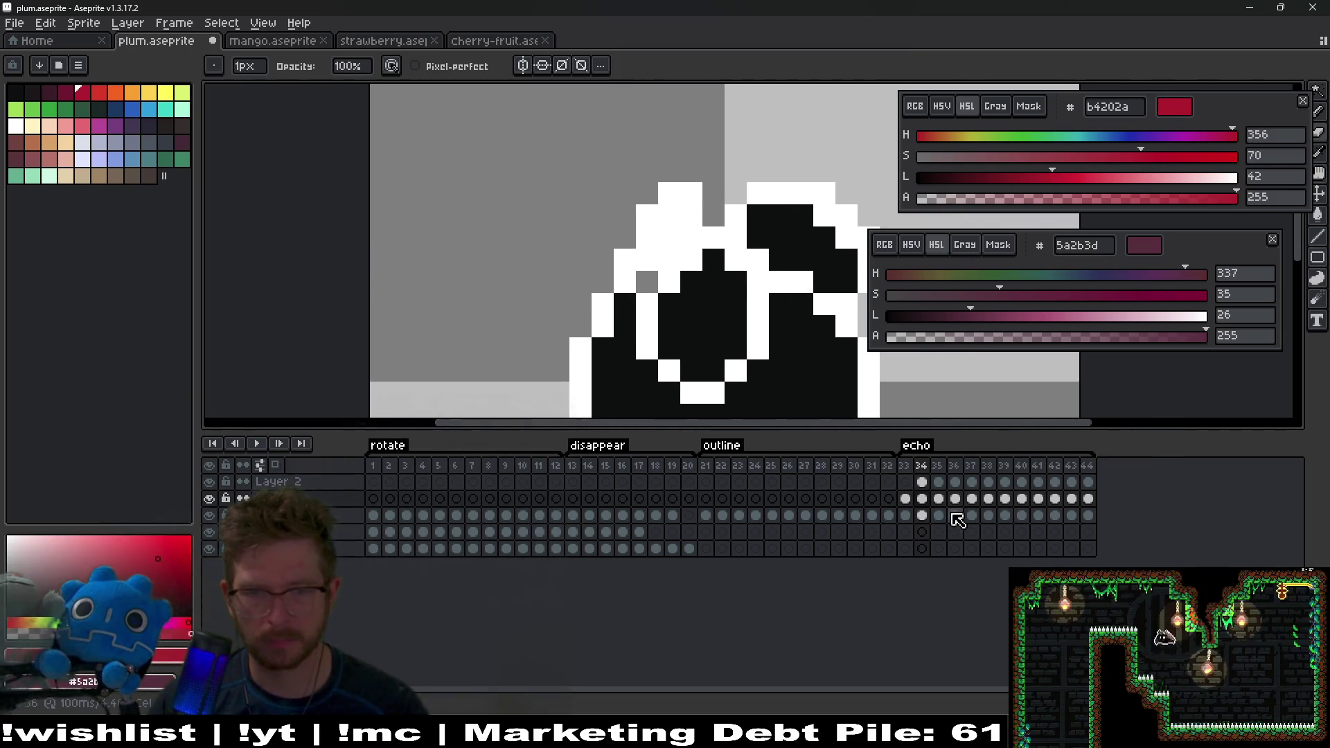
{"action": "left_click", "coordinate": [905, 516]}
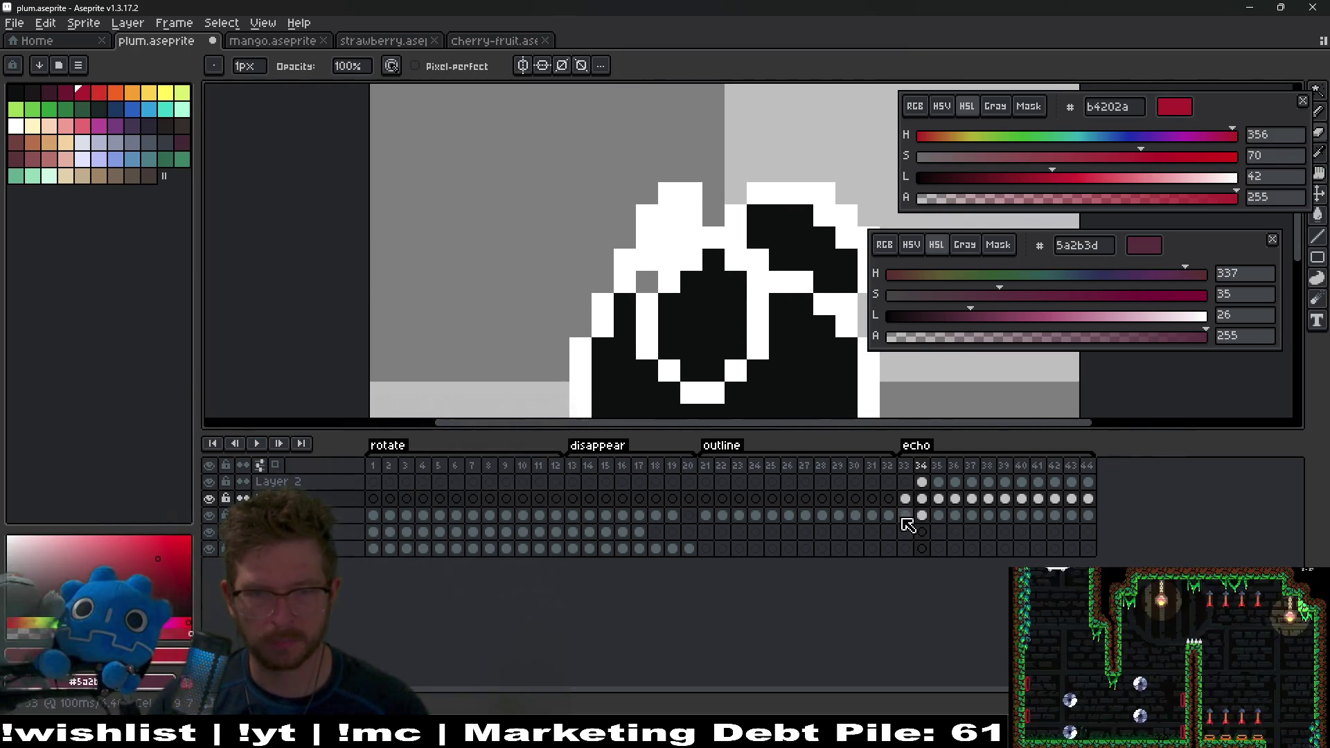
{"action": "left_click", "coordinate": [922, 516]}
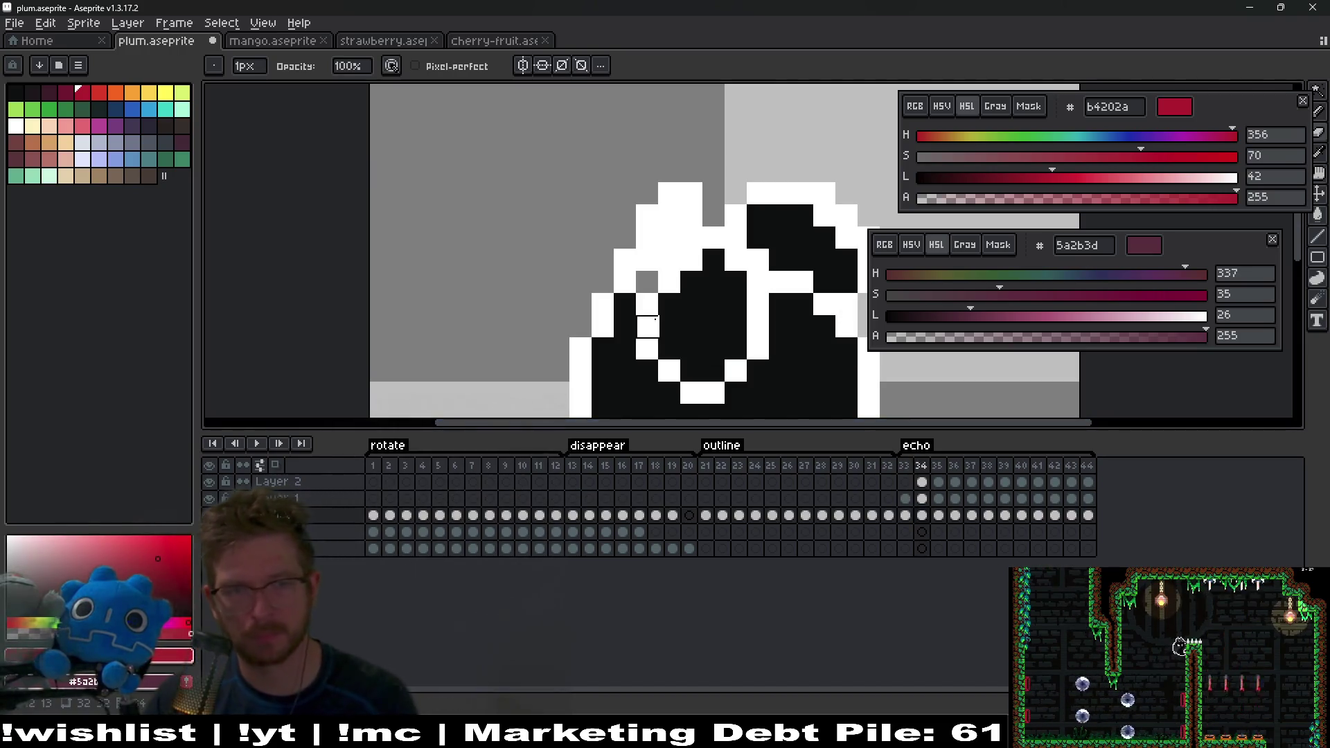
{"action": "key", "text": "i"}
{"action": "left_click", "coordinate": [698, 296]}
{"action": "key", "text": "b"}
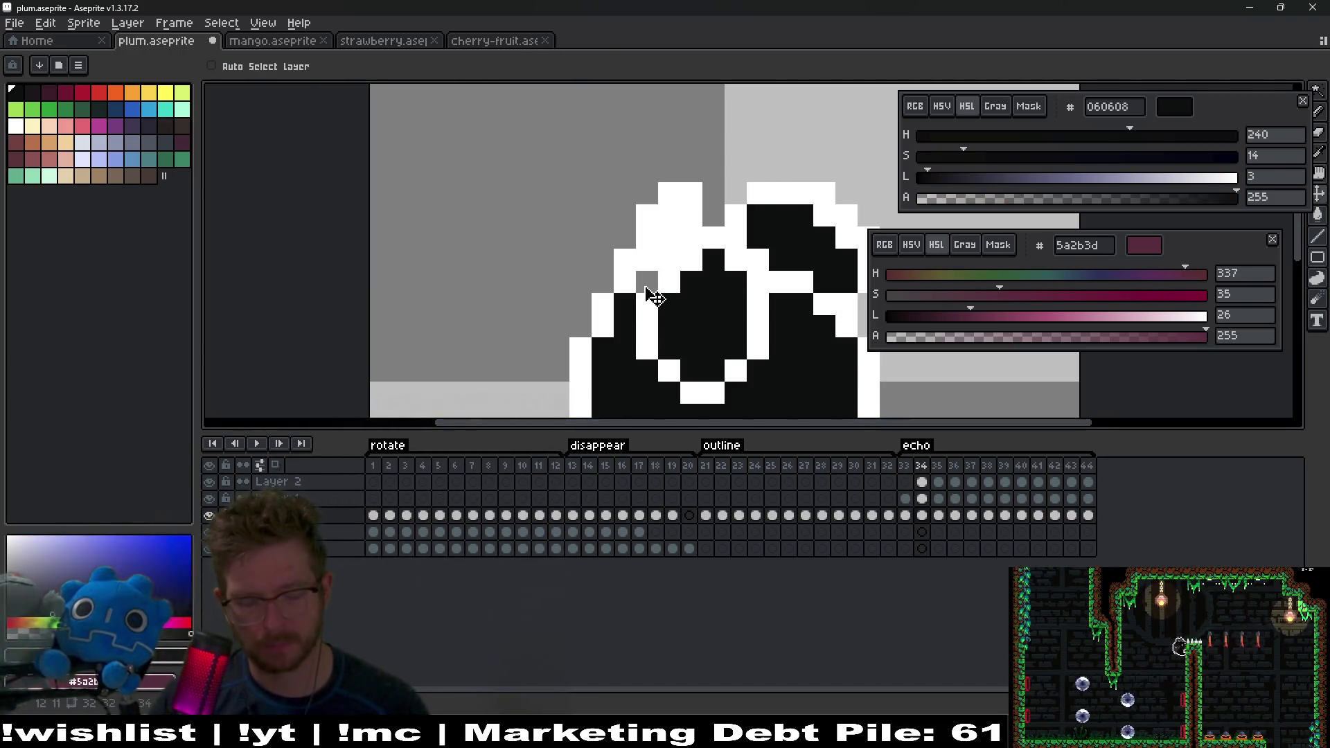
{"action": "scroll", "coordinate": [734, 285], "scroll_direction": "down", "scroll_amount": 3}
{"action": "scroll", "coordinate": [878, 363], "scroll_direction": "up", "scroll_amount": 1}
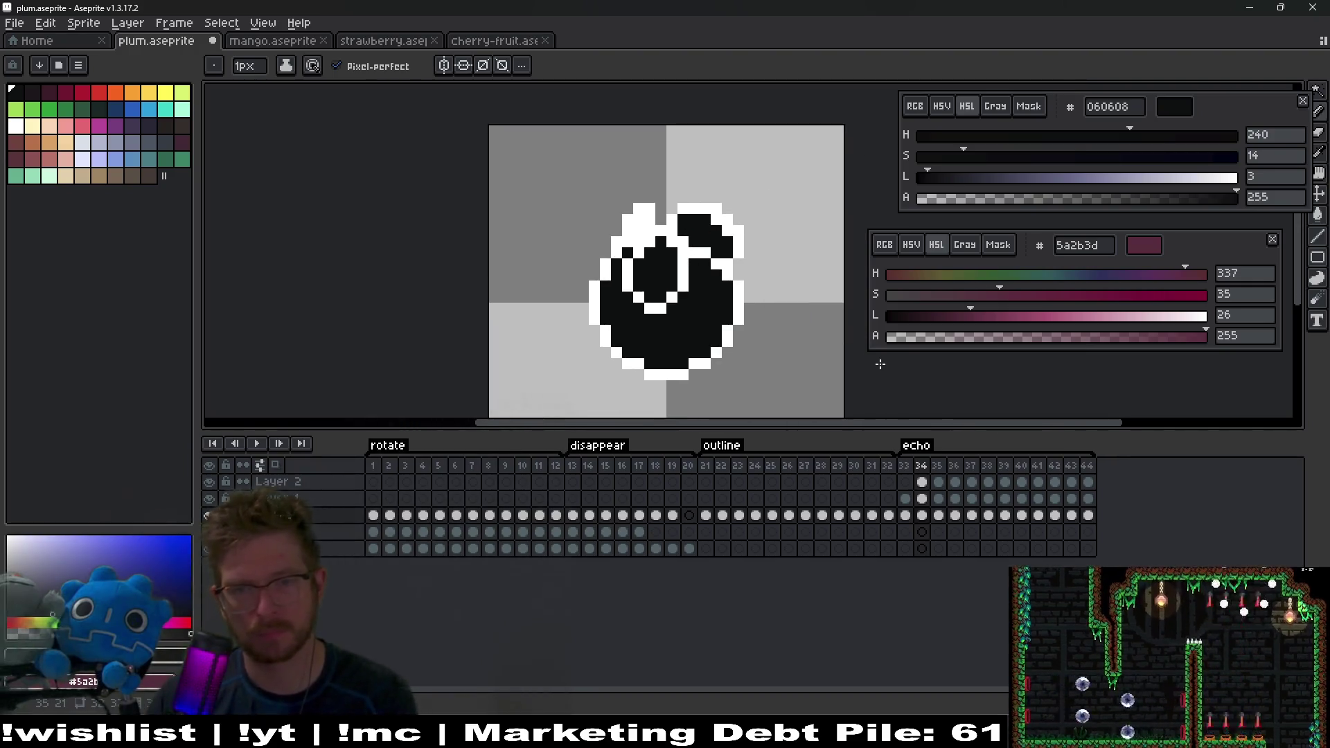
{"action": "key", "text": "period"}
{"action": "key", "text": "period"}
{"action": "key", "text": "period"}
{"action": "key", "text": "period"}
{"action": "key", "text": "period"}
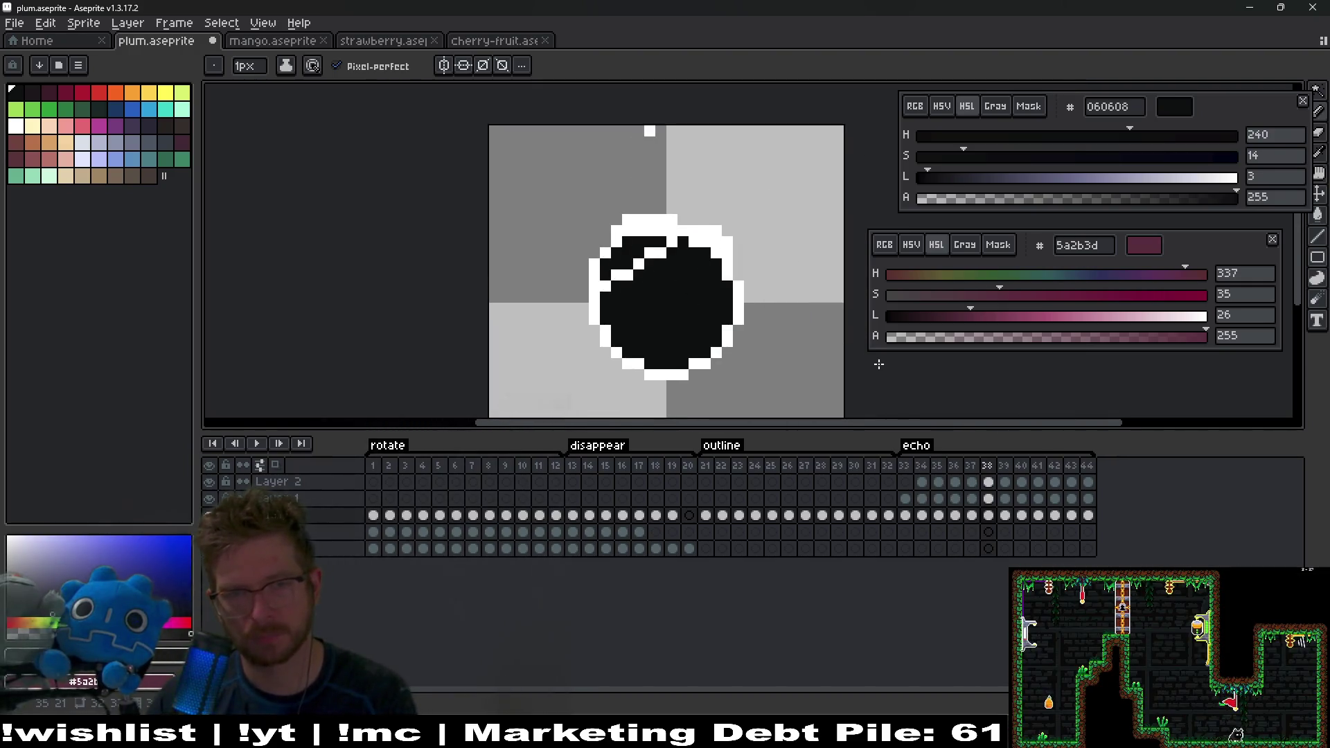
{"action": "key", "text": "Return"}
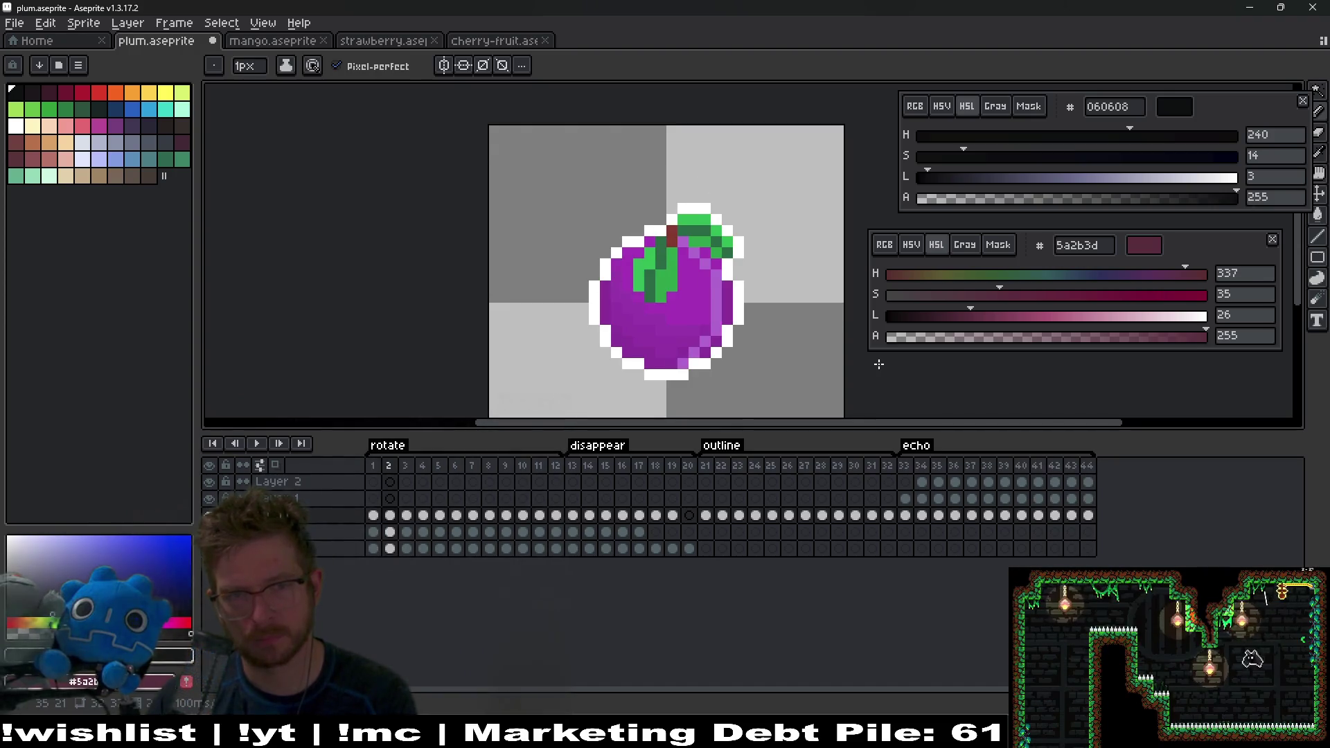
{"action": "key", "text": "Return"}
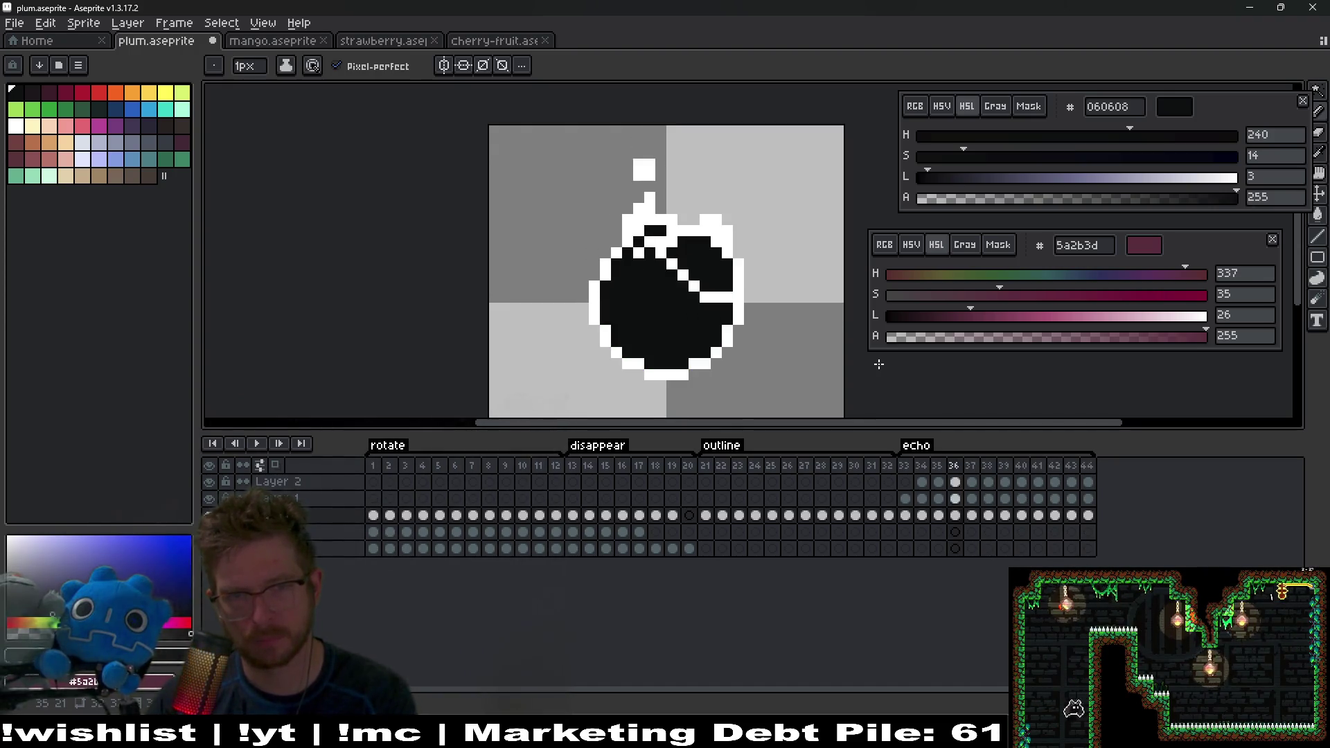
{"action": "left_click", "coordinate": [923, 485]}
{"action": "right_click", "coordinate": [300, 490]}
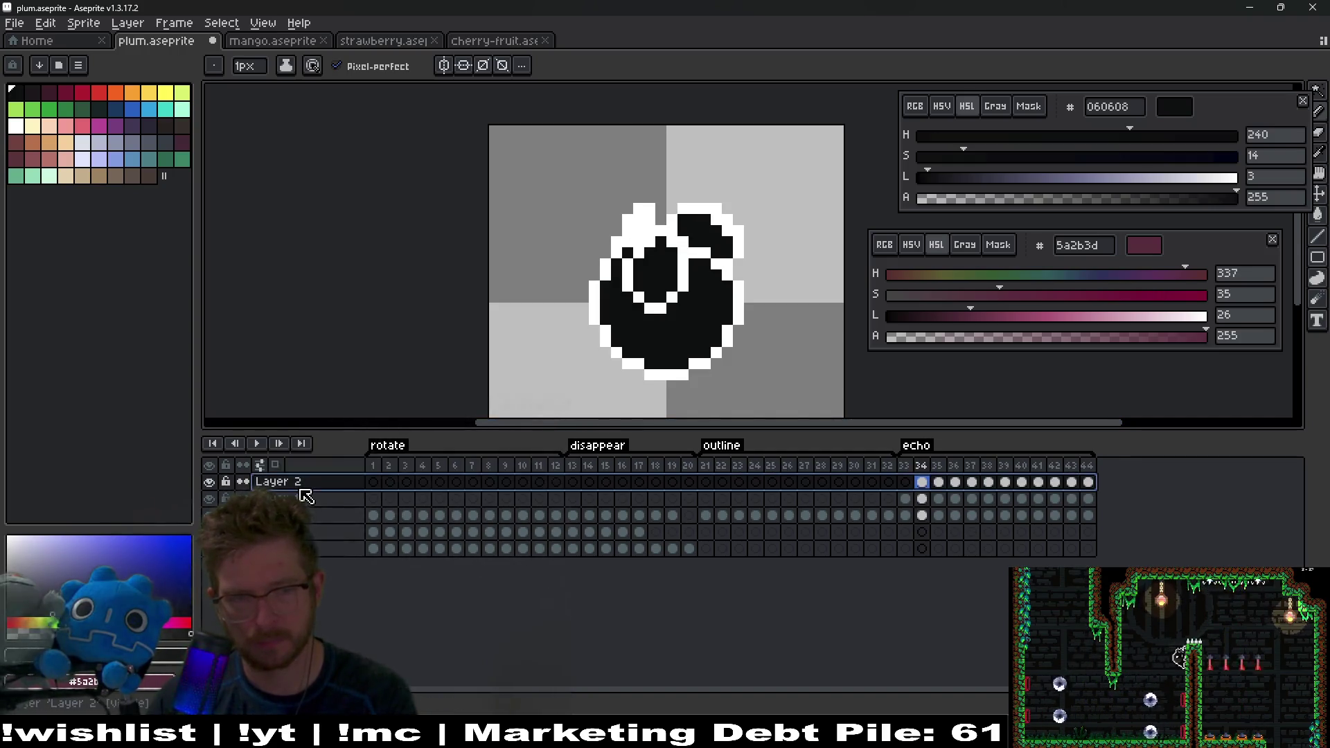
Step: Add a new Layer 3 above Layer 2 and choose white as the drawing colour
{"action": "mouse_move", "coordinate": [349, 527]}
{"action": "left_click", "coordinate": [471, 521]}
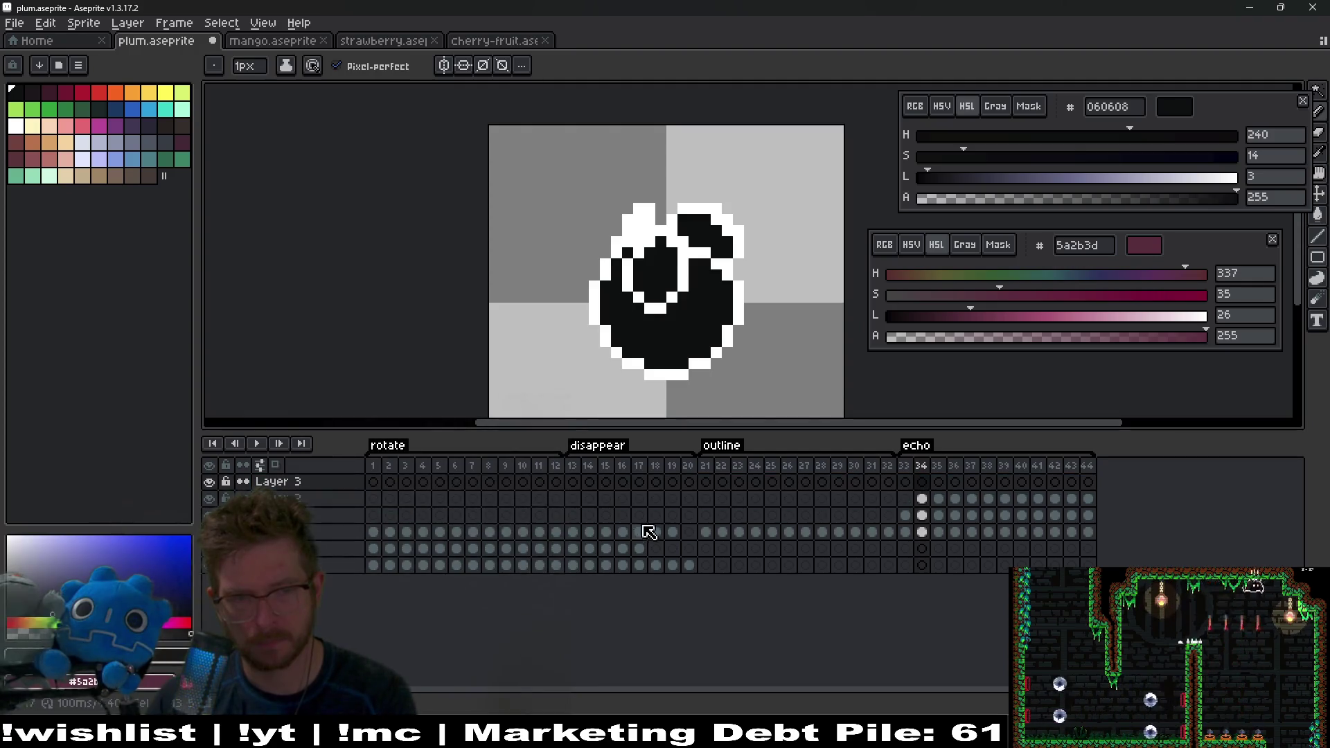
{"action": "left_click", "coordinate": [987, 483]}
{"action": "key", "text": "Down"}
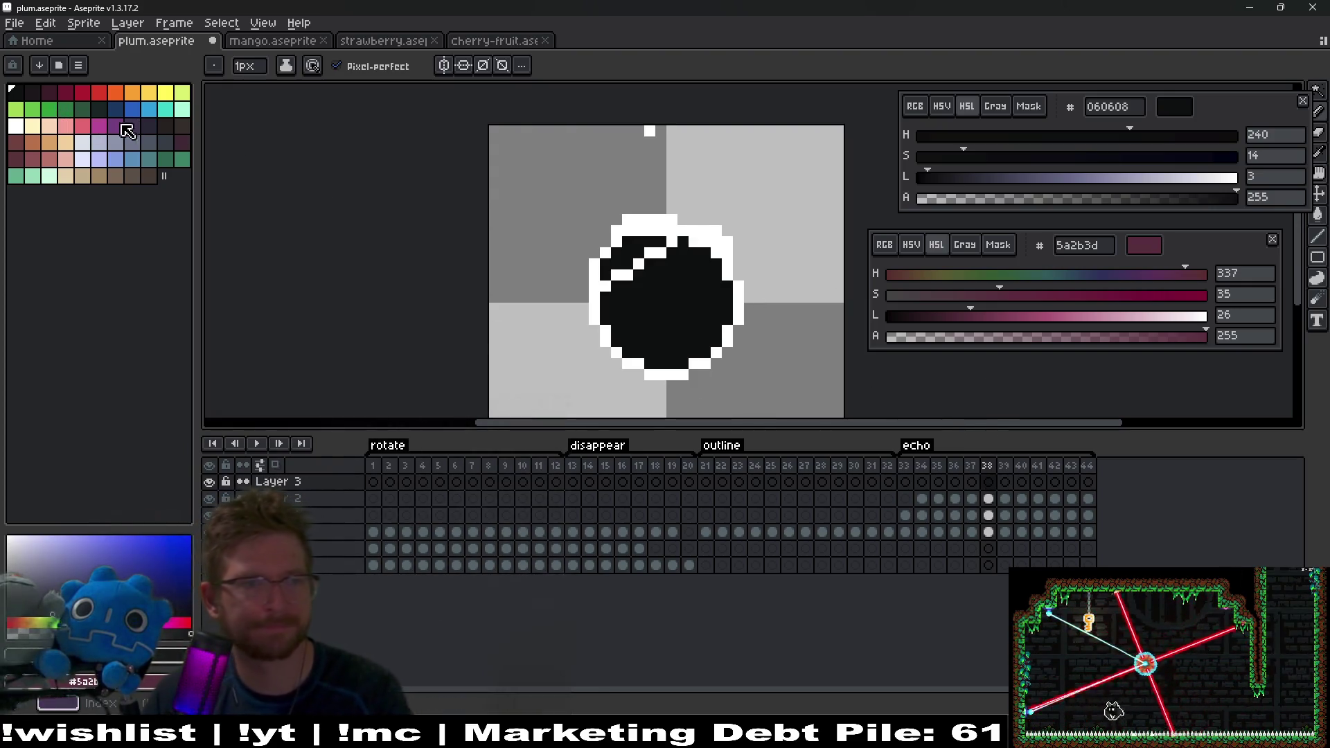
{"action": "left_click", "coordinate": [15, 128]}
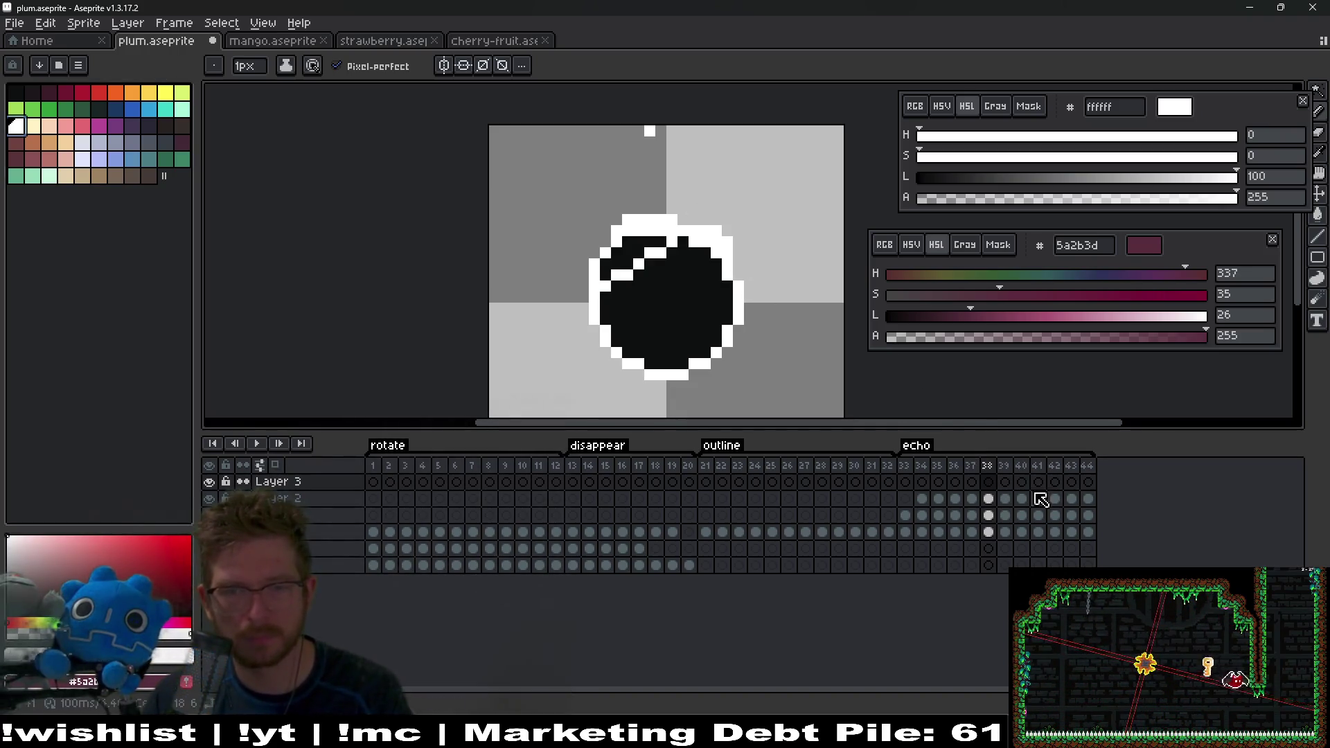
Step: Preview the animation, then dot white sparkle pixels above the plum on frames 39–40
{"action": "key", "text": "Return"}
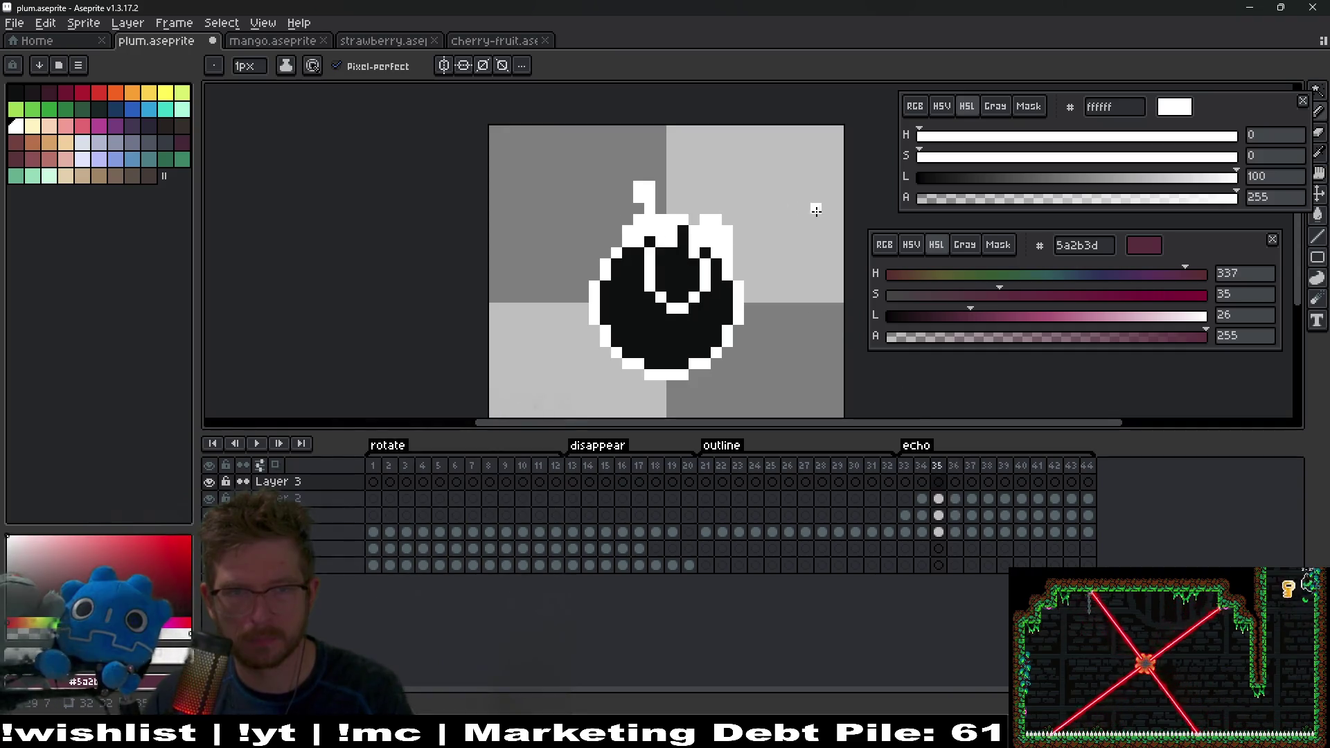
{"action": "scroll", "coordinate": [693, 222], "scroll_direction": "up", "scroll_amount": 3}
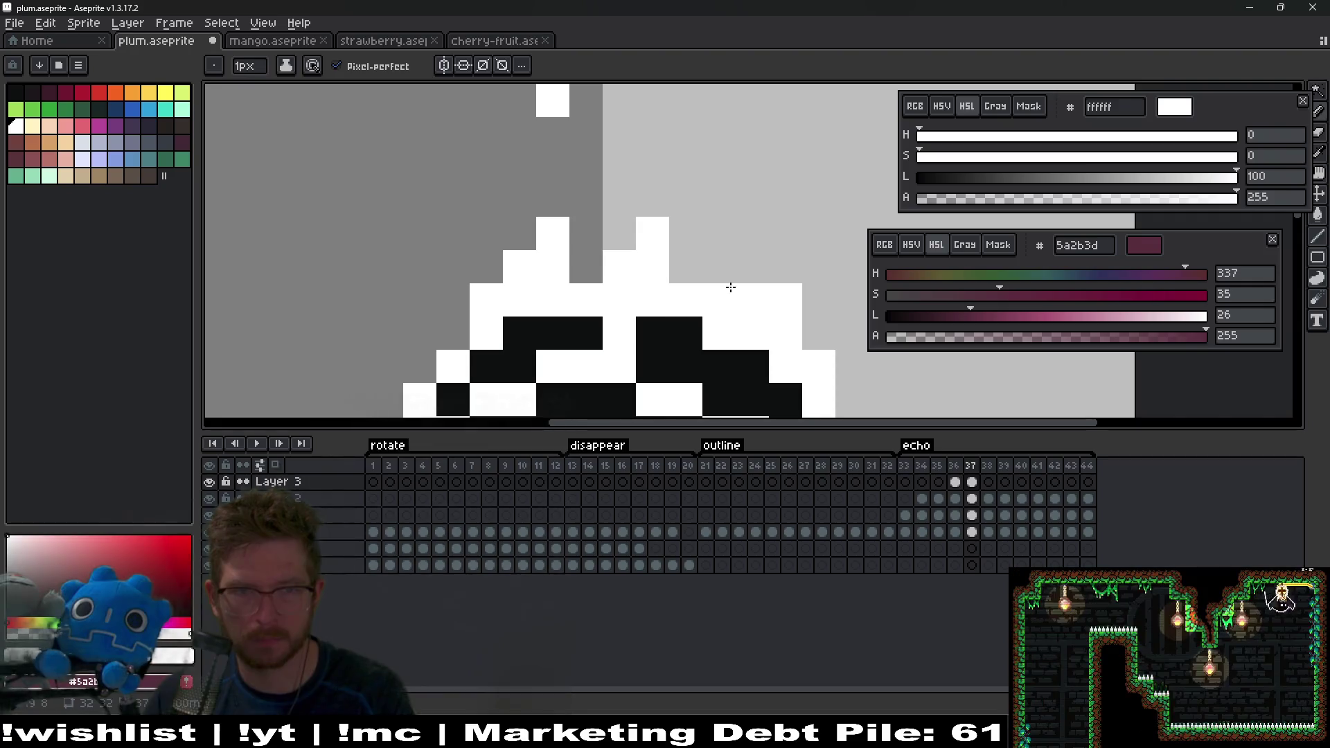
{"action": "key", "text": "Right"}
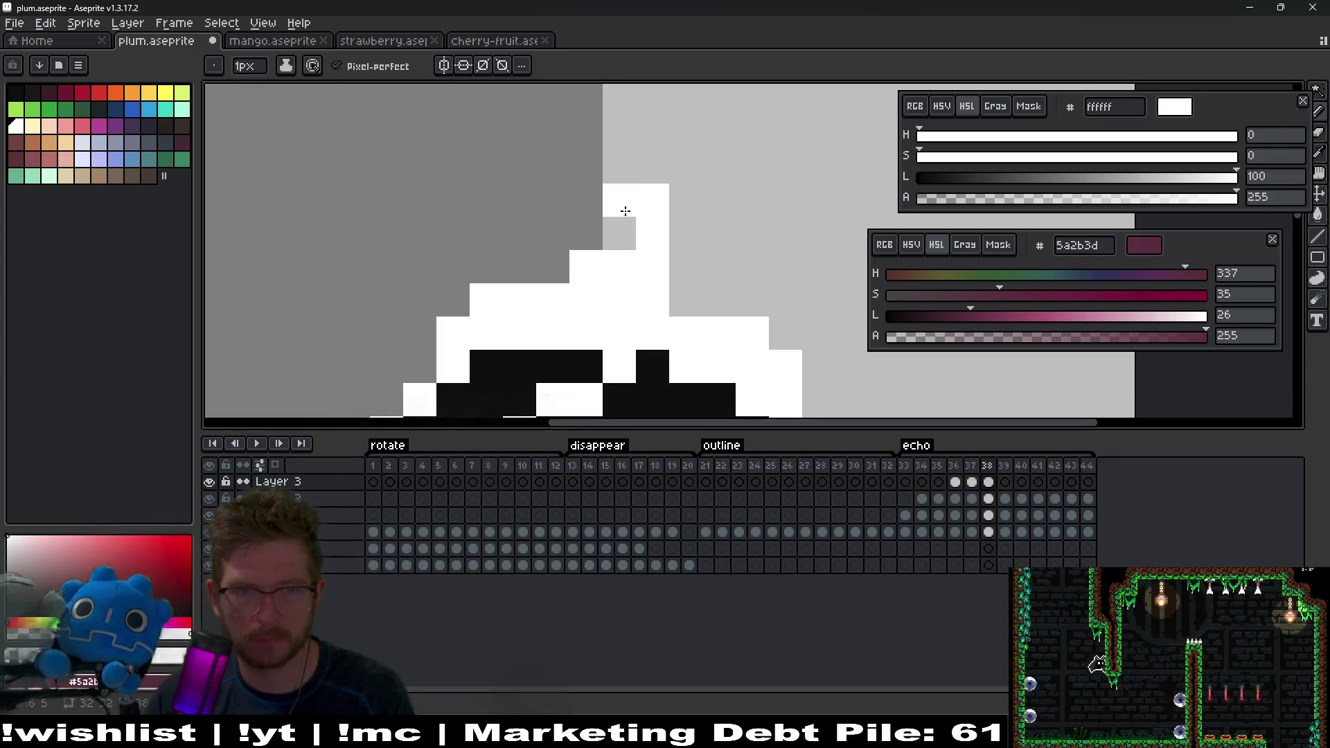
{"action": "key", "text": "Right"}
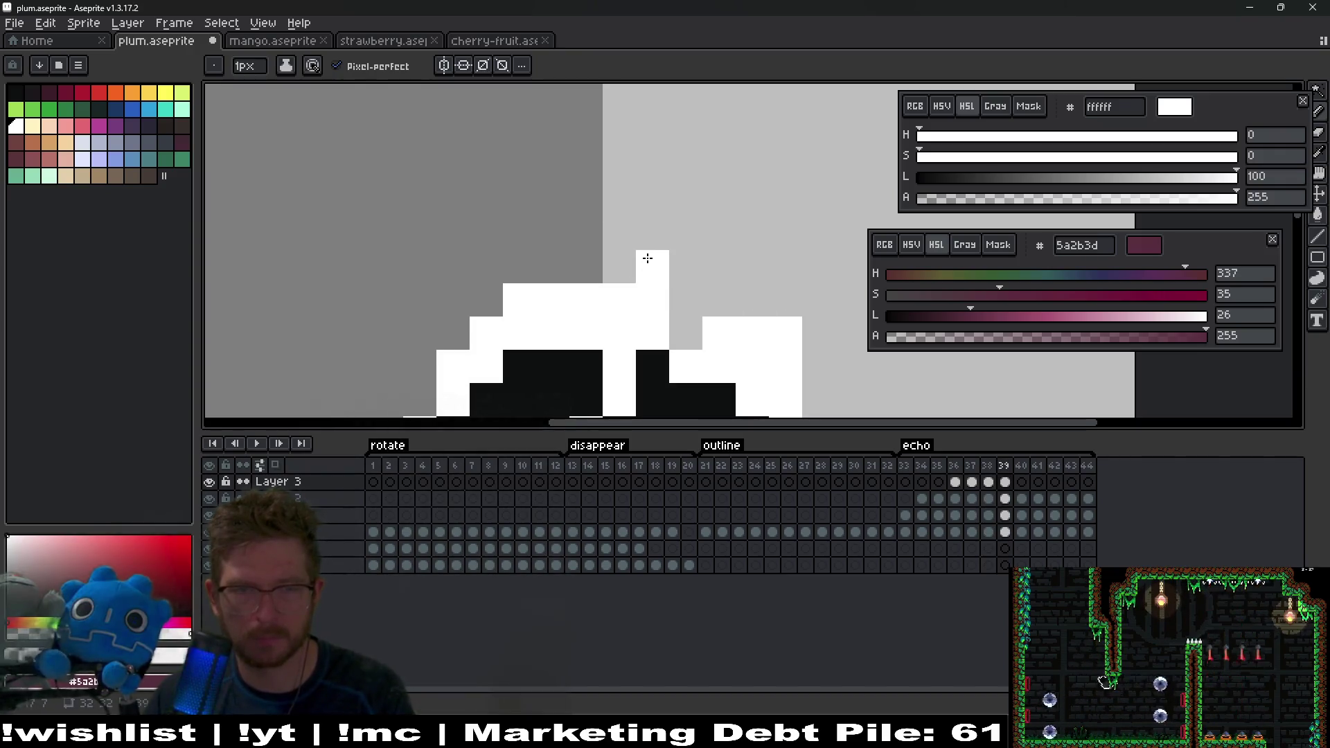
{"action": "left_click", "coordinate": [648, 199]}
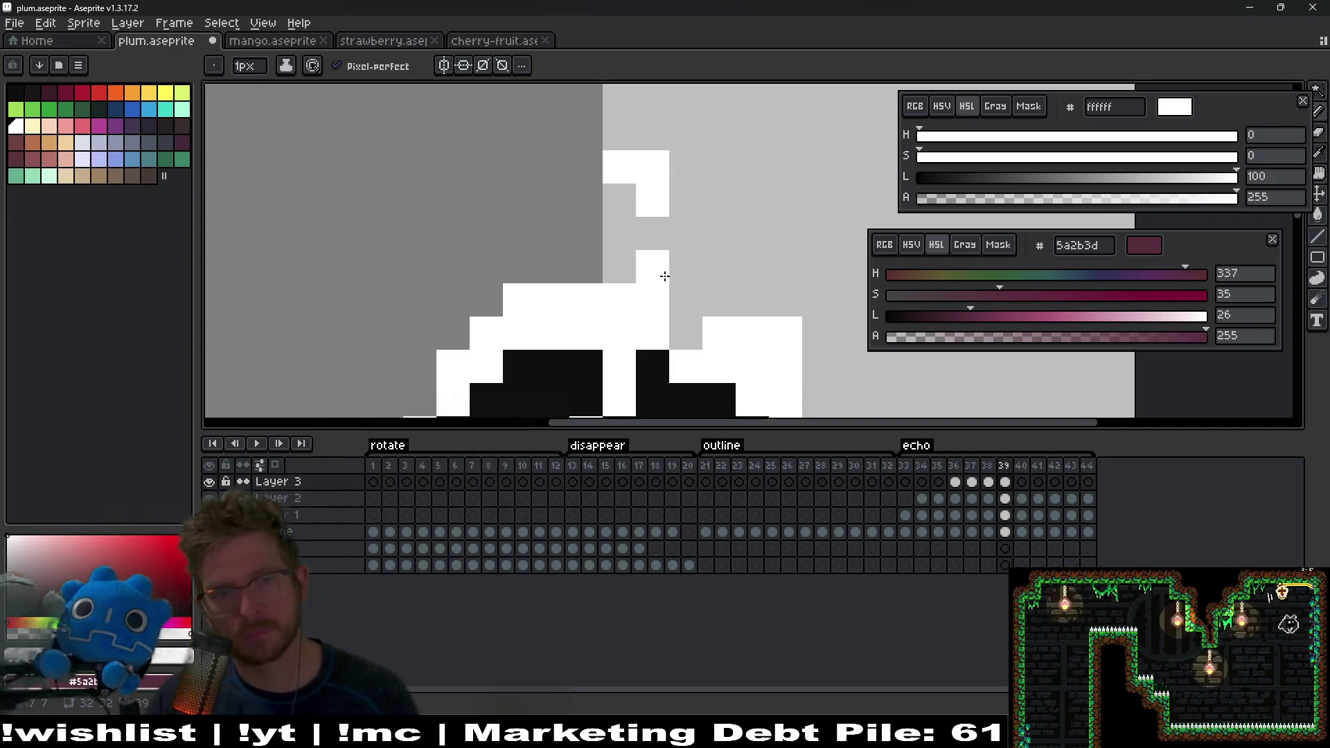
{"action": "key", "text": "Right"}
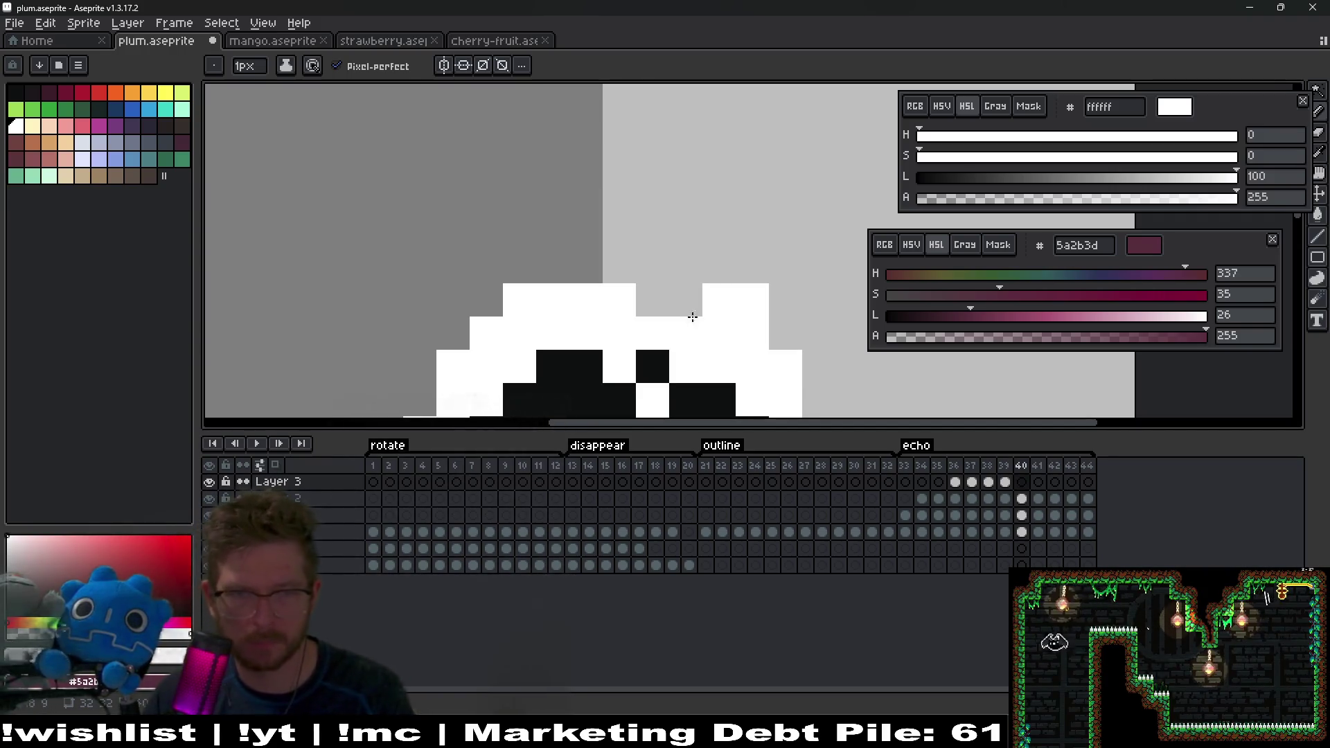
{"action": "left_click_drag", "start_coordinate": [645, 161], "coordinate": [628, 129]}
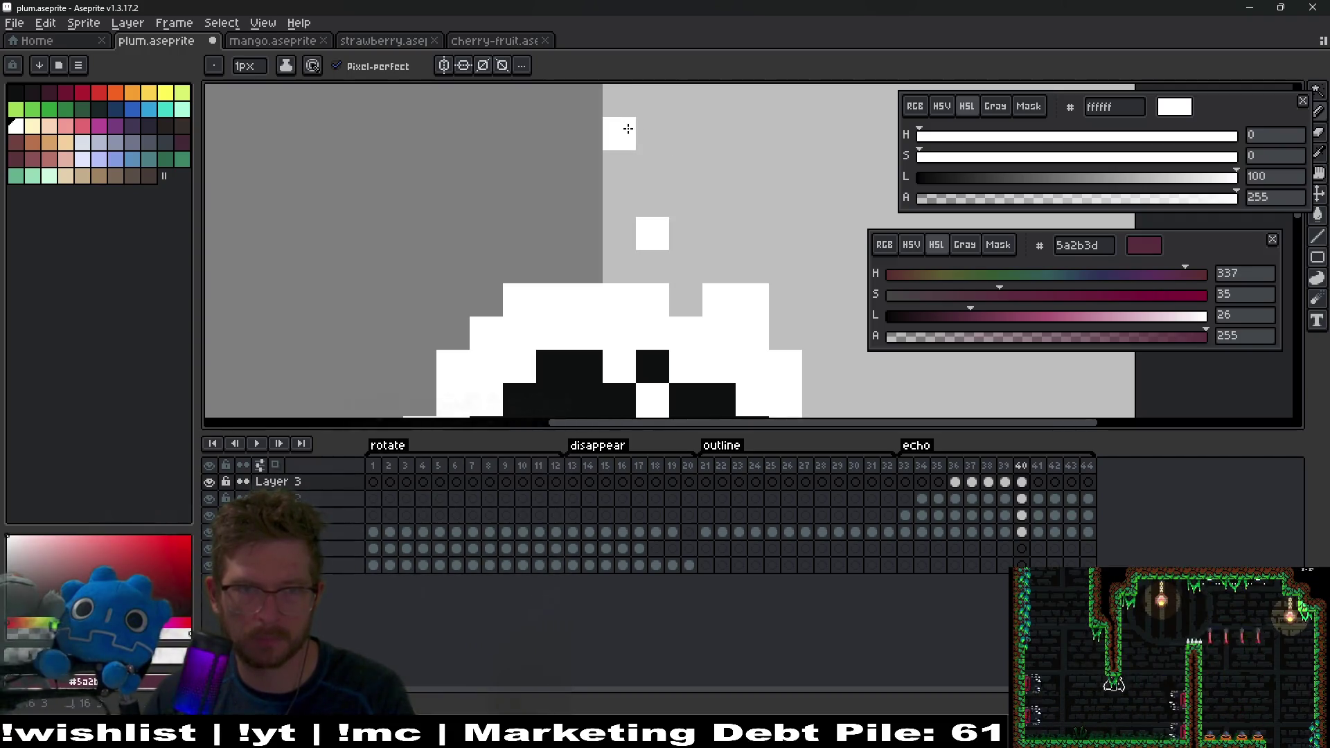
{"action": "scroll", "coordinate": [644, 131], "scroll_direction": "down", "scroll_amount": 3}
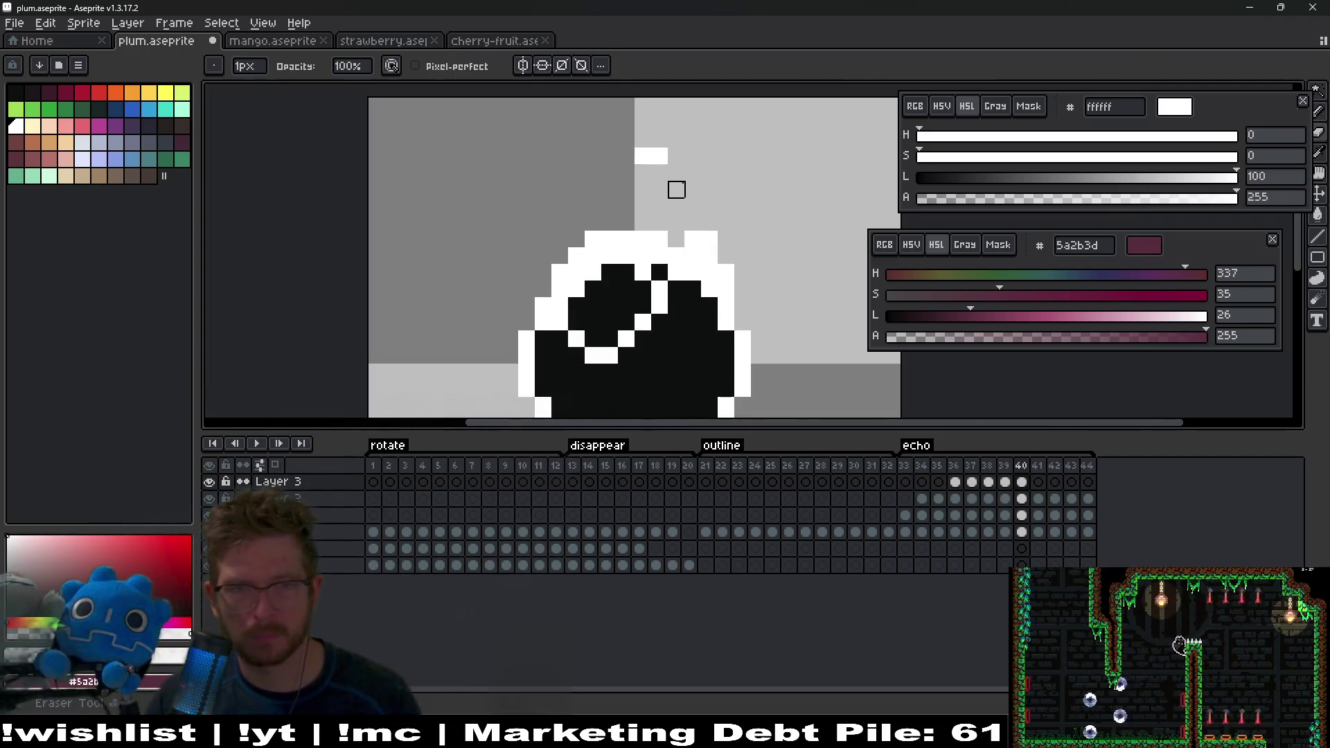
Step: Compare neighbouring frames and paint a short white sparkle column above the plum on frame 37
{"action": "scroll", "coordinate": [678, 232], "scroll_direction": "down", "scroll_amount": 2}
{"action": "scroll", "coordinate": [678, 232], "scroll_direction": "up", "scroll_amount": 3}
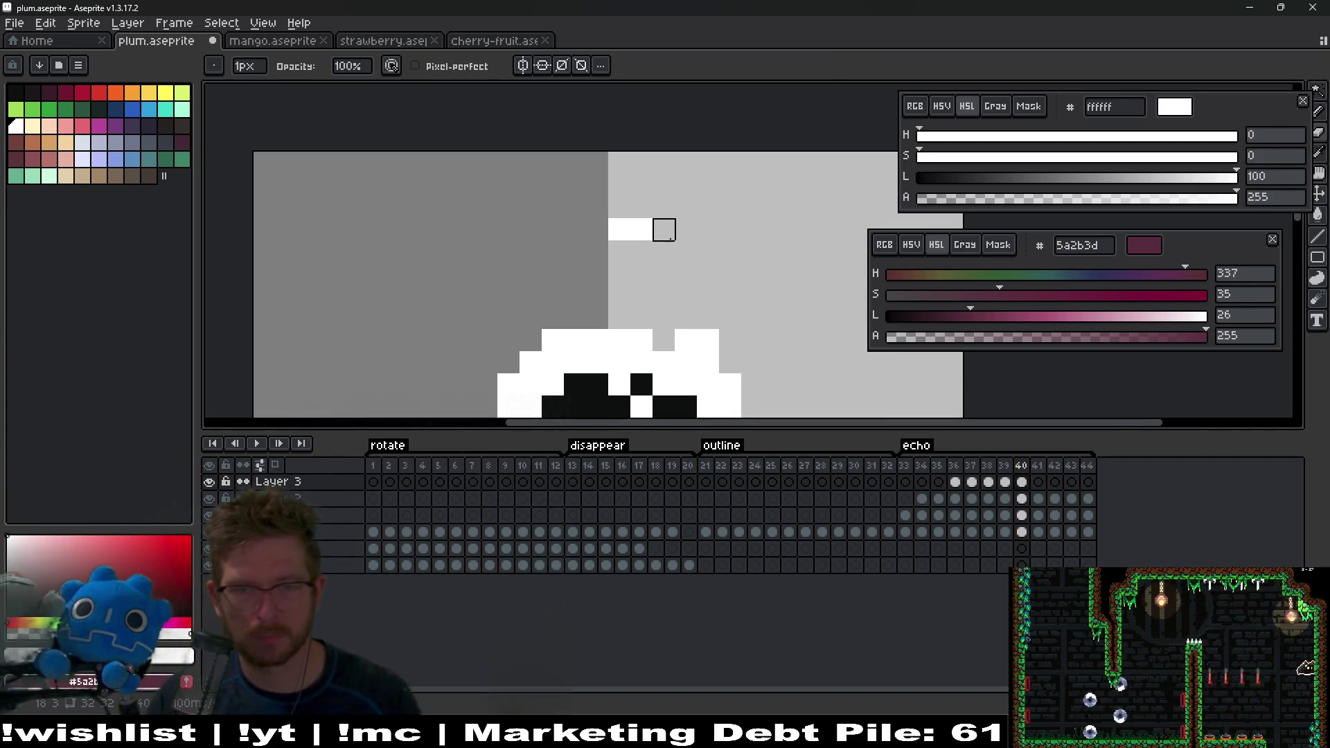
{"action": "key", "text": "Left"}
{"action": "key", "text": "Left"}
{"action": "key", "text": "Left"}
{"action": "key", "text": "Right"}
{"action": "key", "text": "Left"}
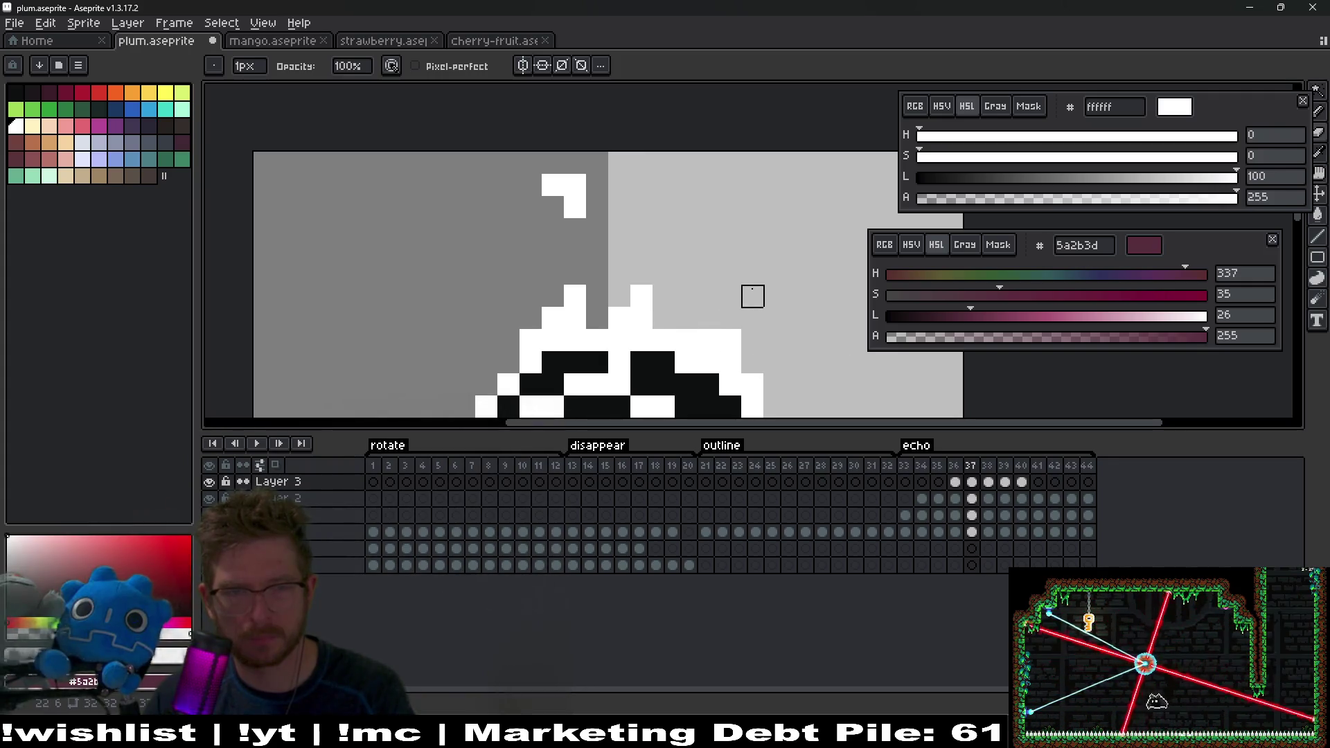
{"action": "key", "text": "Right"}
{"action": "key", "text": "Left"}
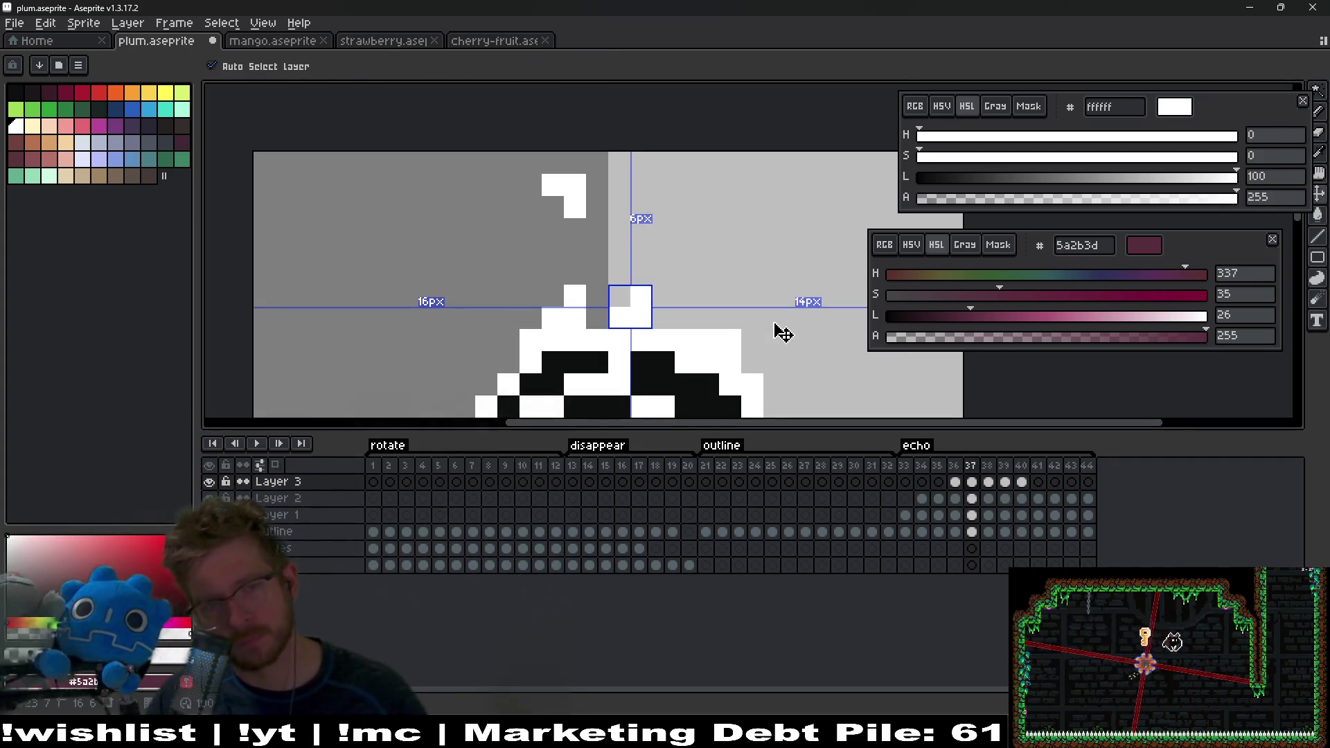
{"action": "left_click", "coordinate": [641, 296]}
{"action": "left_click", "coordinate": [641, 274]}
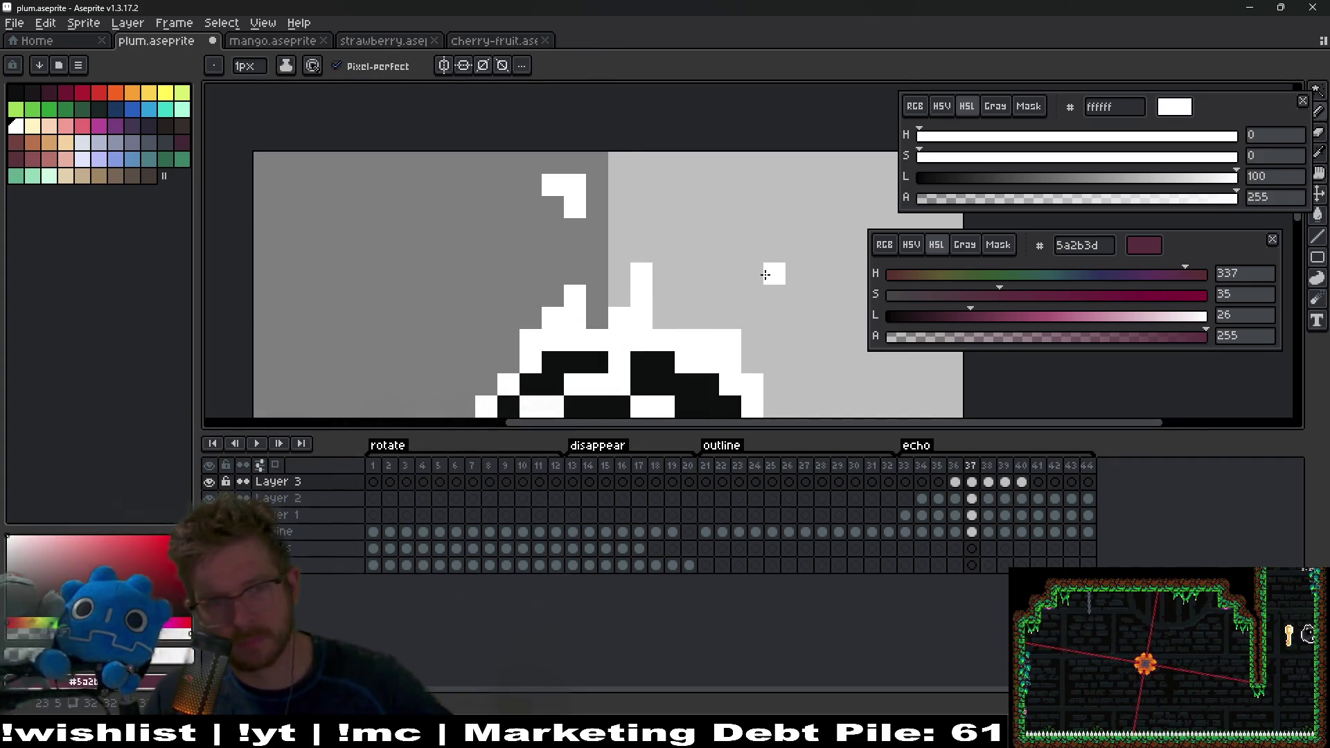
Step: Undo a stray white pixel on frame 37 and return to the Pencil after trying the Eraser
{"action": "key", "text": "Left"}
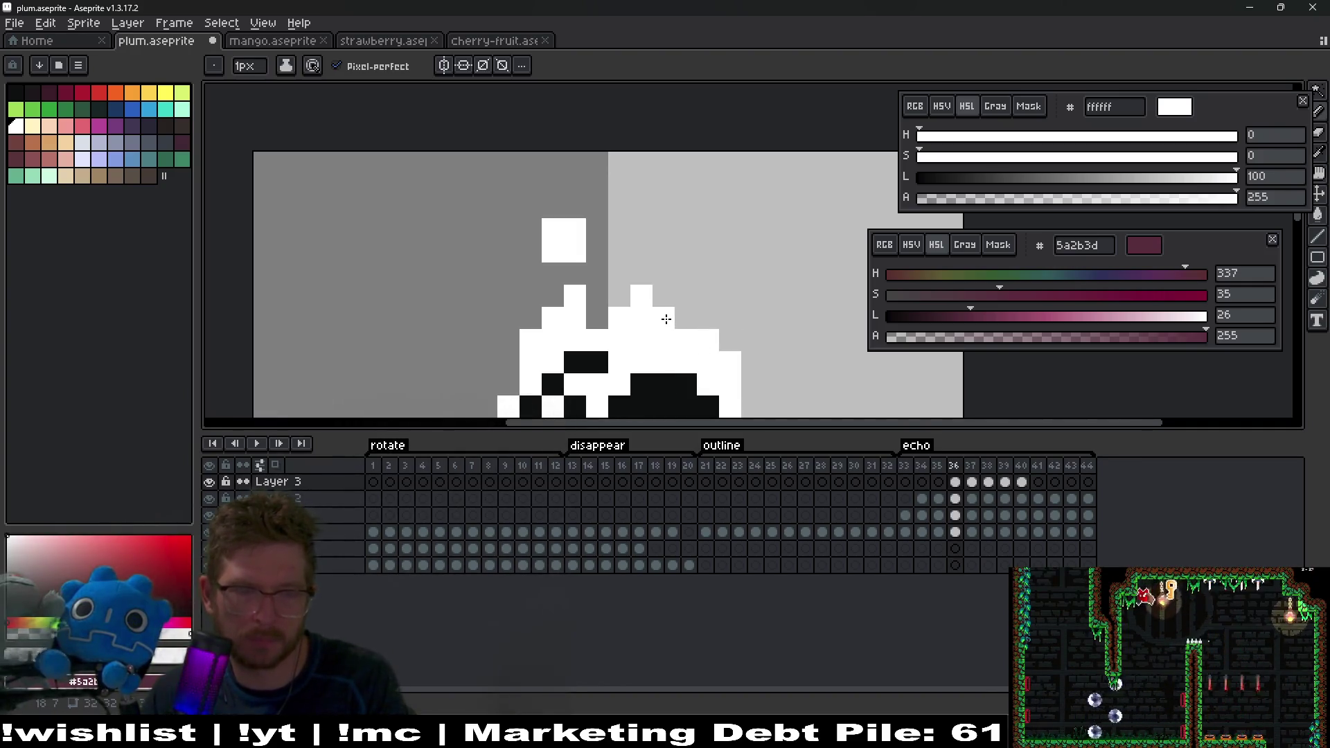
{"action": "key", "text": "Right"}
{"action": "key", "text": "ctrl+z"}
{"action": "key", "text": "Left"}
{"action": "key", "text": "Right"}
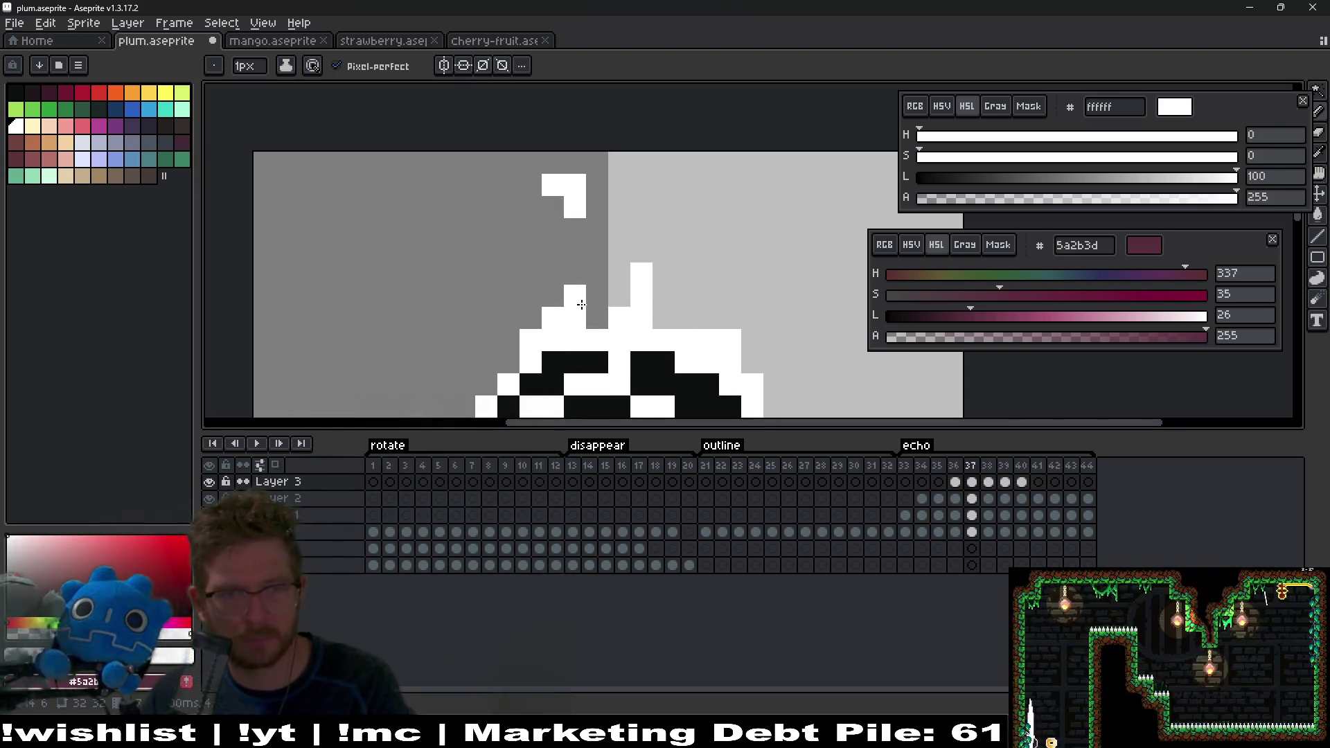
{"action": "key", "text": "e"}
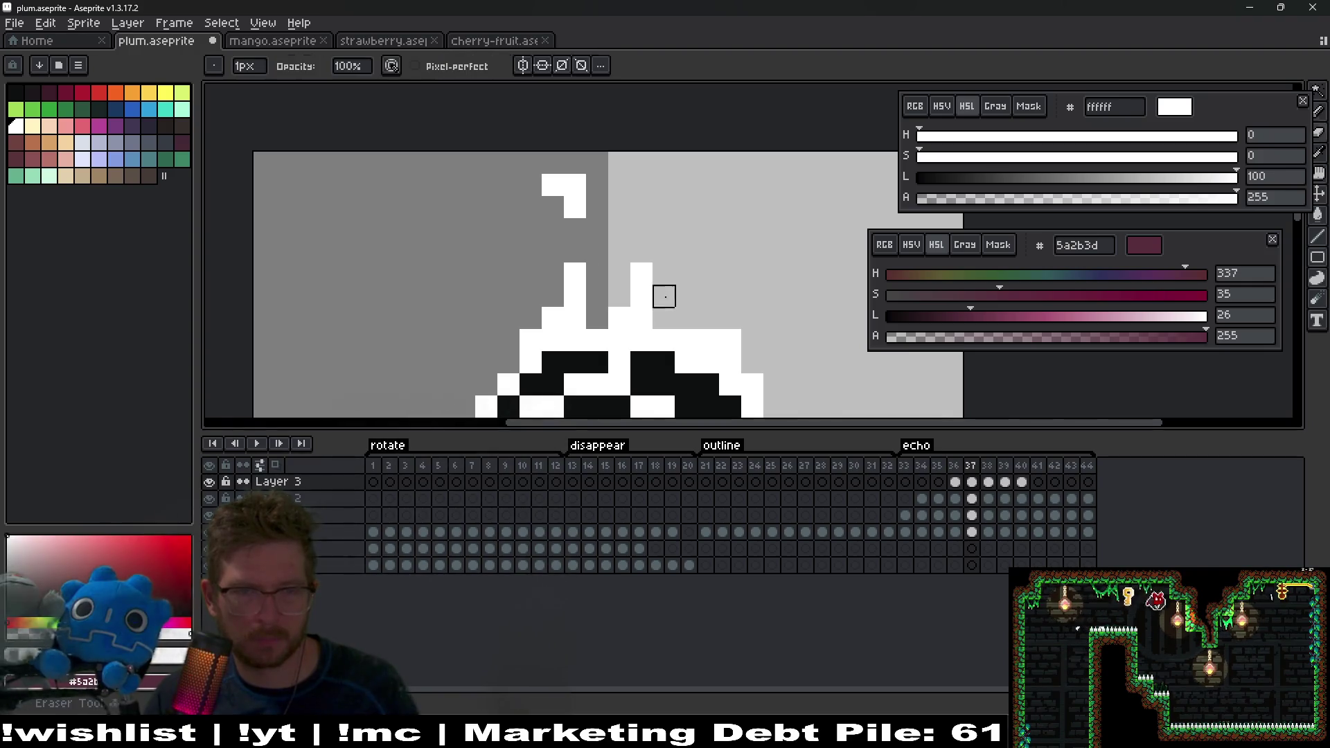
{"action": "key", "text": "b"}
{"action": "scroll", "coordinate": [721, 315], "scroll_direction": "down", "scroll_amount": 3}
Step: Turn on onion skin and paint white sparkle pixels on frame 43, stepping through to frame 44
{"action": "key", "text": "Left"}
{"action": "key", "text": "Right"}
{"action": "key", "text": "Right"}
{"action": "key", "text": "Right"}
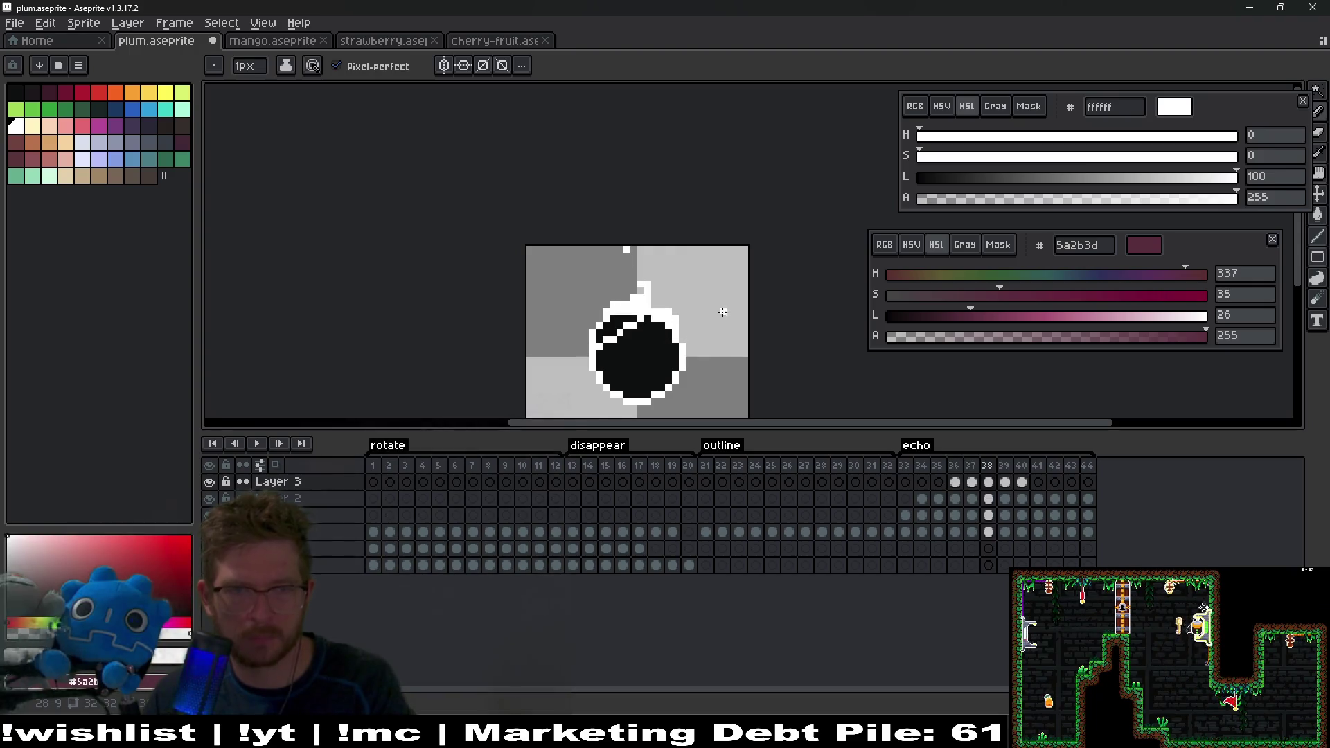
{"action": "scroll", "coordinate": [667, 272], "scroll_direction": "up", "scroll_amount": 4}
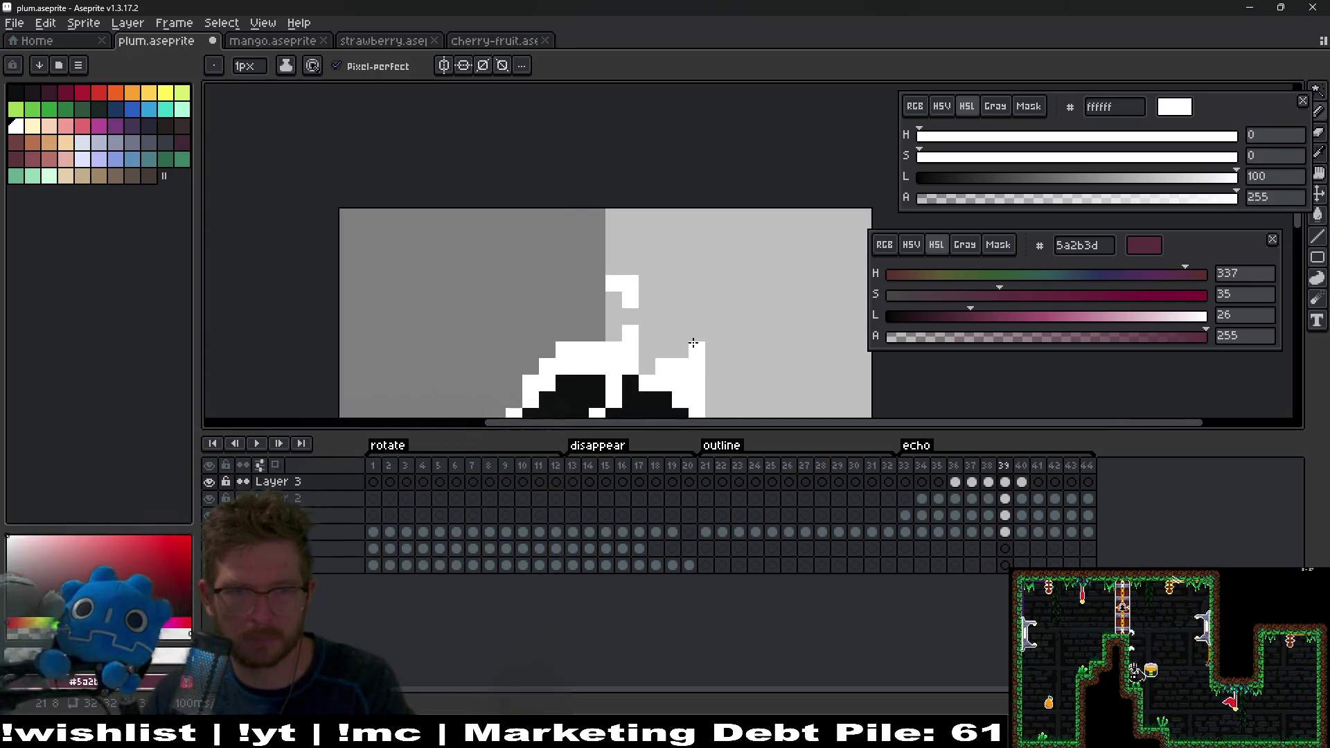
{"action": "key", "text": "Right"}
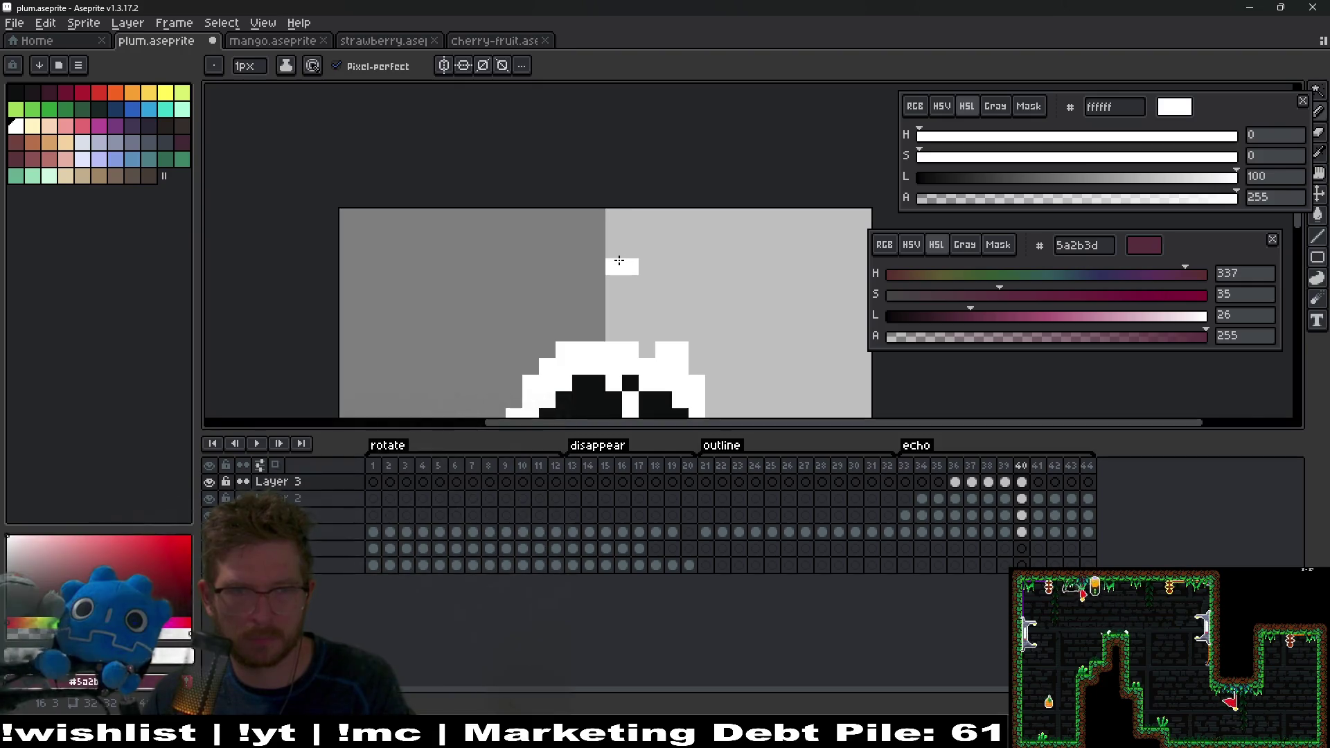
{"action": "key", "text": "Right"}
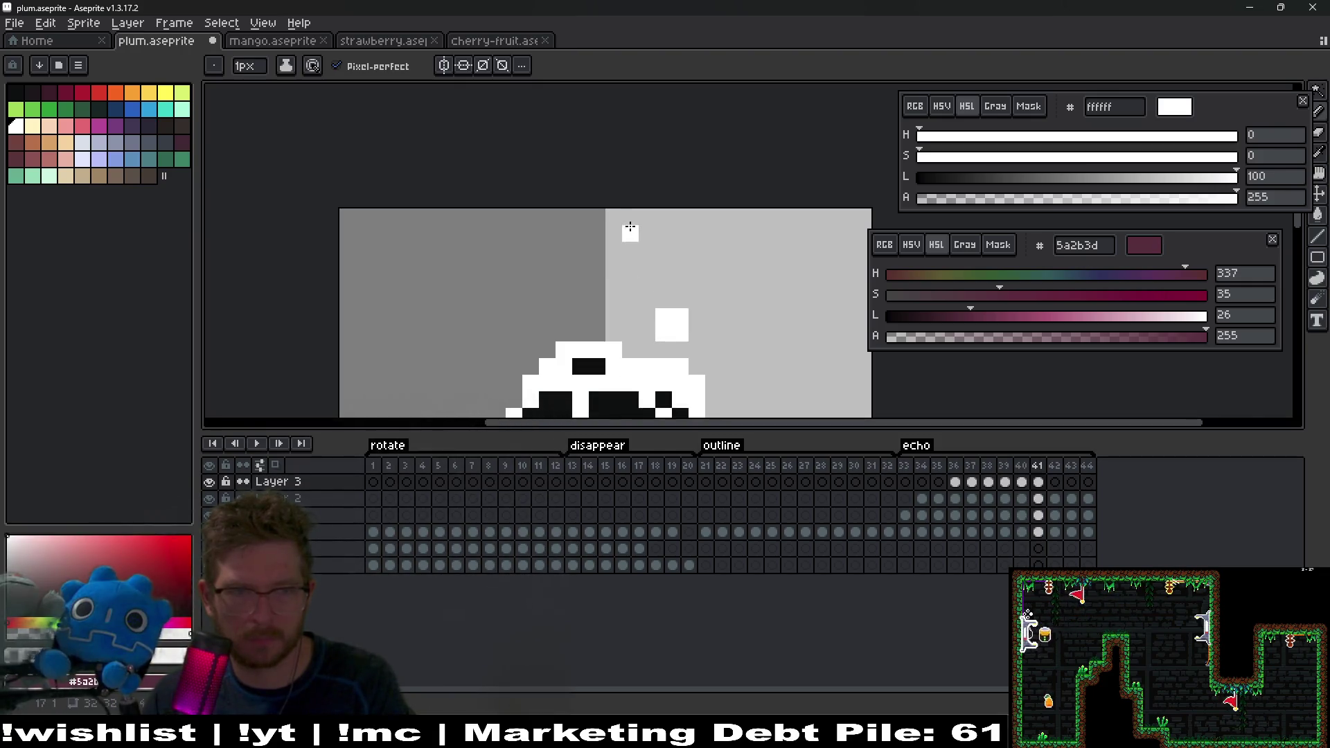
{"action": "left_click", "coordinate": [276, 466]}
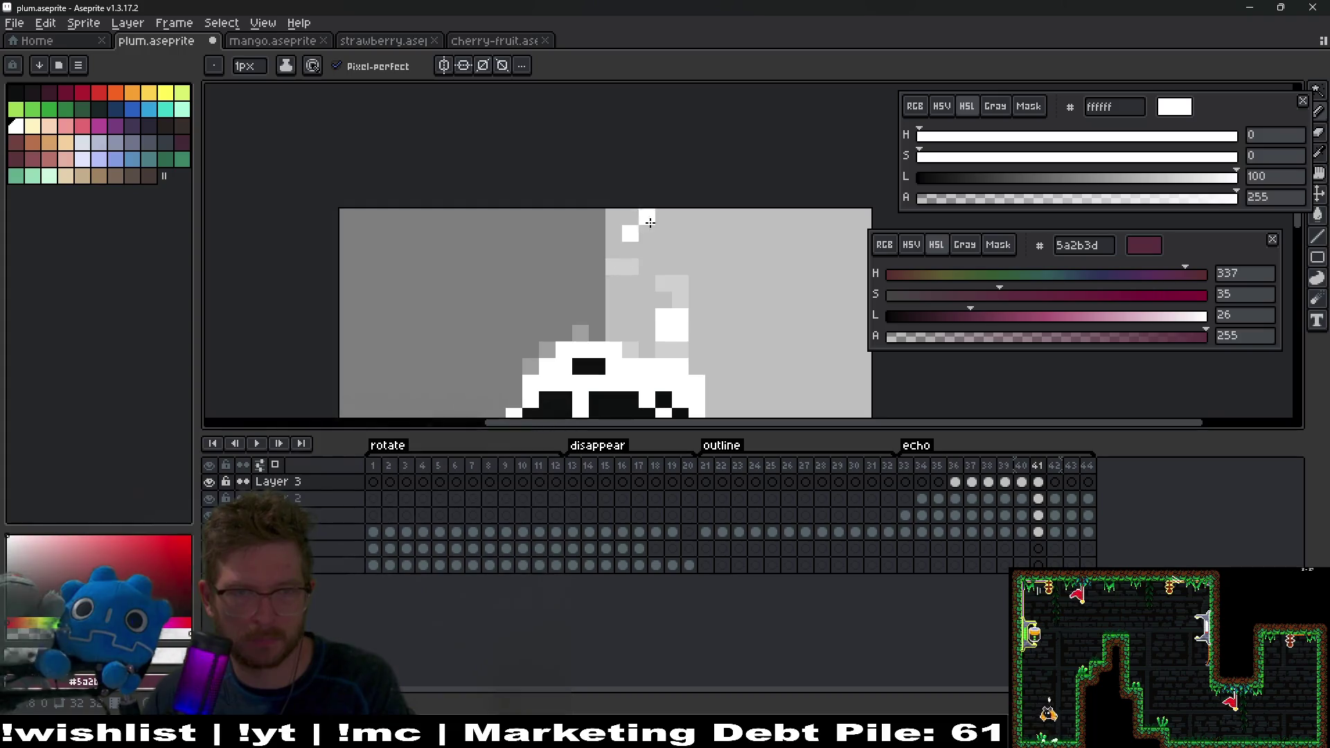
{"action": "key", "text": "Right"}
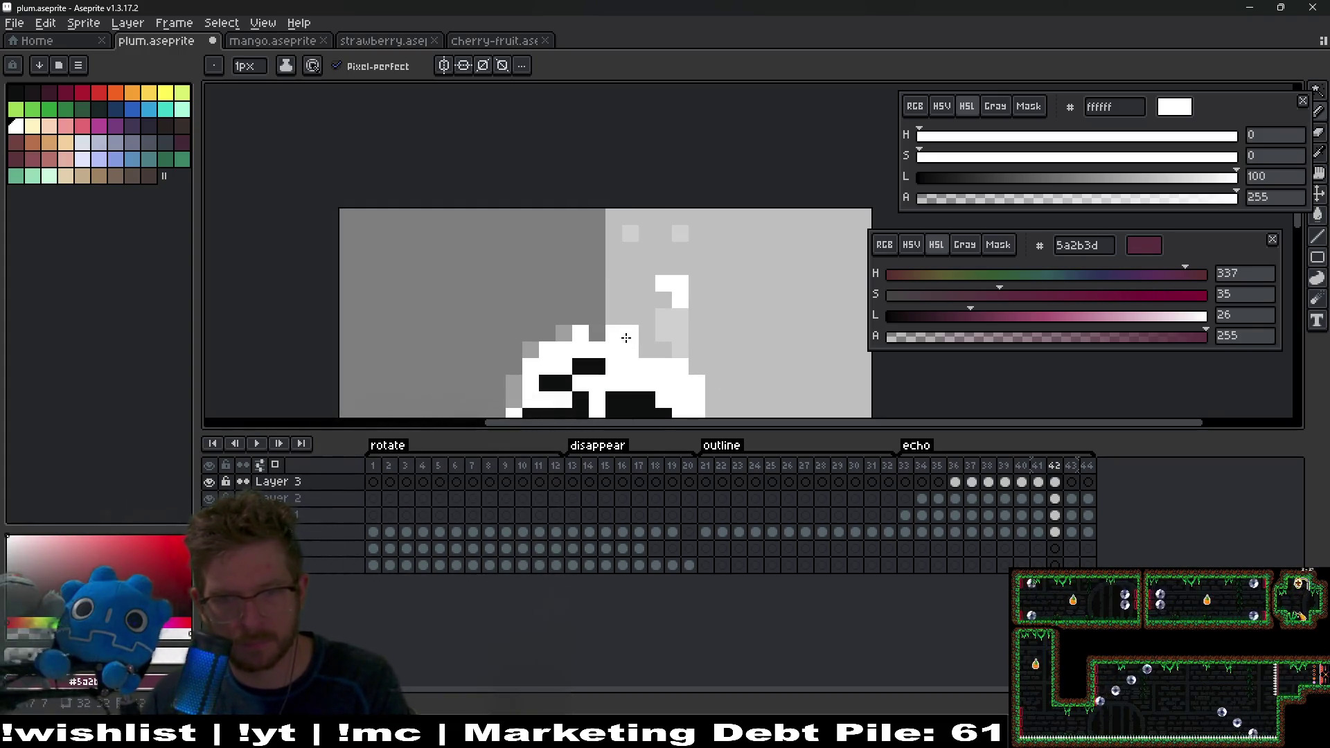
{"action": "key", "text": "Right"}
{"action": "left_click_drag", "start_coordinate": [626, 354], "coordinate": [614, 321]}
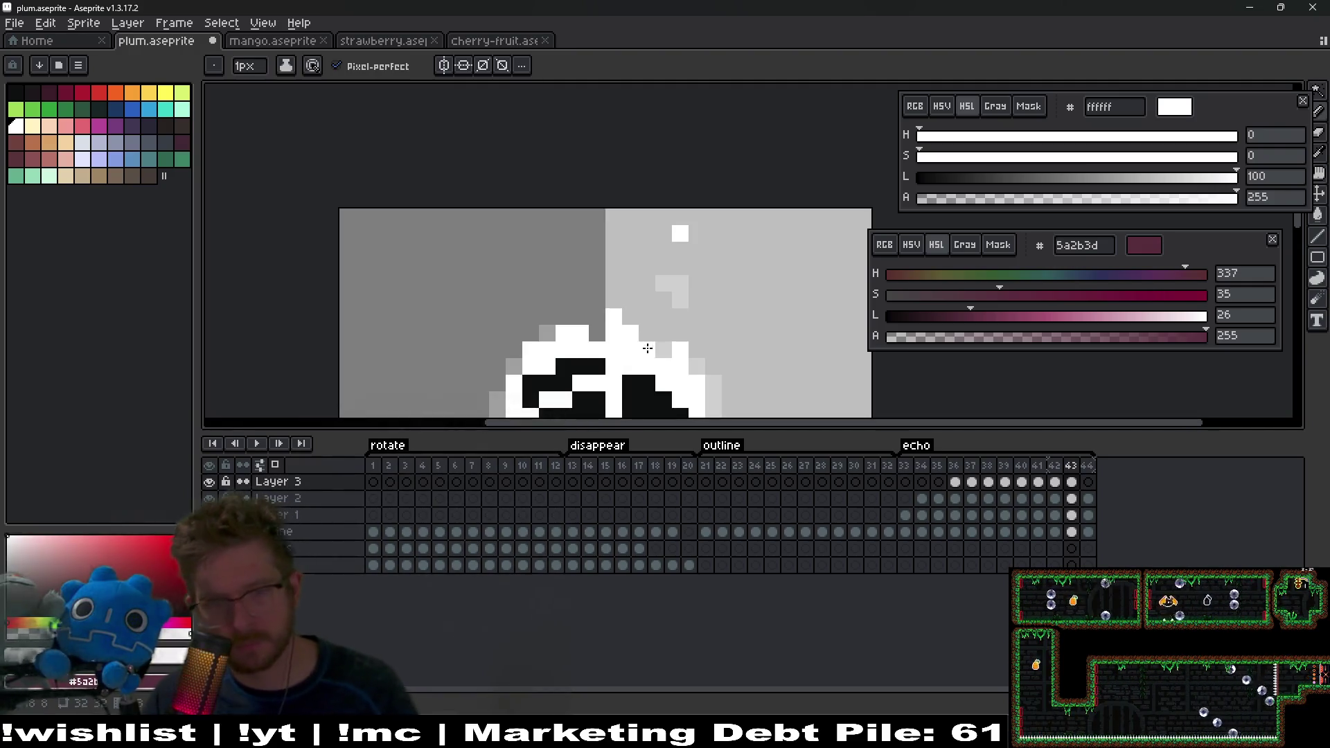
{"action": "key", "text": "Right"}
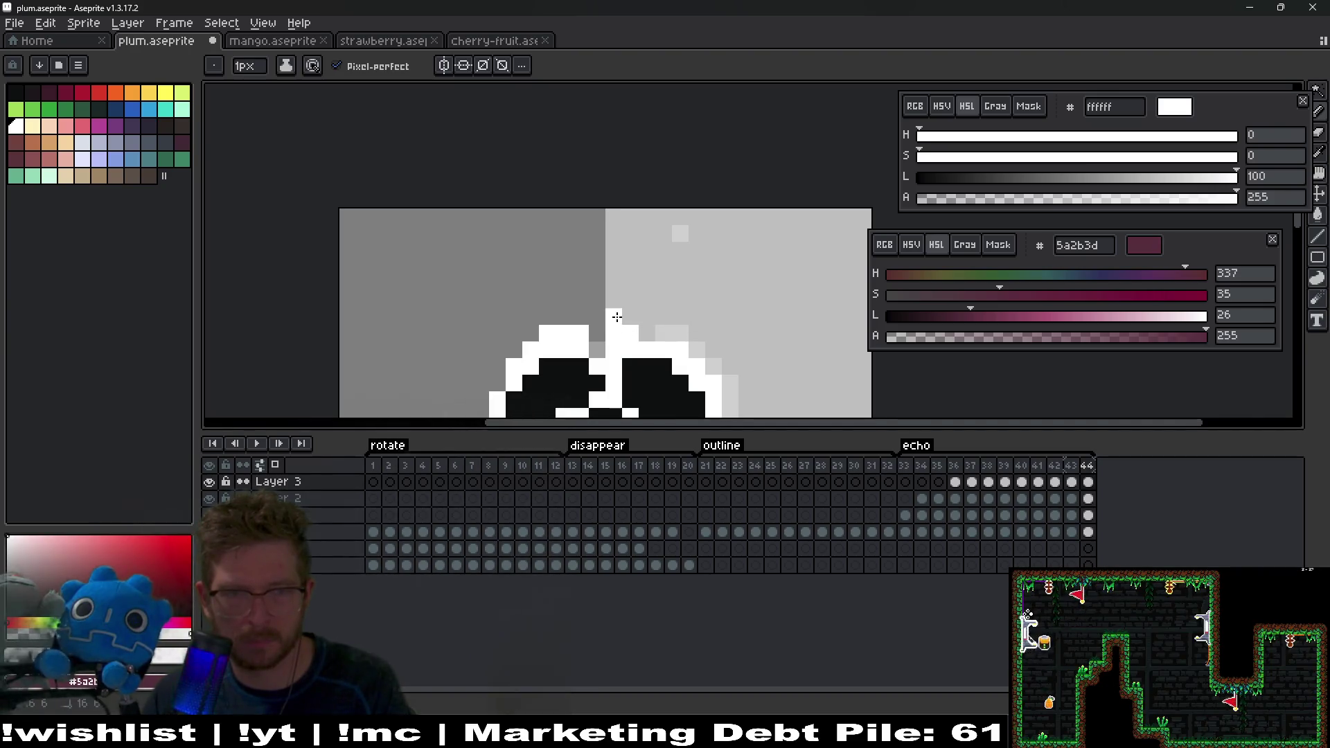
{"action": "key", "text": "Right"}
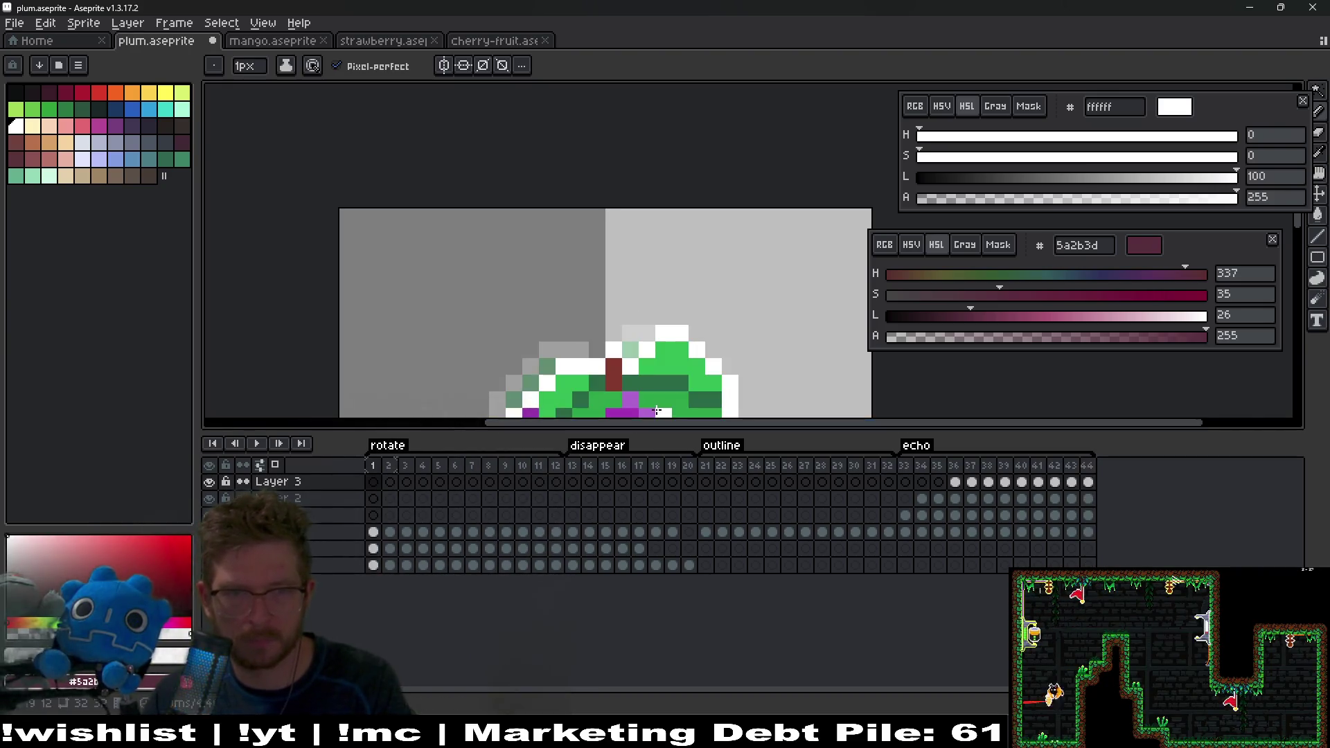
Step: Play the whole plum animation to review the sparkle trail across the echo frames
{"action": "key", "text": "Return"}
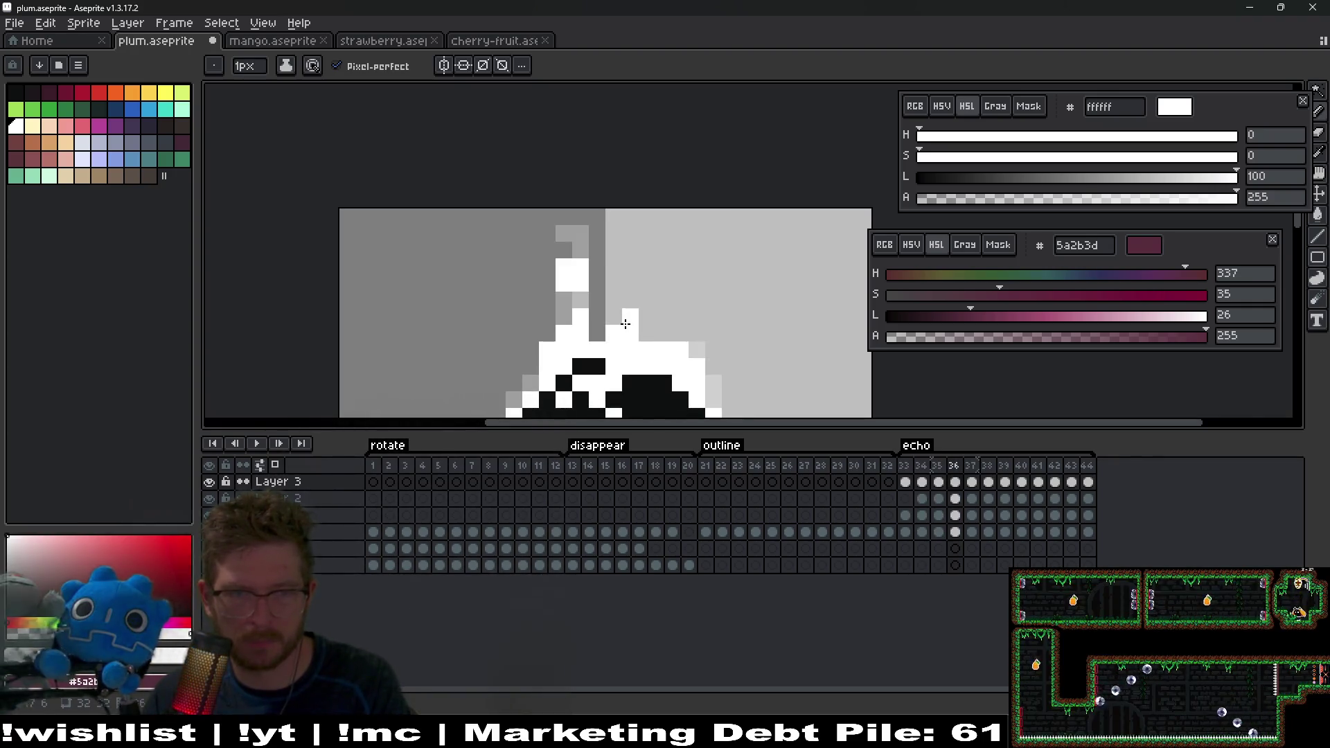
{"action": "scroll", "coordinate": [662, 353], "scroll_direction": "down", "scroll_amount": 2}
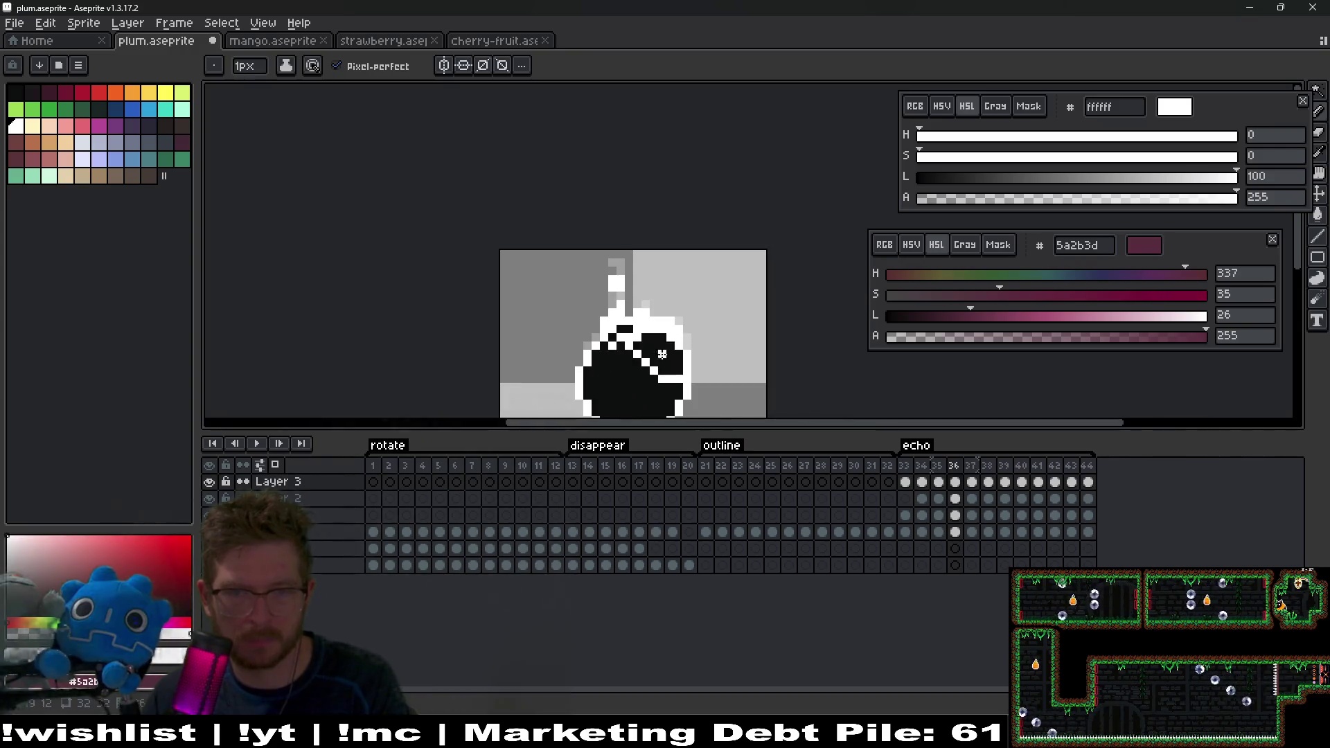
{"action": "left_click", "coordinate": [260, 450]}
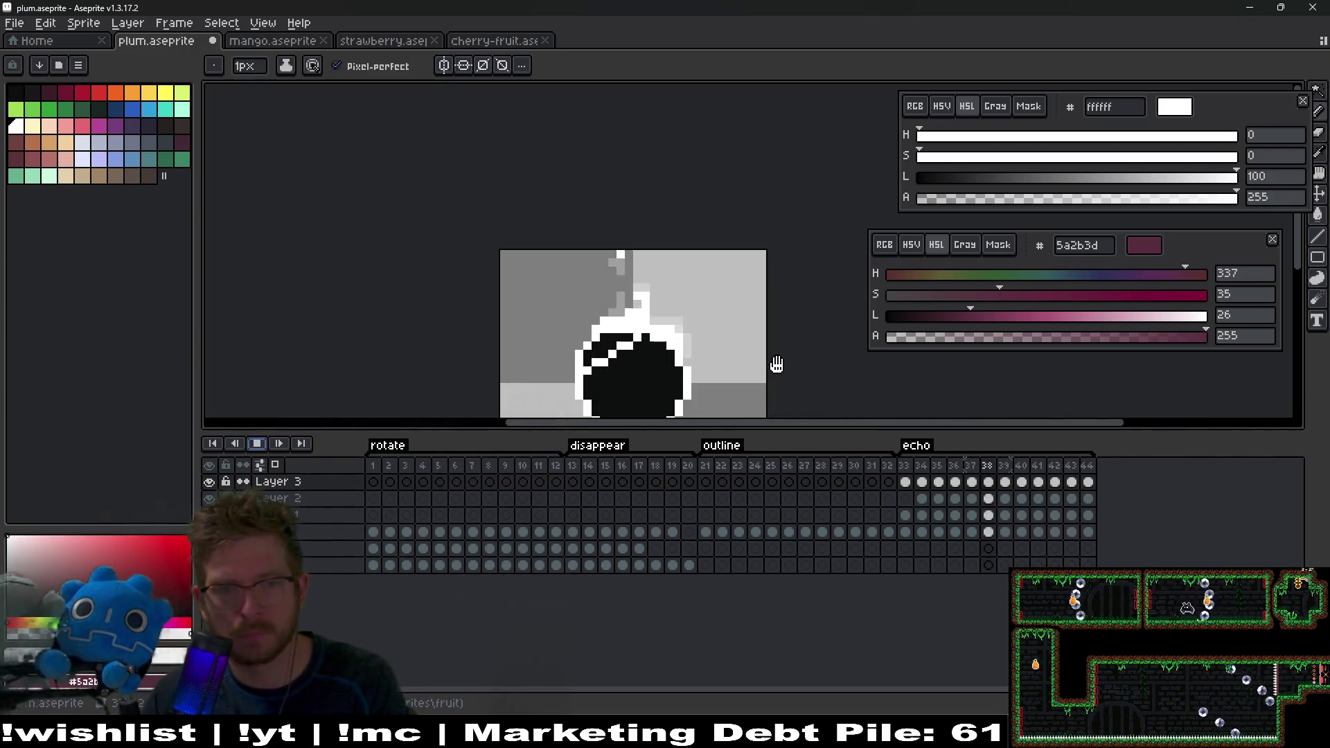
Step: Save plum.aseprite after the preview and switch to the Godot Engine editor
{"action": "scroll", "coordinate": [784, 345], "scroll_direction": "down", "scroll_amount": 1}
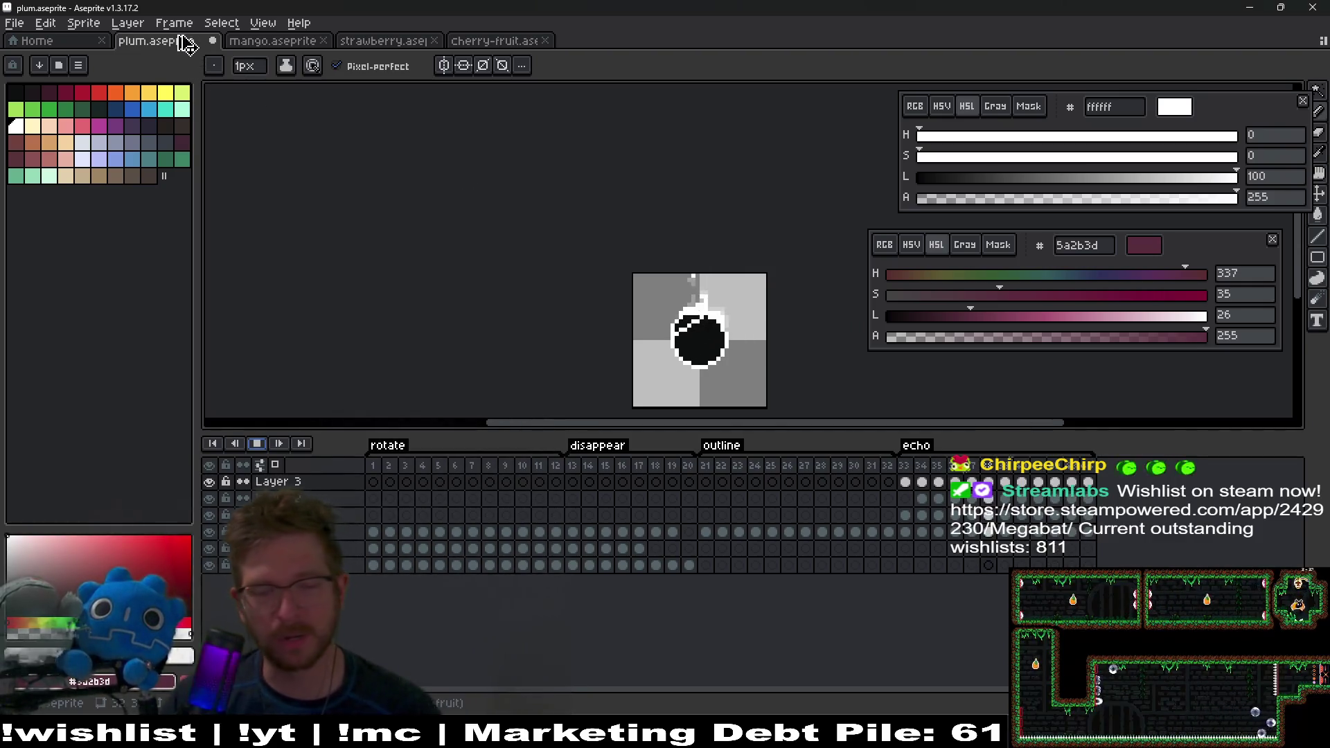
{"action": "key", "text": "ctrl+s"}
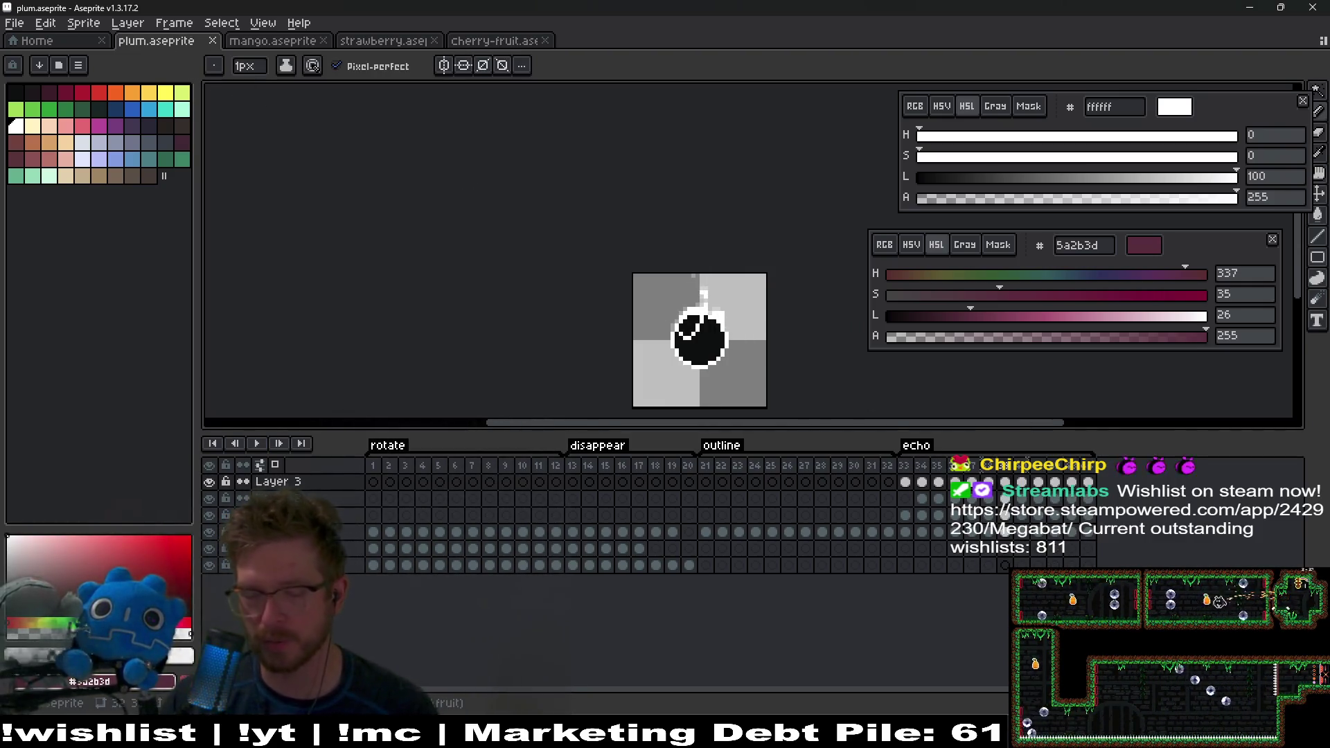
{"action": "mouse_move", "coordinate": [834, 744]}
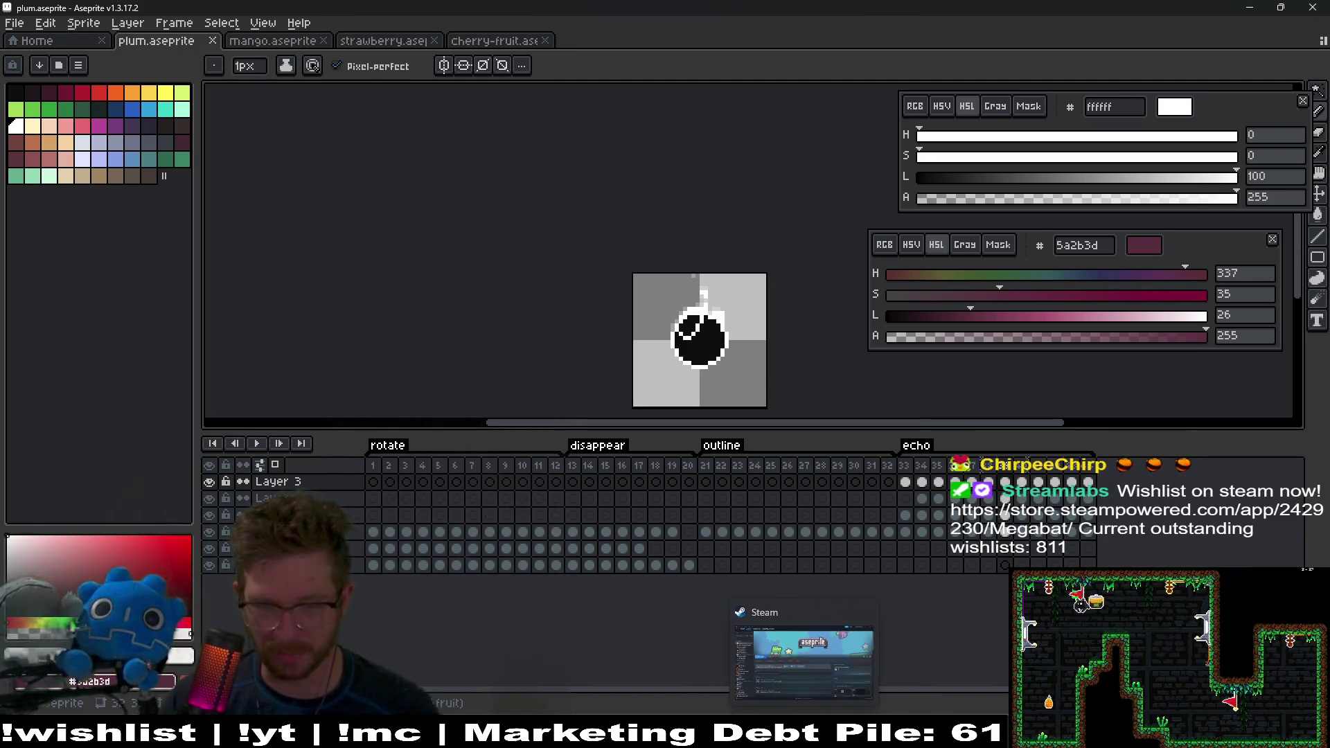
{"action": "left_click", "coordinate": [766, 744]}
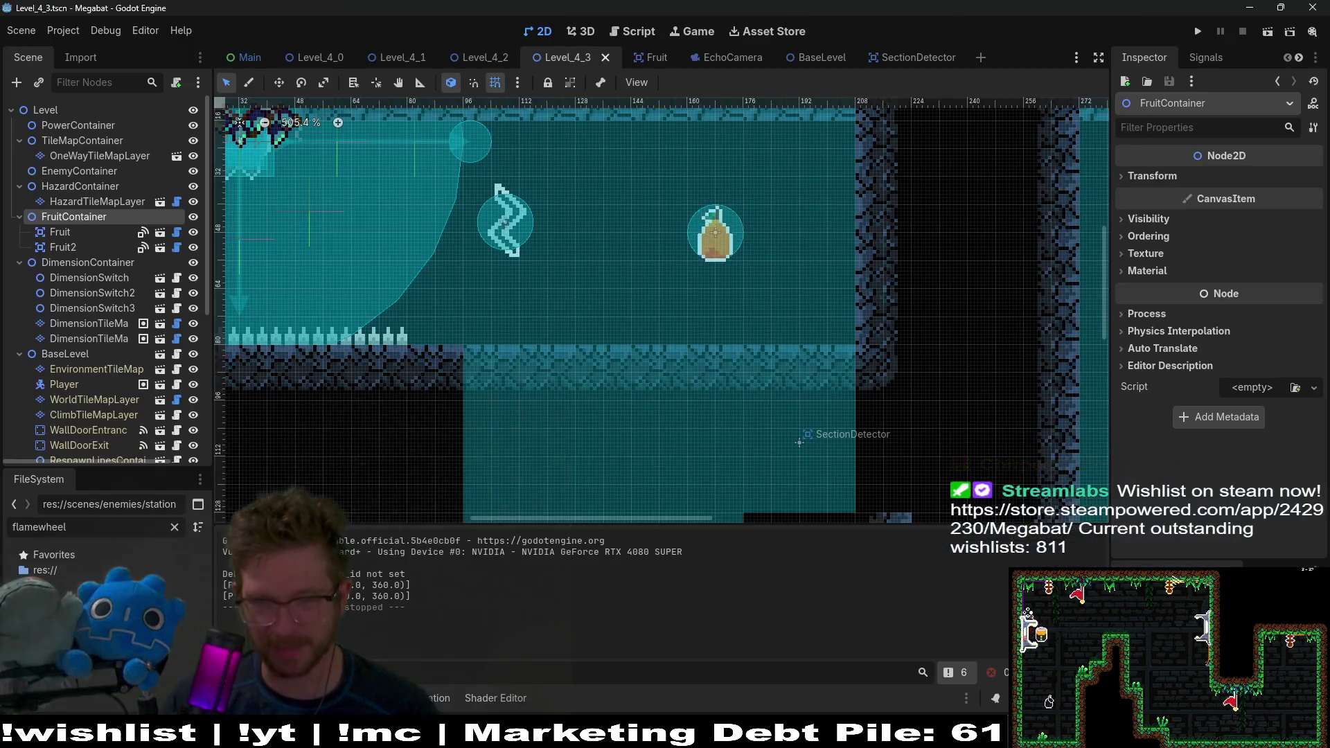
Step: Run Megabat, start PLAY on the first save profile, and open the forest world's levels
{"action": "left_click", "coordinate": [1192, 31]}
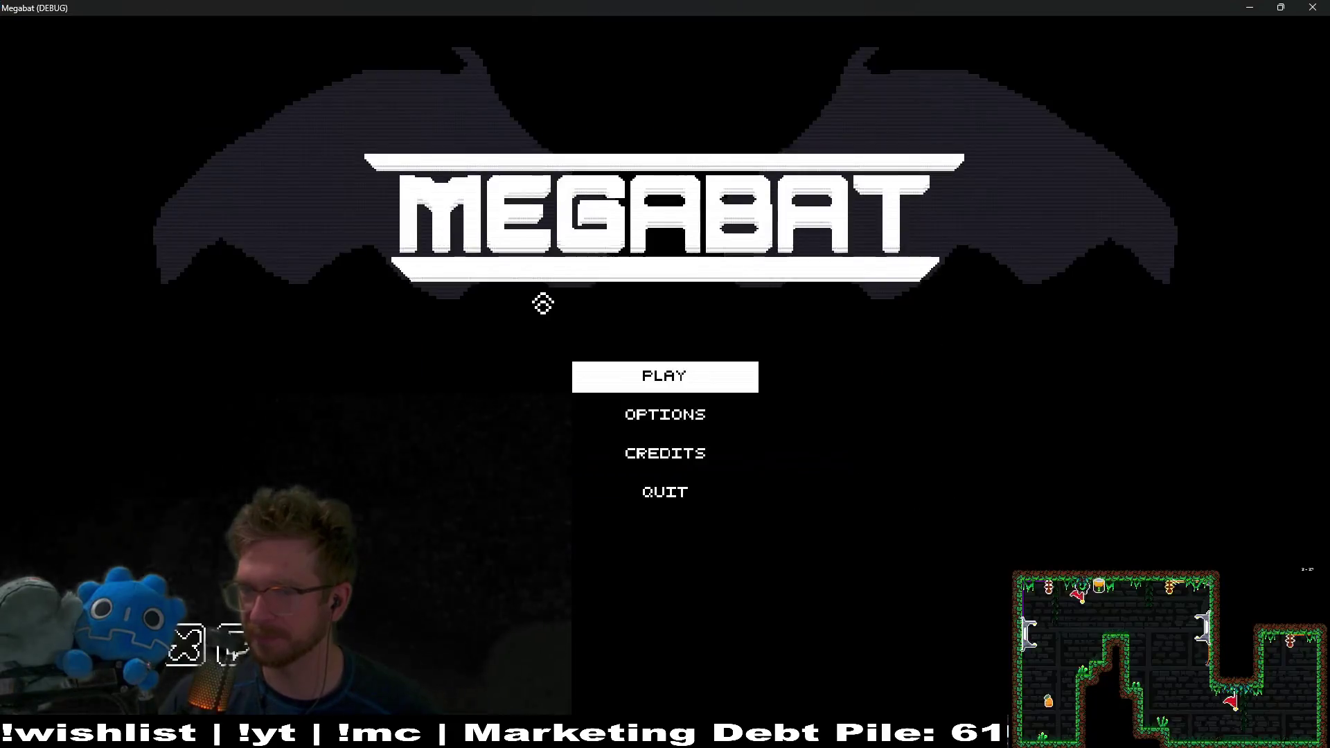
{"action": "left_click", "coordinate": [665, 376]}
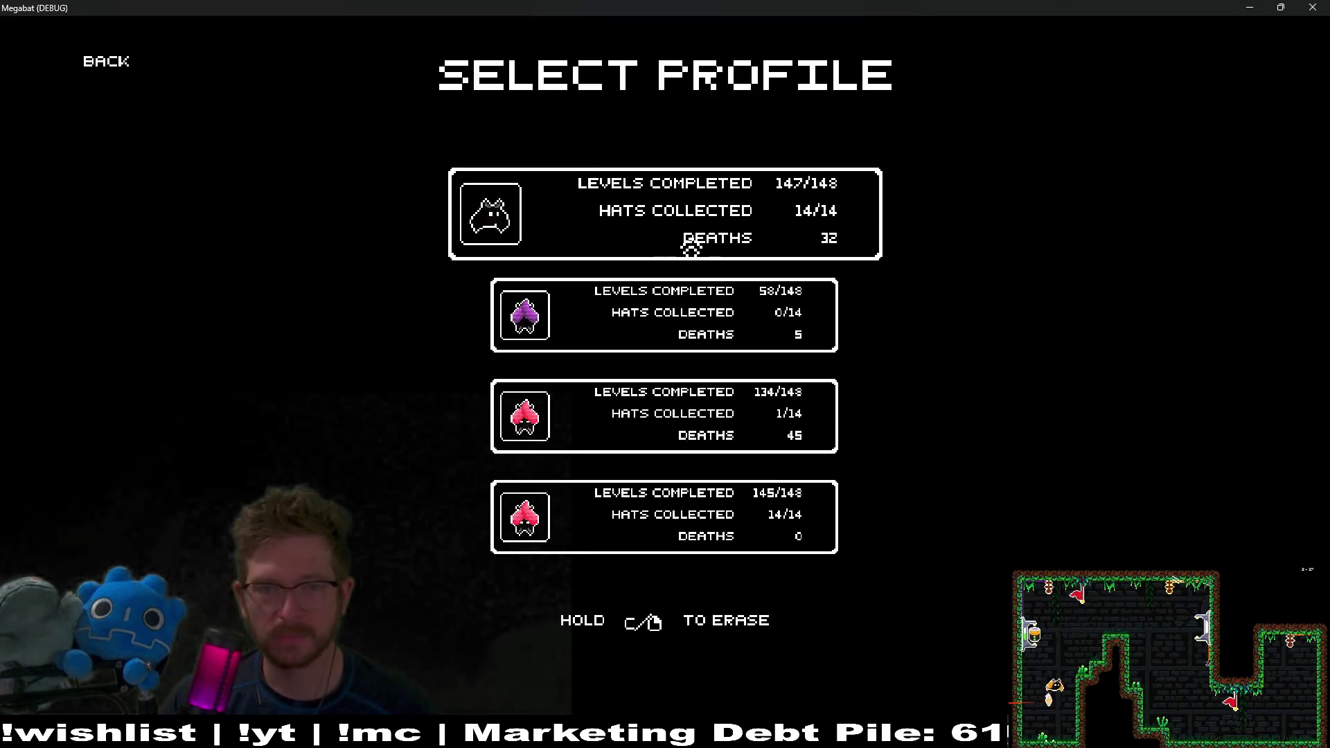
{"action": "left_click", "coordinate": [711, 249]}
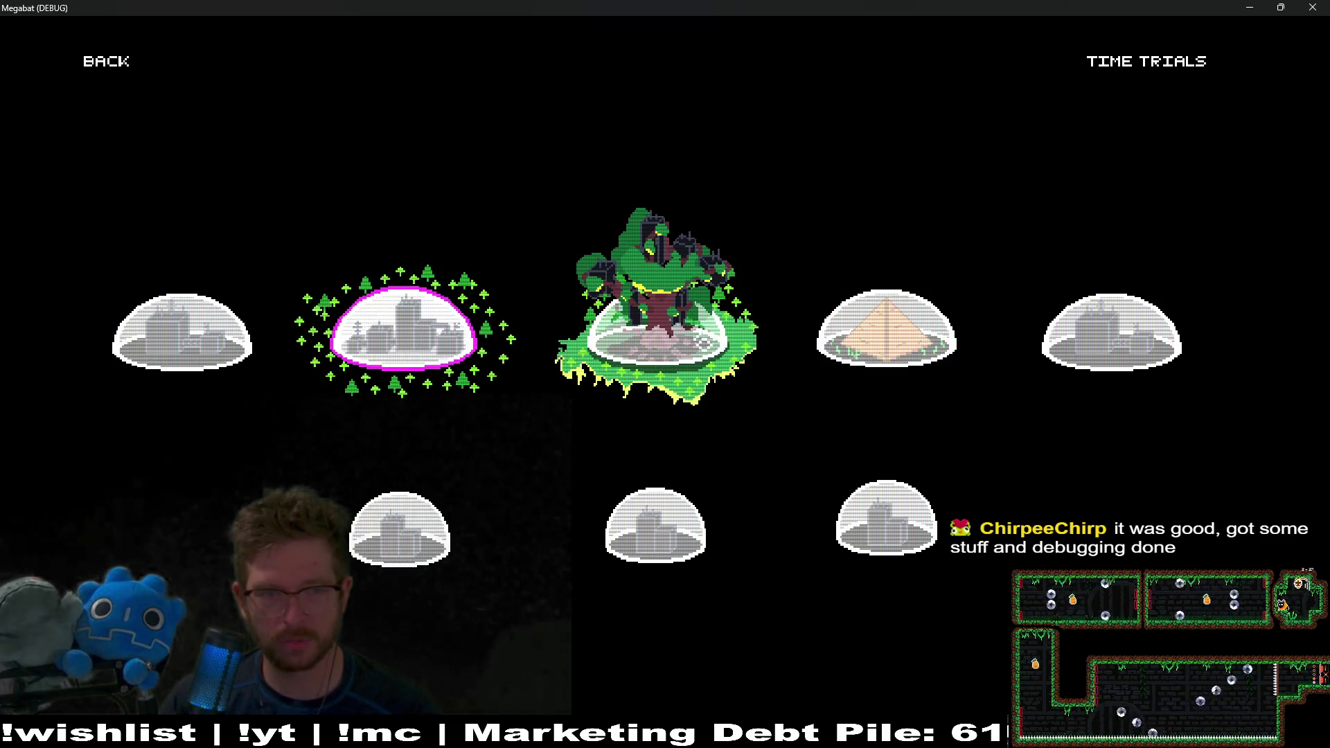
{"action": "left_click", "coordinate": [701, 341]}
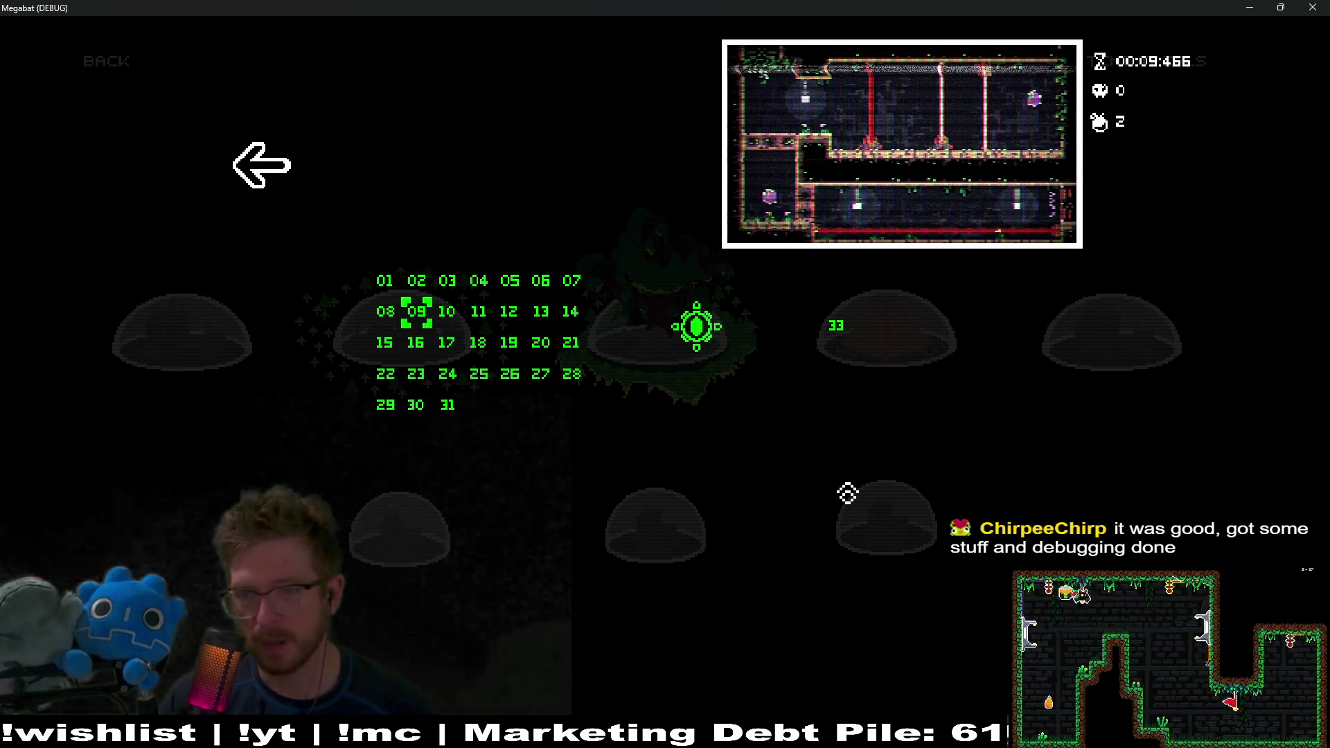
Step: Start level 09 and fly the bat past the laser into the lower corridor
{"action": "key", "text": "Return"}
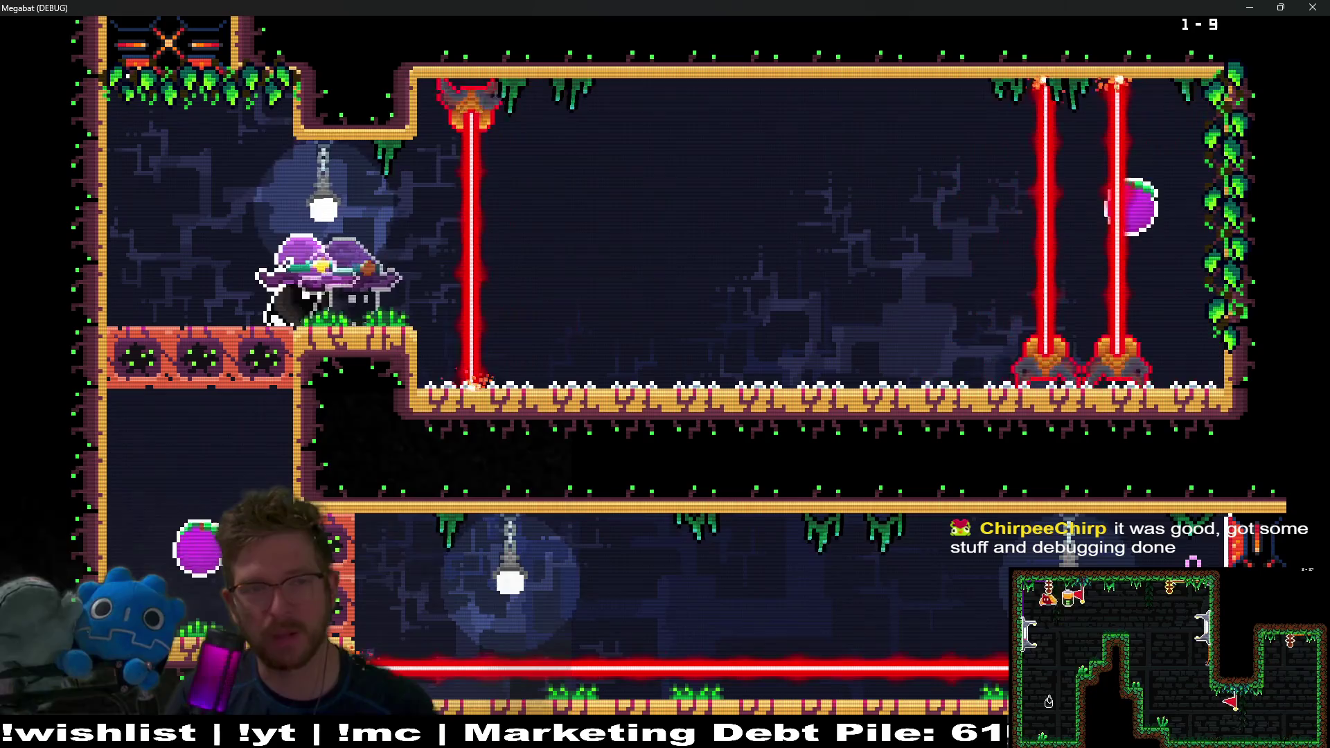
{"action": "key", "text": "Right"}
{"action": "key", "text": "space"}
{"action": "key", "text": "Left"}
{"action": "key", "text": "Right"}
{"action": "key", "text": "Left"}
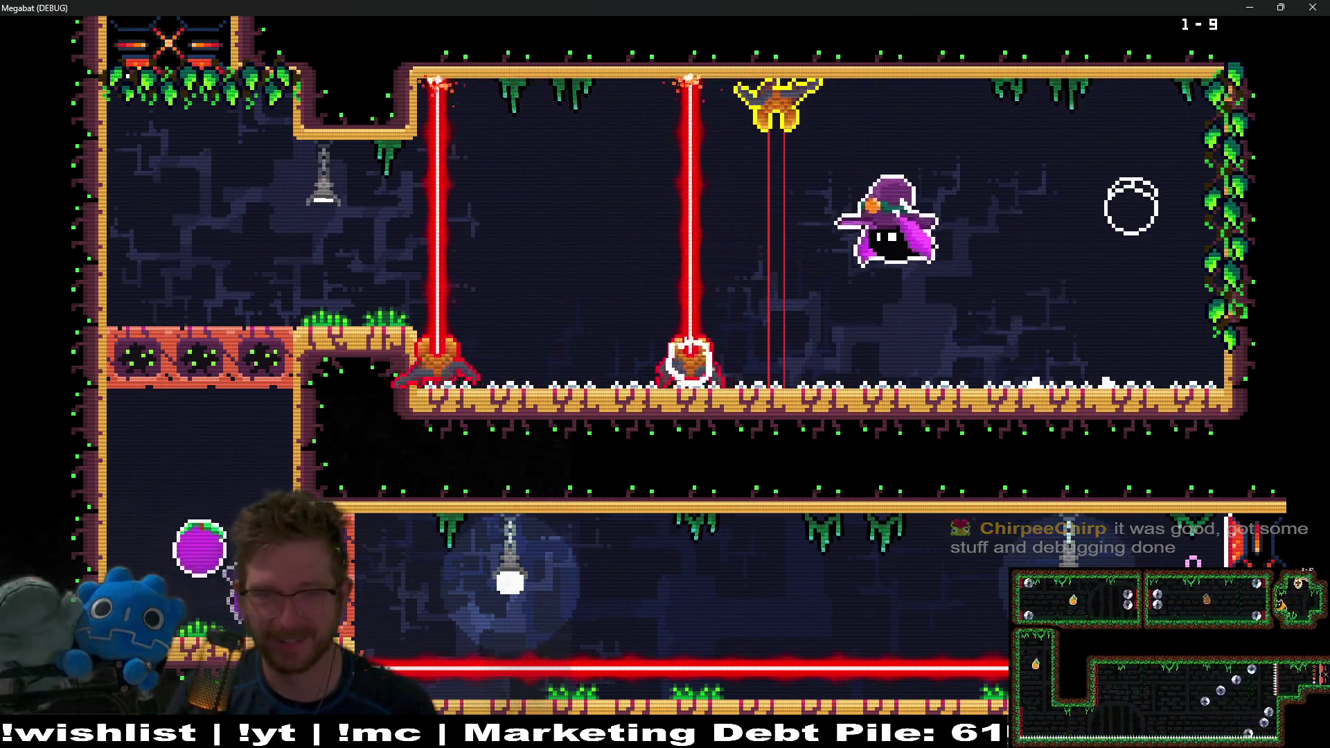
{"action": "key", "text": "Down"}
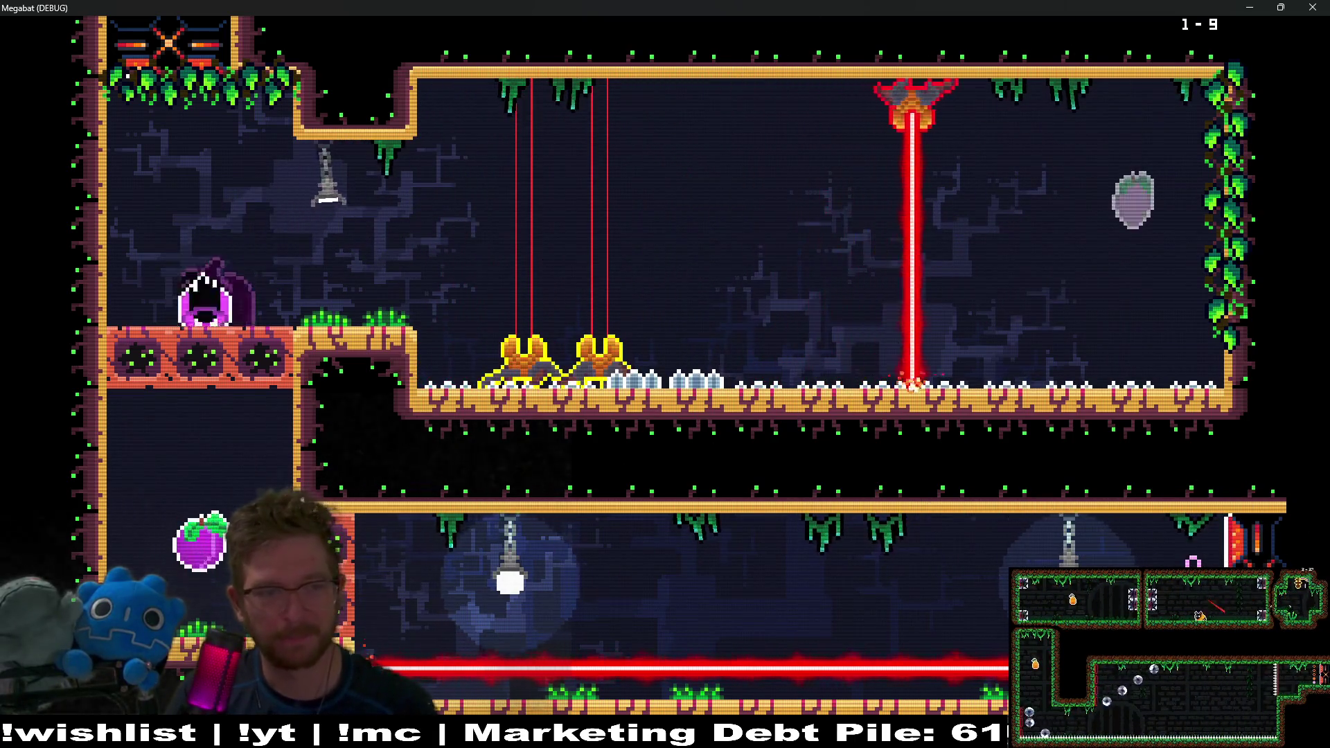
{"action": "key", "text": "Right"}
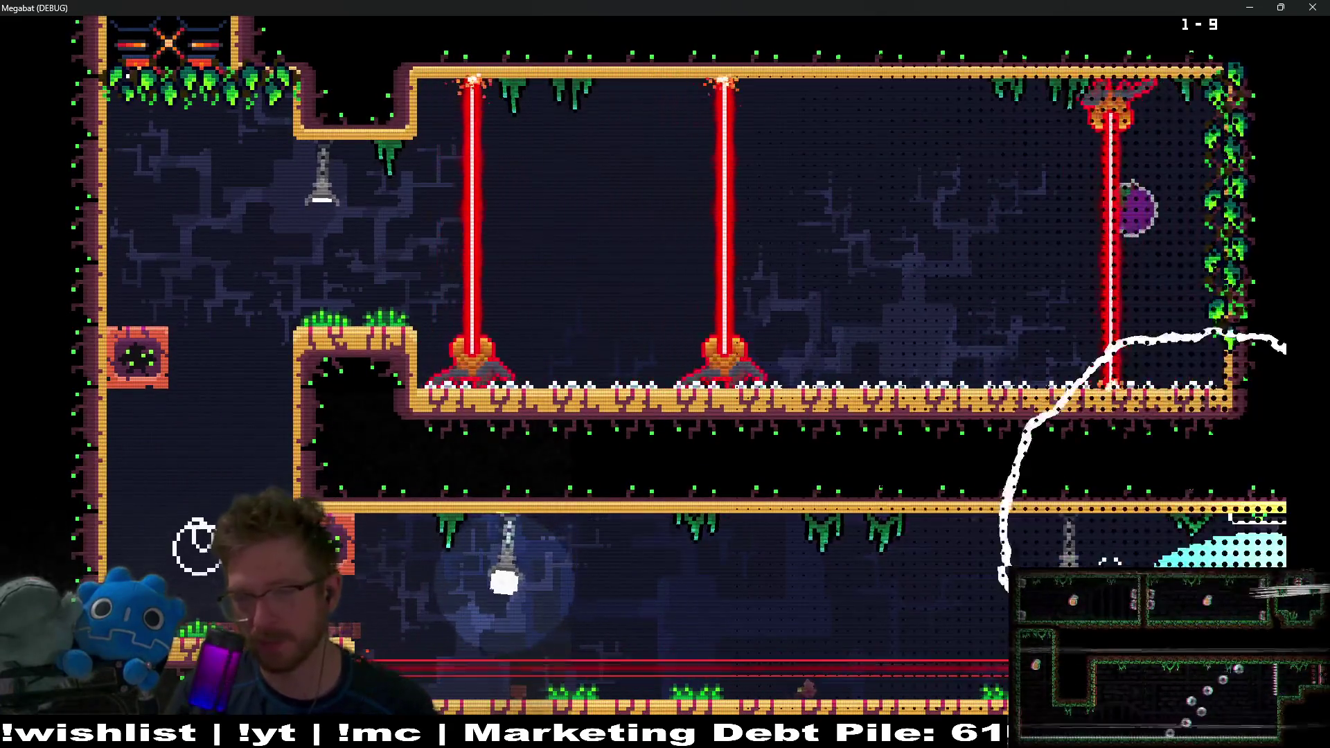
Step: Work through the shafts to collect the lower-corridor and top-right fruit
{"action": "key", "text": "Down"}
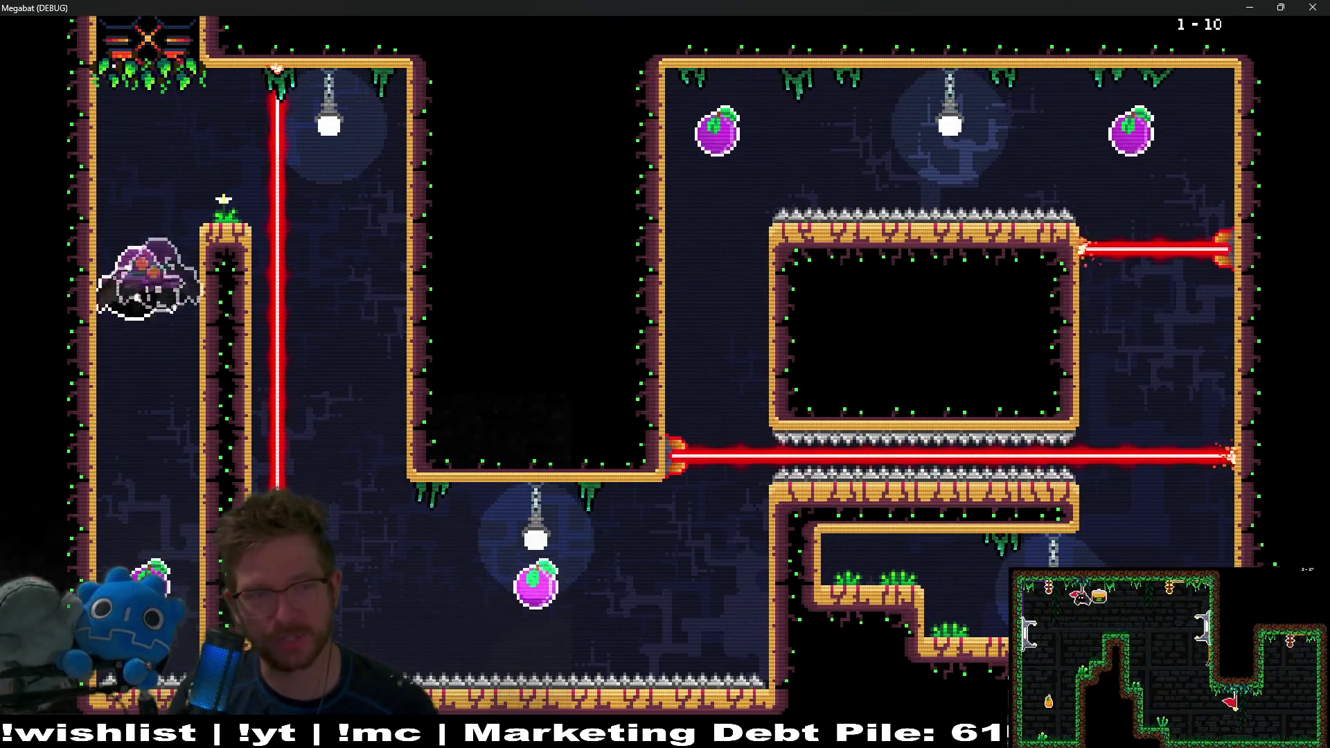
{"action": "key", "text": "Up"}
{"action": "key", "text": "Right"}
{"action": "key", "text": "Down"}
{"action": "key", "text": "Right"}
{"action": "key", "text": "Up"}
{"action": "key", "text": "Right"}
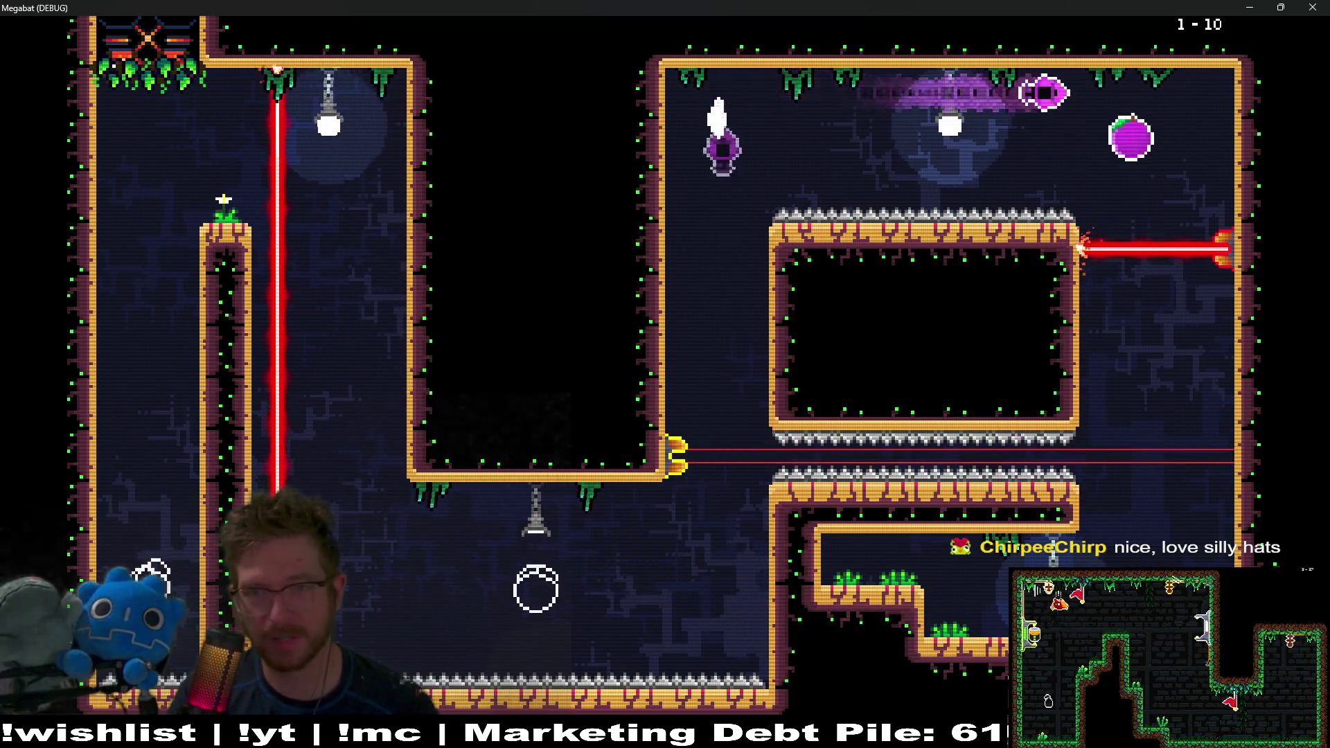
{"action": "key", "text": "Down"}
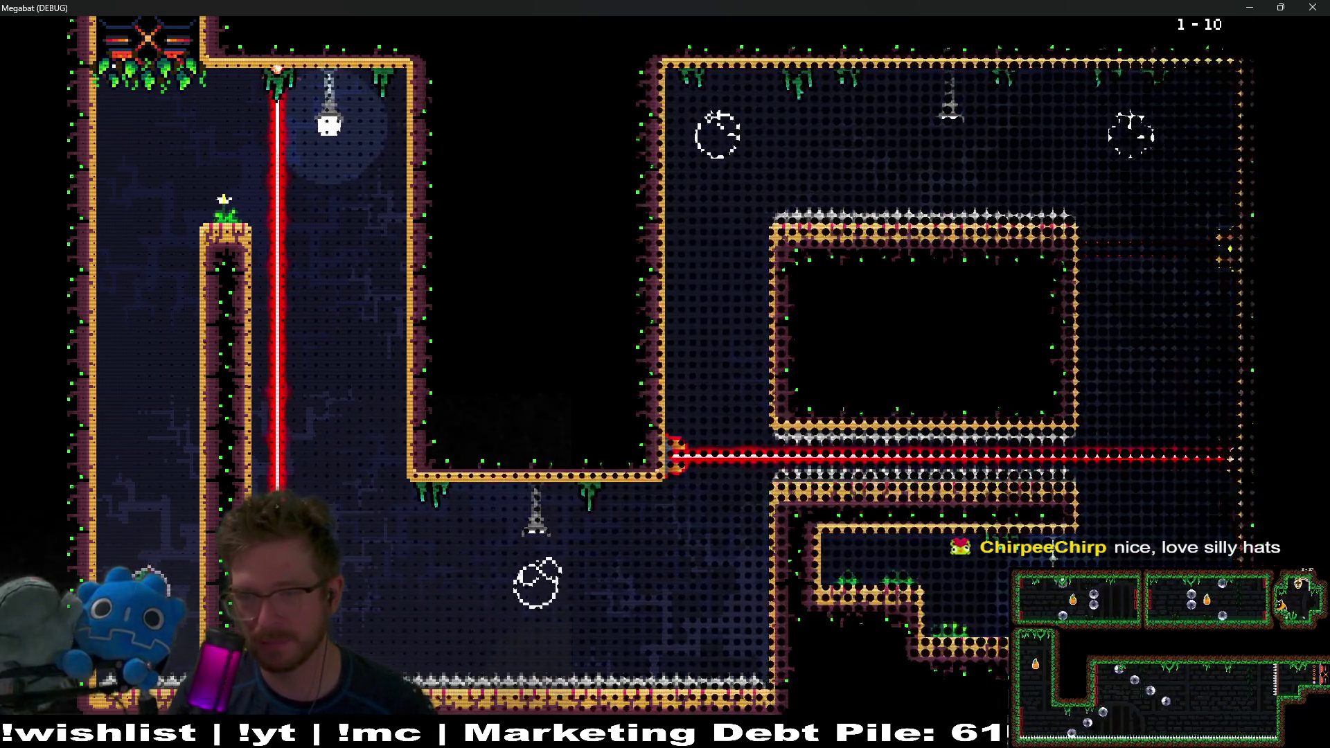
Step: Clear the next level by flying under the ceiling to the bottom-centre fruit and the exit
{"action": "key", "text": "Down"}
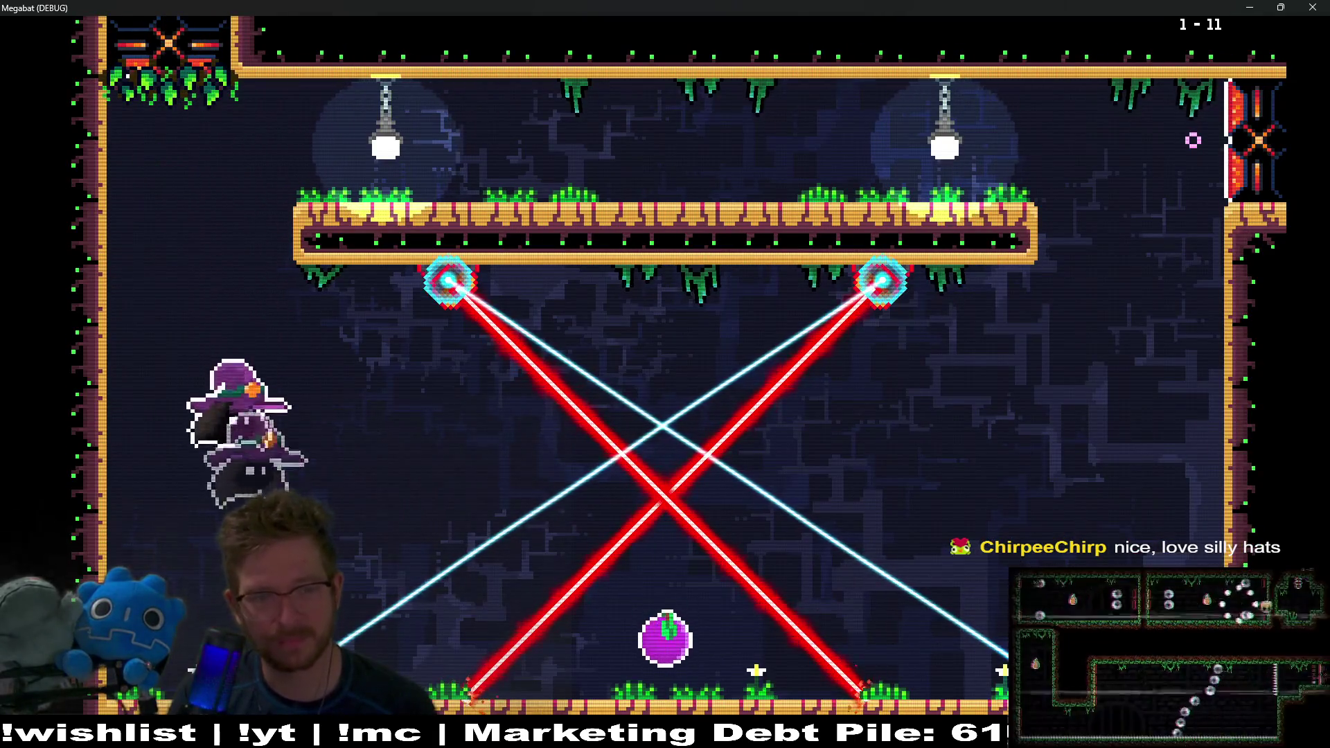
{"action": "key", "text": "Up"}
{"action": "key", "text": "Right"}
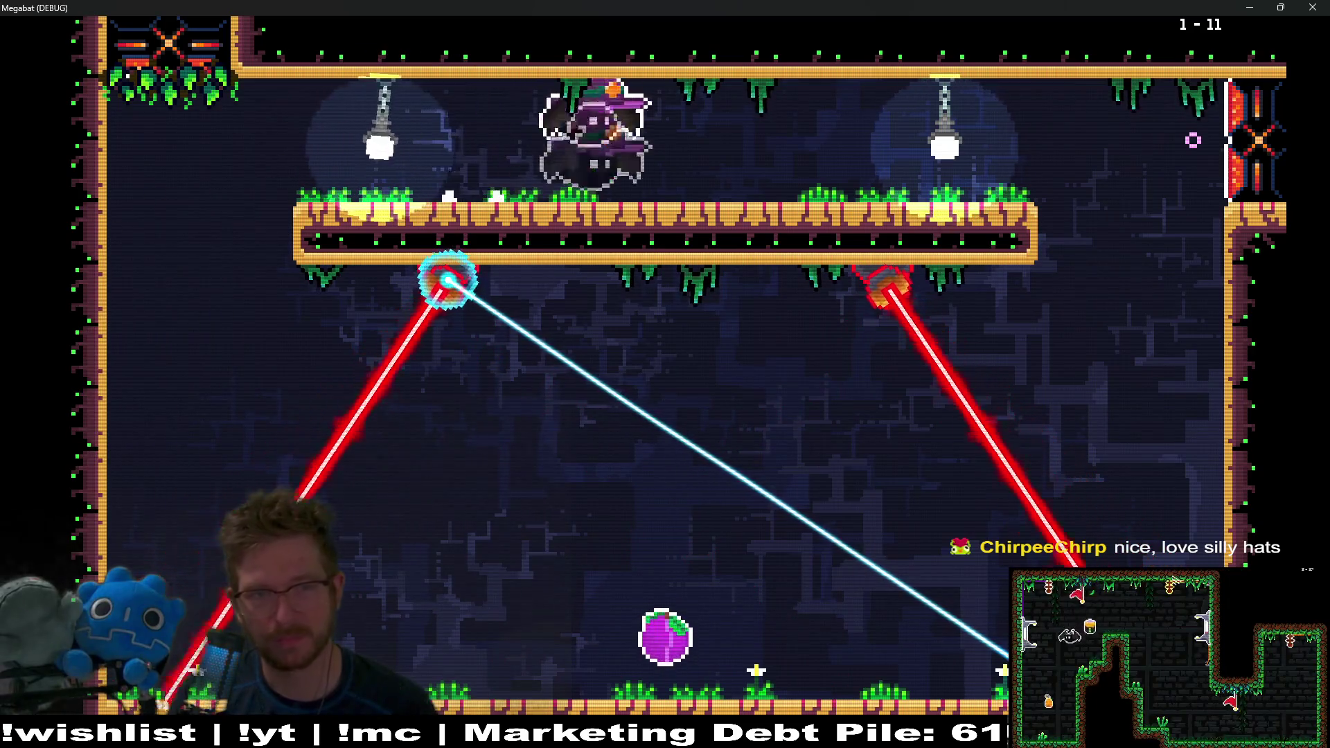
{"action": "key", "text": "Down"}
{"action": "key", "text": "Down"}
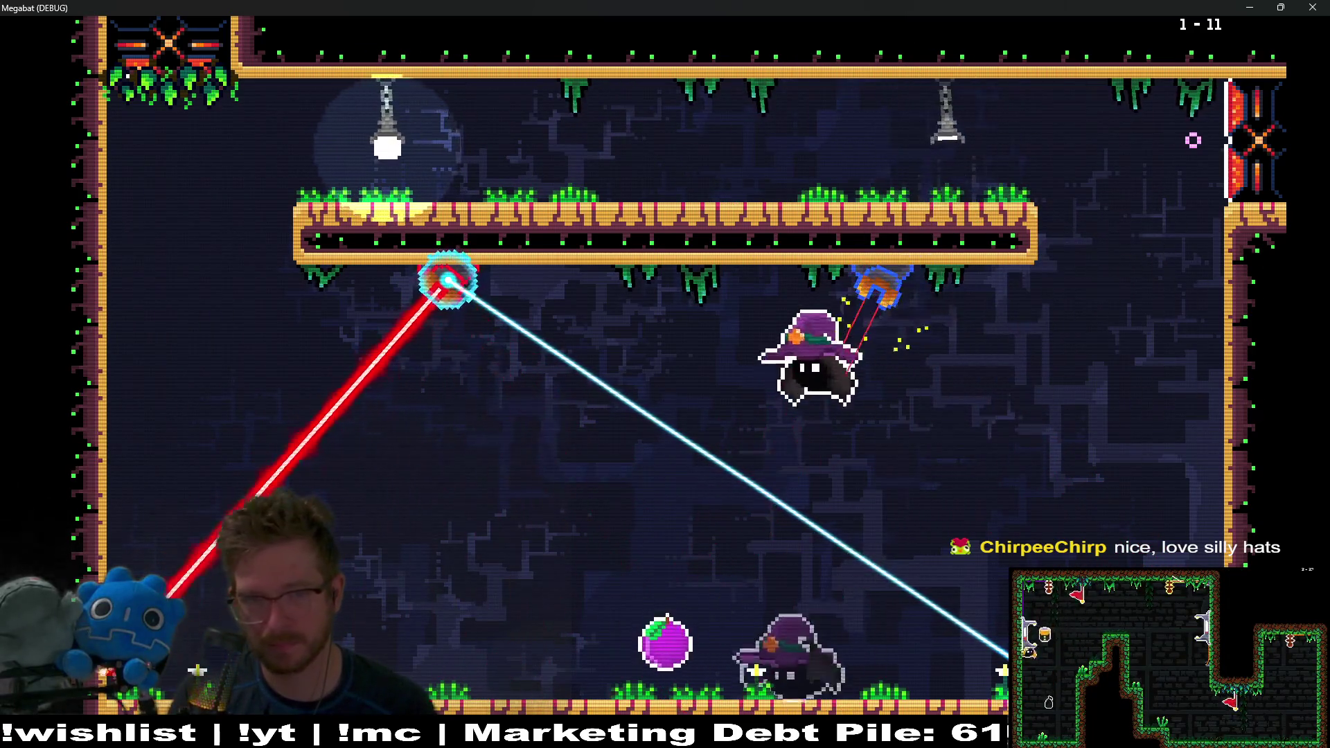
{"action": "key", "text": "Right"}
{"action": "key", "text": "Up"}
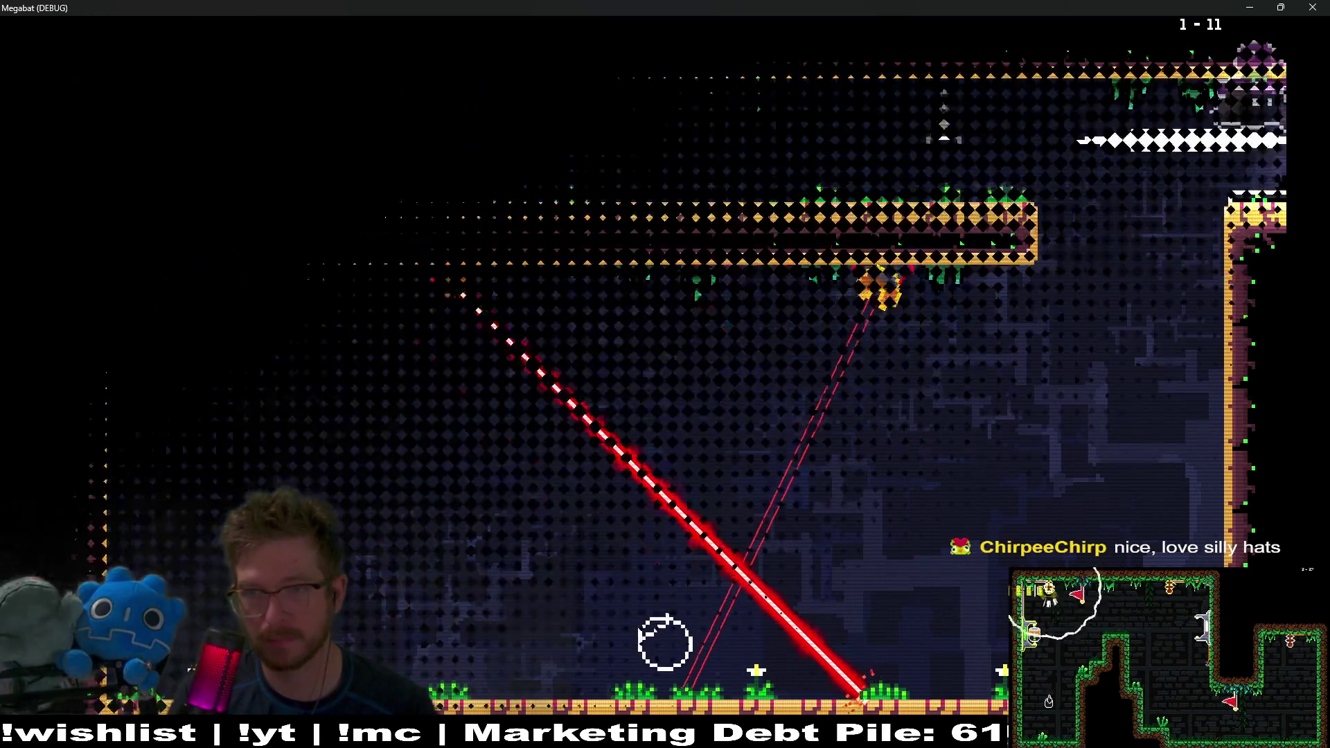
Step: Pause level 1-12, equip the box hat, and resume play
{"action": "key", "text": "Escape"}
{"action": "key", "text": "Down"}
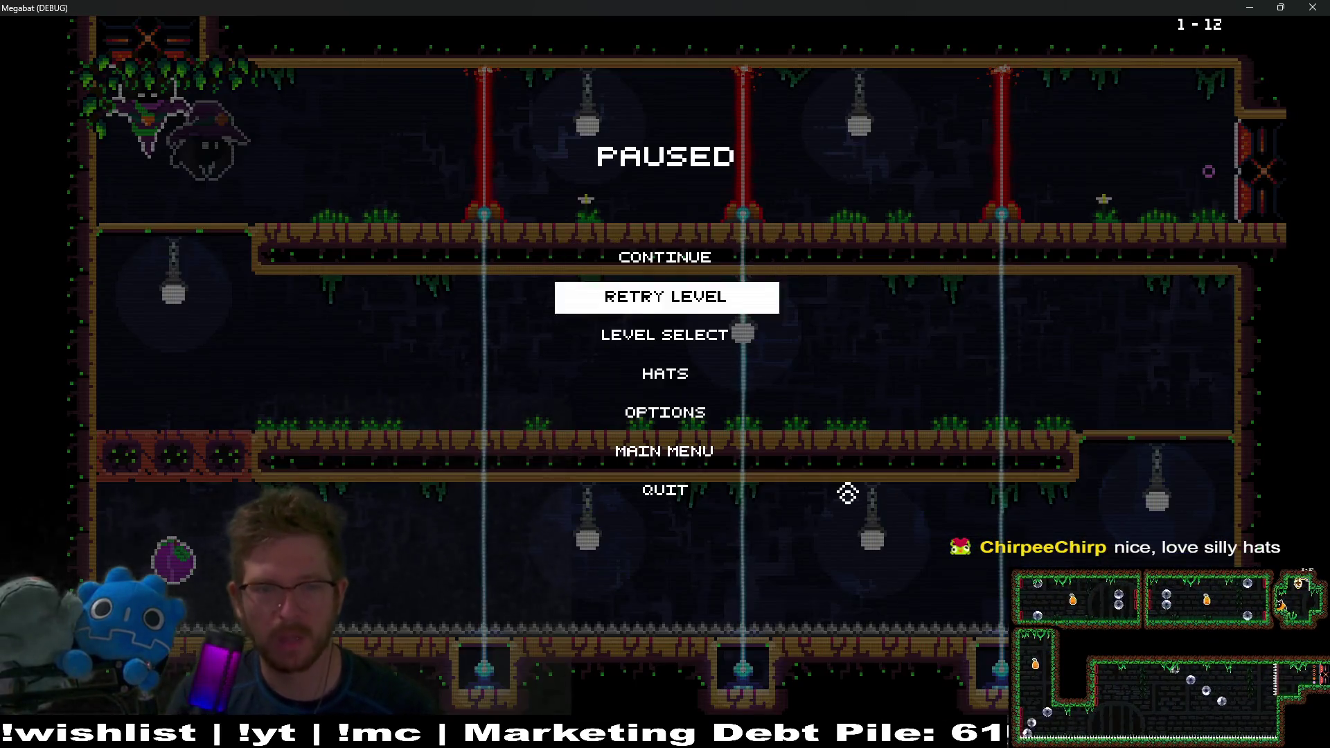
{"action": "key", "text": "Down"}
{"action": "key", "text": "Down"}
{"action": "key", "text": "Return"}
{"action": "key", "text": "Right"}
{"action": "key", "text": "Right"}
{"action": "key", "text": "Right"}
{"action": "key", "text": "Right"}
{"action": "key", "text": "Right"}
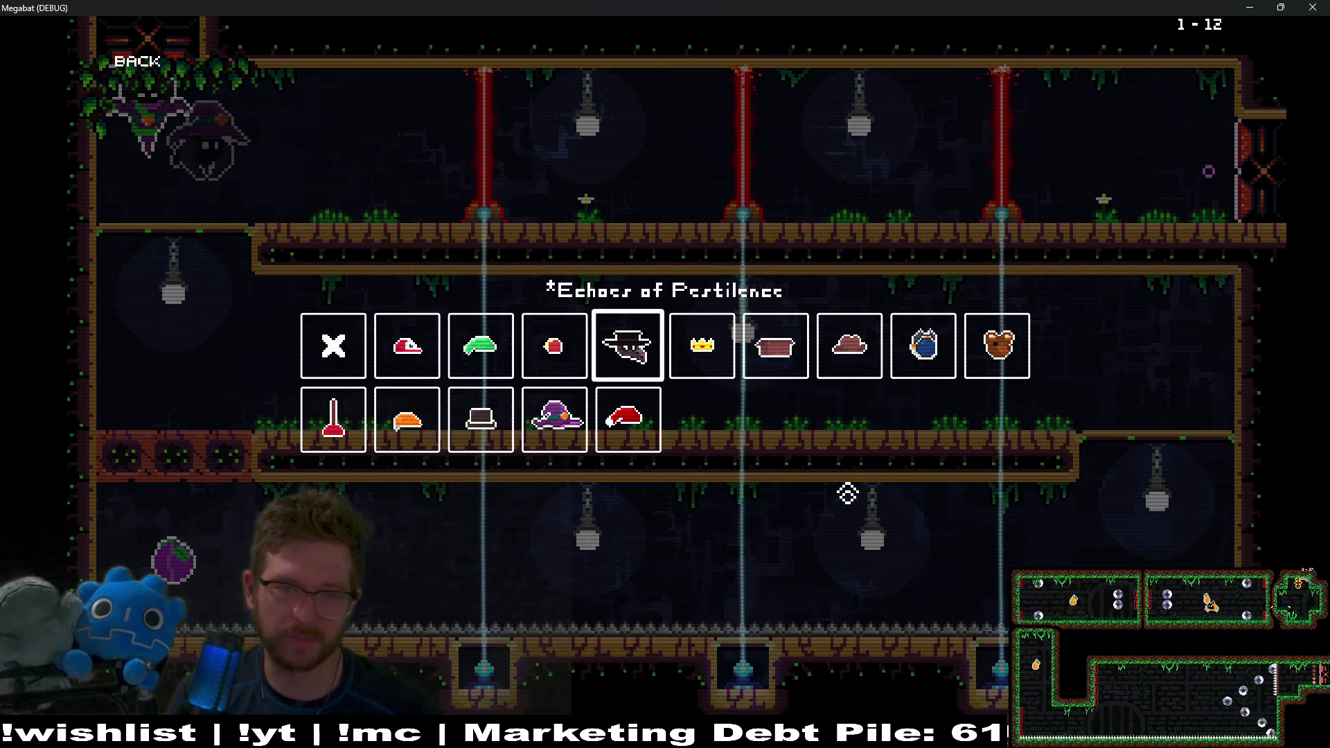
{"action": "key", "text": "Return"}
{"action": "key", "text": "Escape"}
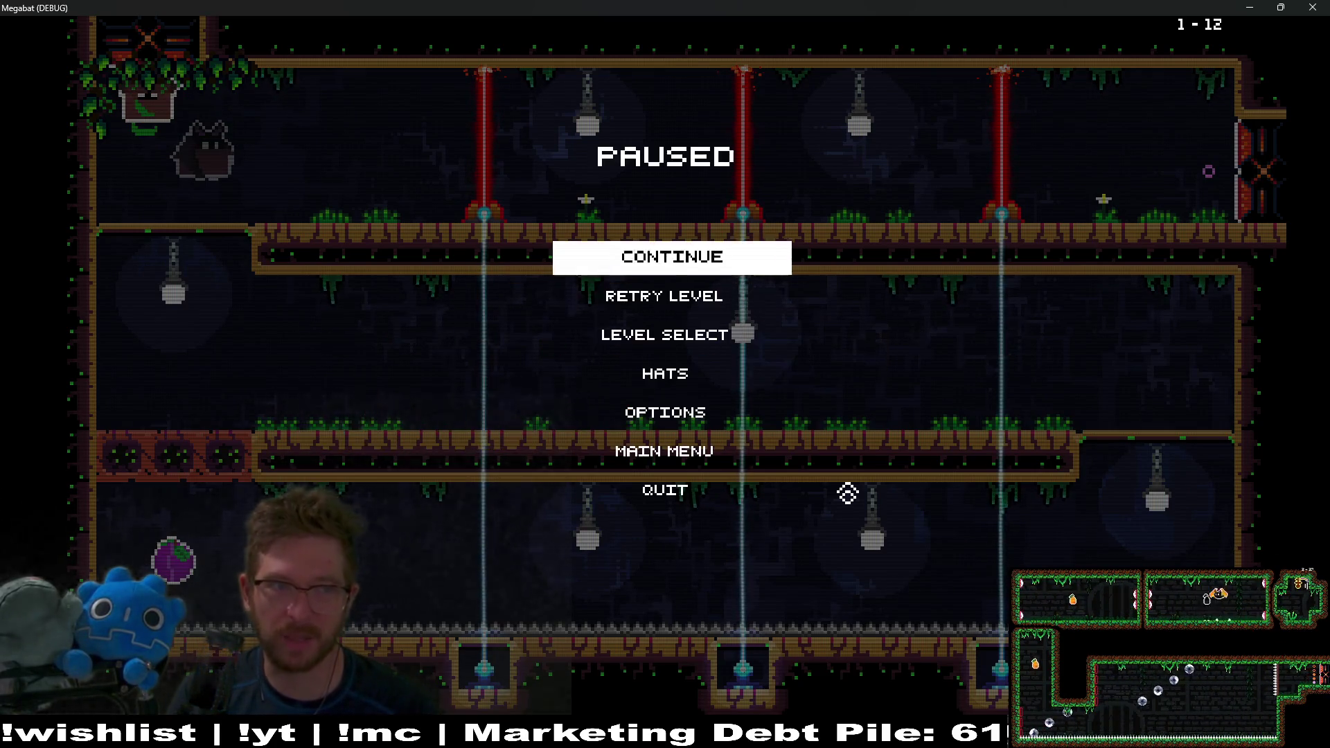
{"action": "key", "text": "Return"}
Step: Fly along the platforms and corridors to the fruit in the lower corridor
{"action": "key", "text": "Right"}
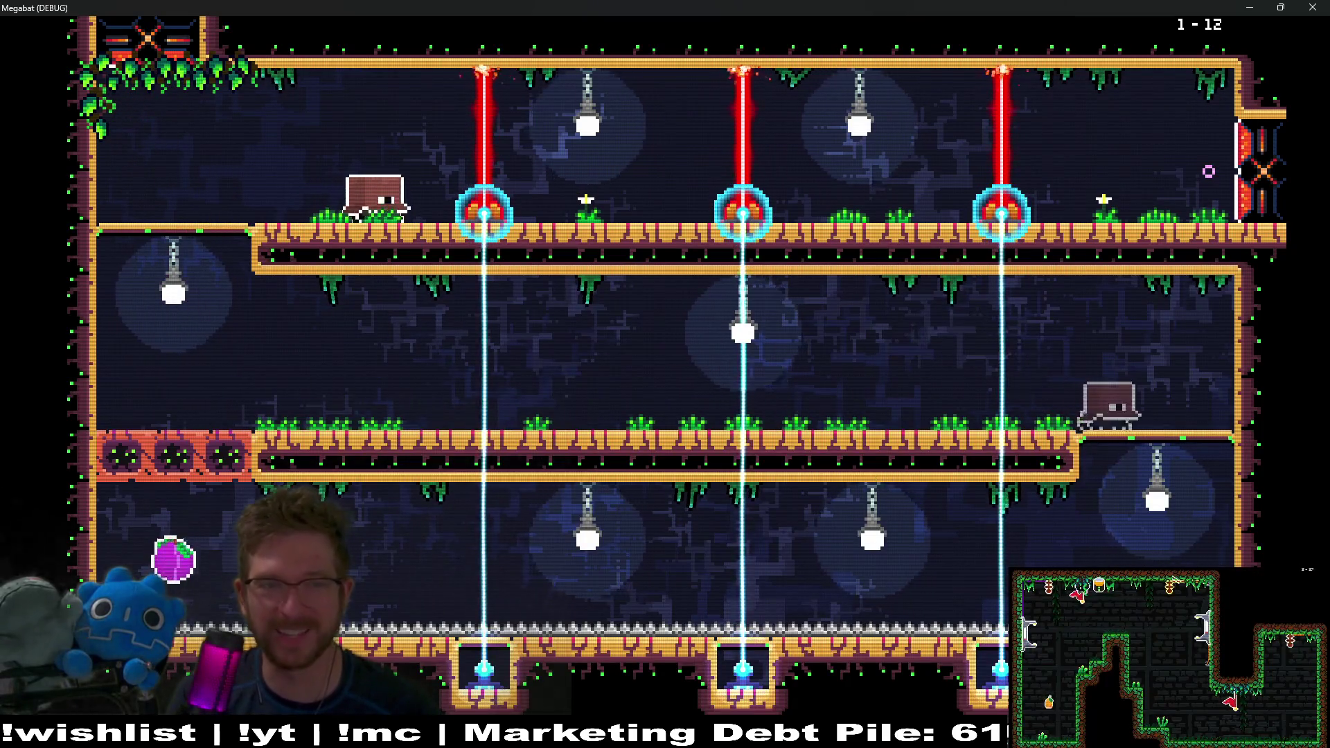
{"action": "key", "text": "Left"}
{"action": "key", "text": "Right"}
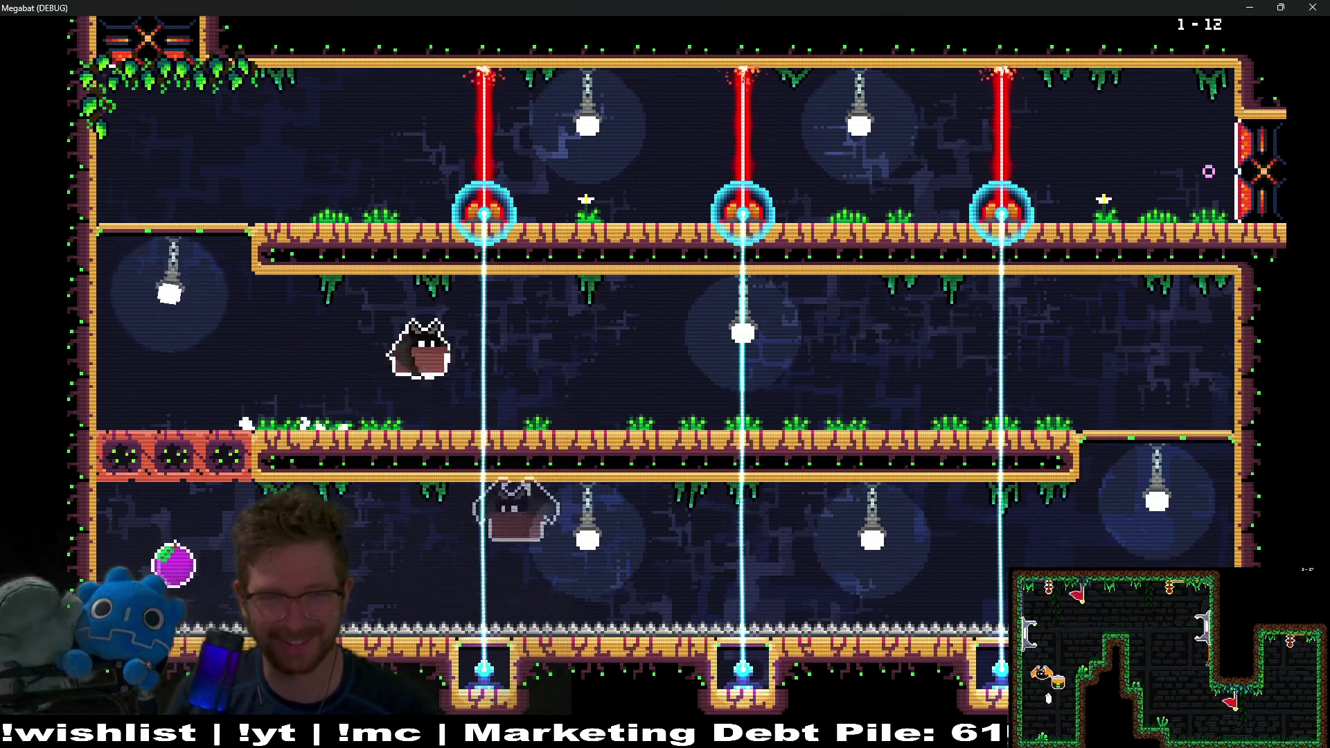
{"action": "key", "text": "Right"}
{"action": "key", "text": "Left"}
{"action": "key", "text": "Left"}
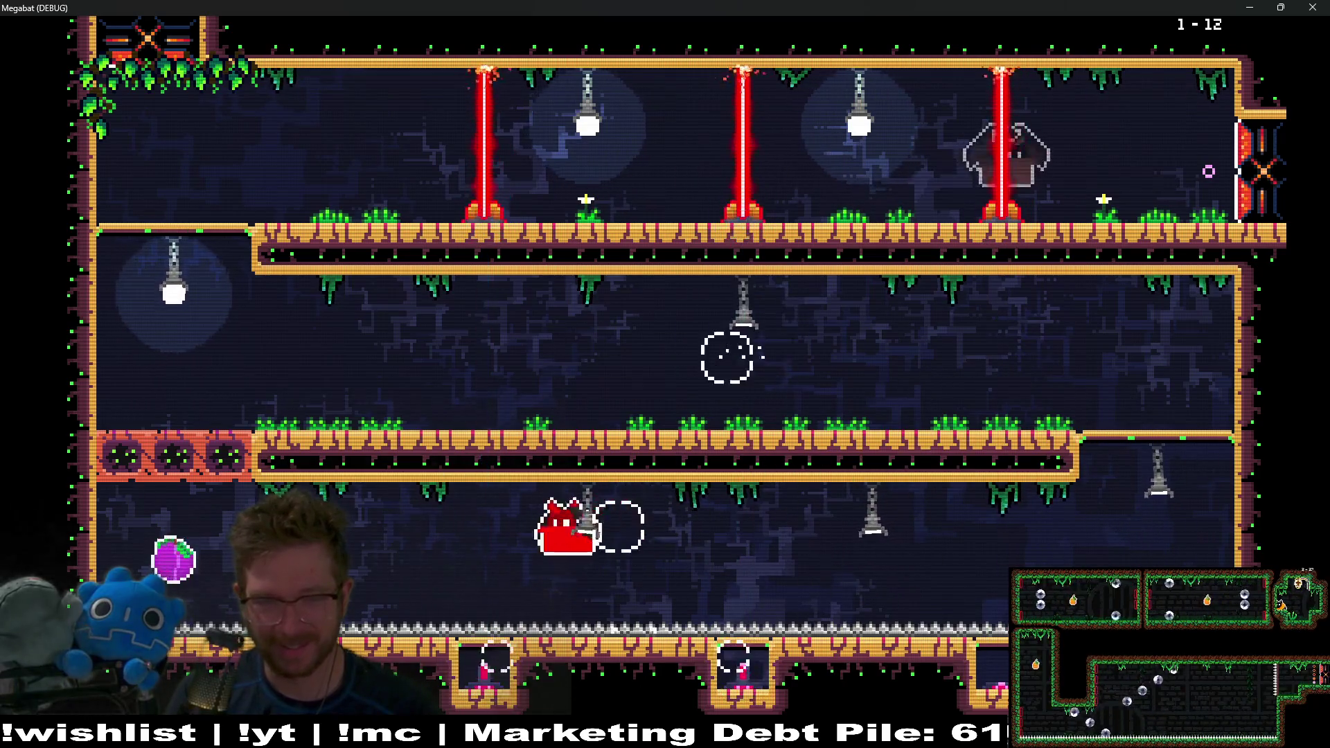
Step: After the reset, move right to the exit and explore the next room as the box character
{"action": "key", "text": "Right"}
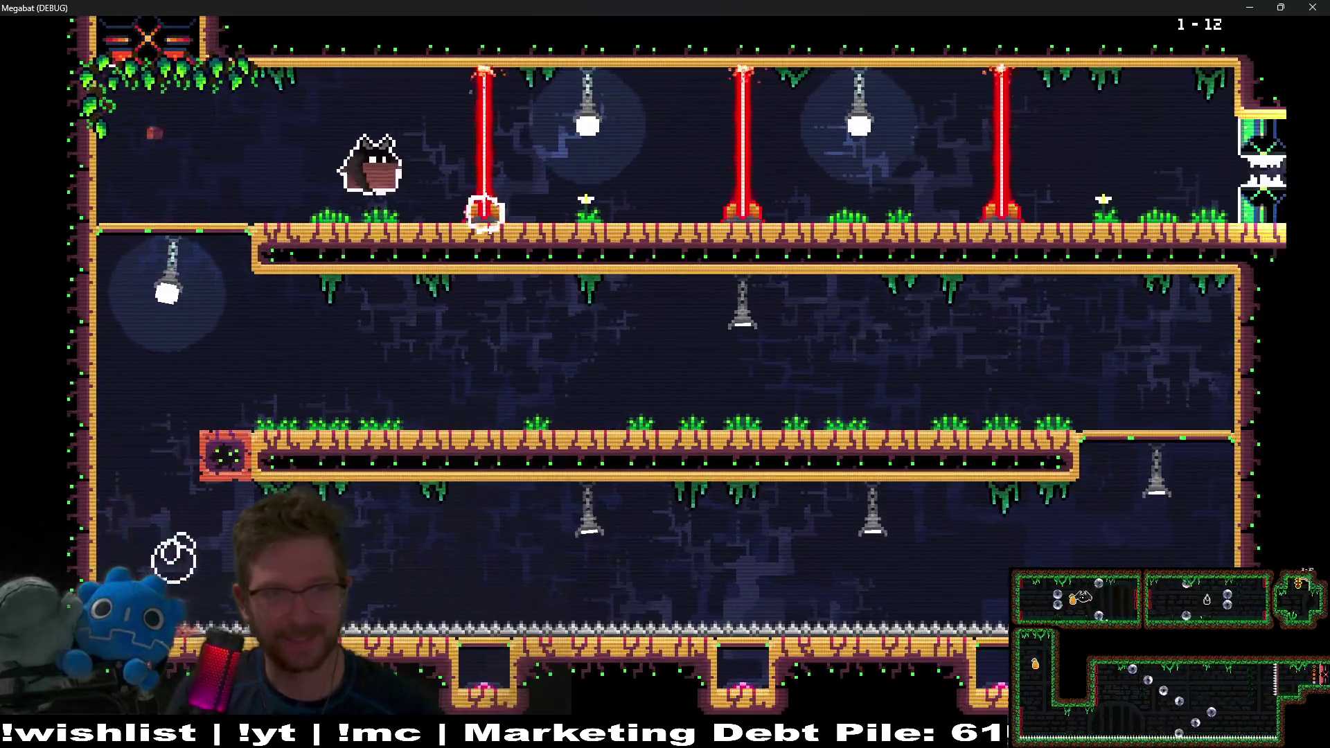
{"action": "key", "text": "Right"}
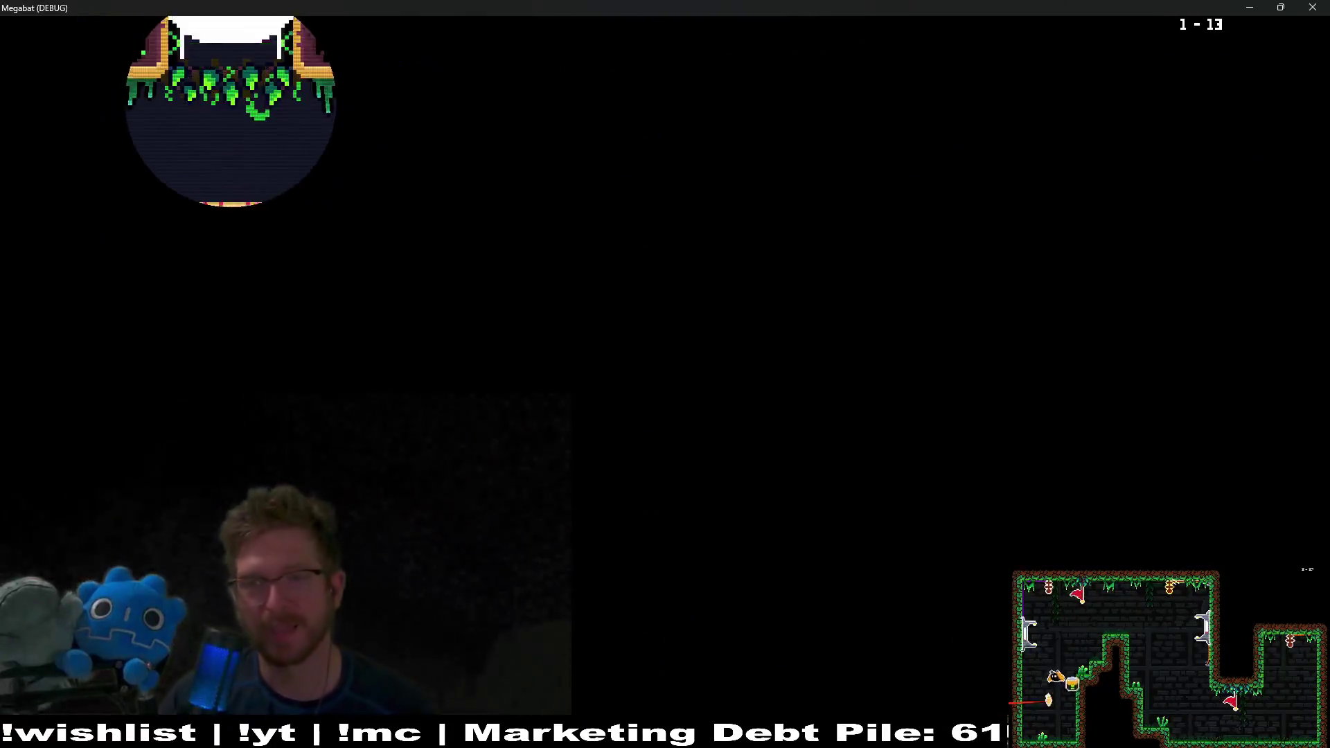
{"action": "key", "text": "Right"}
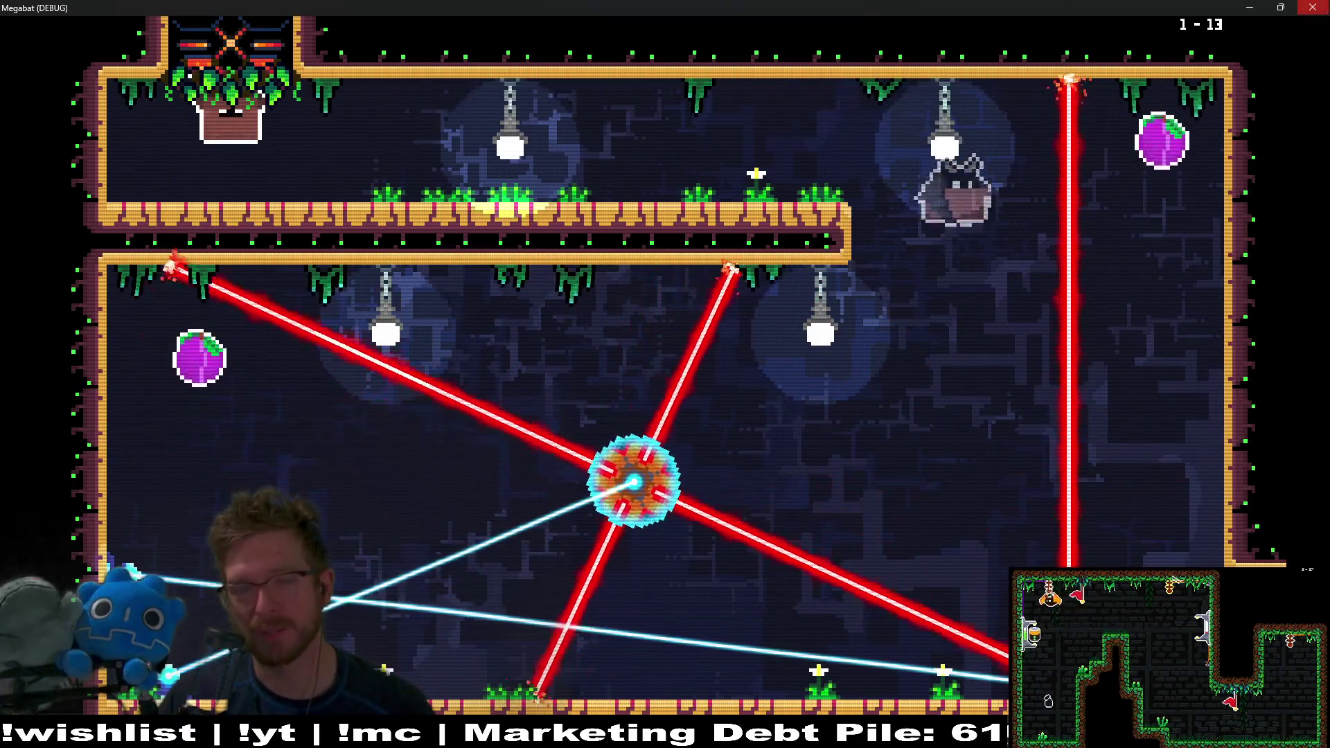
{"action": "key", "text": "Down"}
{"action": "key", "text": "Left"}
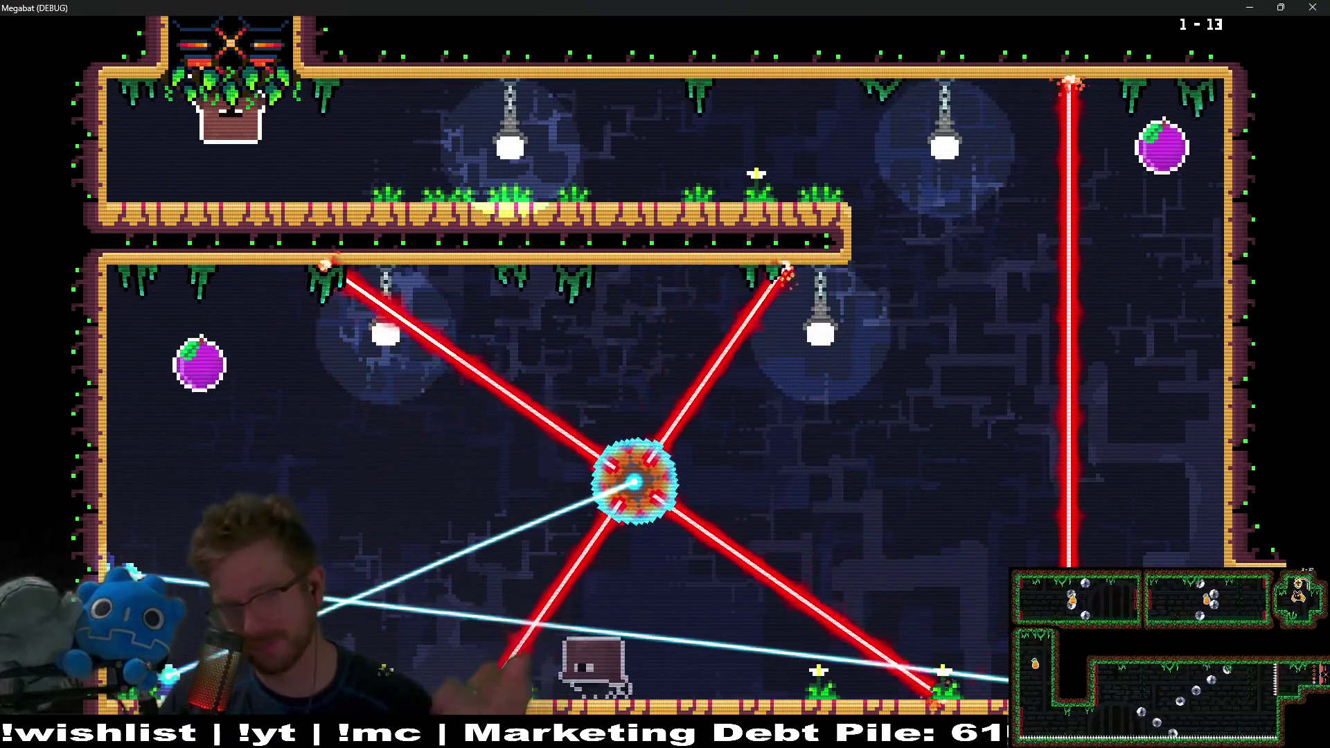
{"action": "key", "text": "Right"}
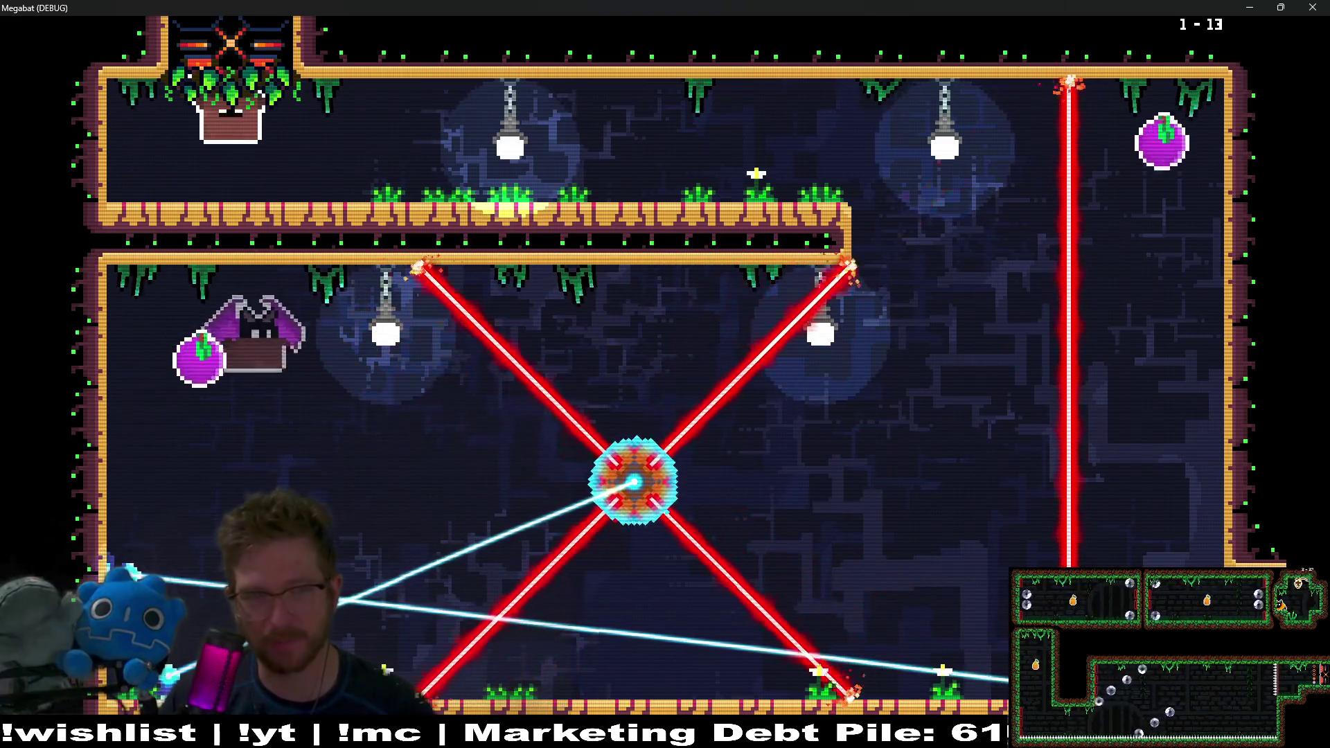
{"action": "key", "text": "Up"}
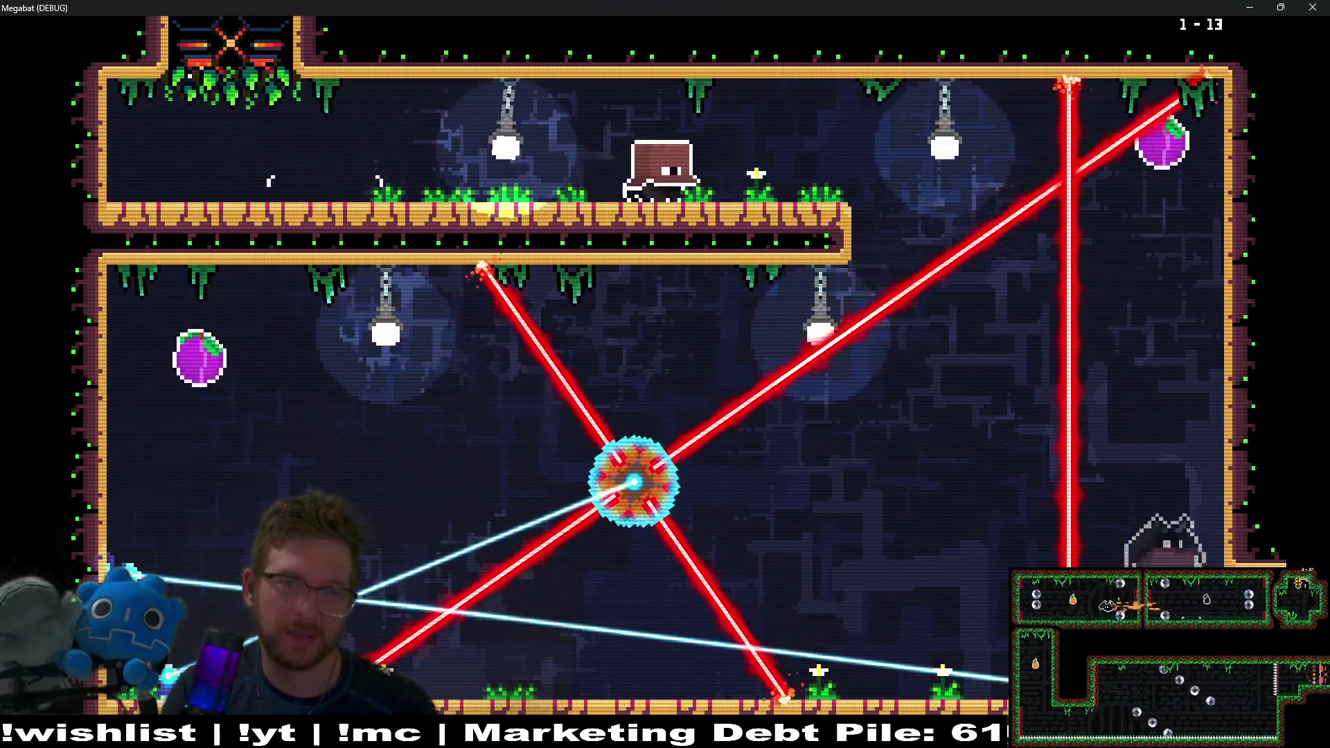
{"action": "key", "text": "Right"}
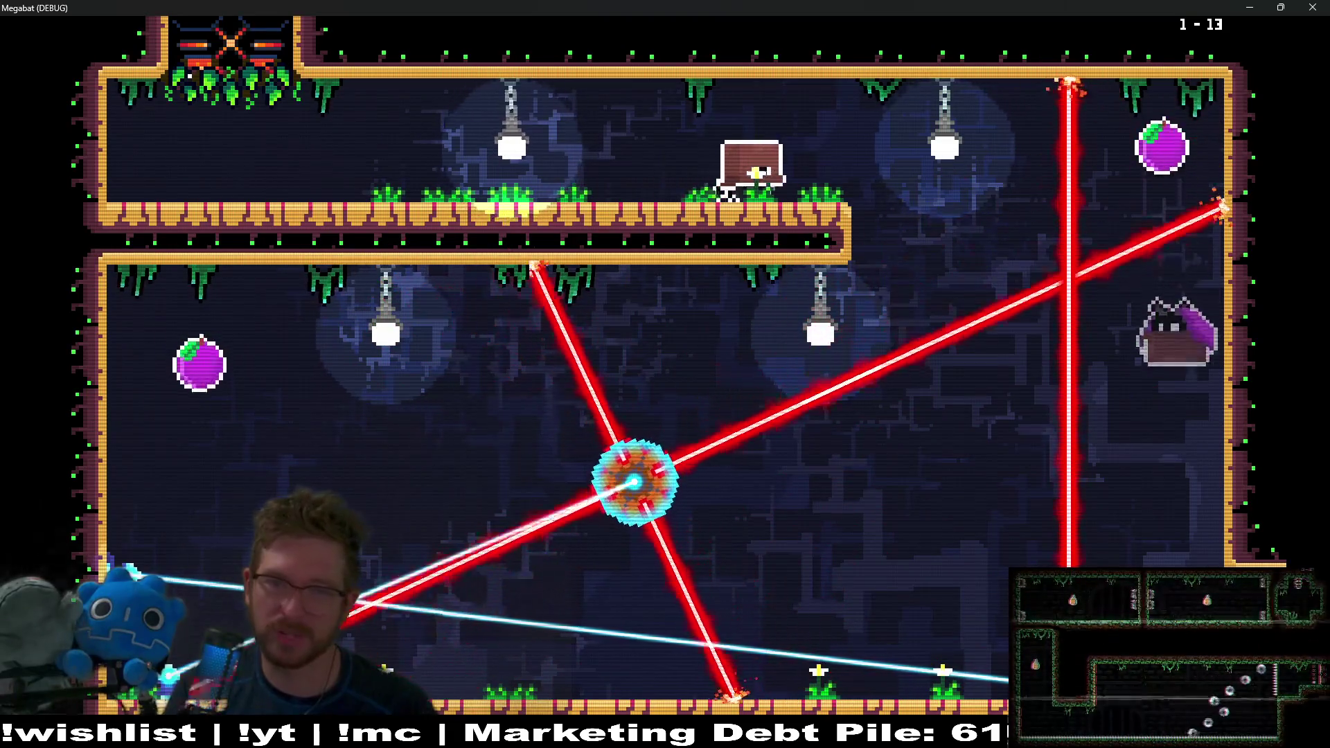
Step: Pause the game and close the debug window to return to the Godot editor
{"action": "key", "text": "Left"}
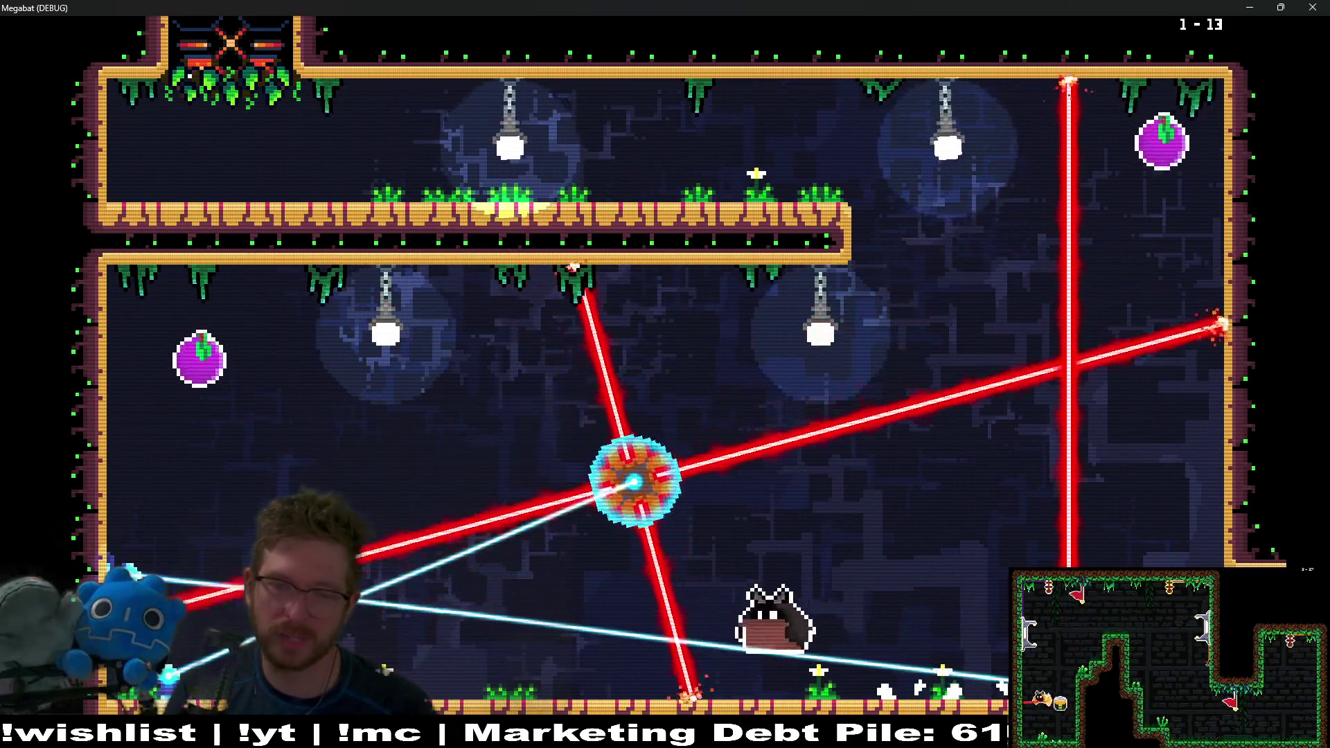
{"action": "key", "text": "Escape"}
{"action": "key", "text": "Down"}
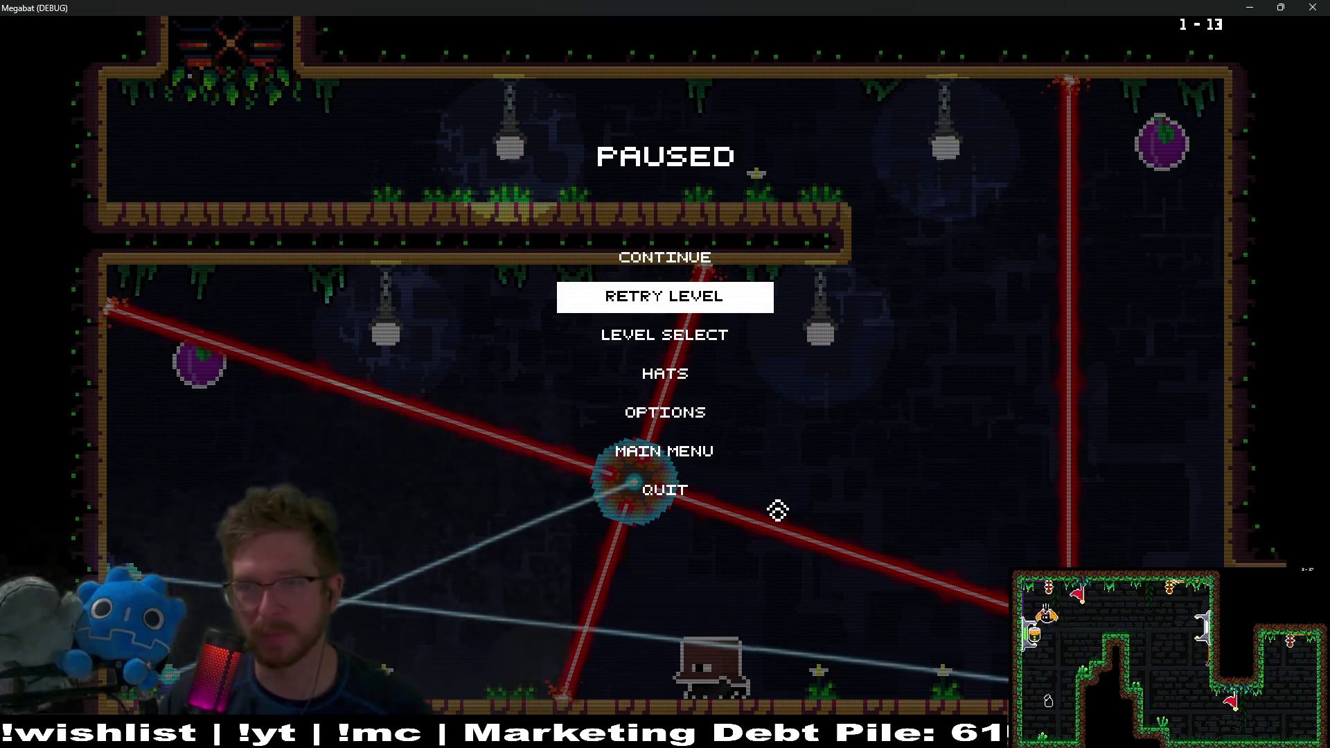
{"action": "left_click", "coordinate": [1319, 7]}
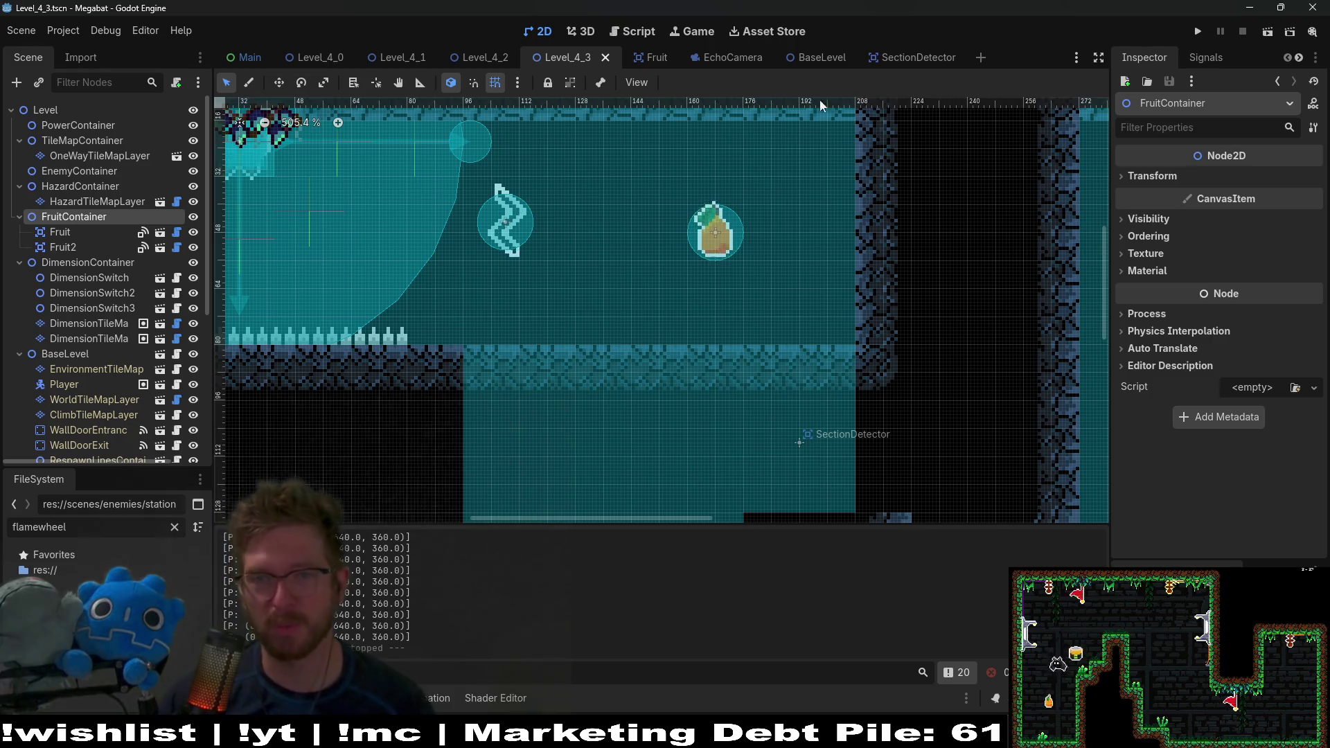
Step: Run the current scene and walk the cat through the white-outline world
{"action": "left_click", "coordinate": [1271, 33]}
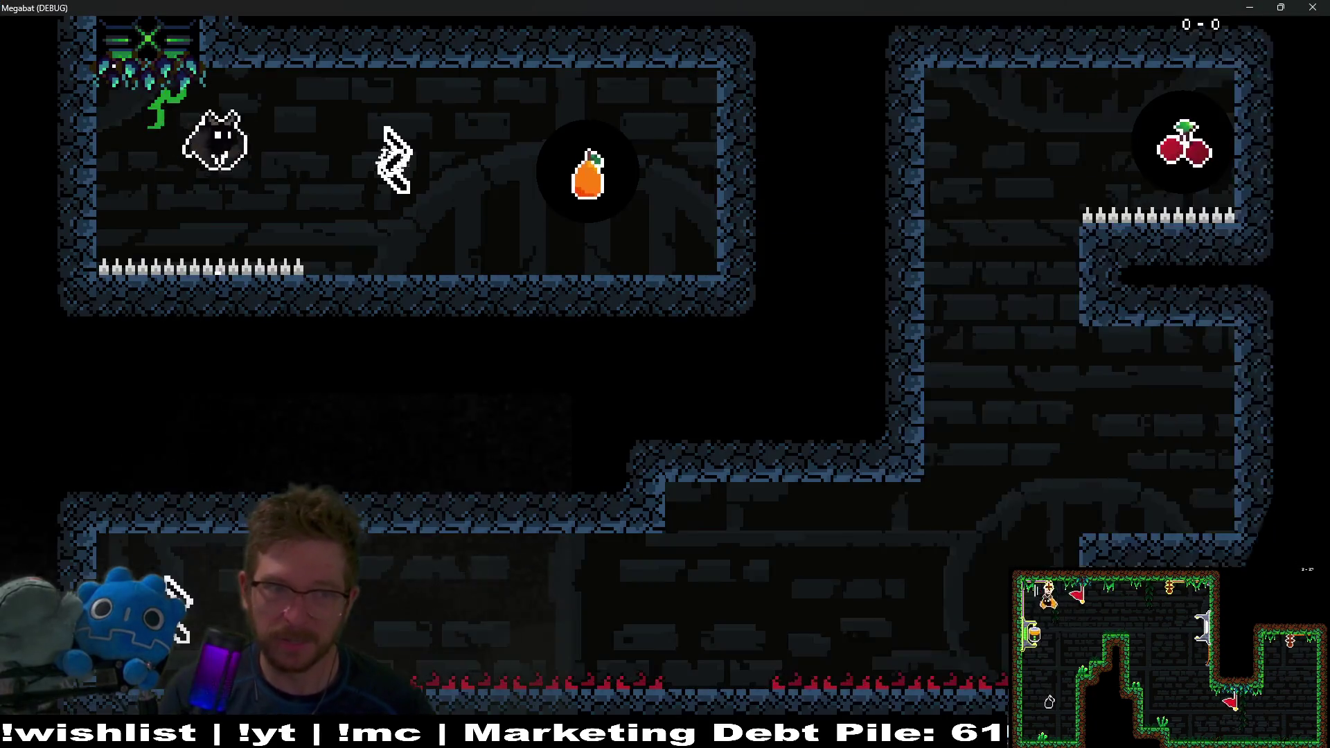
{"action": "key", "text": "Right"}
{"action": "key", "text": "Right"}
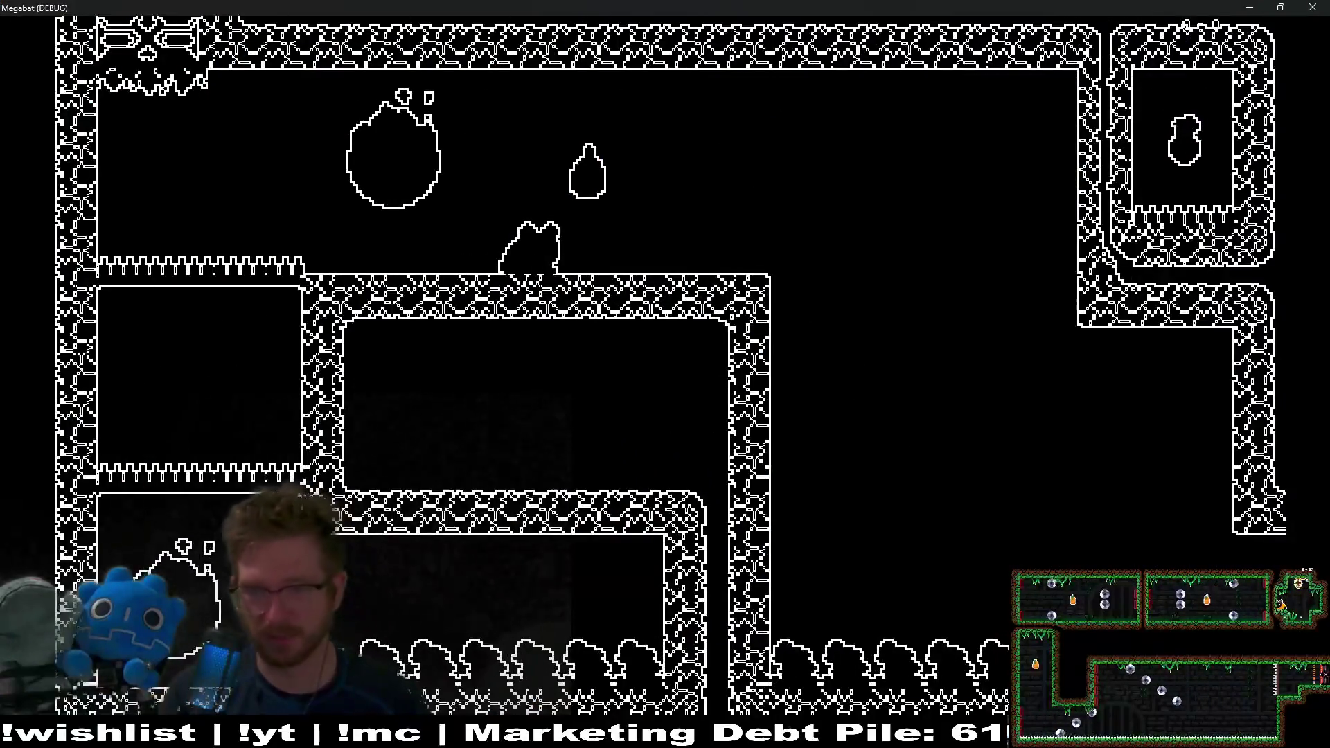
{"action": "key", "text": "Right"}
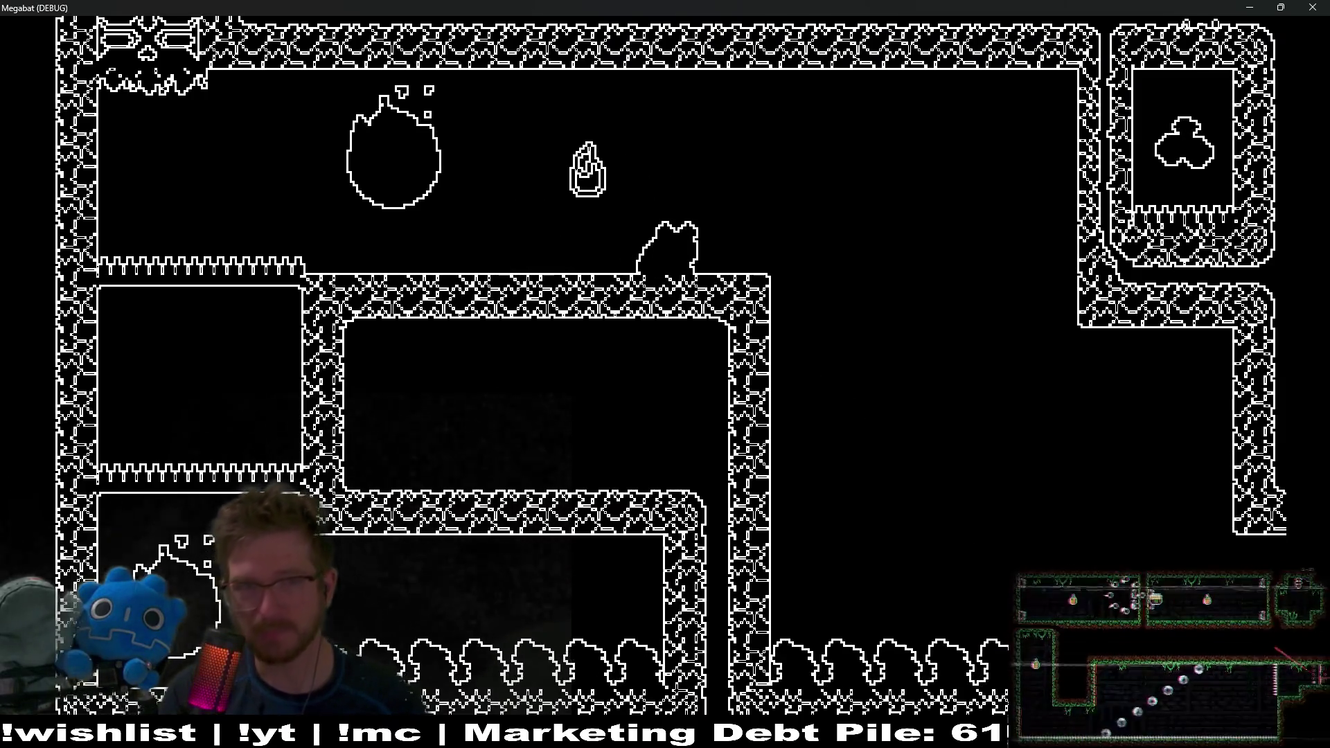
{"action": "key", "text": "Left"}
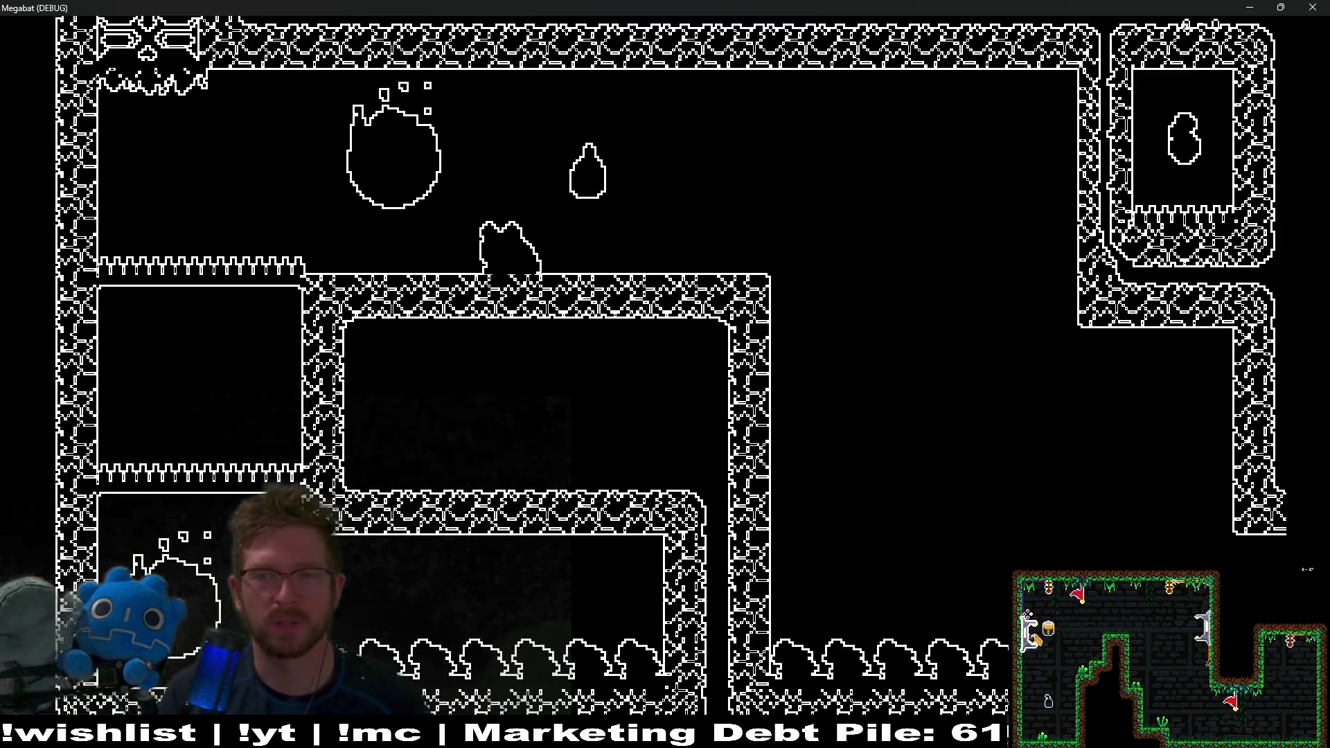
{"action": "key", "text": "Right"}
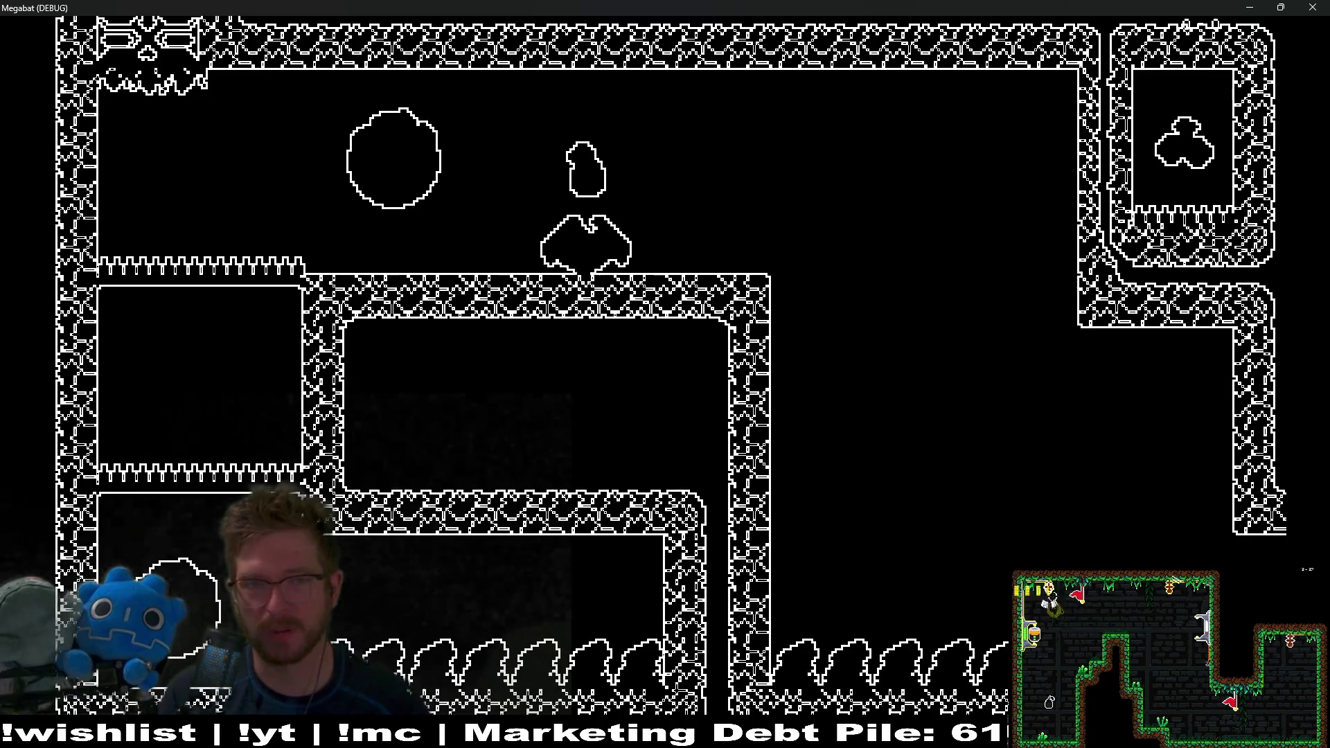
Step: Fly the bat around the room, hop around the mango to collect it, then close the game
{"action": "key", "text": "Left"}
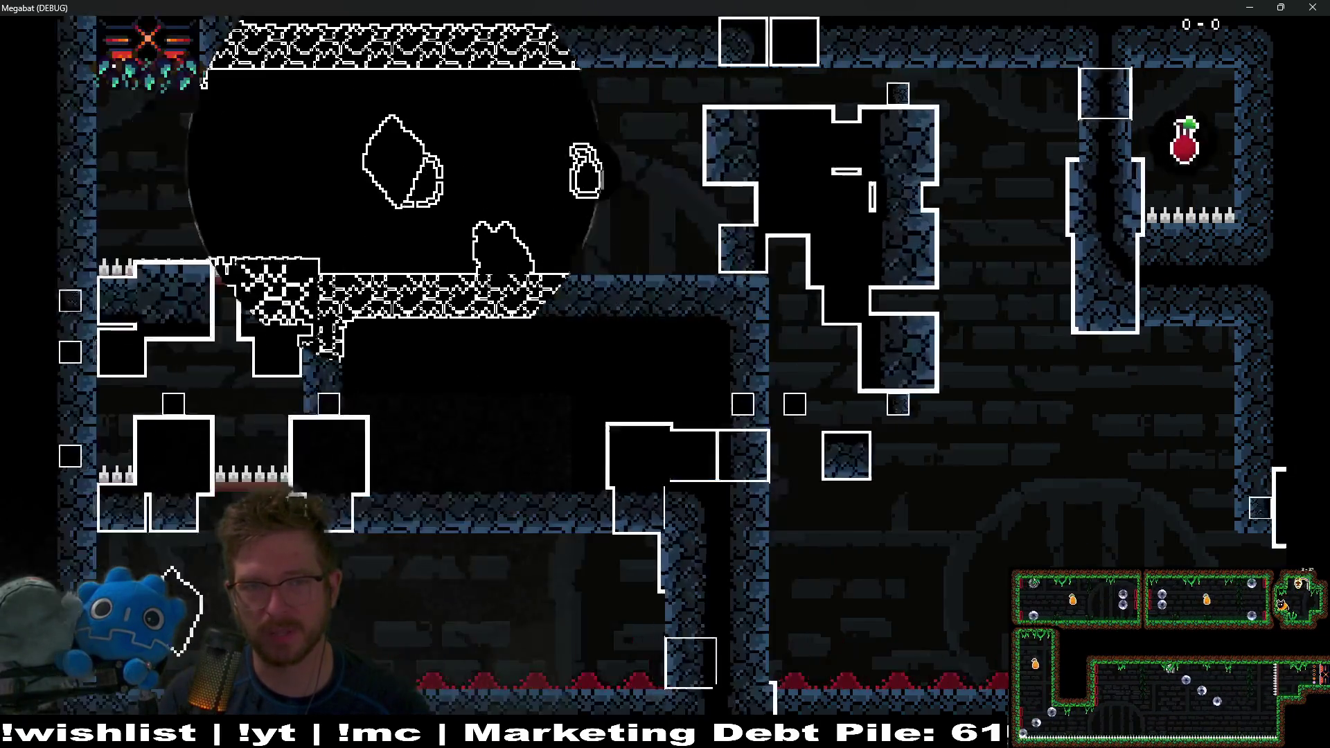
{"action": "key", "text": "Right"}
{"action": "key", "text": "Left"}
{"action": "key", "text": "Right"}
{"action": "key", "text": "Left"}
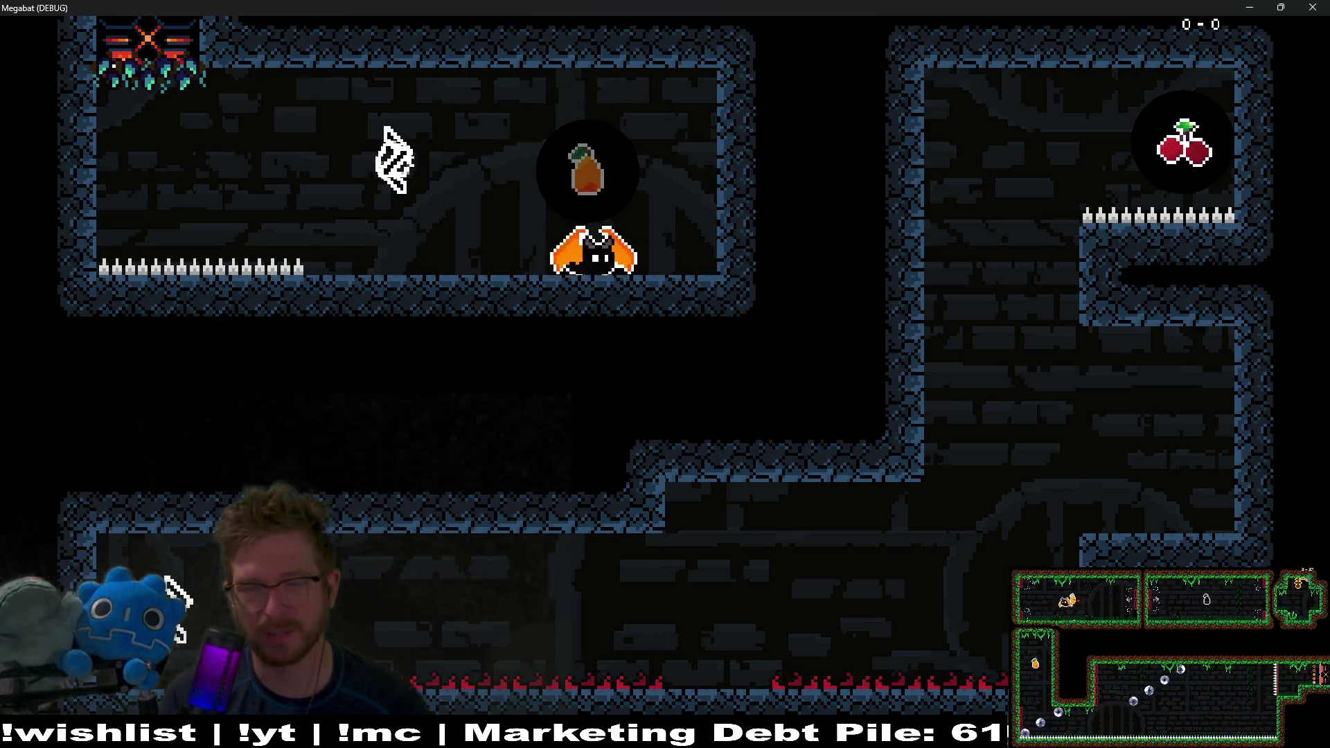
{"action": "key", "text": "Left"}
{"action": "key", "text": "Right"}
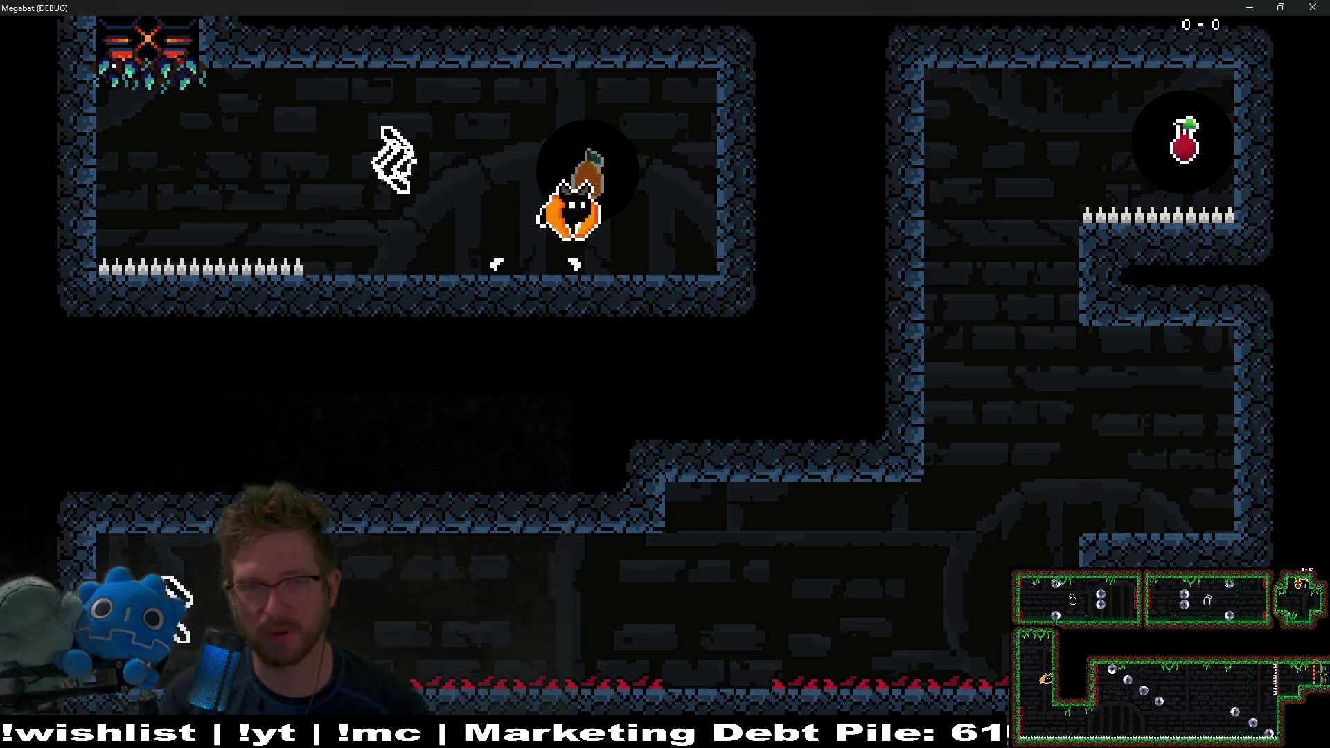
{"action": "key", "text": "Left"}
{"action": "key", "text": "Right"}
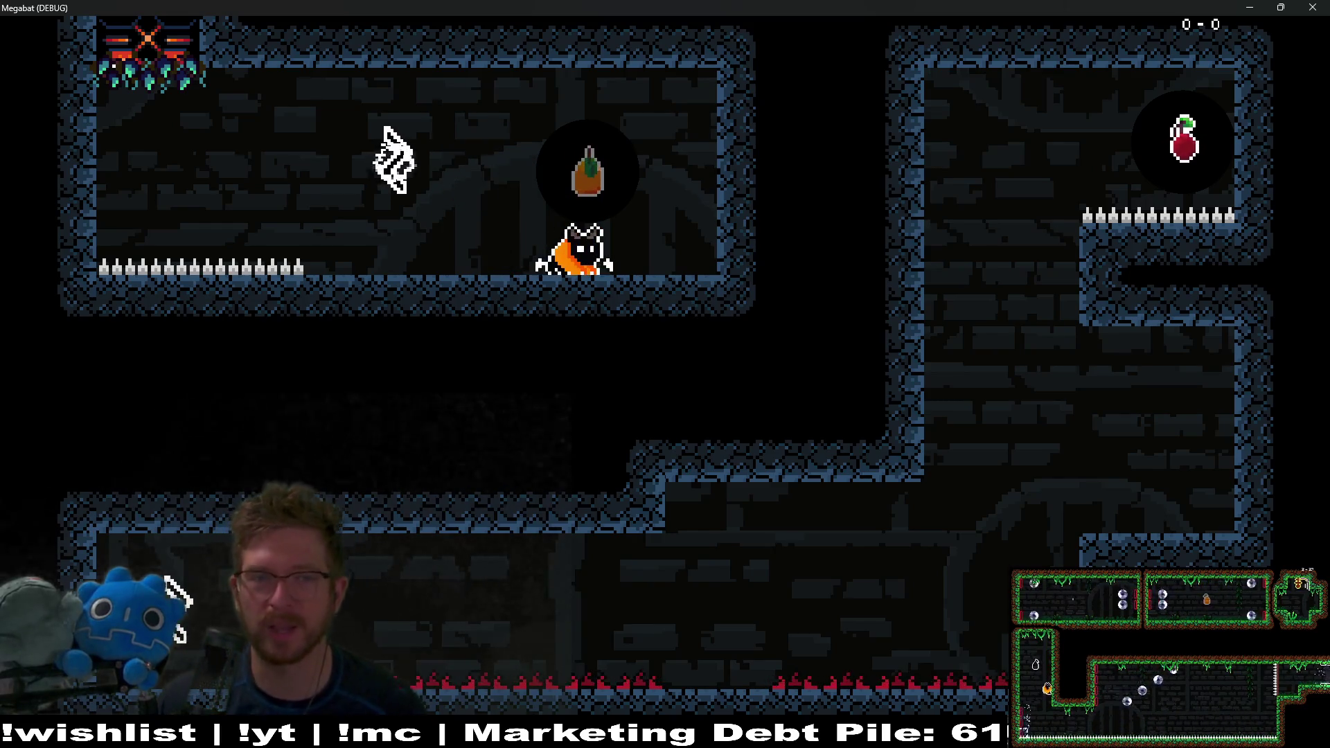
{"action": "left_click", "coordinate": [1313, 7]}
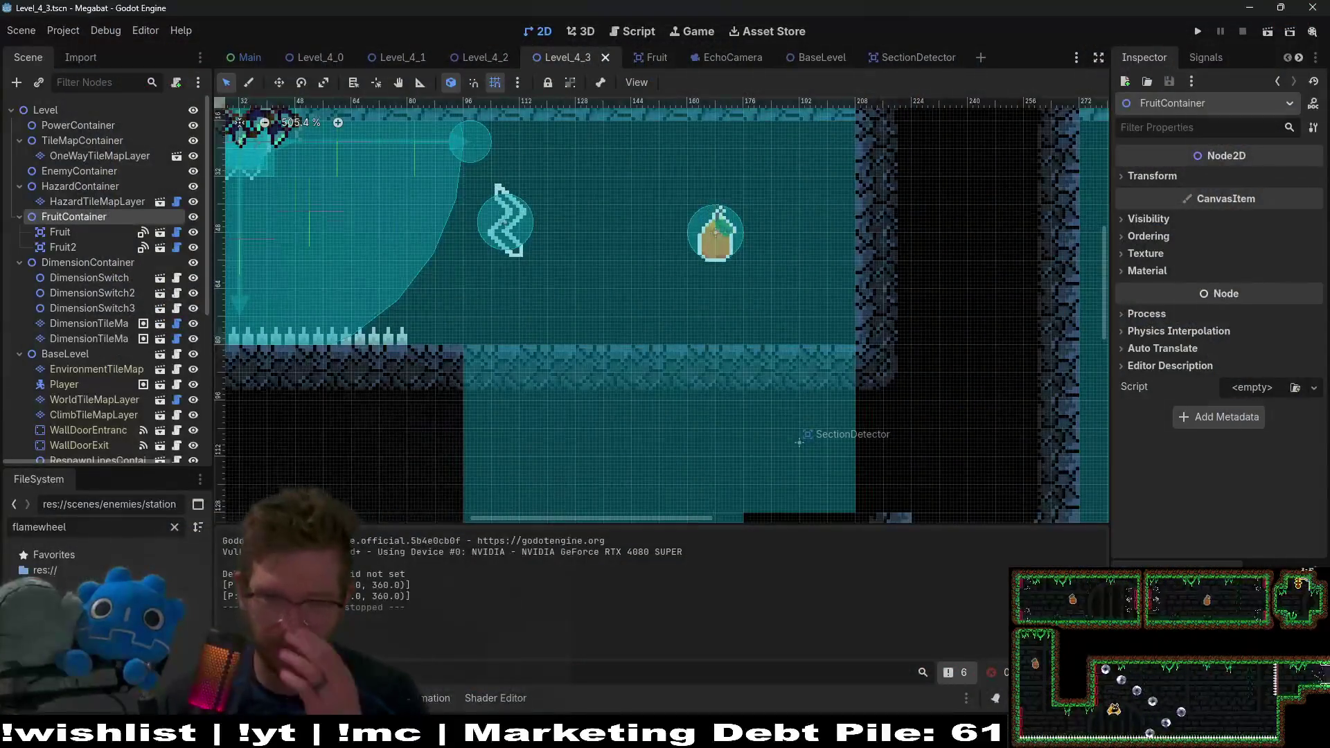
Step: Switch to Aseprite, compare plum.aseprite with mango.aseprite, and finish on the mango tab
{"action": "key", "text": "alt+Tab"}
{"action": "scroll", "coordinate": [725, 319], "scroll_direction": "down", "scroll_amount": 3}
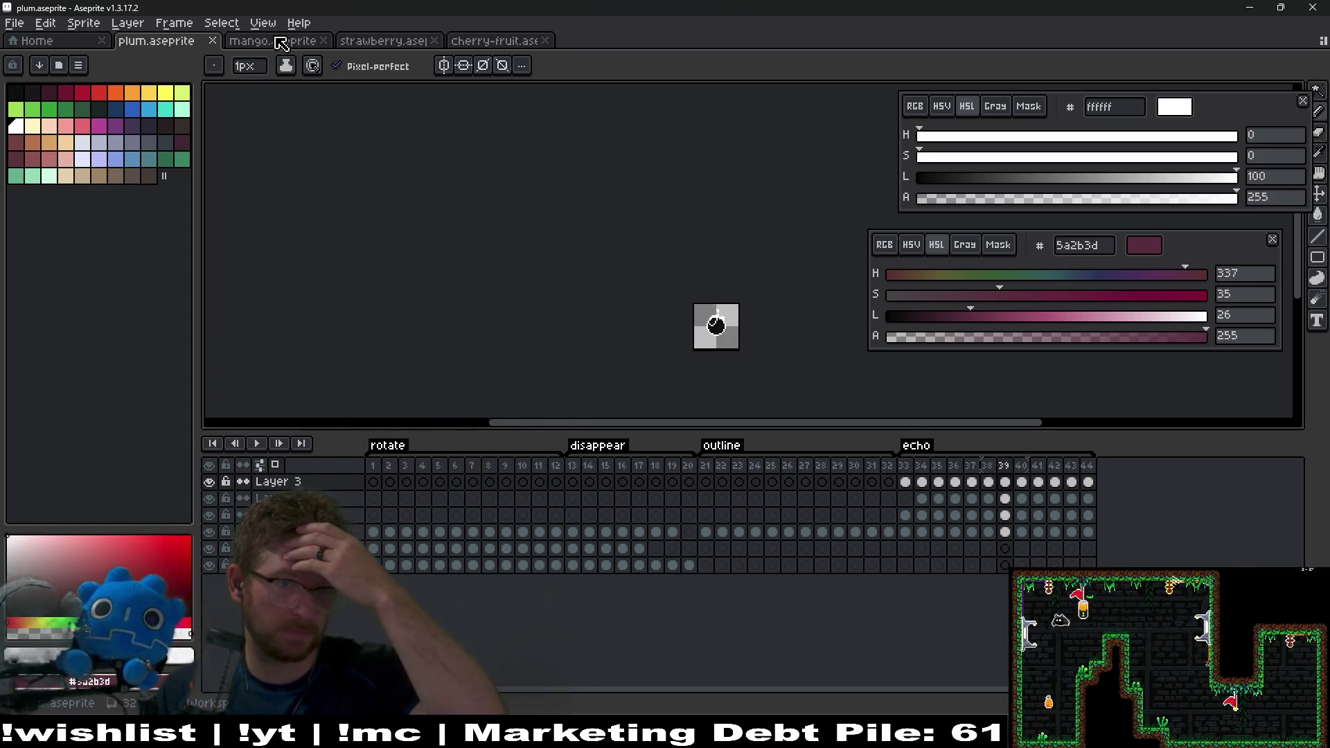
{"action": "left_click", "coordinate": [280, 43]}
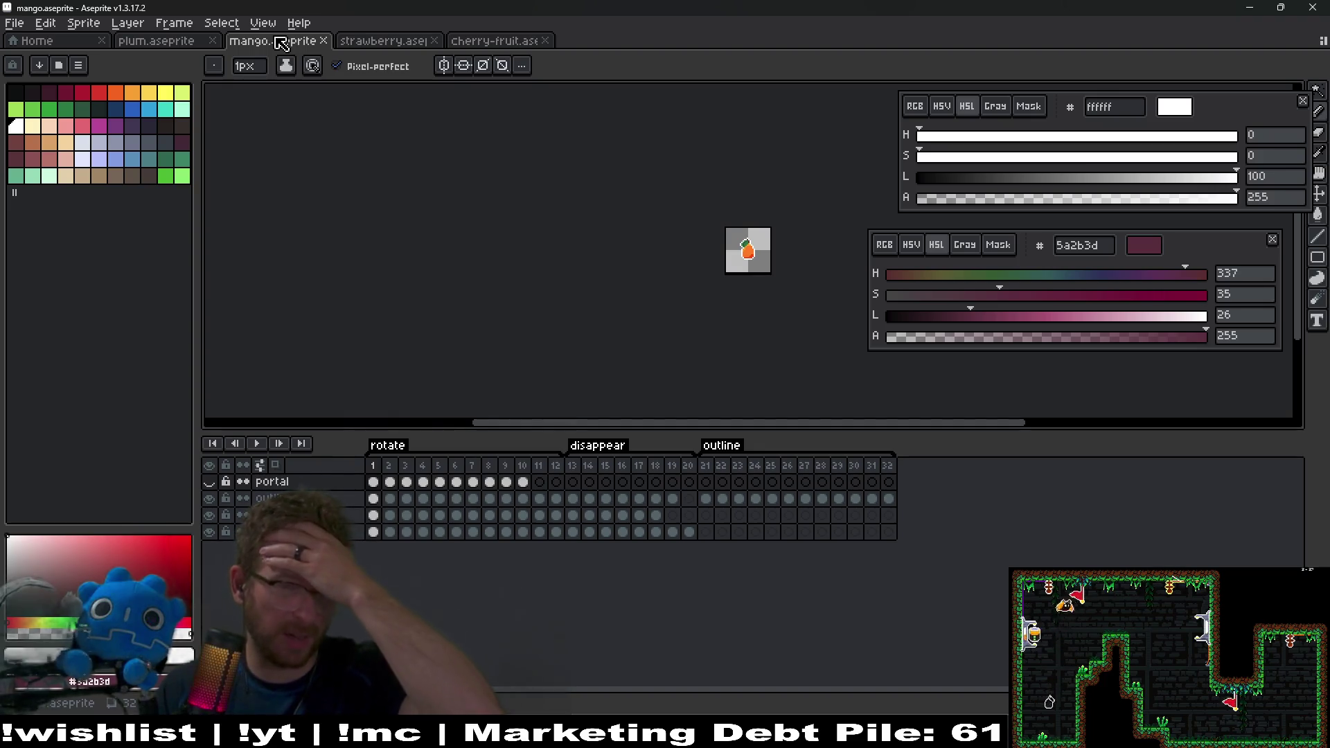
{"action": "left_click", "coordinate": [179, 46]}
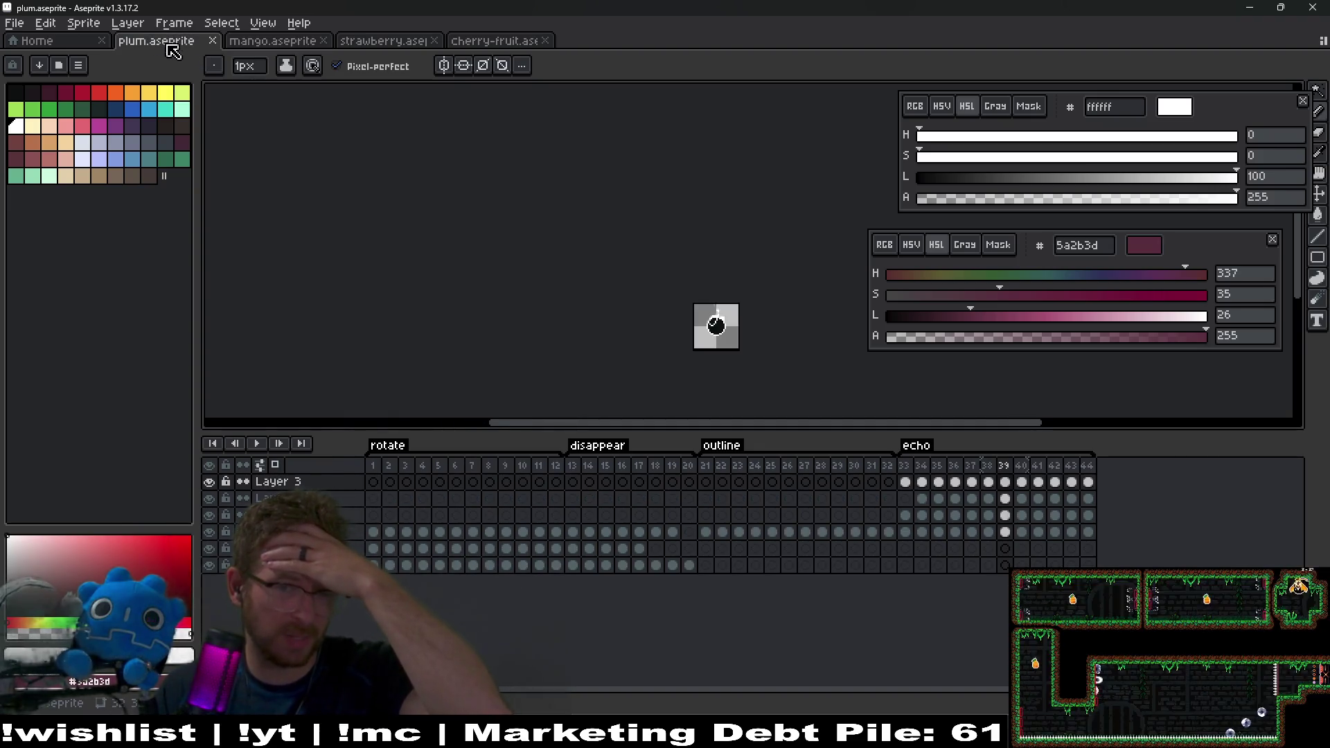
{"action": "scroll", "coordinate": [772, 350], "scroll_direction": "up", "scroll_amount": 3}
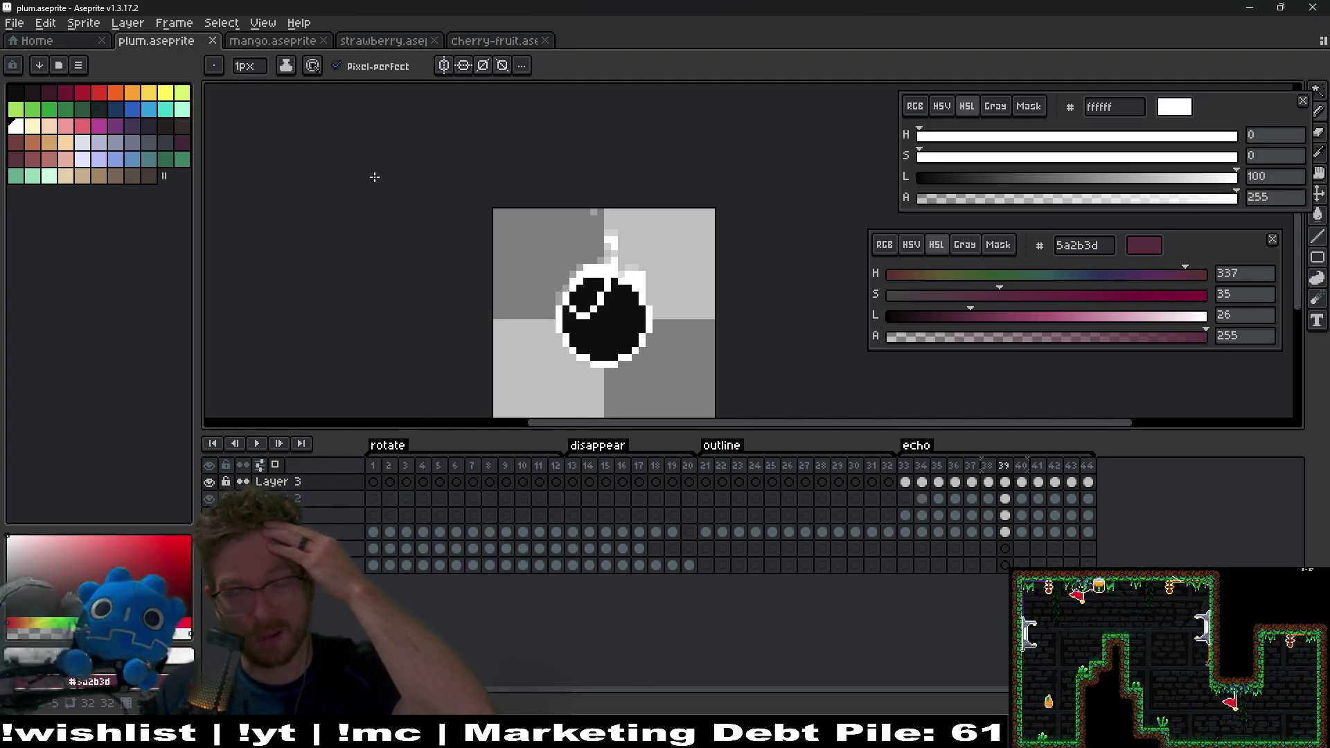
{"action": "left_click", "coordinate": [277, 41]}
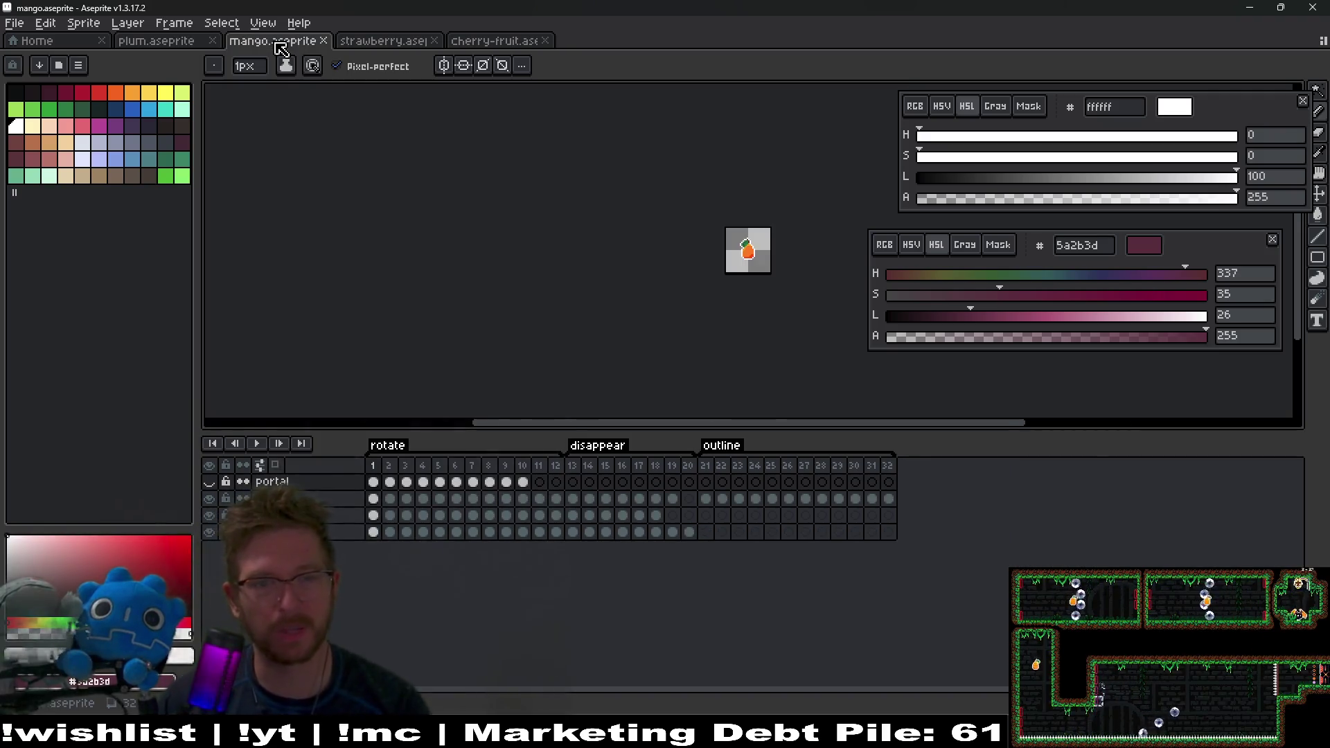
{"action": "scroll", "coordinate": [781, 253], "scroll_direction": "up", "scroll_amount": 3}
{"action": "scroll", "coordinate": [692, 244], "scroll_direction": "down", "scroll_amount": 1}
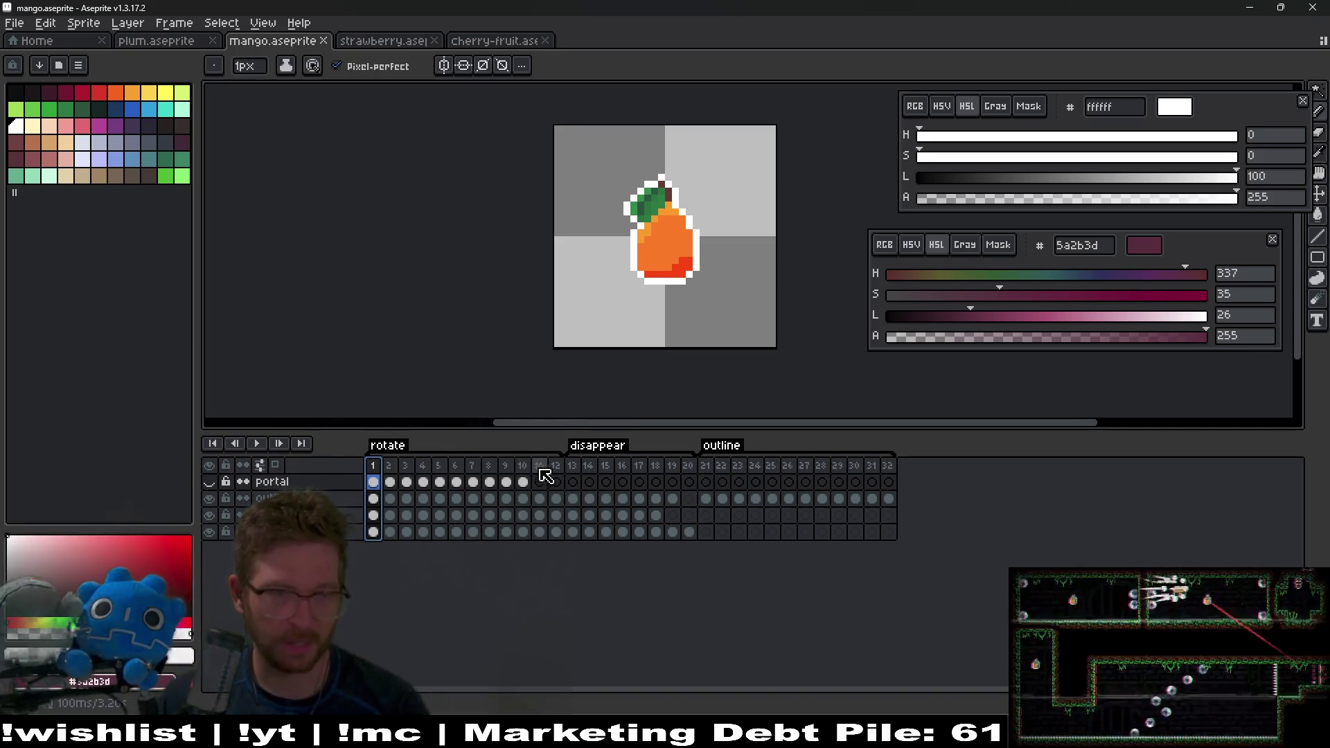
Step: Confirm the outline tag spans frames 21–32 and delete the extra frame 33
{"action": "left_click_drag", "start_coordinate": [706, 498], "coordinate": [894, 500]}
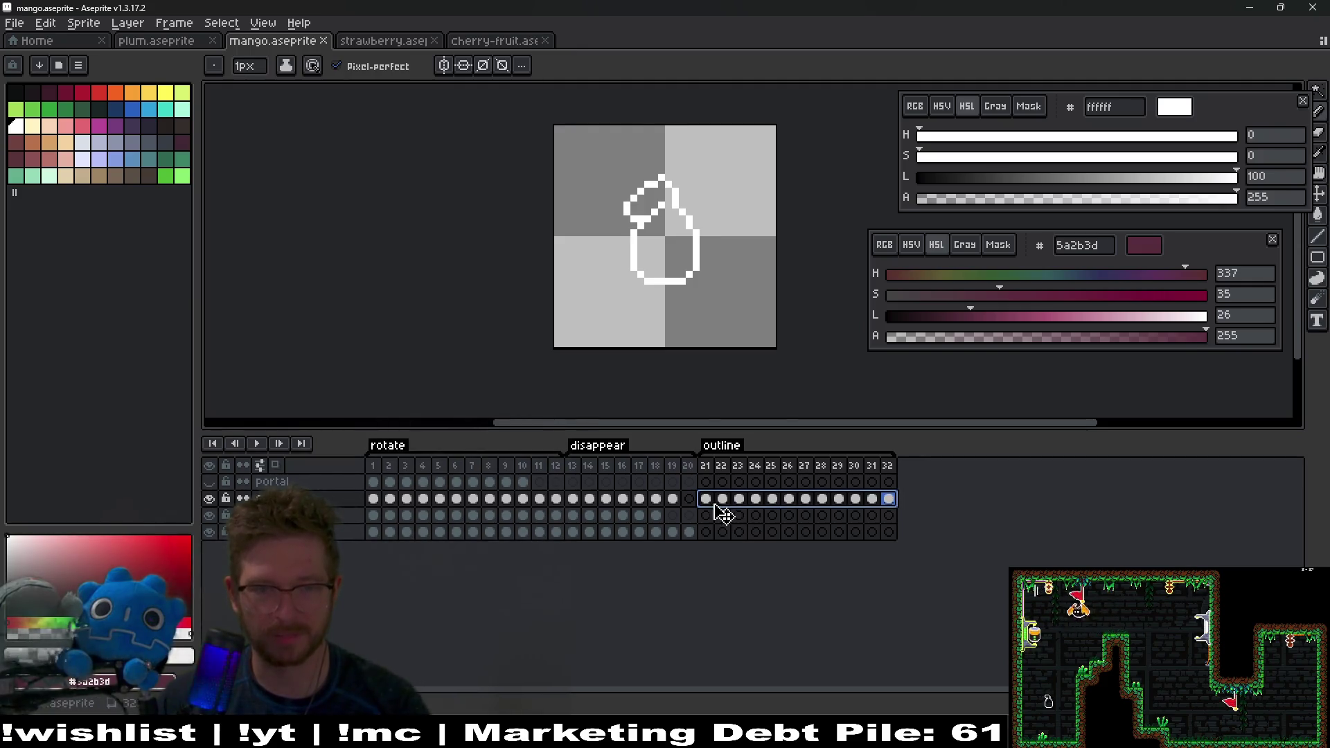
{"action": "left_click", "coordinate": [707, 480]}
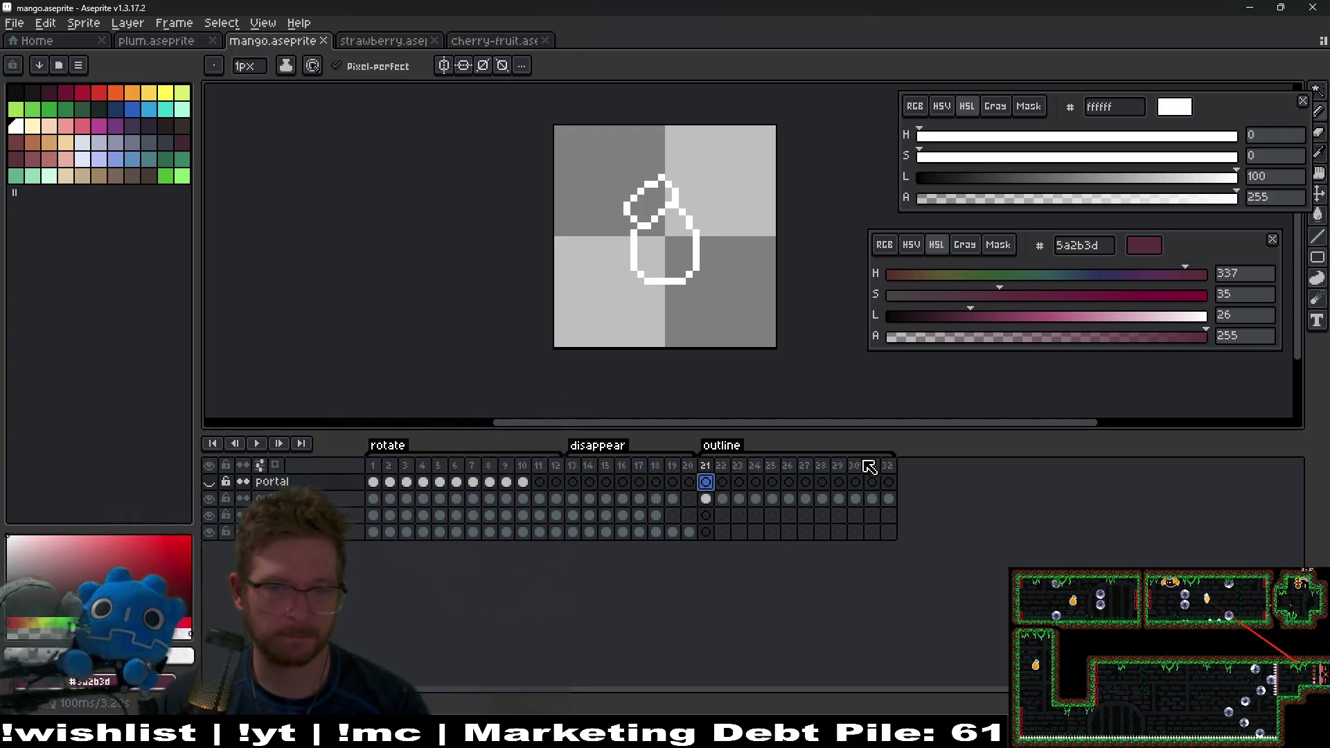
{"action": "left_click", "coordinate": [888, 465]}
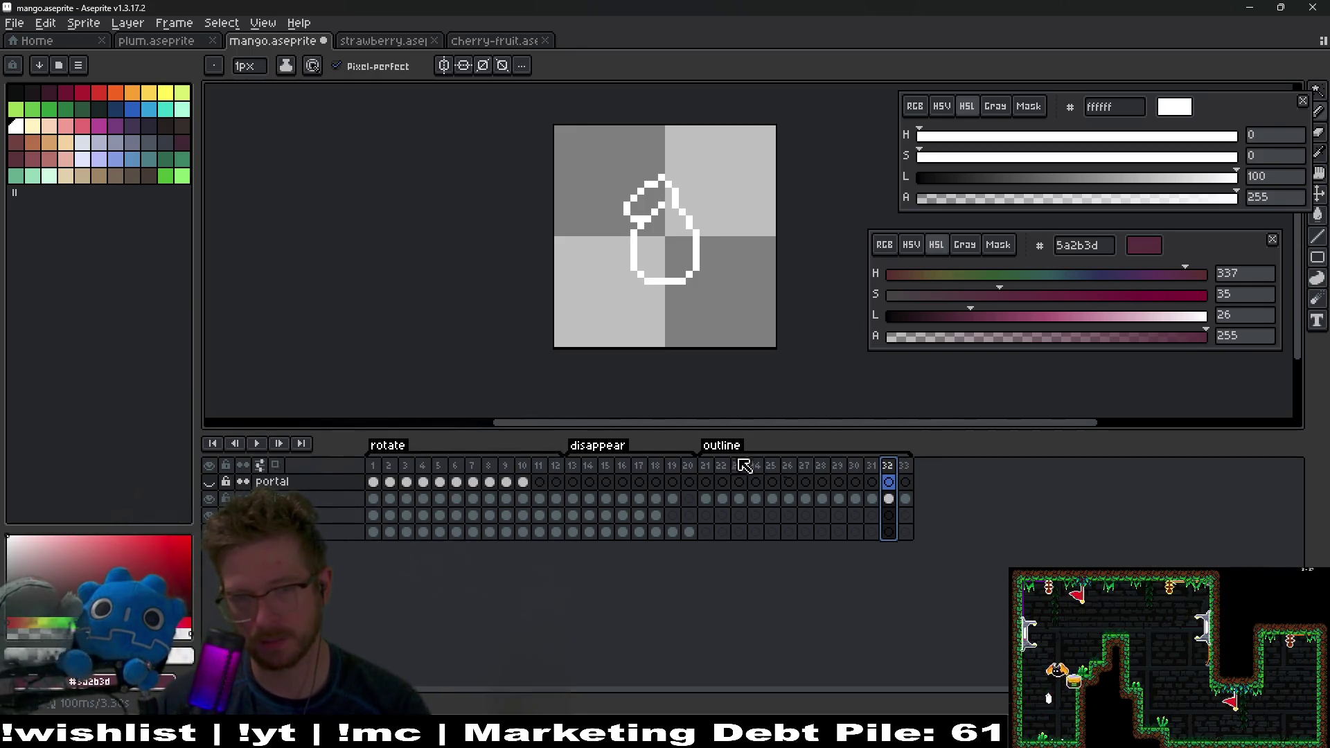
{"action": "double_click", "coordinate": [723, 449]}
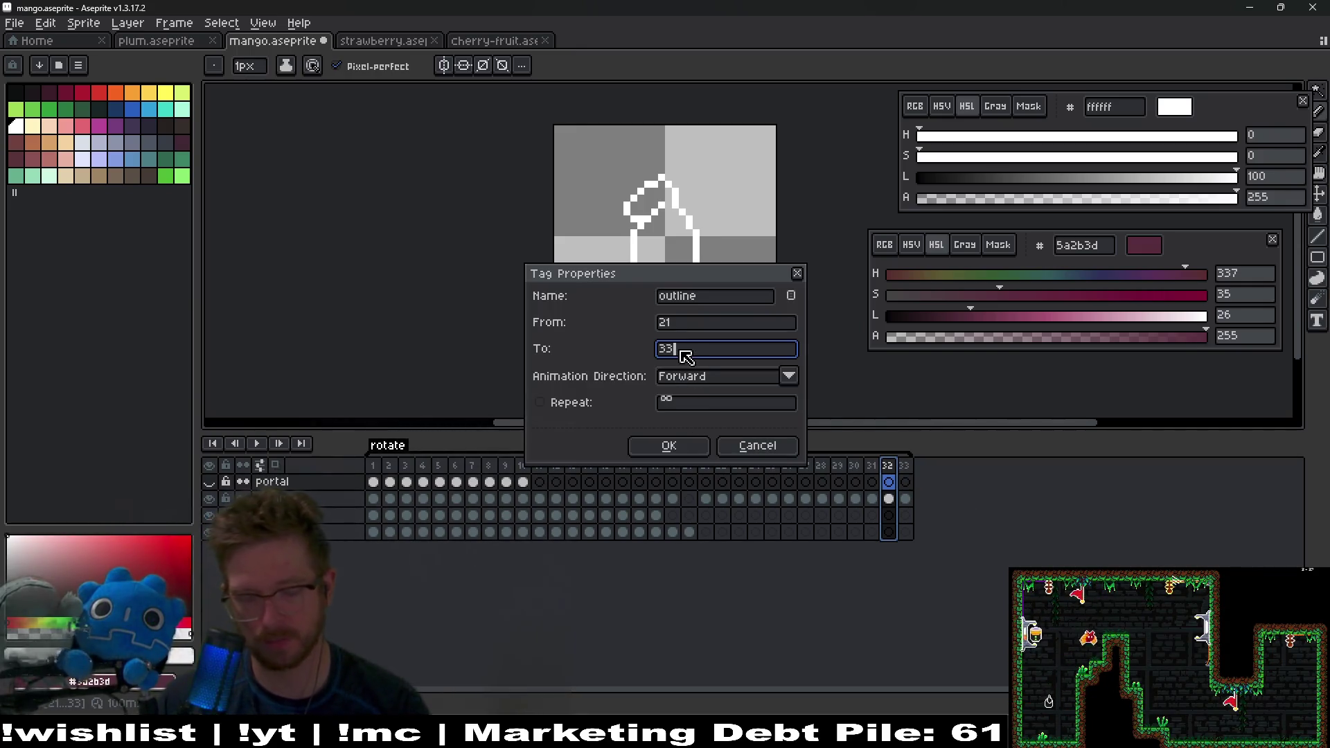
{"action": "key", "text": "Return"}
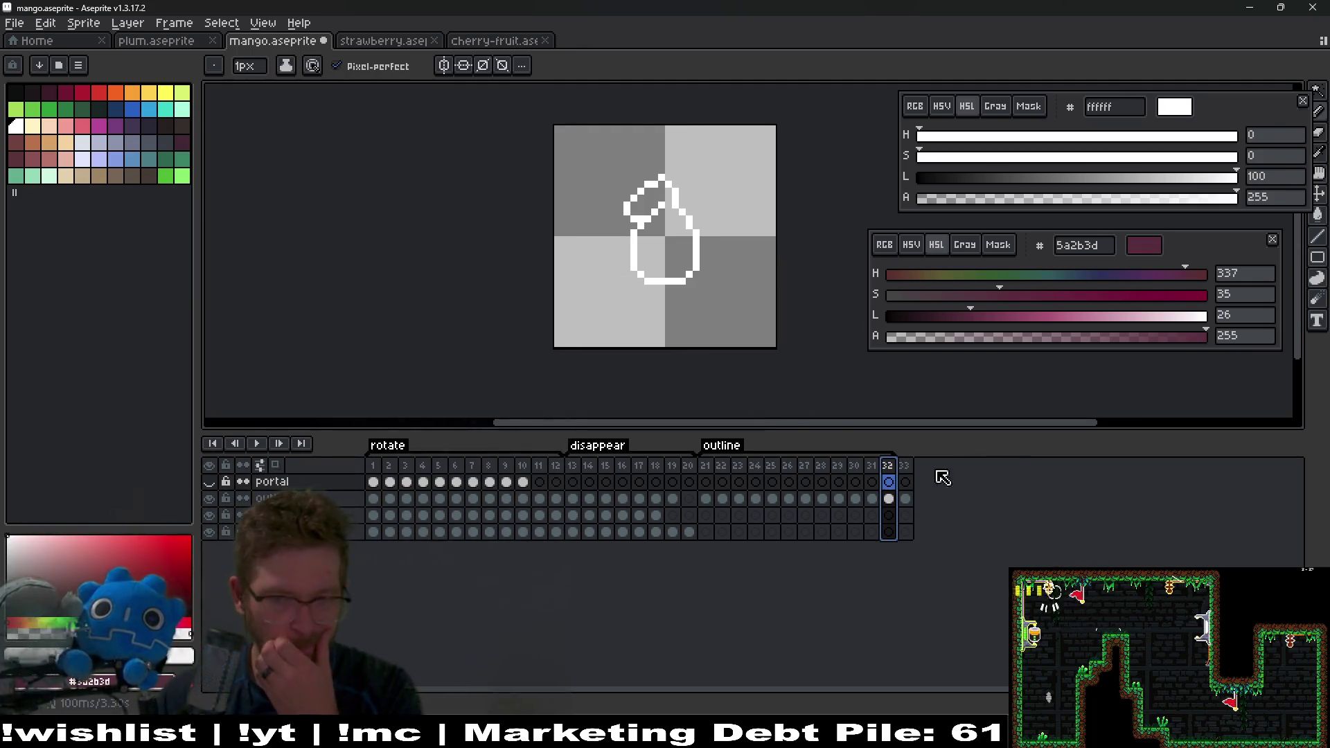
{"action": "left_click", "coordinate": [904, 465]}
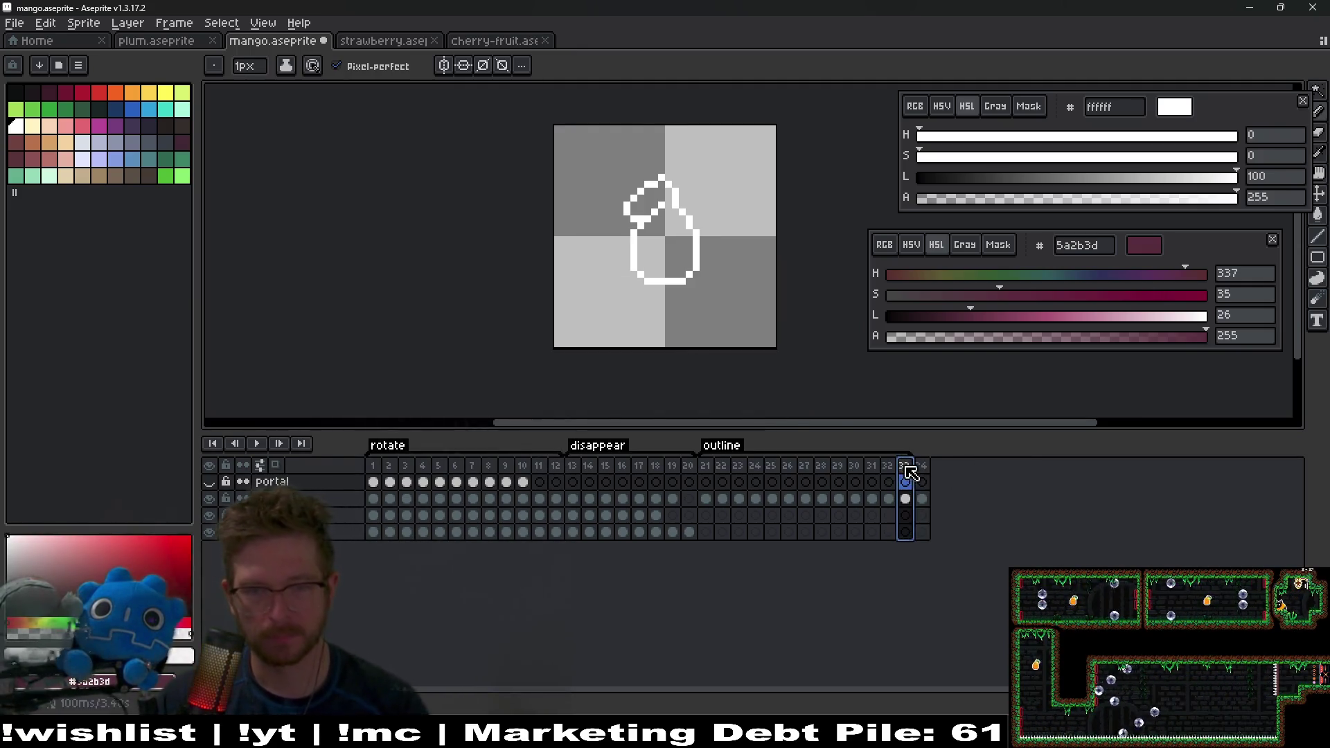
{"action": "key", "text": "Delete"}
Step: Duplicate frames 21–32 after frame 32 and select the new frames 33–44
{"action": "left_click", "coordinate": [921, 468]}
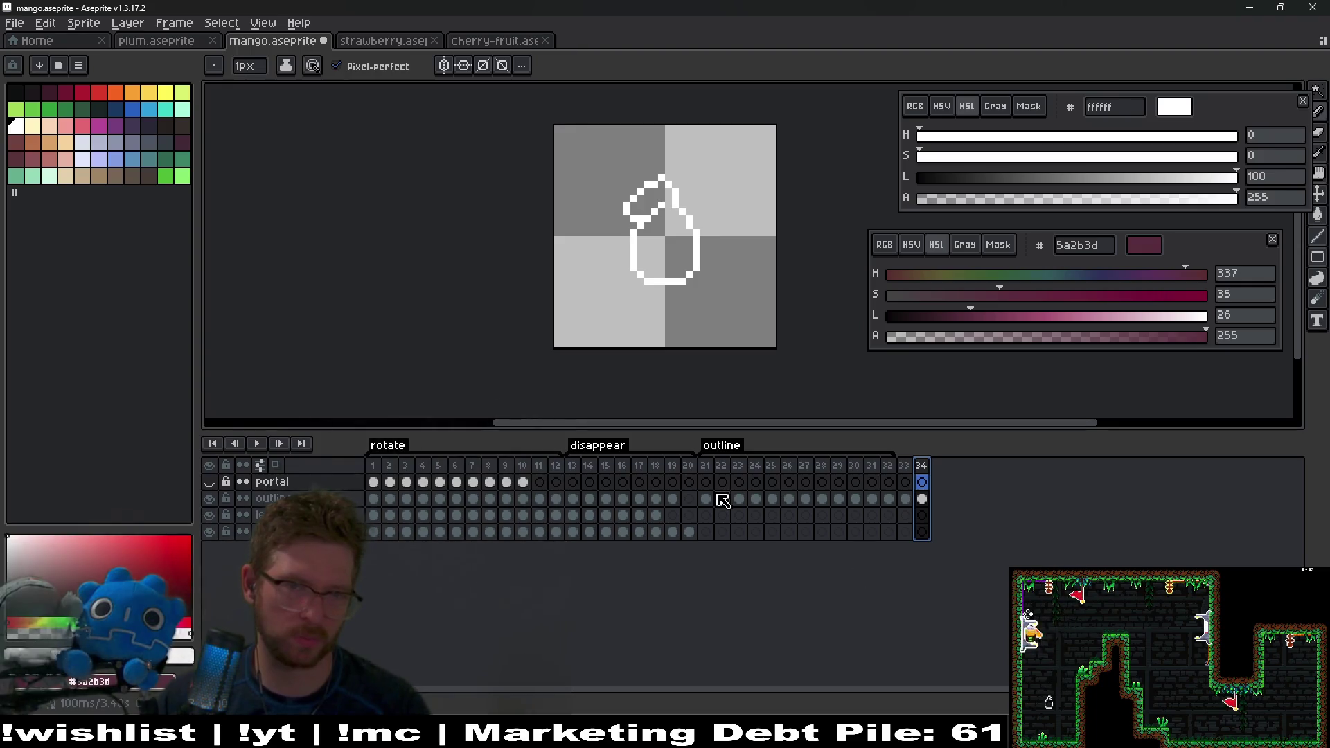
{"action": "left_click_drag", "start_coordinate": [712, 498], "coordinate": [745, 499]}
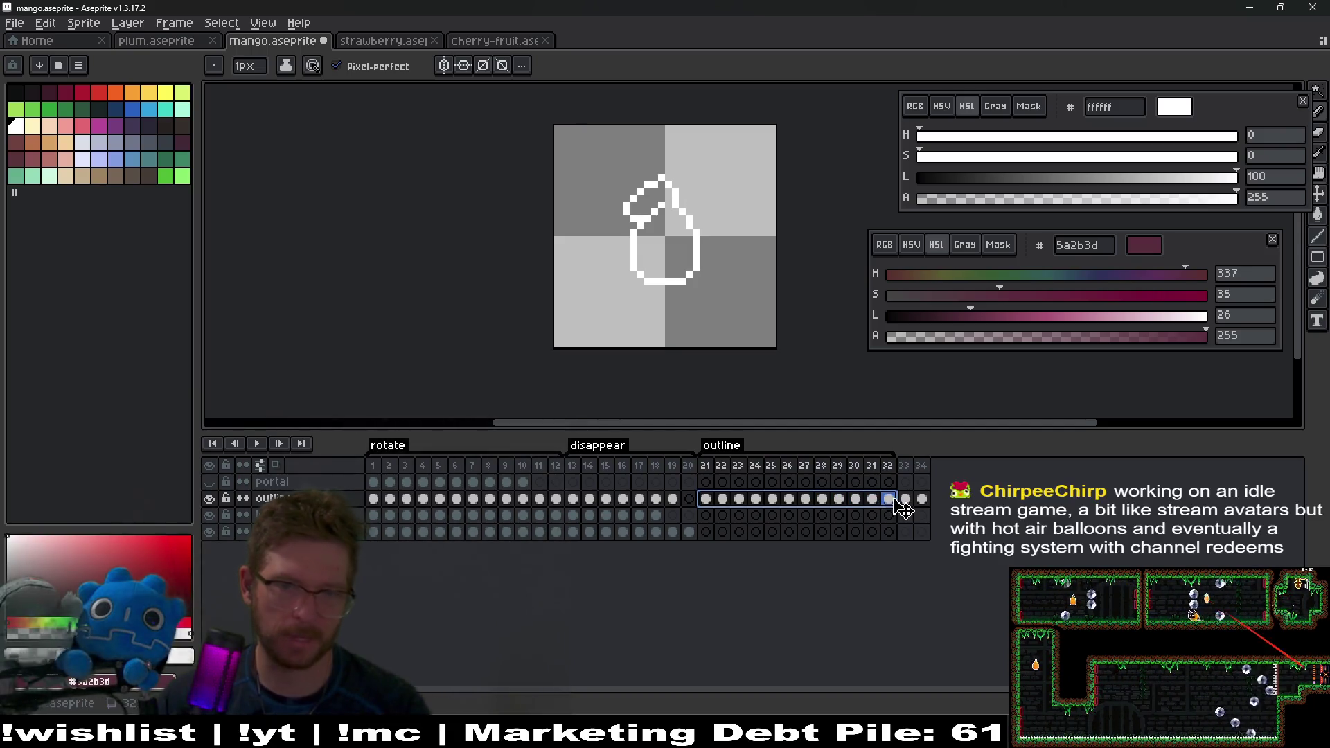
{"action": "left_click", "coordinate": [921, 465]}
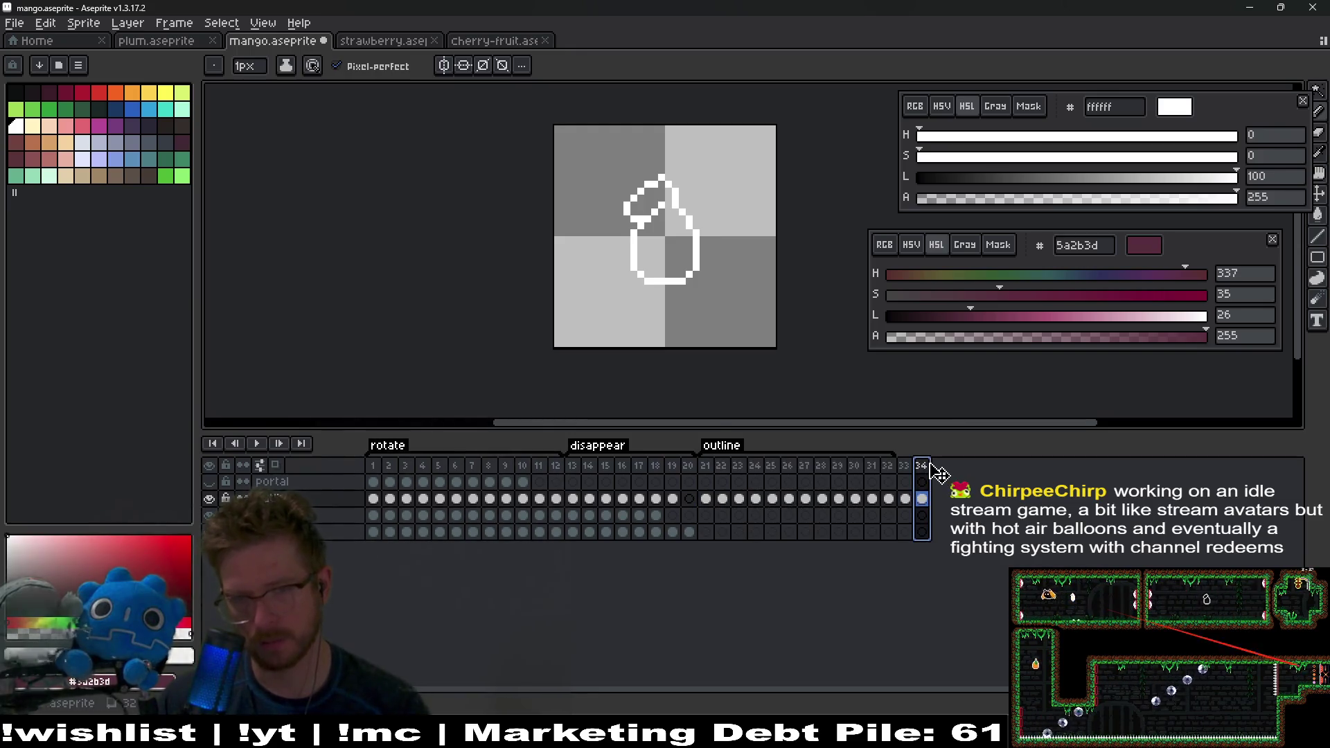
{"action": "left_click_drag", "start_coordinate": [708, 467], "coordinate": [895, 463]}
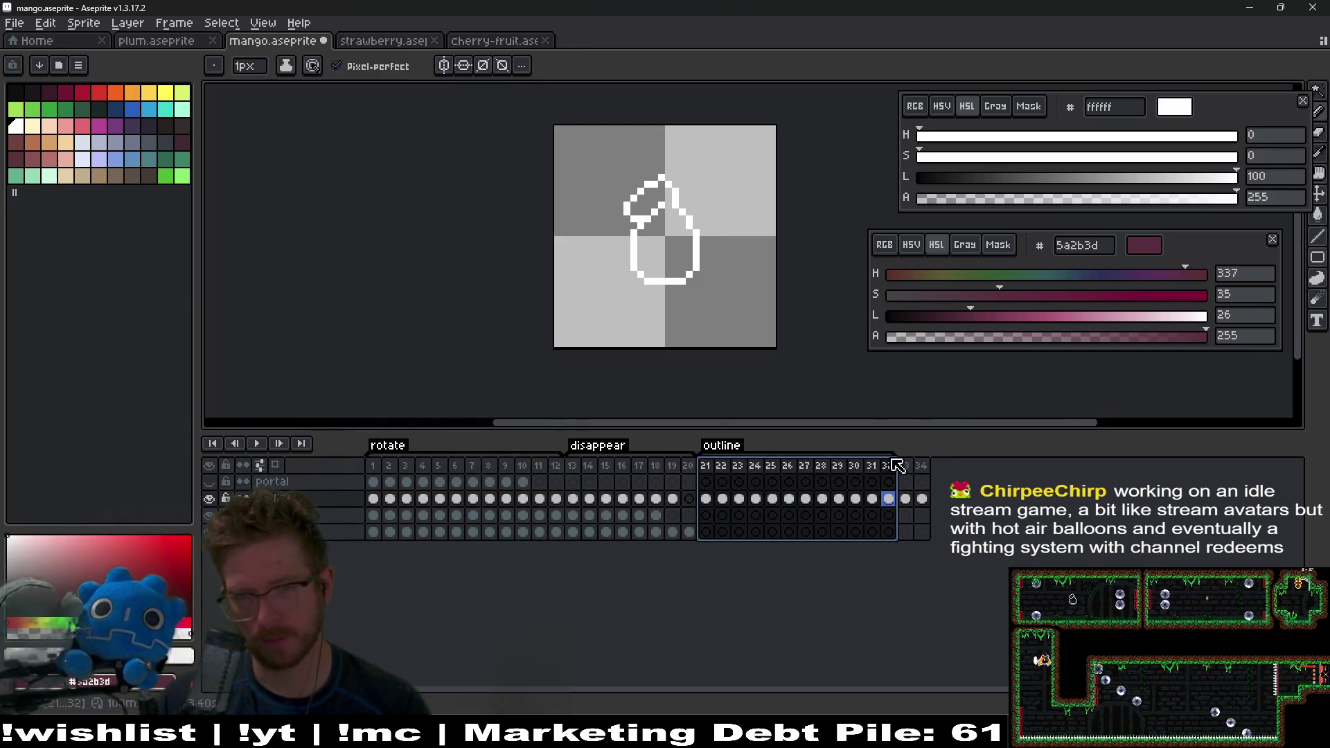
{"action": "left_click", "coordinate": [935, 476]}
{"action": "key", "text": "ctrl+v"}
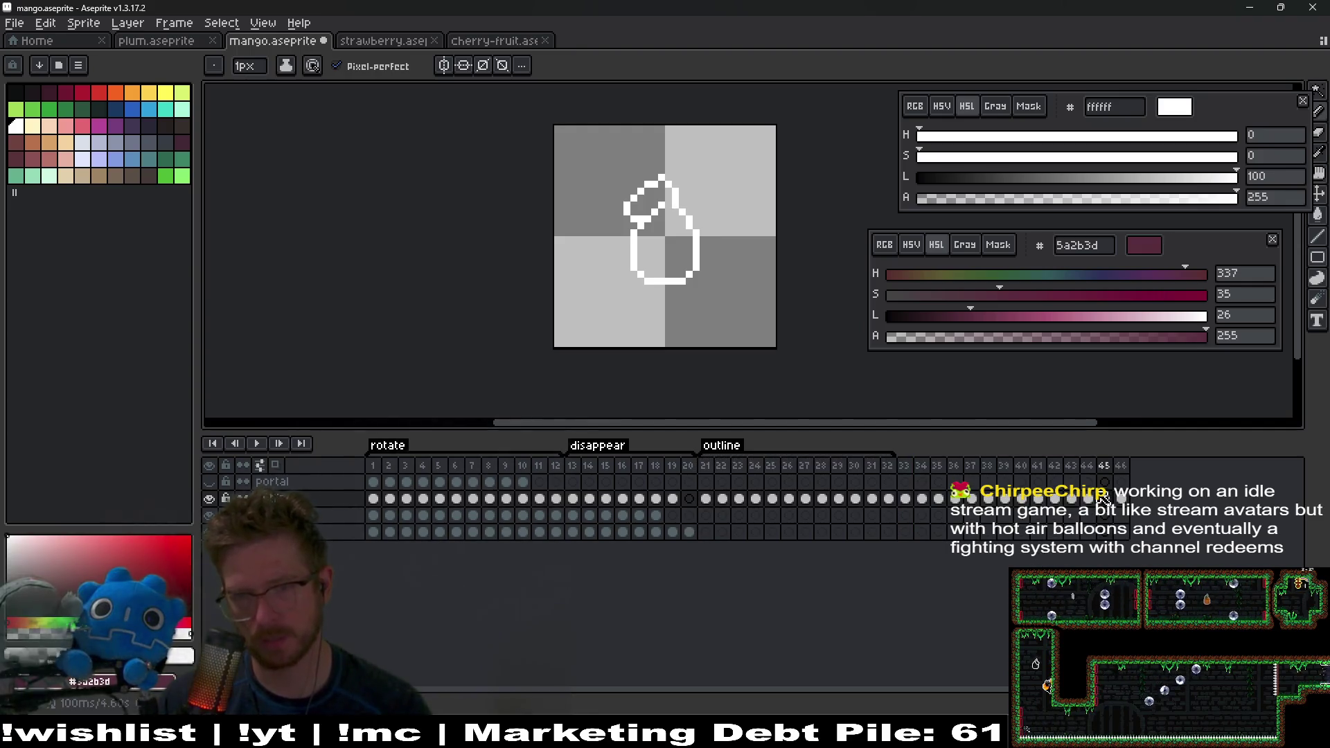
{"action": "left_click_drag", "start_coordinate": [1101, 464], "coordinate": [903, 466]}
Step: Tag frames 33–44 as 'echo' and save the mango sprite
{"action": "right_click", "coordinate": [920, 475]}
{"action": "left_click", "coordinate": [973, 533]}
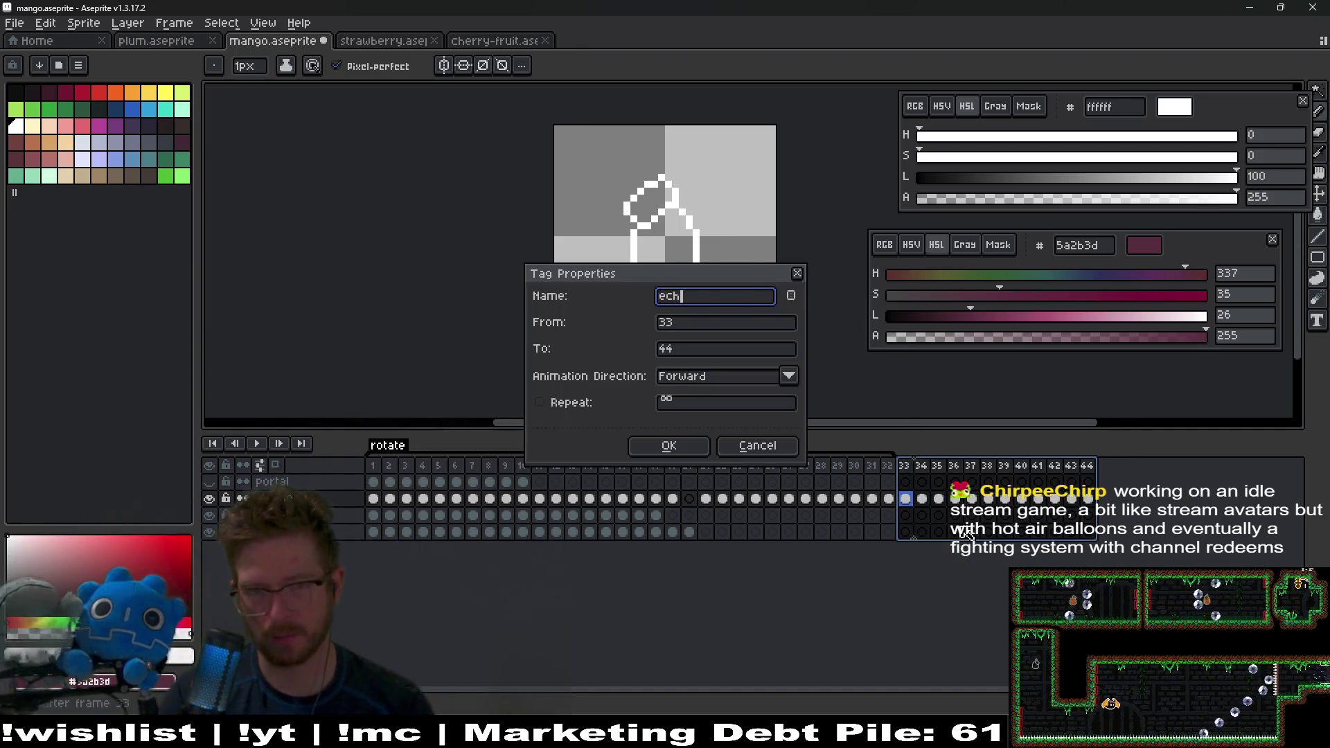
{"action": "type", "text": "o"}
{"action": "key", "text": "Return"}
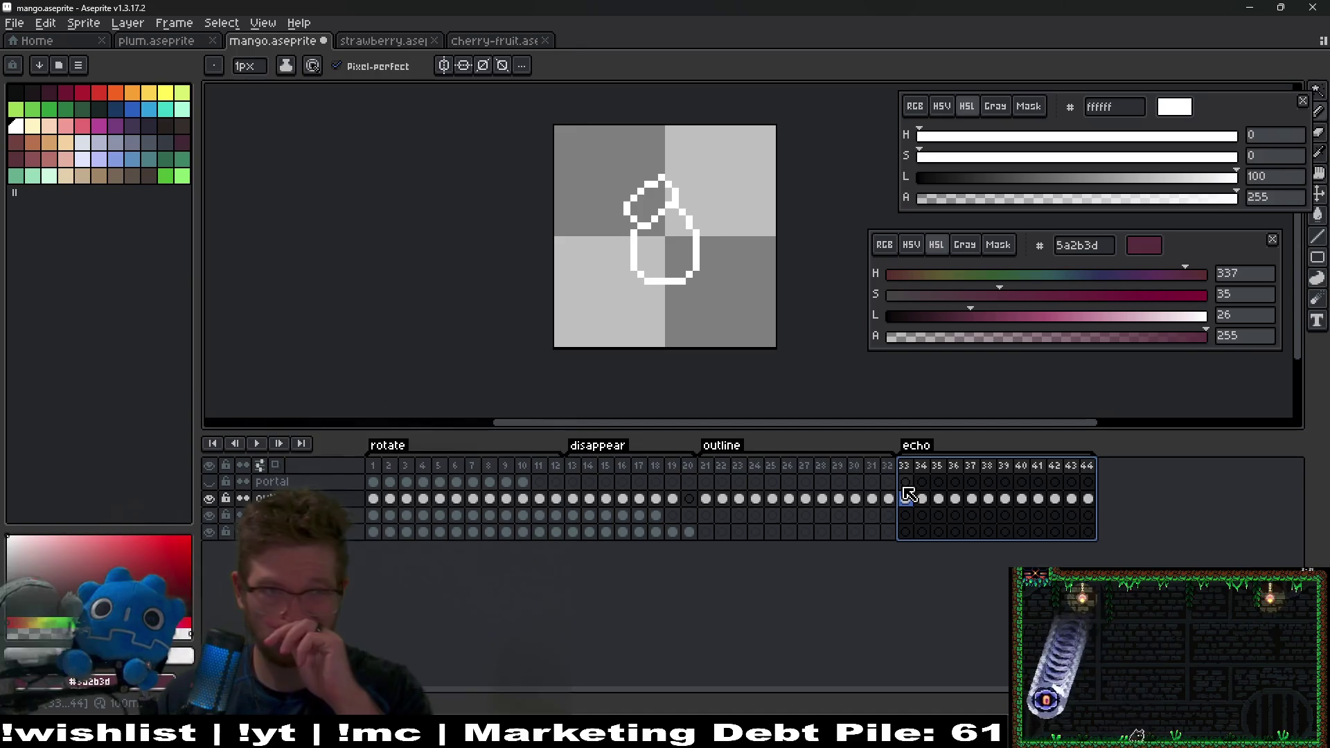
{"action": "key", "text": "ctrl+s"}
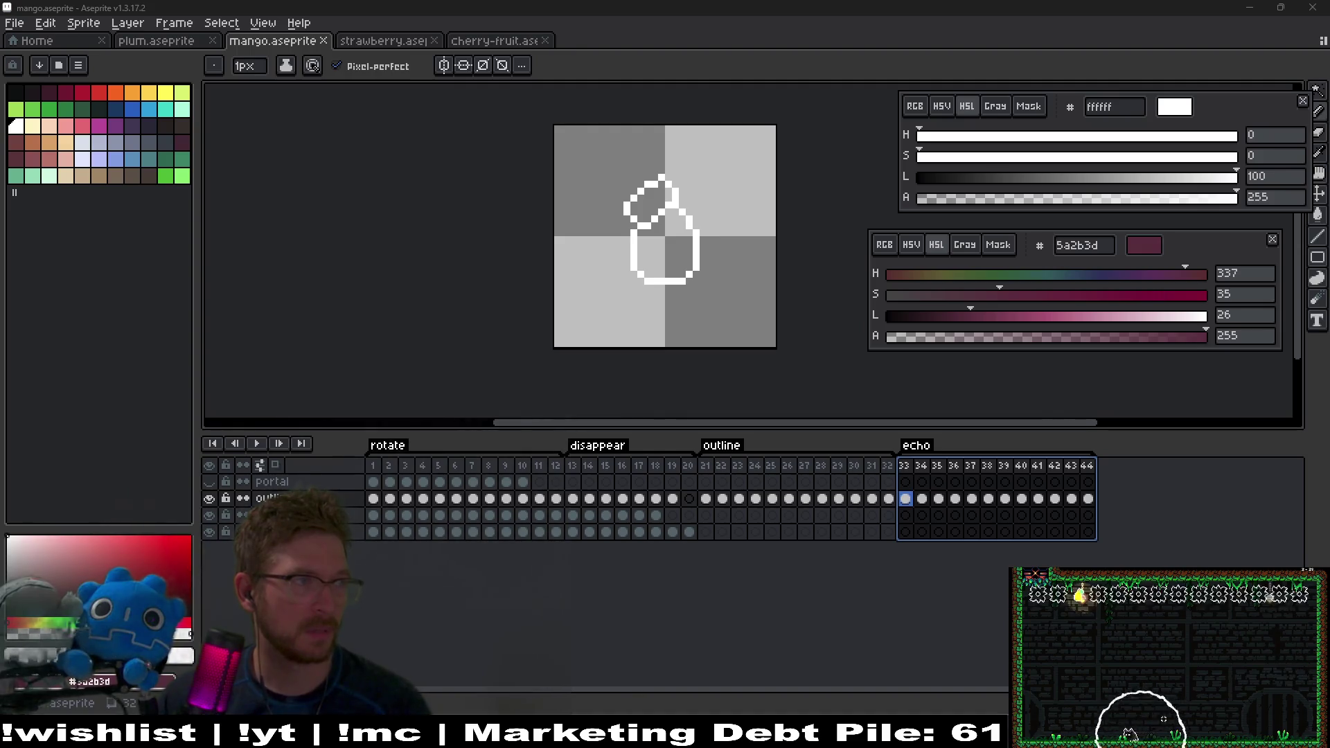
{"action": "key", "text": "alt+Tab"}
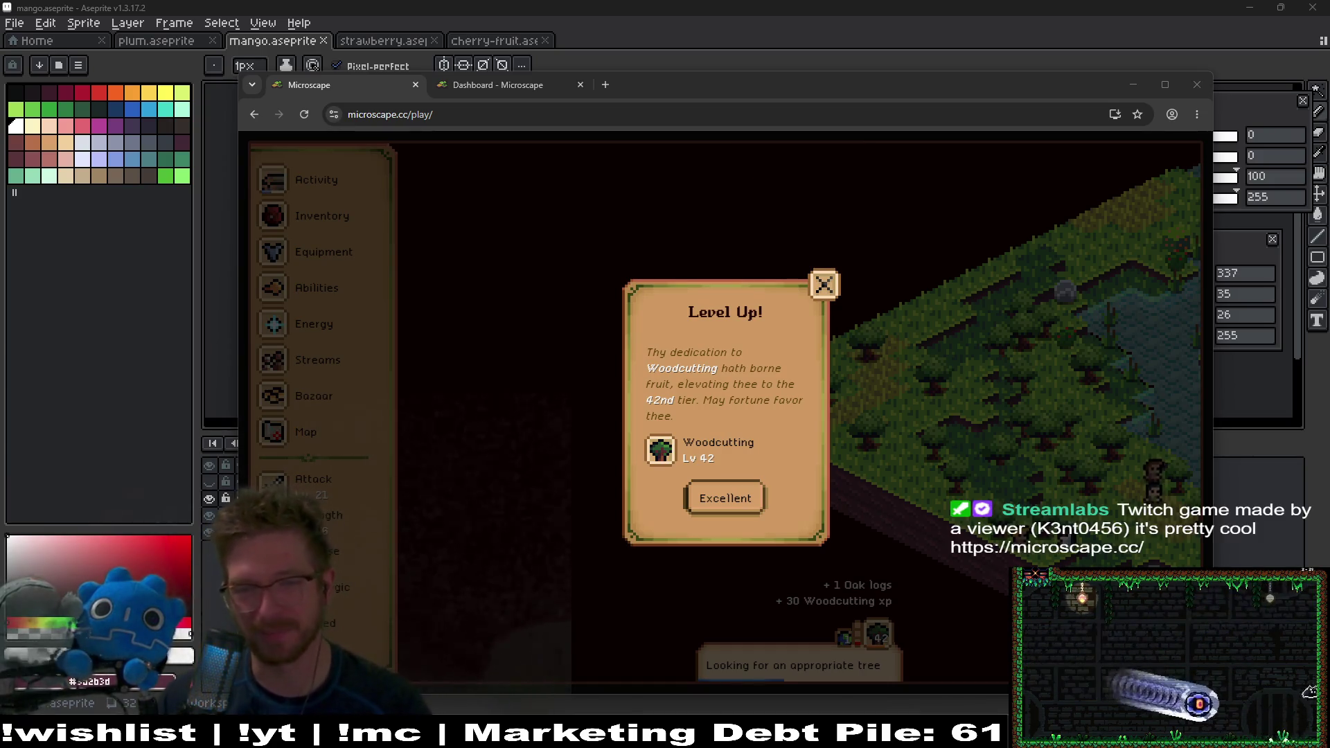
Step: Dismiss the Level Up notice and look up Cave slime in the Attack guidebook
{"action": "left_click", "coordinate": [739, 502]}
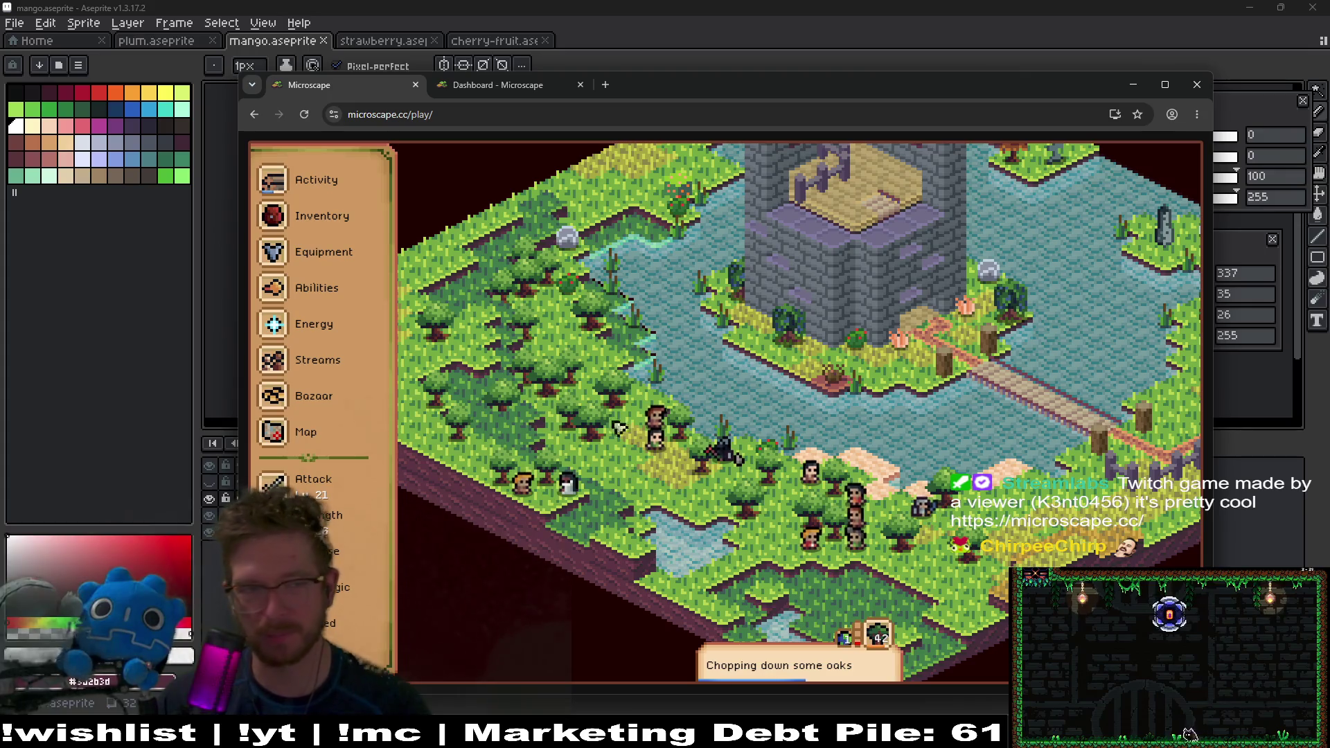
{"action": "left_click_drag", "start_coordinate": [738, 410], "coordinate": [823, 414]}
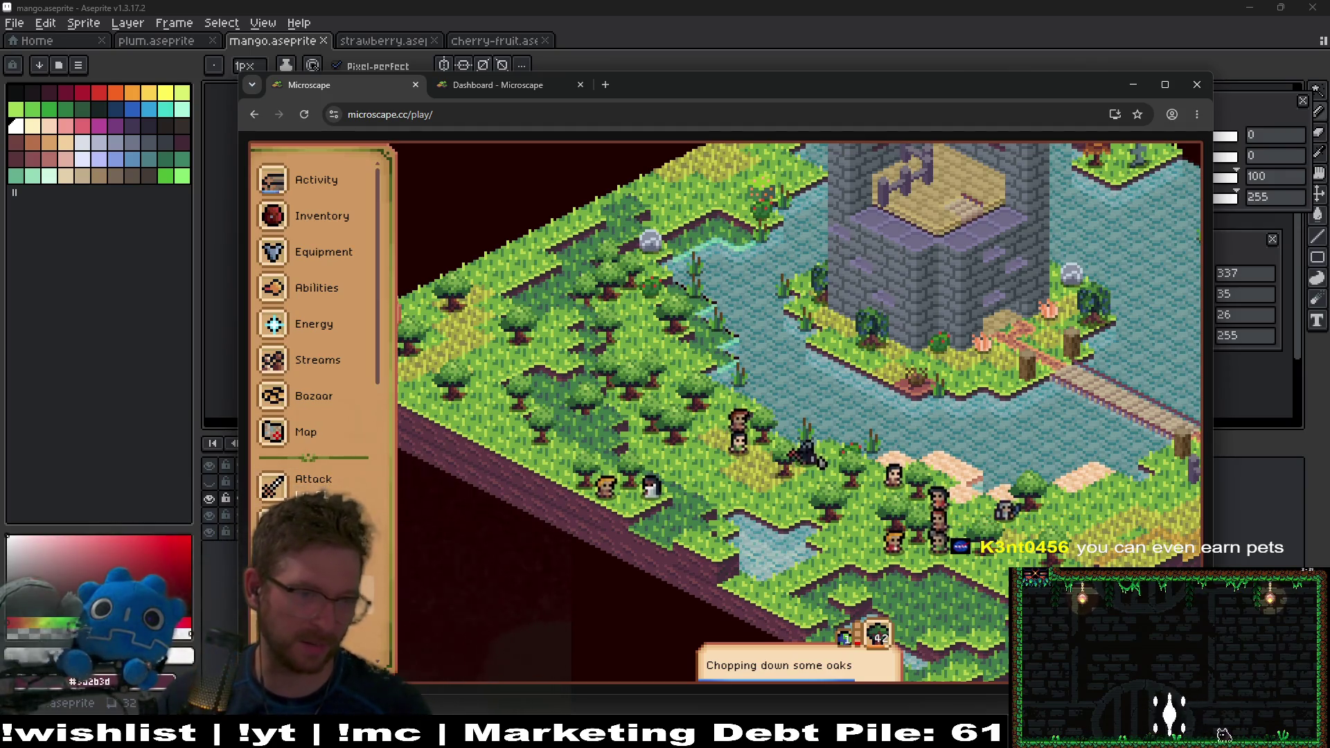
{"action": "left_click", "coordinate": [313, 478]}
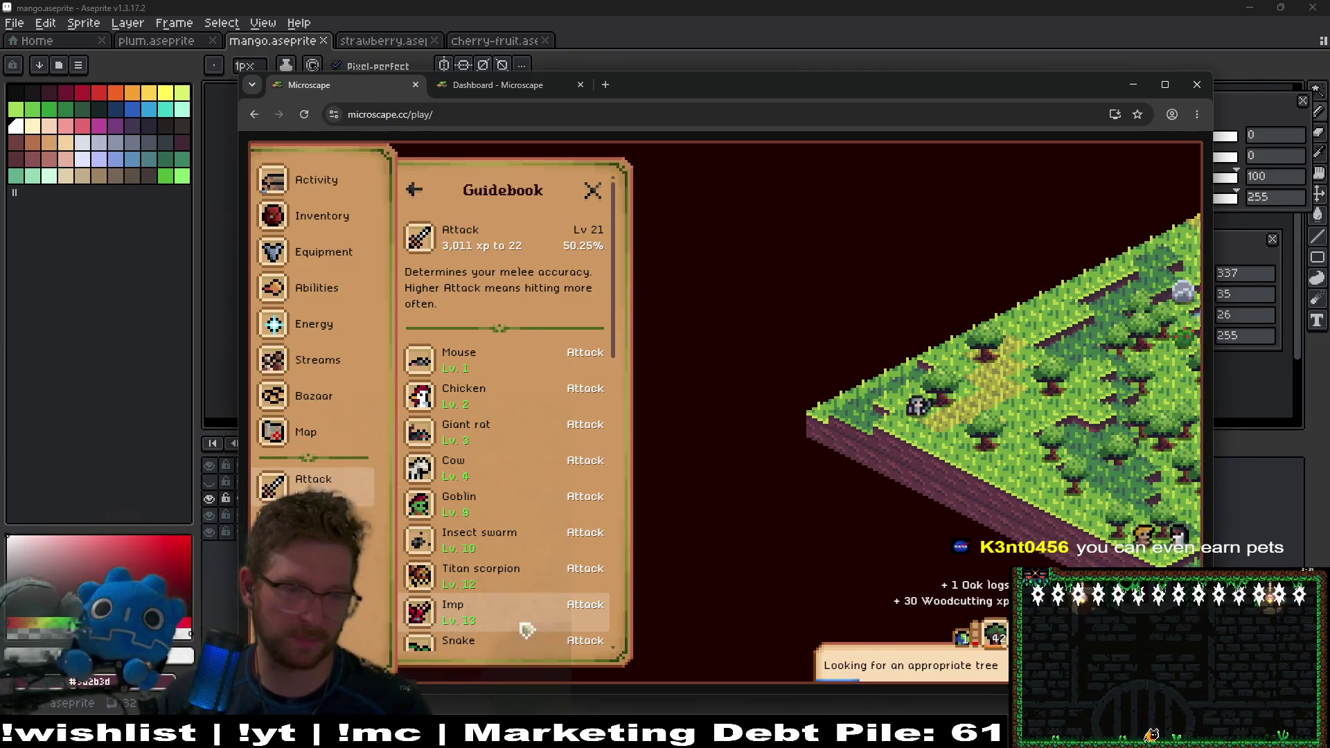
{"action": "scroll", "coordinate": [531, 609], "scroll_direction": "down", "scroll_amount": 5}
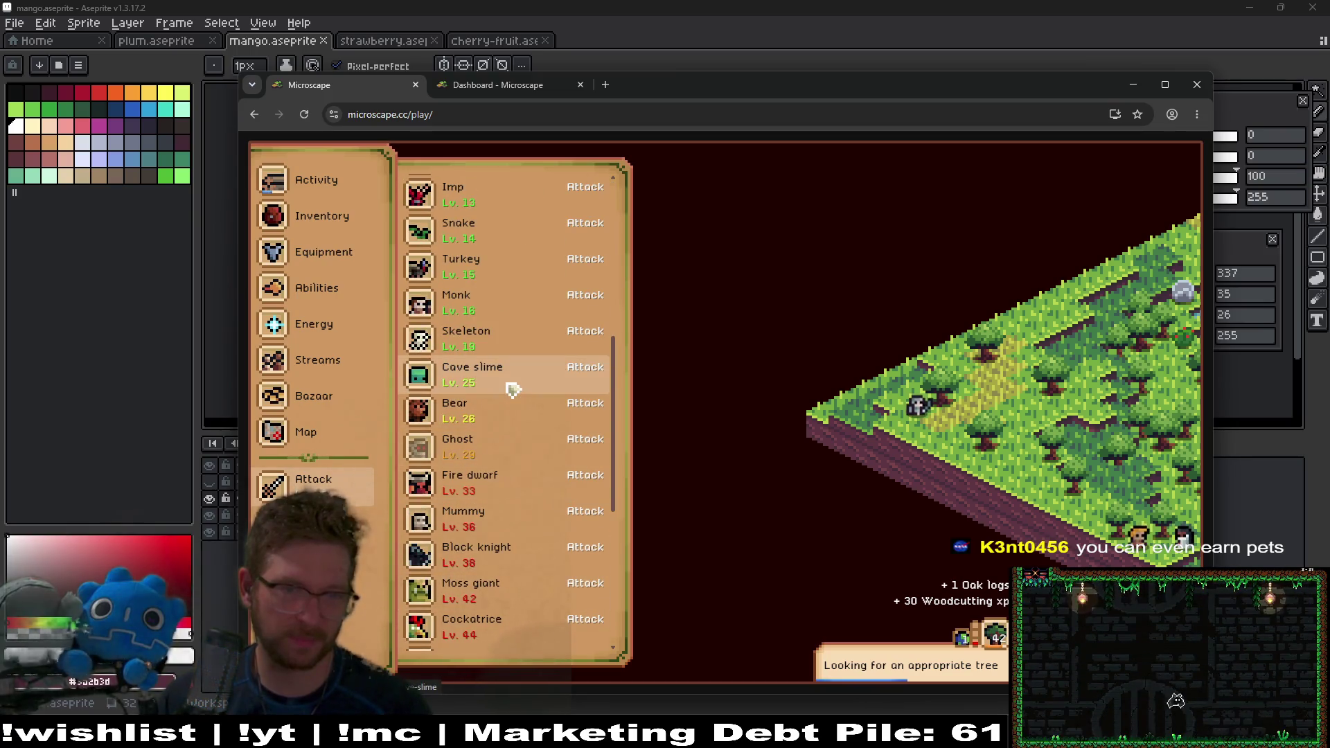
{"action": "left_click", "coordinate": [513, 388]}
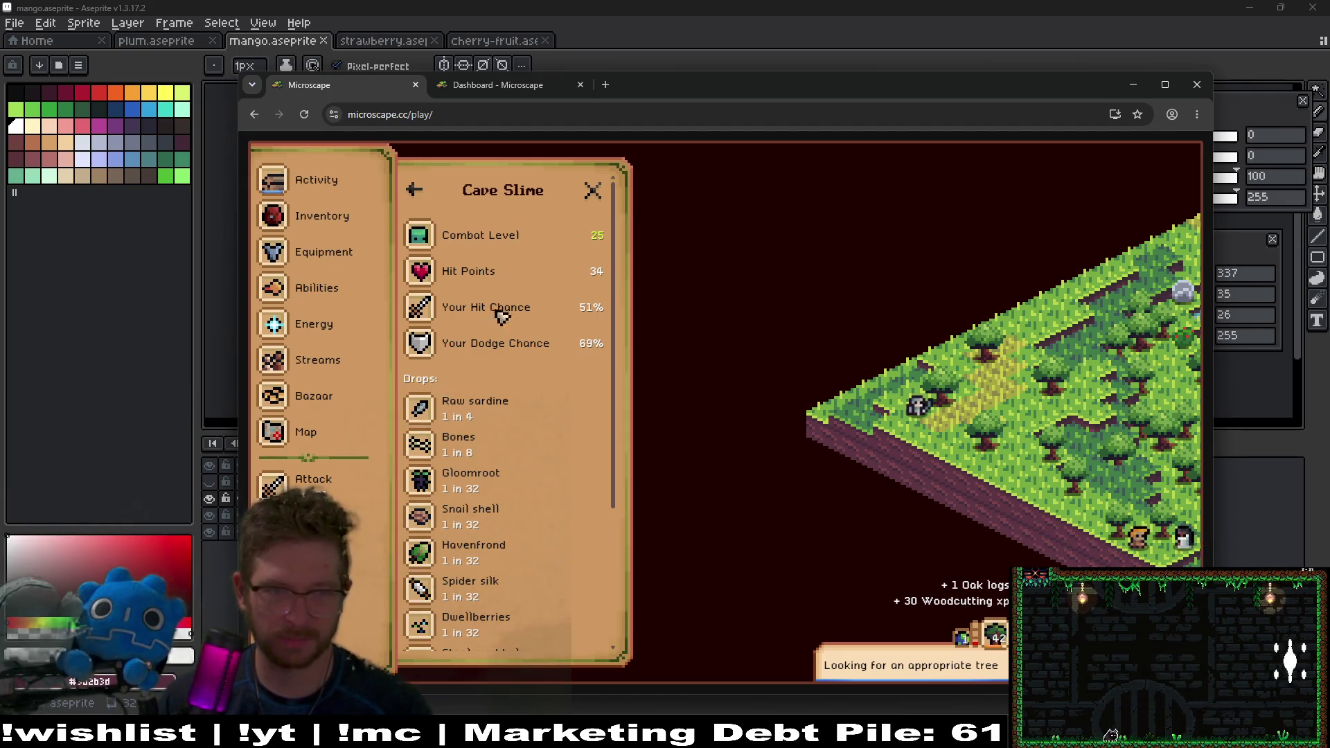
Step: Send the character to fight Cave Slimes at O'Rock Sewers
{"action": "scroll", "coordinate": [505, 474], "scroll_direction": "down", "scroll_amount": 3}
{"action": "left_click", "coordinate": [511, 550]}
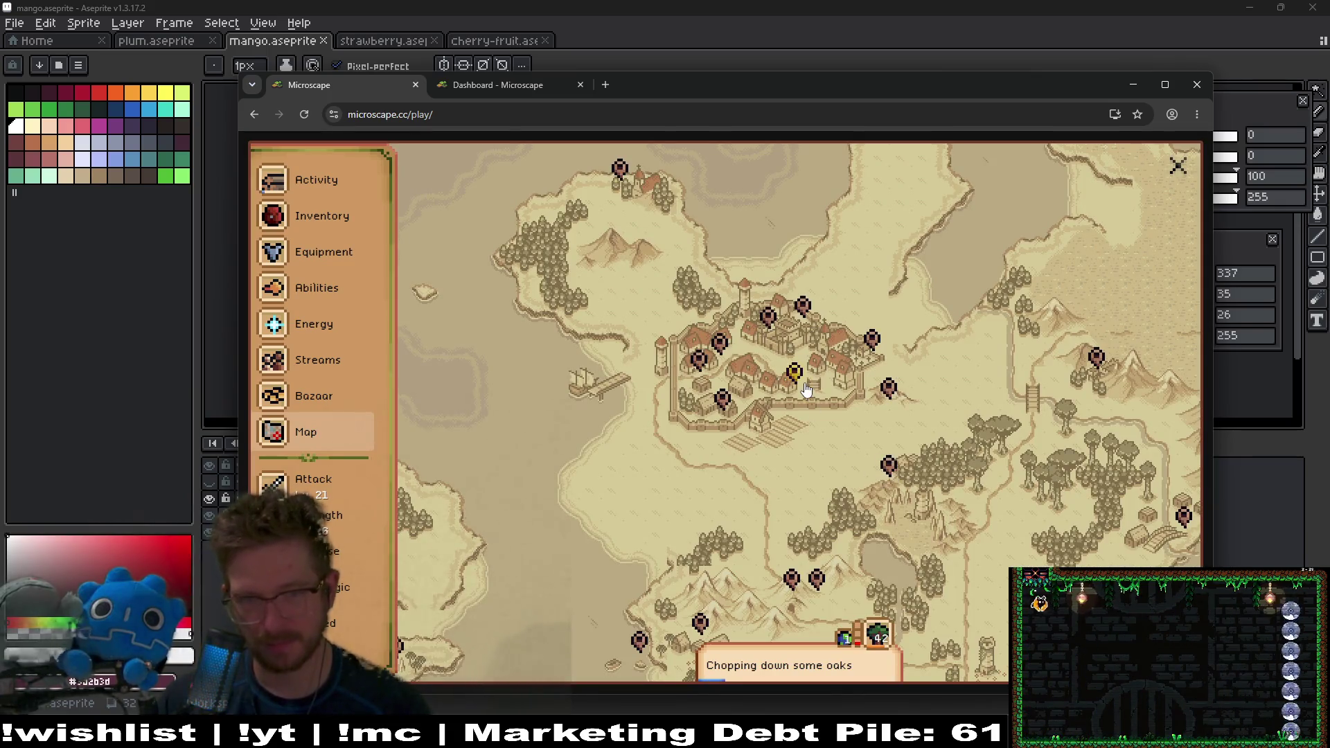
{"action": "left_click", "coordinate": [795, 376]}
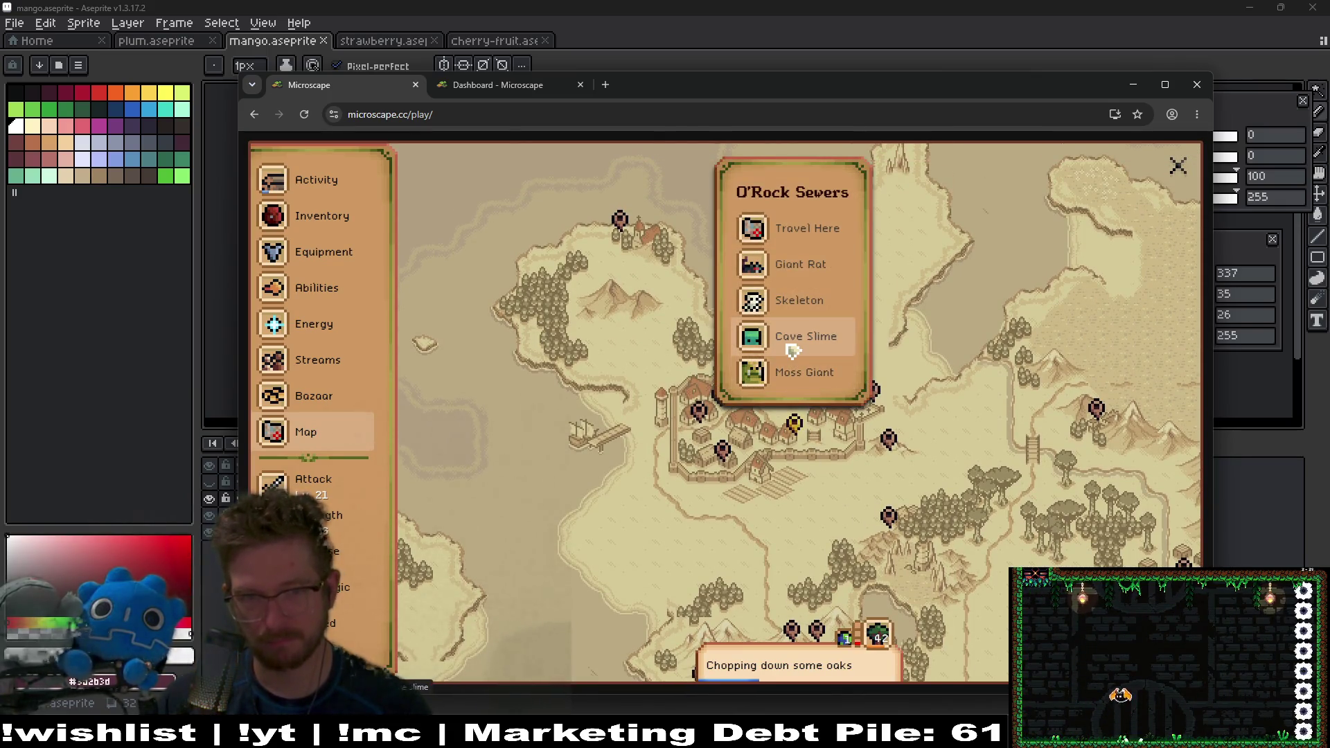
{"action": "left_click", "coordinate": [790, 337]}
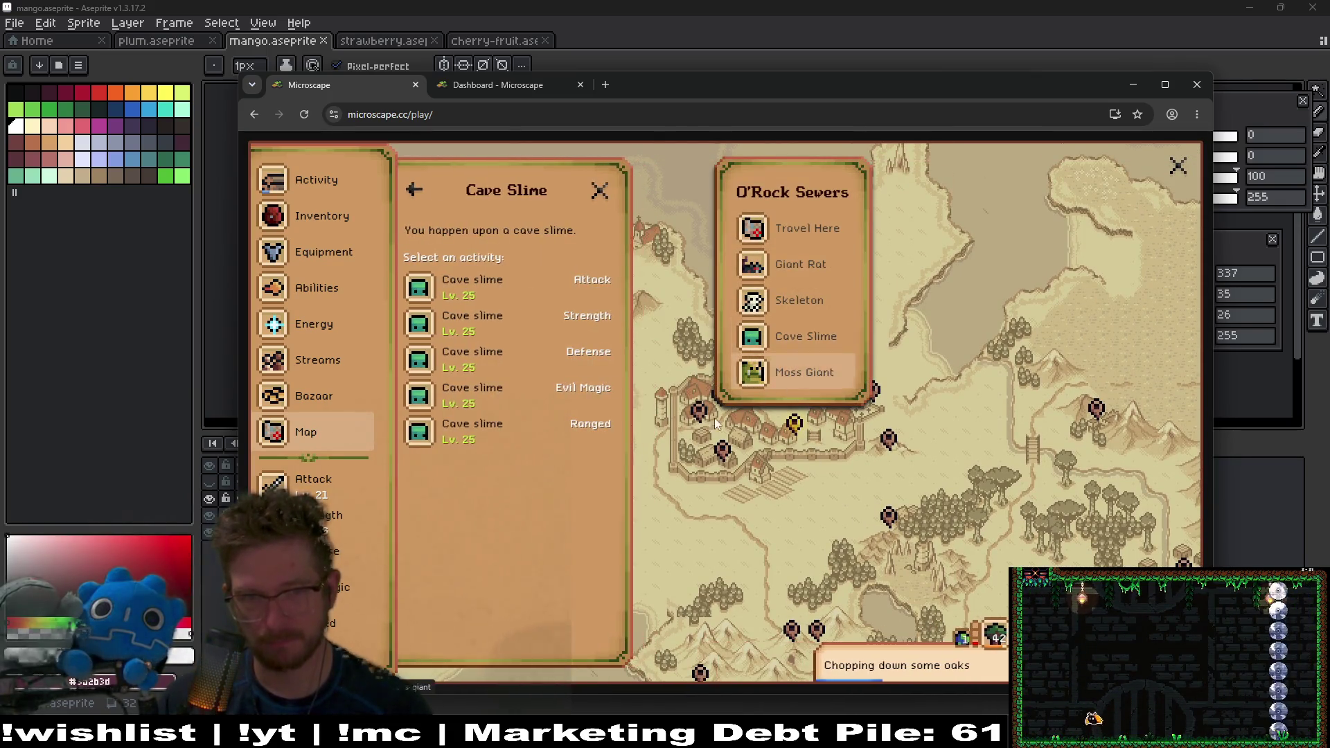
{"action": "left_click", "coordinate": [480, 305]}
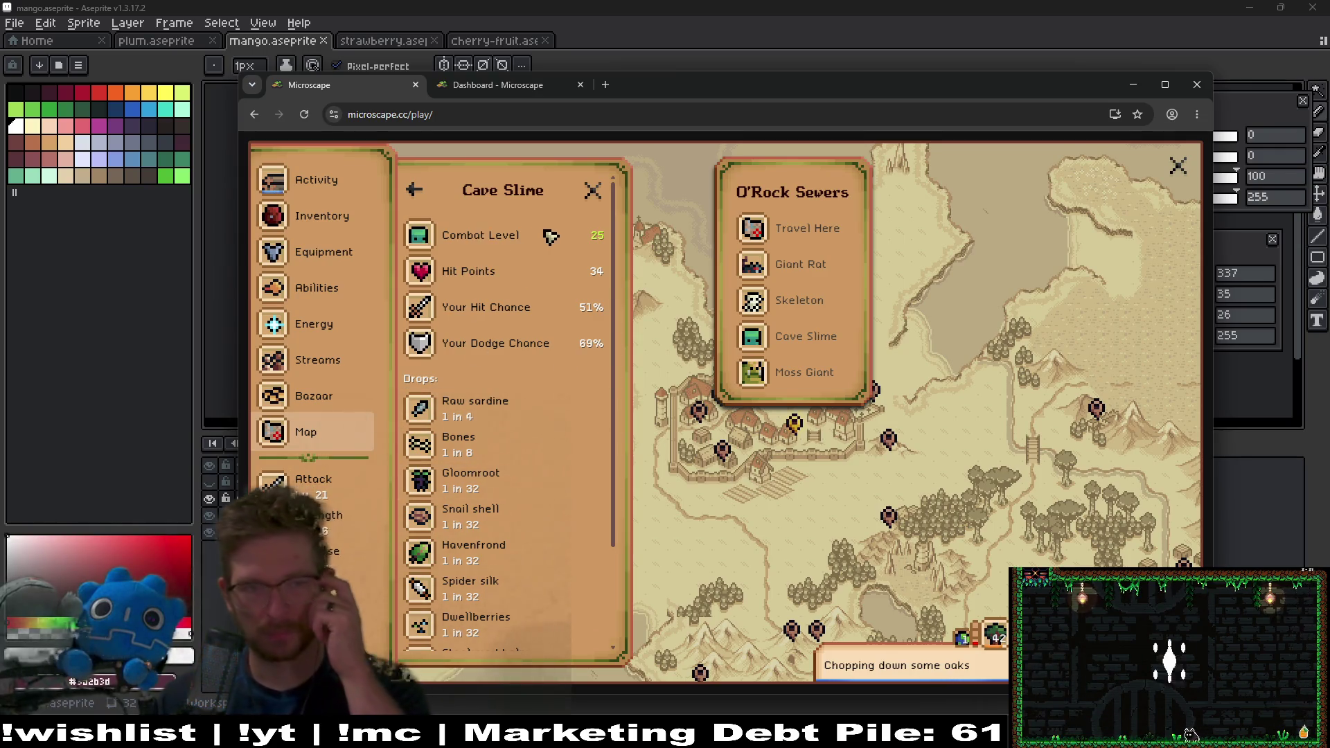
{"action": "scroll", "coordinate": [522, 450], "scroll_direction": "down", "scroll_amount": 3}
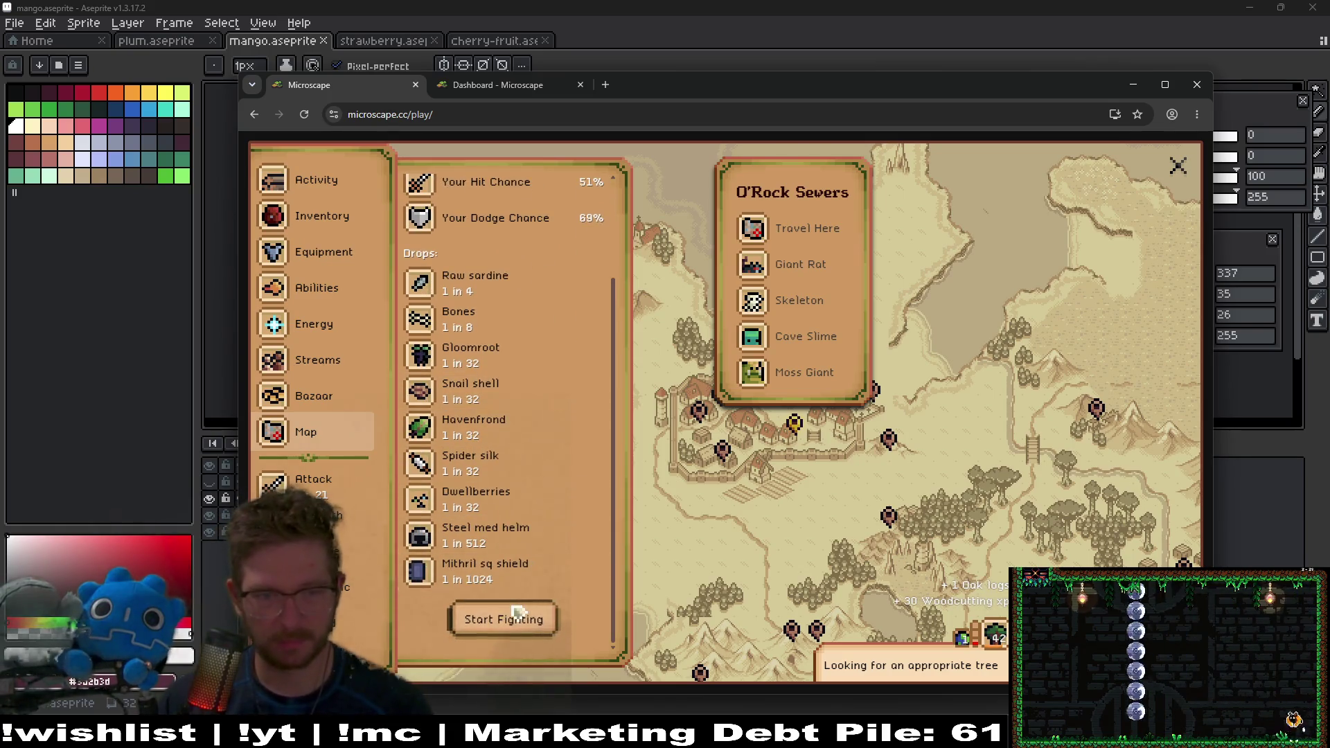
{"action": "left_click", "coordinate": [520, 615]}
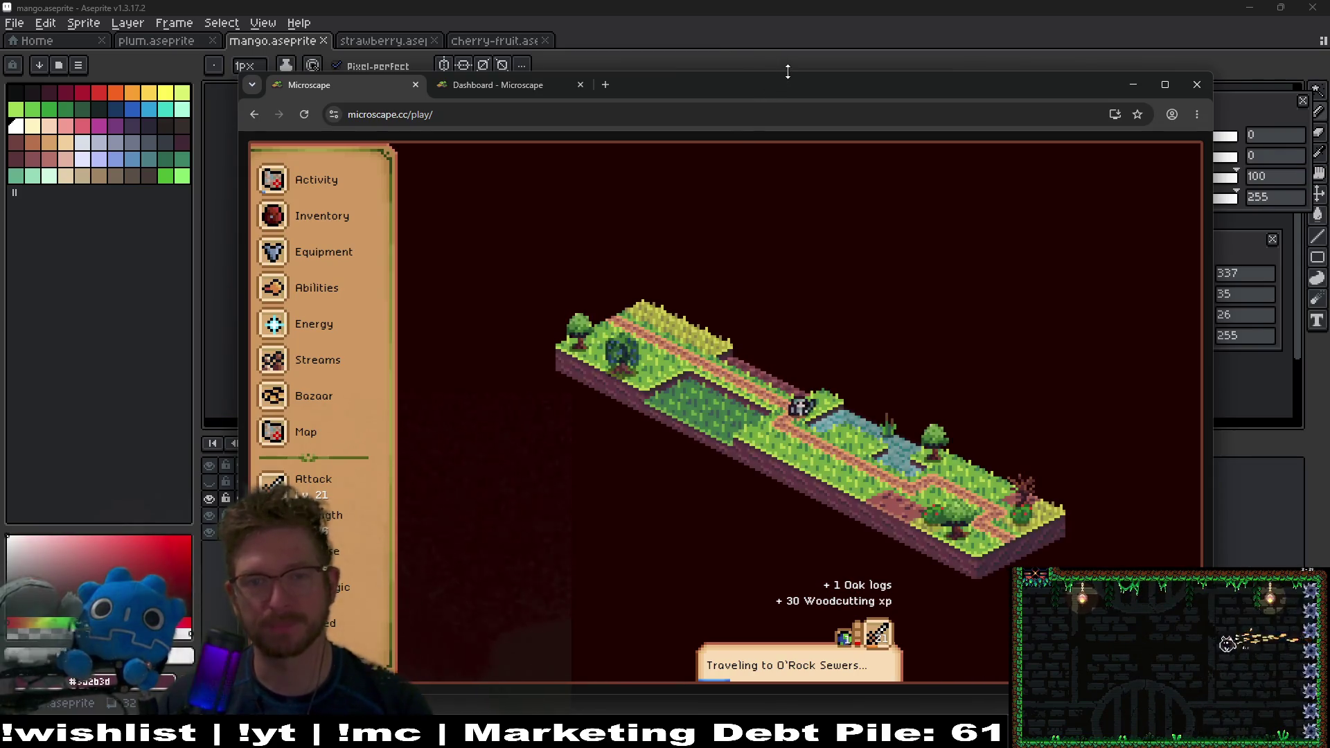
{"action": "left_click", "coordinate": [78, 168]}
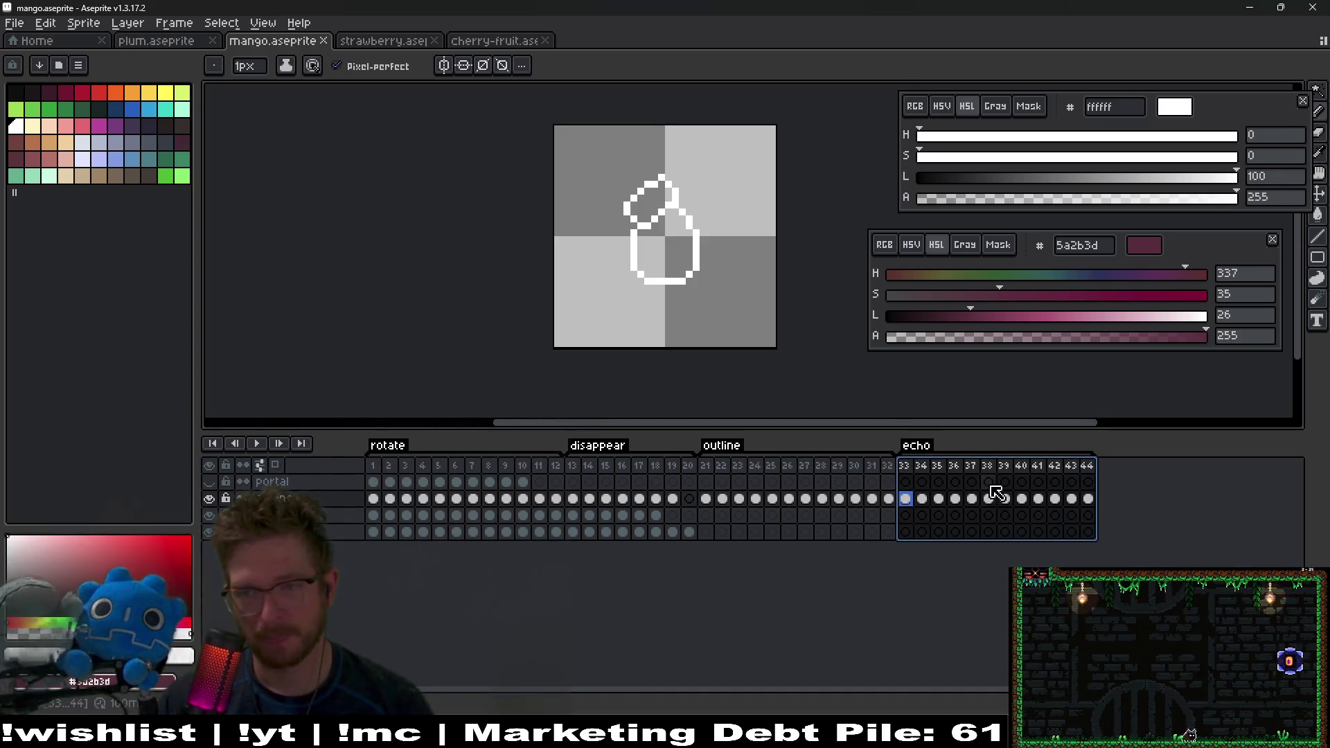
Step: Select frames 36–44 and review echo frames 33–34 on the zoomed mango canvas
{"action": "left_click", "coordinate": [905, 499]}
{"action": "mouse_move", "coordinate": [1088, 498]}
{"action": "left_mouse_down"}
{"action": "mouse_move", "coordinate": [913, 504]}
{"action": "mouse_move", "coordinate": [933, 502]}
{"action": "left_mouse_up"}
{"action": "scroll", "coordinate": [710, 252], "scroll_direction": "up", "scroll_amount": 4}
{"action": "key", "text": "Left"}
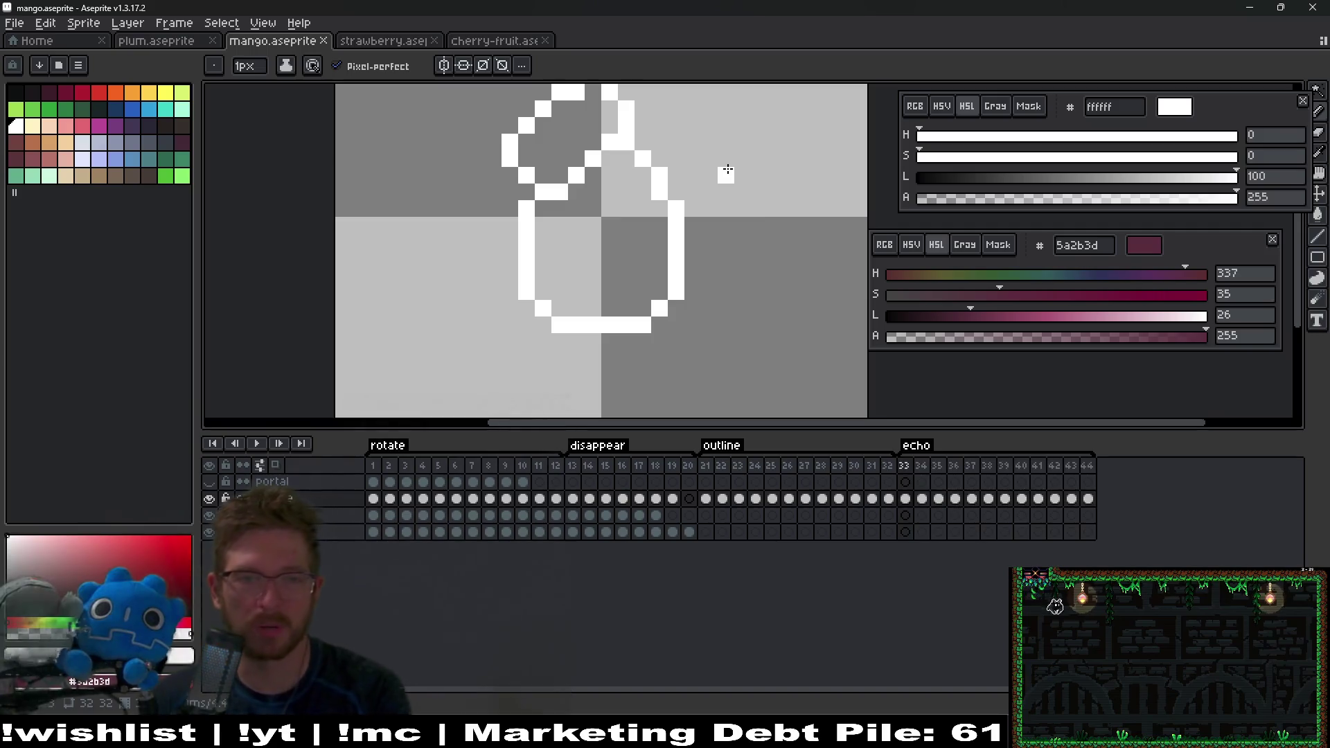
{"action": "left_click_drag", "start_coordinate": [674, 212], "coordinate": [658, 317]}
{"action": "key", "text": "Right"}
{"action": "key", "text": "Right"}
{"action": "key", "text": "Right"}
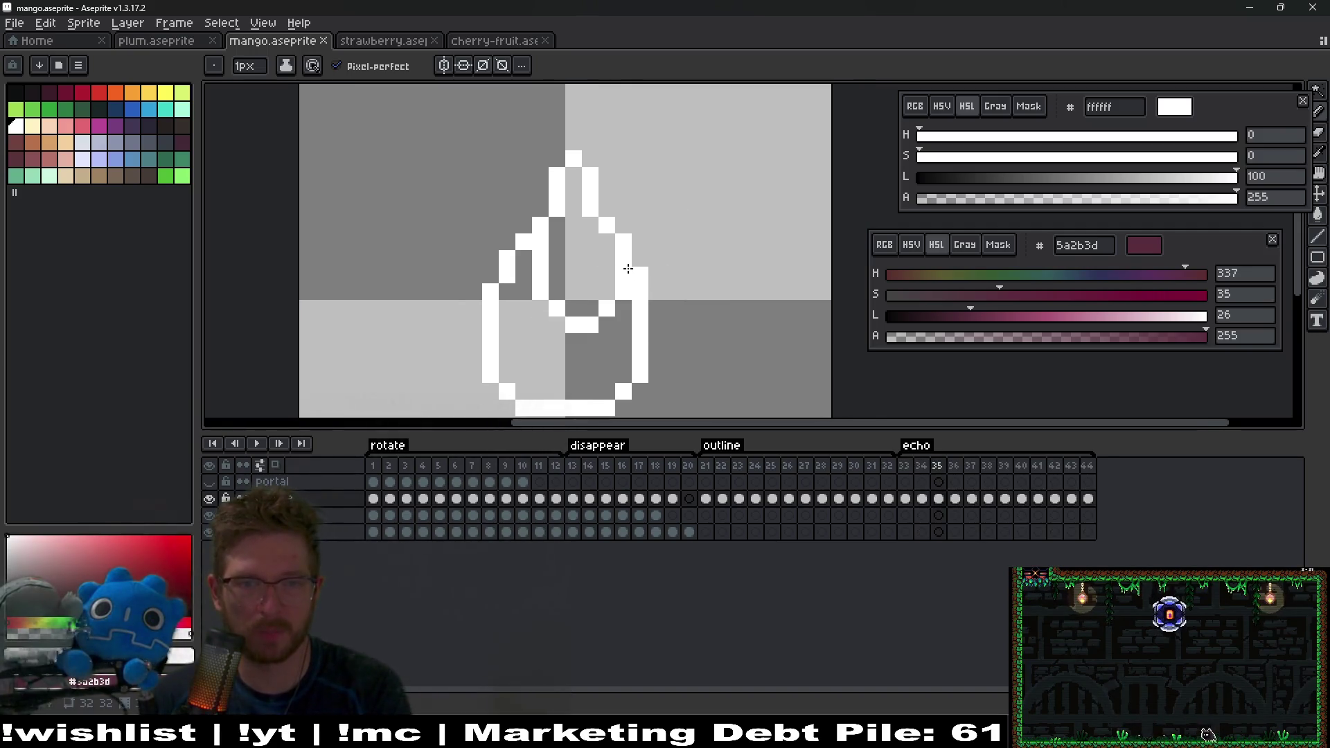
{"action": "key", "text": "Left"}
{"action": "key", "text": "Left"}
{"action": "key", "text": "Left"}
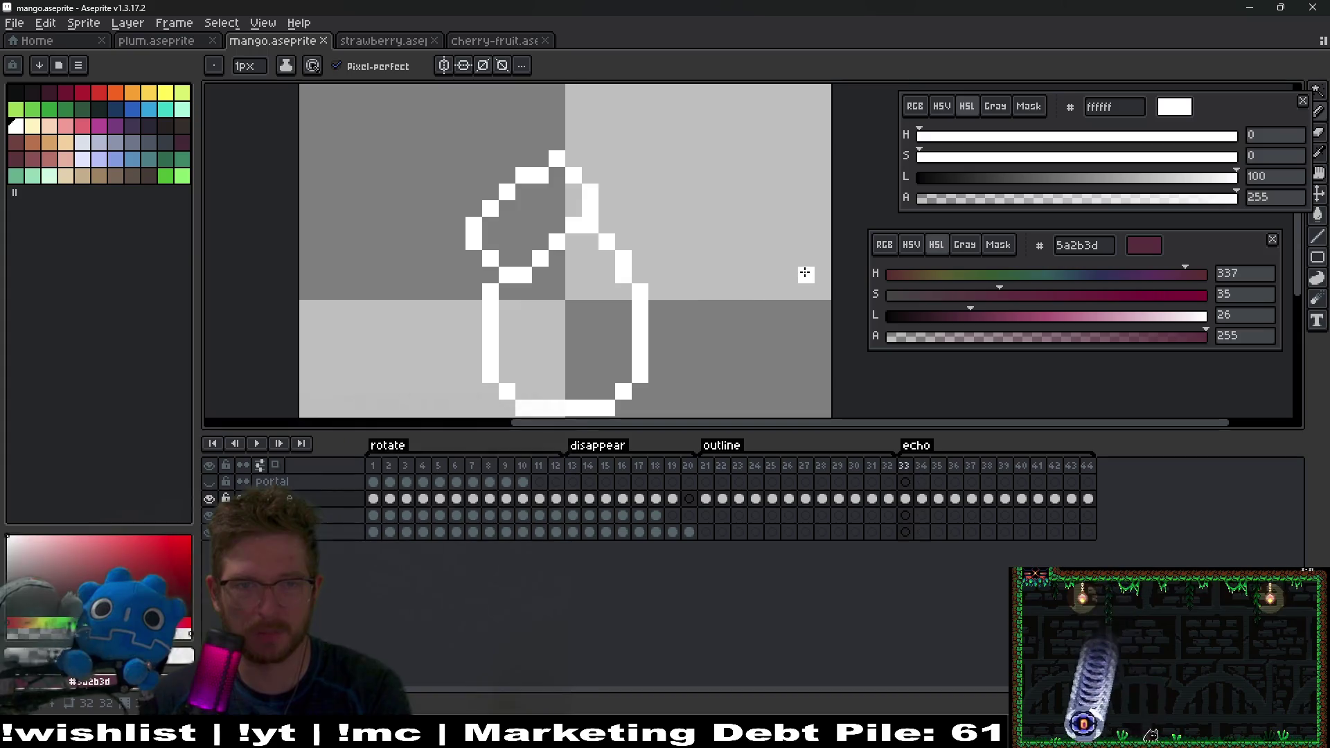
{"action": "key", "text": "Right"}
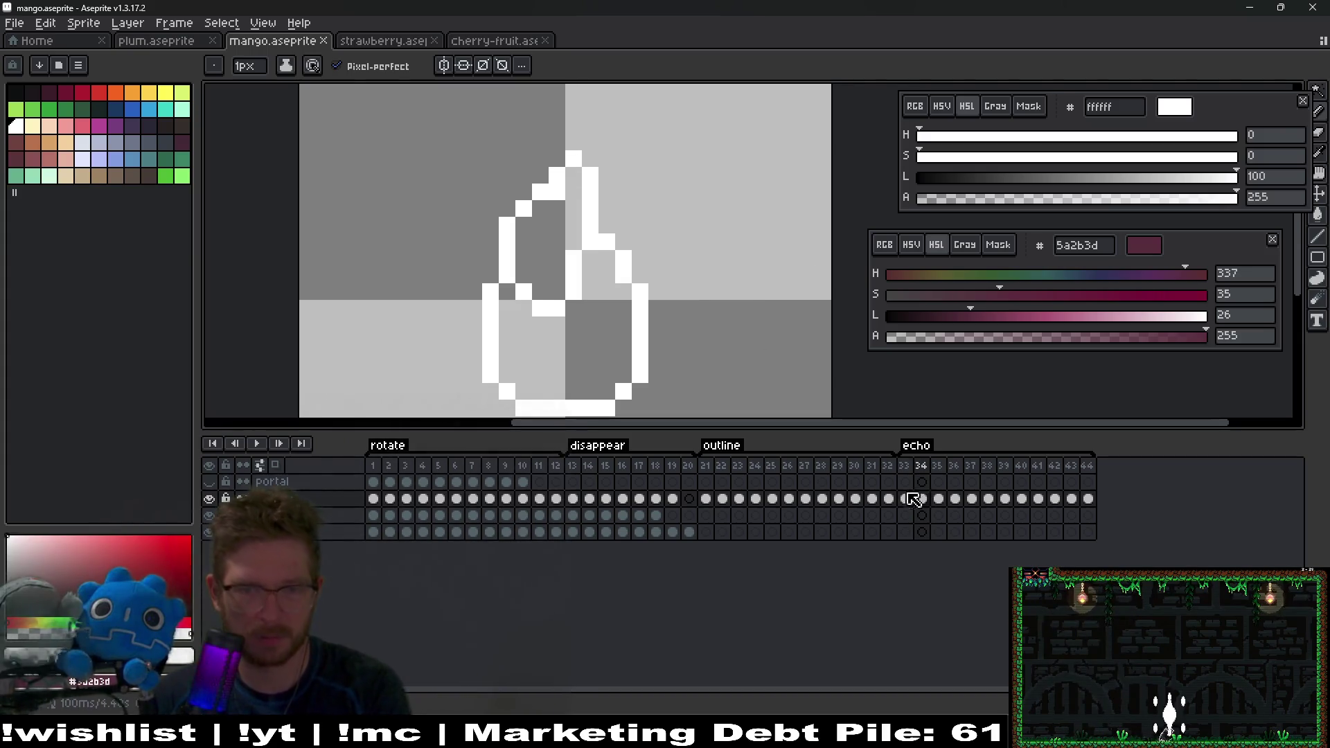
Step: Step through outline frames 26–32, save, then make black the drawing colour on frame 33
{"action": "left_click", "coordinate": [705, 466]}
{"action": "key", "text": "Right"}
{"action": "key", "text": "Right"}
{"action": "key", "text": "Right"}
{"action": "key", "text": "Right"}
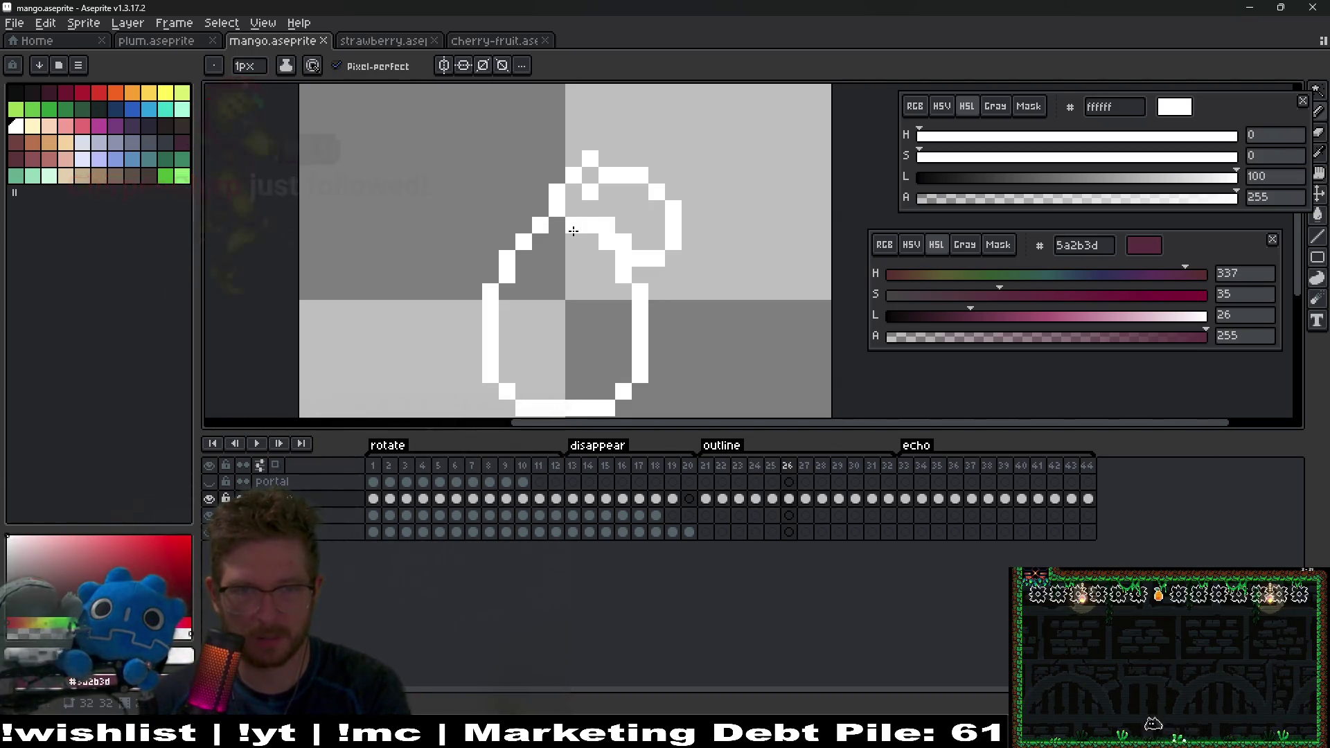
{"action": "key", "text": "Right"}
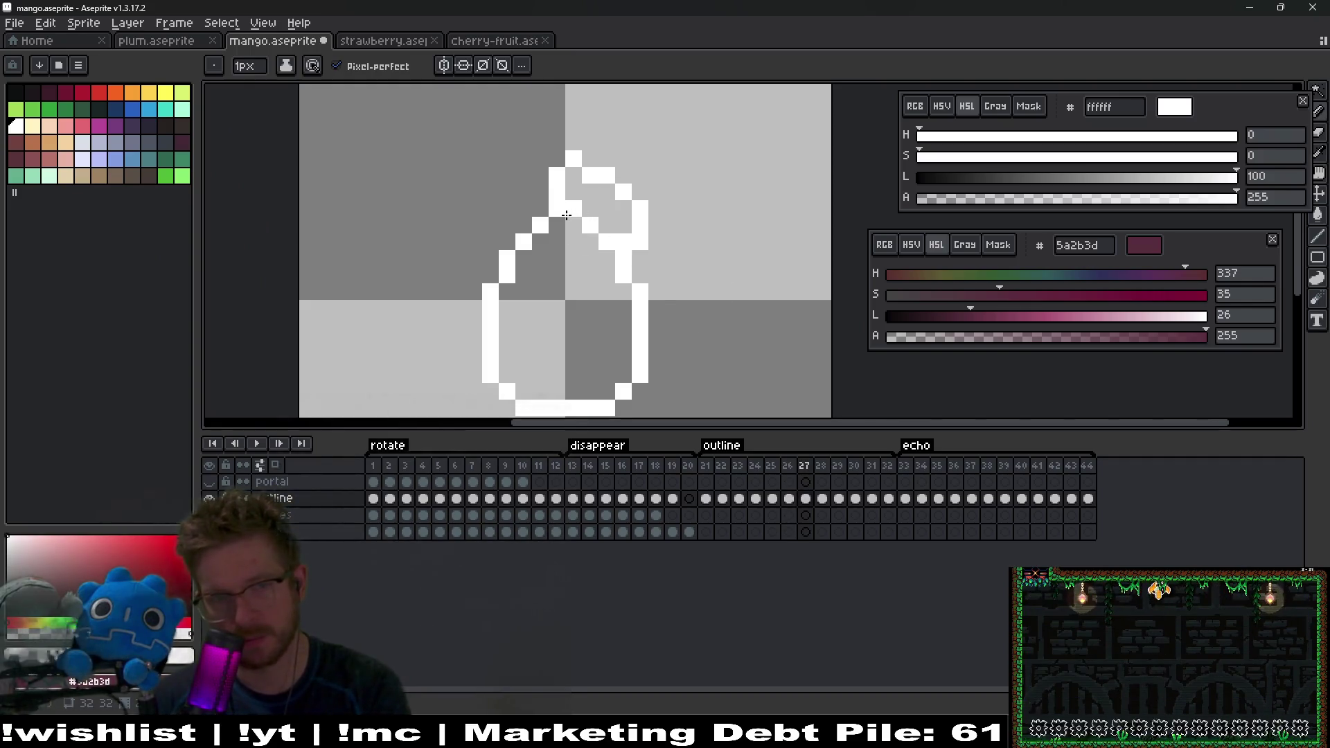
{"action": "key", "text": "Right"}
{"action": "key", "text": "Right"}
{"action": "key", "text": "Right"}
{"action": "key", "text": "Right"}
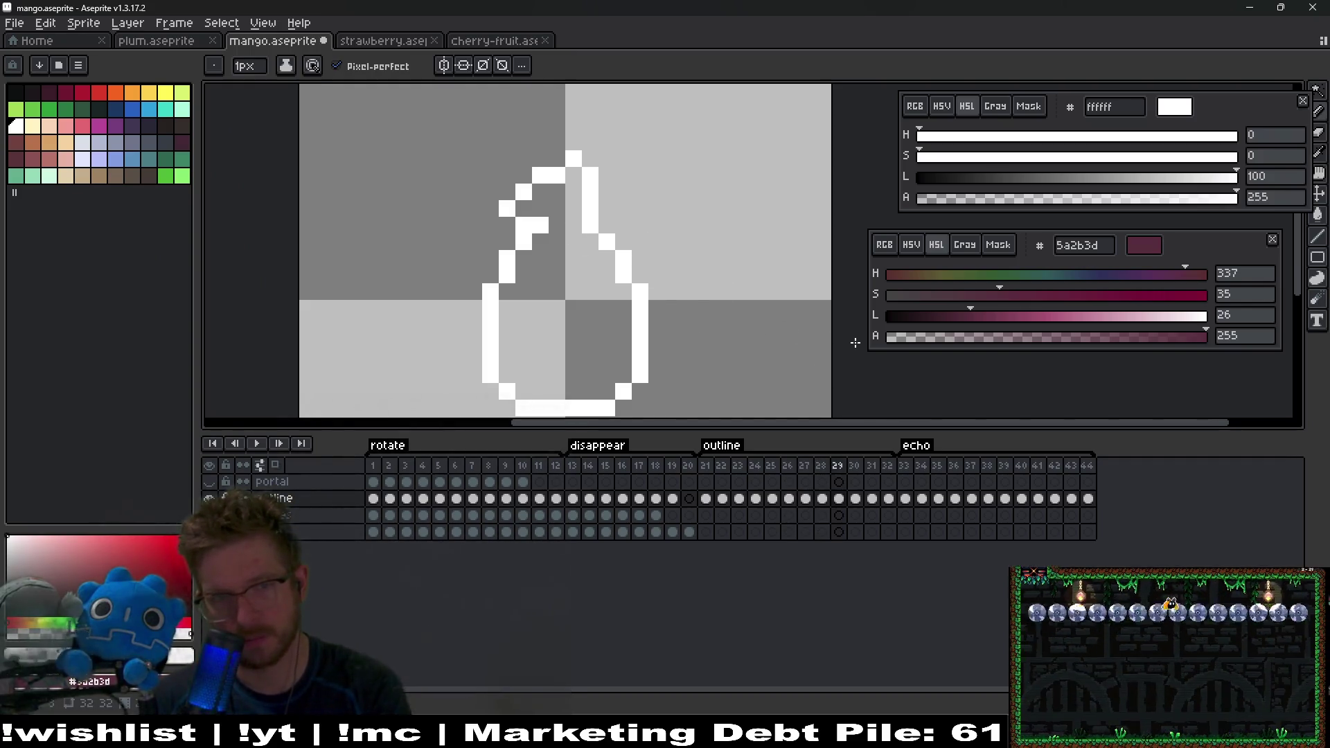
{"action": "key", "text": "Right"}
{"action": "key", "text": "Left"}
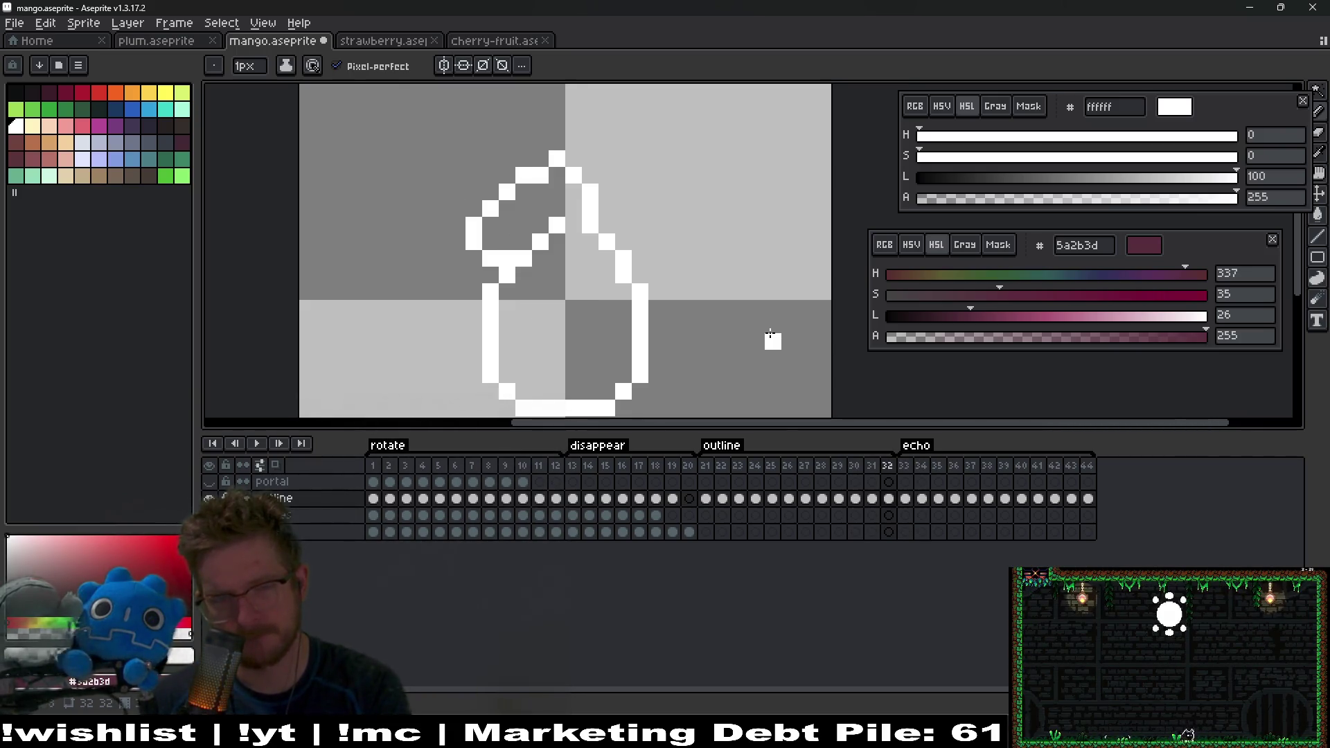
{"action": "key", "text": "Left"}
{"action": "key", "text": "Left"}
{"action": "key", "text": "Left"}
{"action": "key", "text": "ctrl+s"}
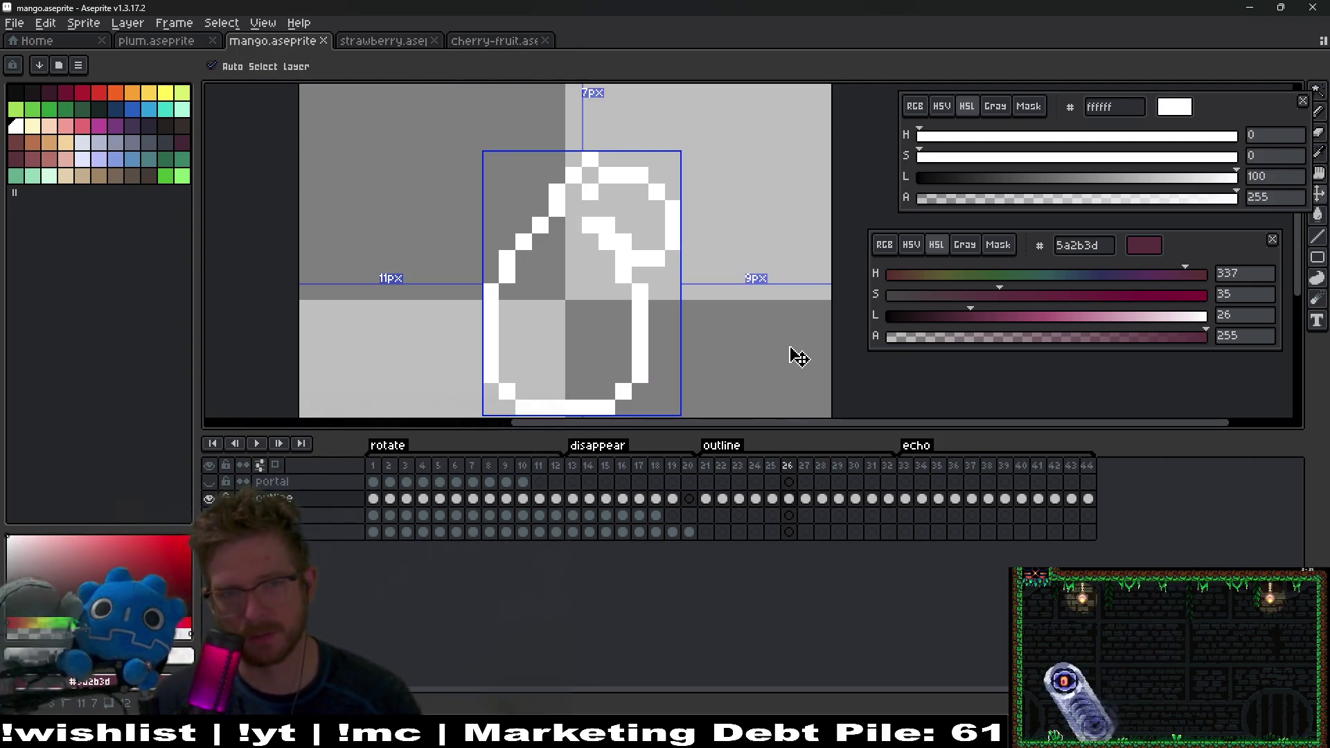
{"action": "key", "text": "Right"}
{"action": "key", "text": "Right"}
{"action": "key", "text": "Right"}
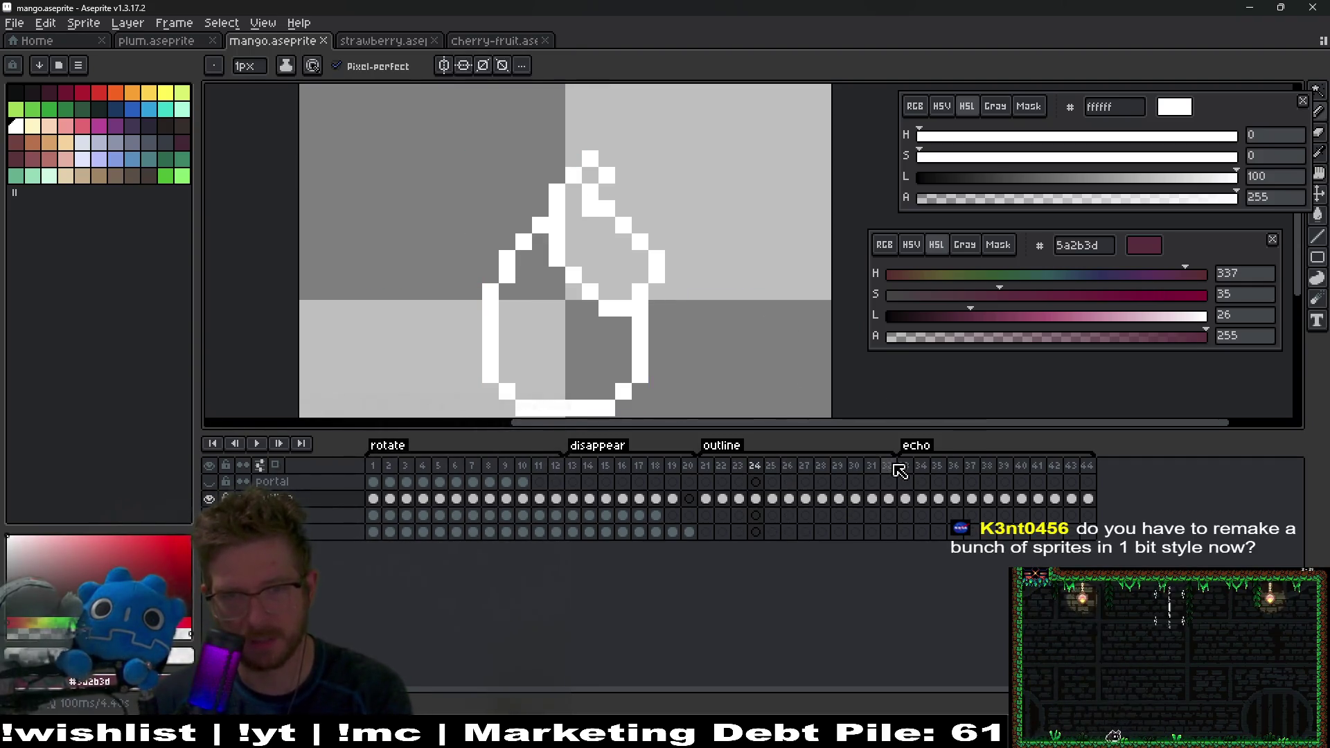
{"action": "left_click", "coordinate": [905, 499]}
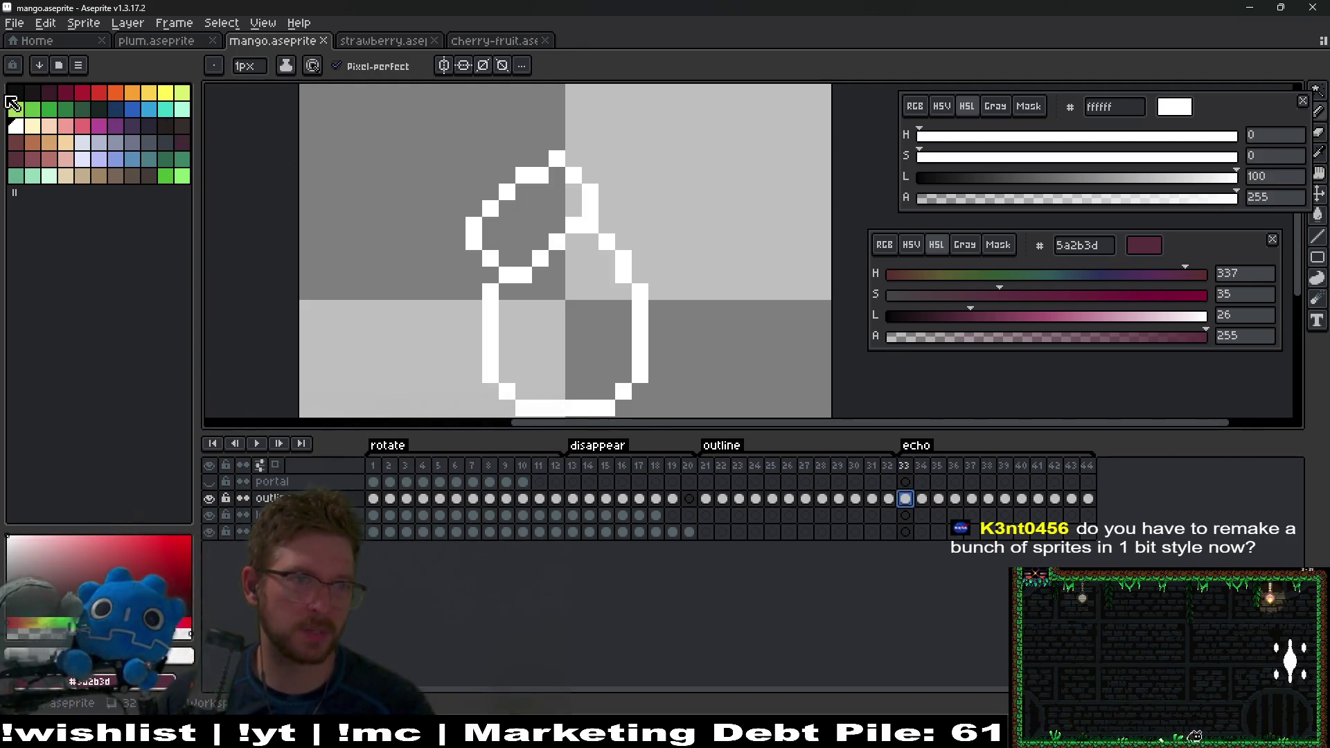
{"action": "left_click_drag", "start_coordinate": [986, 176], "coordinate": [913, 177]}
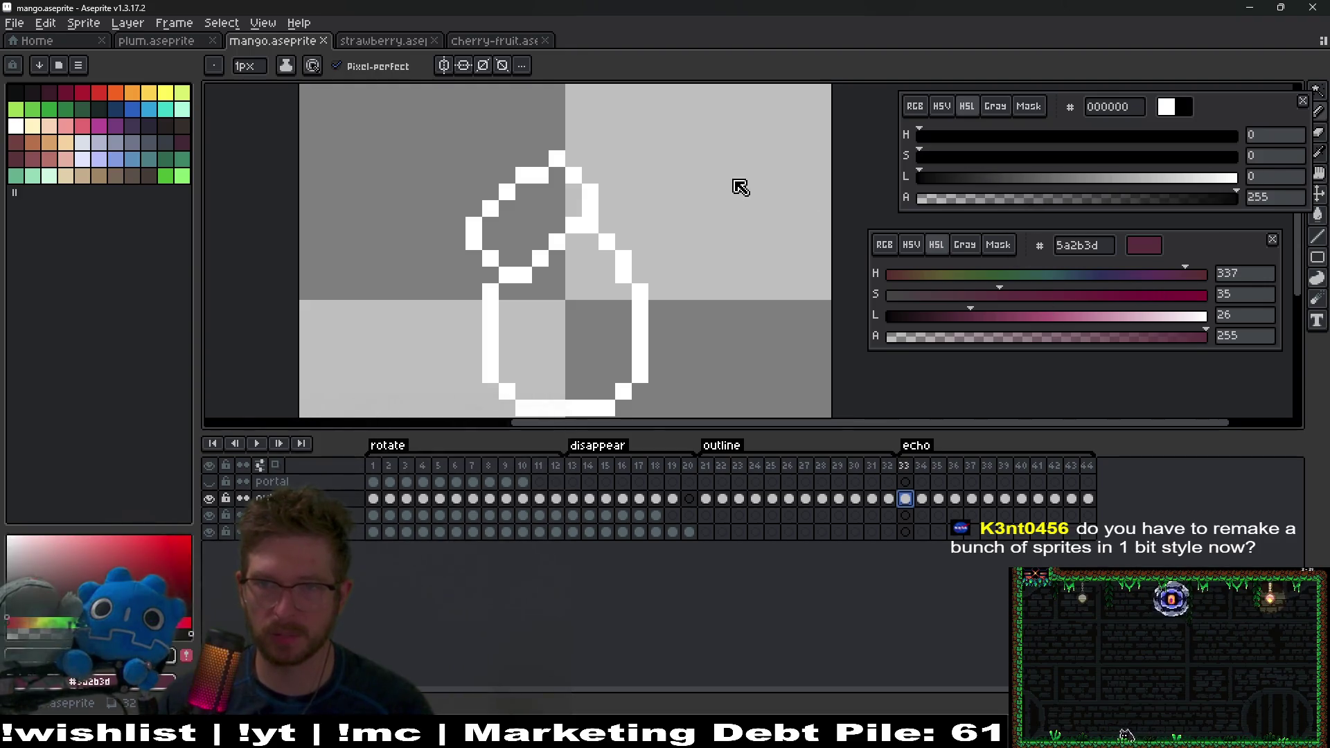
Step: Paint-bucket the mango body and leaf black on echo frames 33–35
{"action": "key", "text": "g"}
{"action": "left_click", "coordinate": [584, 338]}
{"action": "left_click", "coordinate": [582, 336]}
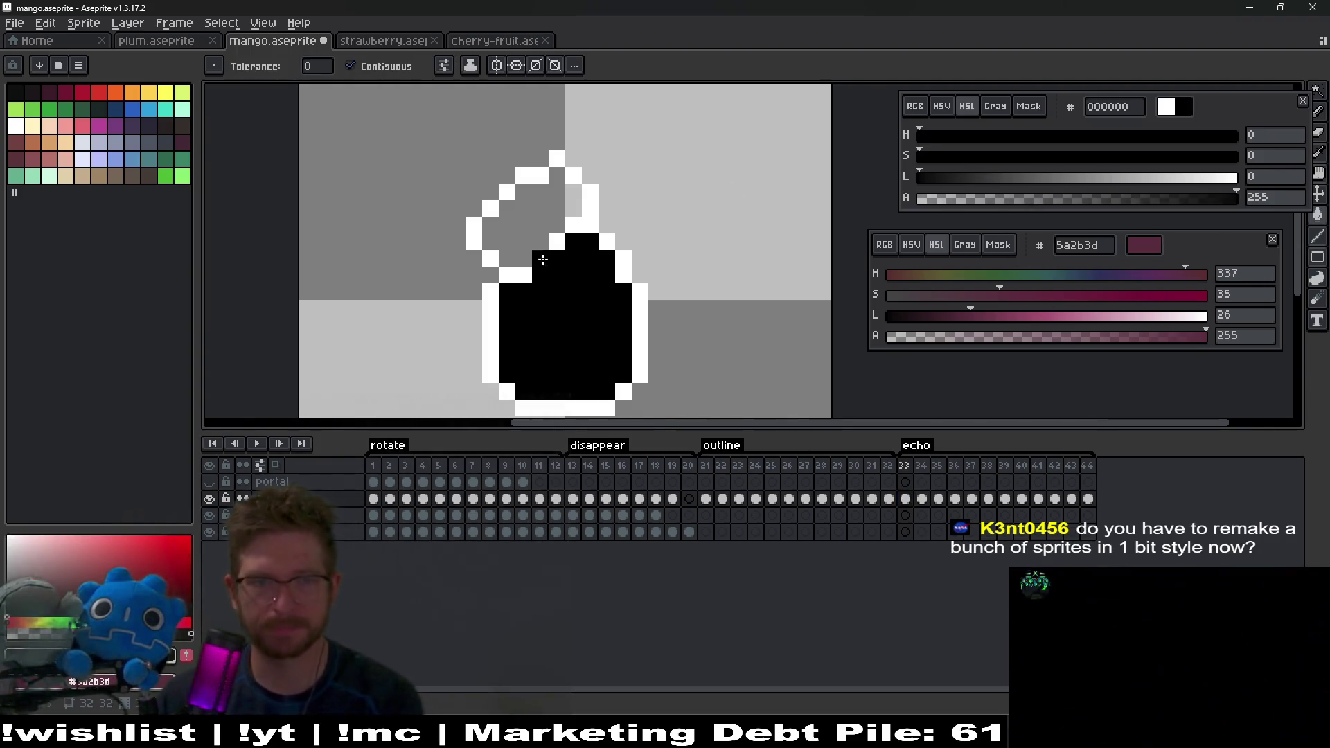
{"action": "left_click", "coordinate": [541, 221]}
{"action": "key", "text": "period"}
{"action": "left_click", "coordinate": [589, 346]}
{"action": "left_click", "coordinate": [555, 249]}
{"action": "key", "text": "period"}
{"action": "left_click", "coordinate": [591, 386]}
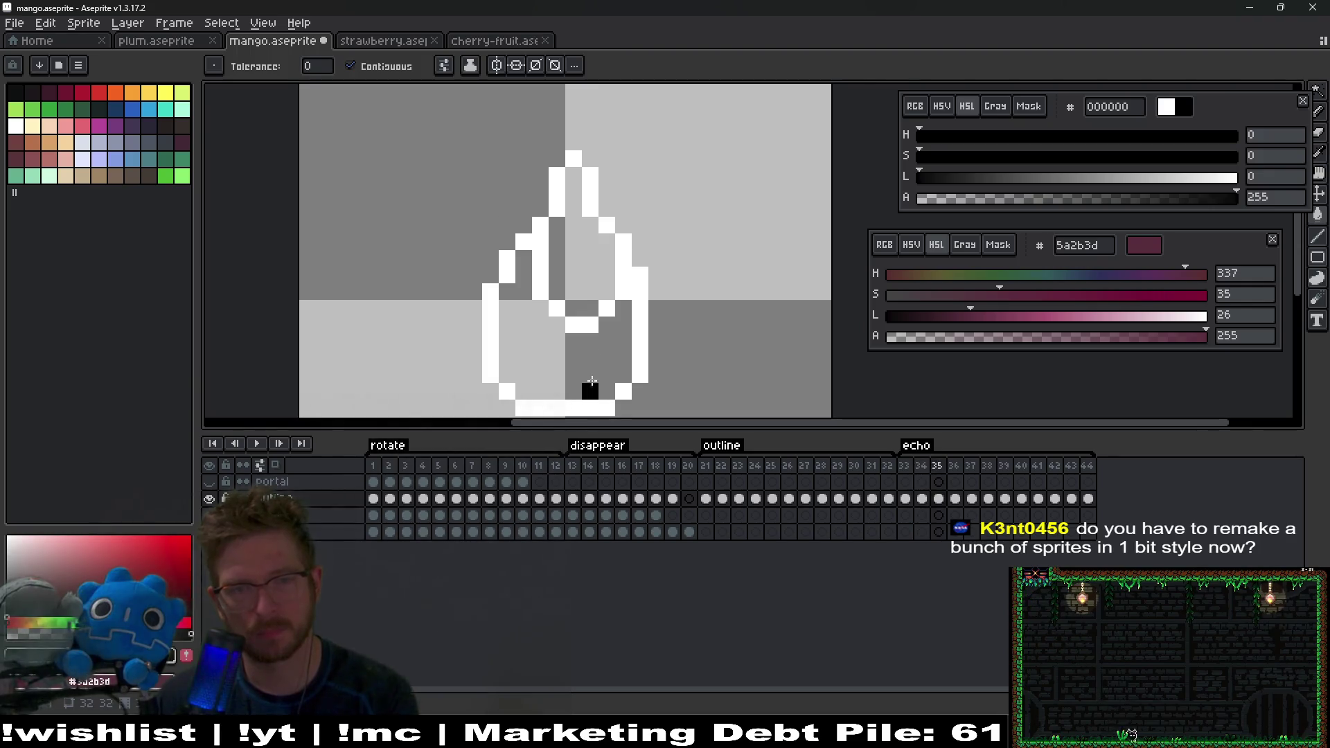
{"action": "left_click", "coordinate": [561, 389]}
{"action": "left_click", "coordinate": [606, 280]}
{"action": "key", "text": "period"}
{"action": "key", "text": "comma"}
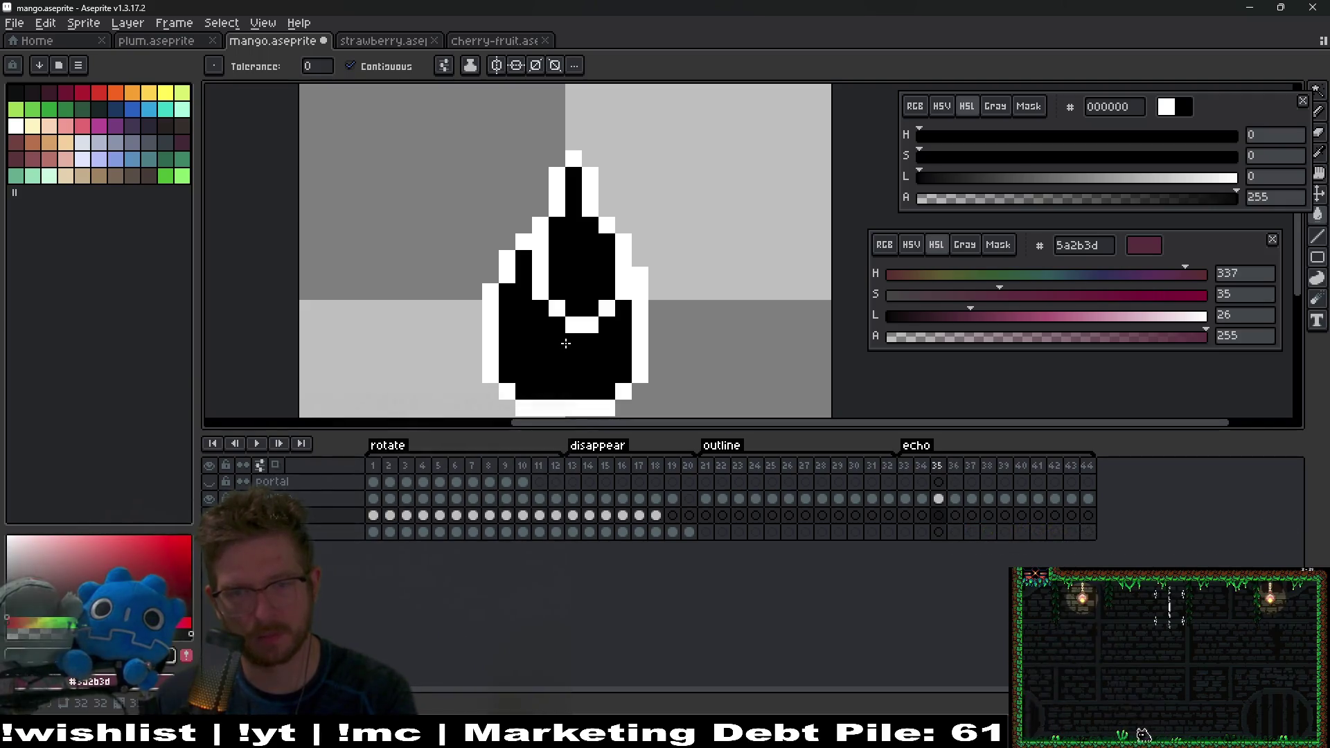
Step: Fill the mango body and leaf black on echo frames 36–38
{"action": "key", "text": "Up"}
{"action": "key", "text": "period"}
{"action": "key", "text": "comma"}
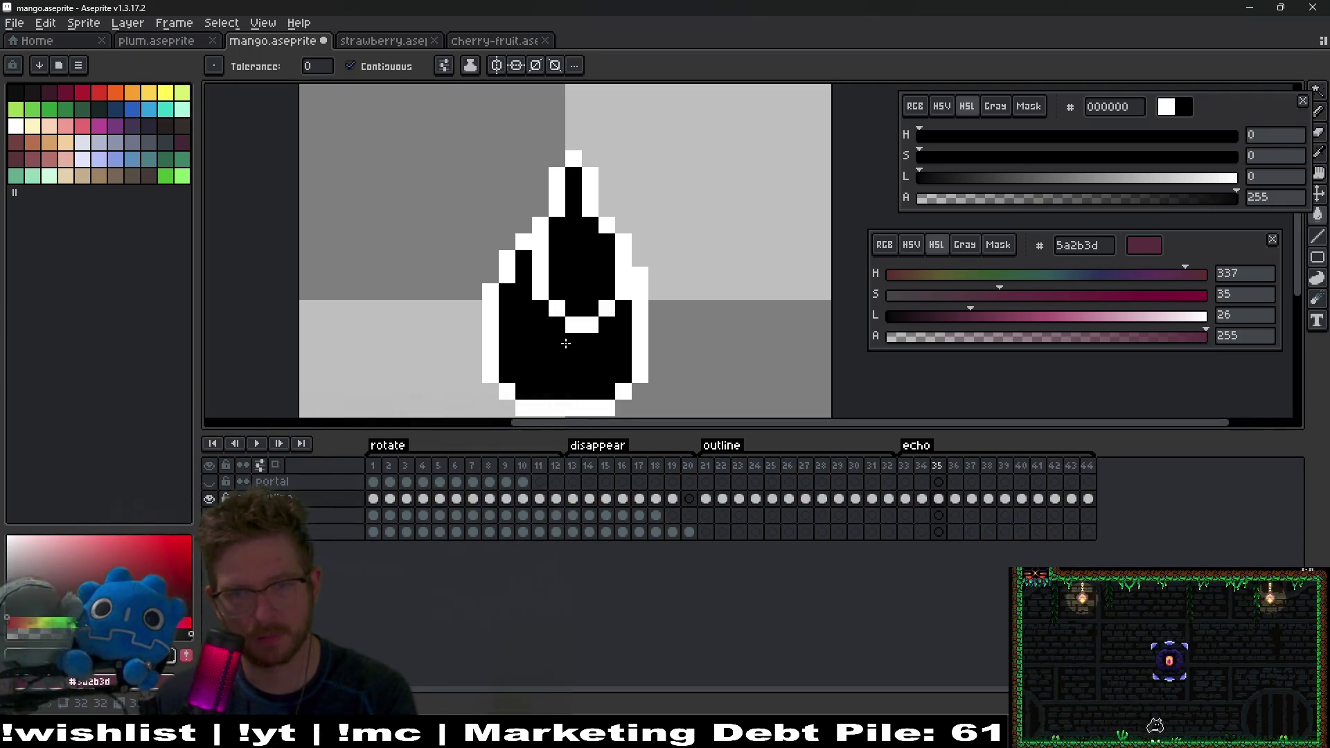
{"action": "key", "text": "period"}
{"action": "left_click", "coordinate": [568, 344]}
{"action": "left_click", "coordinate": [602, 302]}
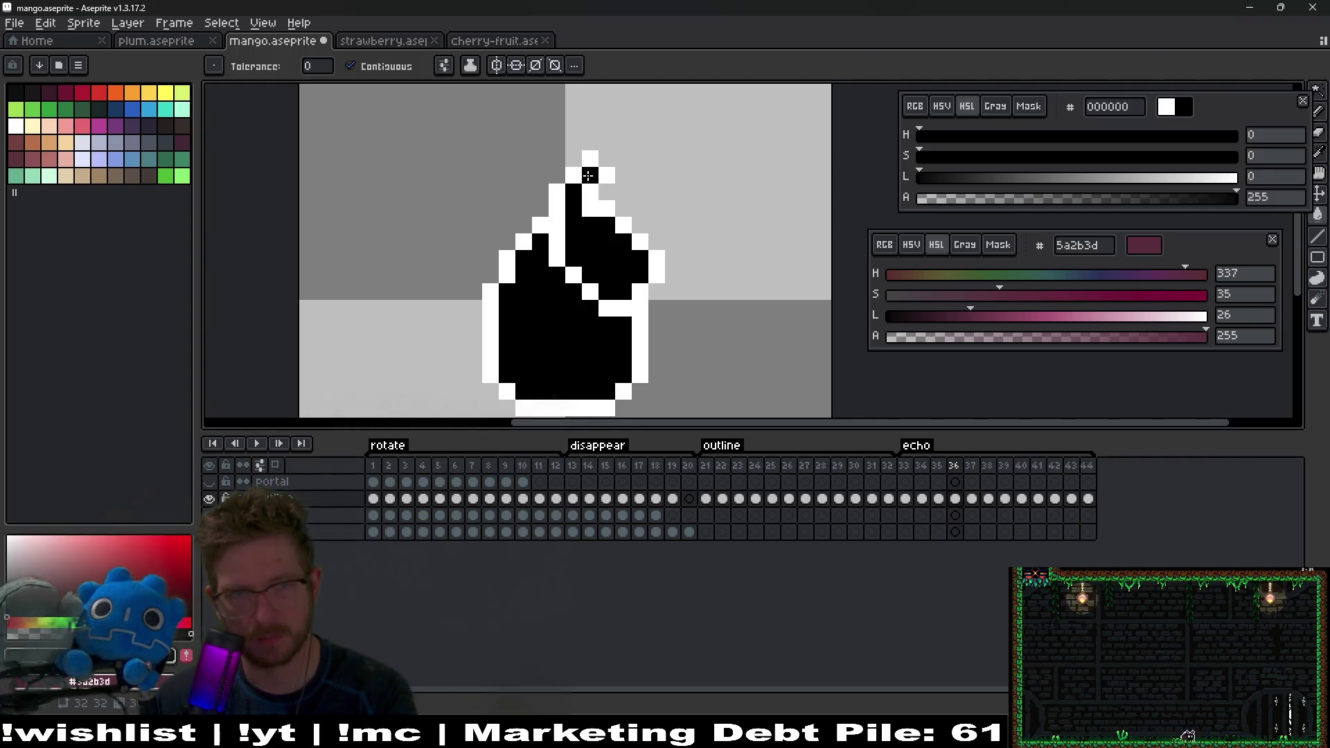
{"action": "key", "text": "period"}
{"action": "left_click", "coordinate": [623, 359]}
{"action": "left_click", "coordinate": [636, 239]}
{"action": "key", "text": "period"}
{"action": "left_click", "coordinate": [591, 288]}
{"action": "left_click", "coordinate": [643, 206]}
Step: Fill the mango silhouette black on echo frames 39–44
{"action": "key", "text": "period"}
{"action": "left_click", "coordinate": [586, 339]}
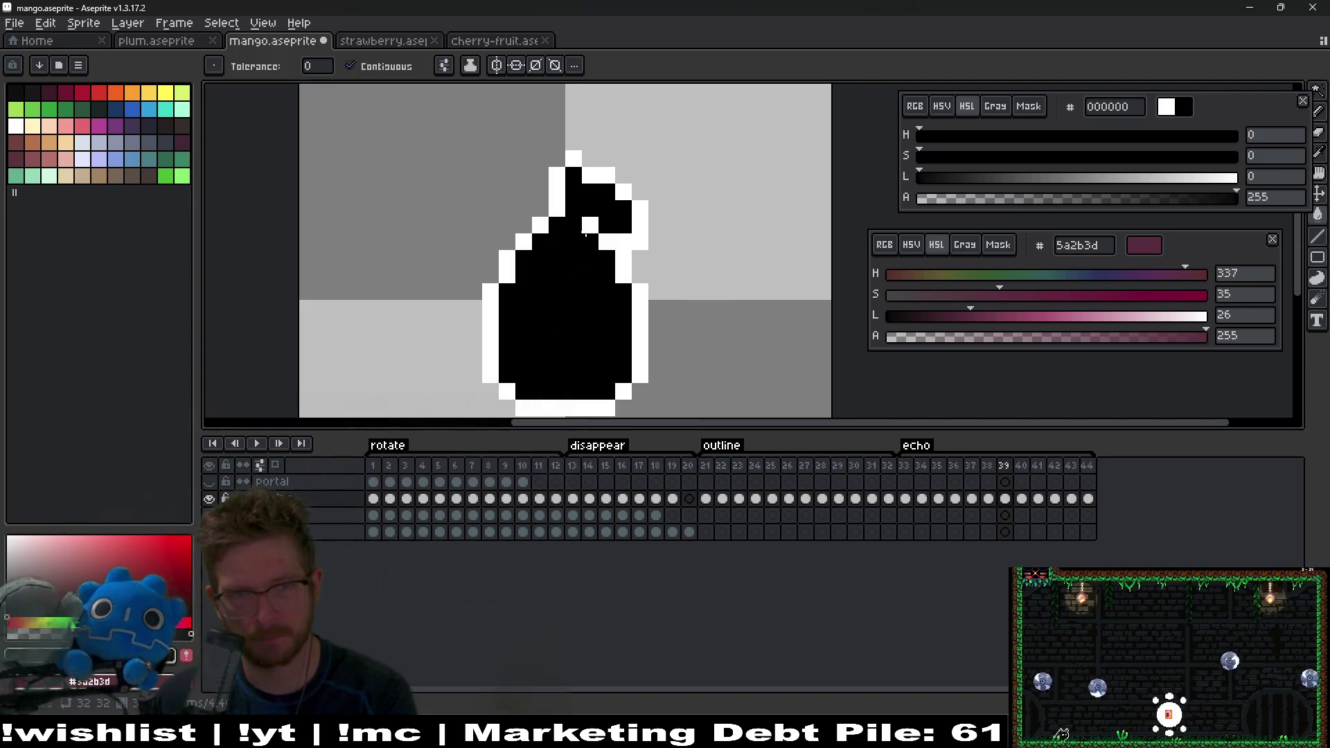
{"action": "key", "text": "period"}
{"action": "left_click", "coordinate": [582, 324]}
{"action": "key", "text": "period"}
{"action": "left_click", "coordinate": [583, 324]}
{"action": "key", "text": "period"}
{"action": "left_click", "coordinate": [583, 324]}
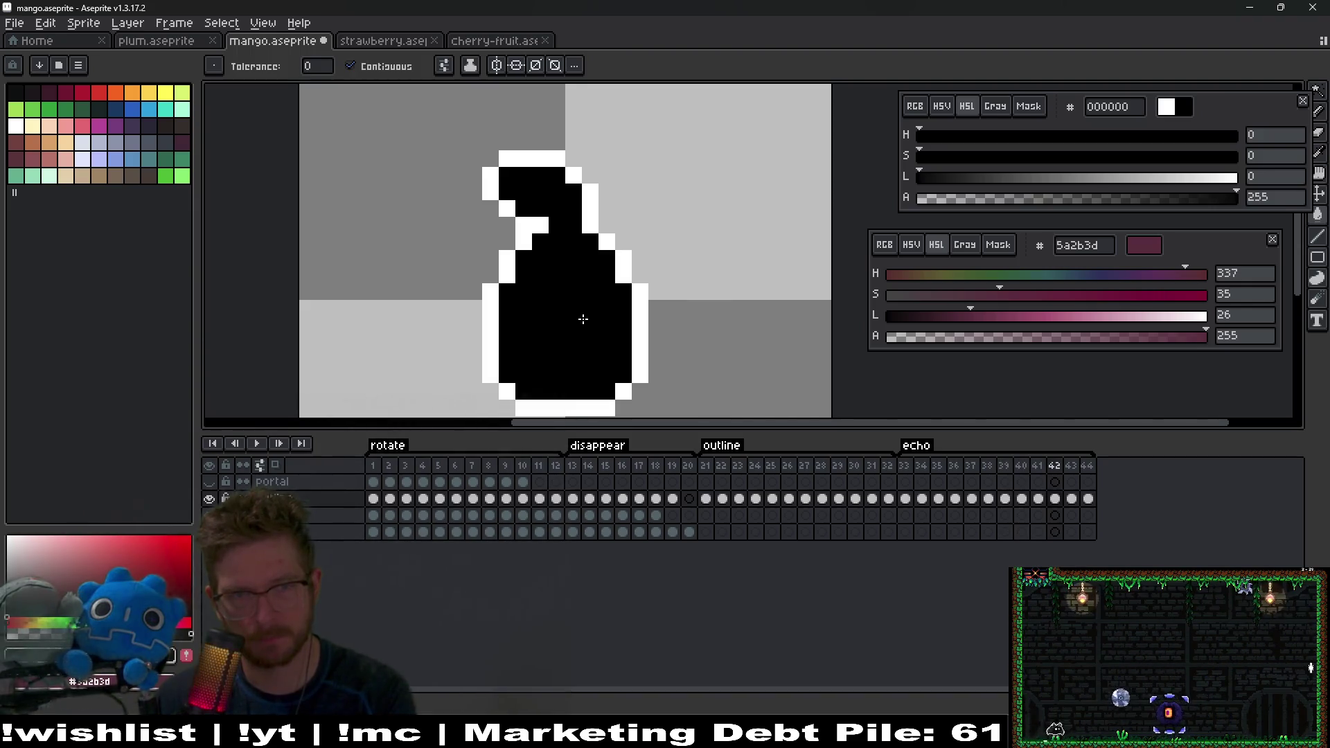
{"action": "key", "text": "period"}
{"action": "left_click", "coordinate": [581, 318]}
{"action": "key", "text": "period"}
{"action": "left_click", "coordinate": [582, 316]}
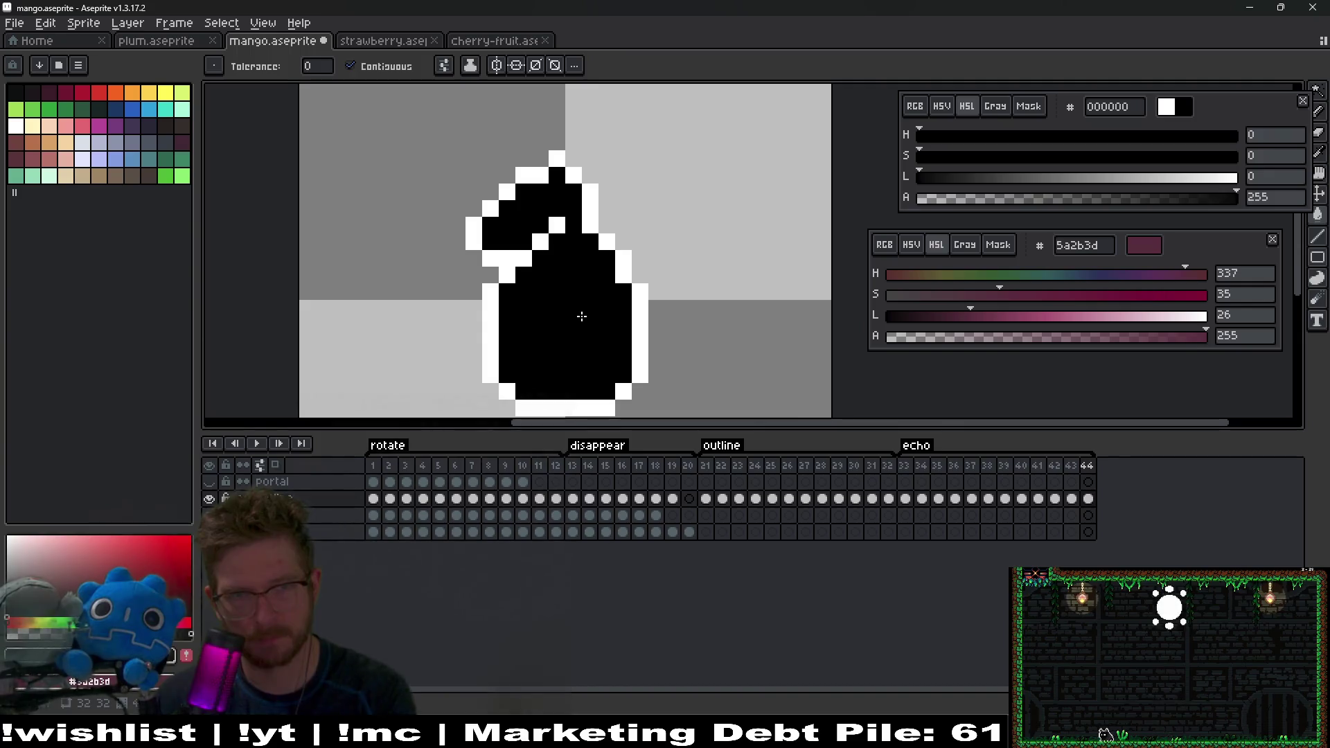
{"action": "left_click", "coordinate": [905, 469]}
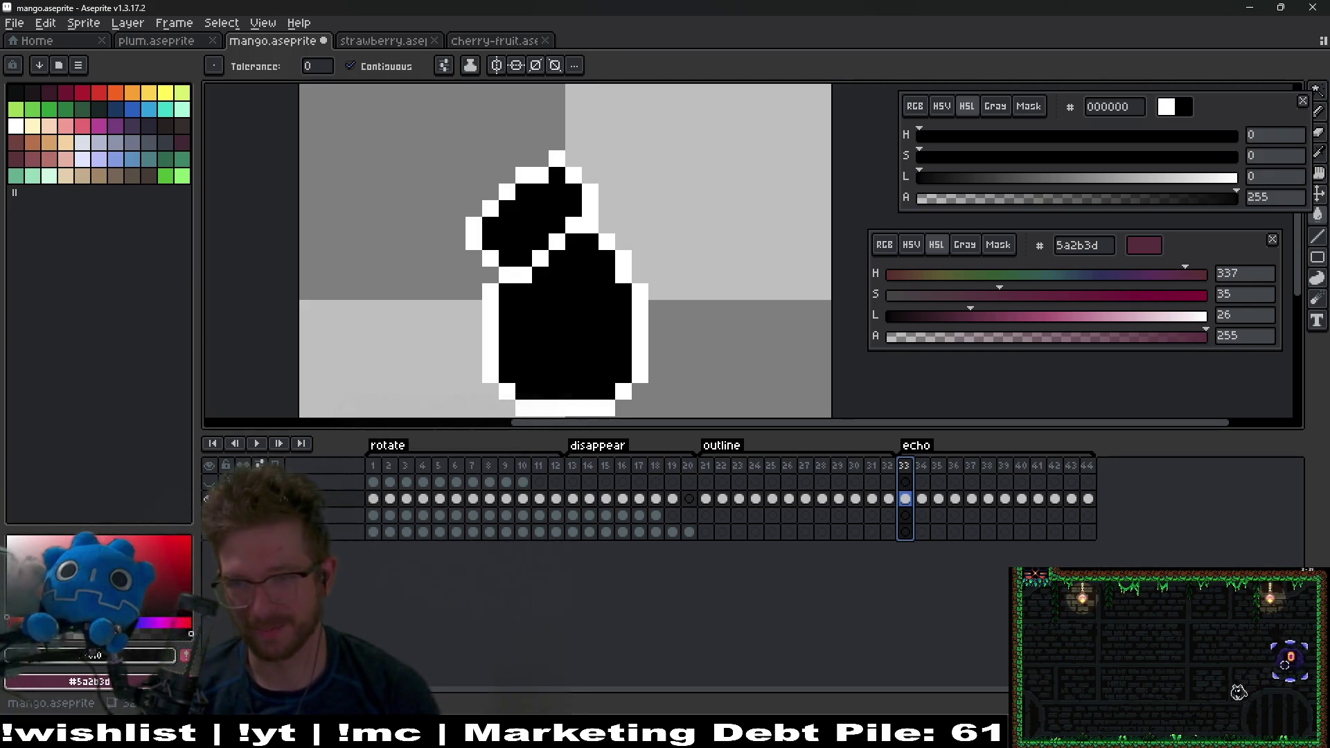
{"action": "key", "text": "Right"}
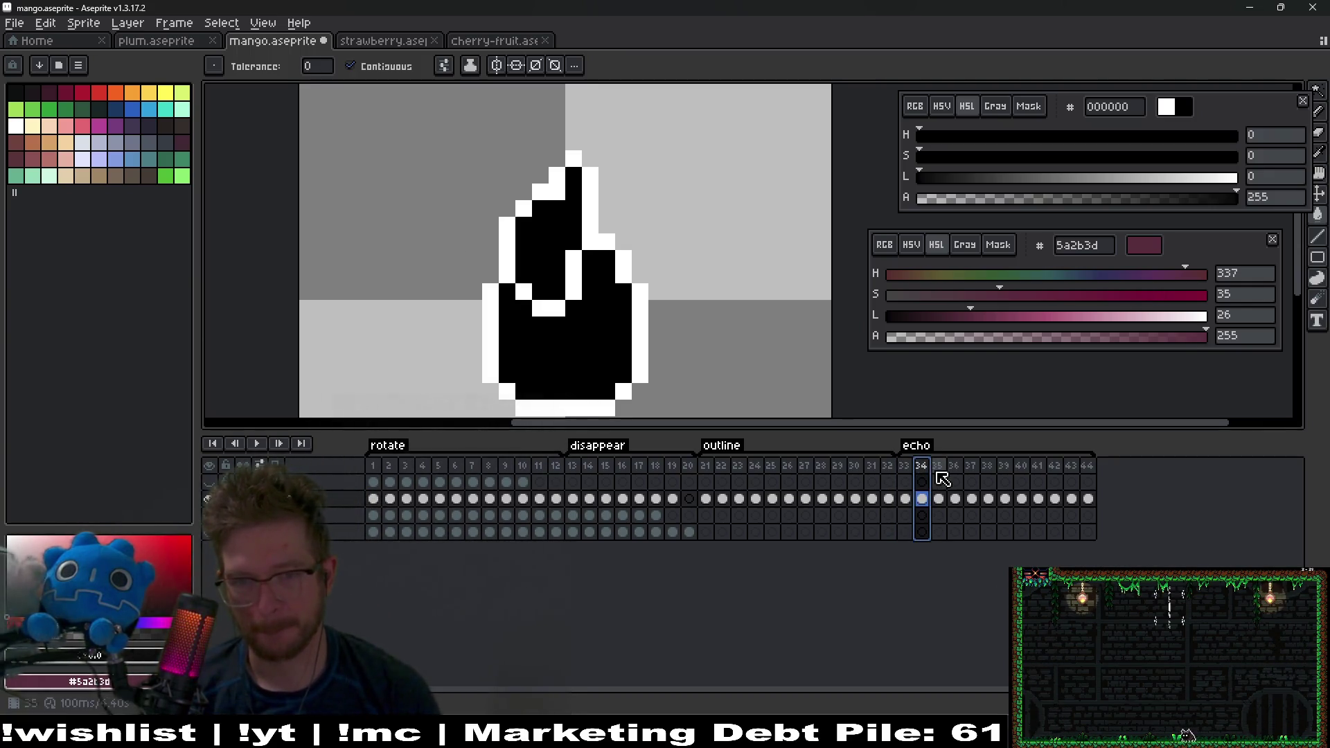
{"action": "left_click", "coordinate": [941, 475]}
{"action": "left_click", "coordinate": [956, 474]}
{"action": "left_click", "coordinate": [974, 471]}
{"action": "left_click", "coordinate": [989, 472]}
{"action": "left_click", "coordinate": [1004, 473]}
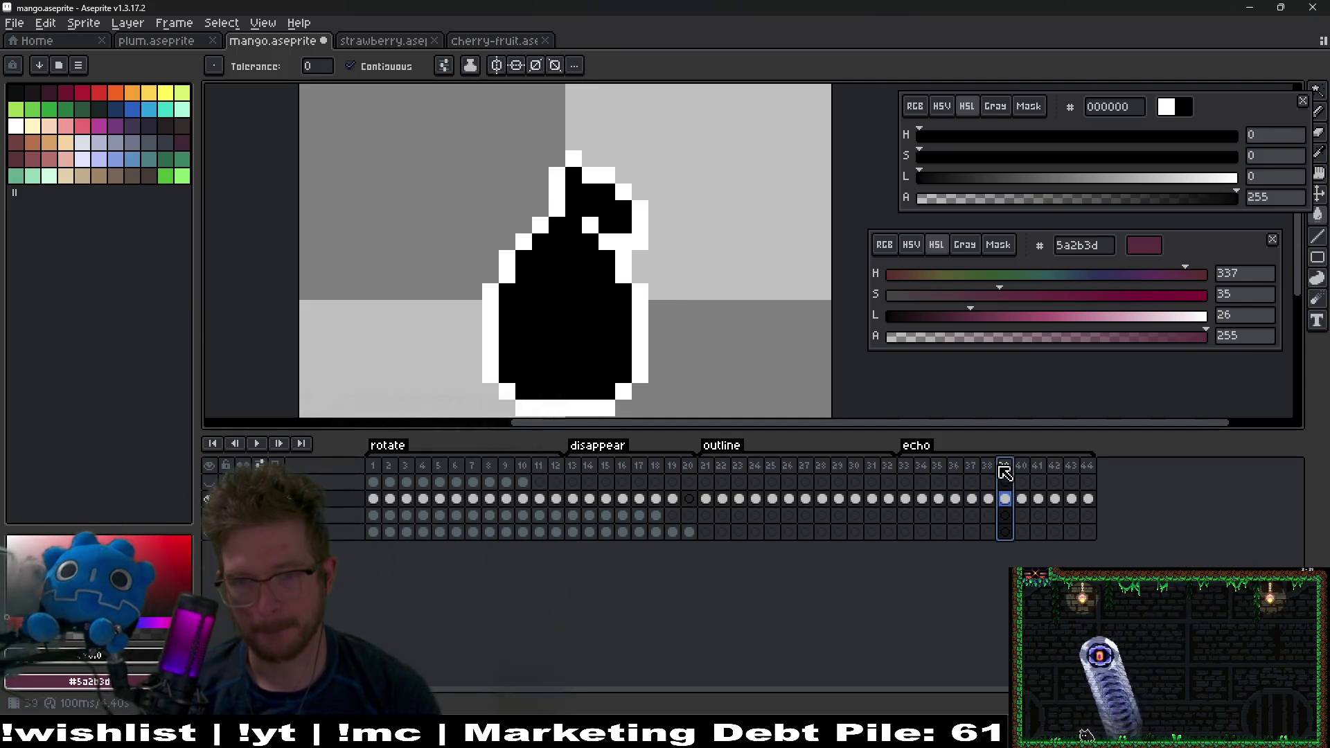
{"action": "left_click", "coordinate": [1021, 473]}
{"action": "left_click", "coordinate": [1037, 474]}
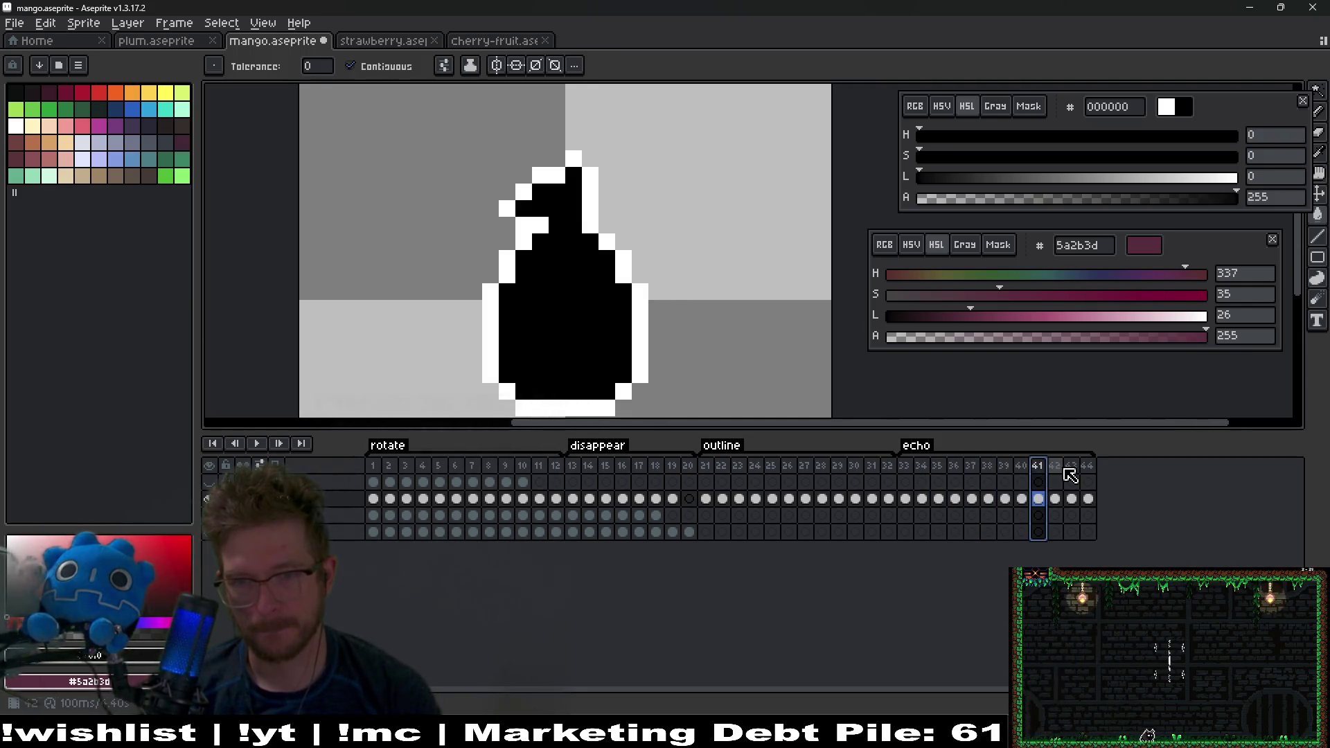
{"action": "key", "text": "Right"}
{"action": "left_click", "coordinate": [1086, 474]}
{"action": "left_click", "coordinate": [1072, 471]}
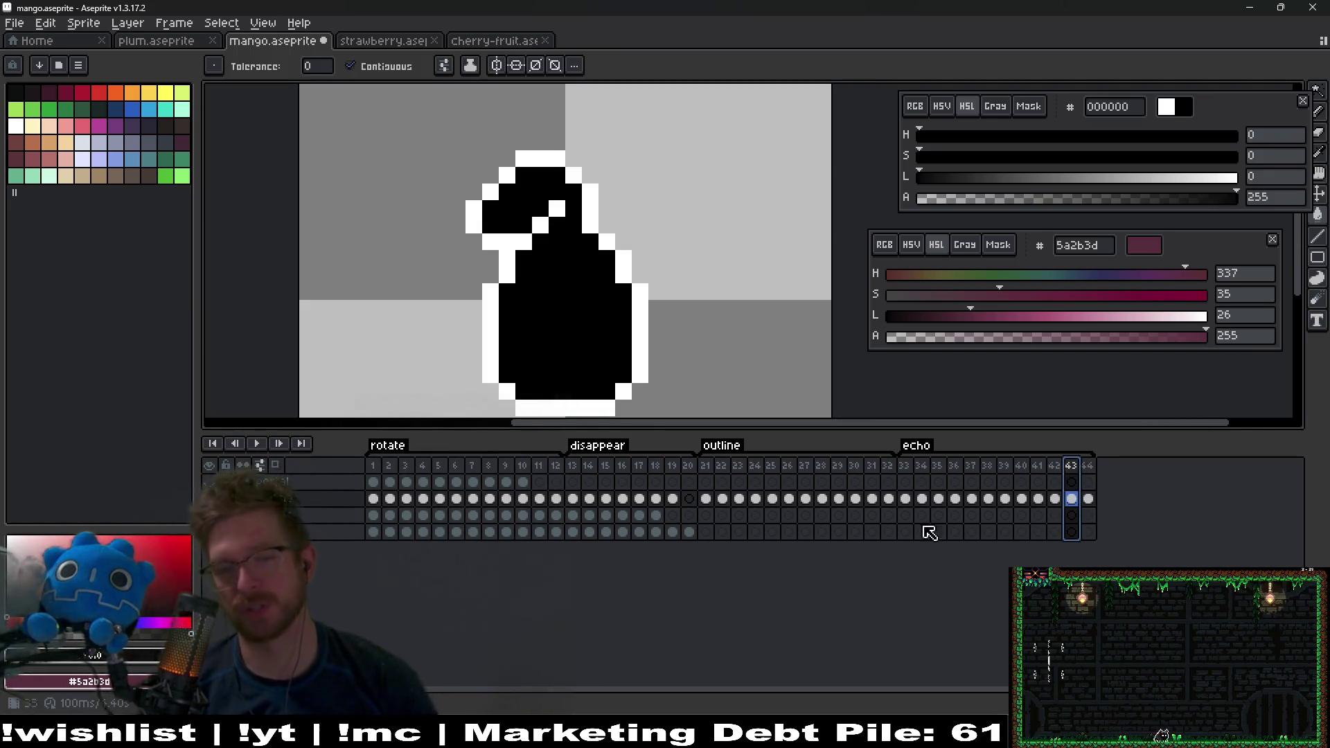
{"action": "left_click", "coordinate": [905, 468]}
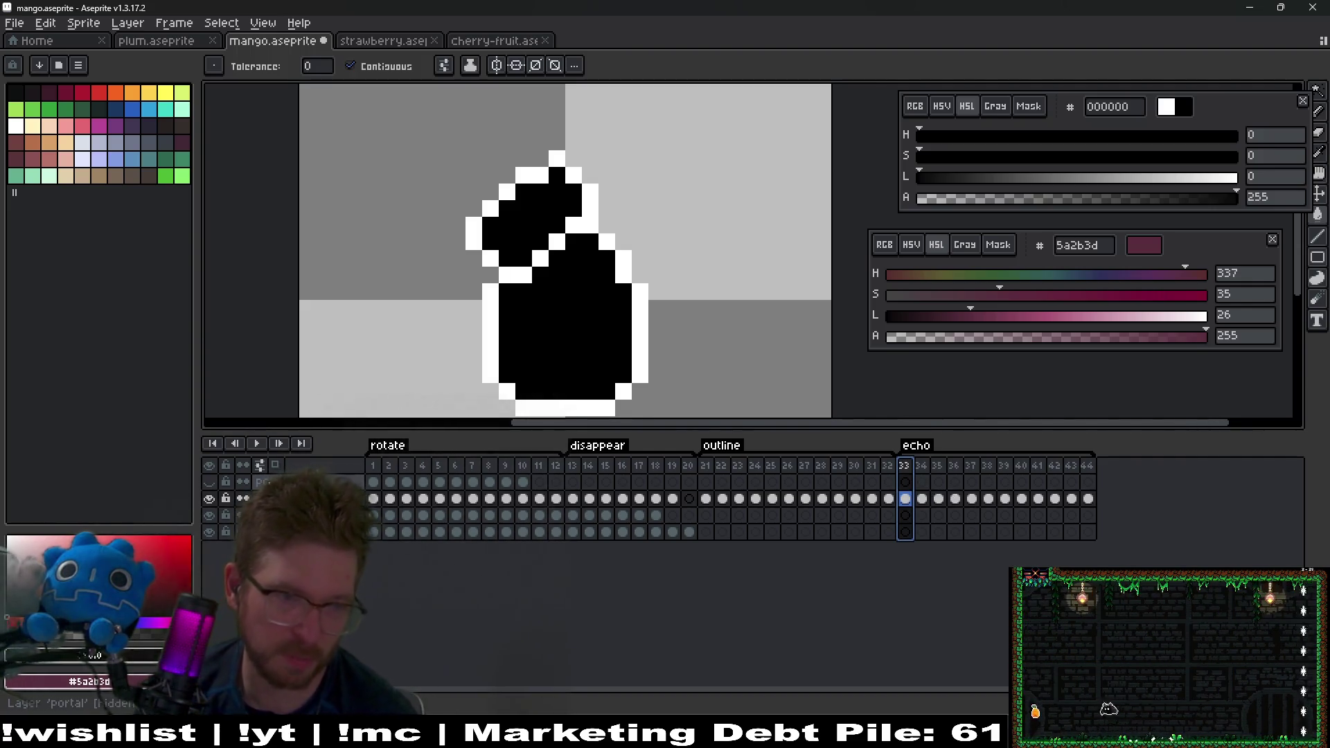
Step: Clear the green ring from the portal layer's cels in frames 1–10
{"action": "left_click", "coordinate": [234, 482]}
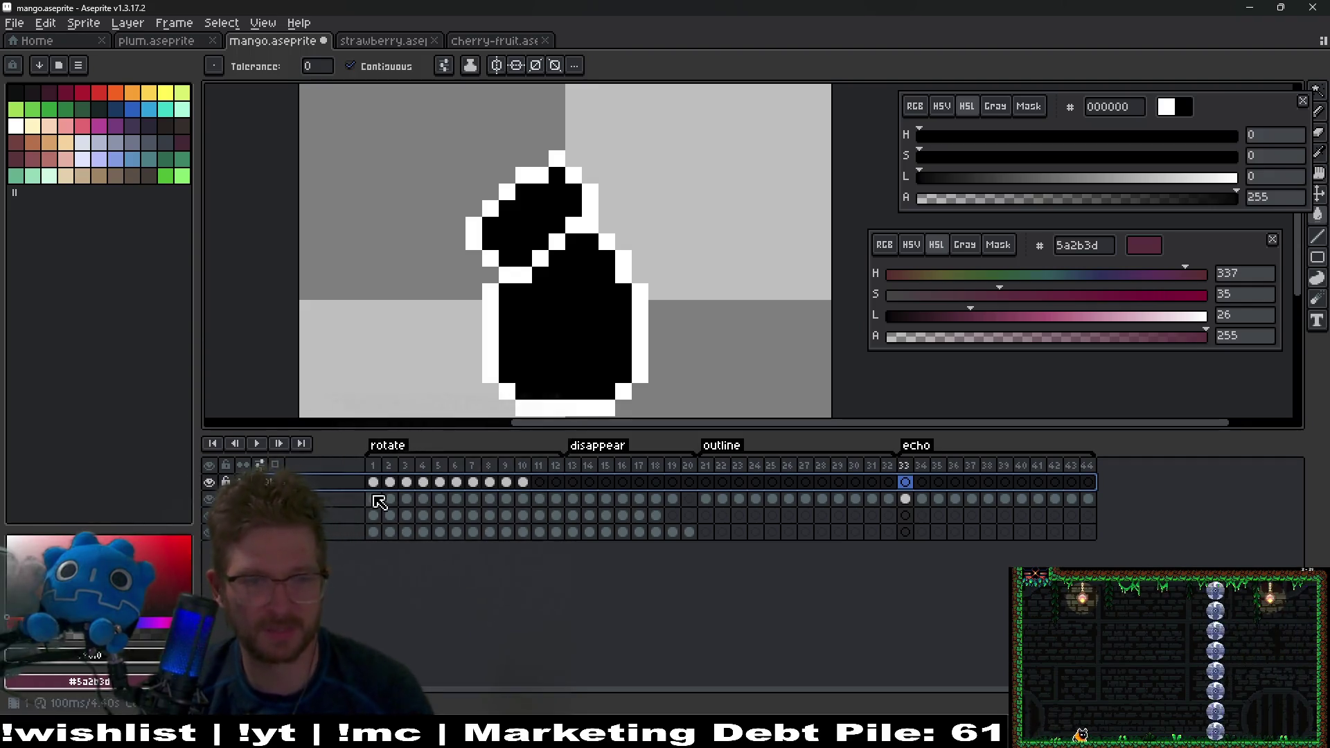
{"action": "left_click", "coordinate": [374, 465]}
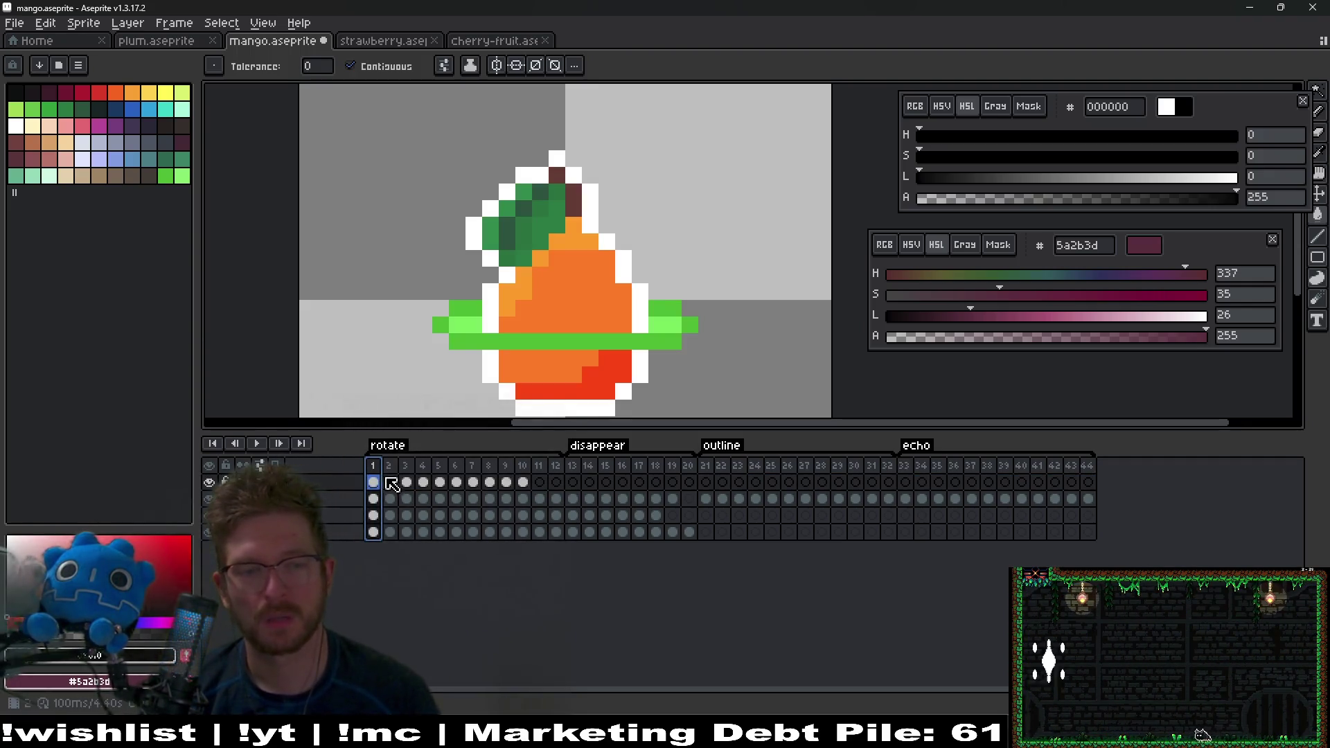
{"action": "left_click", "coordinate": [291, 482]}
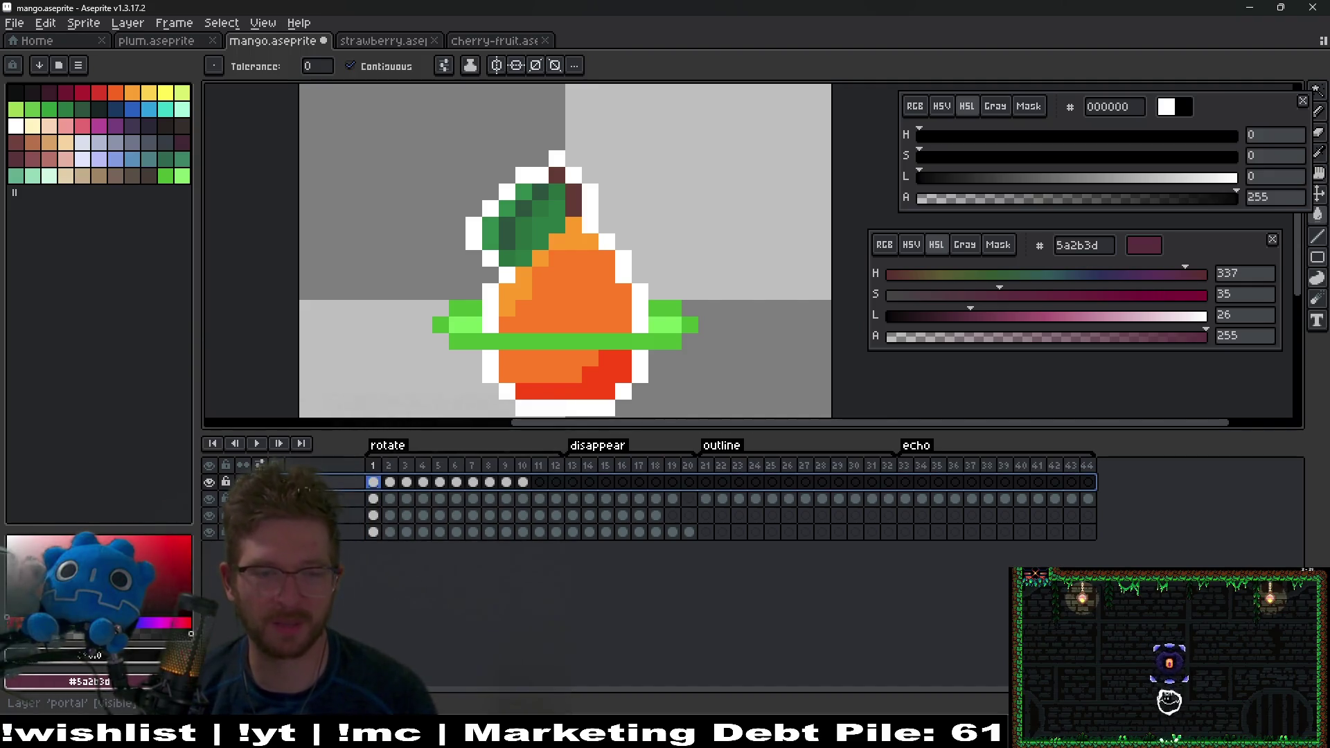
{"action": "mouse_move", "coordinate": [523, 483]}
{"action": "left_mouse_down"}
{"action": "mouse_move", "coordinate": [388, 483]}
{"action": "mouse_move", "coordinate": [386, 496]}
{"action": "left_mouse_up"}
{"action": "key", "text": "Delete"}
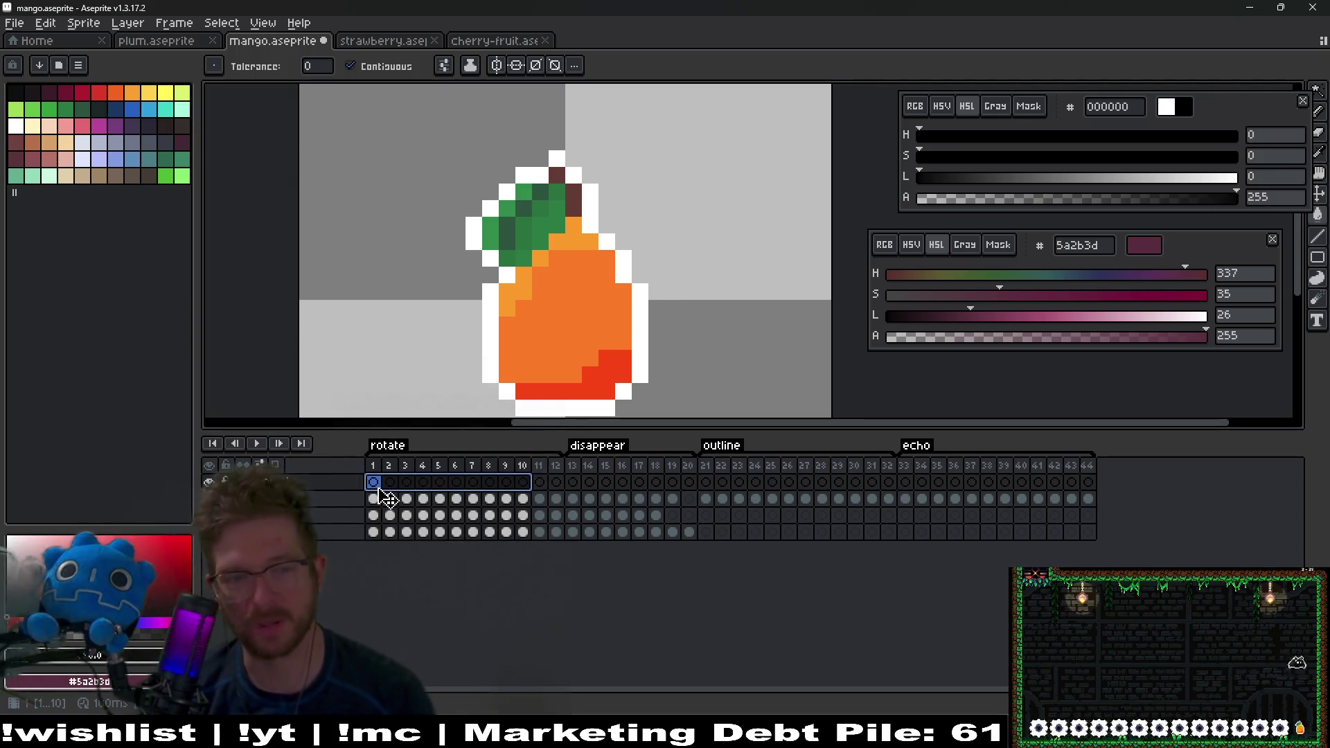
{"action": "left_click", "coordinate": [375, 485]}
Step: Rename the emptied top layer to 'layer 1' and add a new empty layer
{"action": "left_click", "coordinate": [339, 484]}
{"action": "double_click", "coordinate": [339, 484]}
{"action": "type", "text": "layer 1"}
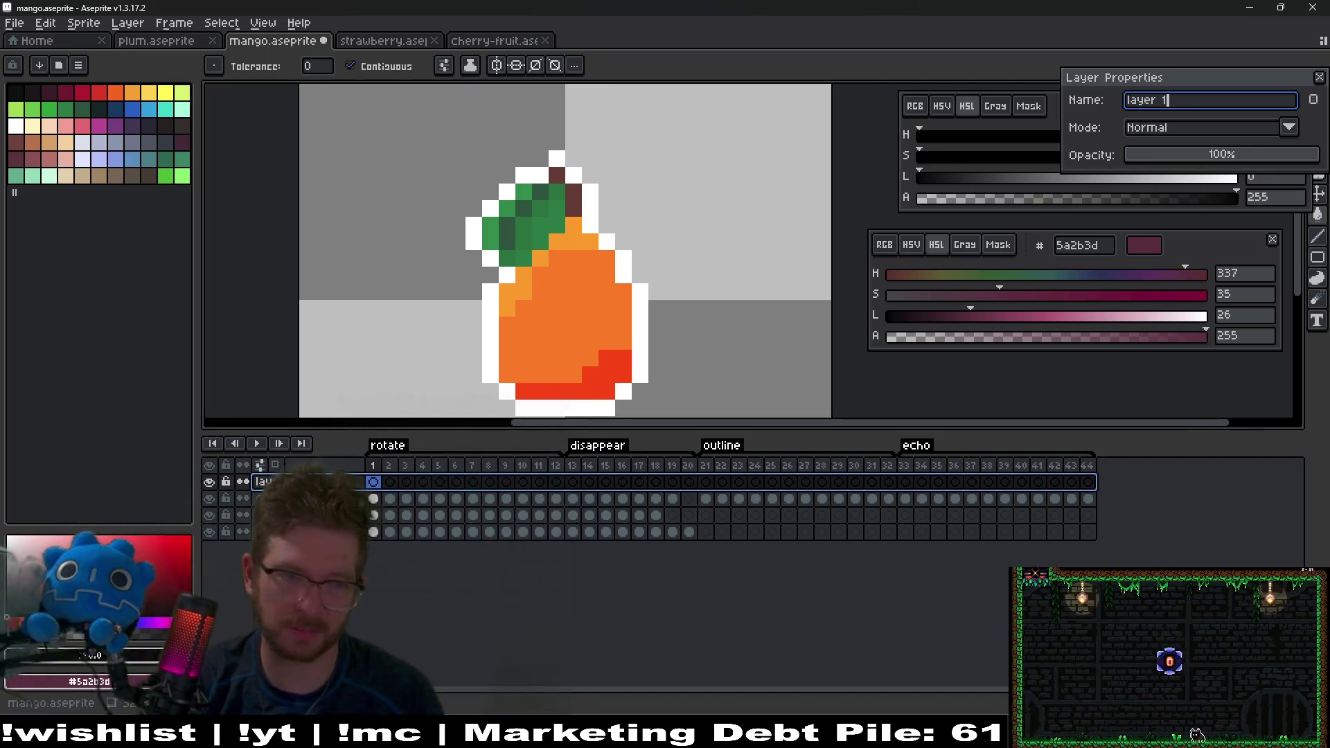
{"action": "key", "text": "Return"}
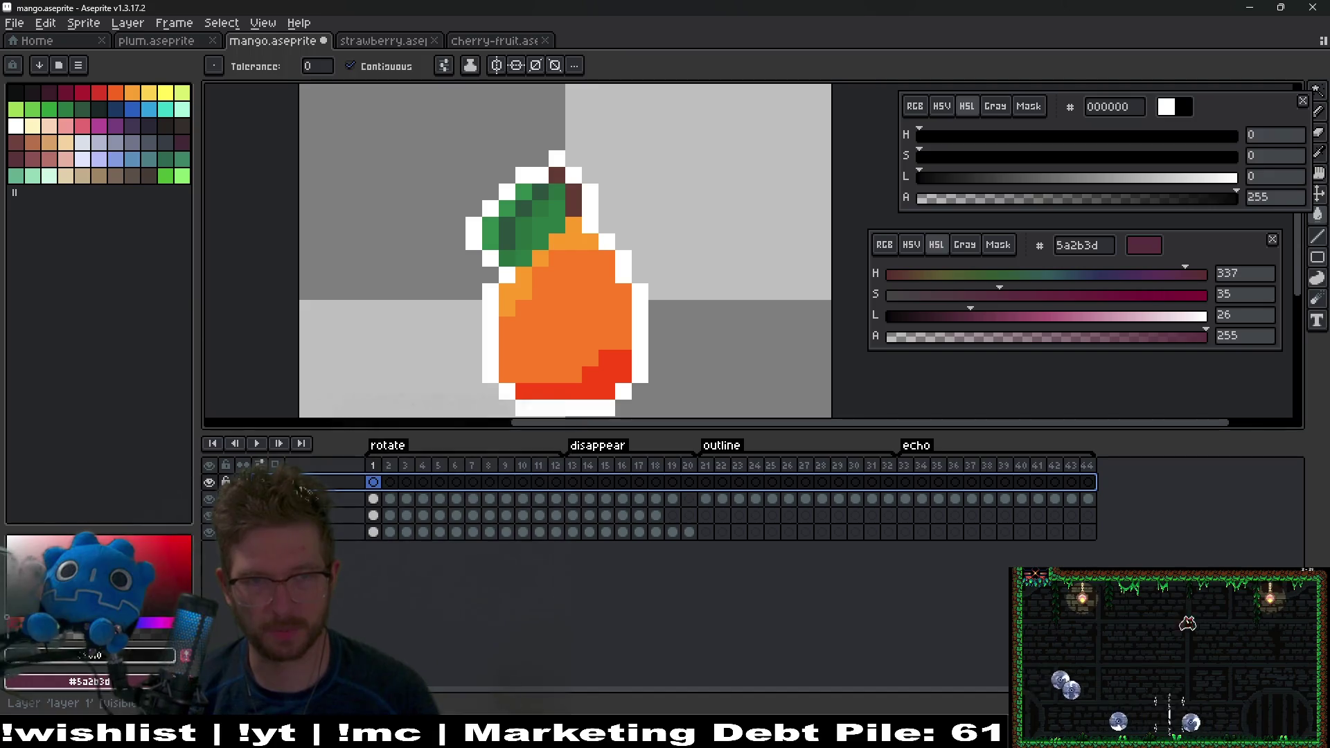
{"action": "key", "text": "shift+n"}
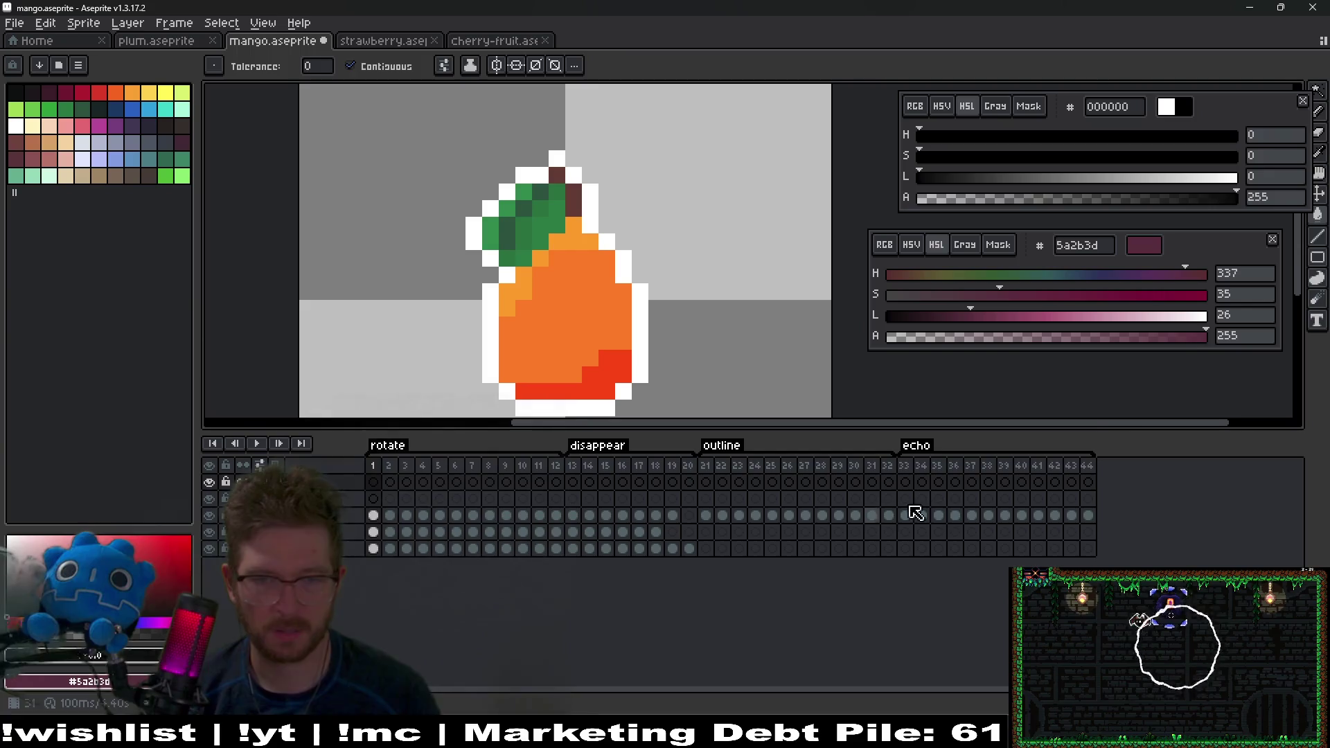
{"action": "left_click", "coordinate": [904, 482]}
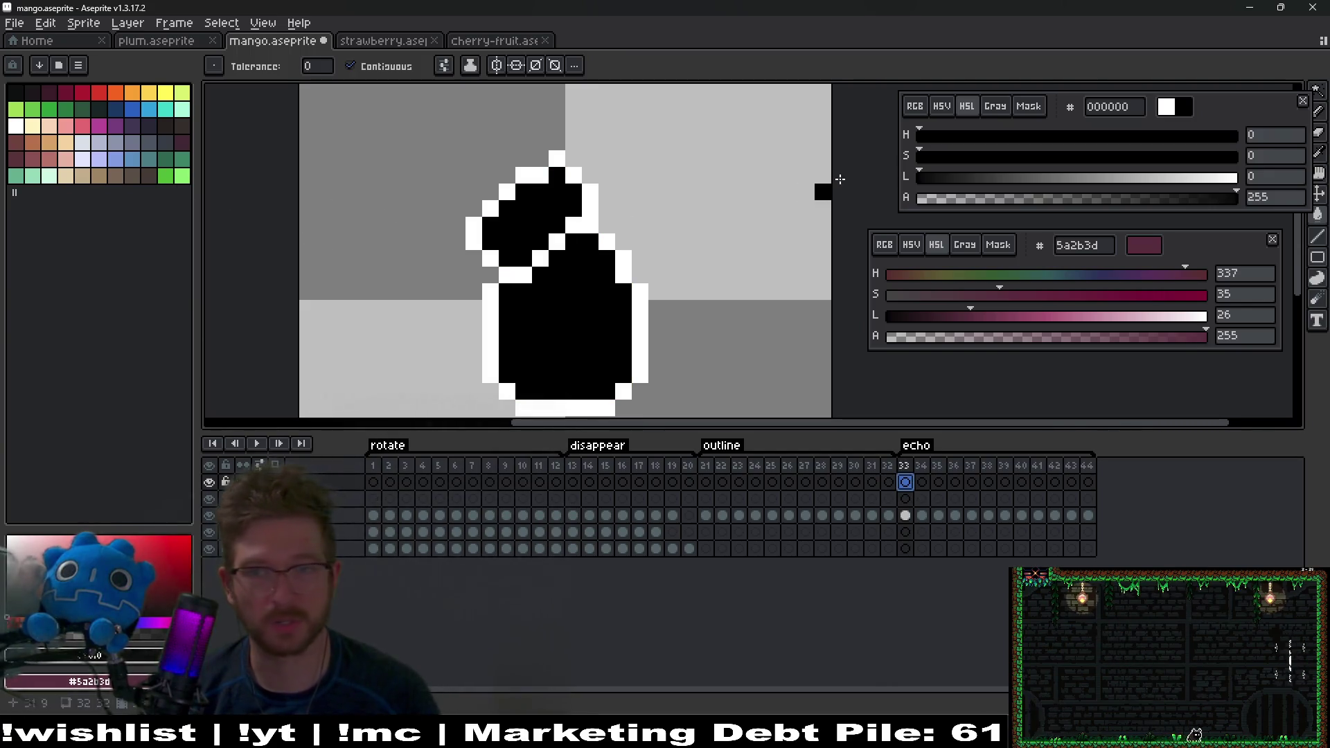
Step: Set the drawing colour to white (ffffff) and select the new layer at frame 33
{"action": "left_click", "coordinate": [1177, 116]}
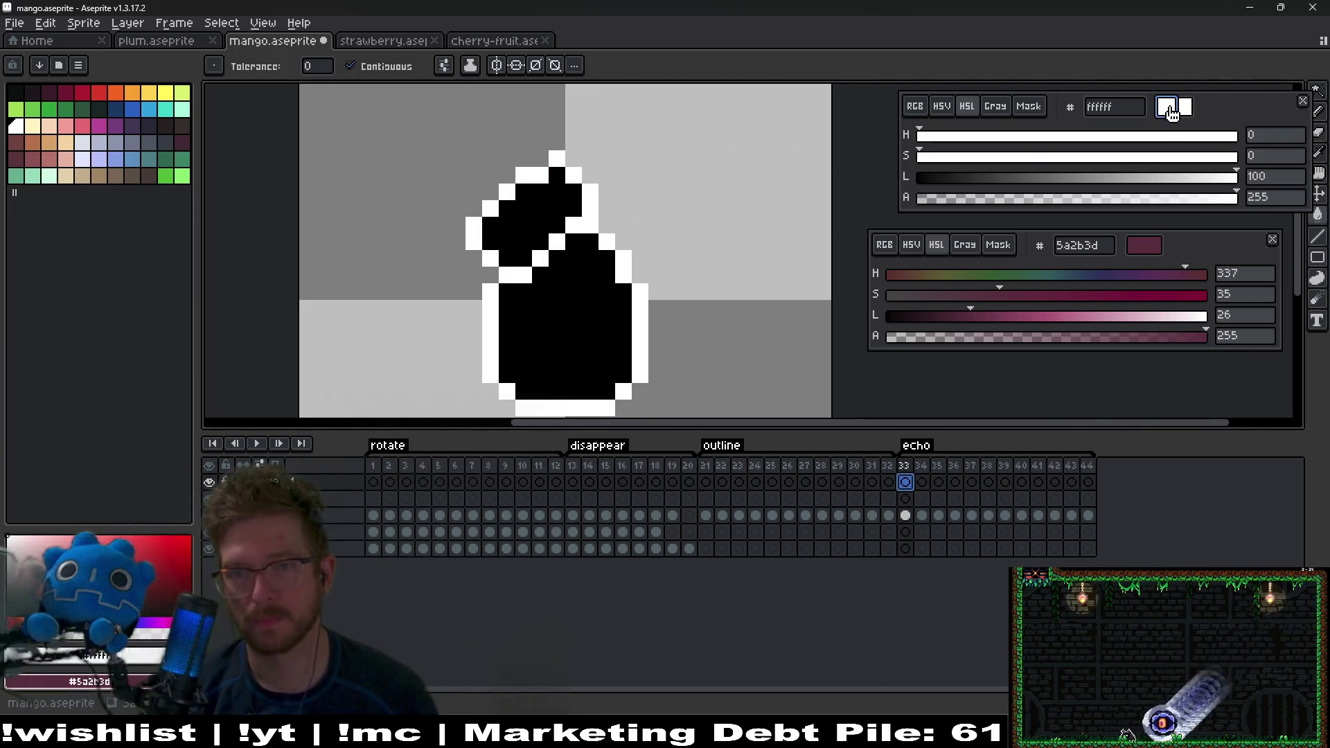
{"action": "mouse_move", "coordinate": [607, 196]}
{"action": "left_mouse_down"}
{"action": "mouse_move", "coordinate": [575, 235]}
{"action": "mouse_move", "coordinate": [552, 164]}
{"action": "left_mouse_up"}
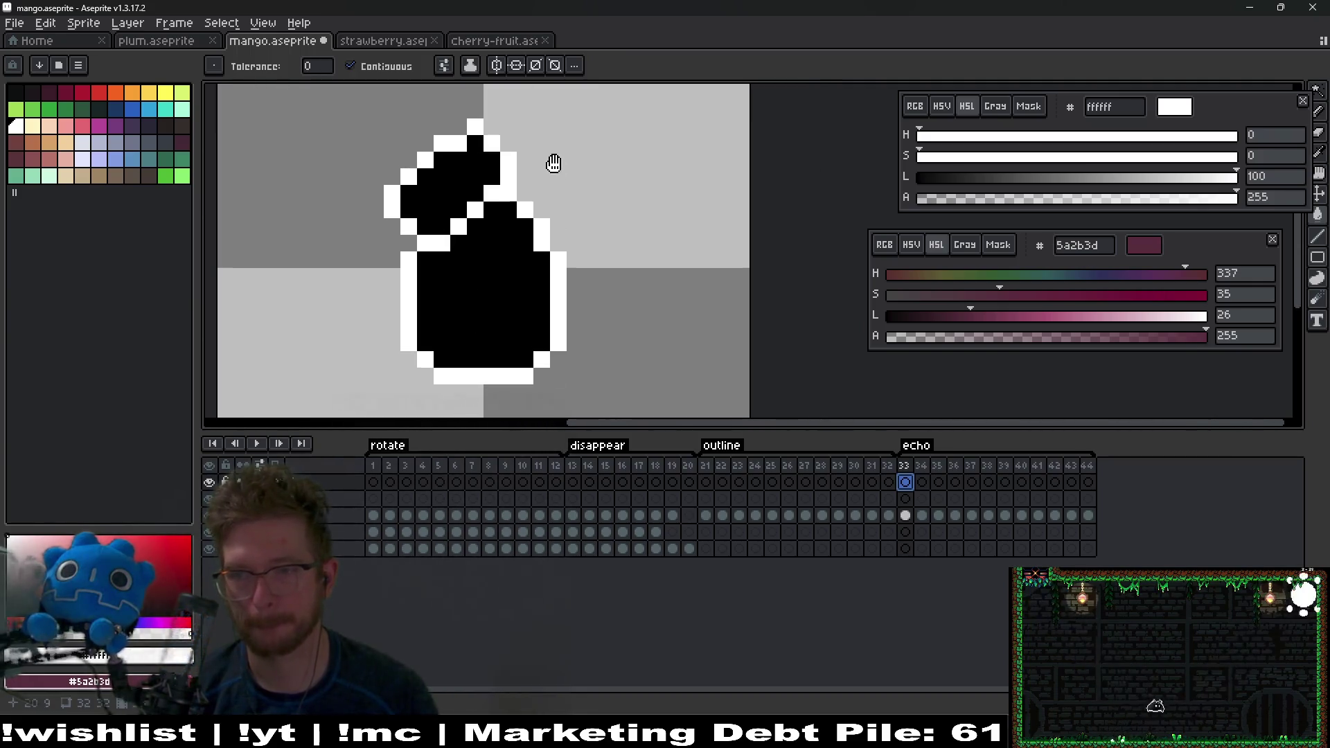
{"action": "left_click_drag", "start_coordinate": [632, 208], "coordinate": [632, 311]}
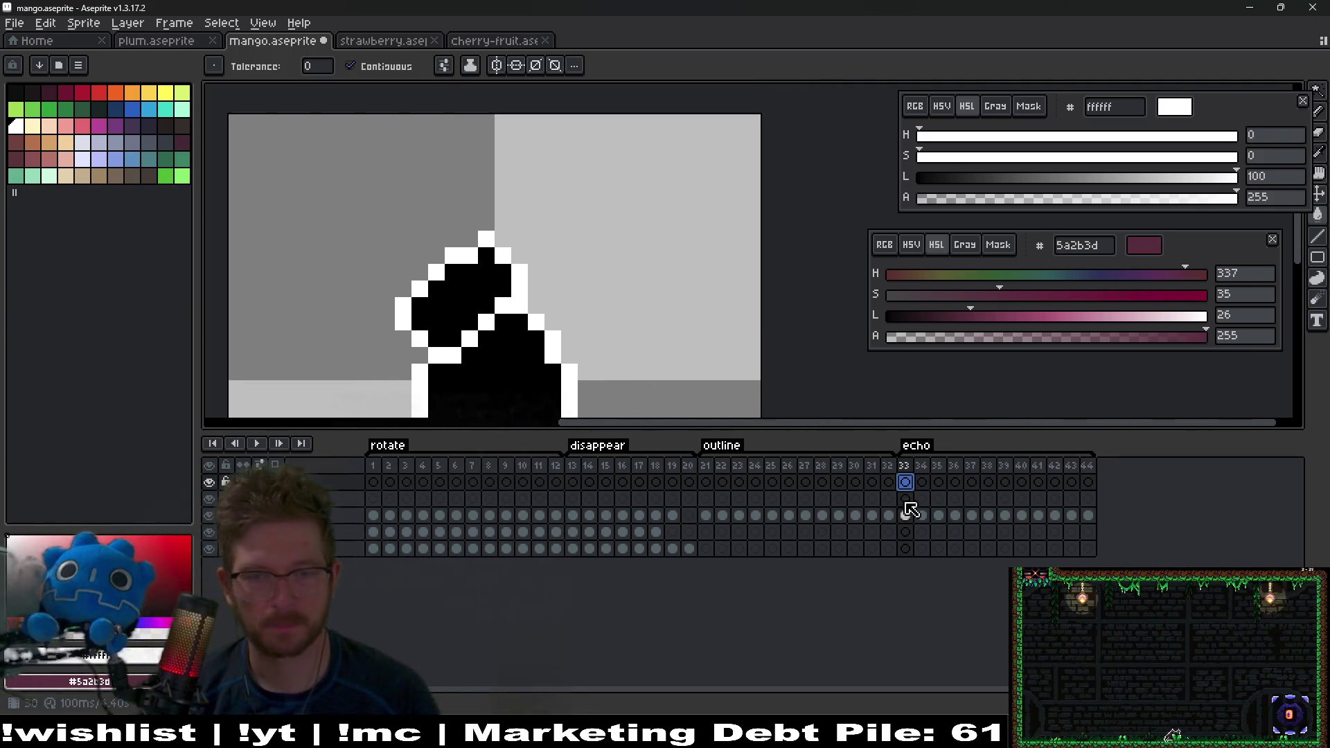
{"action": "double_click", "coordinate": [312, 482]}
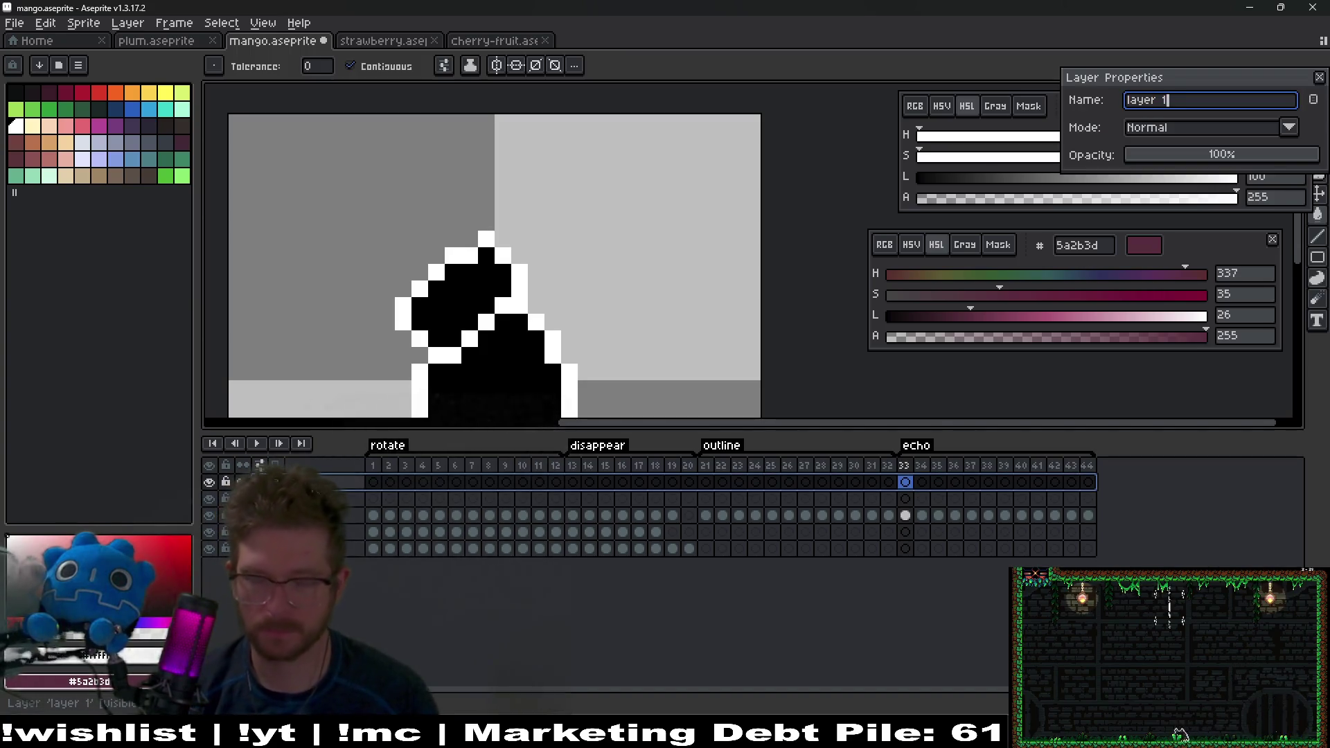
{"action": "key", "text": "Return"}
{"action": "double_click", "coordinate": [312, 482]}
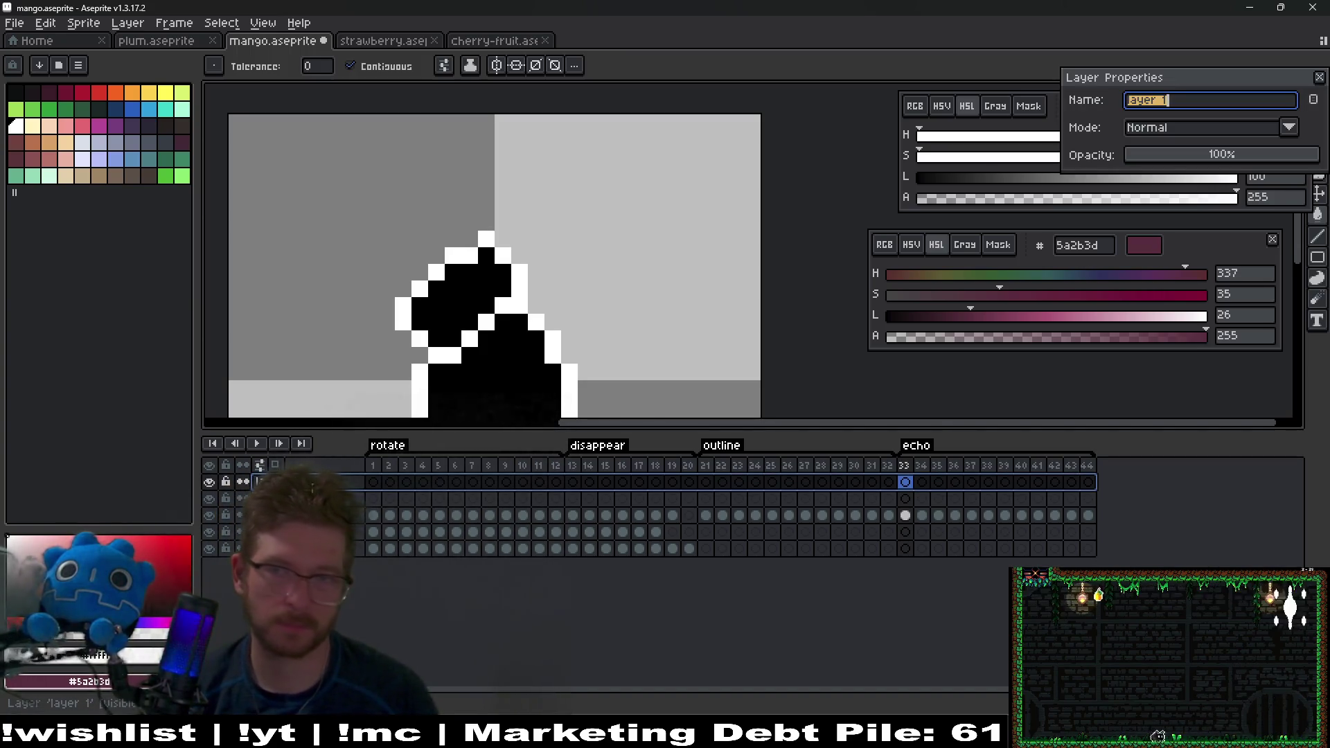
{"action": "key", "text": "Return"}
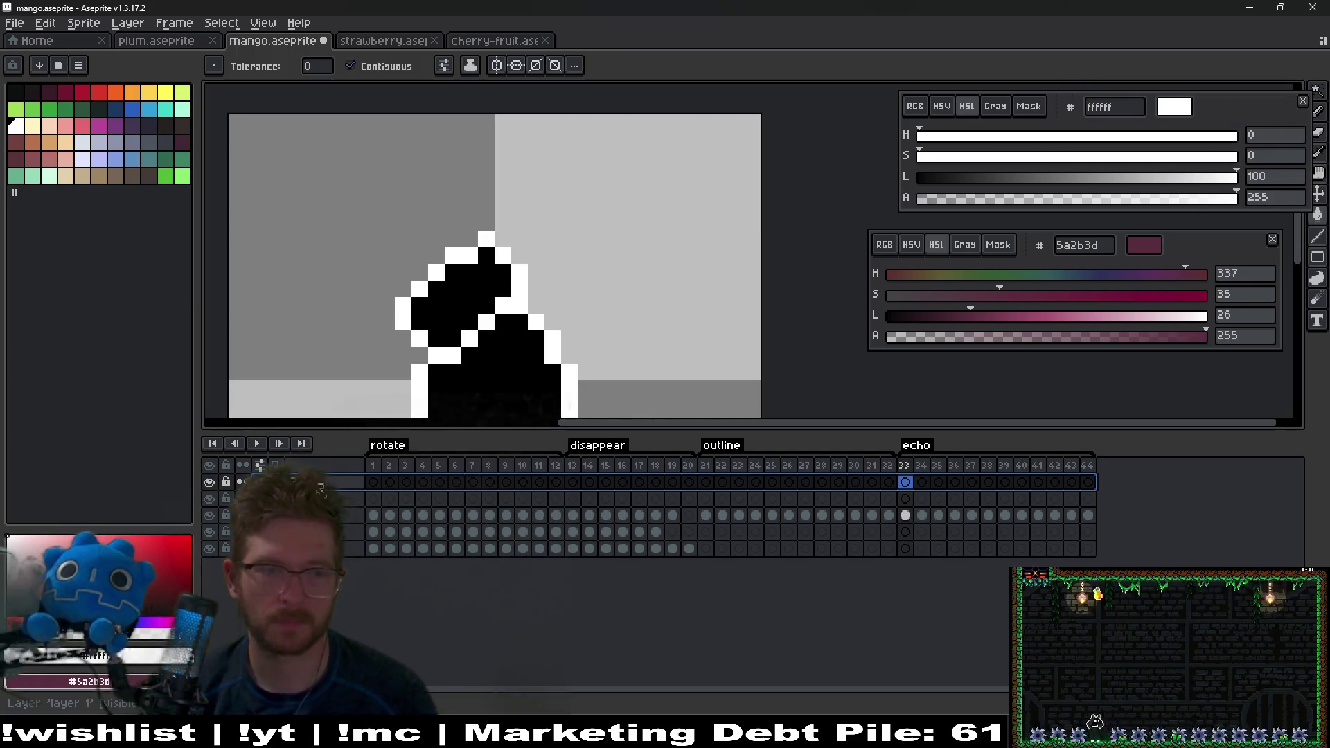
{"action": "left_click", "coordinate": [312, 499]}
Step: With the Pencil, paint white sparkle pixels beside the mango on frames 33–35
{"action": "scroll", "coordinate": [534, 288], "scroll_direction": "up", "scroll_amount": 3}
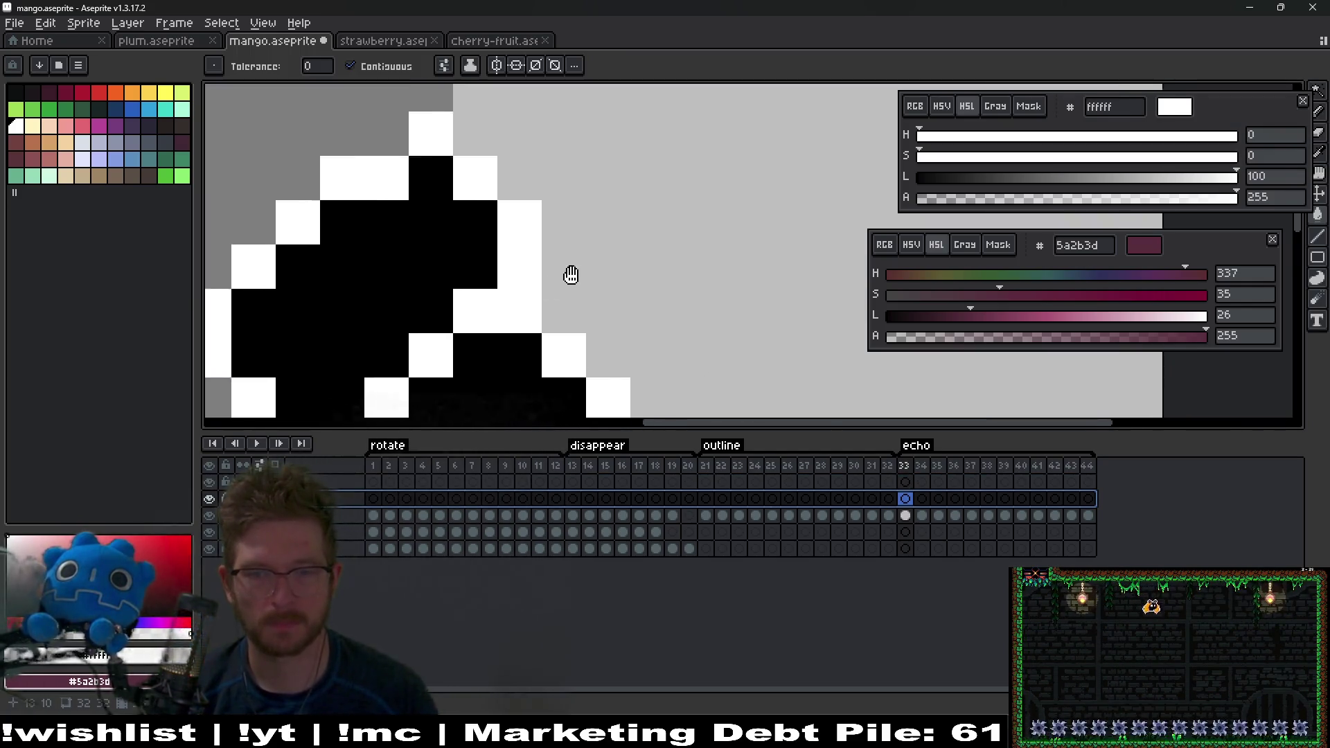
{"action": "scroll", "coordinate": [519, 250], "scroll_direction": "down", "scroll_amount": 3}
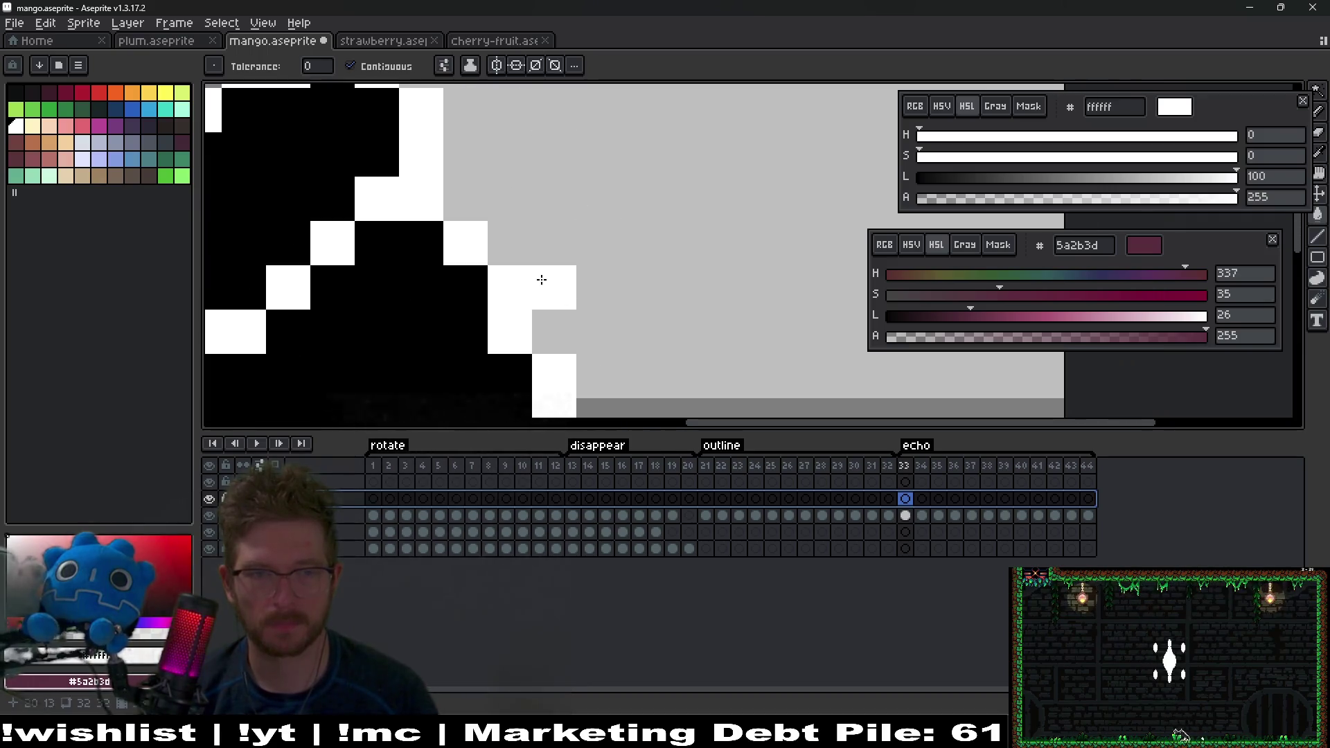
{"action": "left_click", "coordinate": [521, 249]}
{"action": "key", "text": "b"}
{"action": "key", "text": "ctrl+z"}
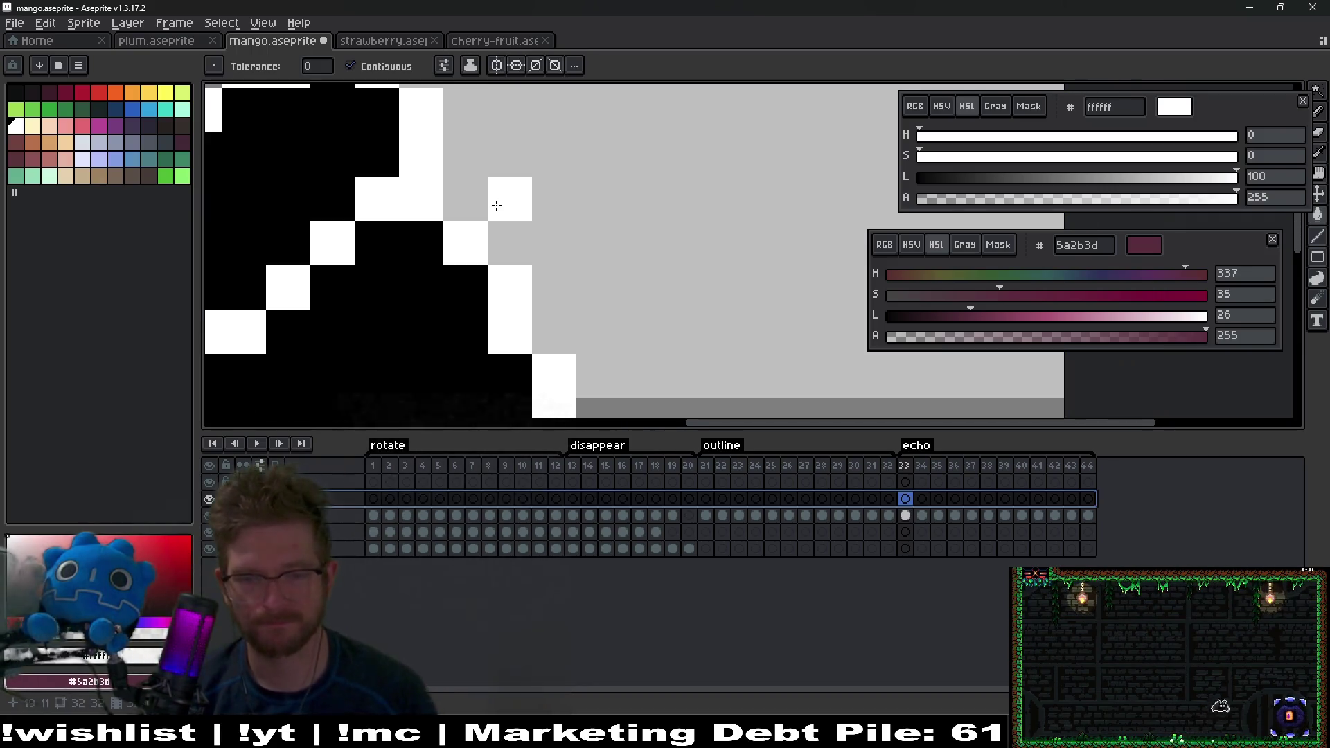
{"action": "left_click", "coordinate": [510, 200]}
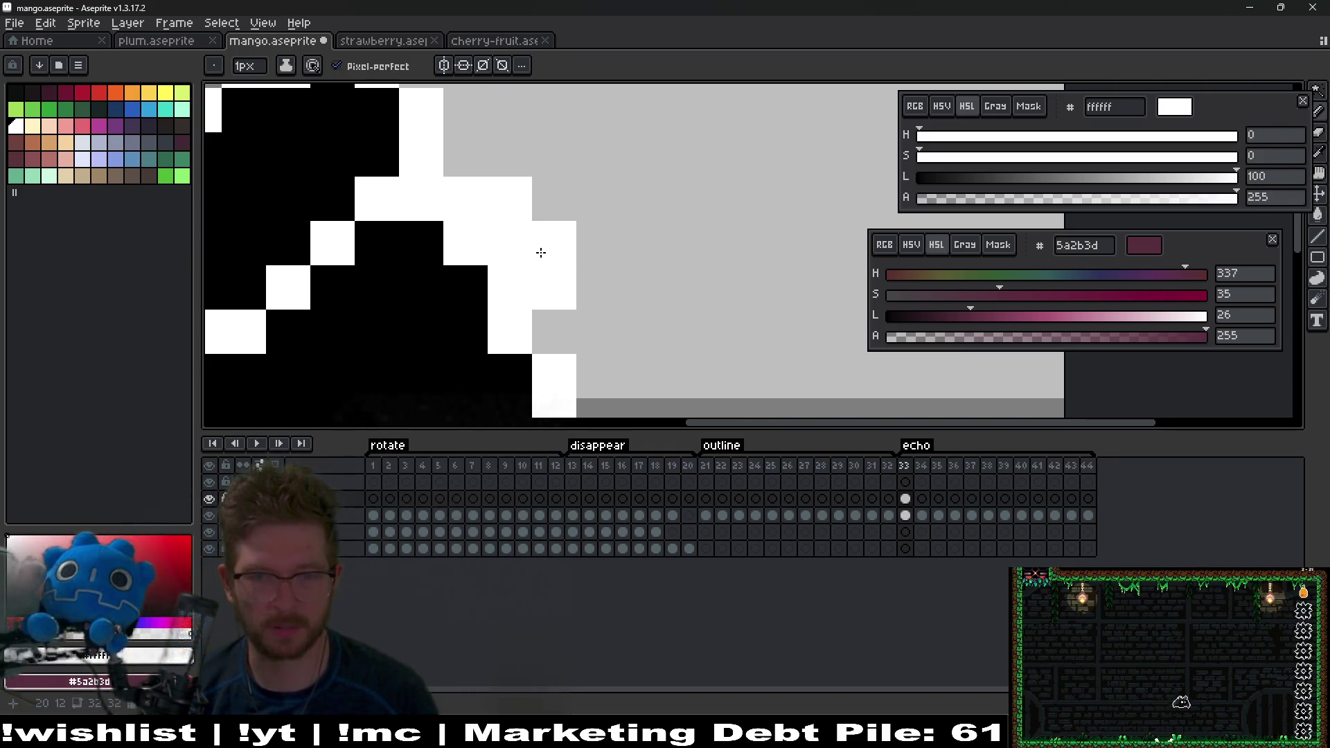
{"action": "left_click", "coordinate": [549, 317]}
{"action": "key", "text": "Right"}
{"action": "mouse_move", "coordinate": [546, 320]}
{"action": "left_mouse_down"}
{"action": "mouse_move", "coordinate": [535, 288]}
{"action": "mouse_move", "coordinate": [484, 285]}
{"action": "mouse_move", "coordinate": [547, 356]}
{"action": "left_mouse_up"}
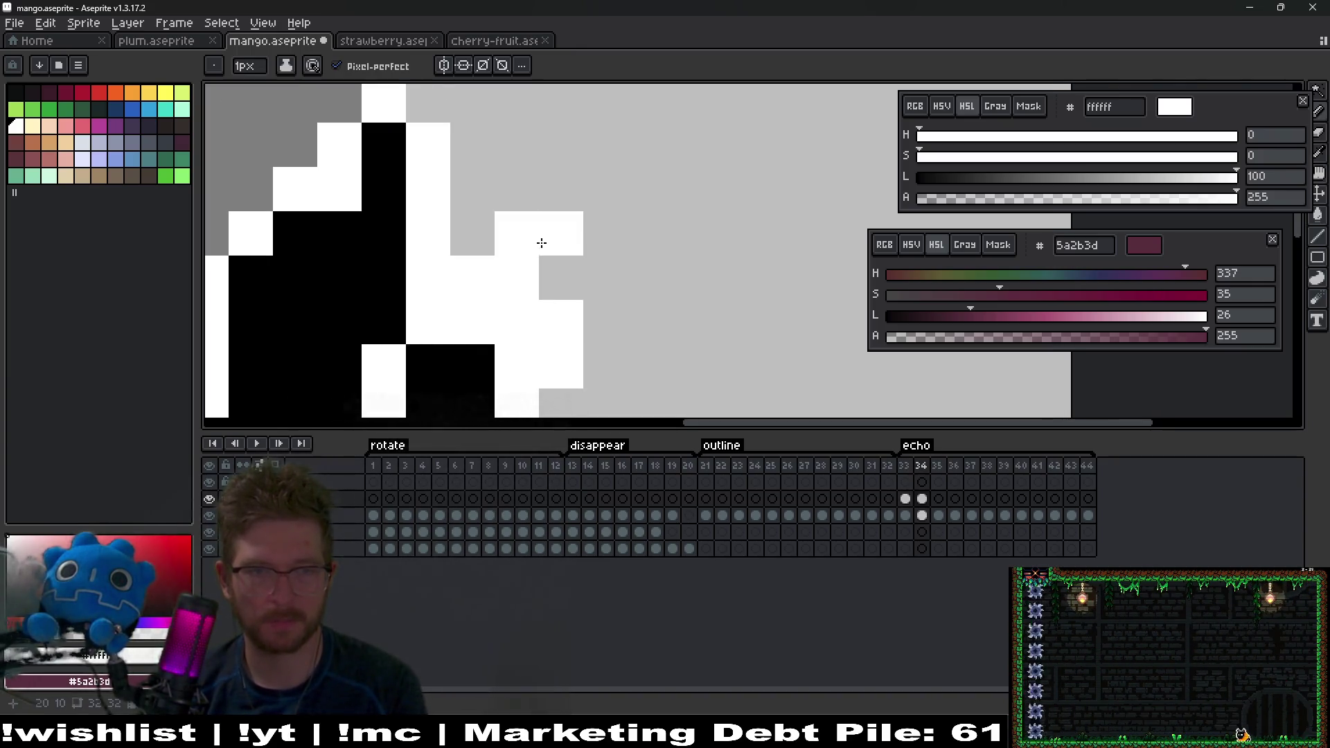
{"action": "left_click_drag", "start_coordinate": [541, 243], "coordinate": [543, 298]}
{"action": "scroll", "coordinate": [596, 288], "scroll_direction": "down", "scroll_amount": 2}
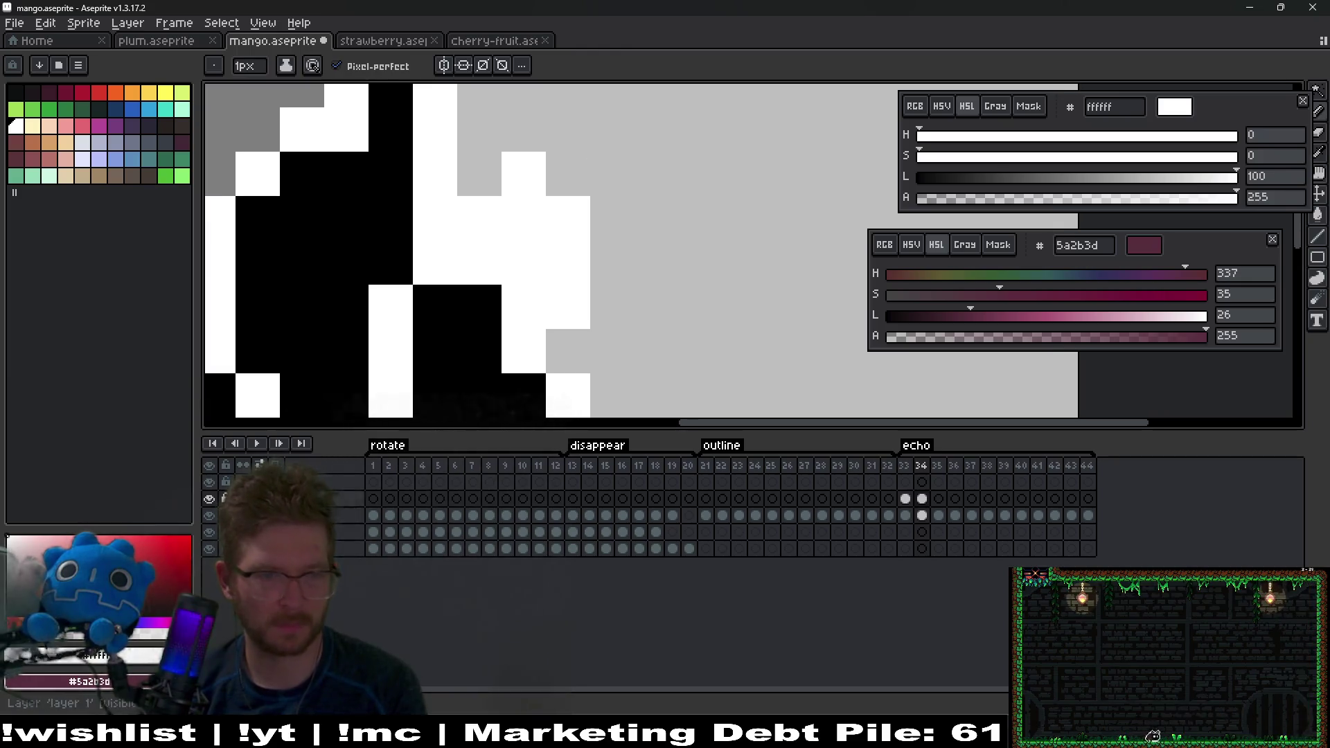
{"action": "key", "text": "Right"}
{"action": "scroll", "coordinate": [610, 237], "scroll_direction": "down", "scroll_amount": 3}
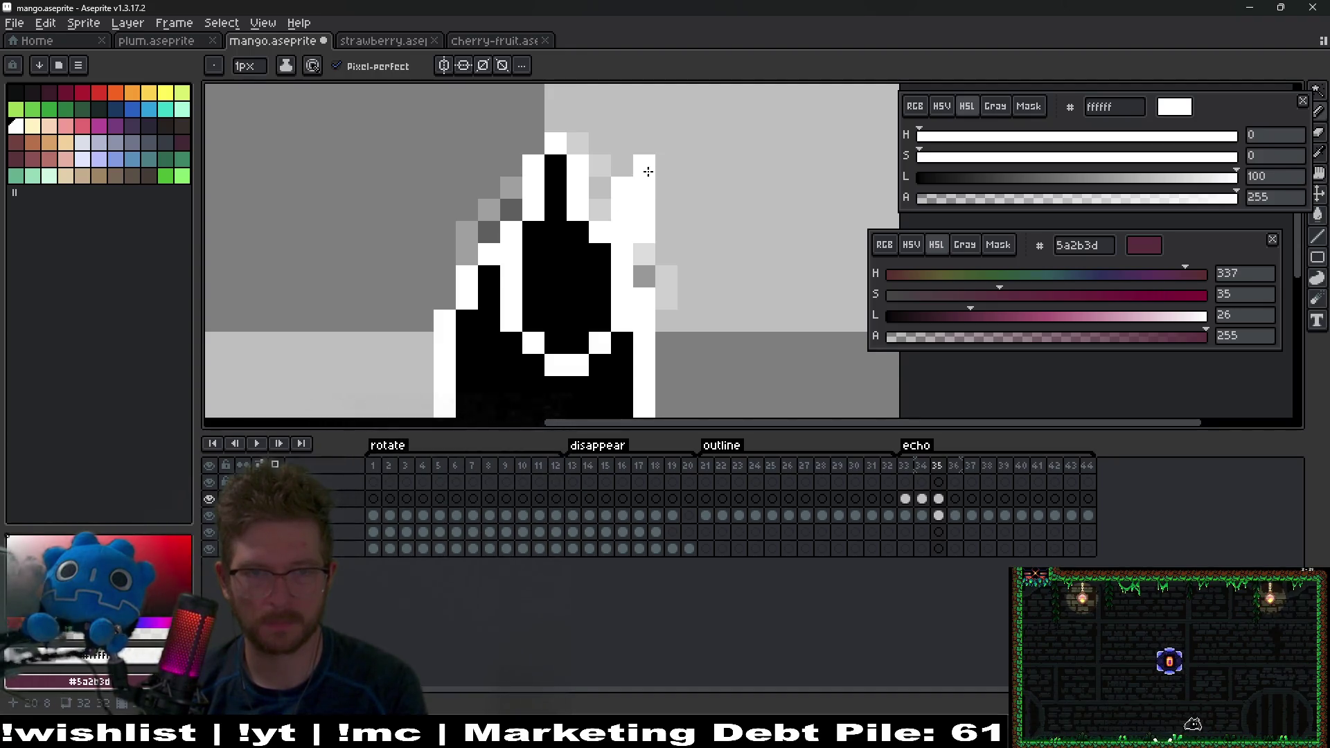
Step: Add white sparkle pixels above the mango on echo frames 36 and 37
{"action": "key", "text": "Right"}
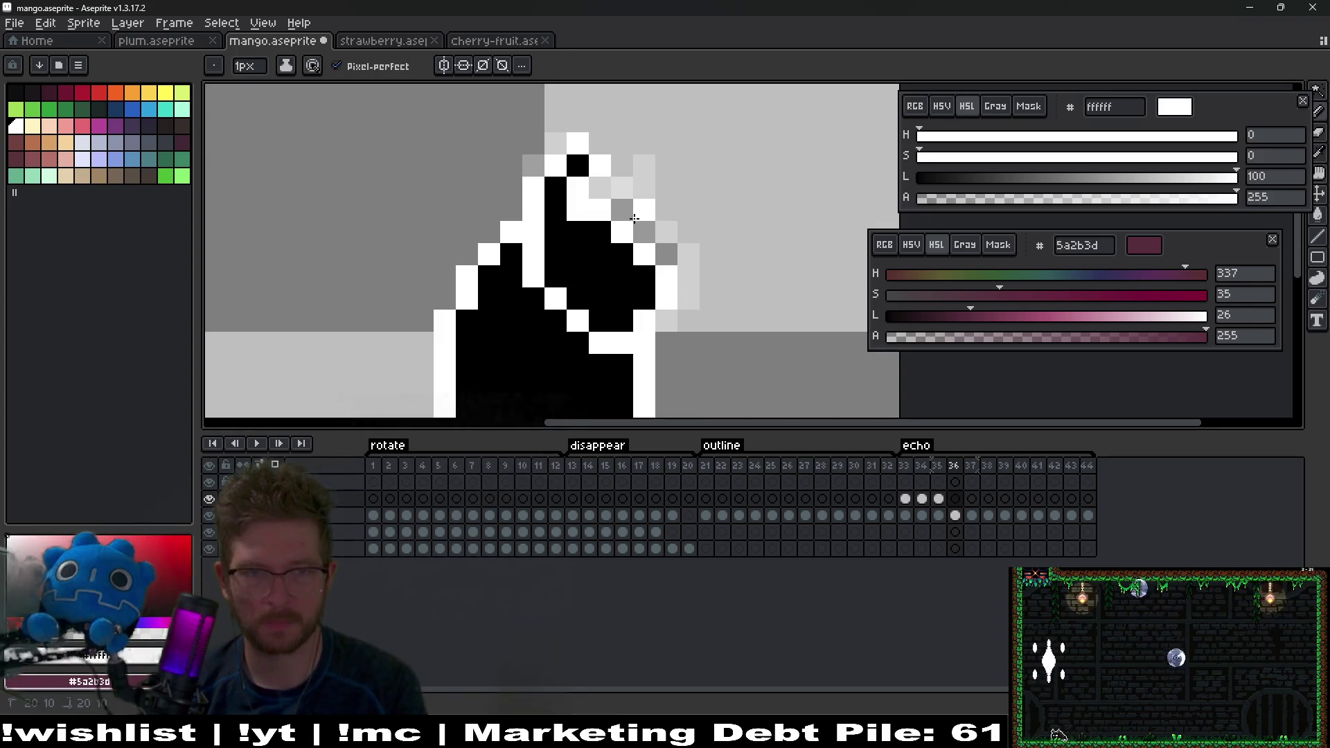
{"action": "left_click", "coordinate": [640, 152]}
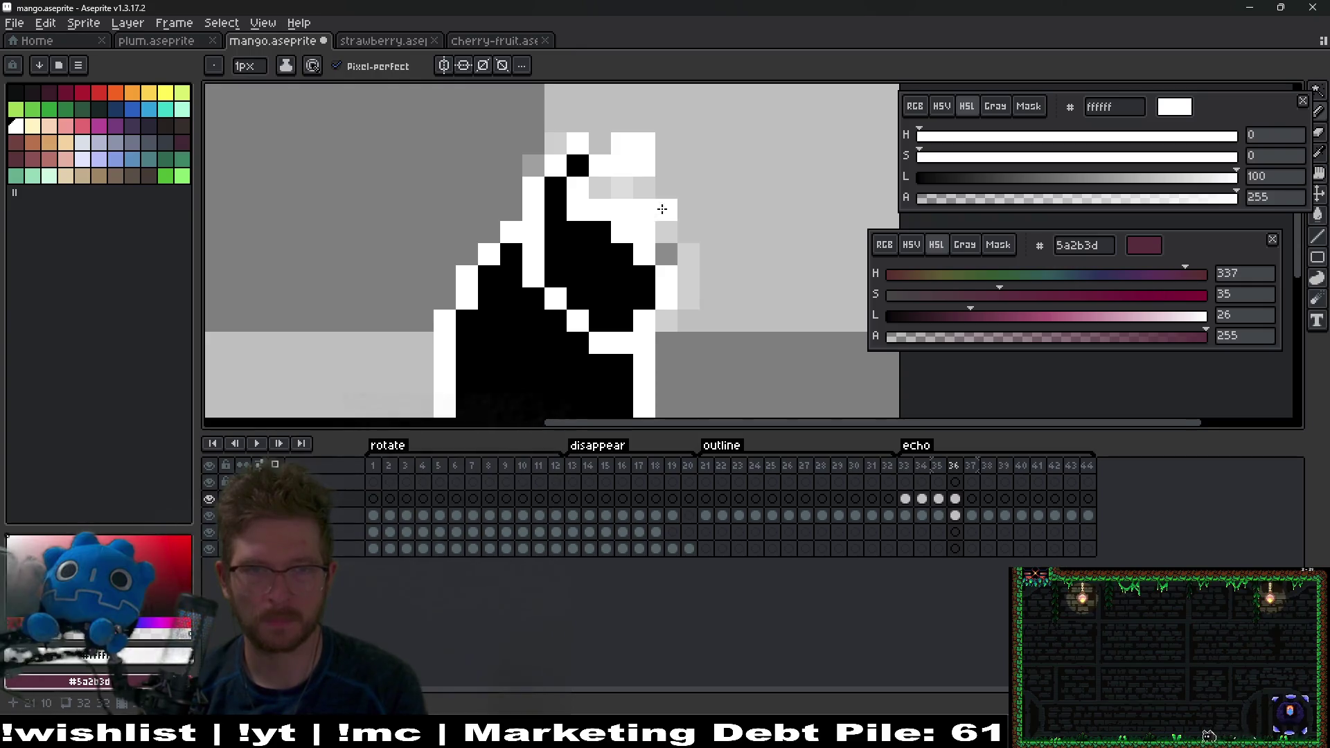
{"action": "key", "text": "Right"}
{"action": "left_click", "coordinate": [631, 155]}
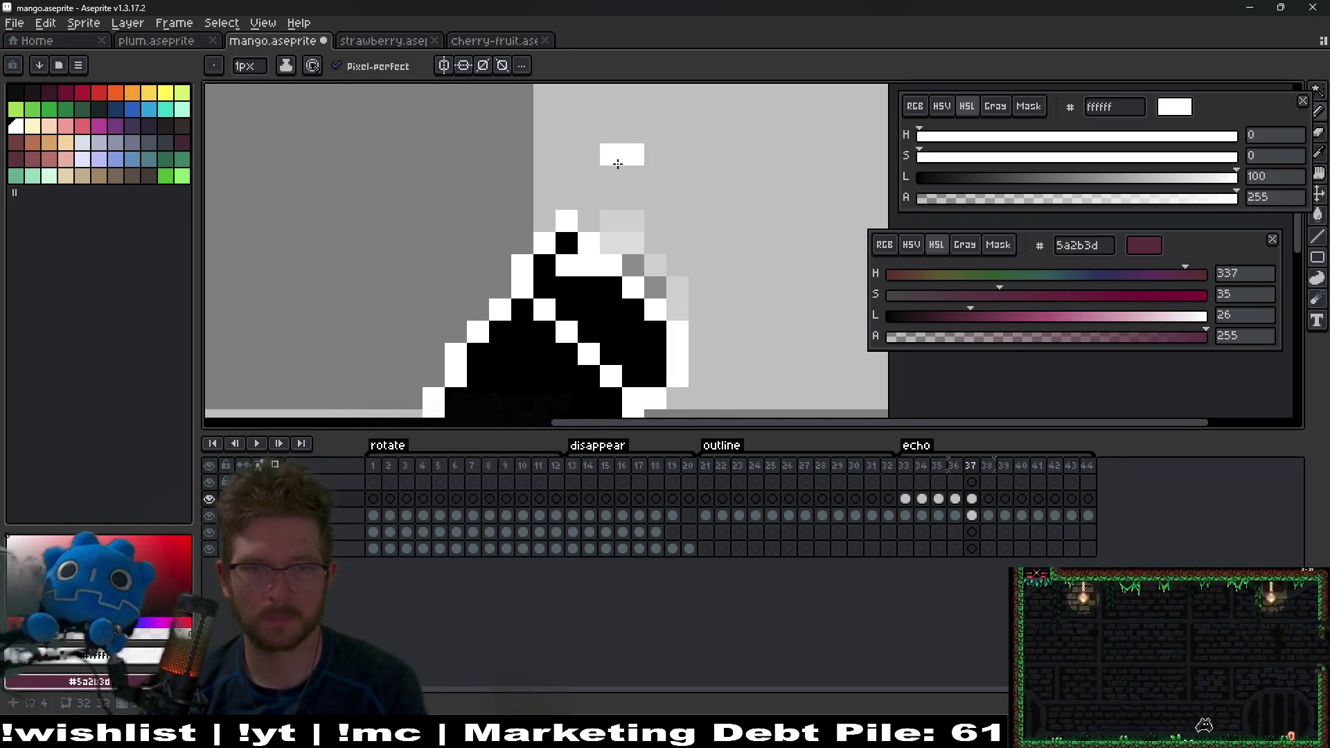
{"action": "left_click", "coordinate": [632, 177]}
{"action": "left_click_drag", "start_coordinate": [677, 134], "coordinate": [769, 200]}
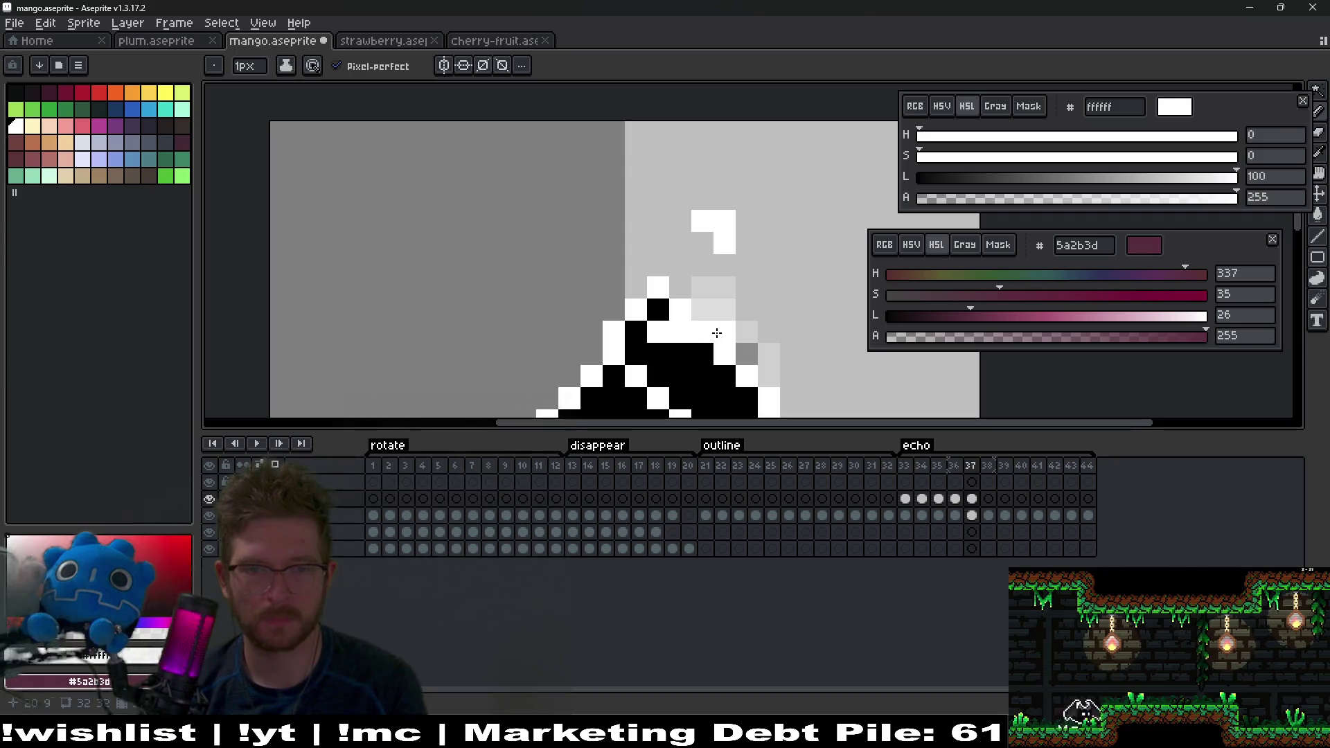
{"action": "key", "text": "Right"}
{"action": "mouse_move", "coordinate": [745, 287]}
{"action": "left_mouse_down"}
{"action": "mouse_move", "coordinate": [724, 266]}
{"action": "mouse_move", "coordinate": [652, 331]}
{"action": "left_mouse_up"}
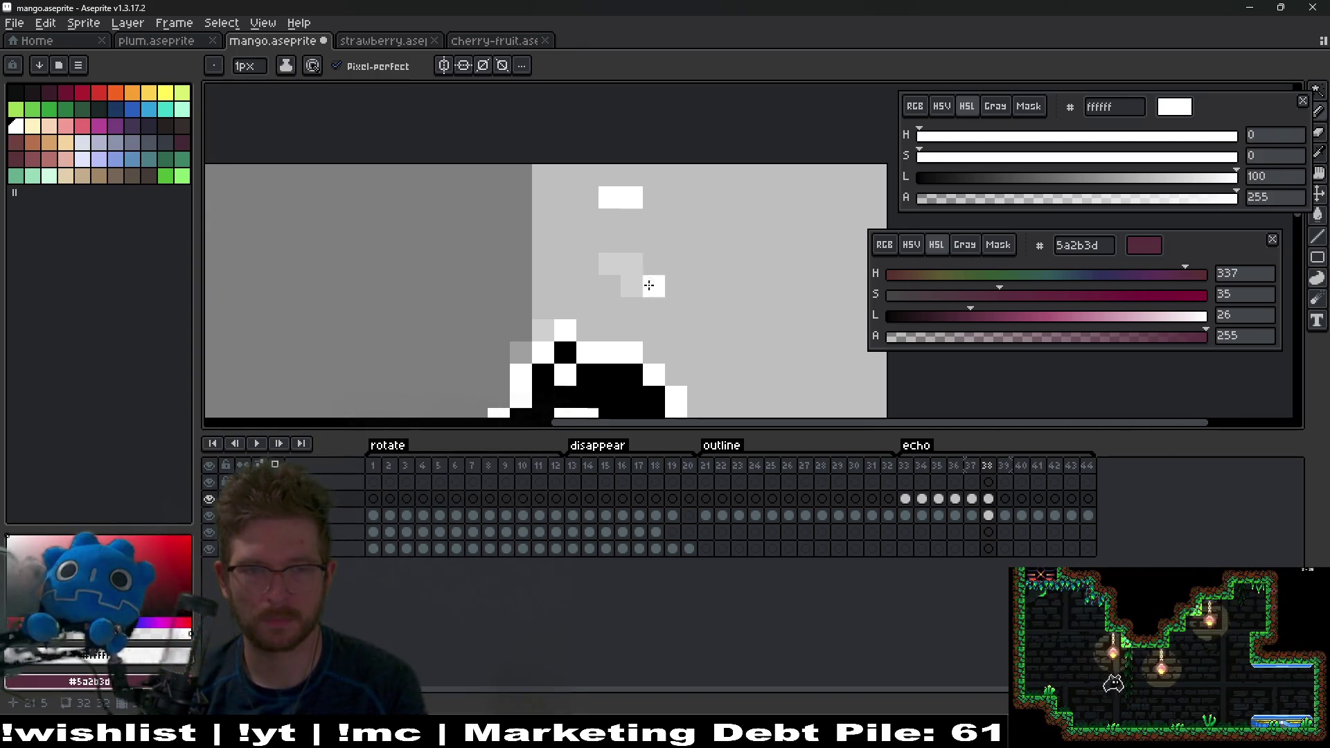
{"action": "left_click_drag", "start_coordinate": [645, 262], "coordinate": [645, 251]}
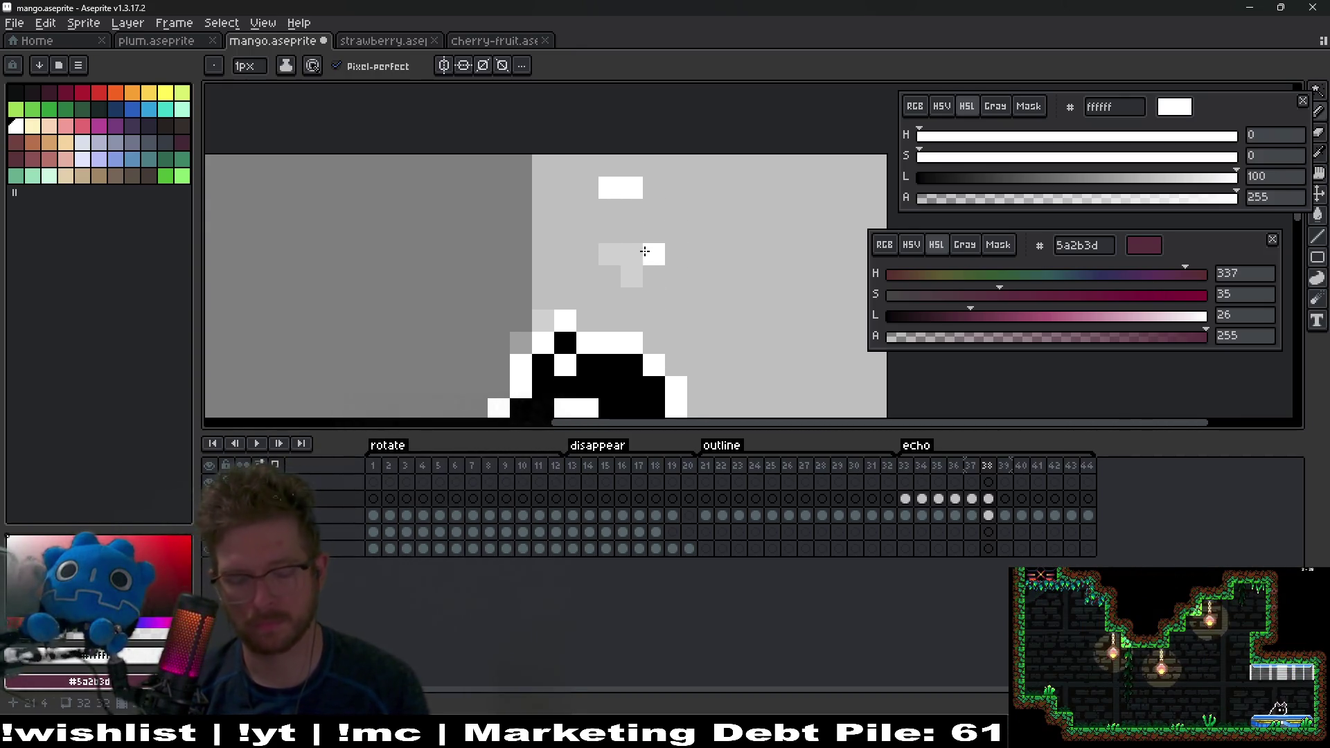
Step: On frame 38, shift the sparkle block down one pixel and add two more sparkle pixels
{"action": "key", "text": "m"}
{"action": "left_click_drag", "start_coordinate": [543, 194], "coordinate": [704, 267]}
{"action": "left_click", "coordinate": [609, 187]}
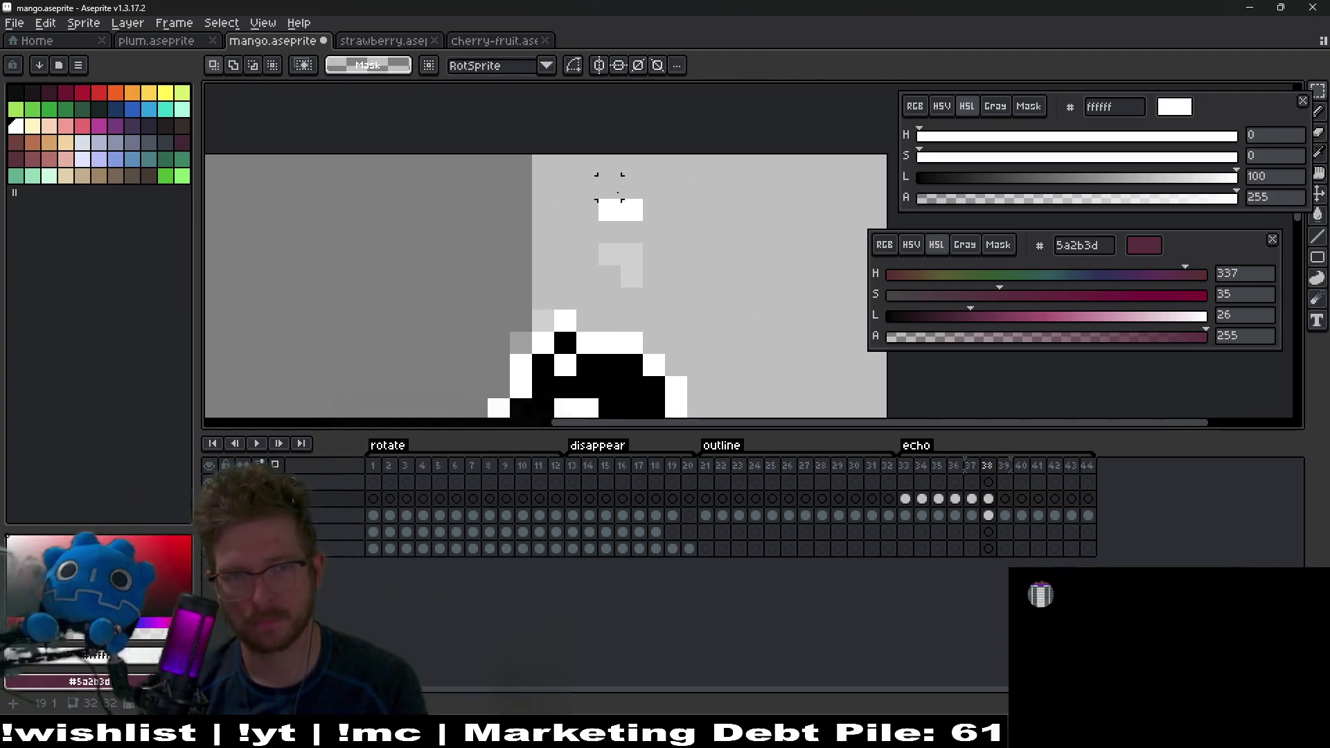
{"action": "key", "text": "b"}
{"action": "left_click", "coordinate": [641, 303]}
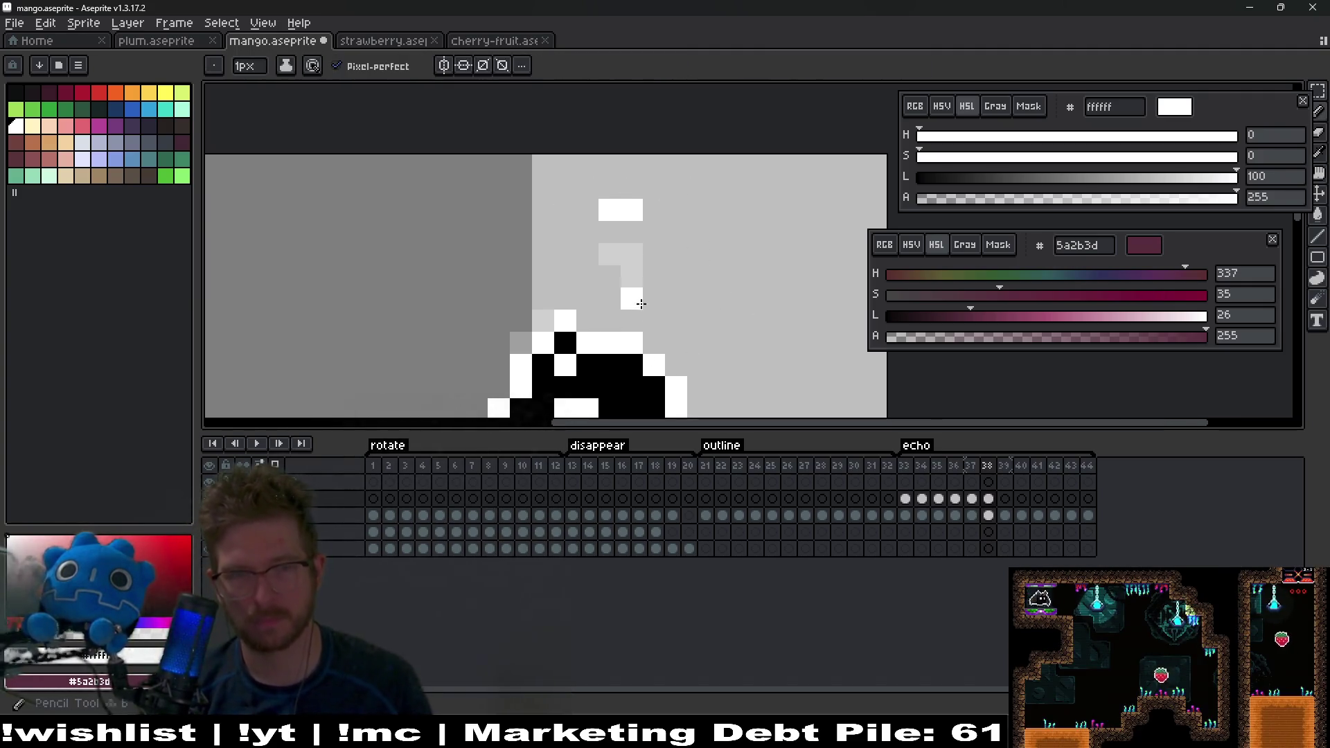
{"action": "left_click", "coordinate": [630, 320]}
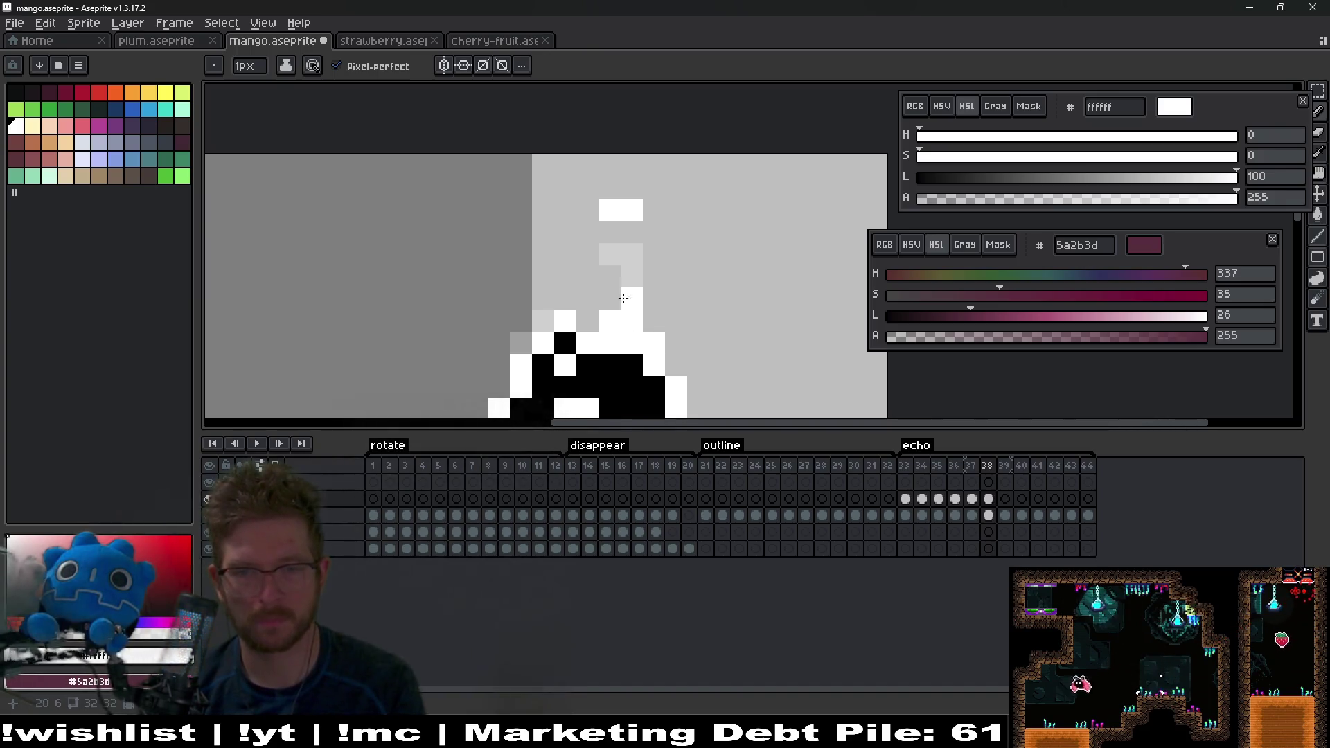
{"action": "key", "text": "."}
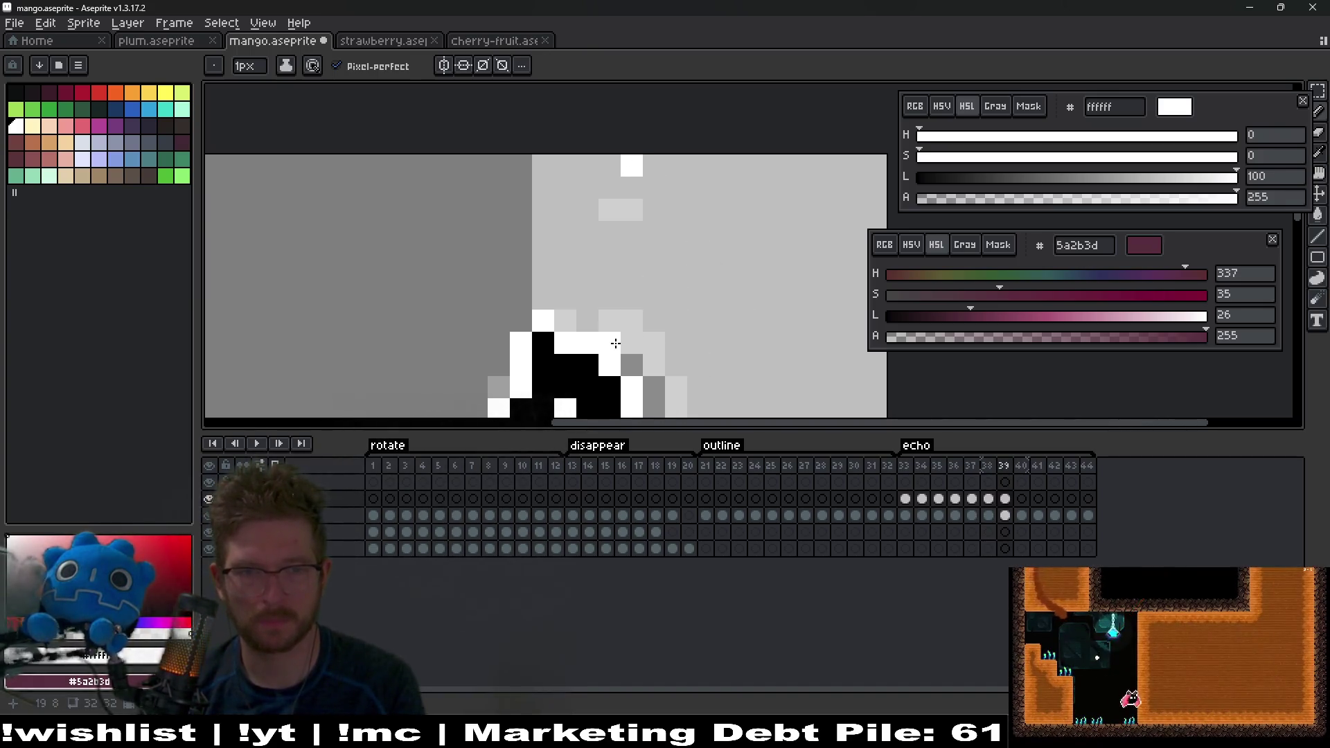
Step: Extend the white sparkle row on frame 39 and paint white sparkle pixels on frame 40
{"action": "left_click", "coordinate": [615, 343]}
{"action": "scroll", "coordinate": [641, 353], "scroll_direction": "up", "scroll_amount": 2}
{"action": "key", "text": "."}
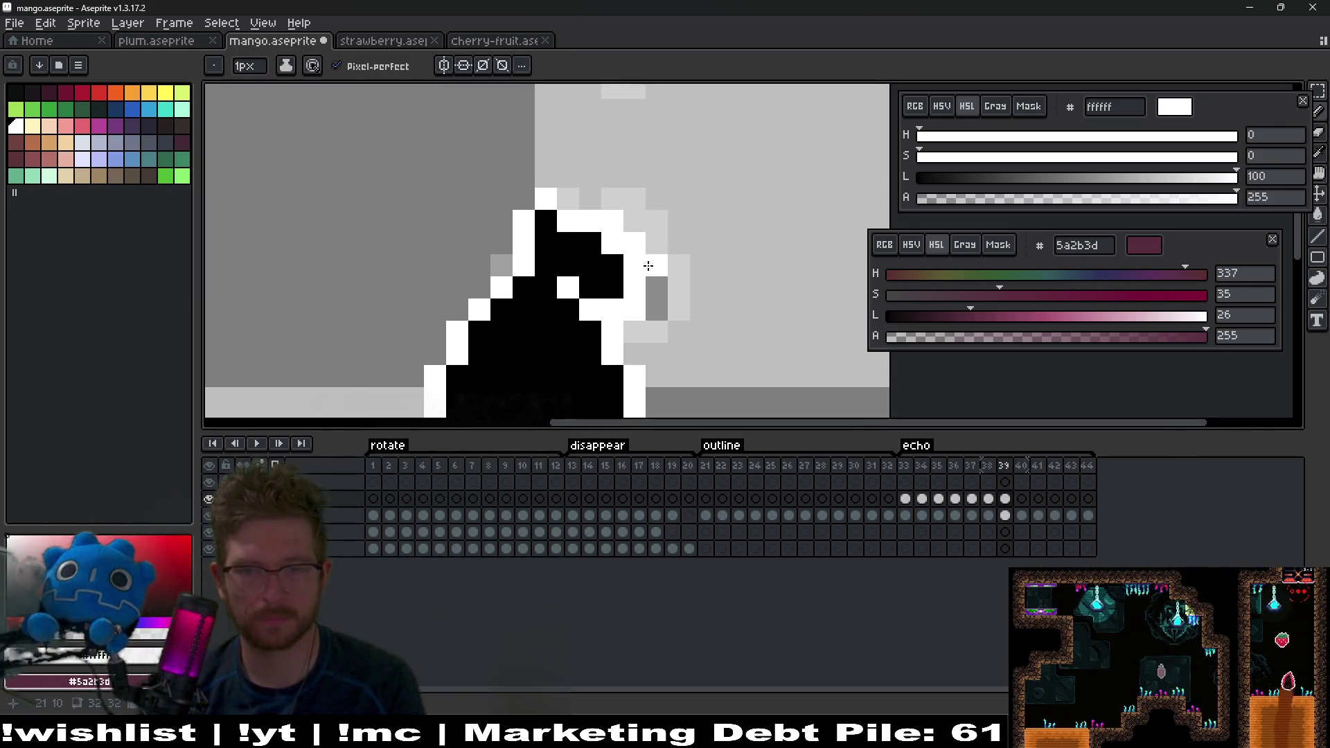
{"action": "left_click_drag", "start_coordinate": [614, 282], "coordinate": [630, 276]}
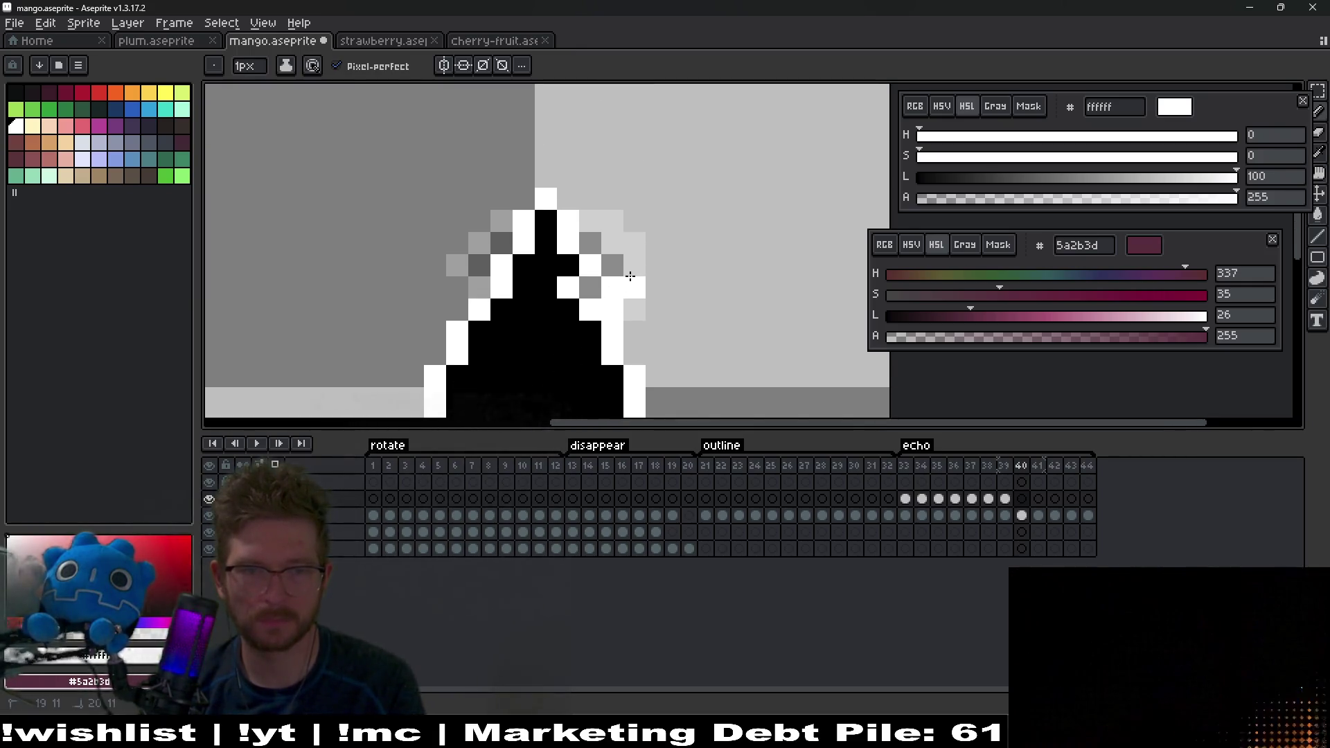
{"action": "left_click", "coordinate": [612, 244]}
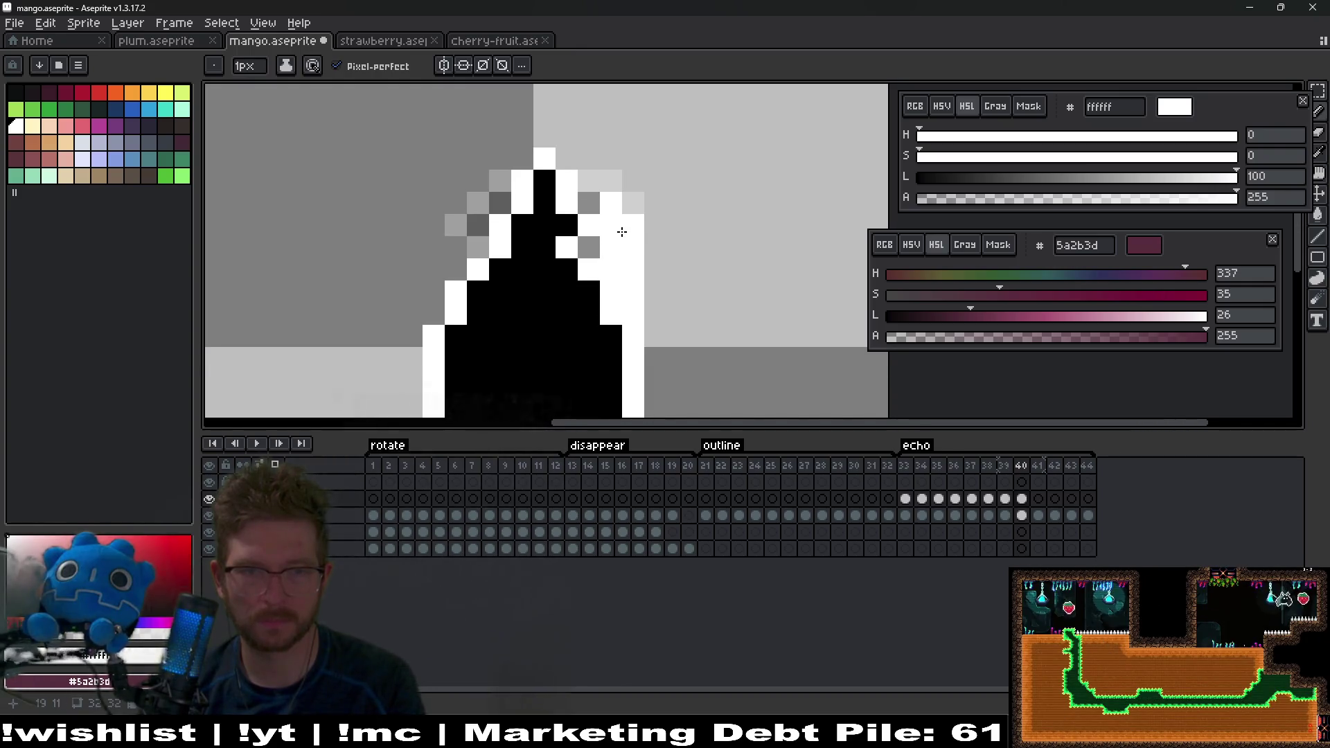
Step: On frame 41, fill out the white sparkle block, erase two stray pixels and add one more sparkle pixel
{"action": "scroll", "coordinate": [602, 291], "scroll_direction": "up", "scroll_amount": 1}
{"action": "key", "text": "Right"}
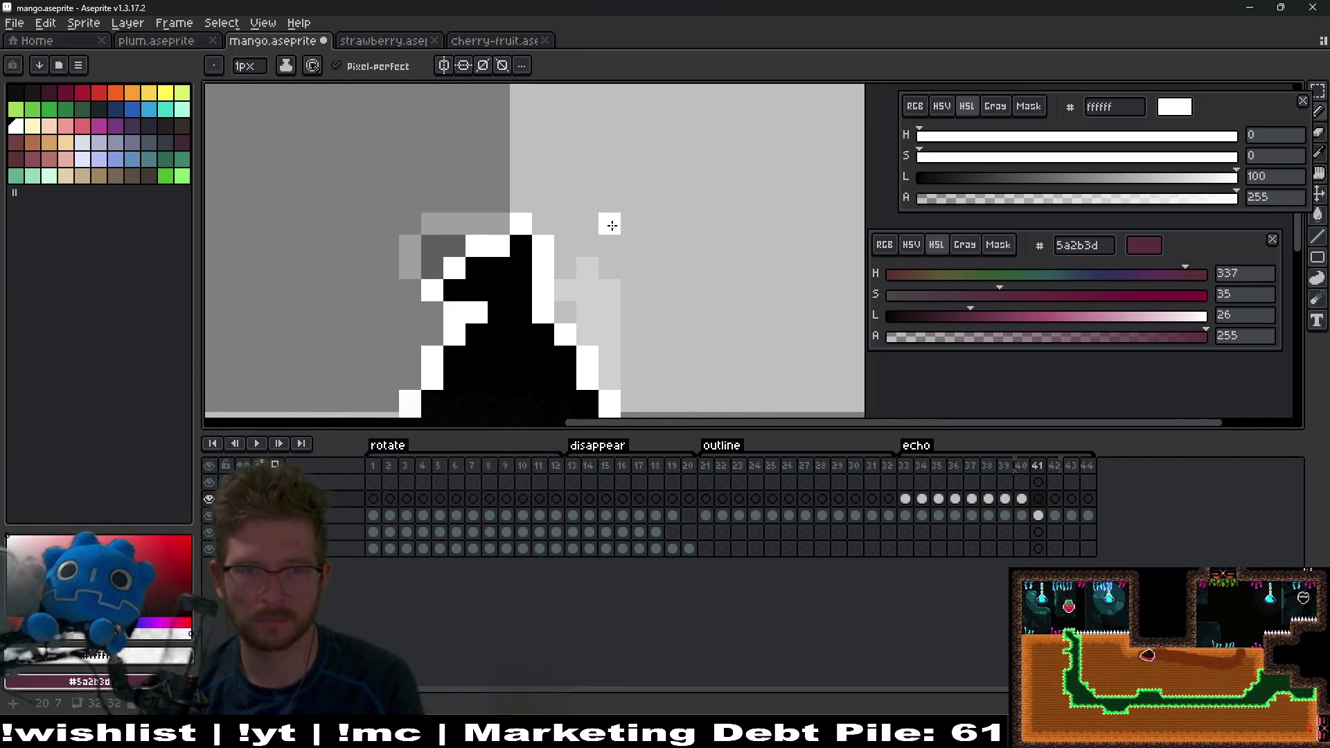
{"action": "left_click", "coordinate": [589, 201]}
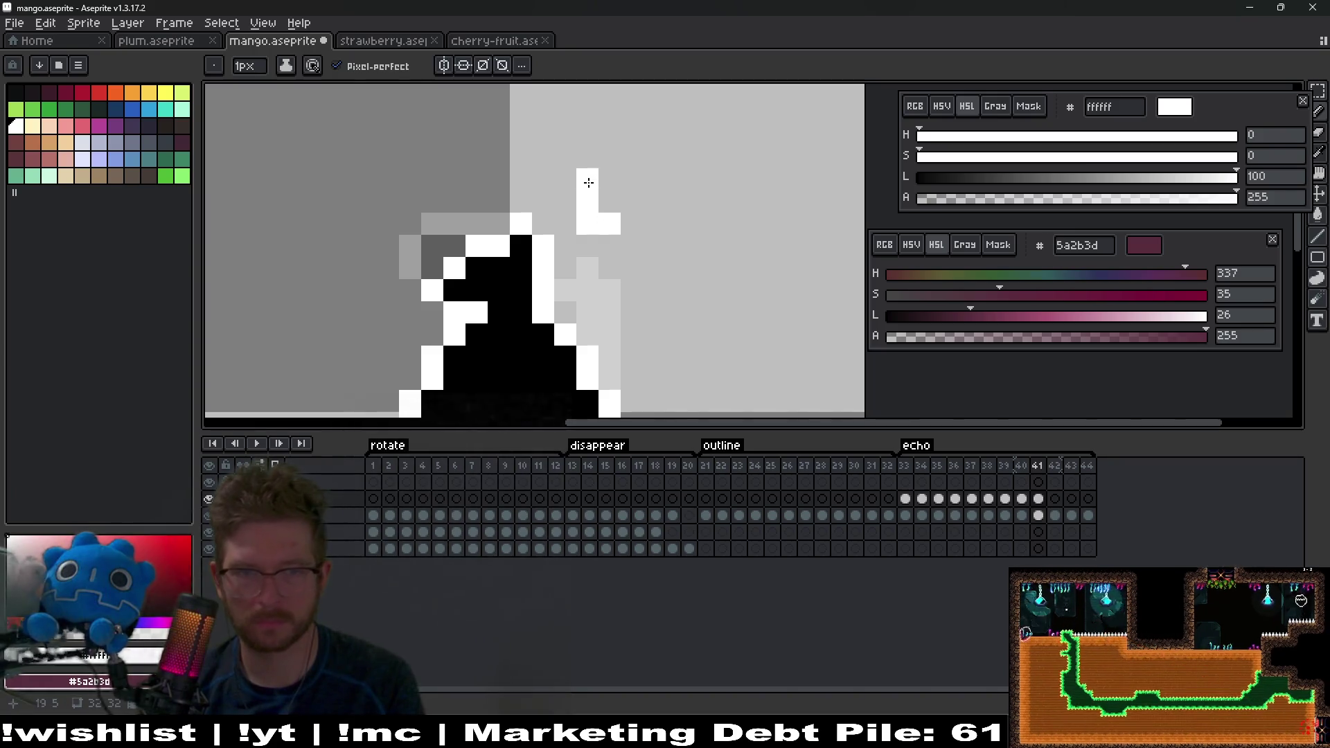
{"action": "key", "text": "e"}
{"action": "left_click", "coordinate": [586, 221]}
{"action": "left_click", "coordinate": [609, 244]}
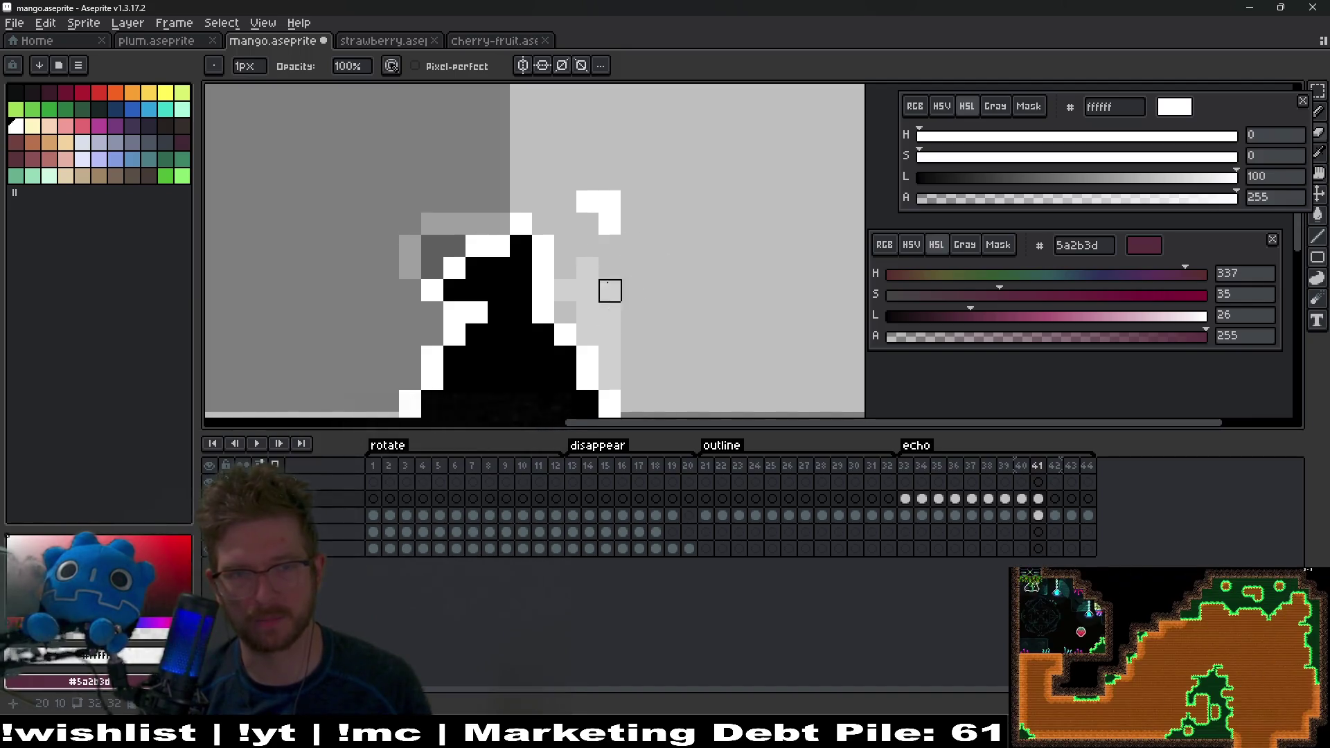
{"action": "key", "text": "b"}
{"action": "left_click", "coordinate": [643, 300]}
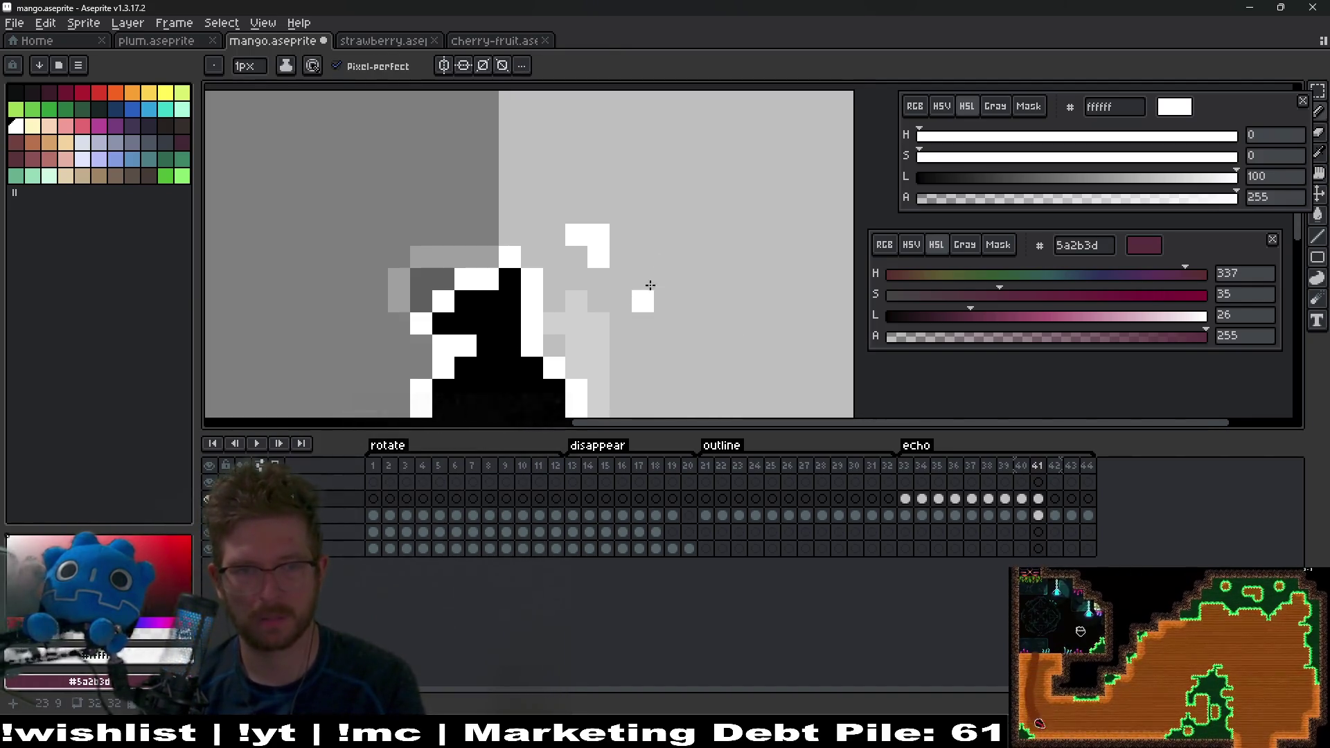
{"action": "key", "text": "ctrl+z"}
{"action": "left_click", "coordinate": [569, 307]}
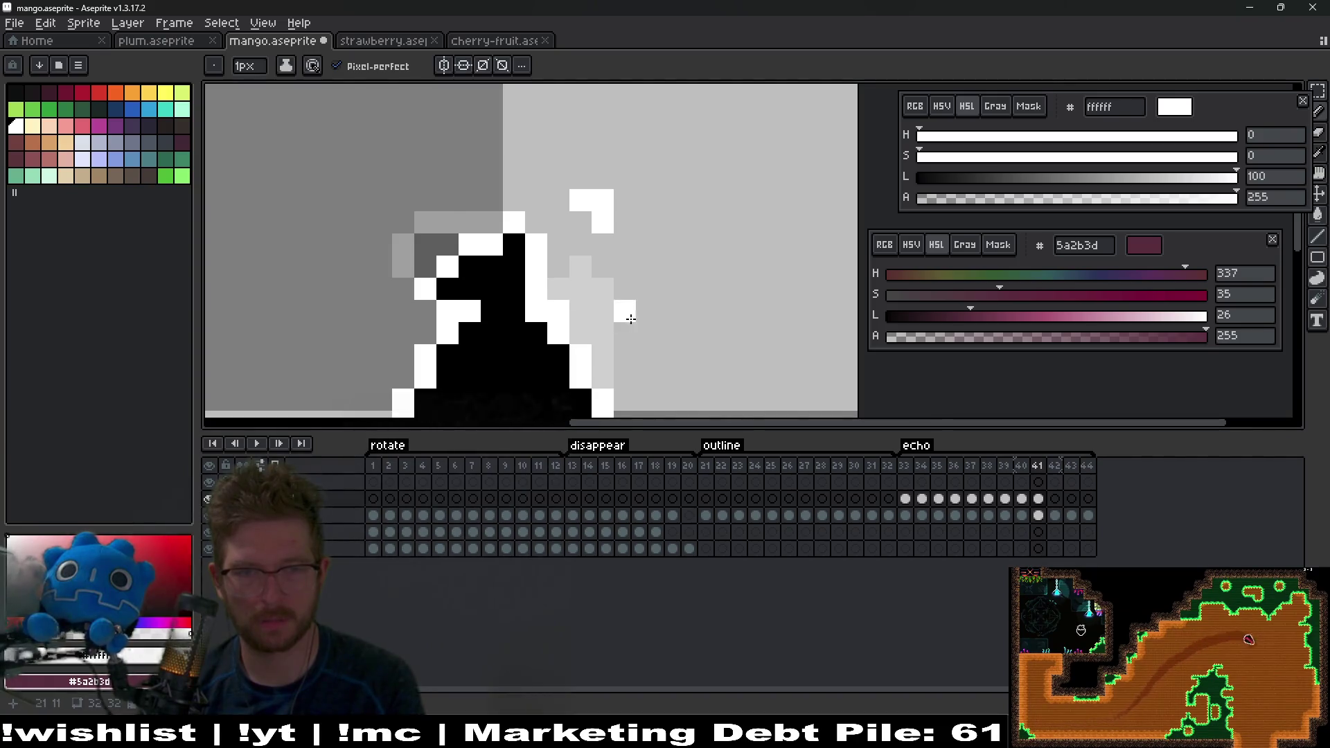
Step: Compare frame 41 with frame 40, then add a white sparkle pixel on frame 42
{"action": "key", "text": "Left"}
{"action": "key", "text": "Right"}
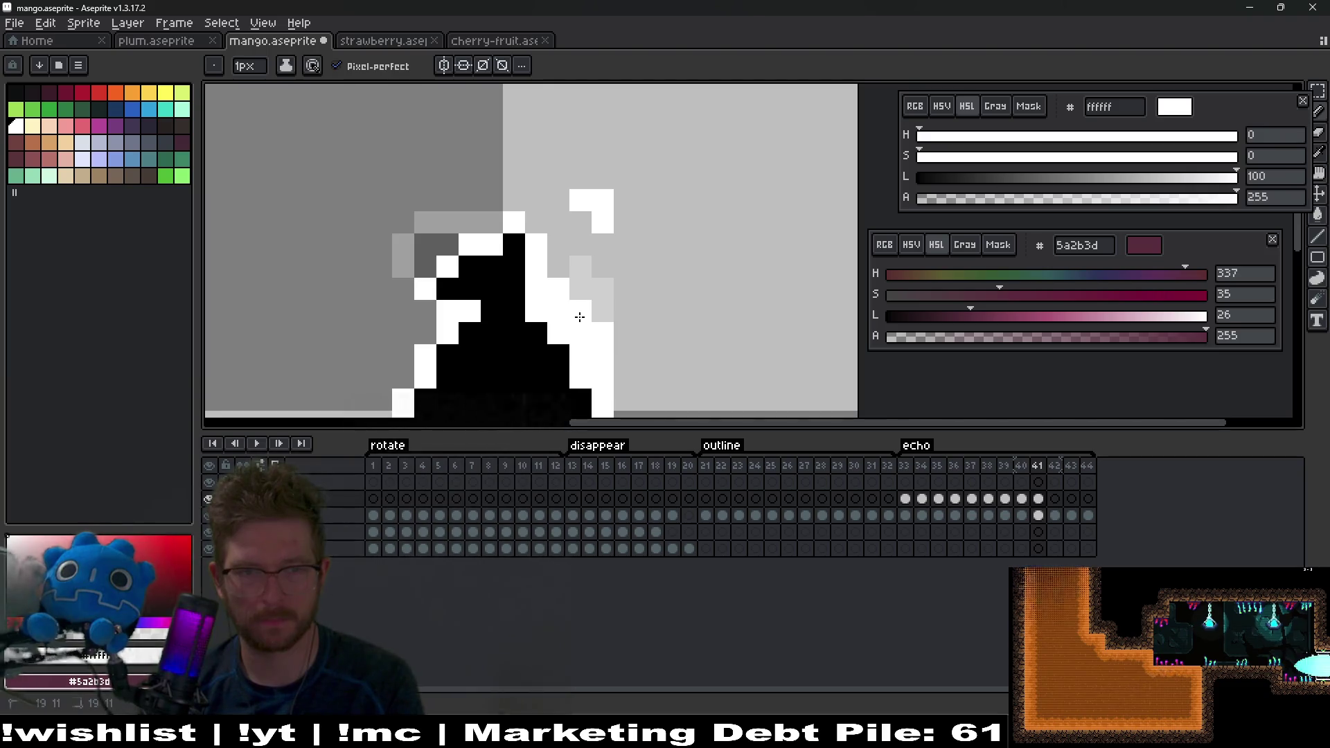
{"action": "key", "text": "Right"}
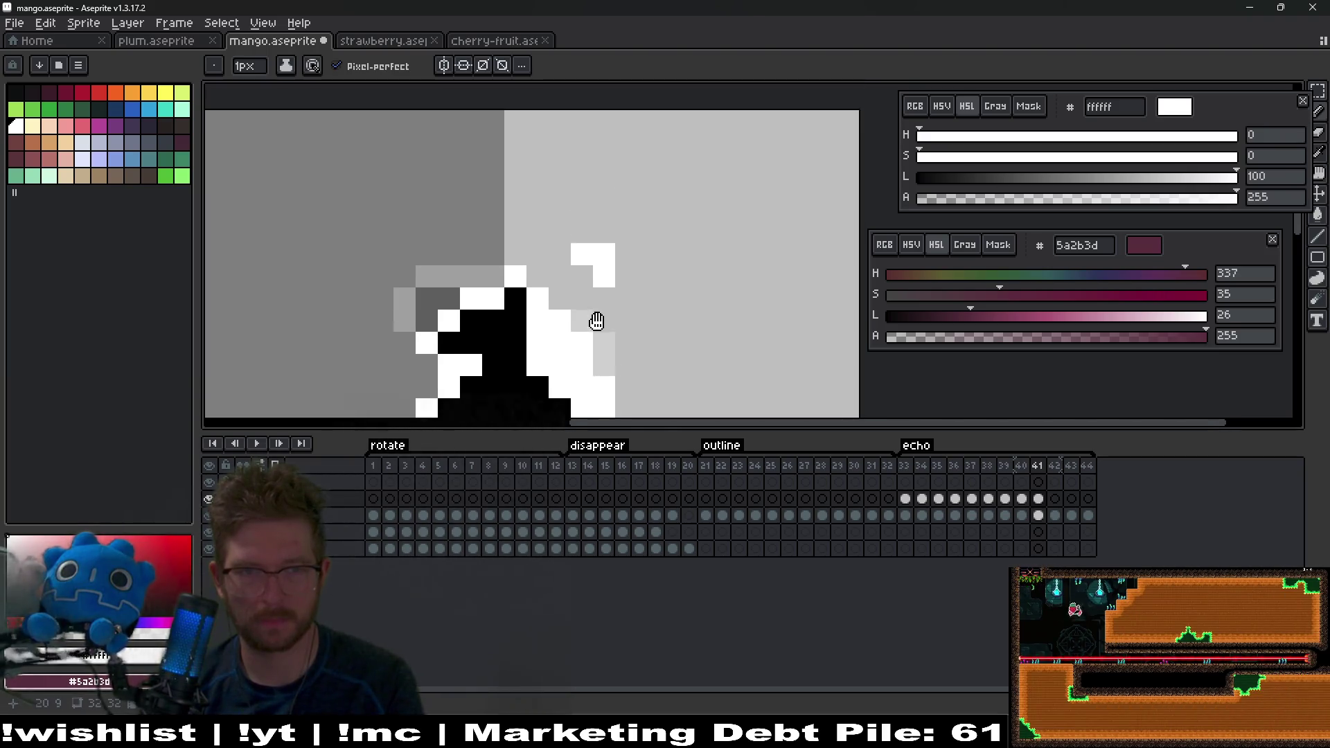
{"action": "scroll", "coordinate": [603, 277], "scroll_direction": "up", "scroll_amount": 1}
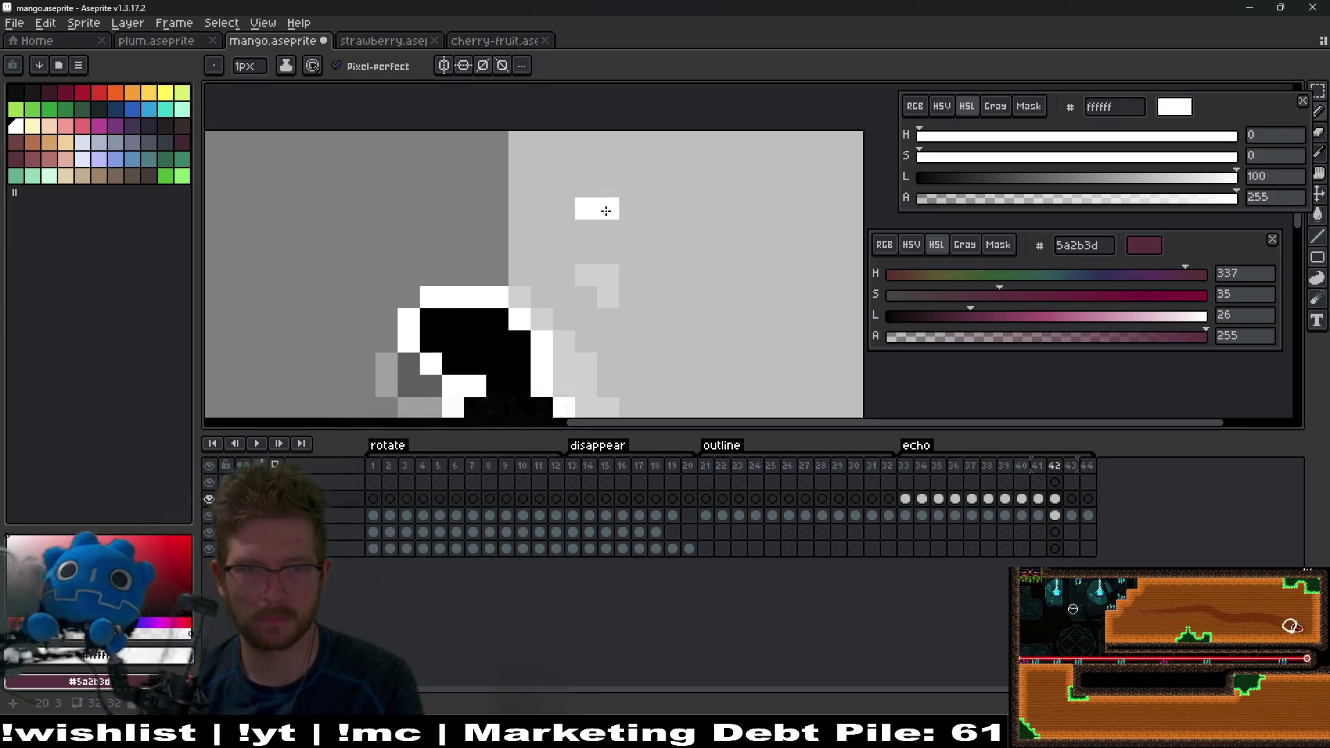
{"action": "scroll", "coordinate": [609, 208], "scroll_direction": "down", "scroll_amount": 1}
{"action": "left_click", "coordinate": [673, 289]}
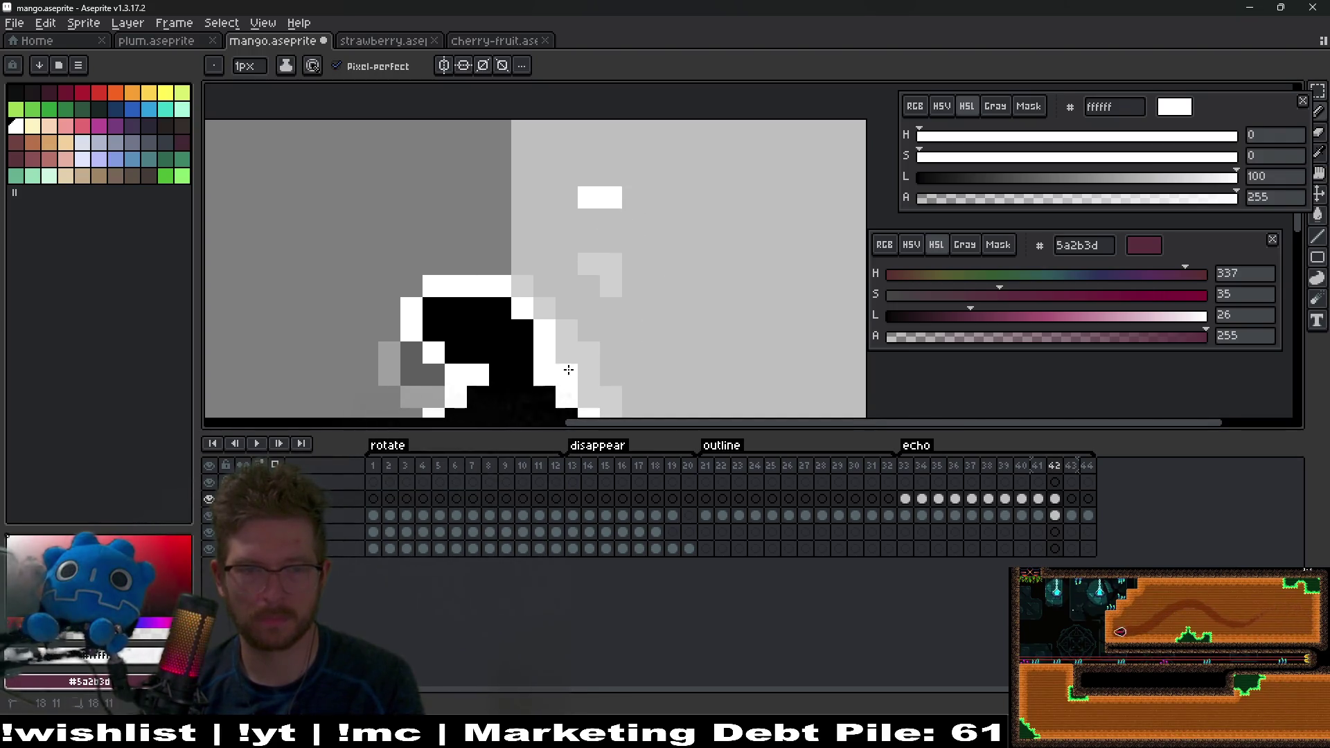
{"action": "scroll", "coordinate": [586, 356], "scroll_direction": "down", "scroll_amount": 2}
{"action": "mouse_move", "coordinate": [609, 348]}
{"action": "left_mouse_down"}
{"action": "mouse_move", "coordinate": [624, 235]}
{"action": "mouse_move", "coordinate": [586, 365]}
{"action": "left_mouse_up"}
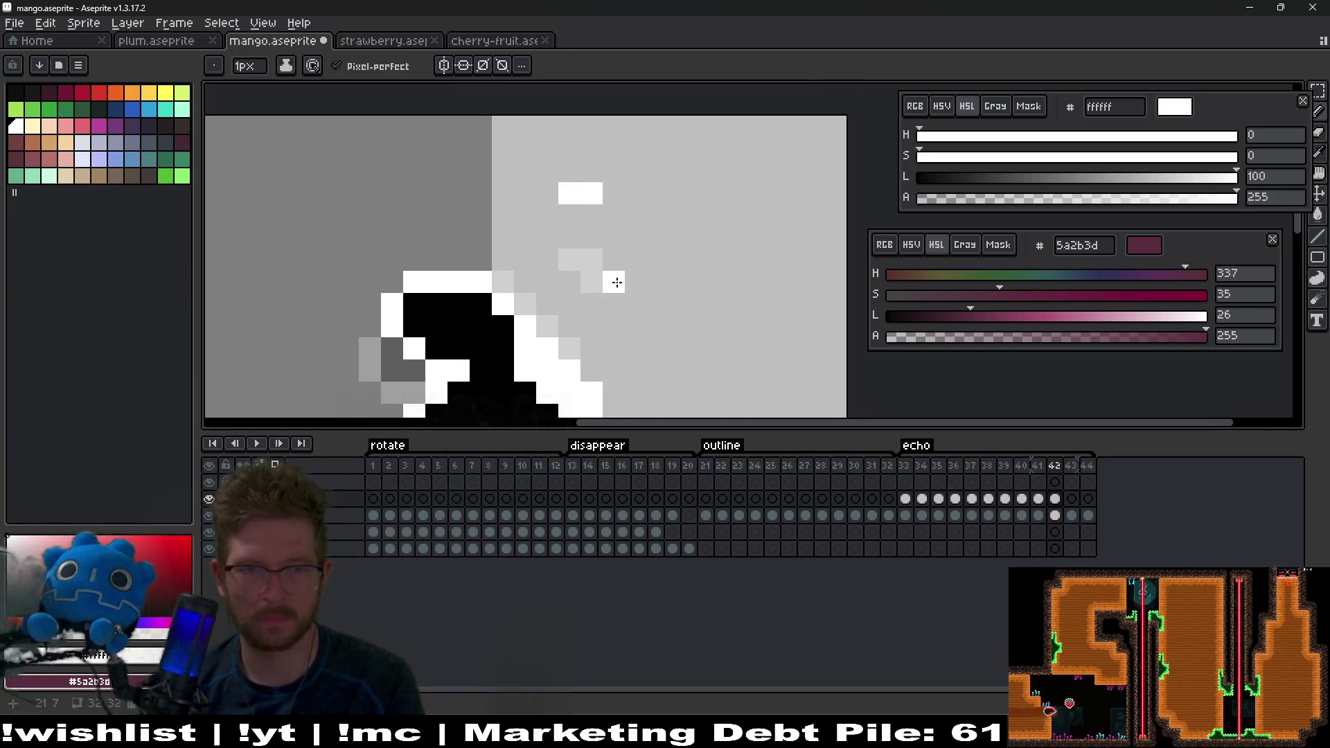
Step: Add a white sparkle pixel on frame 43, then go to frame 44, zoom out and play the animation
{"action": "key", "text": "Right"}
{"action": "left_click", "coordinate": [589, 133]}
{"action": "left_click_drag", "start_coordinate": [564, 376], "coordinate": [547, 300]}
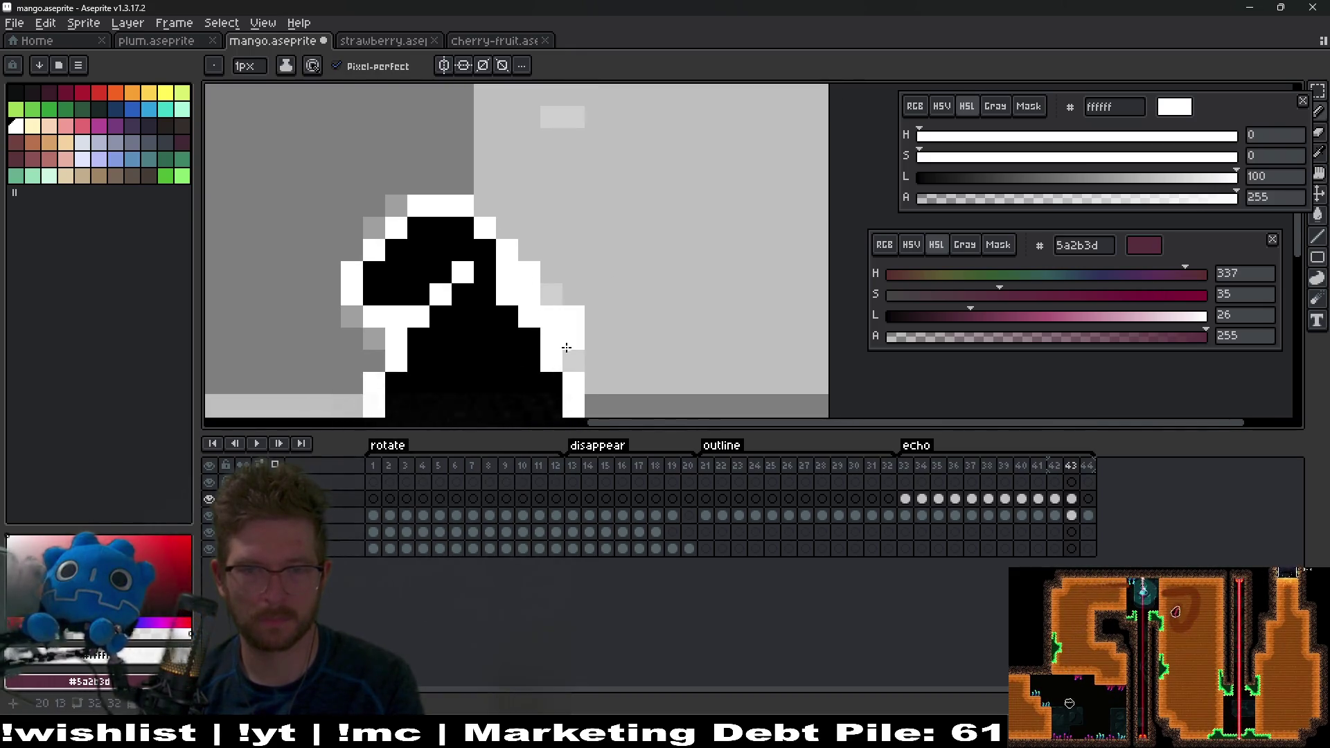
{"action": "key", "text": "Right"}
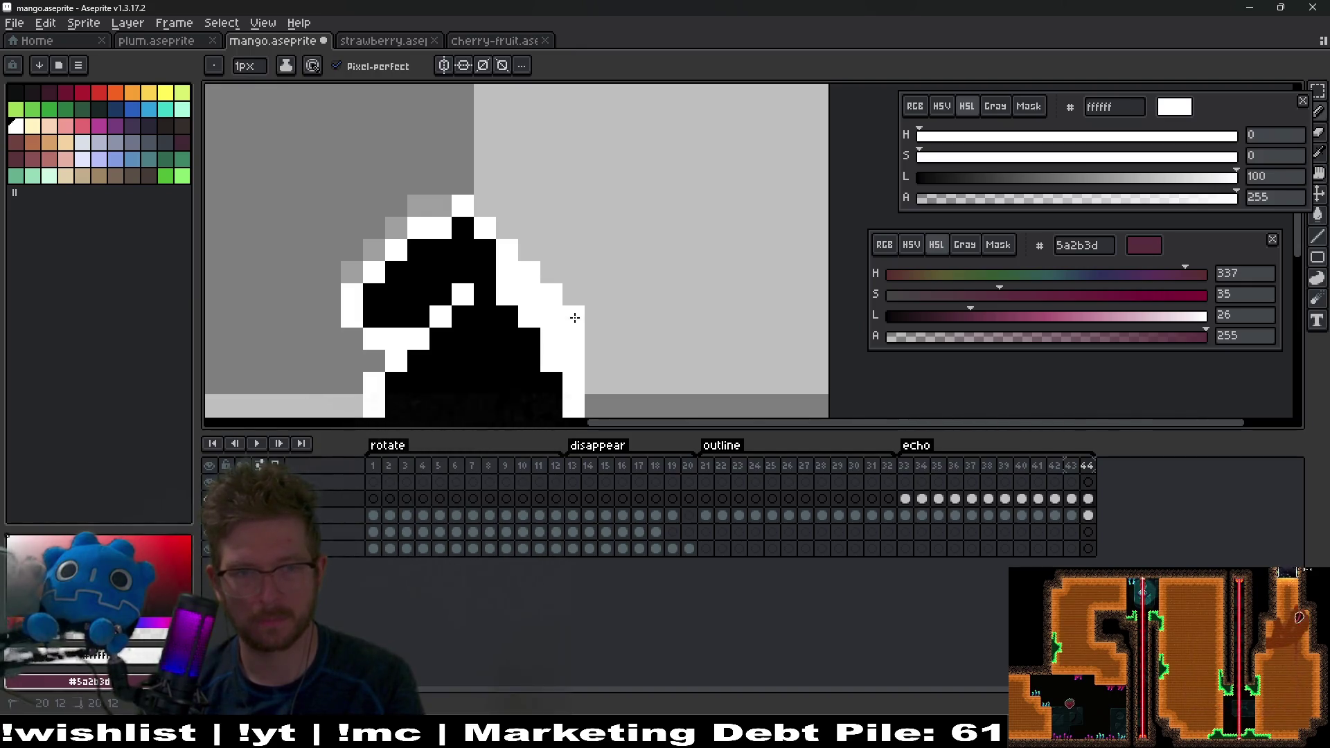
{"action": "scroll", "coordinate": [575, 318], "scroll_direction": "down", "scroll_amount": 5}
{"action": "left_click", "coordinate": [258, 445]}
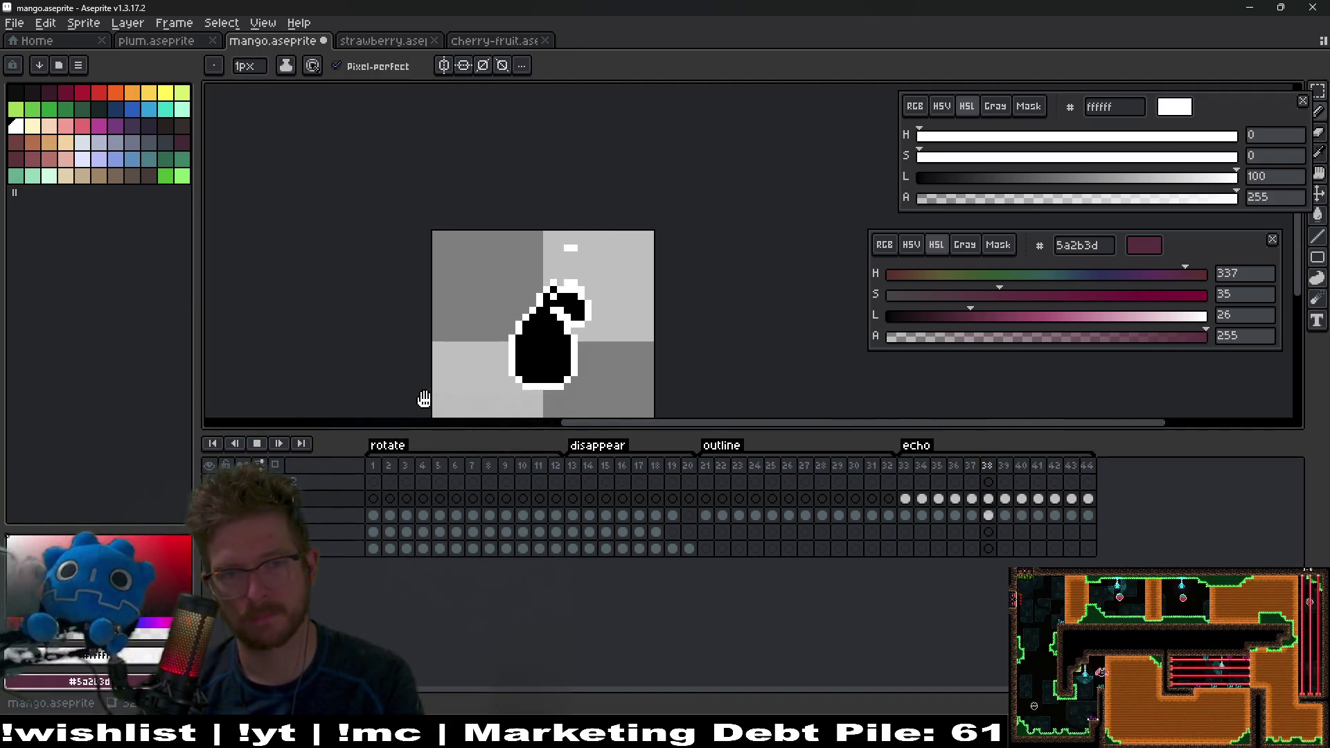
Step: Stop the playback and step through frames 41, 43 and 44 to check their sparkles
{"action": "left_click", "coordinate": [258, 443]}
{"action": "scroll", "coordinate": [573, 264], "scroll_direction": "up", "scroll_amount": 2}
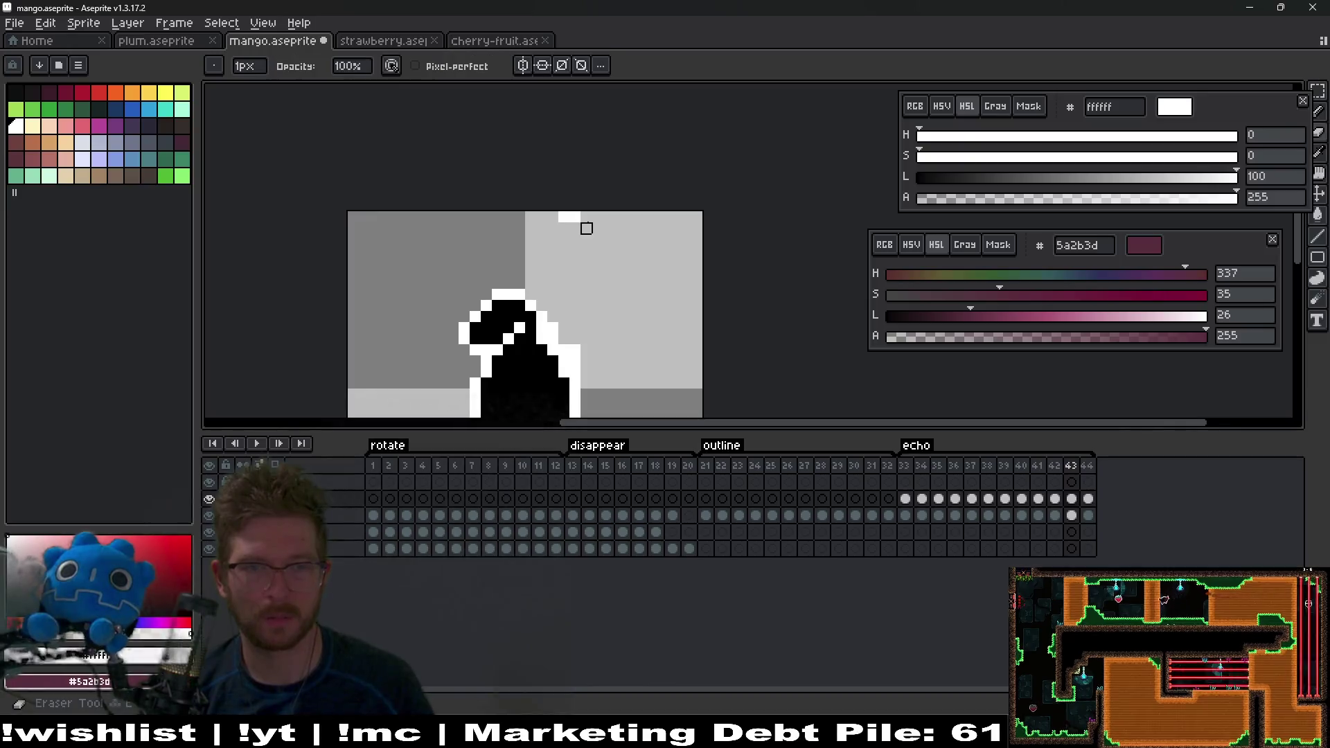
{"action": "scroll", "coordinate": [609, 279], "scroll_direction": "down", "scroll_amount": 2}
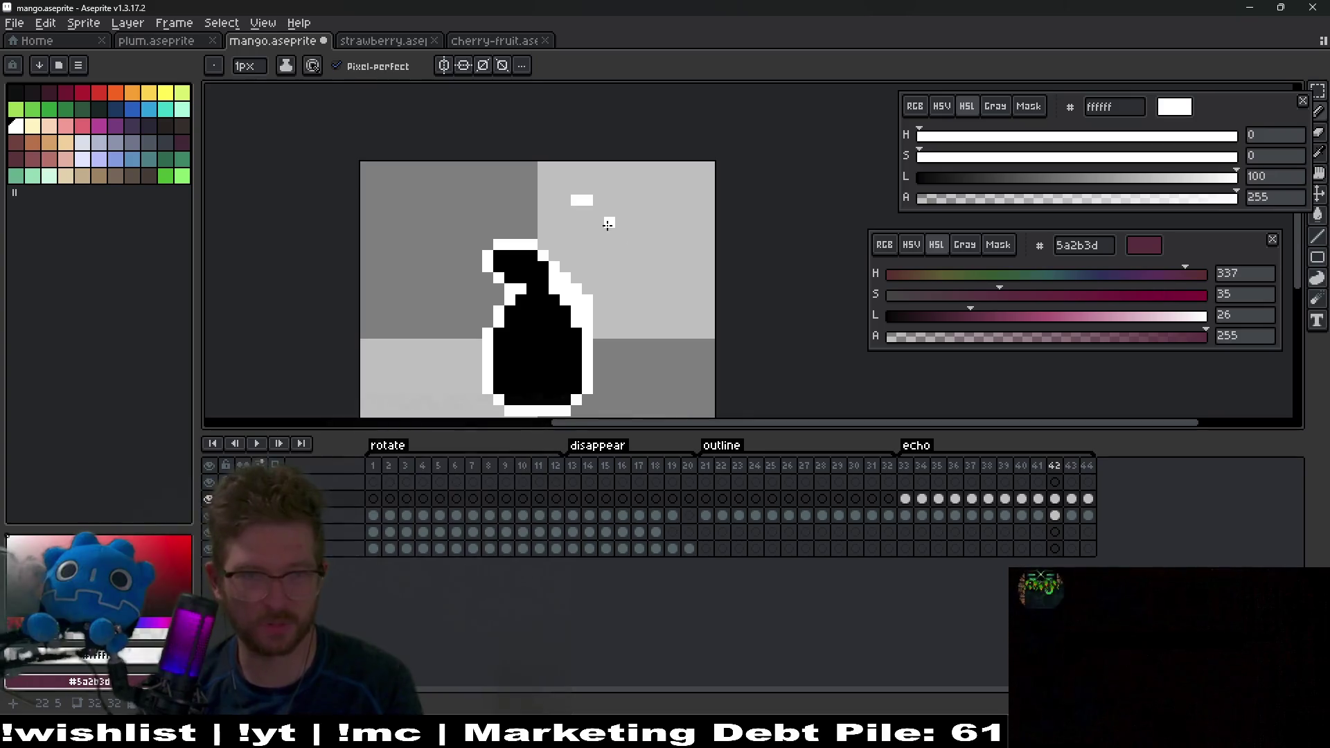
{"action": "key", "text": "comma"}
{"action": "key", "text": "comma"}
{"action": "key", "text": "period"}
{"action": "key", "text": "period"}
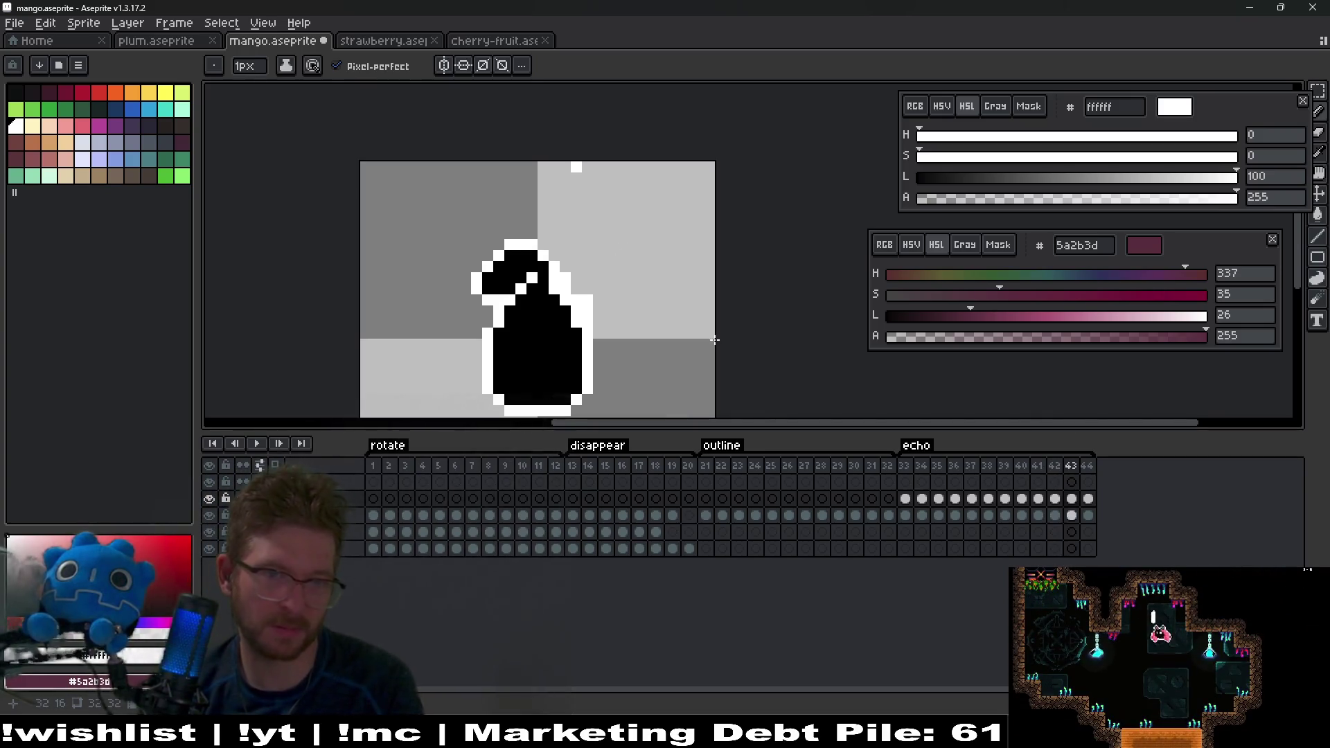
{"action": "key", "text": "period"}
{"action": "key", "text": "period"}
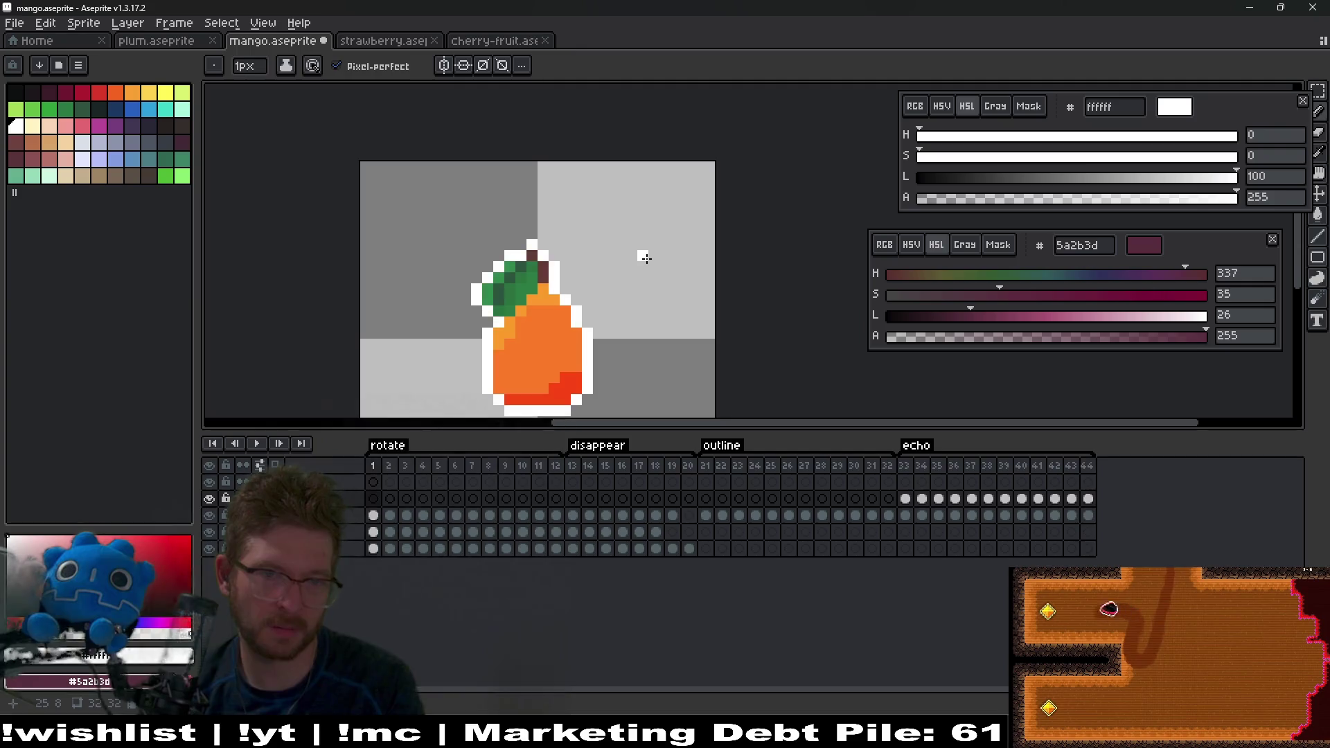
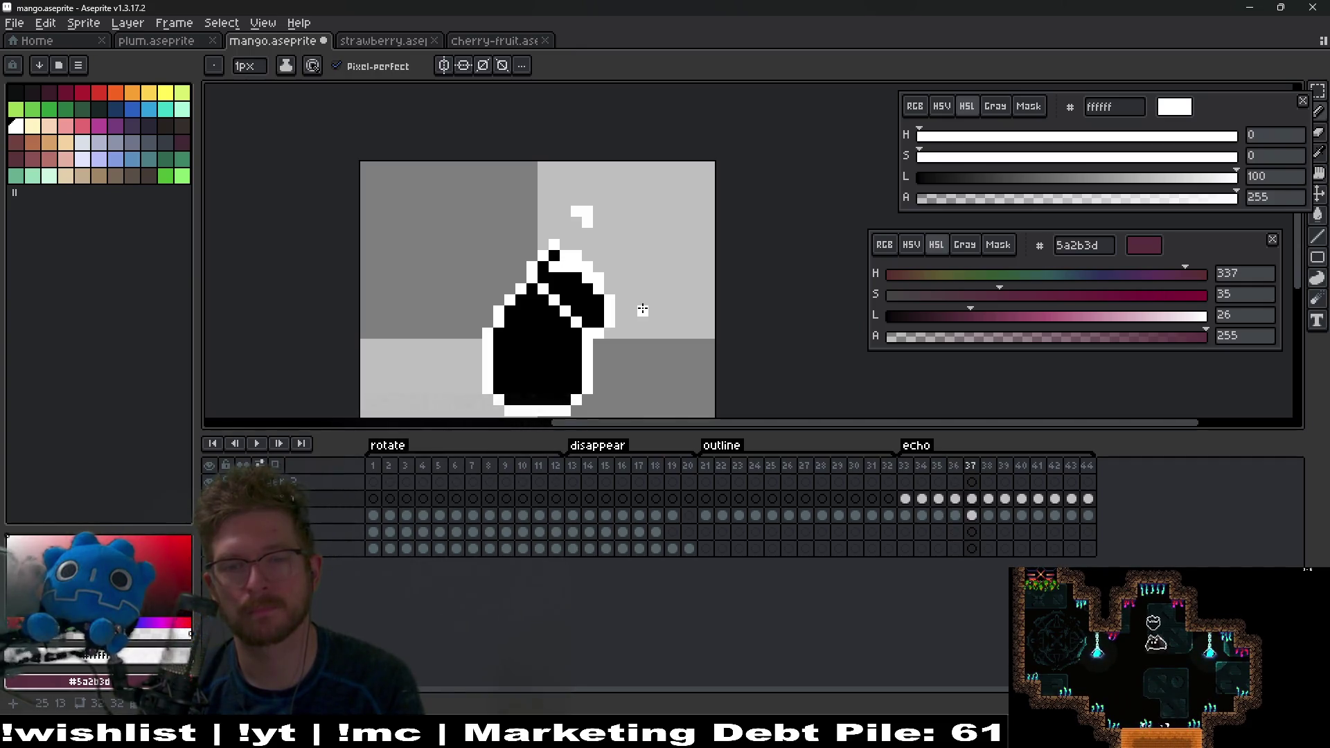
Step: Advance a frame, recentre the mango, and preview the echo animation playing
{"action": "key", "text": "Right"}
{"action": "key", "text": "Right"}
{"action": "left_click_drag", "start_coordinate": [665, 281], "coordinate": [653, 216]}
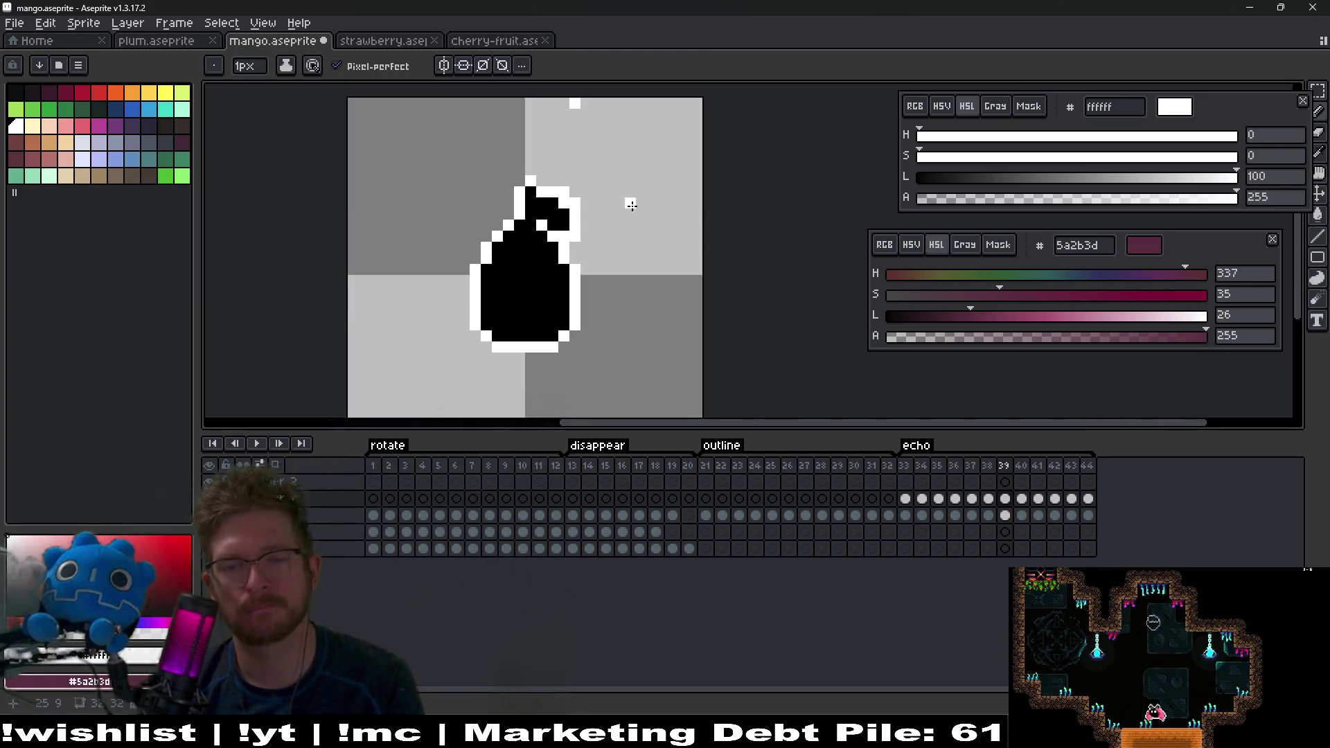
{"action": "left_click", "coordinate": [257, 444]}
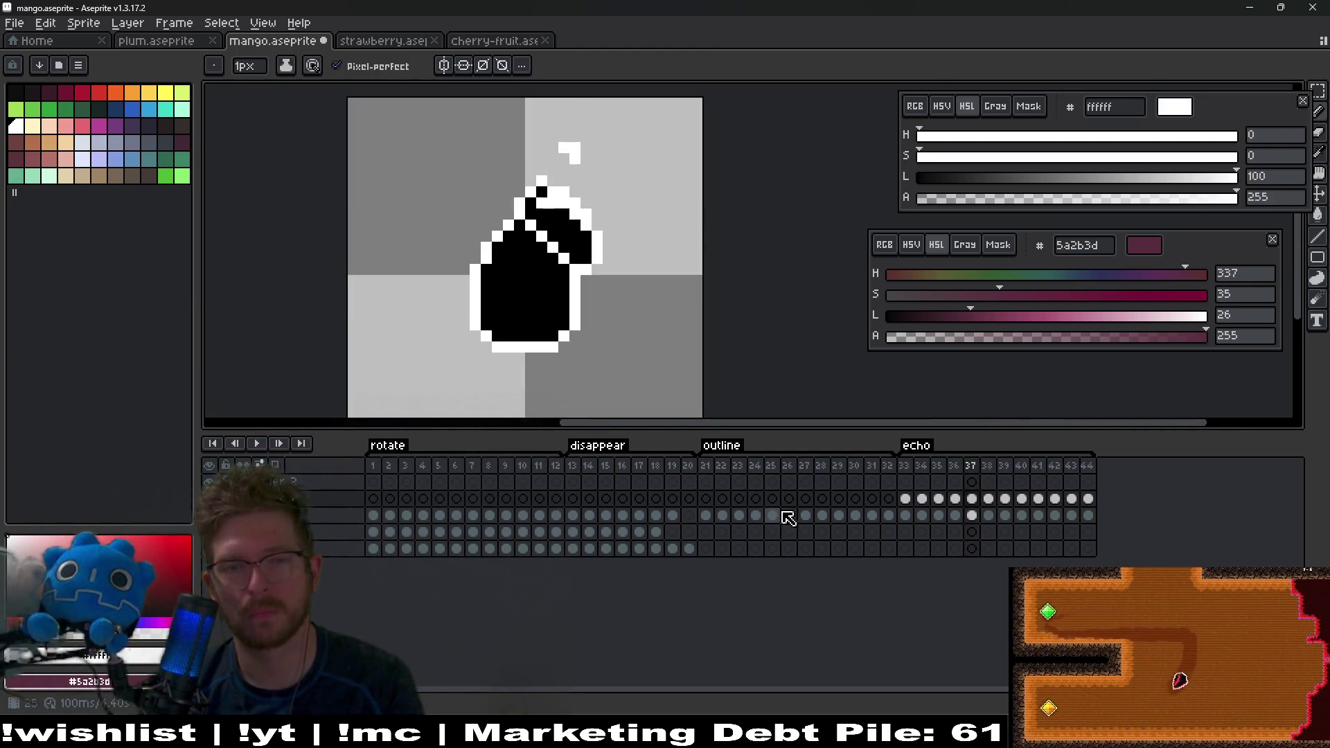
{"action": "mouse_move", "coordinate": [641, 198]}
{"action": "left_mouse_down"}
{"action": "mouse_move", "coordinate": [626, 297]}
{"action": "mouse_move", "coordinate": [674, 275]}
{"action": "left_mouse_up"}
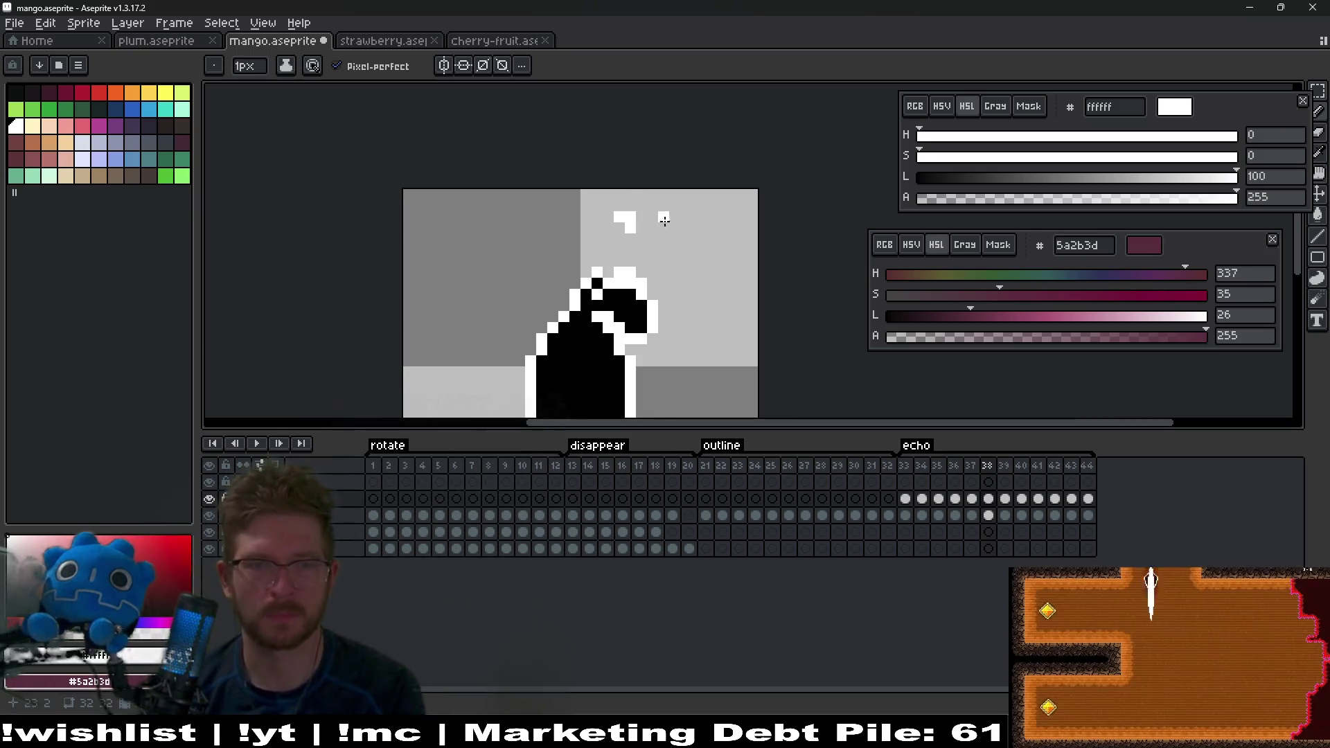
Step: Step forward to frame 41 and touch up its white trail pixels with eraser and pencil
{"action": "key", "text": "Right"}
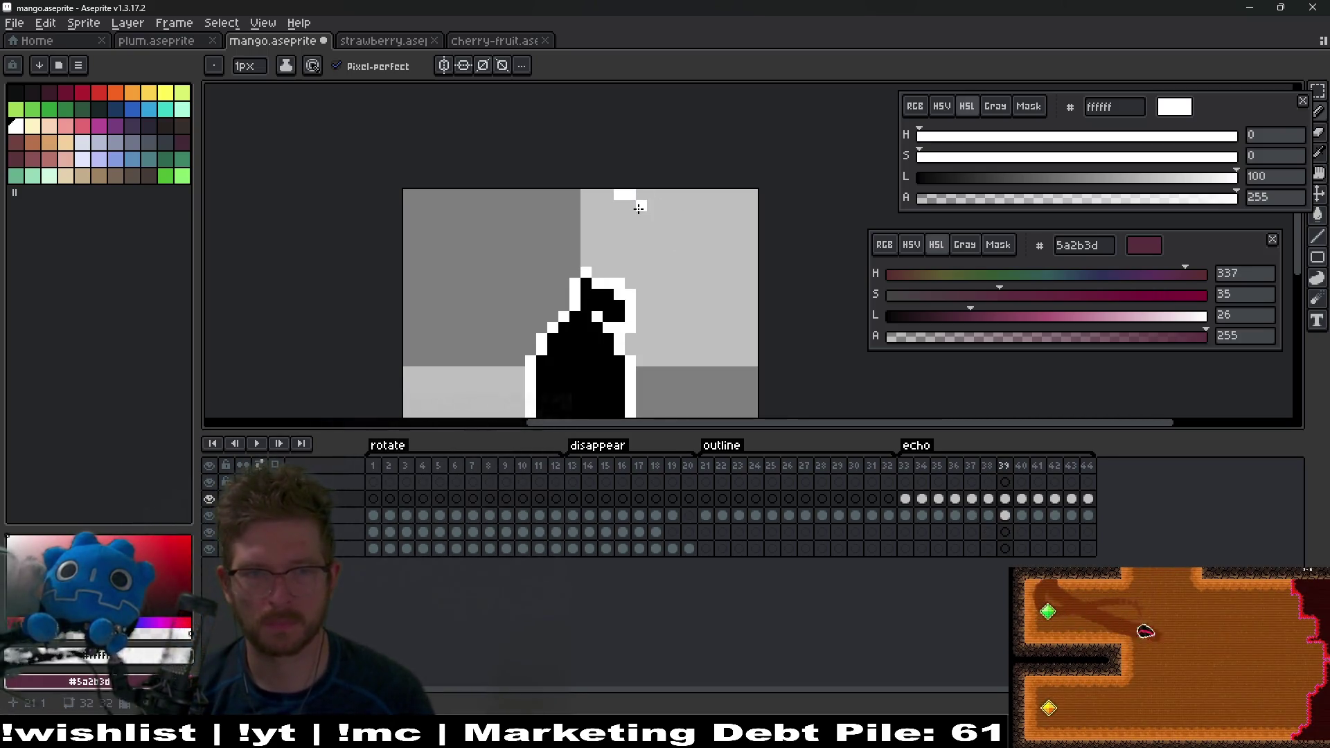
{"action": "key", "text": "Right"}
{"action": "key", "text": "Right"}
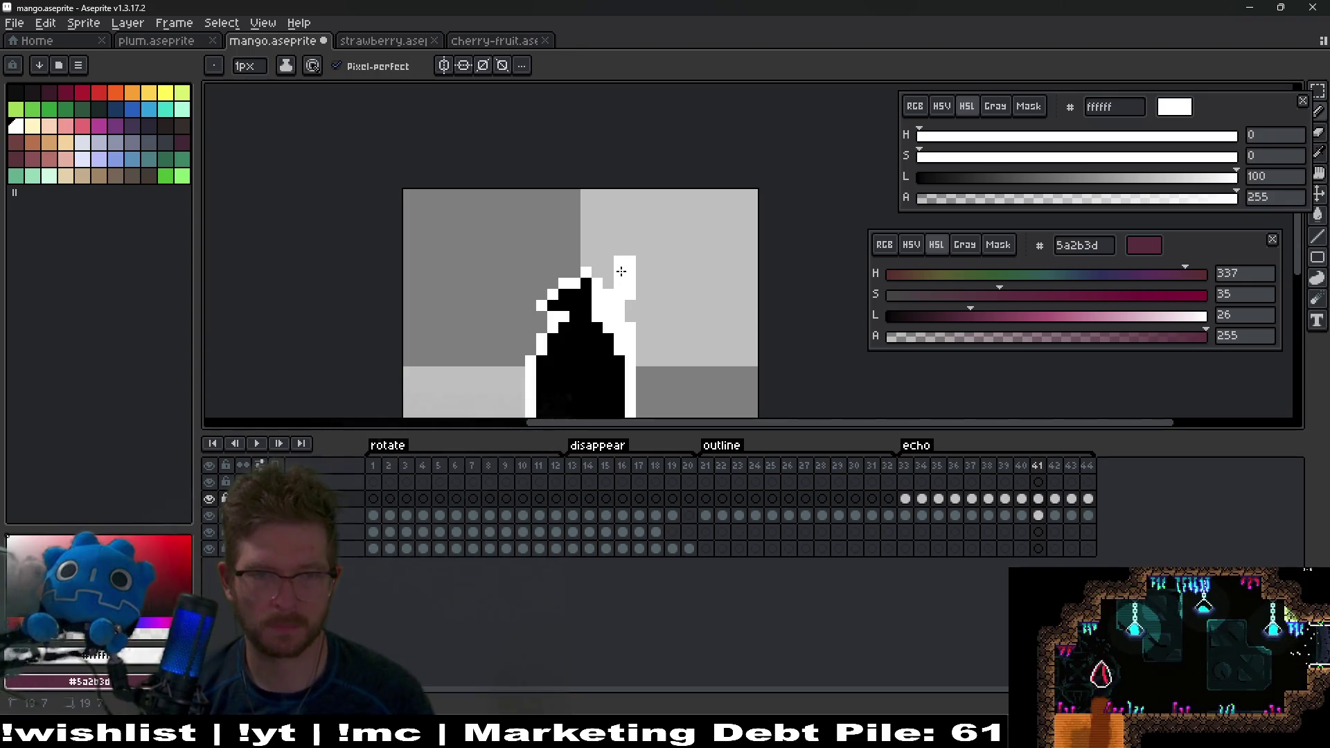
{"action": "key", "text": "e"}
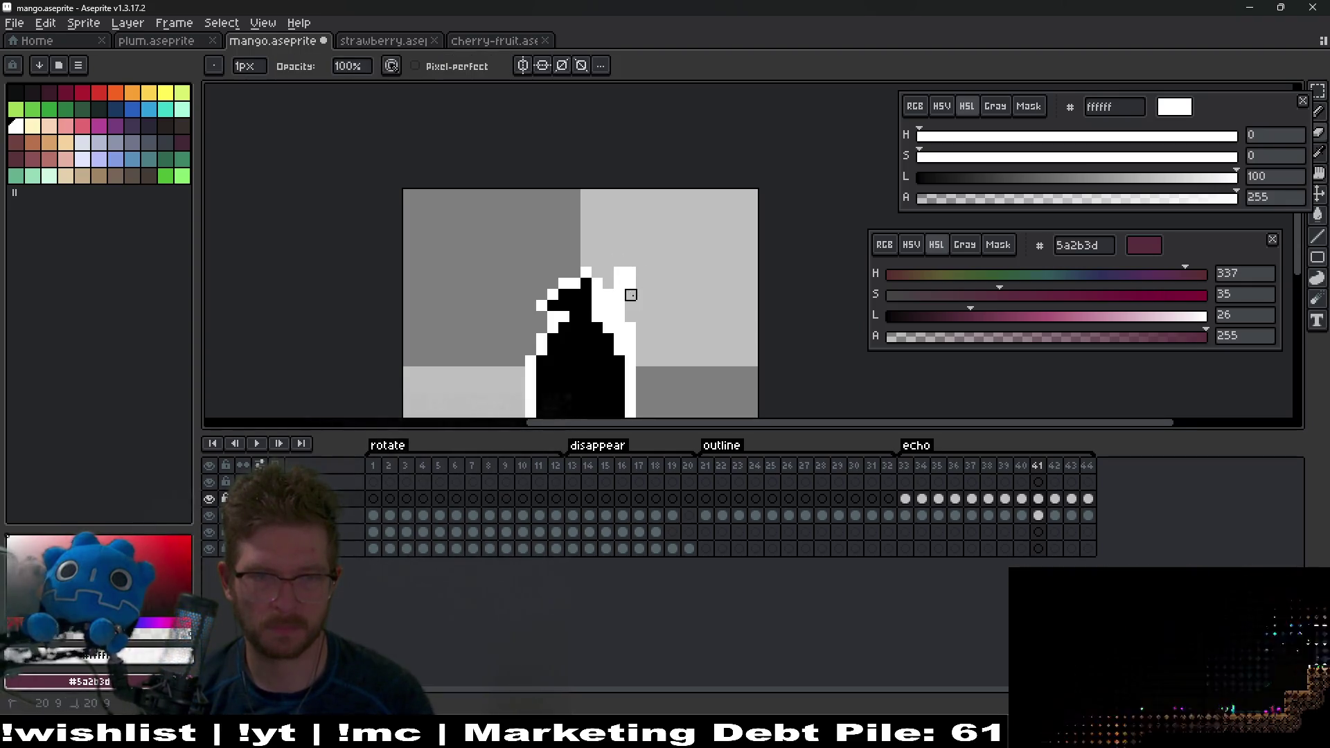
{"action": "key", "text": "b"}
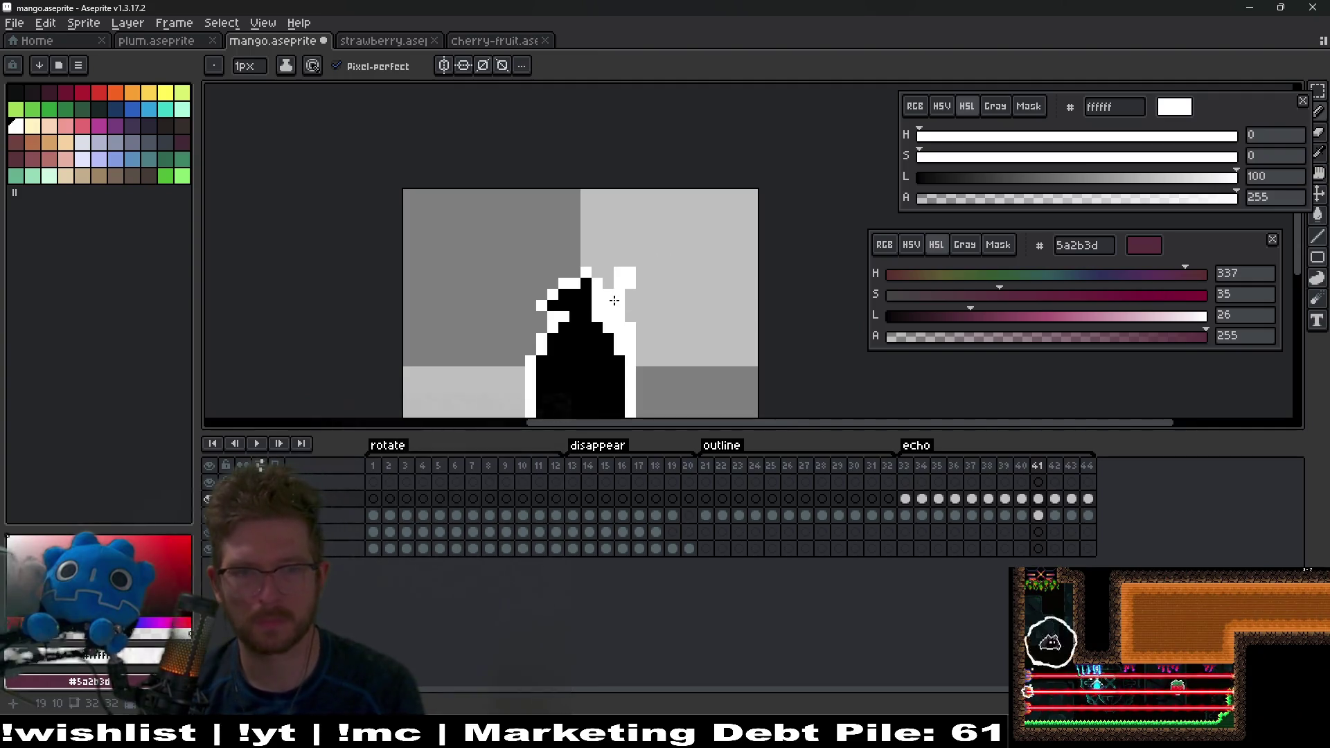
Step: On frame 42, add white pixels above the trailing white block and tidy with the eraser
{"action": "key", "text": "Right"}
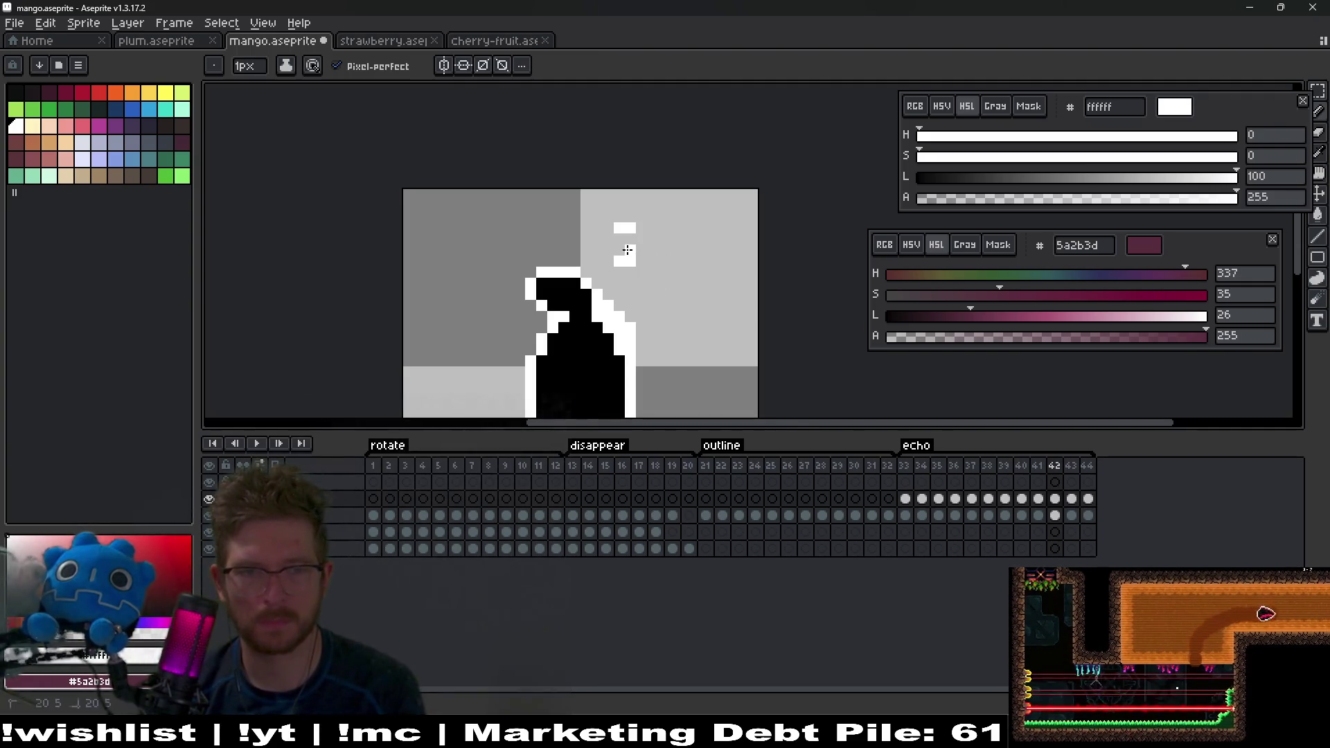
{"action": "left_click_drag", "start_coordinate": [624, 251], "coordinate": [614, 253]}
{"action": "key", "text": "e"}
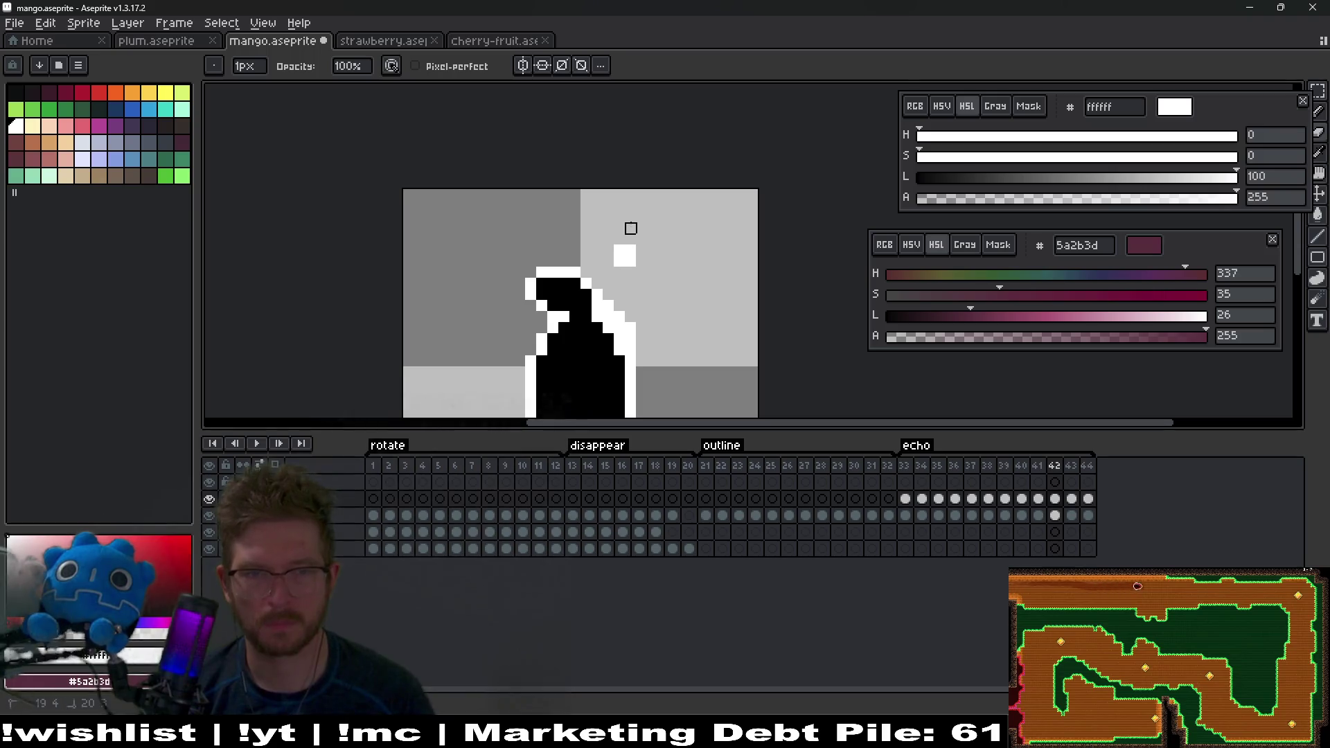
{"action": "key", "text": "b"}
Step: Touch up frame 43's white trail, then advance to frame 44
{"action": "key", "text": "Right"}
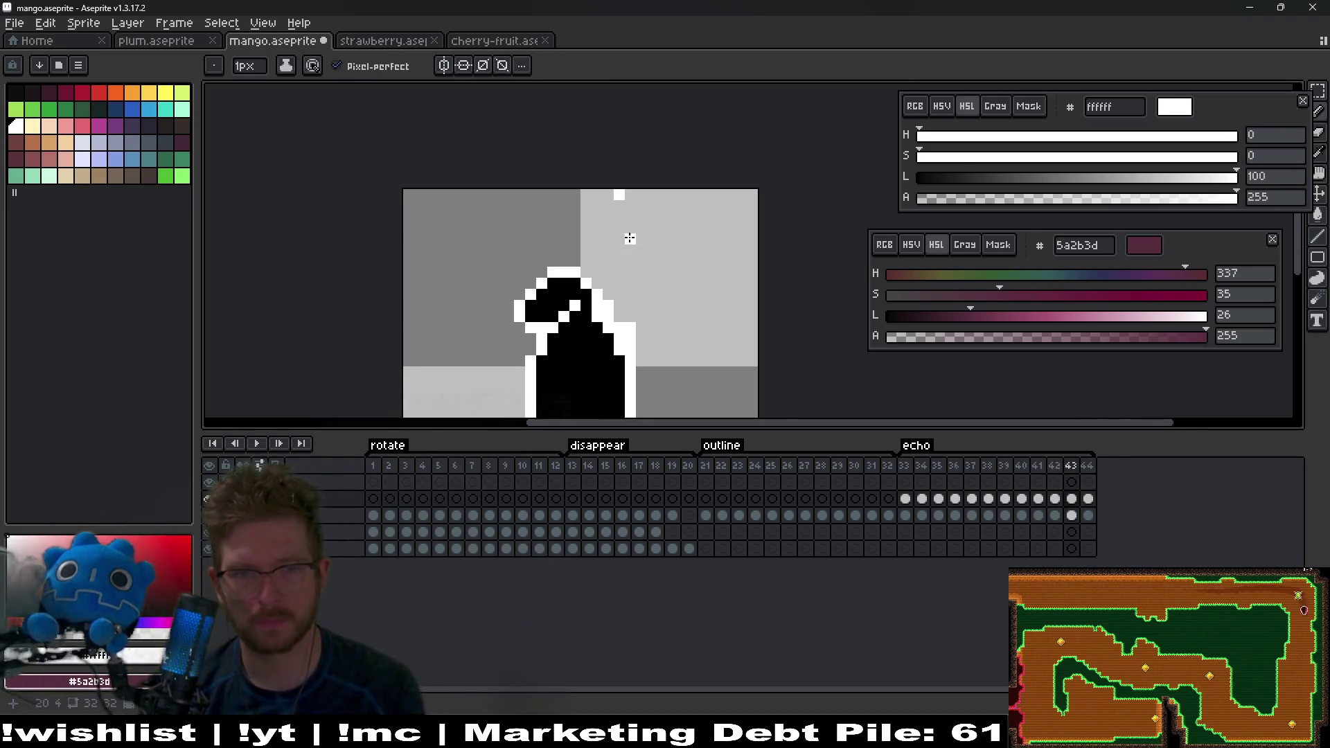
{"action": "key", "text": "e"}
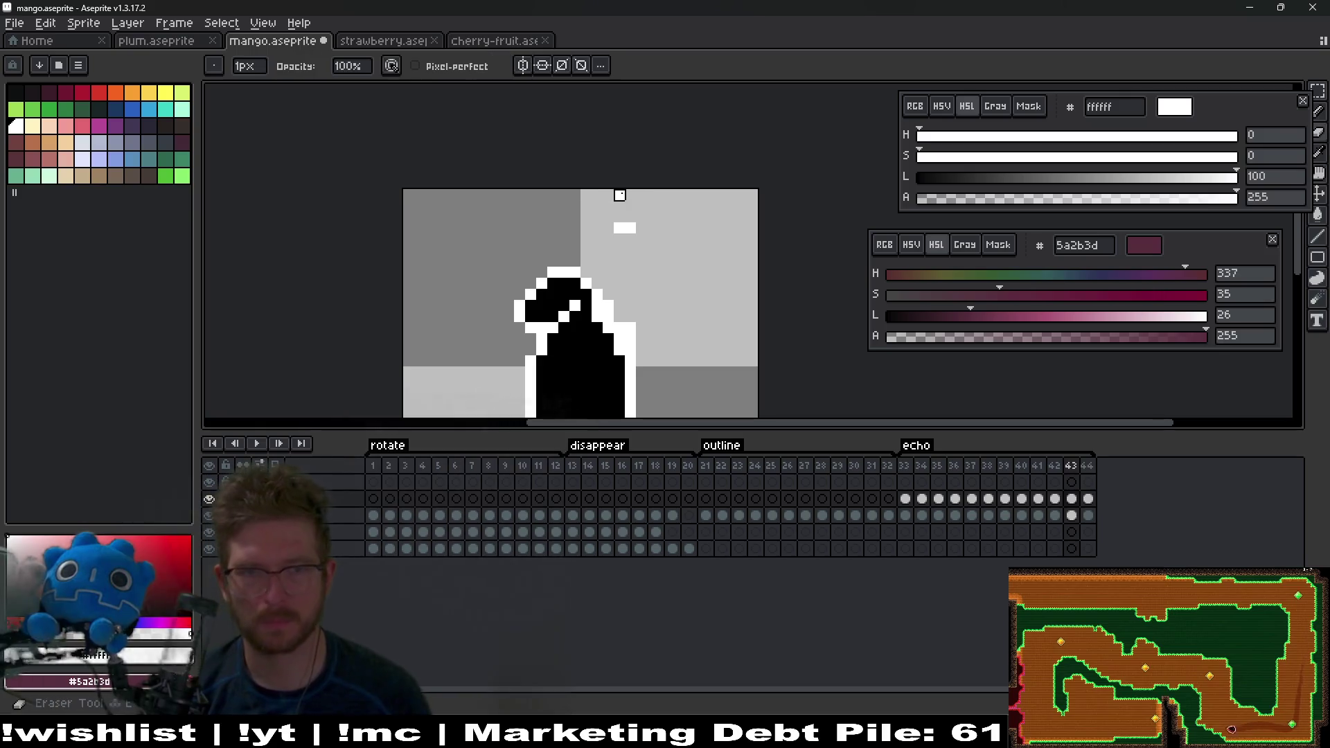
{"action": "key", "text": "b"}
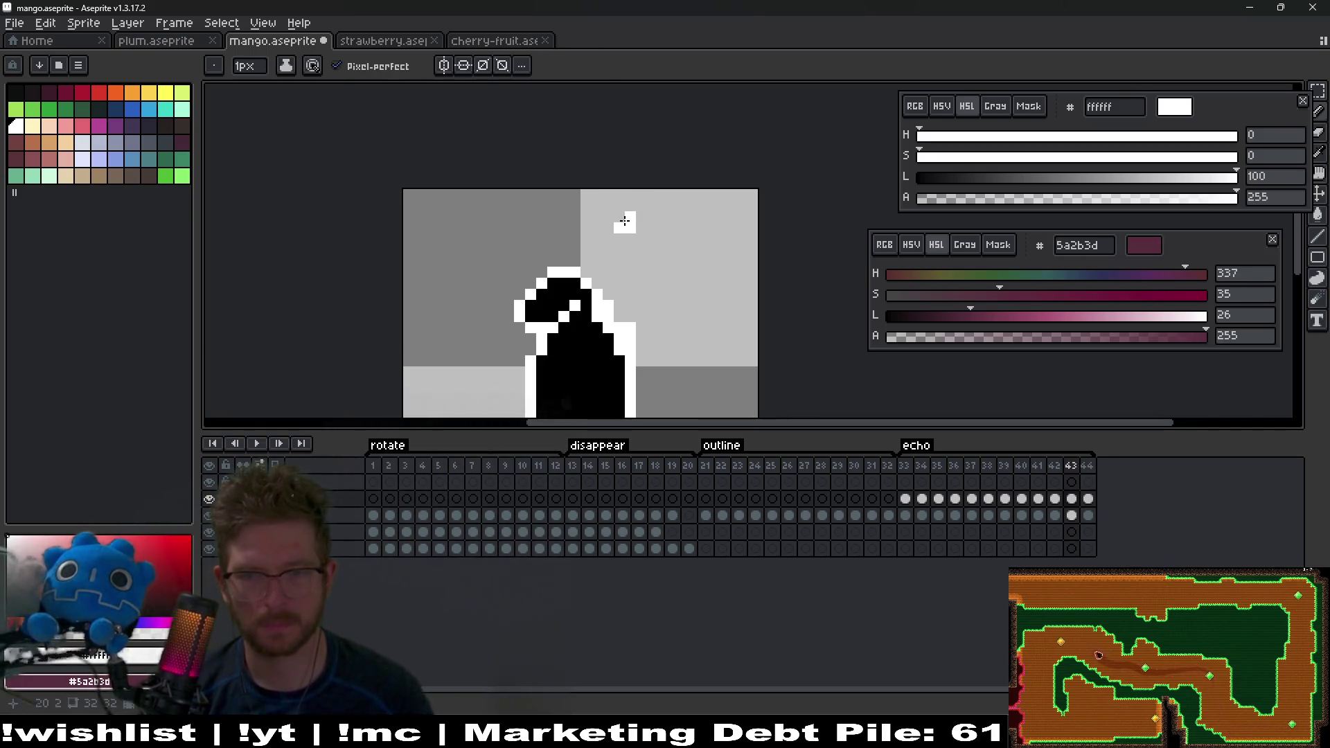
{"action": "key", "text": "Right"}
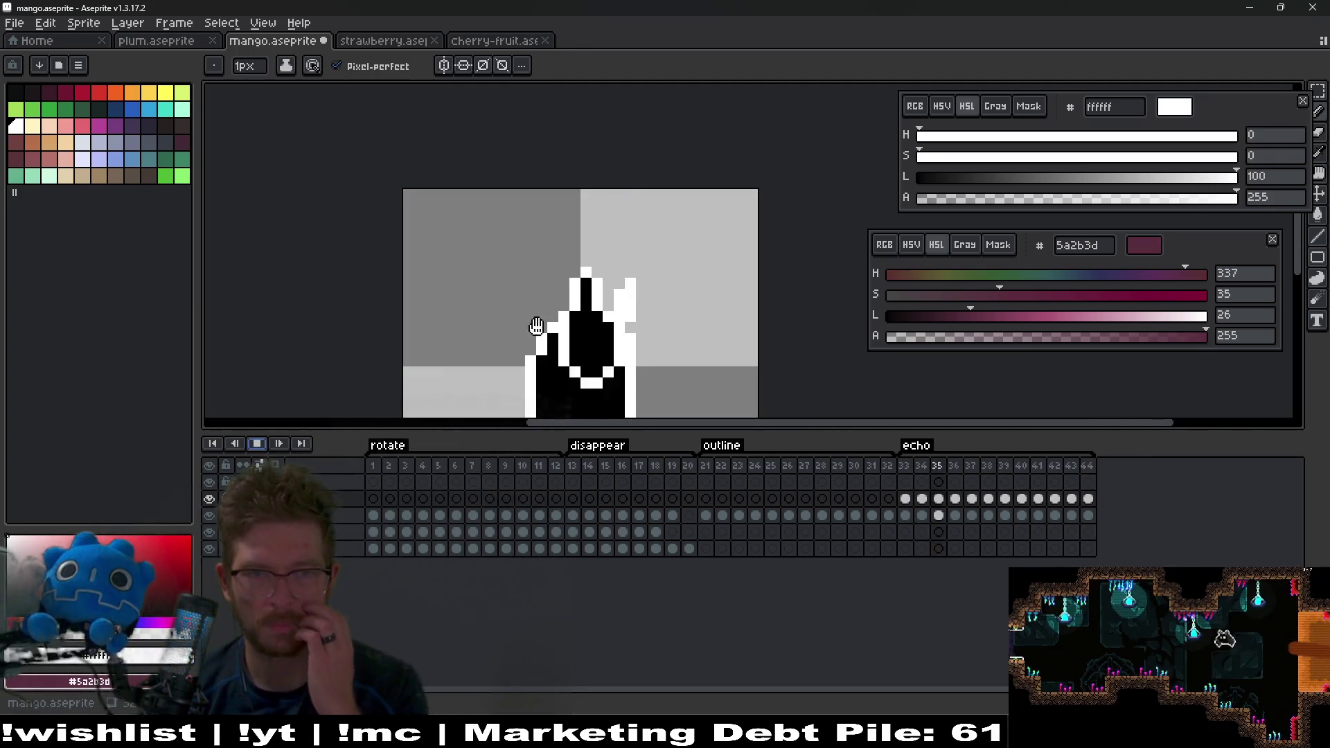
Step: Stop the preview, jump to echo start frame 33, and step to frame 35
{"action": "scroll", "coordinate": [573, 305], "scroll_direction": "down", "scroll_amount": 2}
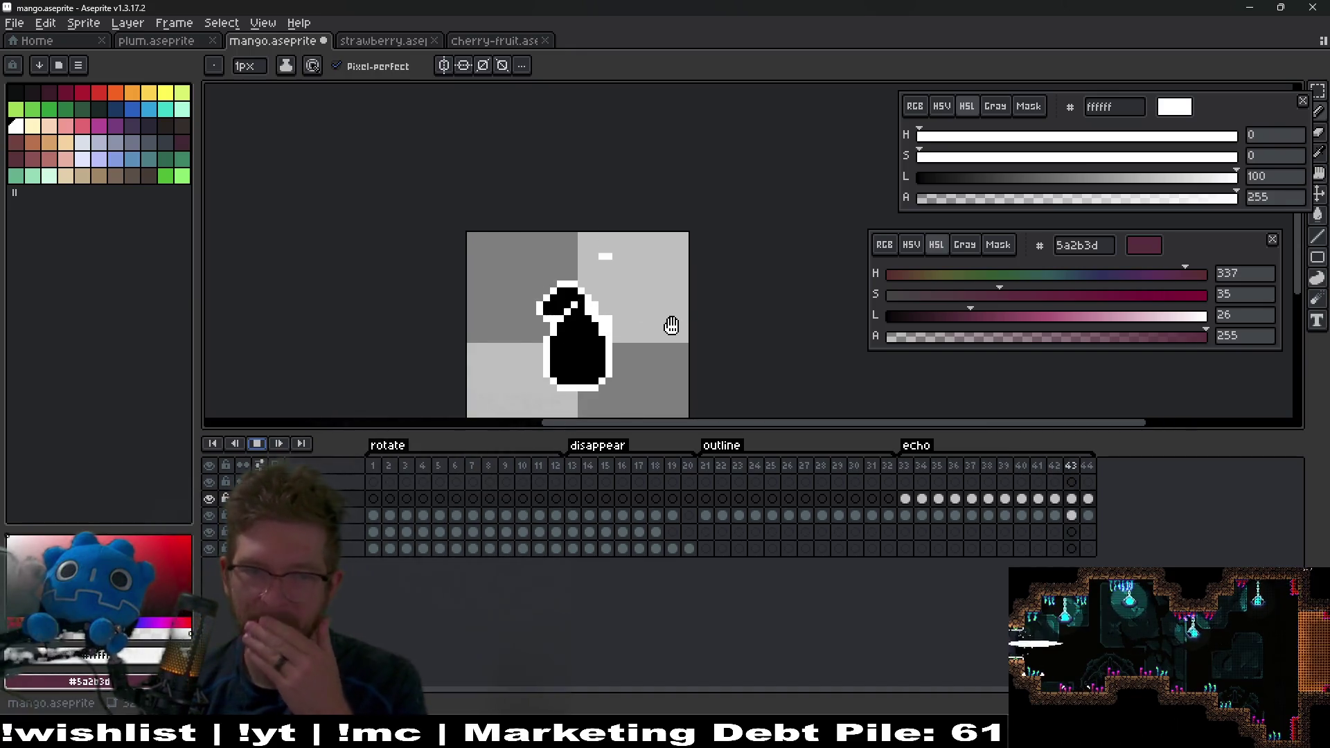
{"action": "left_click", "coordinate": [257, 444]}
{"action": "left_click", "coordinate": [907, 487]}
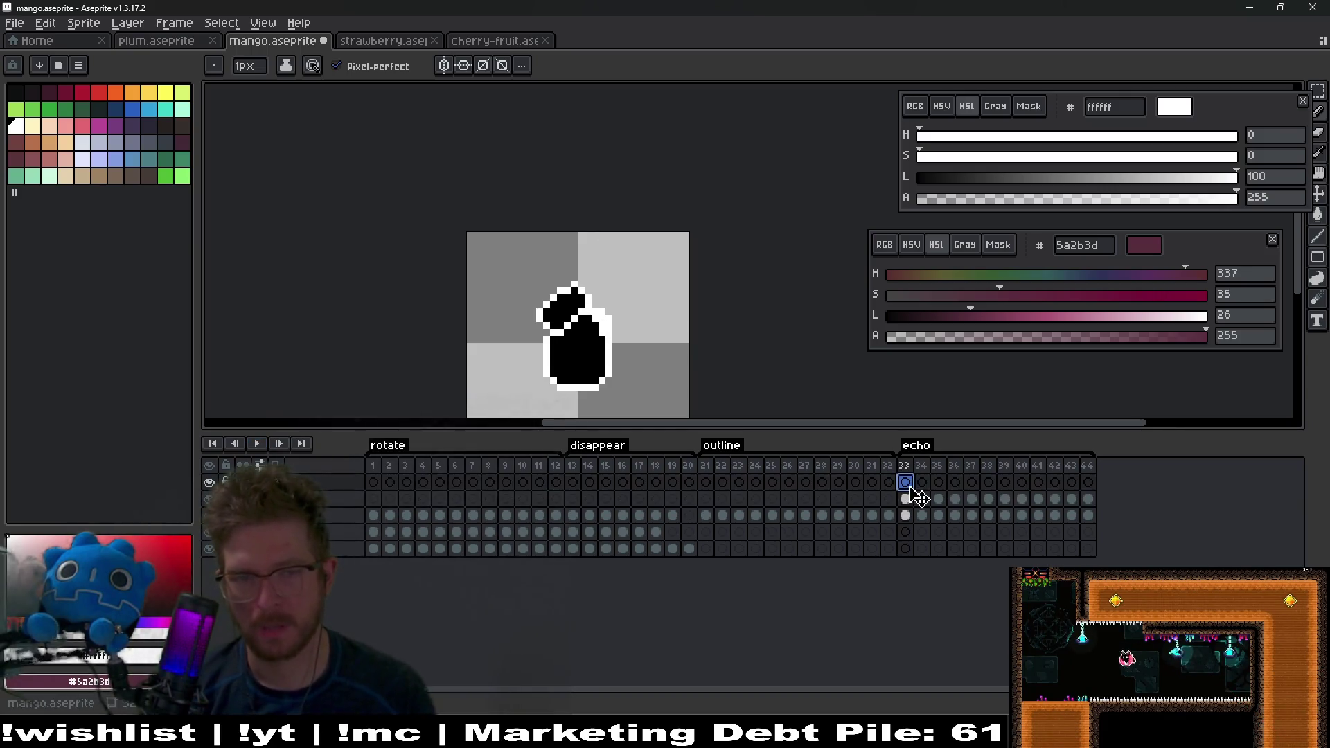
{"action": "scroll", "coordinate": [641, 320], "scroll_direction": "up", "scroll_amount": 5}
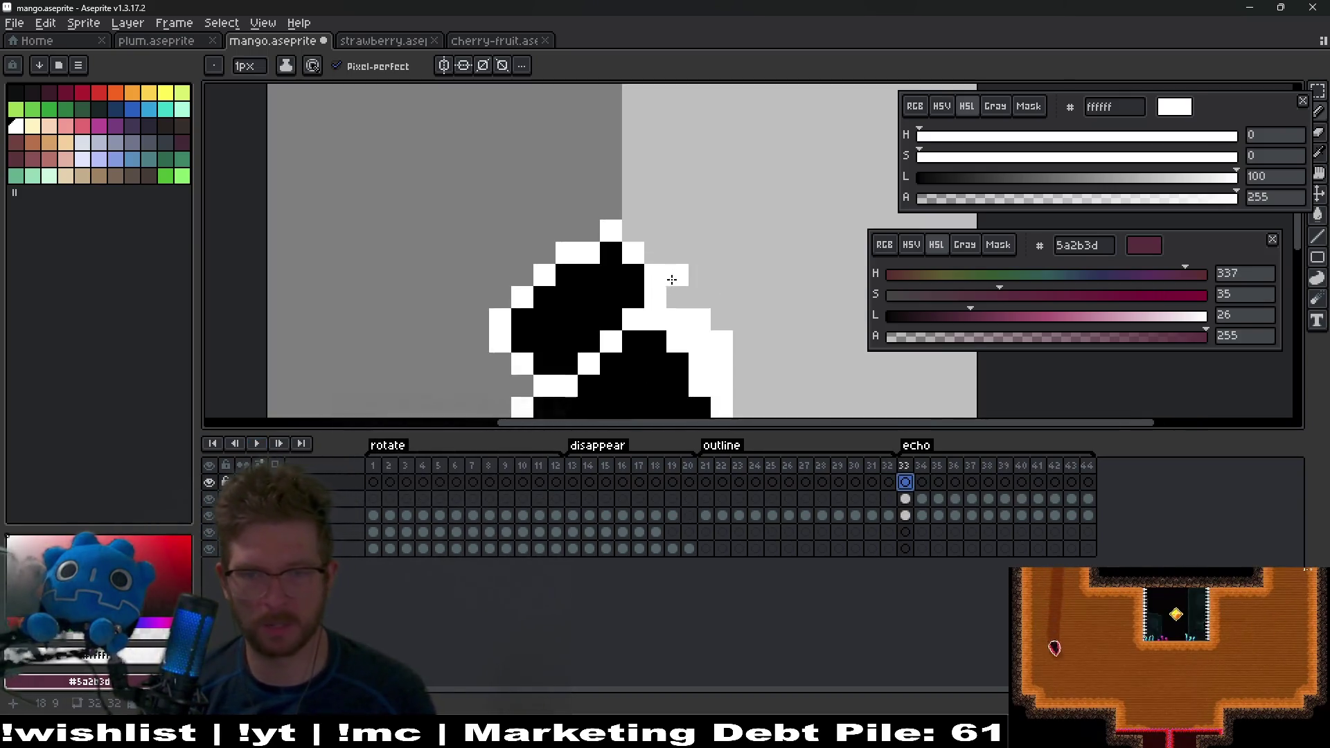
{"action": "left_click_drag", "start_coordinate": [577, 312], "coordinate": [604, 253]}
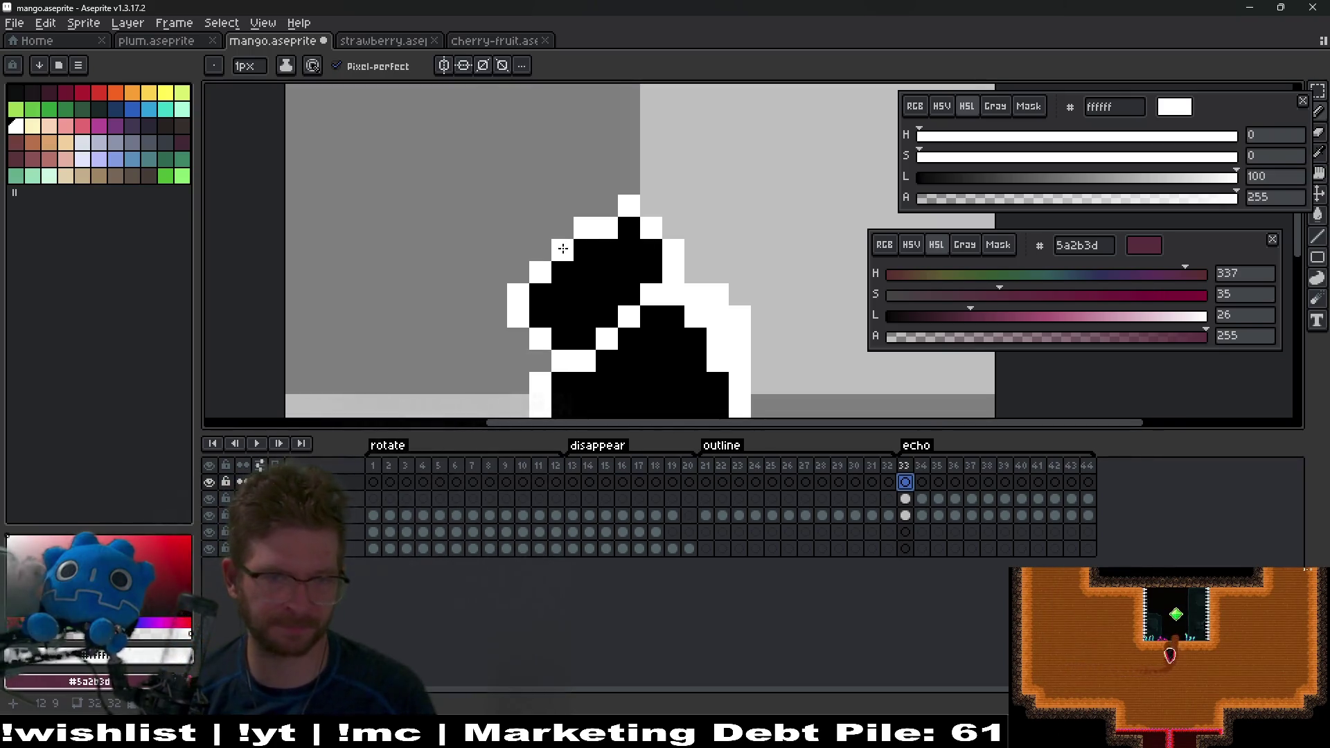
{"action": "key", "text": "Right"}
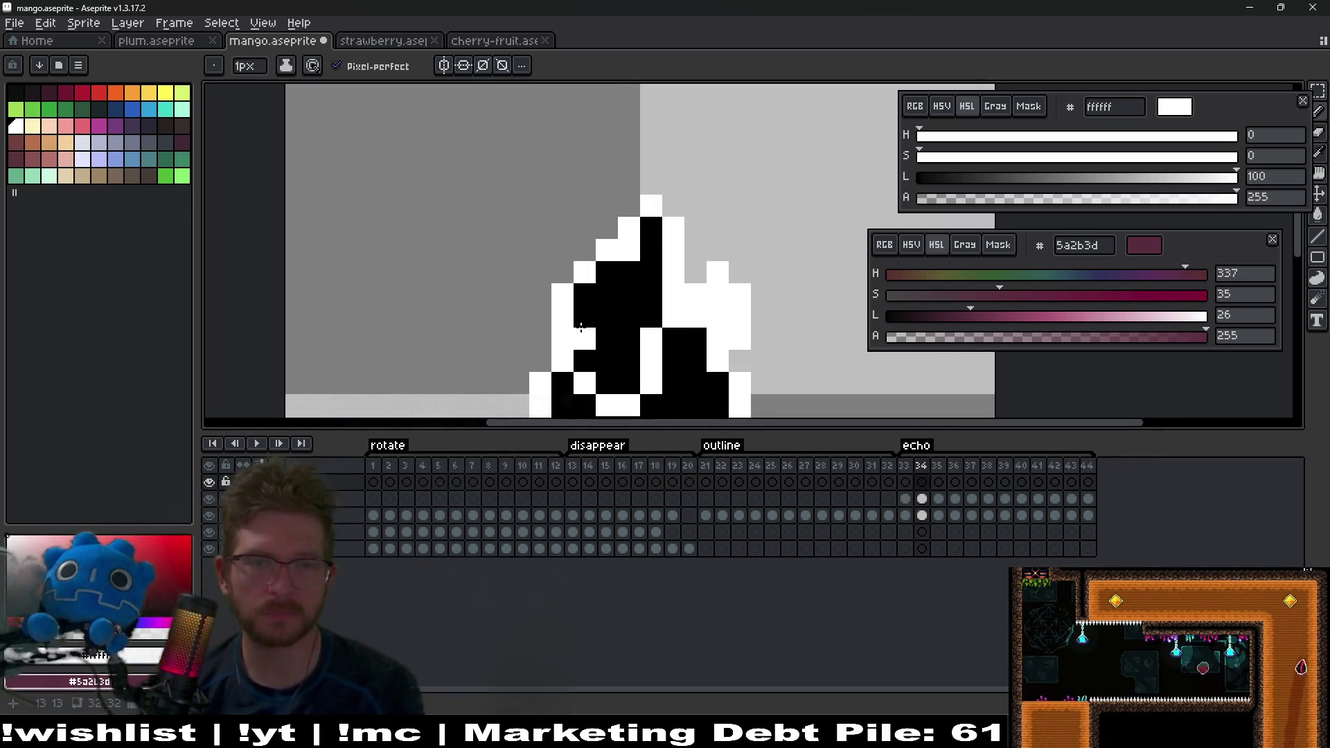
{"action": "key", "text": "Right"}
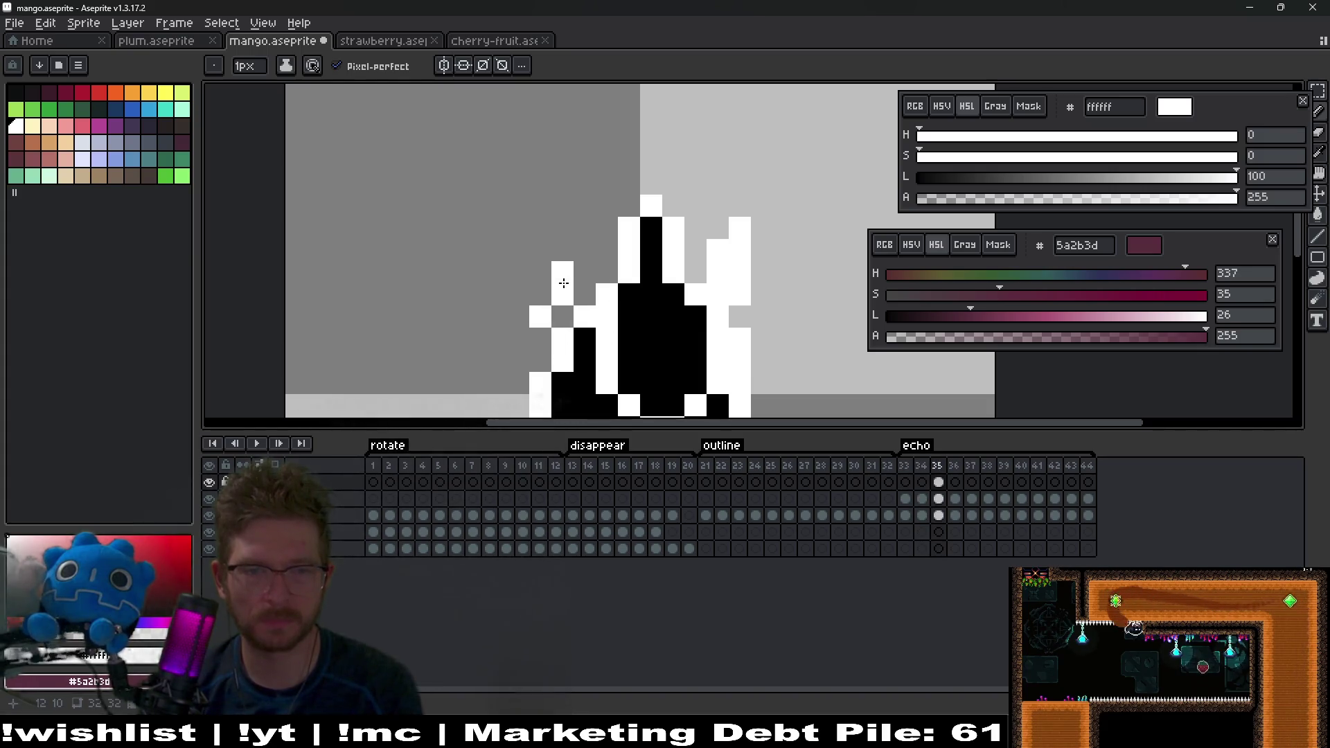
Step: Paint white trail pixels left of the mango on frames 35 and 37
{"action": "left_click", "coordinate": [564, 312]}
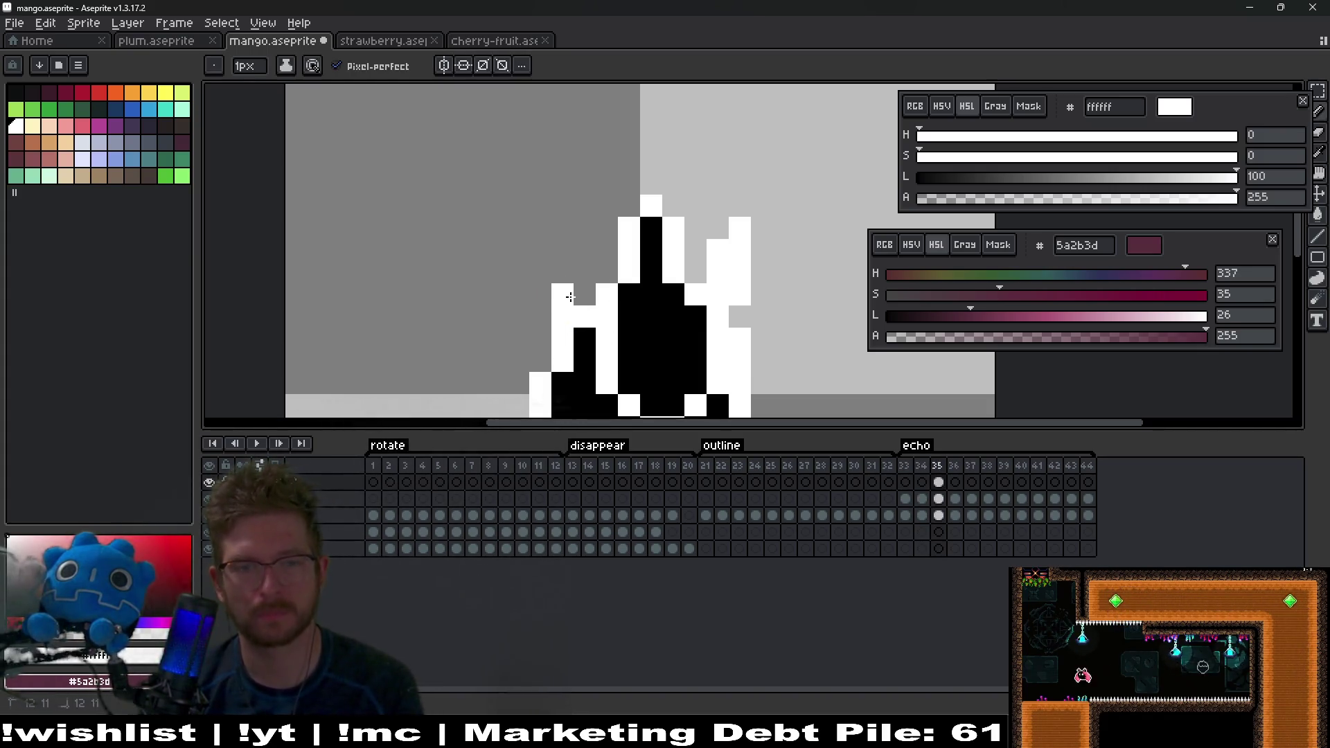
{"action": "left_click", "coordinate": [579, 264]}
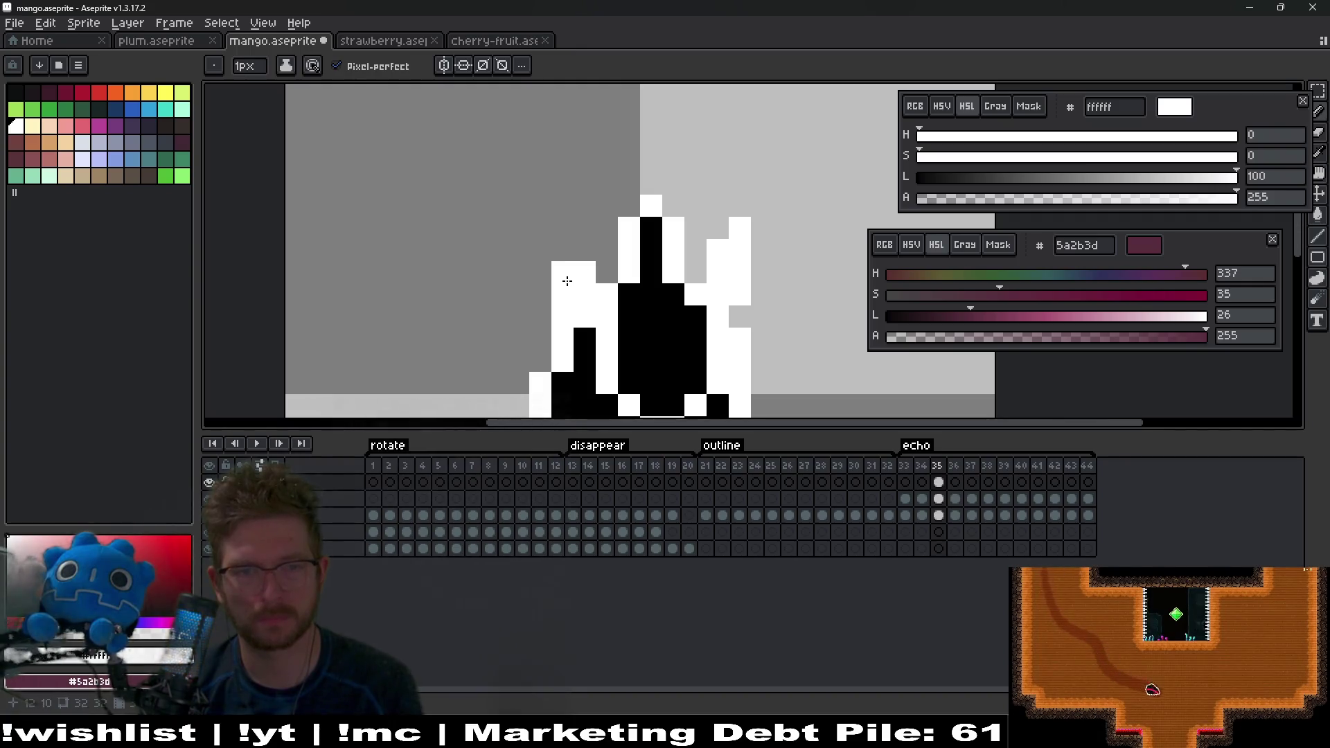
{"action": "key", "text": "Right"}
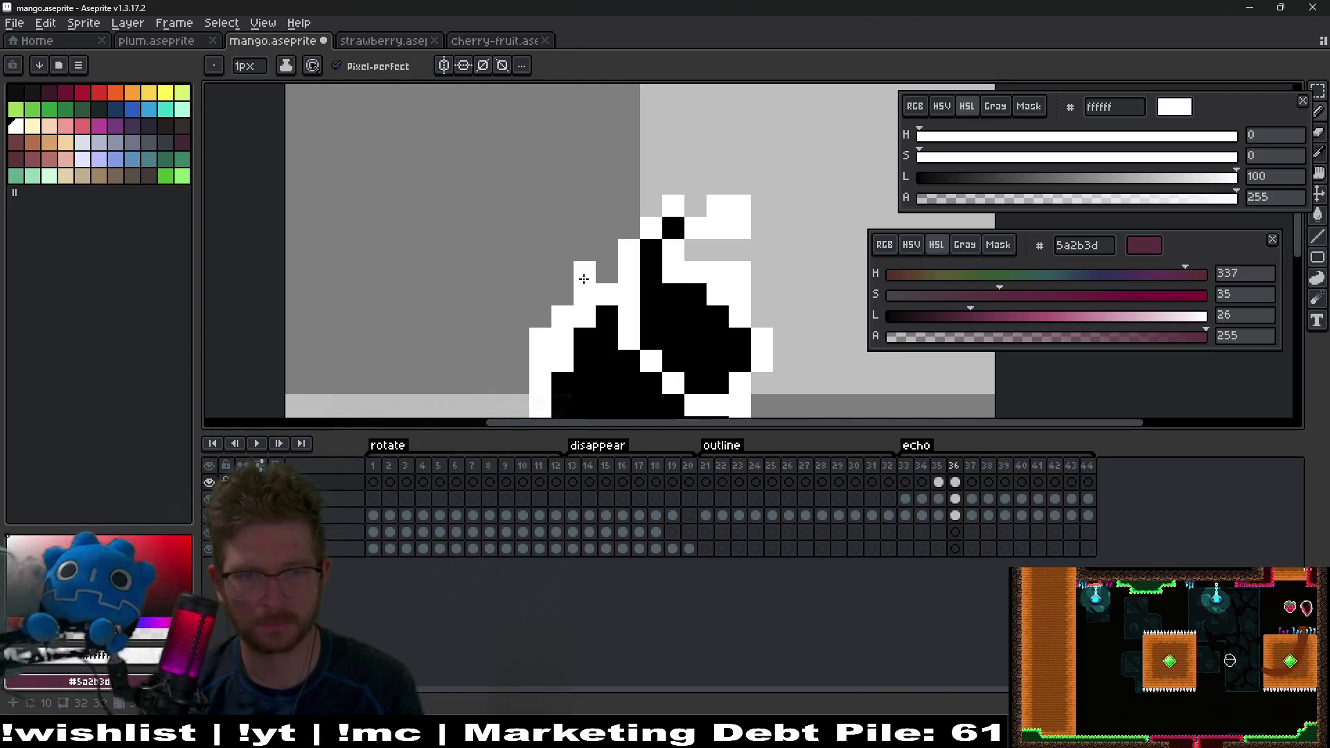
{"action": "key", "text": "Right"}
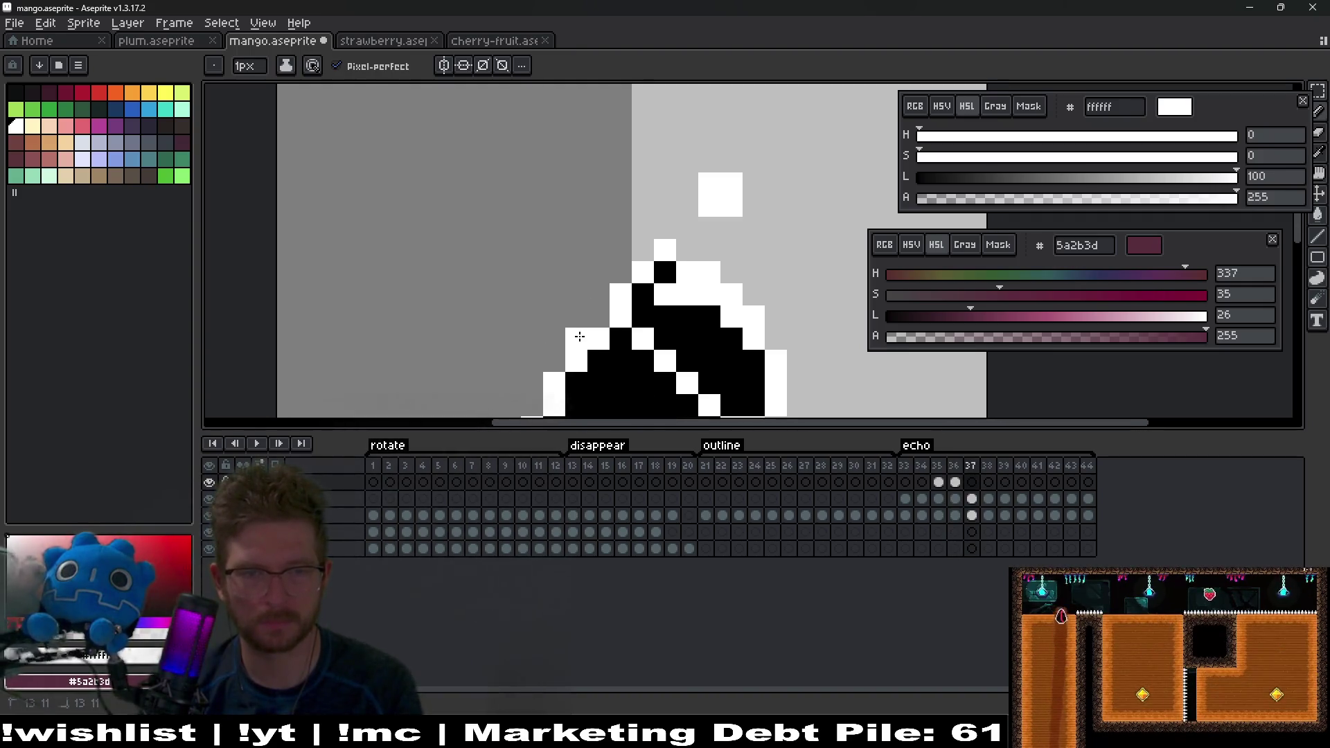
{"action": "left_click_drag", "start_coordinate": [561, 330], "coordinate": [569, 275]}
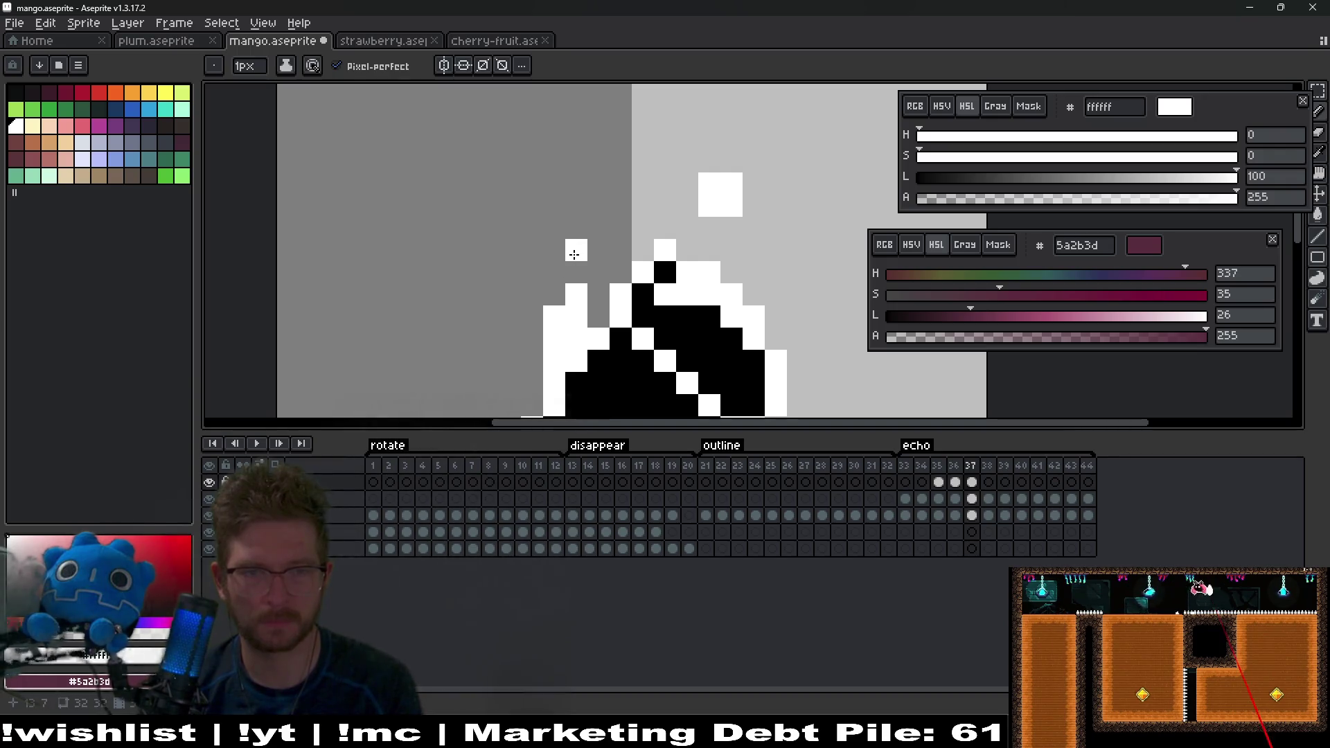
{"action": "scroll", "coordinate": [638, 263], "scroll_direction": "down", "scroll_amount": 2}
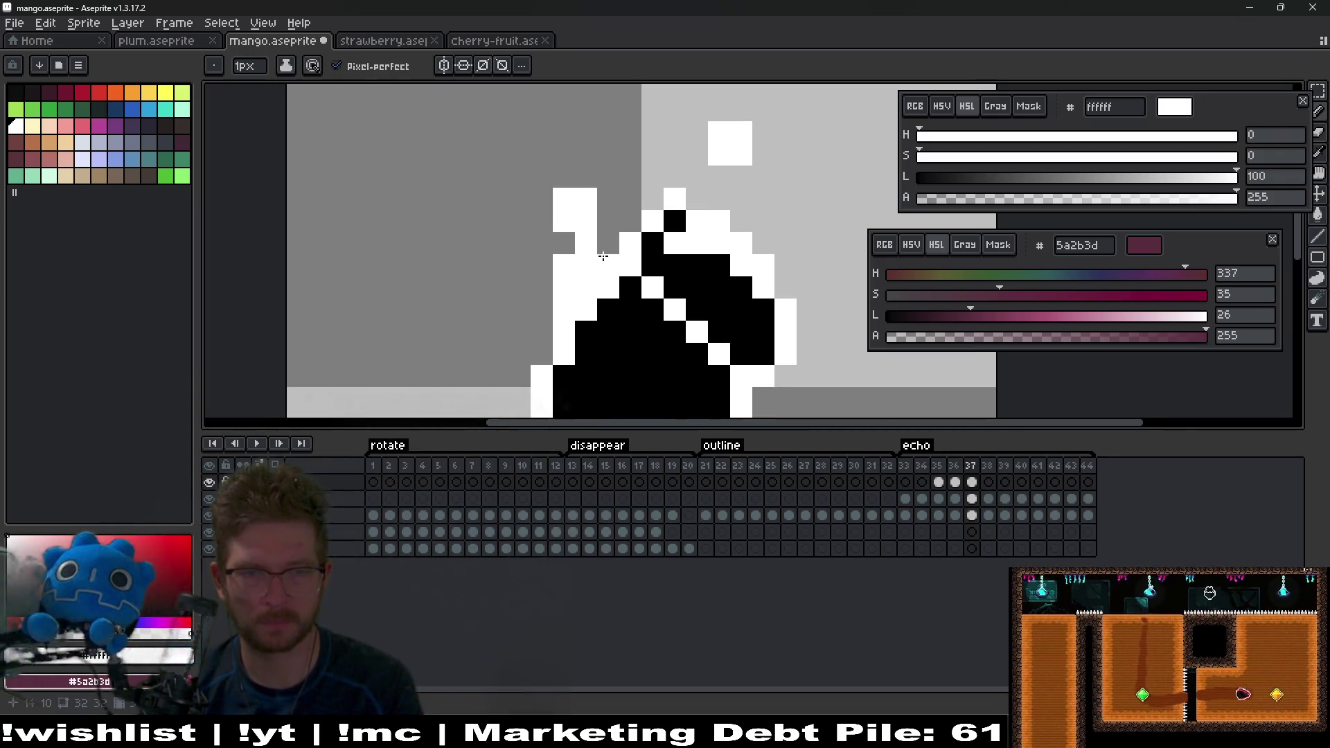
Step: Erase the white pixels at the trail's top-left on frame 35, then return to frame 37
{"action": "key", "text": "comma"}
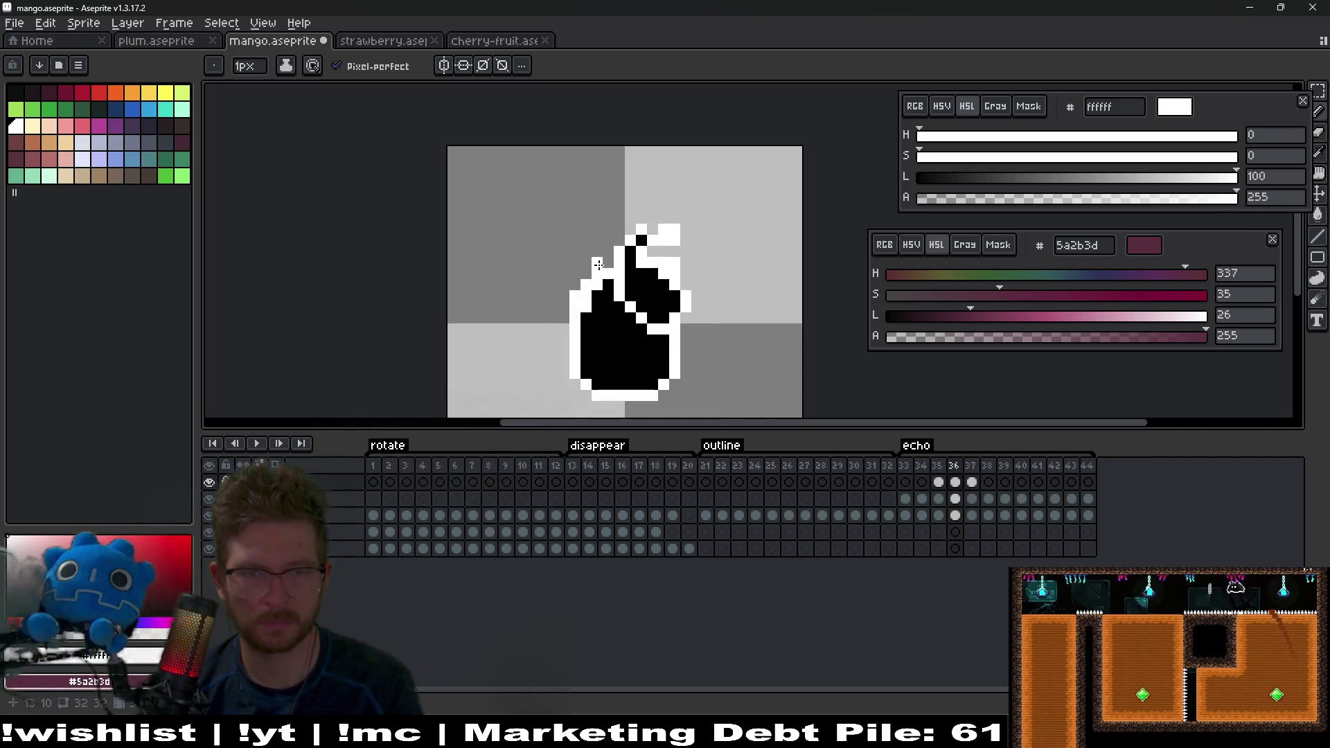
{"action": "scroll", "coordinate": [585, 257], "scroll_direction": "up", "scroll_amount": 2}
{"action": "key", "text": "period"}
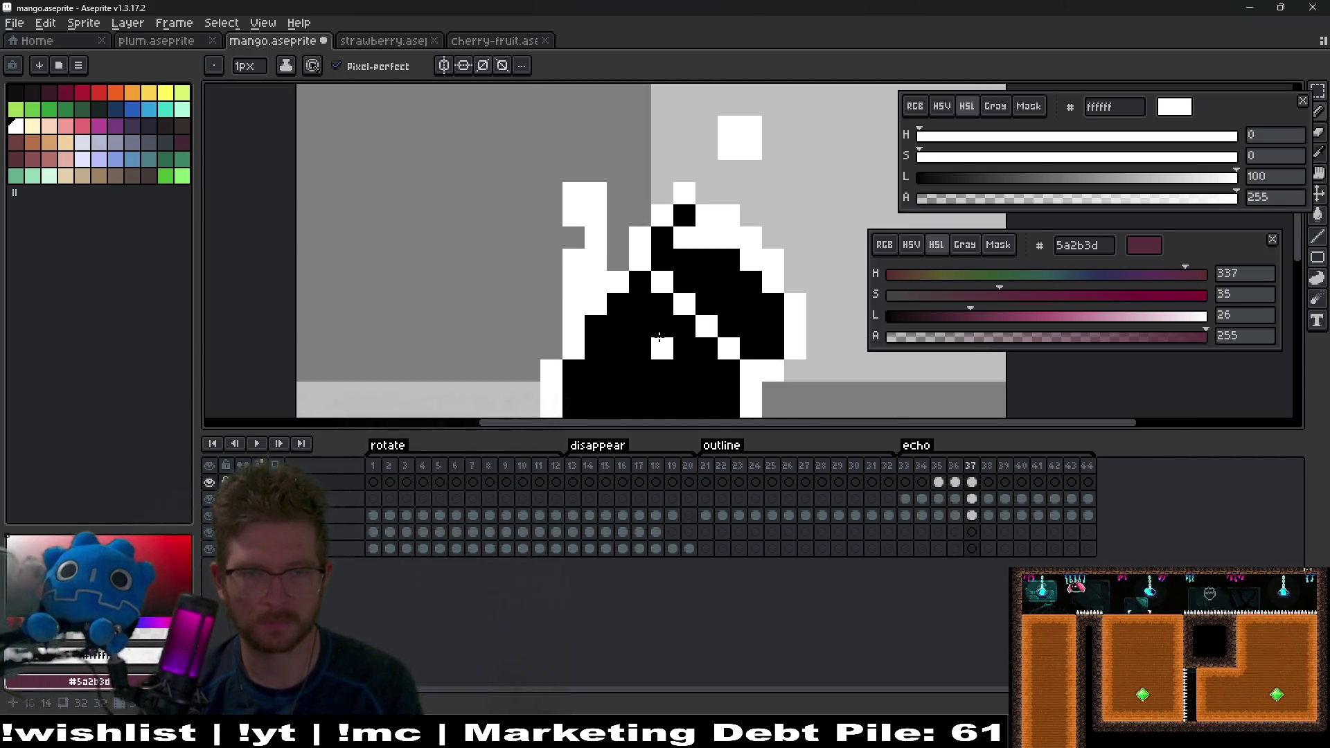
{"action": "key", "text": "comma"}
{"action": "key", "text": "comma"}
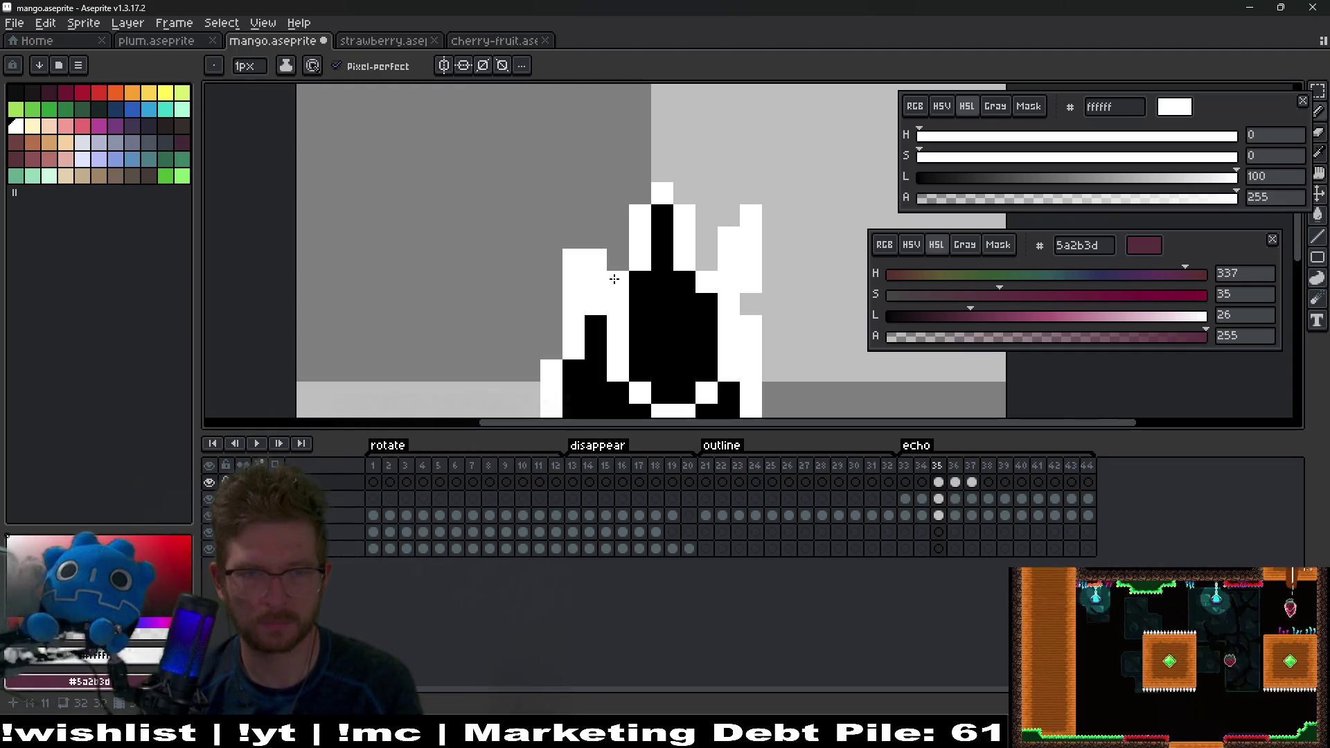
{"action": "key", "text": "e"}
{"action": "left_click_drag", "start_coordinate": [596, 261], "coordinate": [573, 260]}
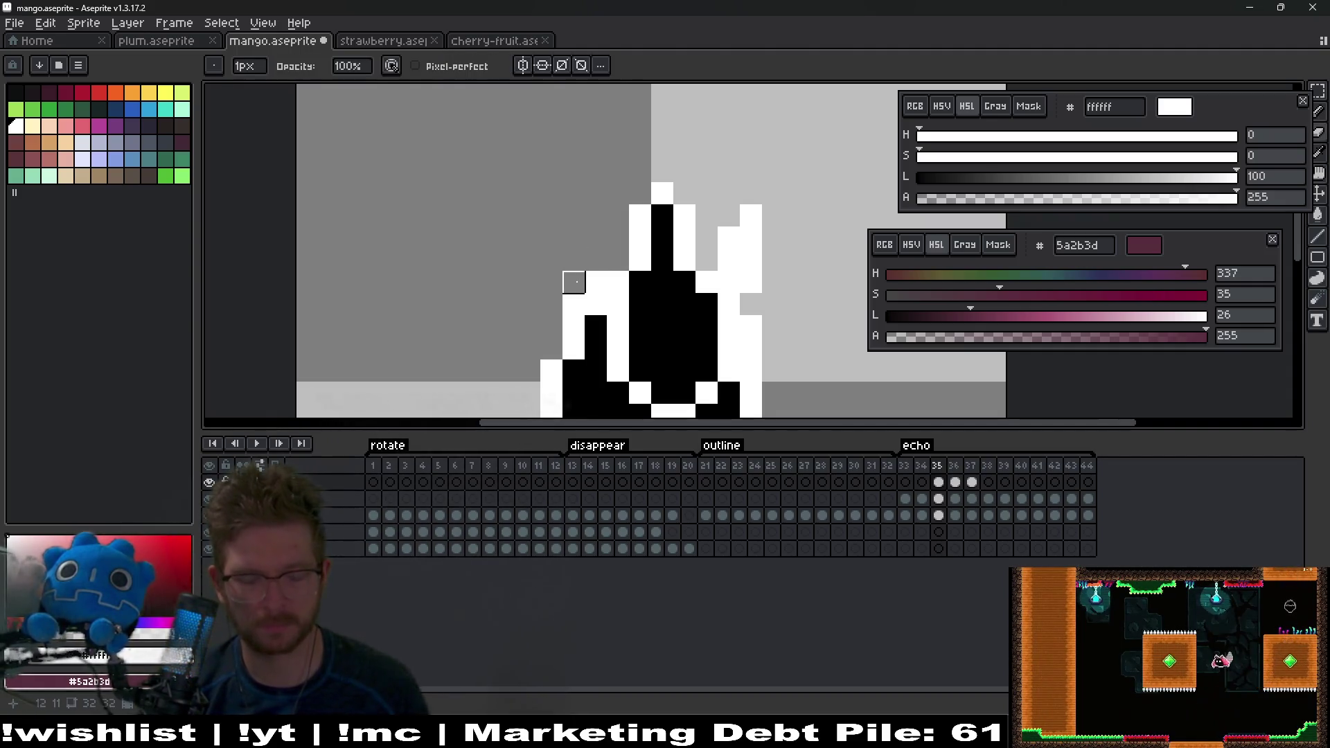
{"action": "key", "text": "b"}
{"action": "key", "text": "period"}
{"action": "key", "text": "period"}
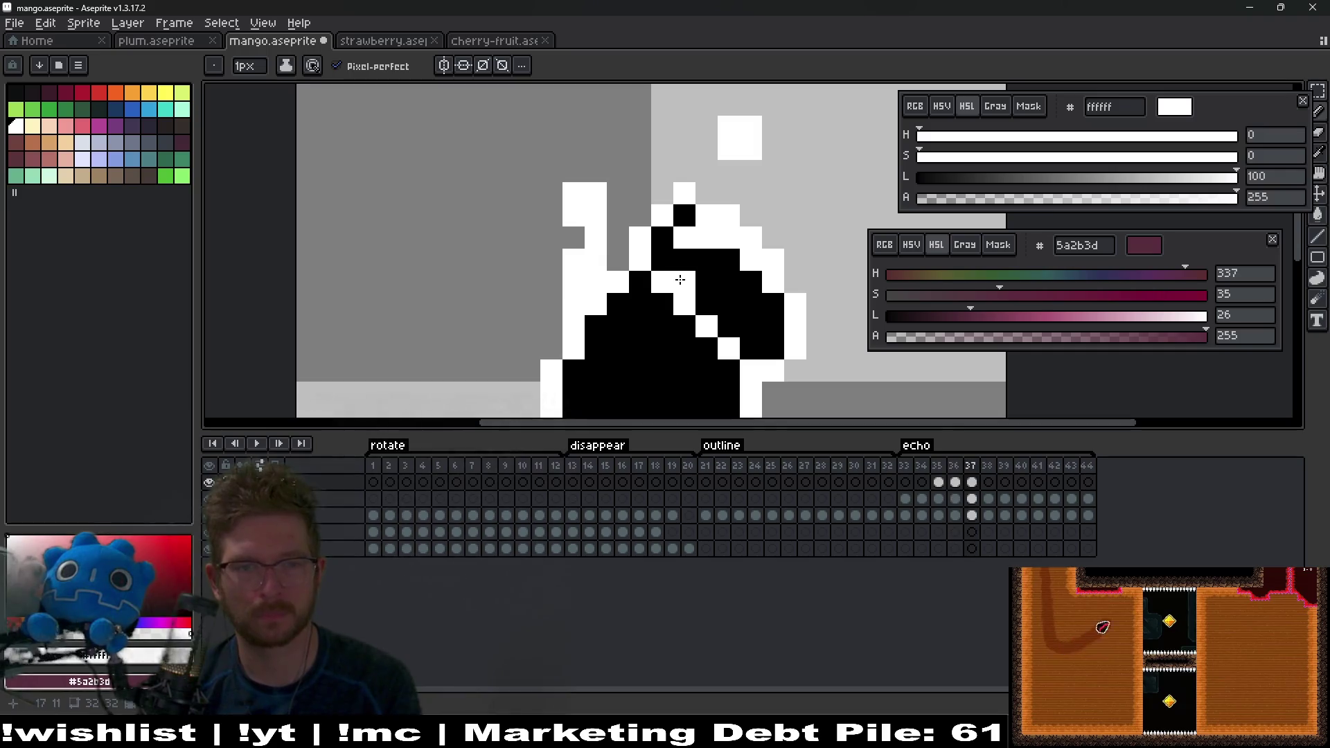
Step: On frame 38, erase the white block's top two pixels and paint a pixel below it
{"action": "key", "text": "period"}
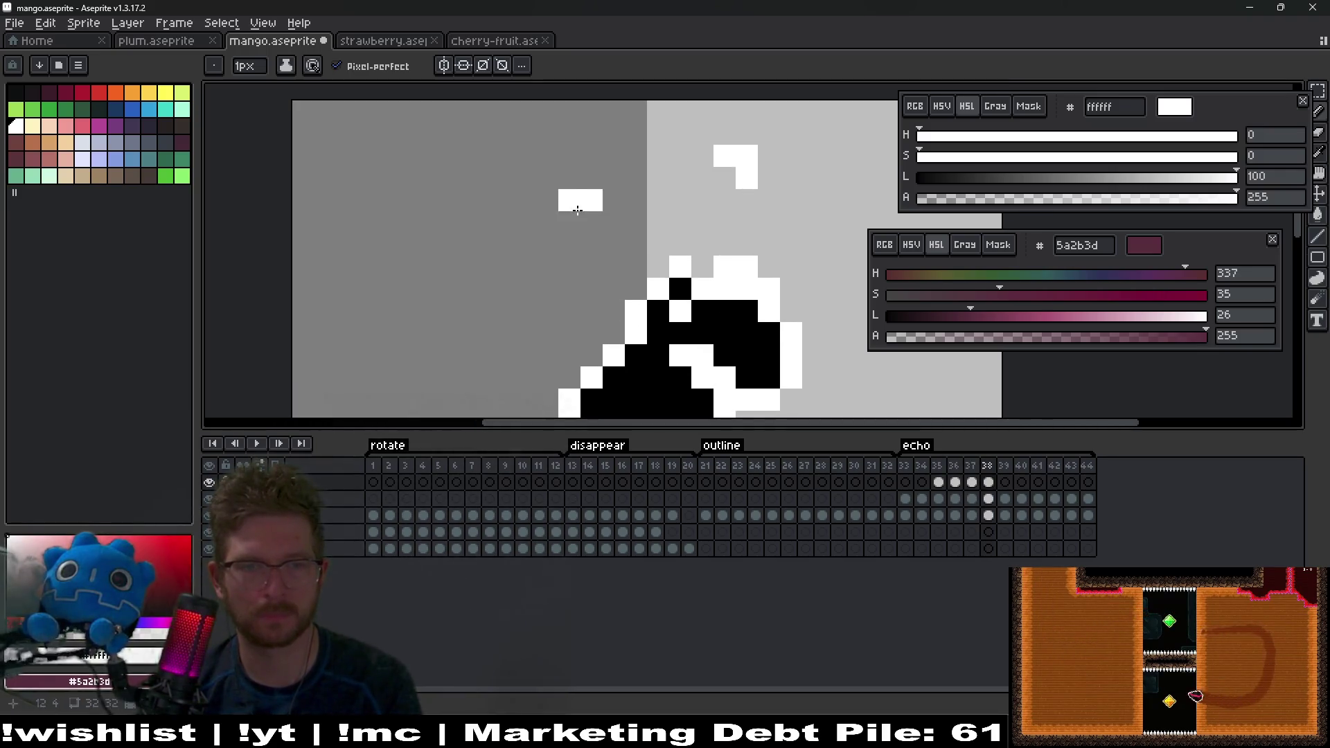
{"action": "key", "text": "comma"}
{"action": "key", "text": "period"}
{"action": "key", "text": "e"}
{"action": "left_click_drag", "start_coordinate": [593, 201], "coordinate": [567, 201]}
{"action": "key", "text": "b"}
{"action": "left_click", "coordinate": [569, 244]}
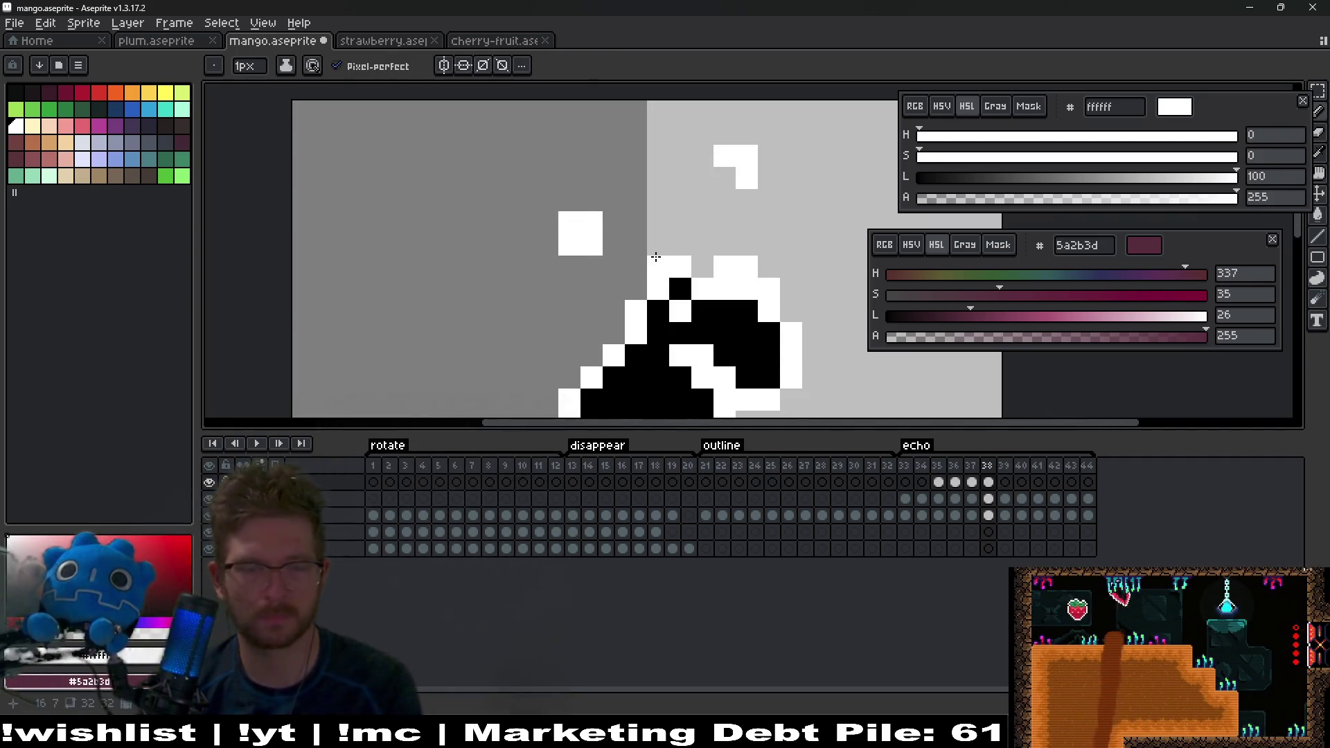
{"action": "key", "text": "period"}
{"action": "key", "text": "comma"}
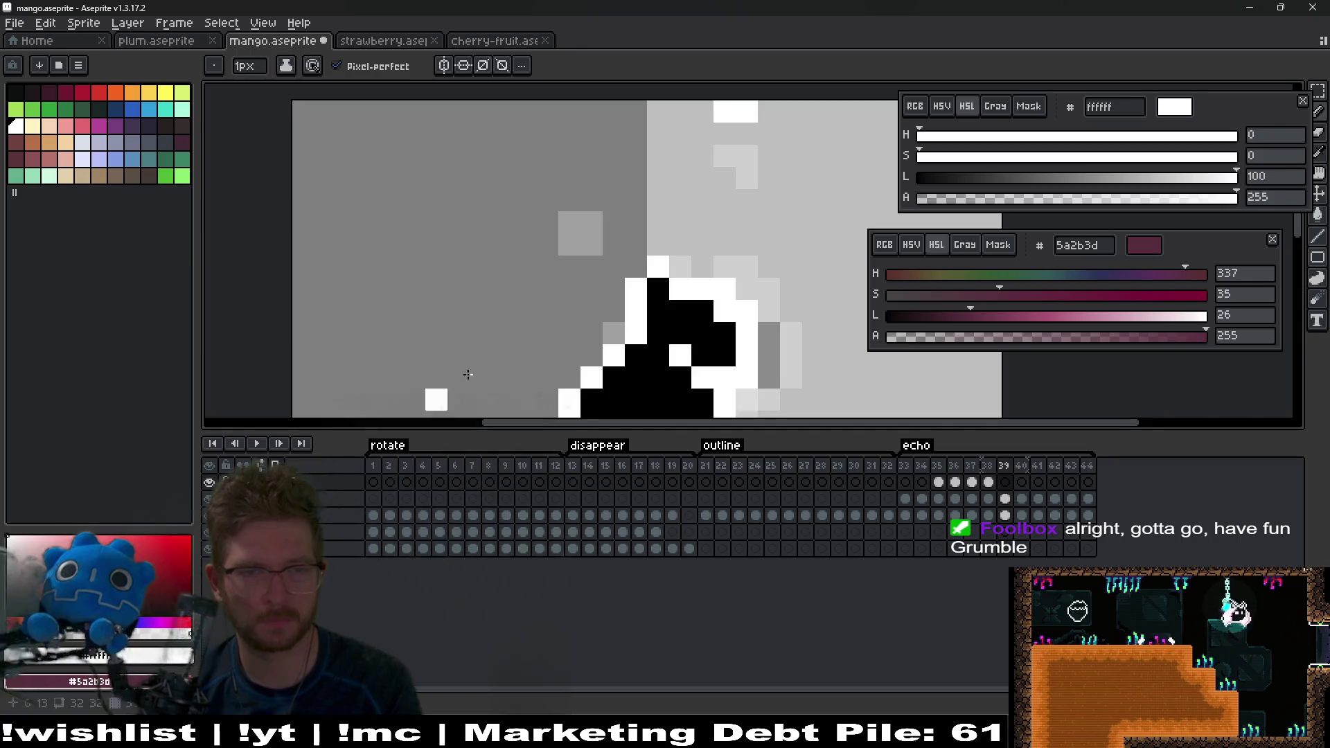
Step: Review frames 34–40 and paint white pixels left of the black shape on frame 40
{"action": "scroll", "coordinate": [627, 246], "scroll_direction": "down", "scroll_amount": 3}
{"action": "key", "text": "comma"}
{"action": "key", "text": "comma"}
{"action": "key", "text": "comma"}
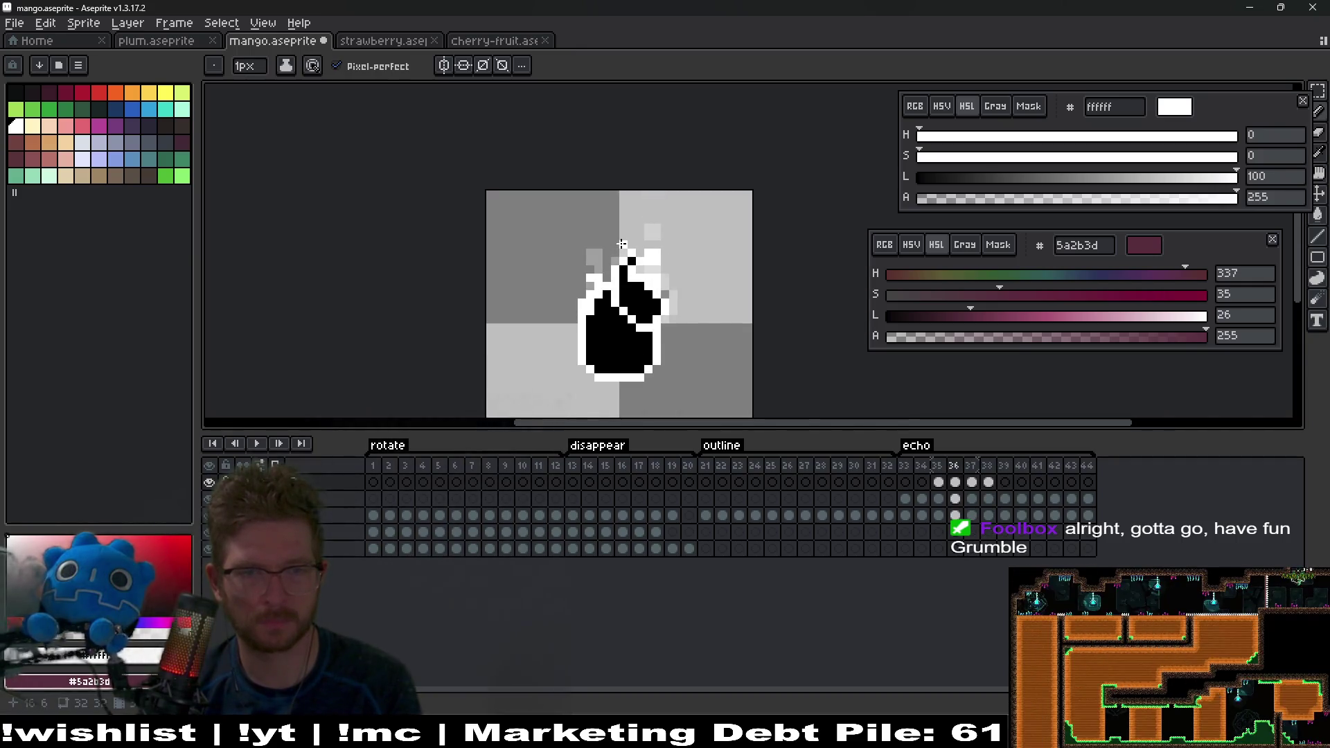
{"action": "scroll", "coordinate": [593, 307], "scroll_direction": "up", "scroll_amount": 3}
{"action": "key", "text": "comma"}
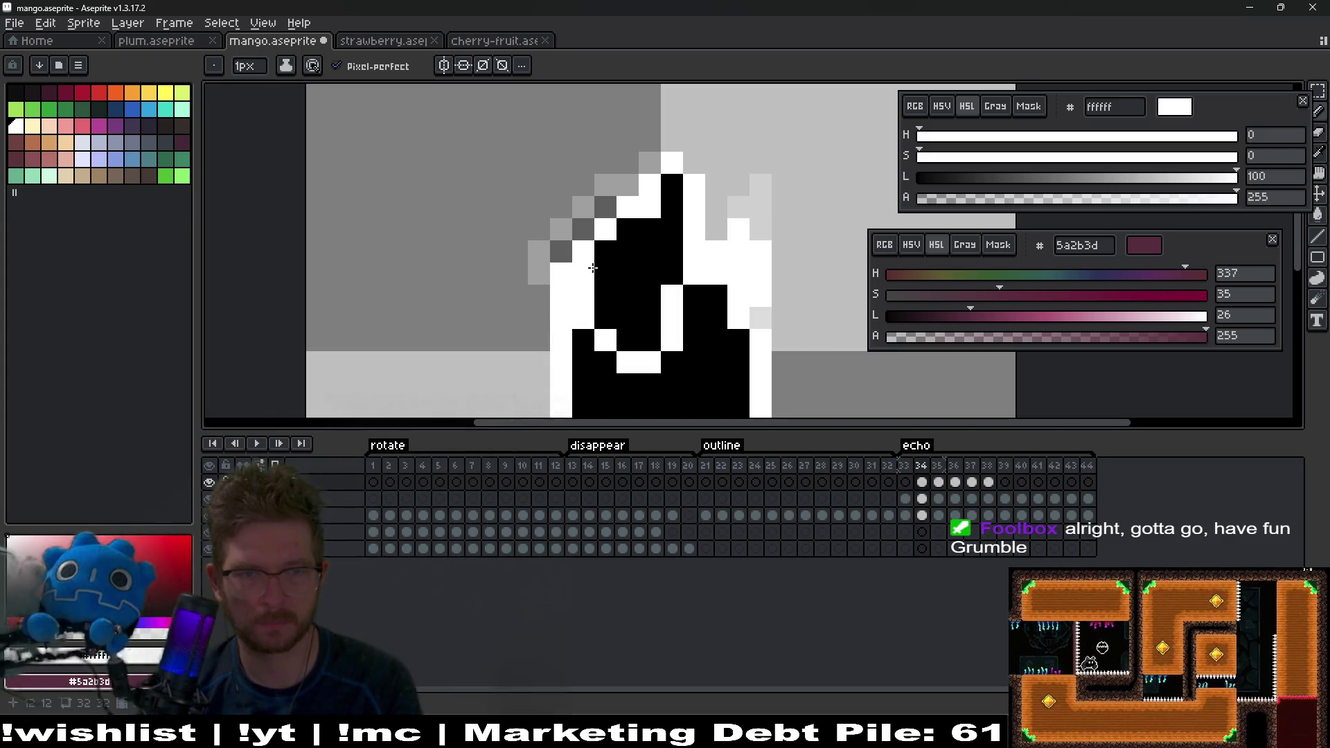
{"action": "key", "text": "period"}
{"action": "key", "text": "period"}
{"action": "key", "text": "period"}
{"action": "key", "text": "period"}
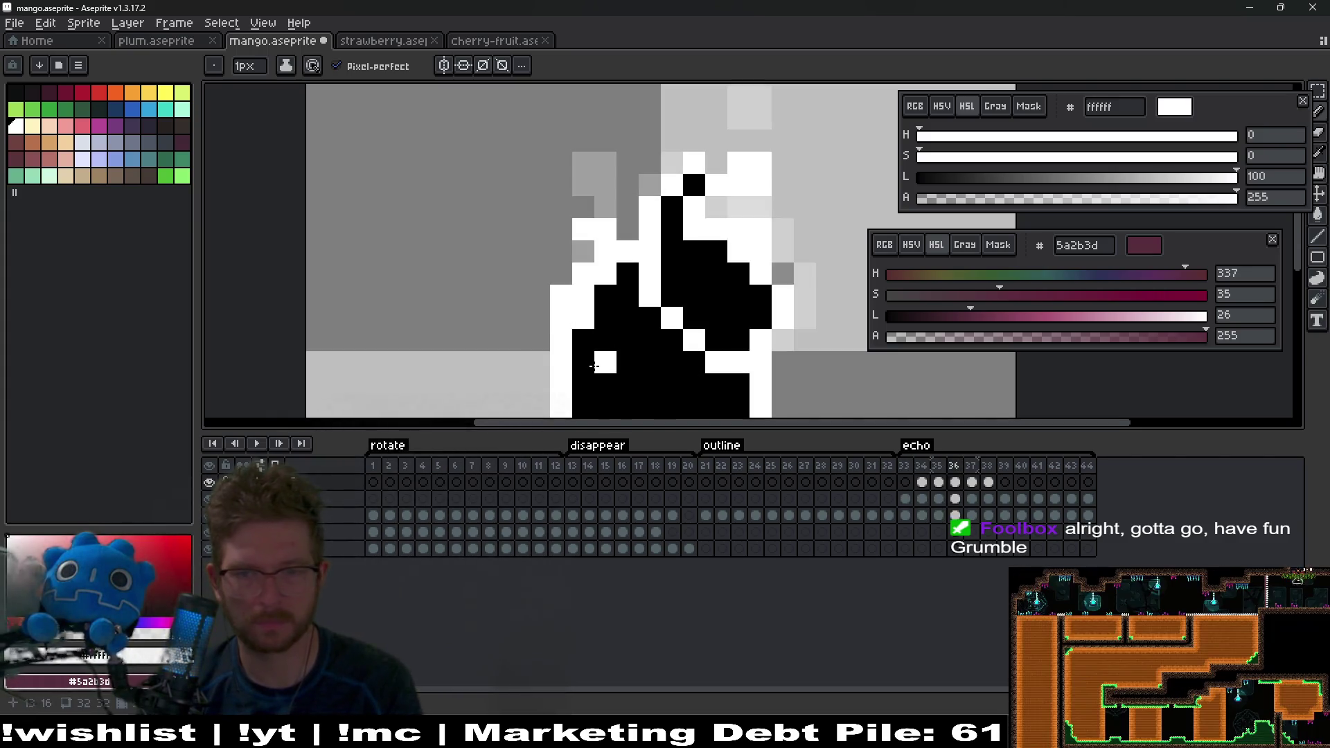
{"action": "key", "text": "period"}
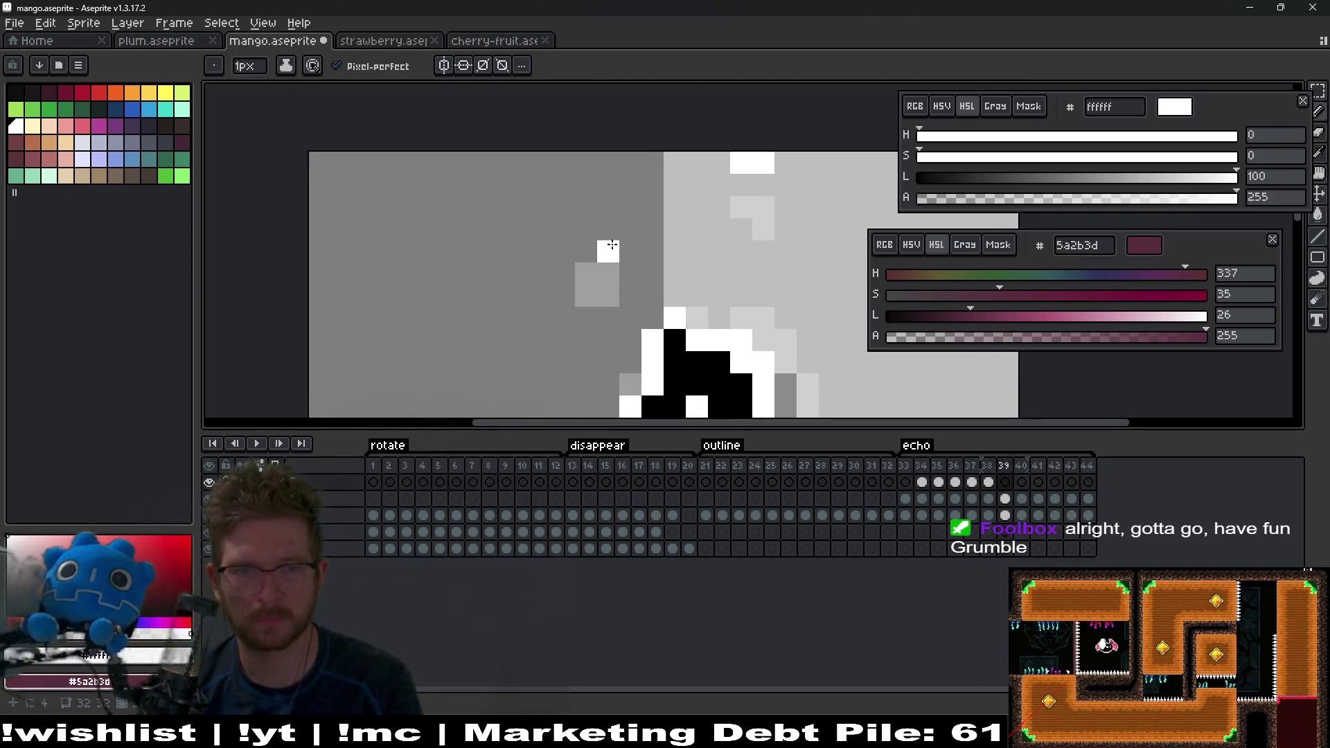
{"action": "key", "text": "period"}
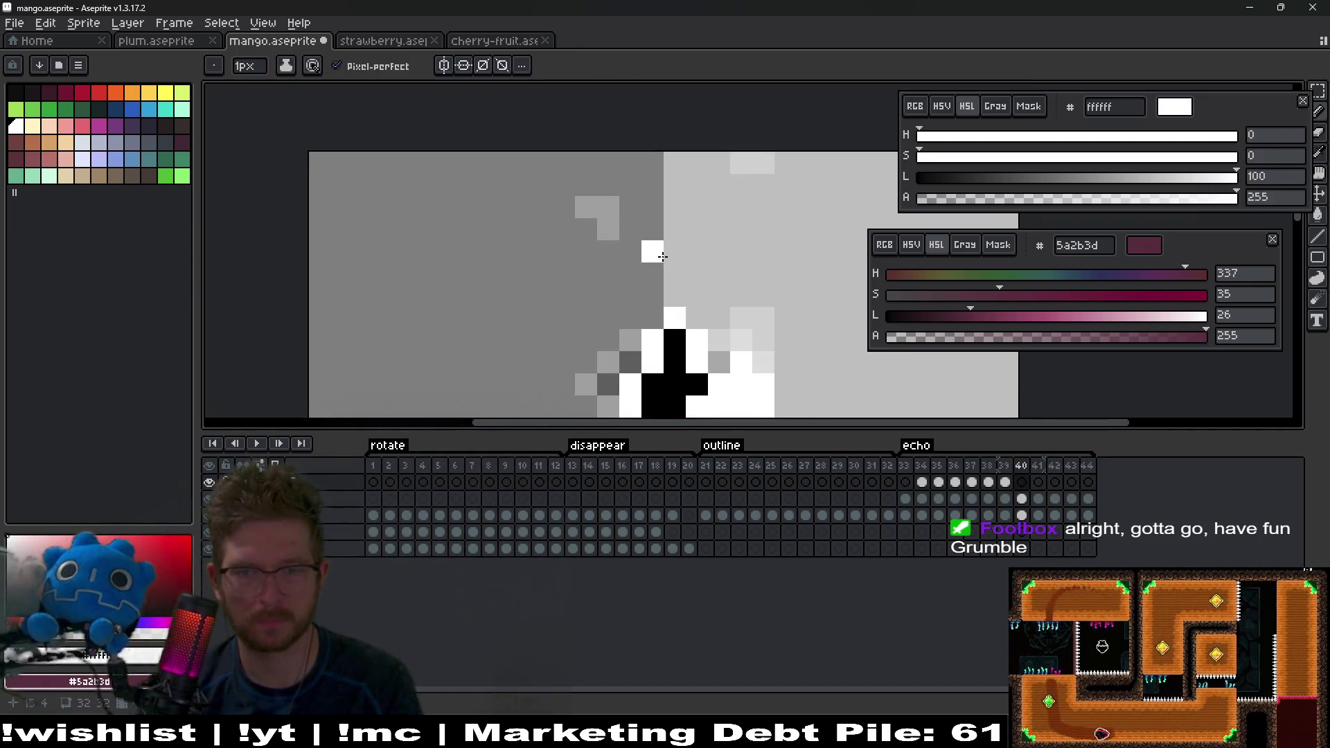
{"action": "scroll", "coordinate": [667, 273], "scroll_direction": "down", "scroll_amount": 3}
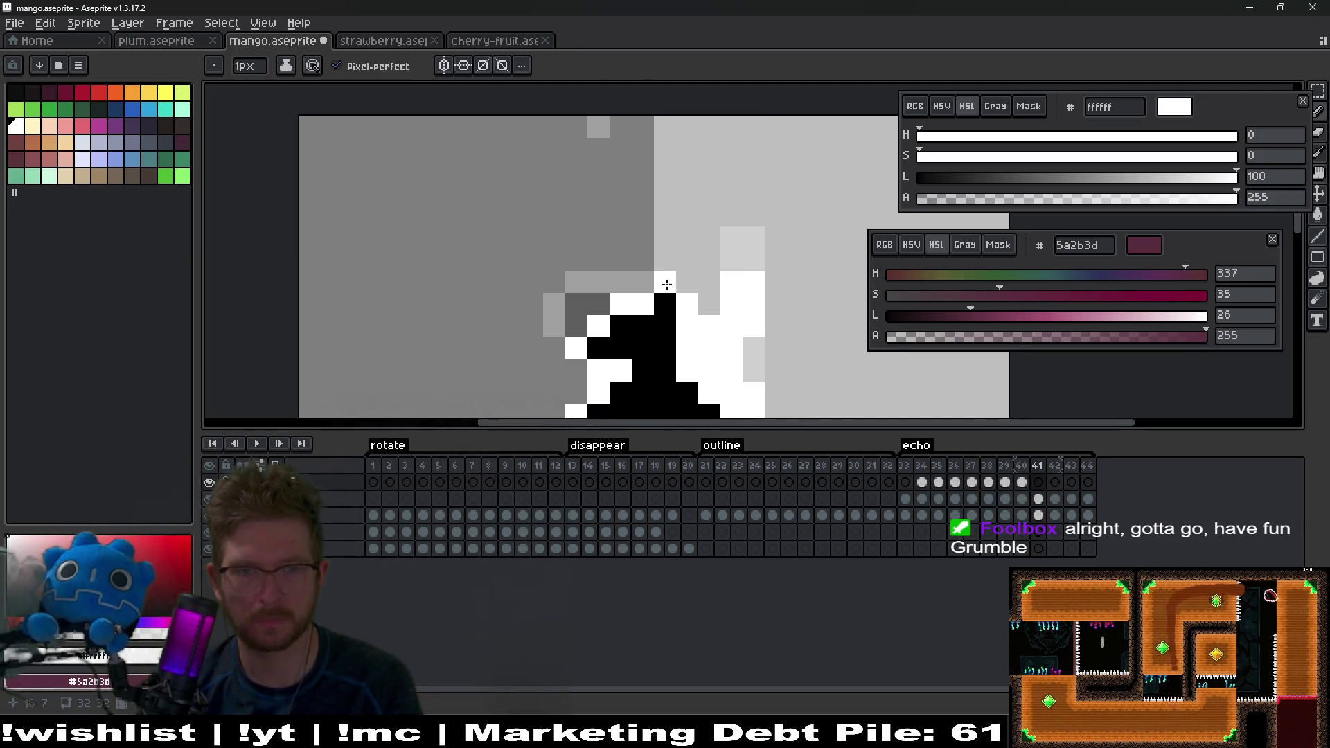
{"action": "key", "text": "comma"}
{"action": "key", "text": "period"}
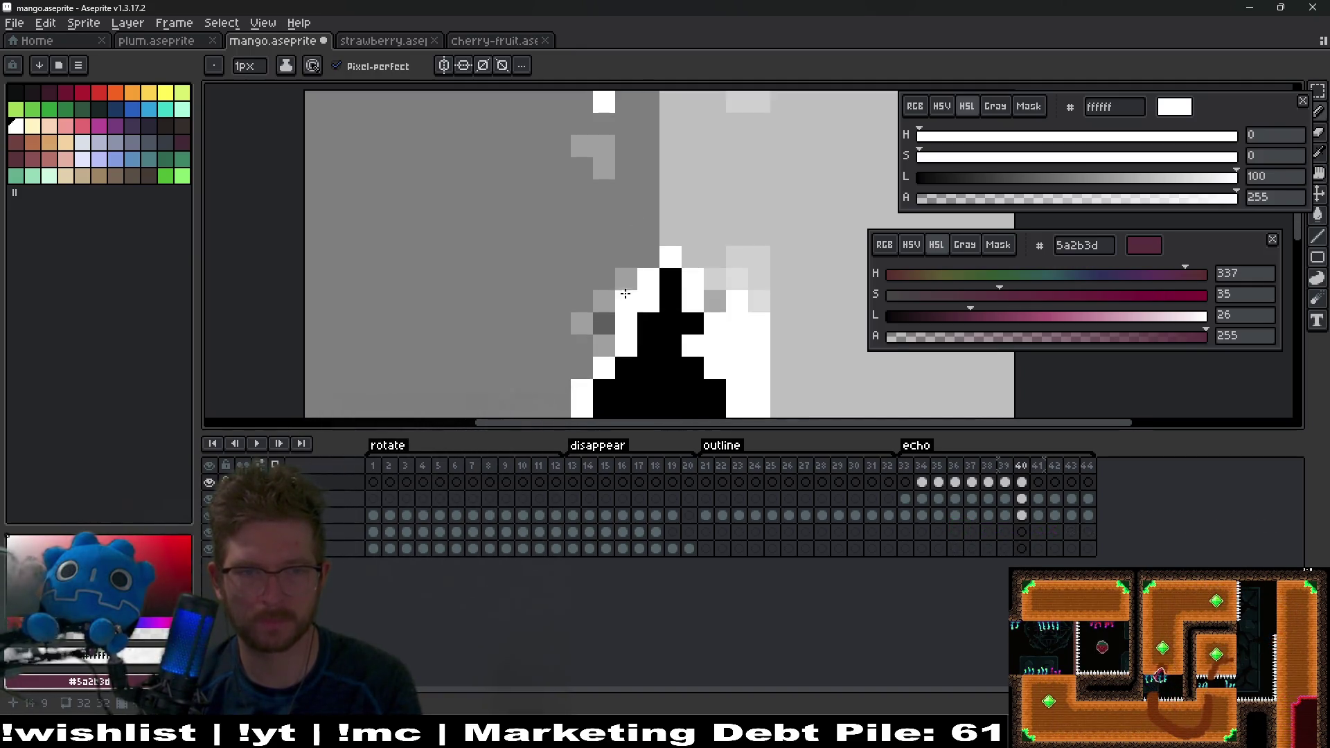
{"action": "mouse_move", "coordinate": [604, 345]}
{"action": "left_mouse_down"}
{"action": "mouse_move", "coordinate": [582, 367]}
{"action": "mouse_move", "coordinate": [613, 319]}
{"action": "mouse_move", "coordinate": [608, 290]}
{"action": "left_mouse_up"}
Step: On frame 41, turn a black outline pixel and two grey pixels white
{"action": "key", "text": "comma"}
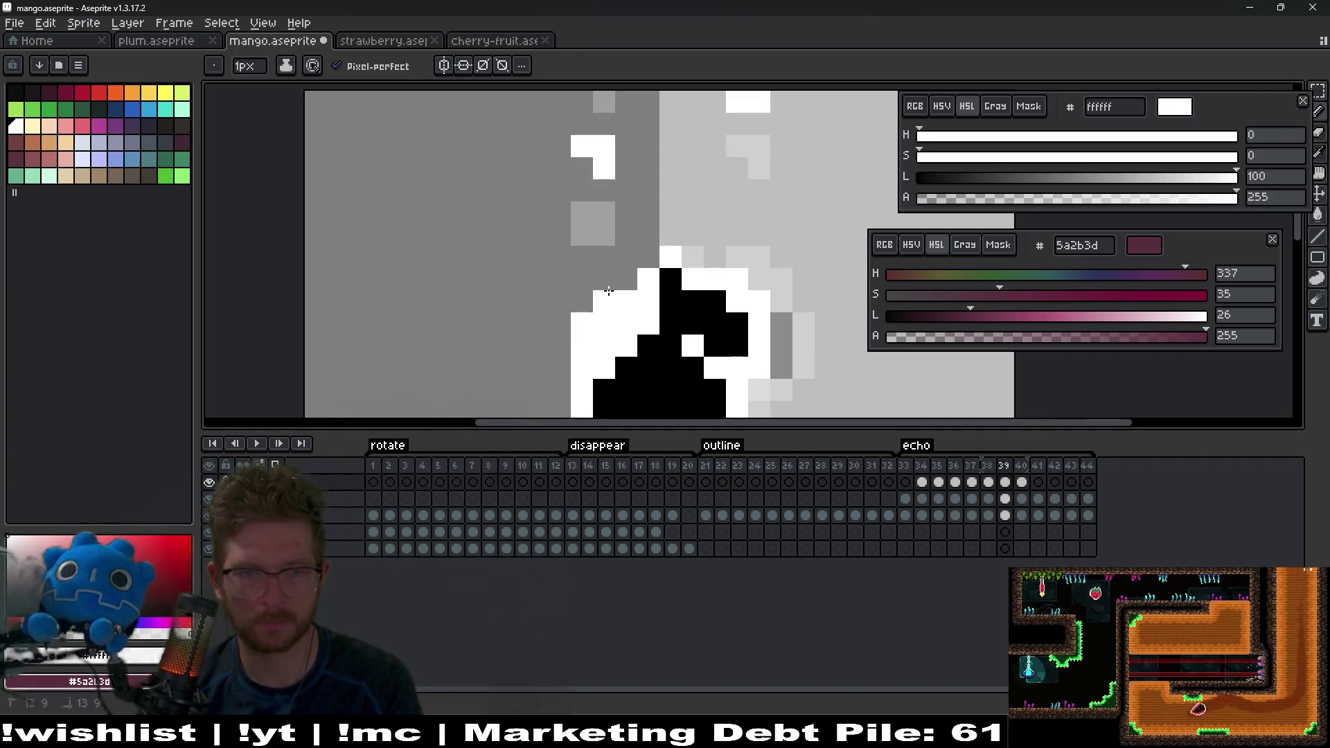
{"action": "scroll", "coordinate": [620, 354], "scroll_direction": "down", "scroll_amount": 2}
{"action": "key", "text": "period"}
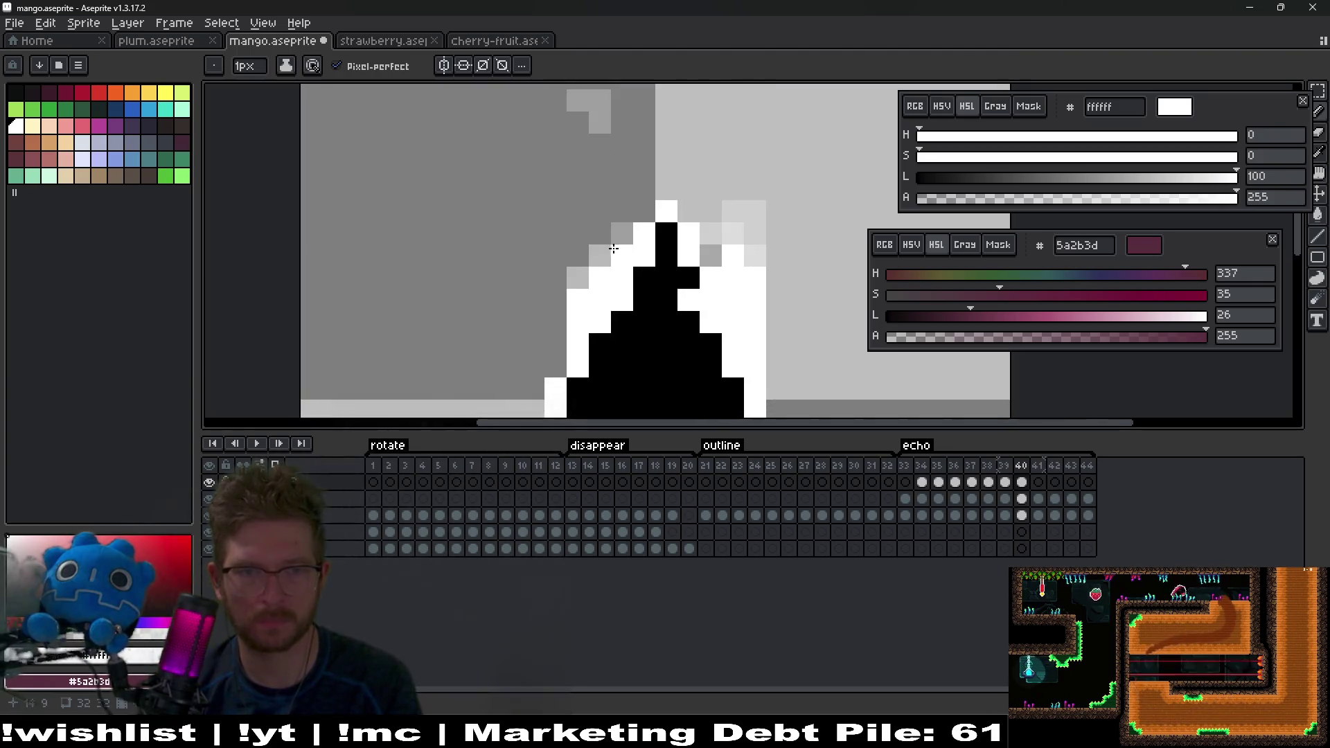
{"action": "key", "text": "period"}
{"action": "left_click", "coordinate": [624, 256]}
{"action": "scroll", "coordinate": [632, 269], "scroll_direction": "up", "scroll_amount": 1}
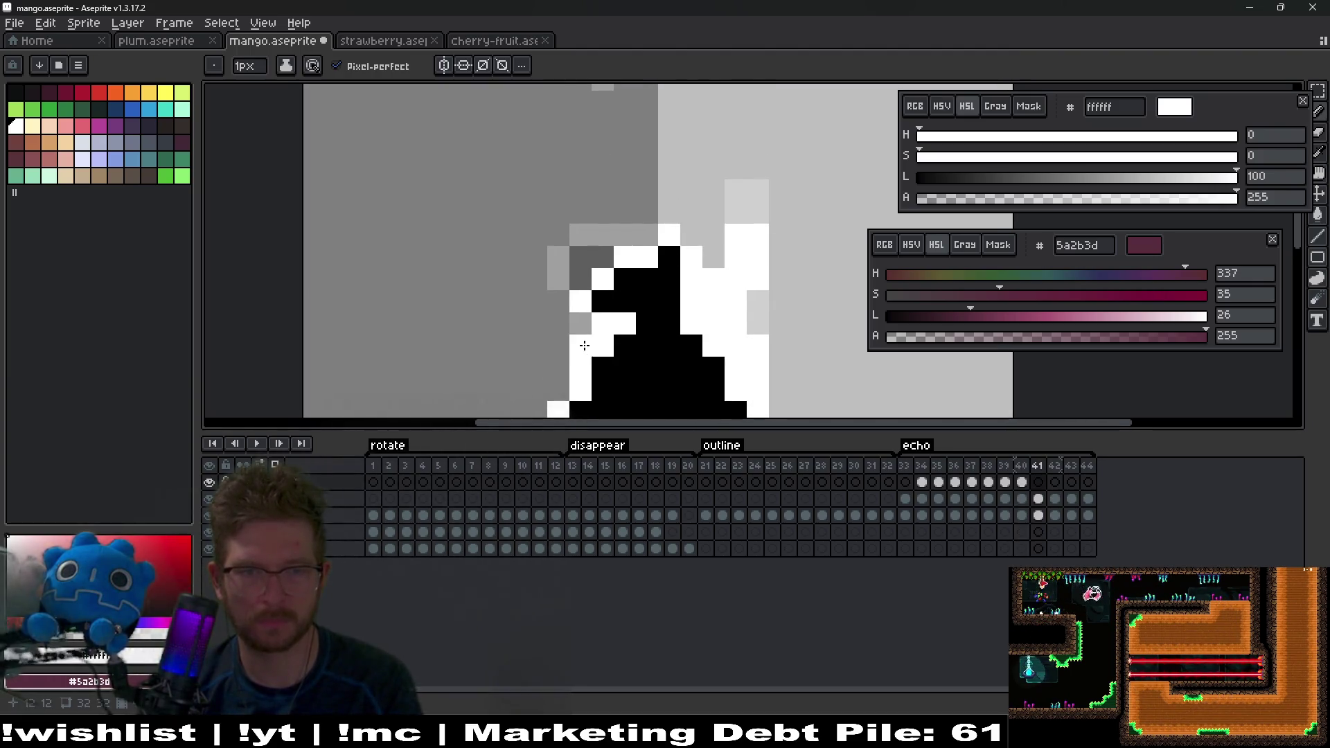
{"action": "left_click", "coordinate": [559, 374]}
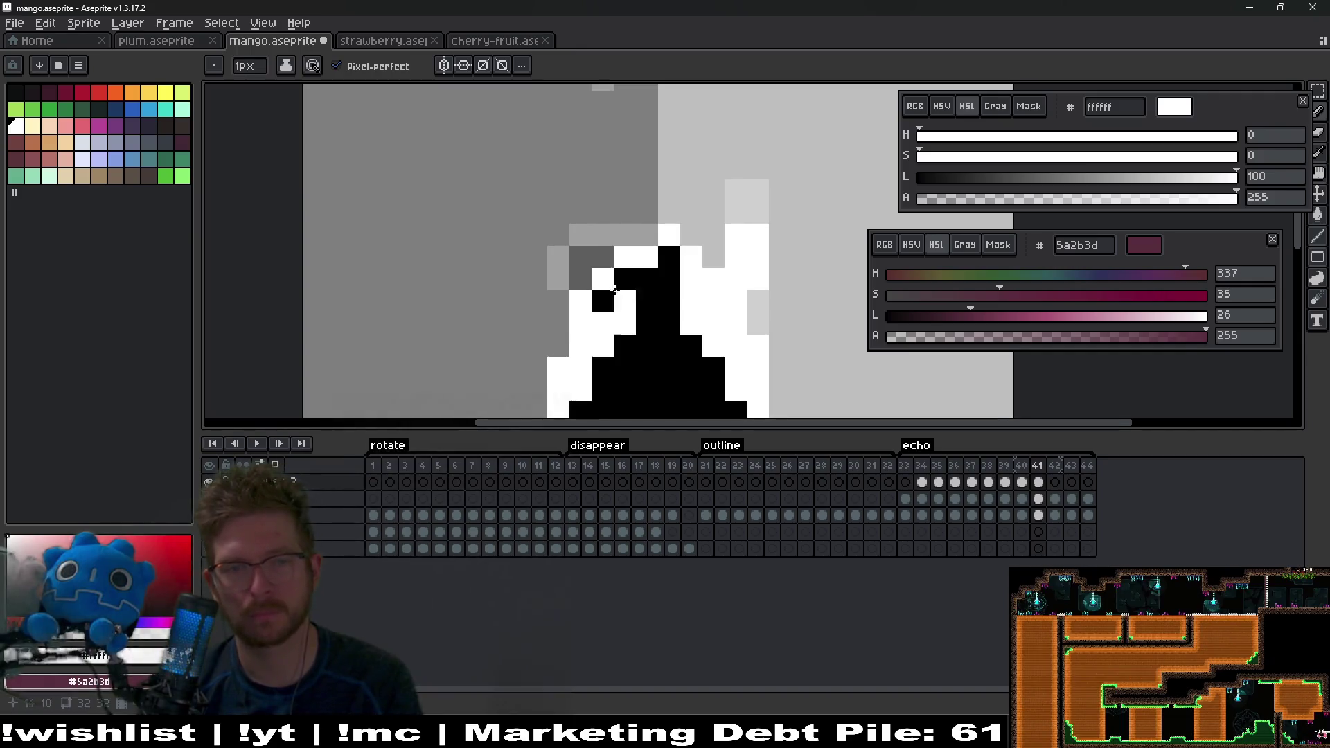
{"action": "scroll", "coordinate": [597, 321], "scroll_direction": "up", "scroll_amount": 4}
{"action": "left_click", "coordinate": [597, 343]}
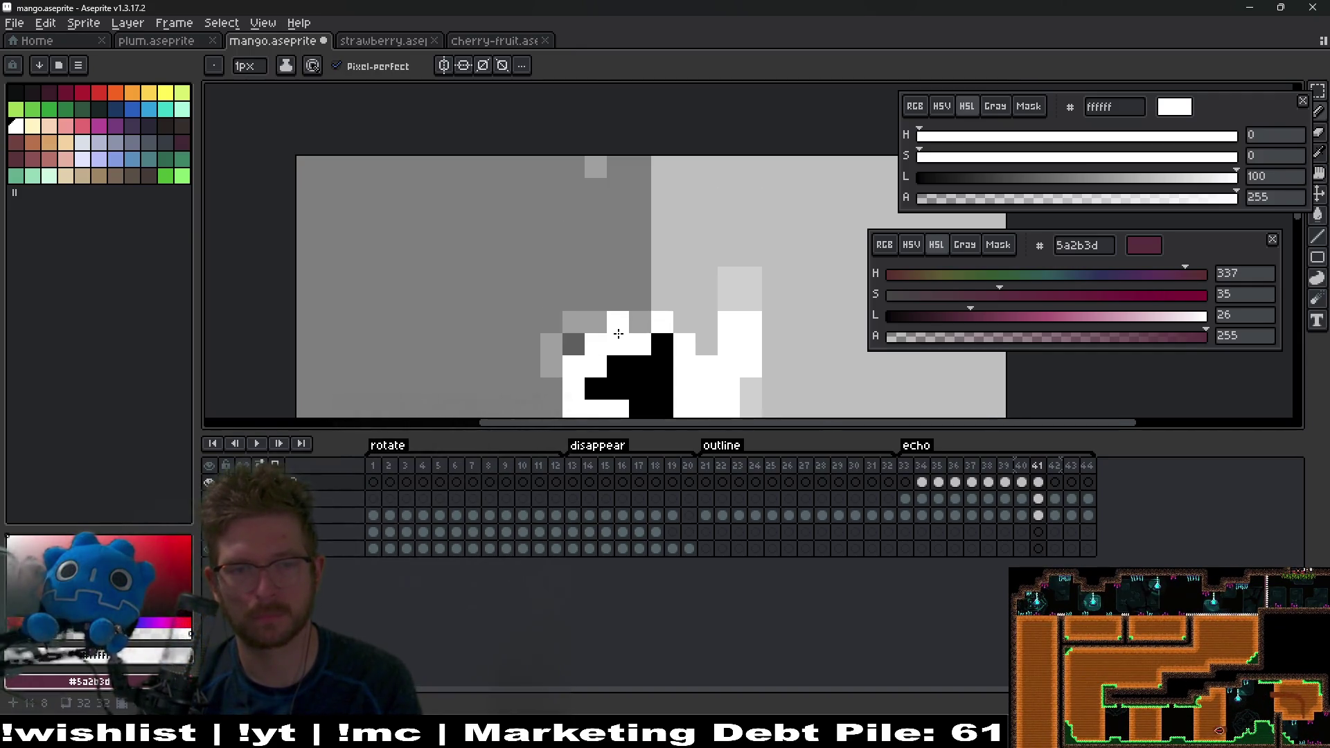
{"action": "scroll", "coordinate": [590, 370], "scroll_direction": "down", "scroll_amount": 4}
Step: Add a correctly placed white outline pixel on frame 44, undoing the misplaced first attempt
{"action": "key", "text": "Right"}
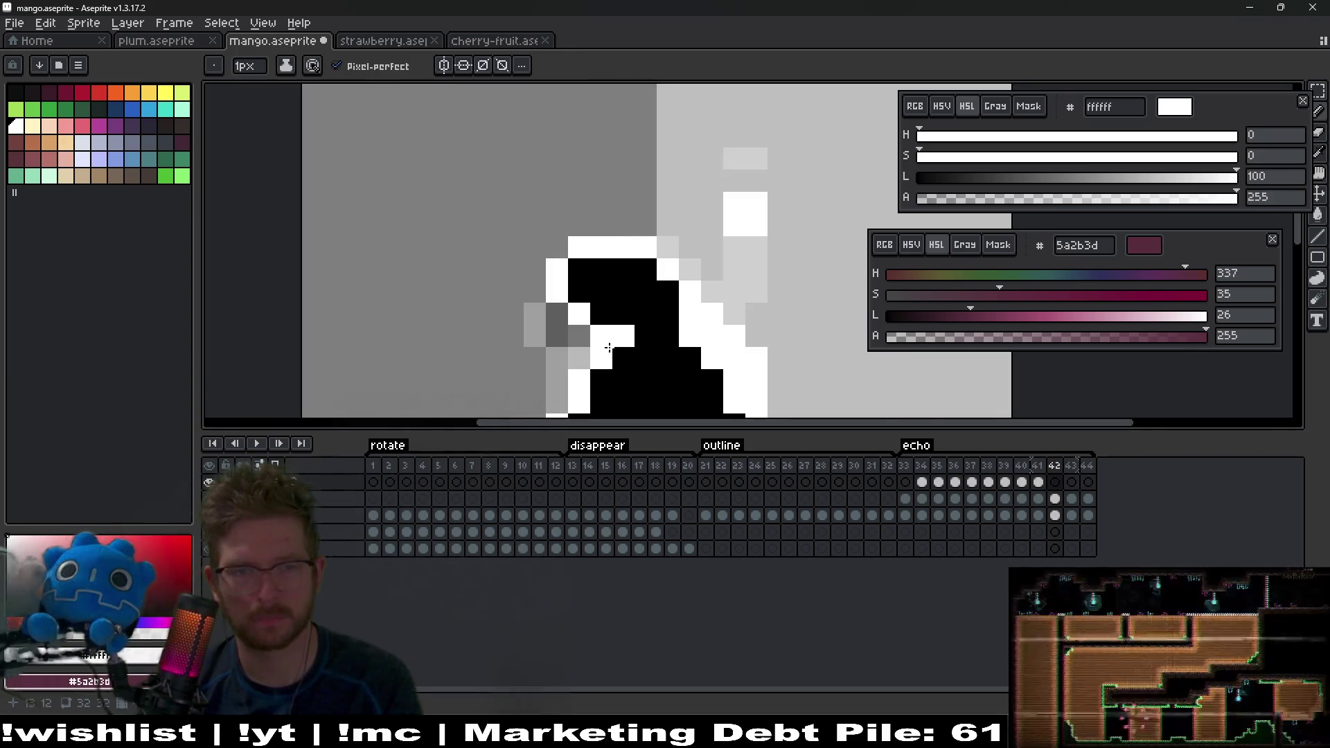
{"action": "key", "text": "Right"}
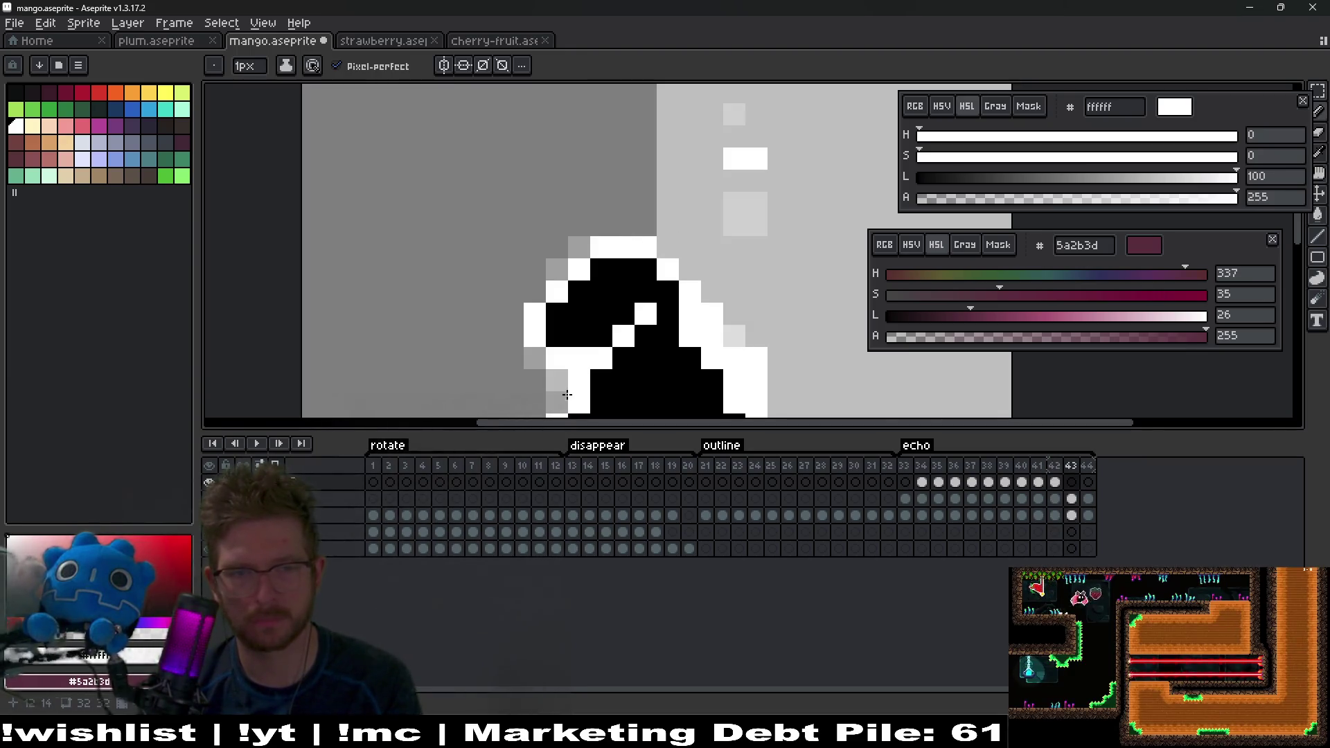
{"action": "key", "text": "Right"}
{"action": "left_click", "coordinate": [598, 284]}
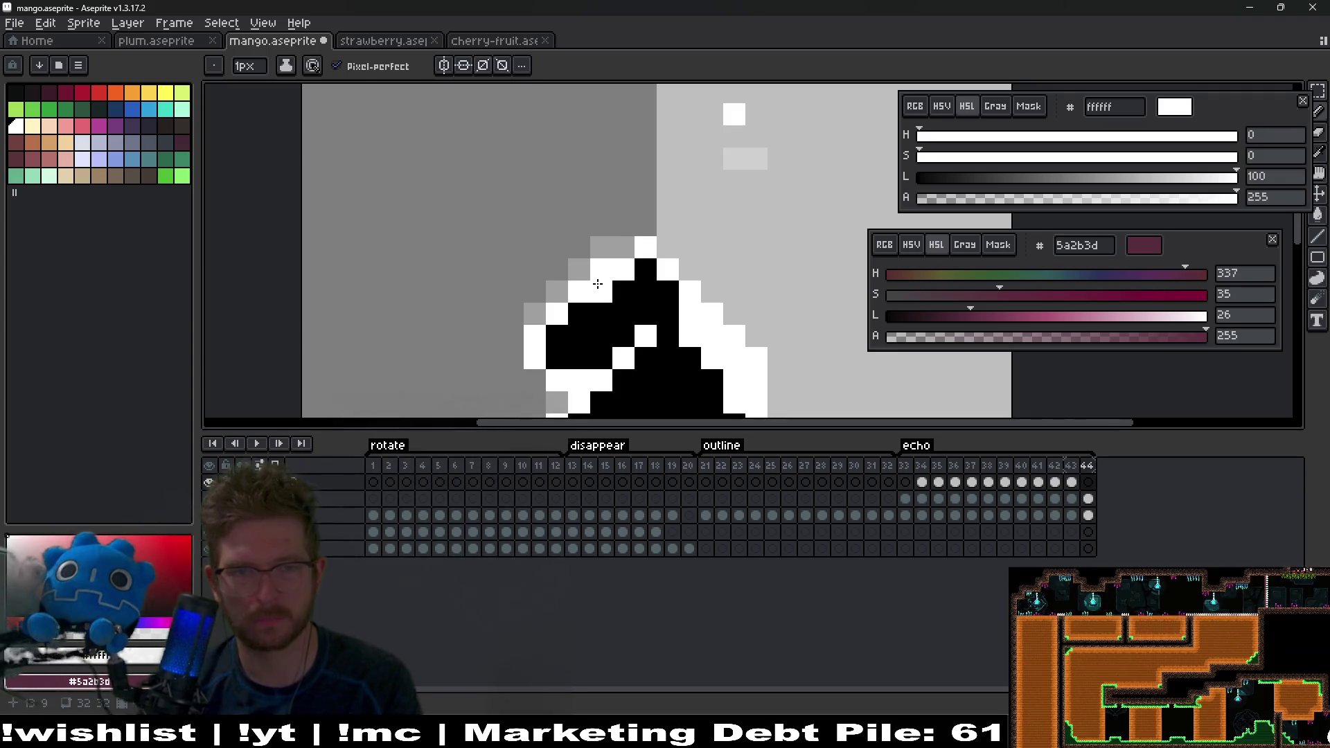
{"action": "key", "text": "ctrl+z"}
{"action": "key", "text": "Left"}
{"action": "key", "text": "Right"}
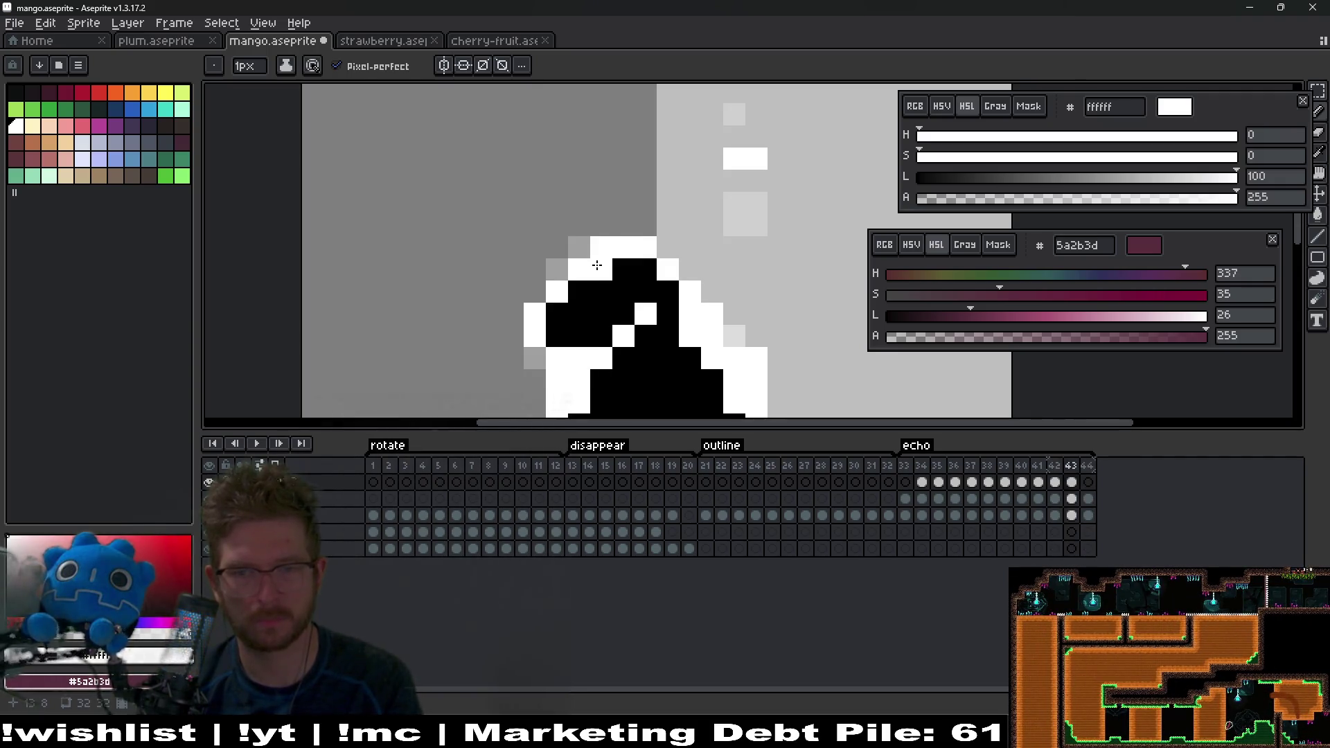
{"action": "left_click", "coordinate": [593, 315]}
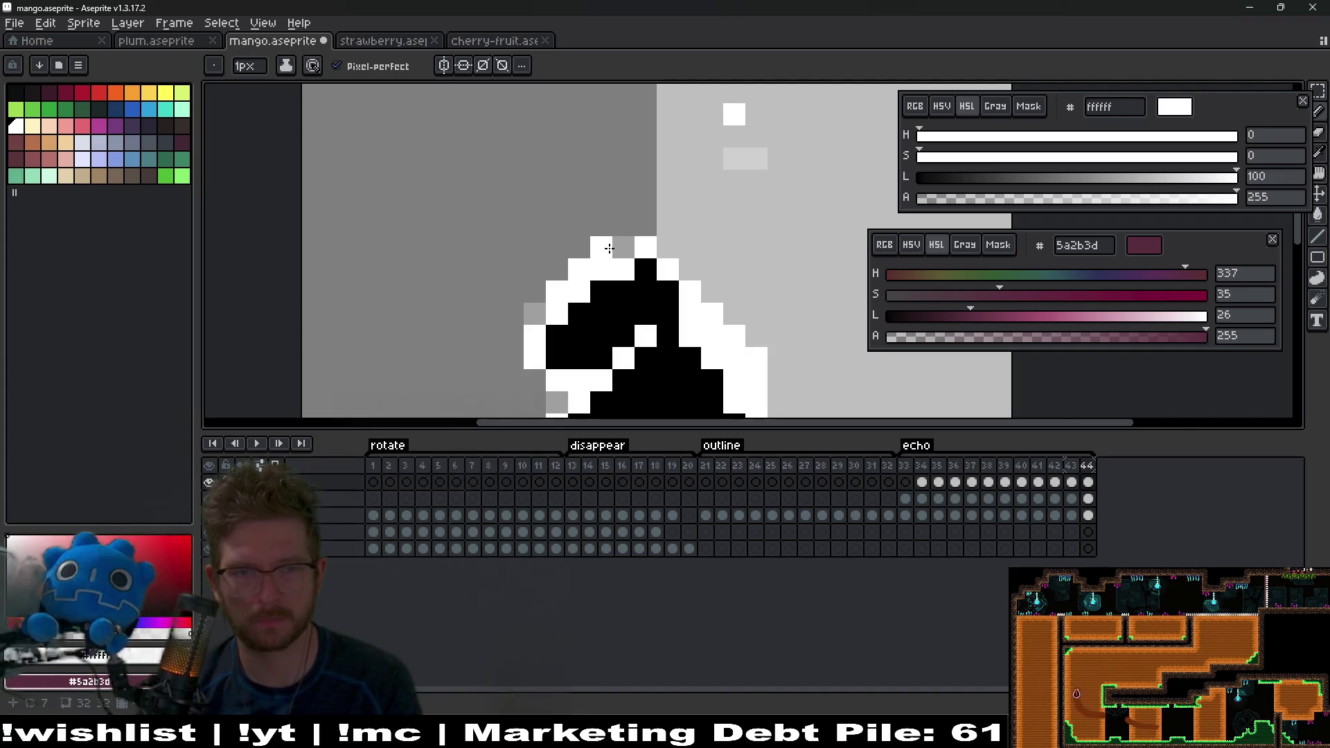
{"action": "scroll", "coordinate": [609, 247], "scroll_direction": "down", "scroll_amount": 7}
Step: Play and stop the echo animation, then save mango.aseprite
{"action": "left_click", "coordinate": [256, 444]}
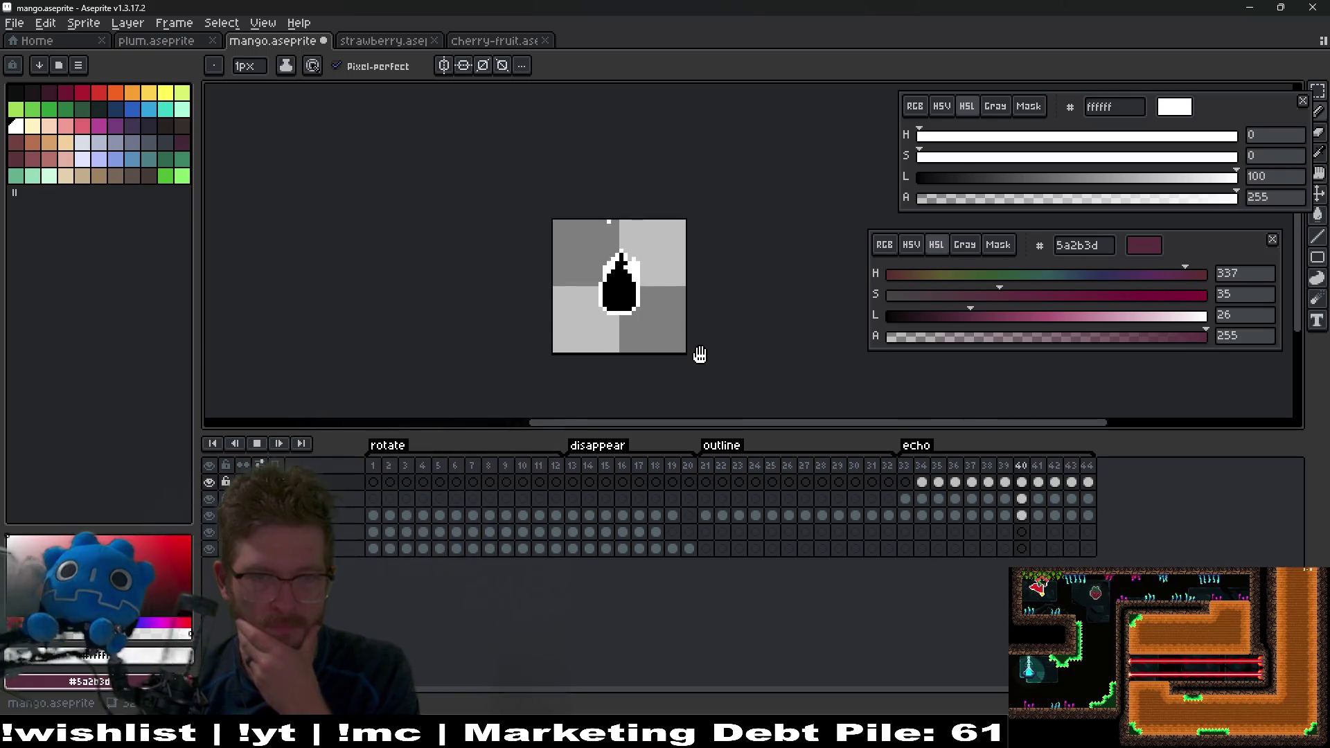
{"action": "left_click", "coordinate": [257, 444]}
{"action": "key", "text": "ctrl"}
{"action": "key", "text": "ctrl+s"}
Step: Open strawberry.aseprite, select frames 21–32, and toggle the fill layer hidden then visible on frame 1
{"action": "left_click", "coordinate": [385, 41]}
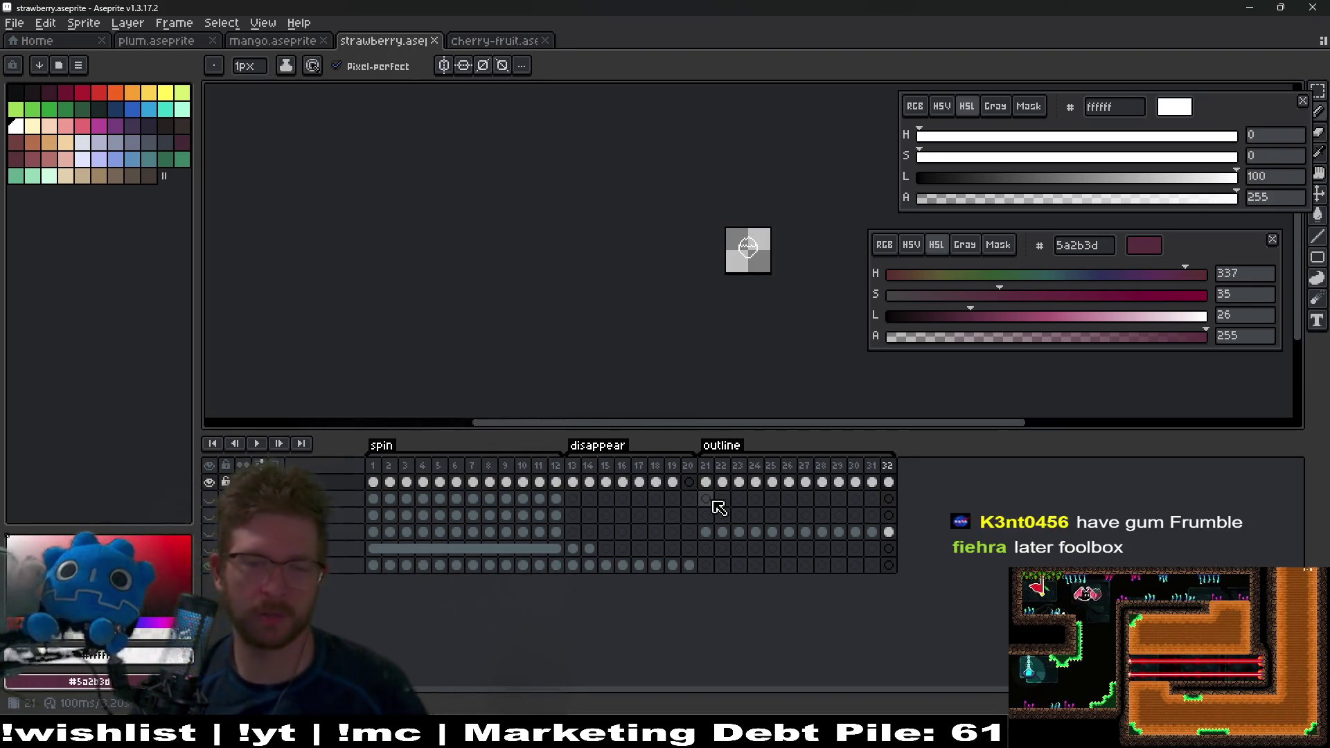
{"action": "left_click_drag", "start_coordinate": [707, 469], "coordinate": [888, 480]}
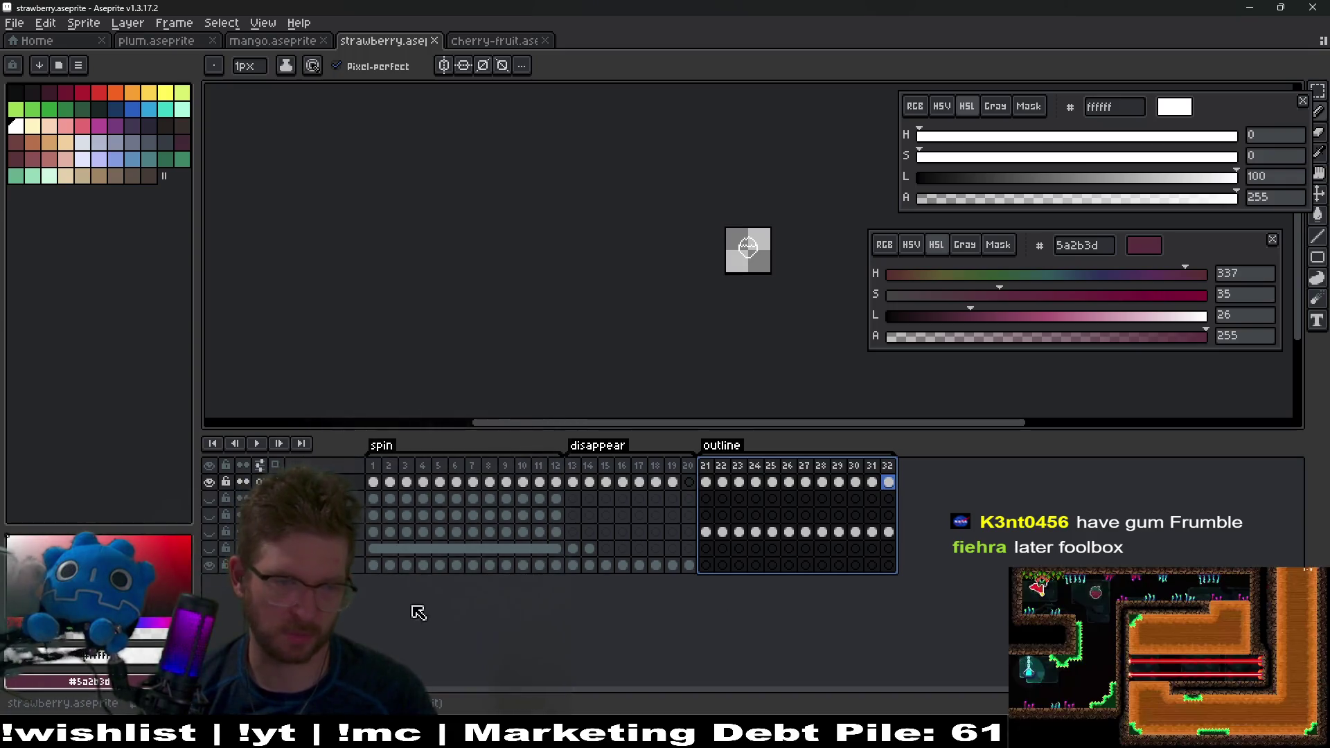
{"action": "left_click", "coordinate": [298, 548]}
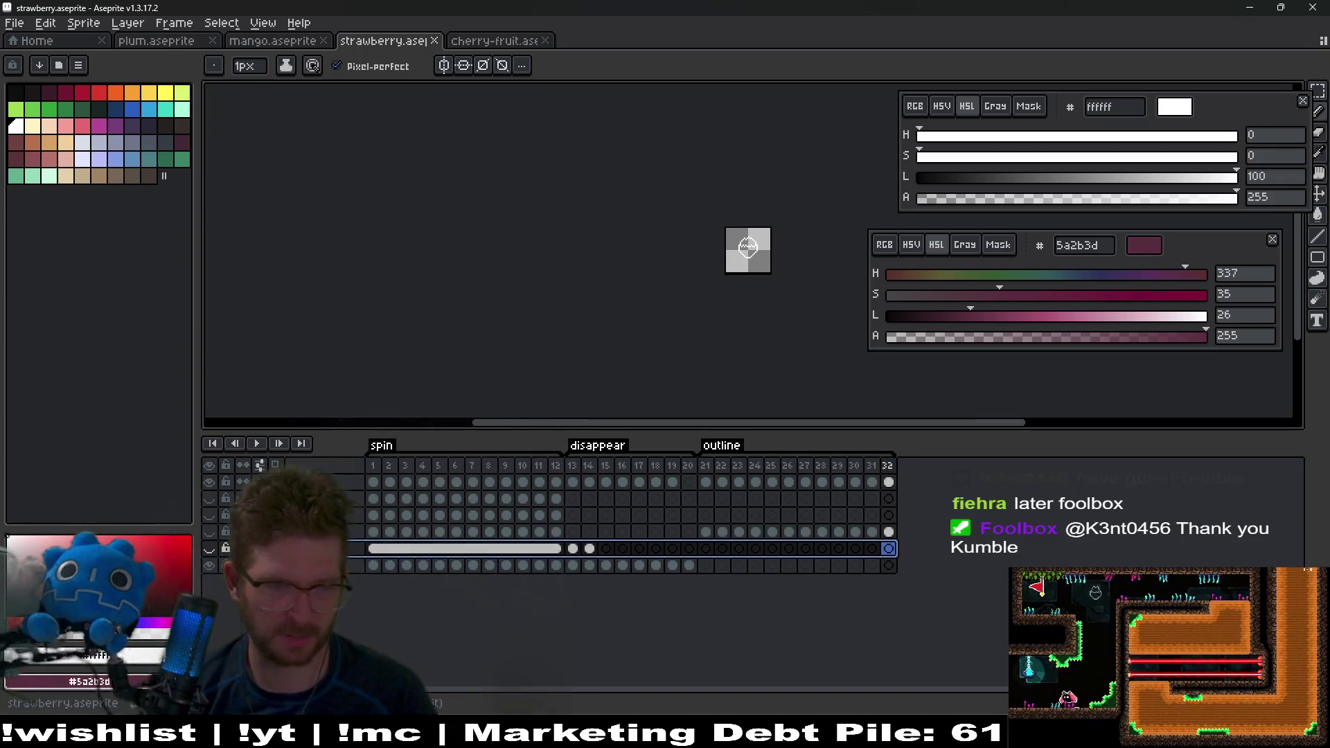
{"action": "left_click", "coordinate": [211, 549]}
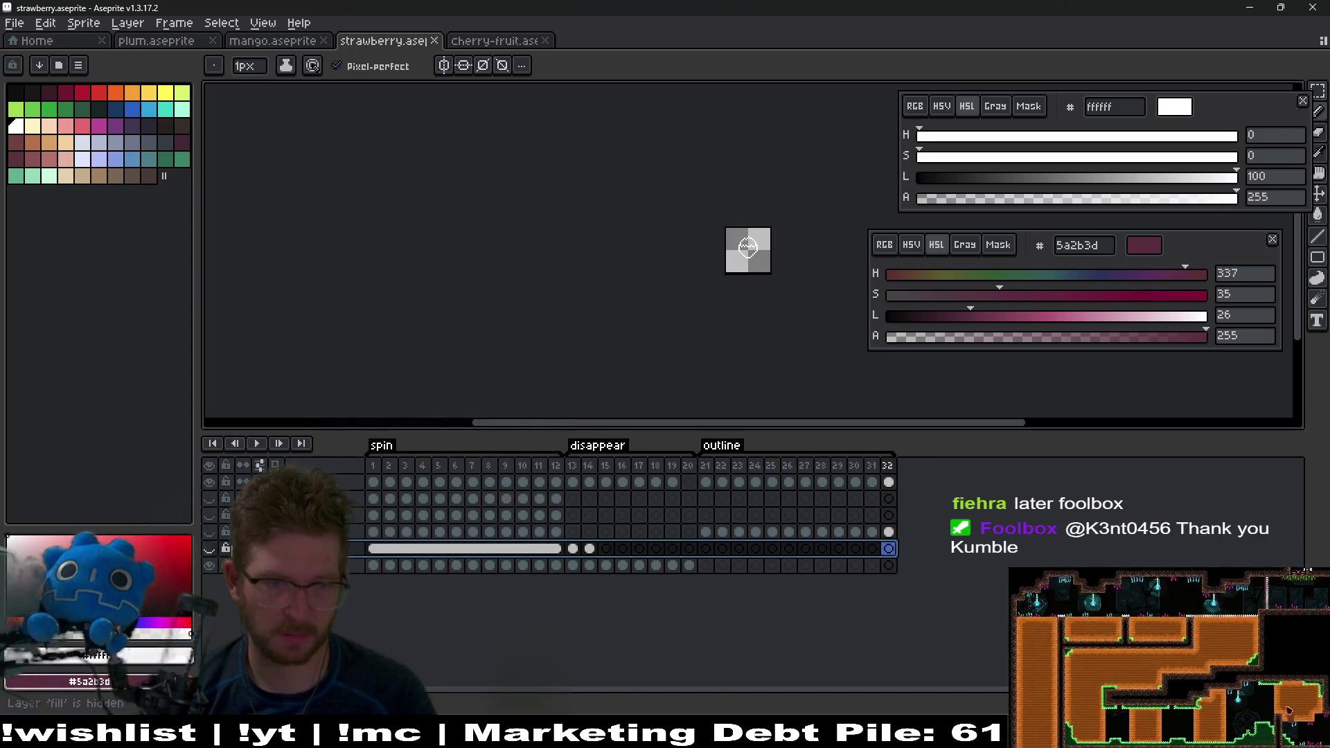
{"action": "key", "text": "Home"}
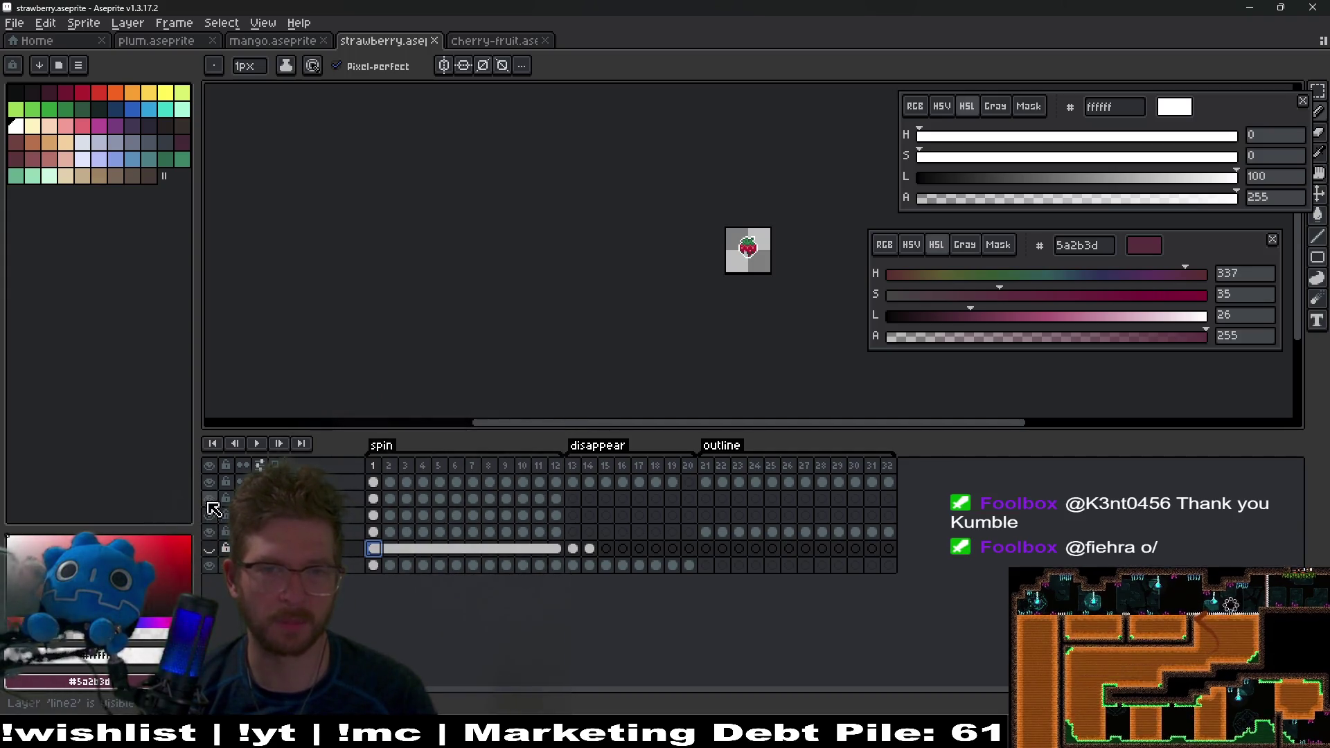
{"action": "left_click", "coordinate": [210, 549]}
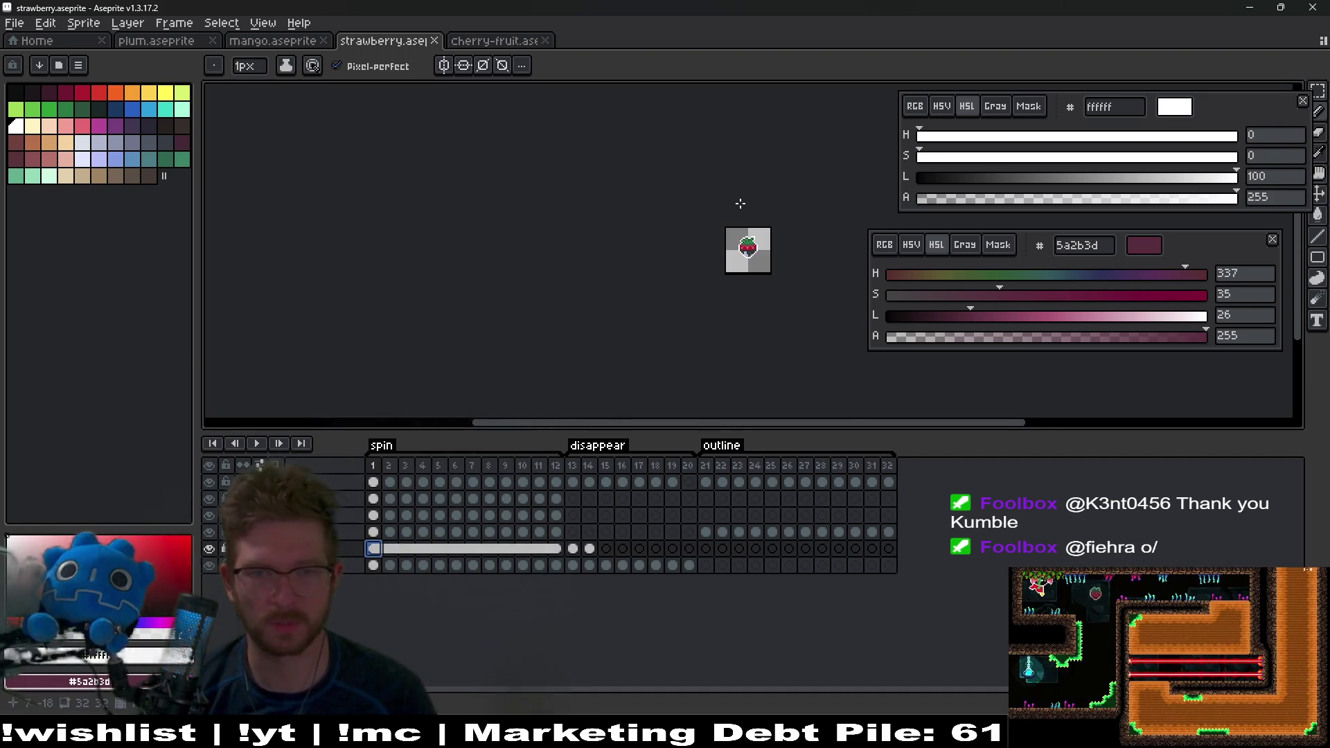
{"action": "scroll", "coordinate": [740, 203], "scroll_direction": "up", "scroll_amount": 5}
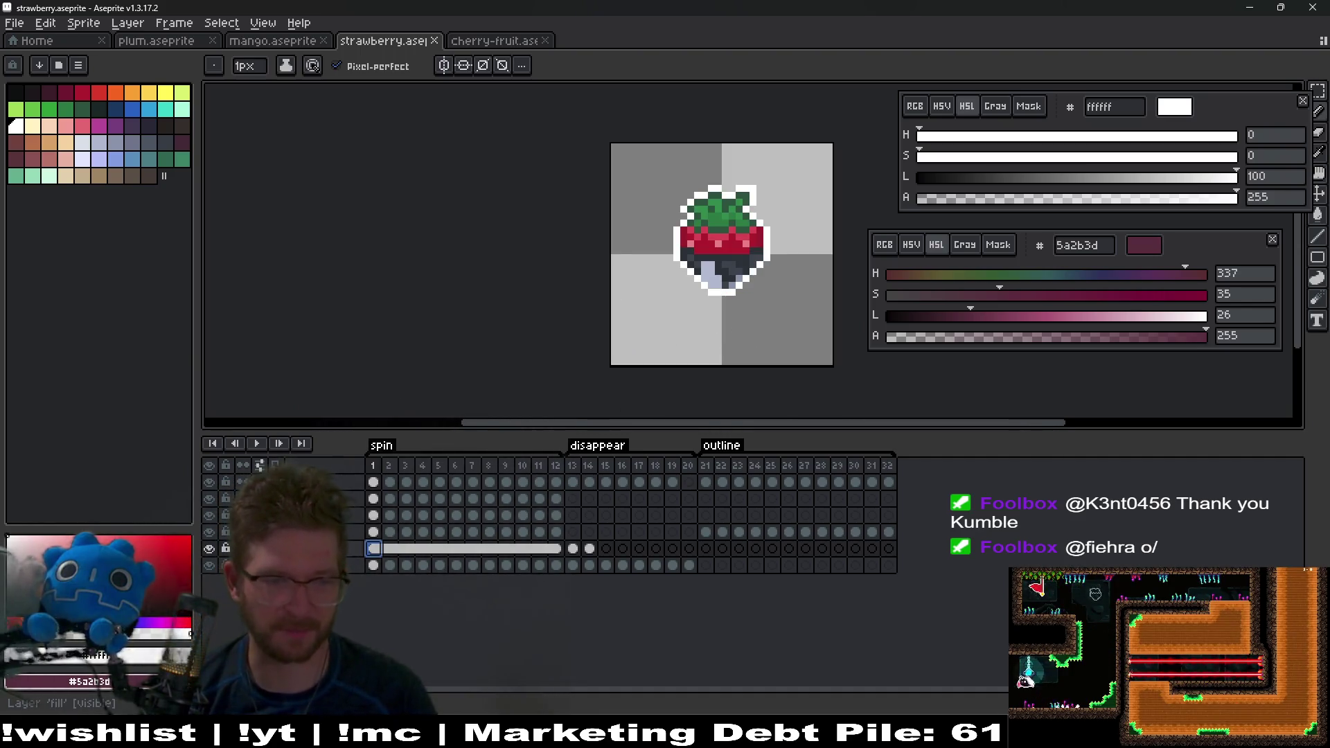
Step: Delete the four layers above the bottom one and add a new frame after frame 32
{"action": "left_click_drag", "start_coordinate": [311, 499], "coordinate": [311, 548]}
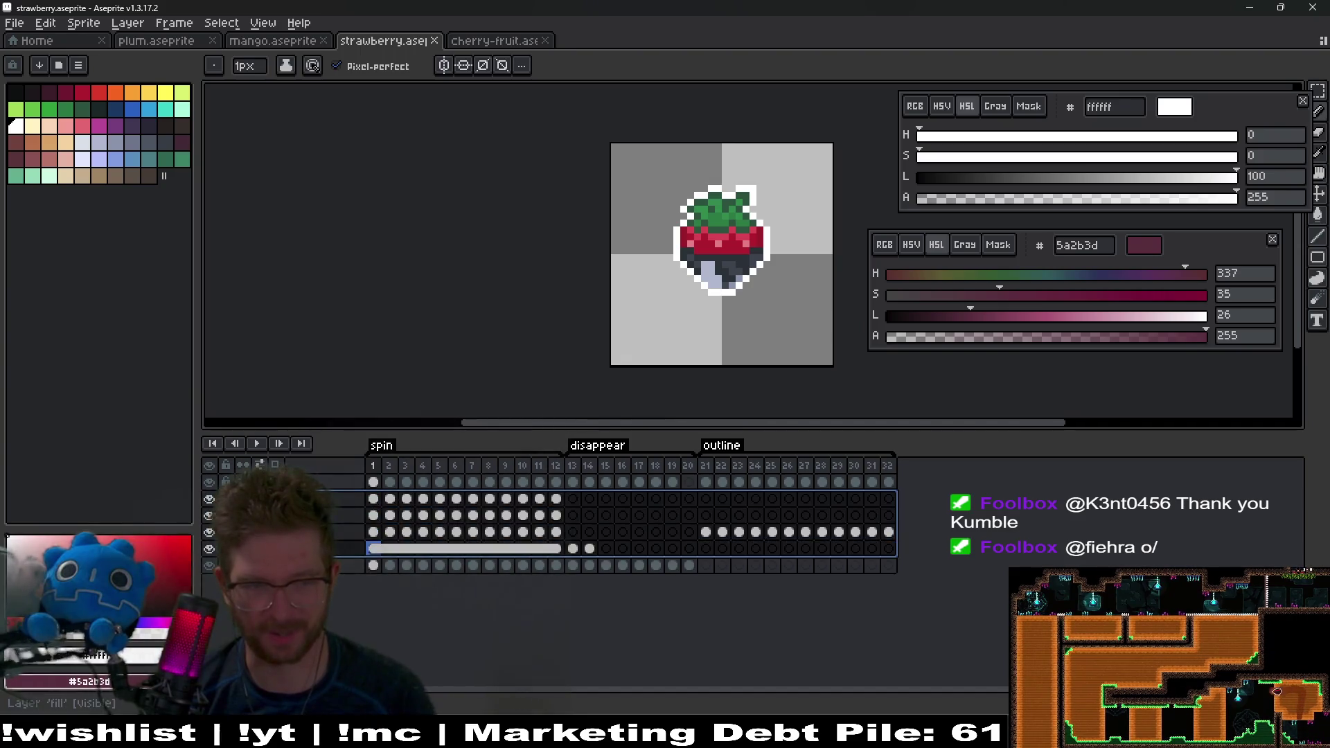
{"action": "key", "text": "Delete"}
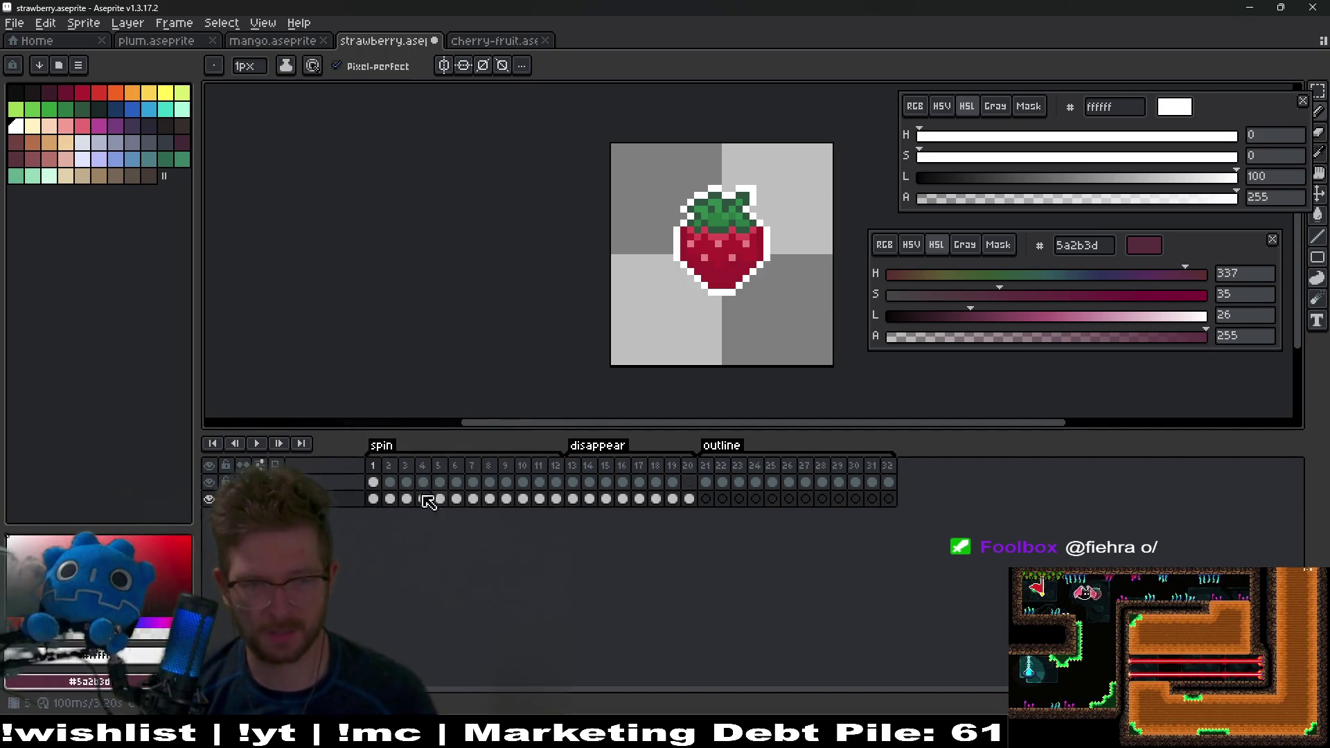
{"action": "left_click", "coordinate": [712, 464]}
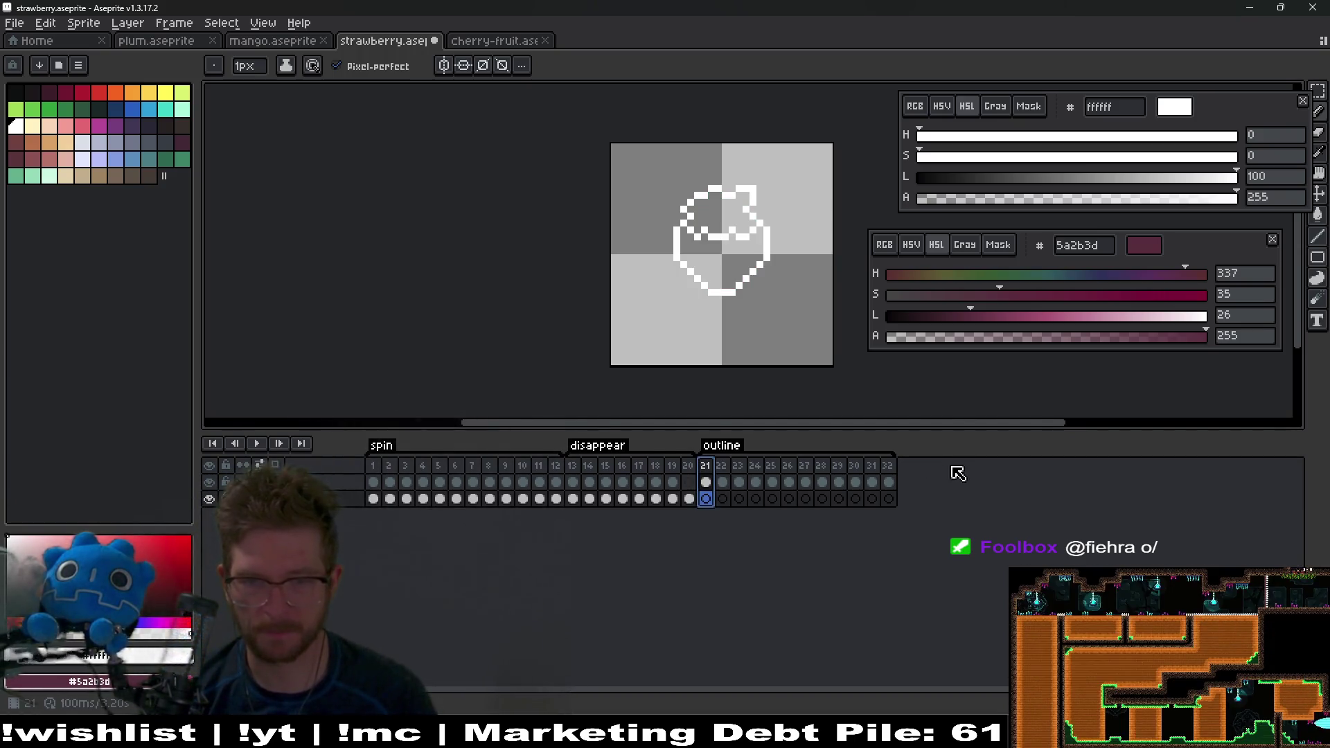
{"action": "left_click", "coordinate": [888, 465]}
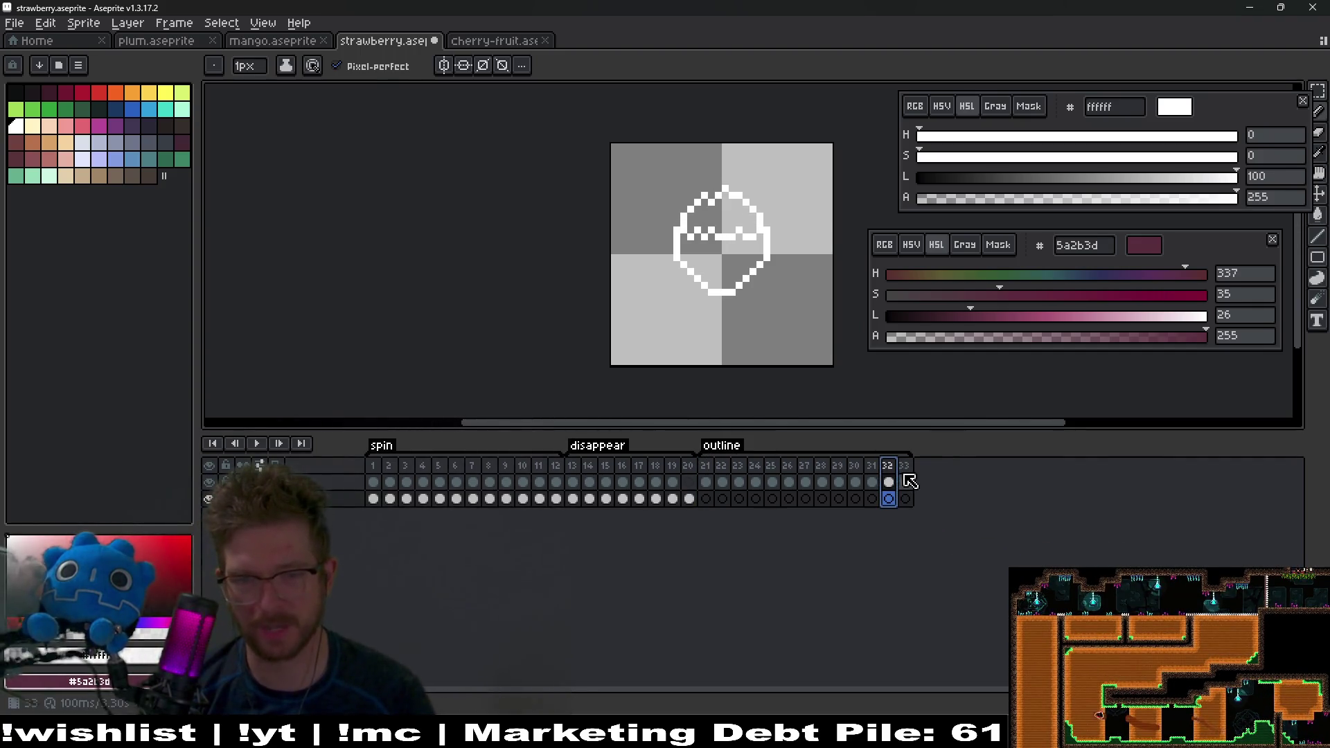
{"action": "key", "text": "alt+n"}
{"action": "left_click", "coordinate": [908, 473]}
Step: Set the outline tag's end frame to 32
{"action": "double_click", "coordinate": [728, 452]}
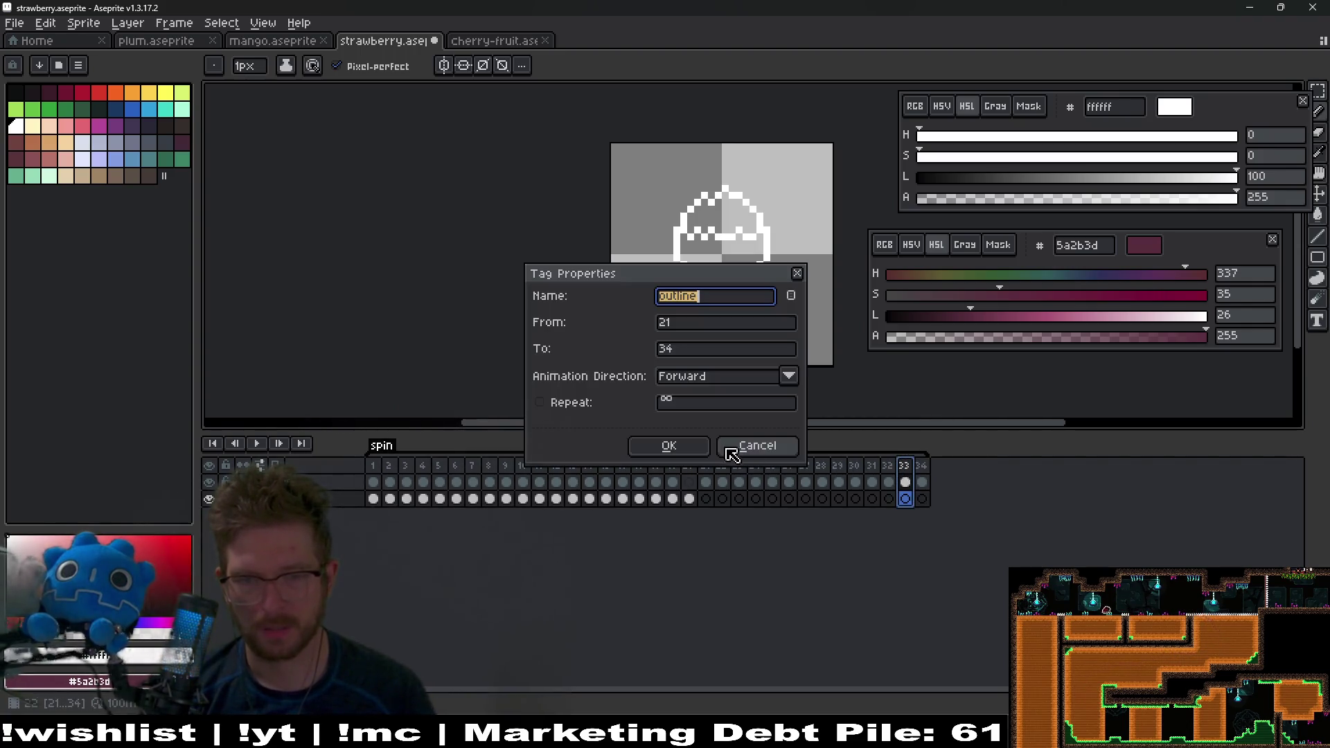
{"action": "left_click", "coordinate": [697, 346]}
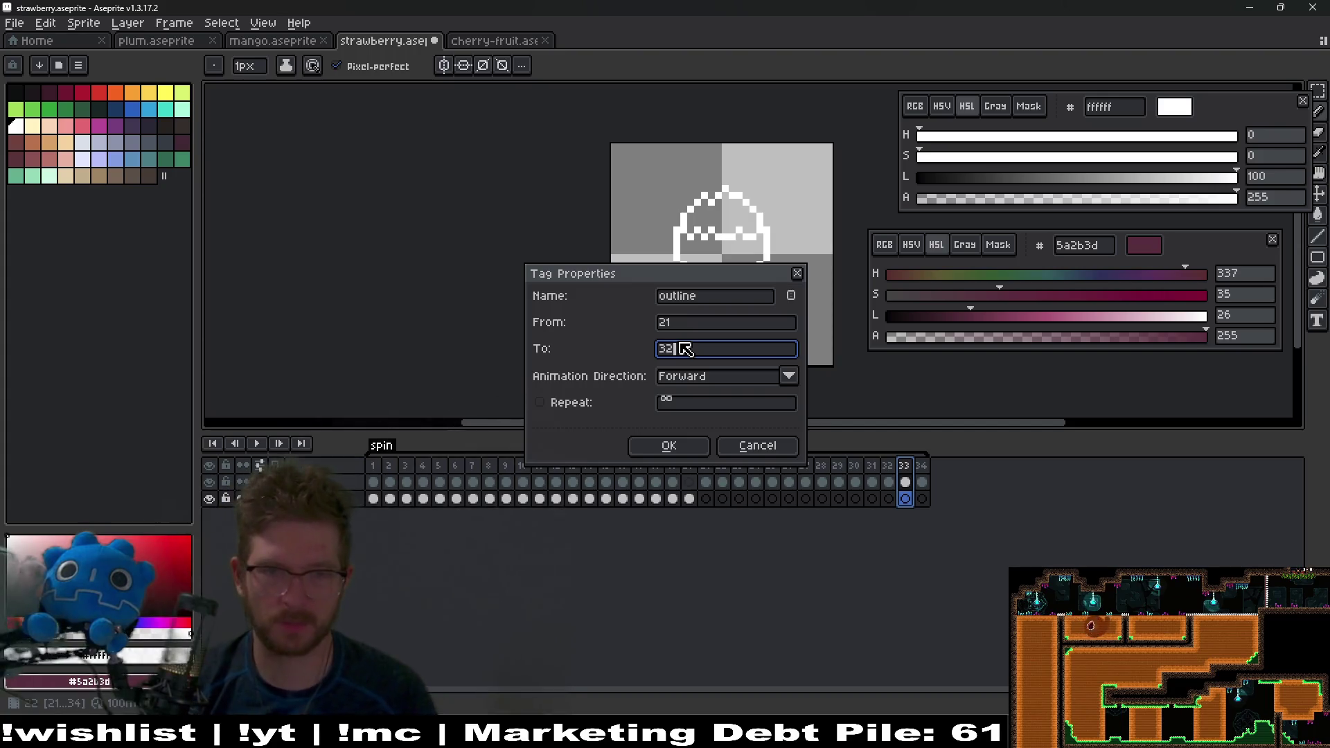
{"action": "type", "text": "32"}
{"action": "key", "text": "Return"}
Step: Paste copies of frames 21–32 after frame 33 and delete the extra frame 45
{"action": "left_click_drag", "start_coordinate": [887, 465], "coordinate": [711, 460]}
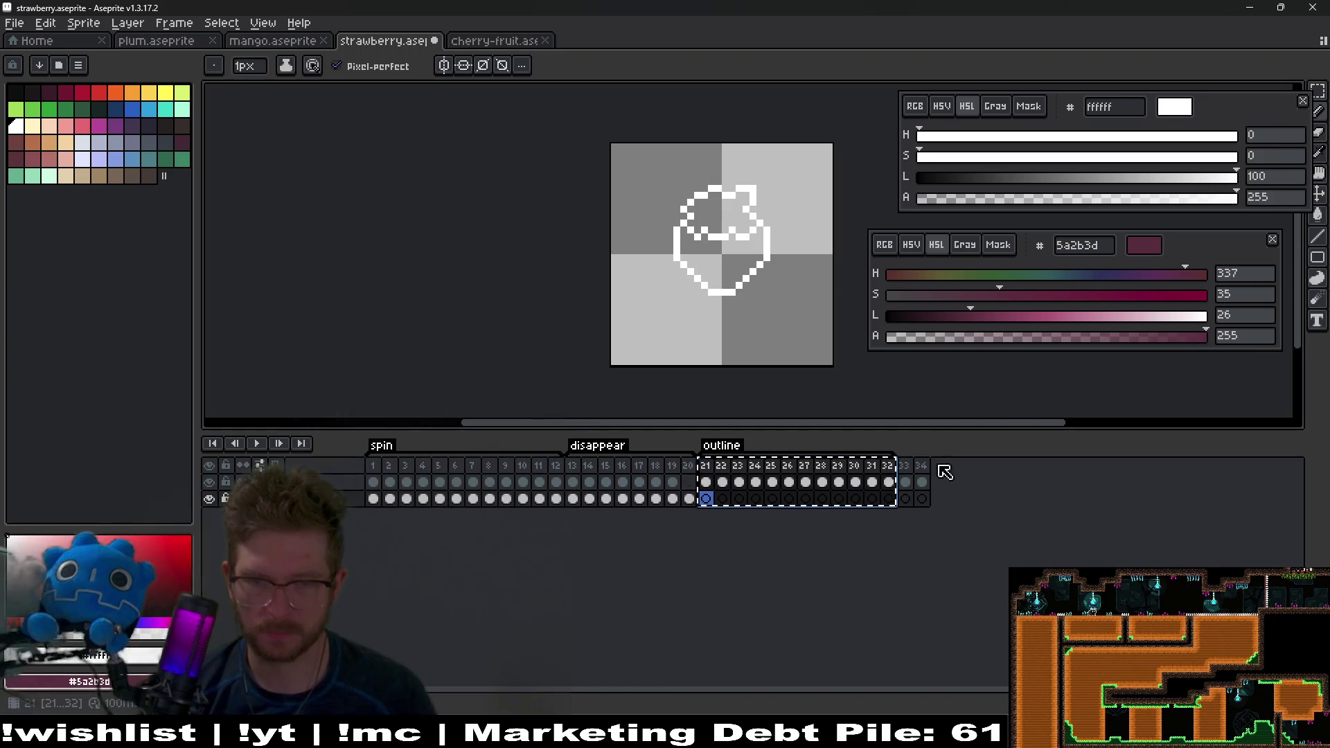
{"action": "left_click", "coordinate": [920, 482]}
{"action": "key", "text": "ctrl+v"}
{"action": "left_click", "coordinate": [905, 482]}
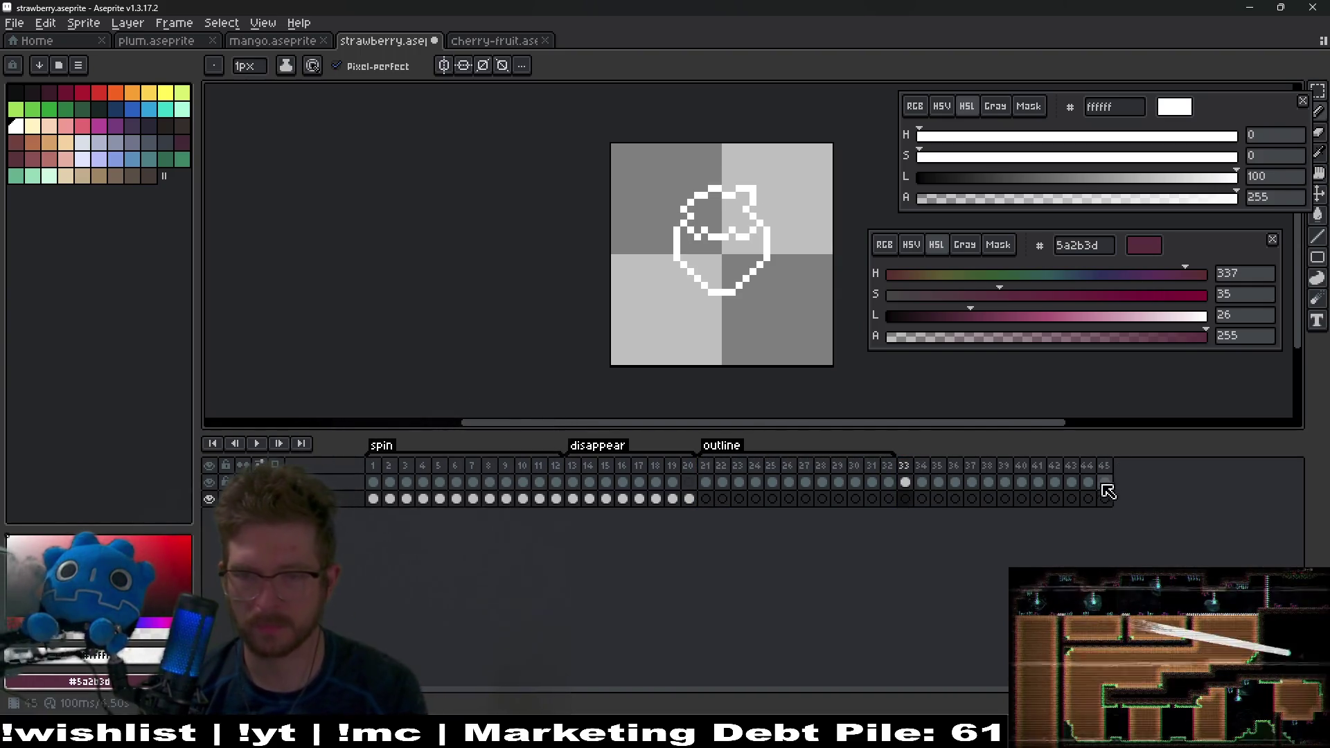
{"action": "left_click", "coordinate": [1104, 465]}
{"action": "key", "text": "Delete"}
{"action": "mouse_move", "coordinate": [1086, 465]}
{"action": "left_mouse_down"}
{"action": "mouse_move", "coordinate": [1019, 482]}
{"action": "mouse_move", "coordinate": [908, 469]}
{"action": "left_mouse_up"}
Step: Create a new tag named 'echo' covering frames 33–44
{"action": "right_click", "coordinate": [908, 469]}
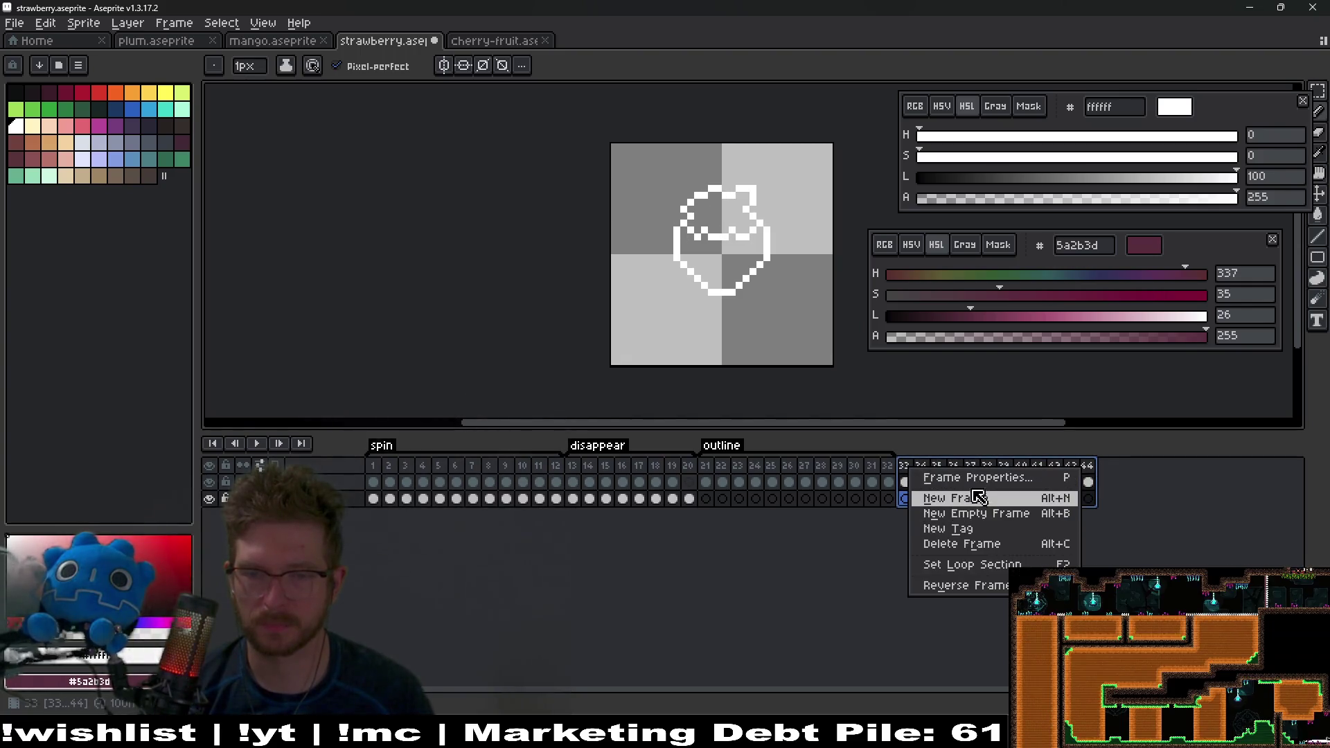
{"action": "left_click", "coordinate": [977, 529]}
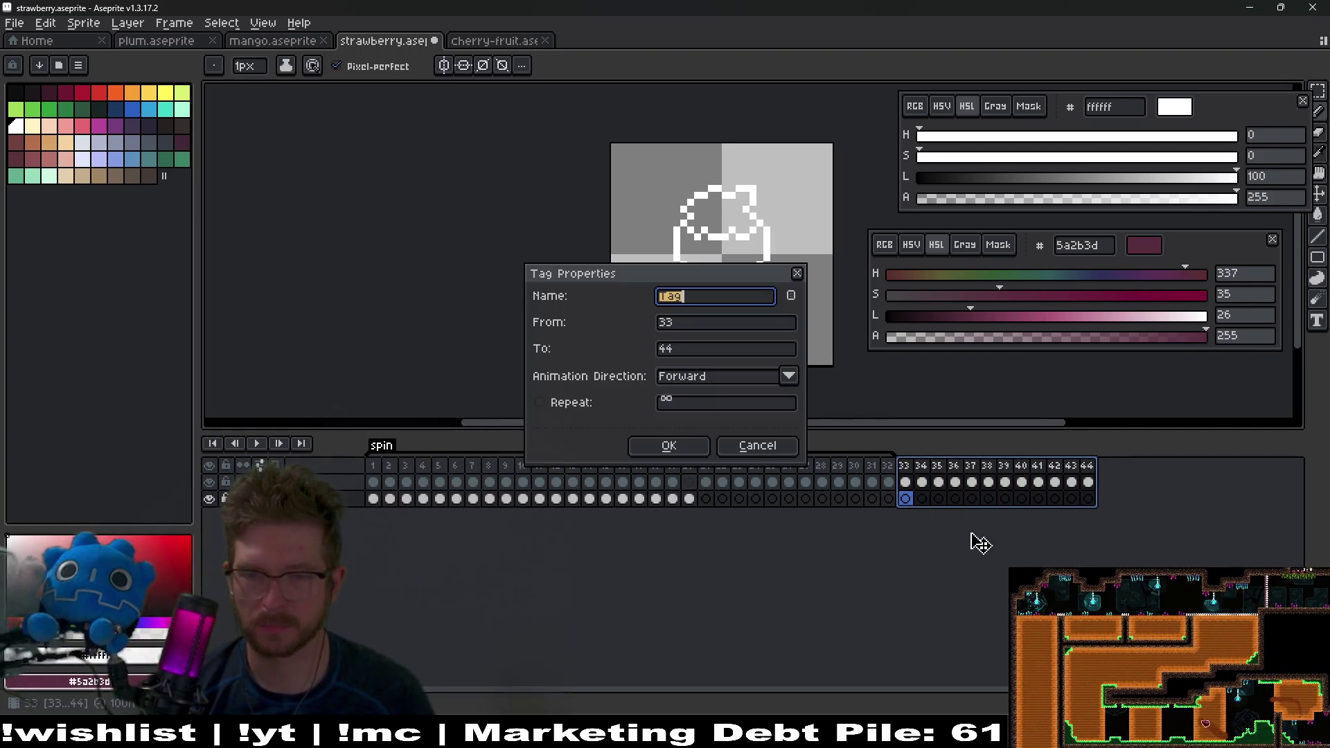
{"action": "type", "text": "echo"}
{"action": "key", "text": "Return"}
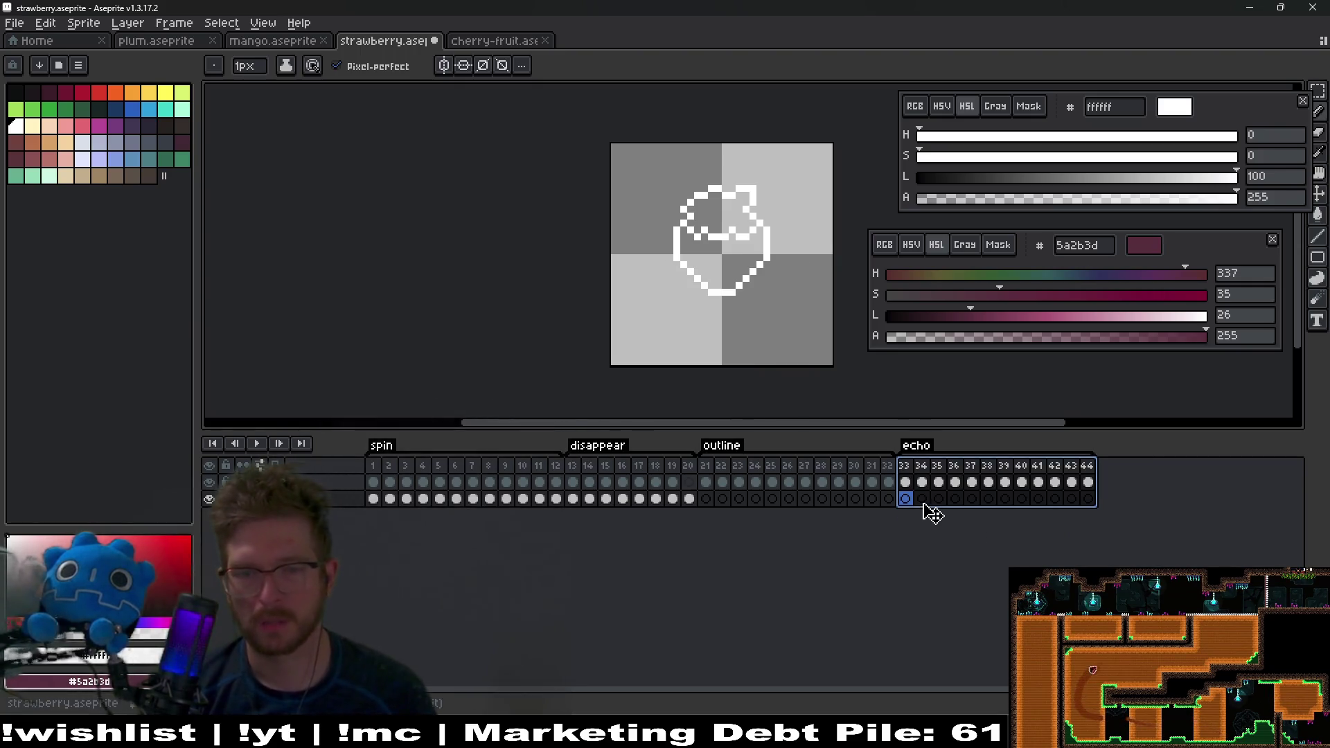
Step: Add a new empty layer and name it 'echo' in Layer Properties
{"action": "left_click", "coordinate": [277, 482]}
{"action": "mouse_move", "coordinate": [360, 513]}
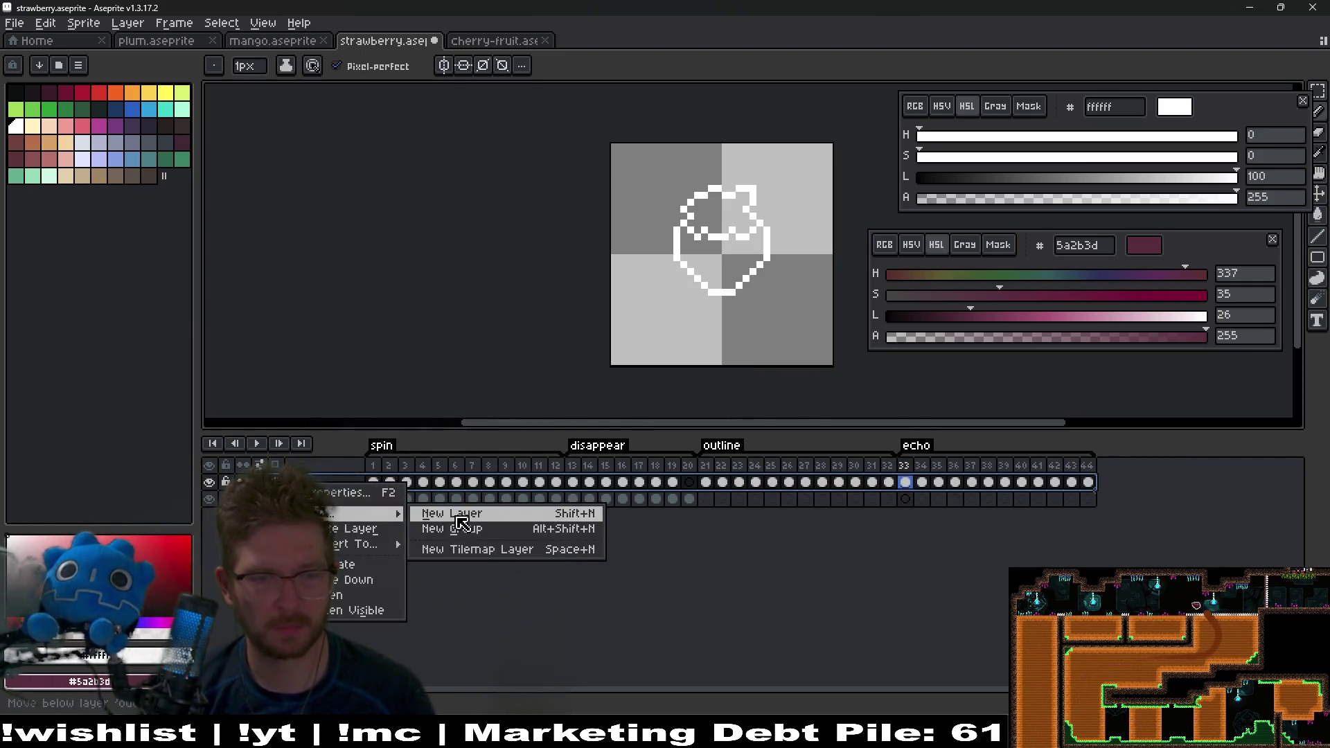
{"action": "left_click", "coordinate": [443, 513]}
{"action": "key", "text": "shift+p"}
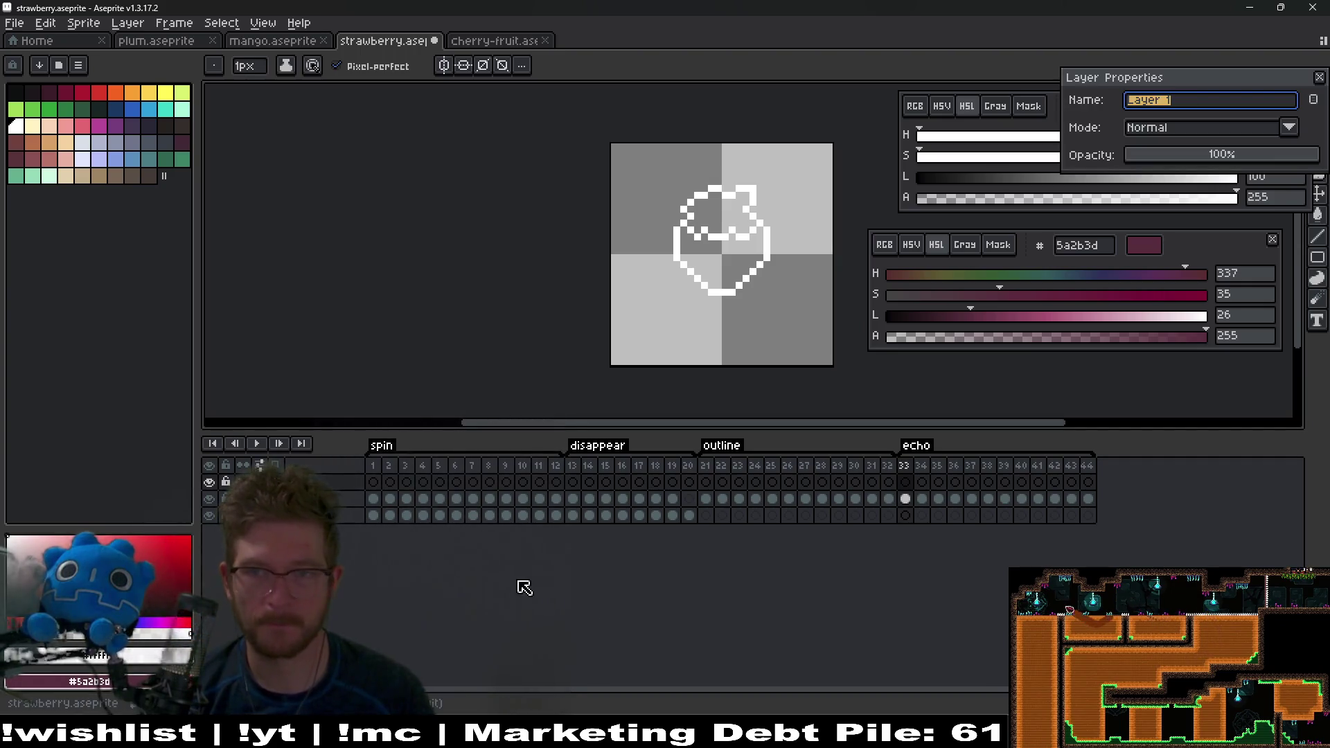
{"action": "type", "text": "o"}
{"action": "key", "text": "Return"}
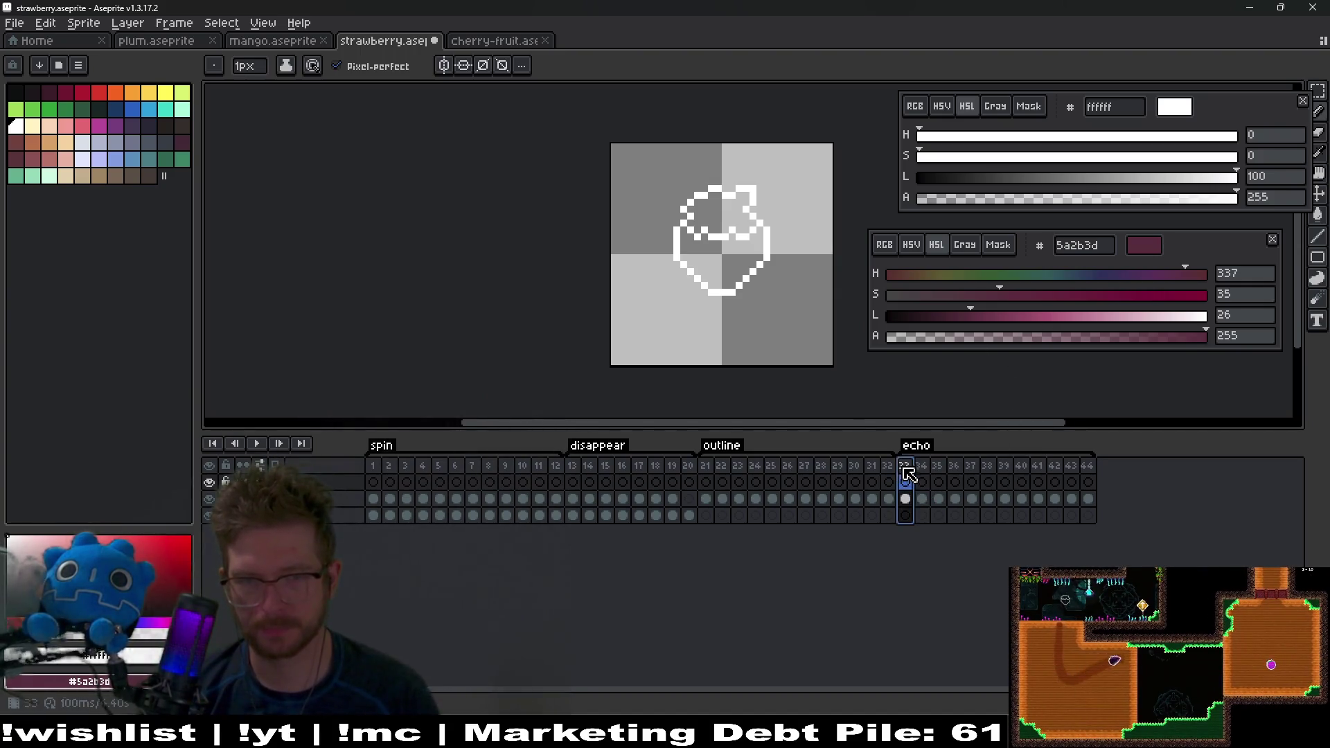
{"action": "left_click_drag", "start_coordinate": [815, 313], "coordinate": [681, 255]}
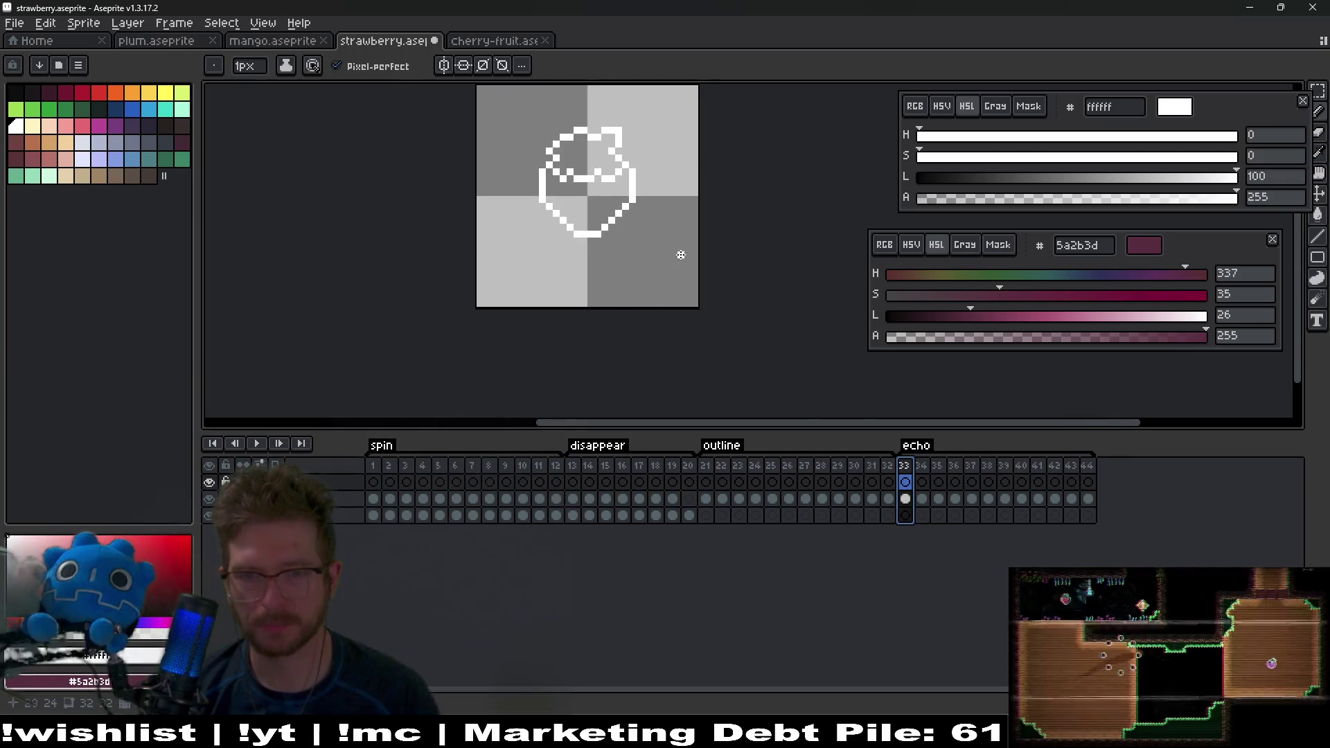
Step: Pick fully desaturated black and bucket-fill the strawberry's interior on frame 33
{"action": "left_click", "coordinate": [908, 499]}
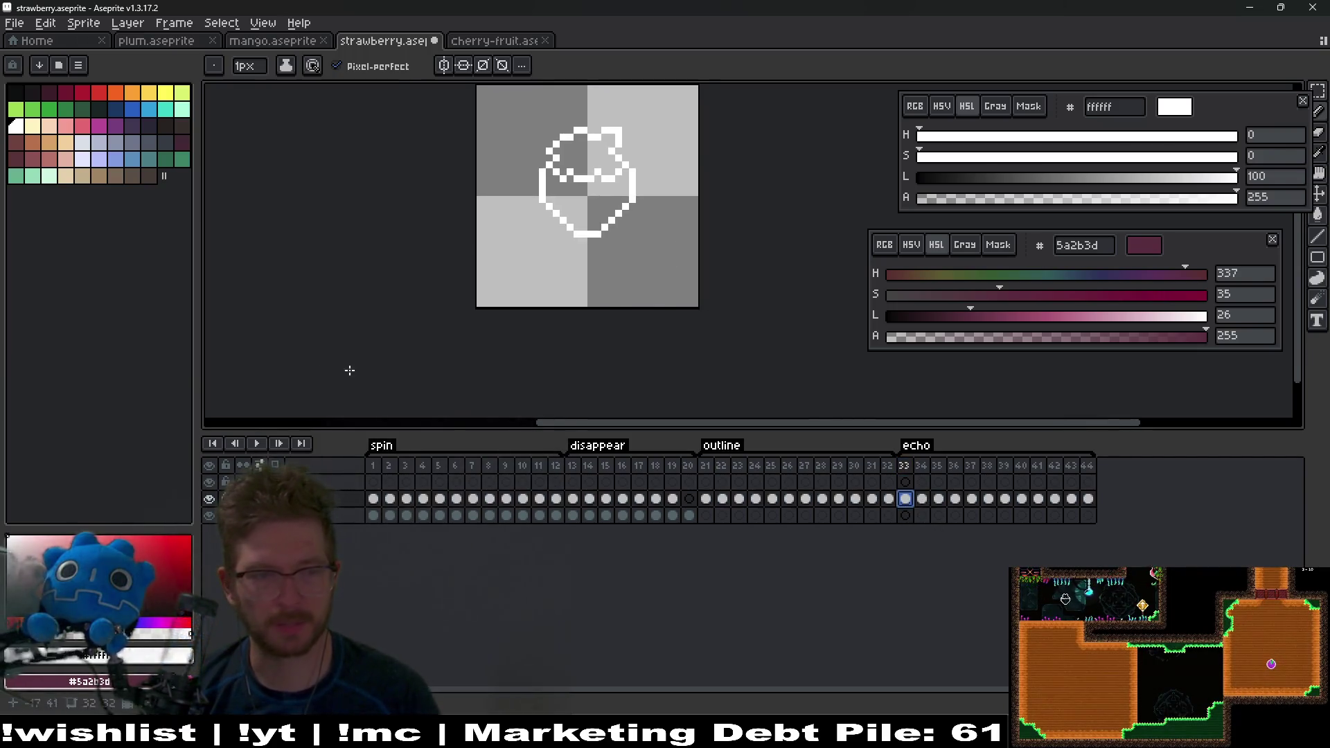
{"action": "left_click", "coordinate": [15, 90]}
{"action": "left_click_drag", "start_coordinate": [964, 156], "coordinate": [834, 193]}
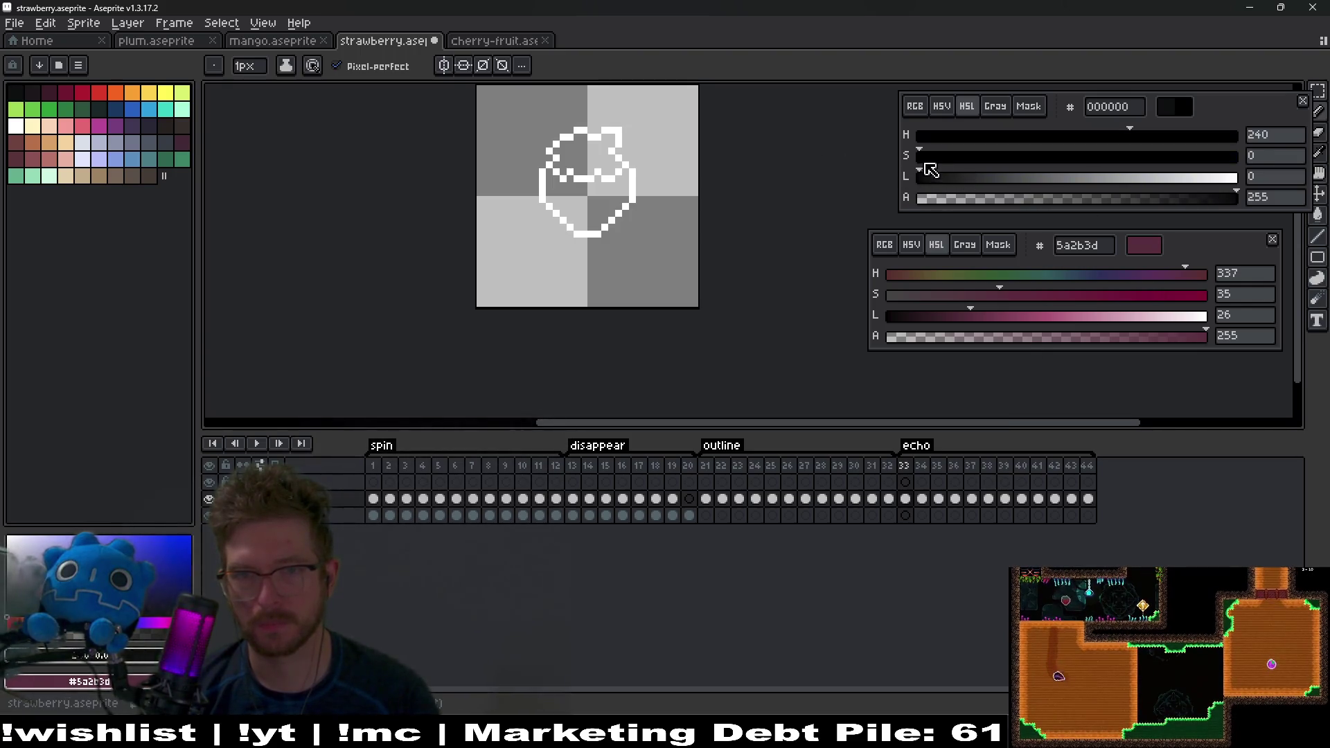
{"action": "left_click", "coordinate": [907, 498]}
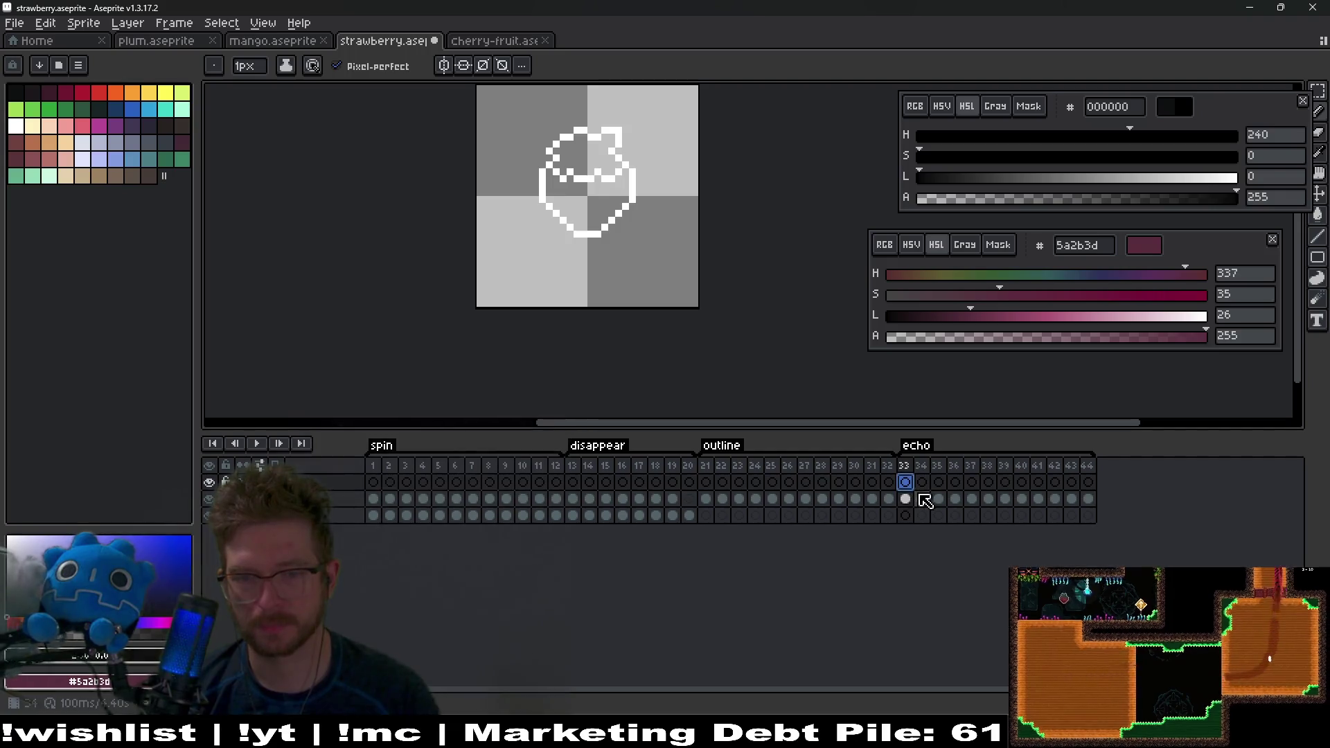
{"action": "key", "text": "g"}
{"action": "left_click", "coordinate": [592, 163]}
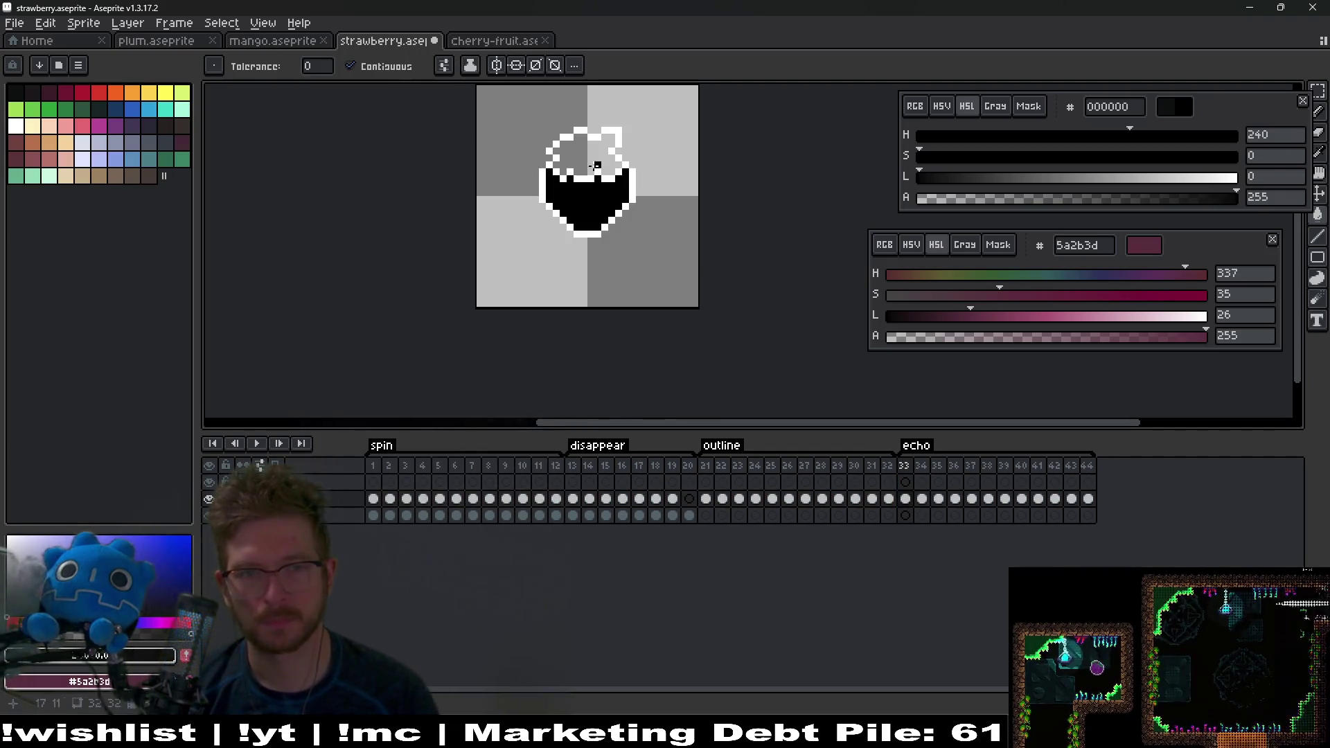
Step: Check the fill across neighbouring frames and fill the empty lower interior black
{"action": "key", "text": "Right"}
{"action": "key", "text": "Right"}
{"action": "key", "text": "Left"}
{"action": "key", "text": "Left"}
{"action": "key", "text": "Right"}
{"action": "key", "text": "Right"}
{"action": "key", "text": "Right"}
{"action": "key", "text": "Right"}
{"action": "key", "text": "Right"}
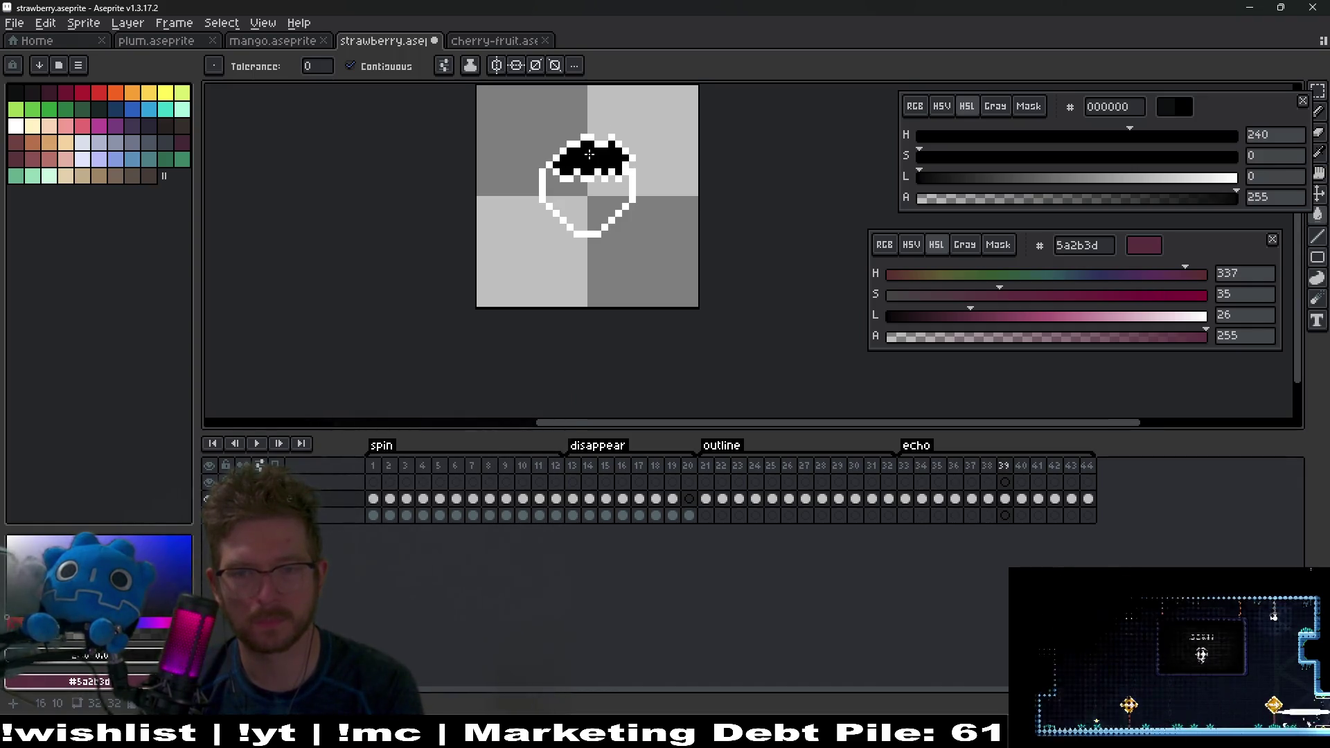
{"action": "key", "text": "Right"}
{"action": "key", "text": "Right"}
{"action": "key", "text": "Right"}
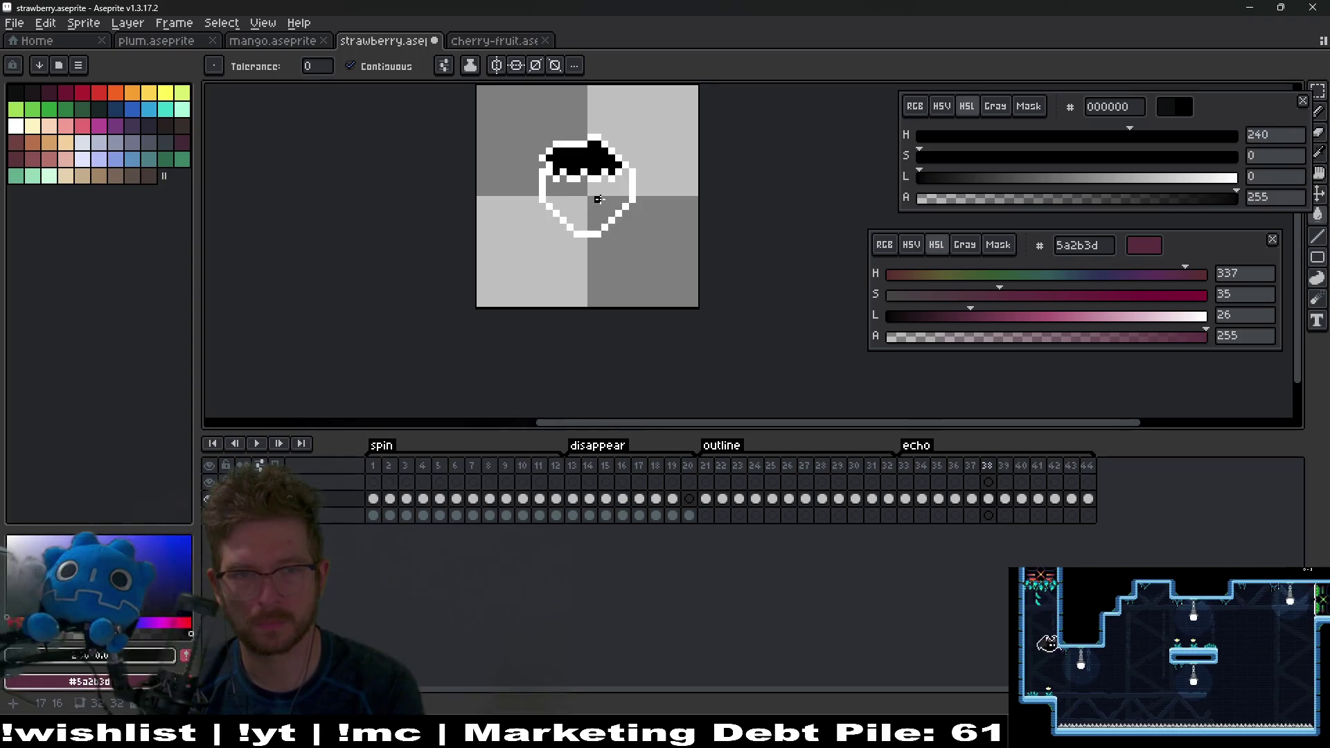
{"action": "left_click", "coordinate": [597, 199]}
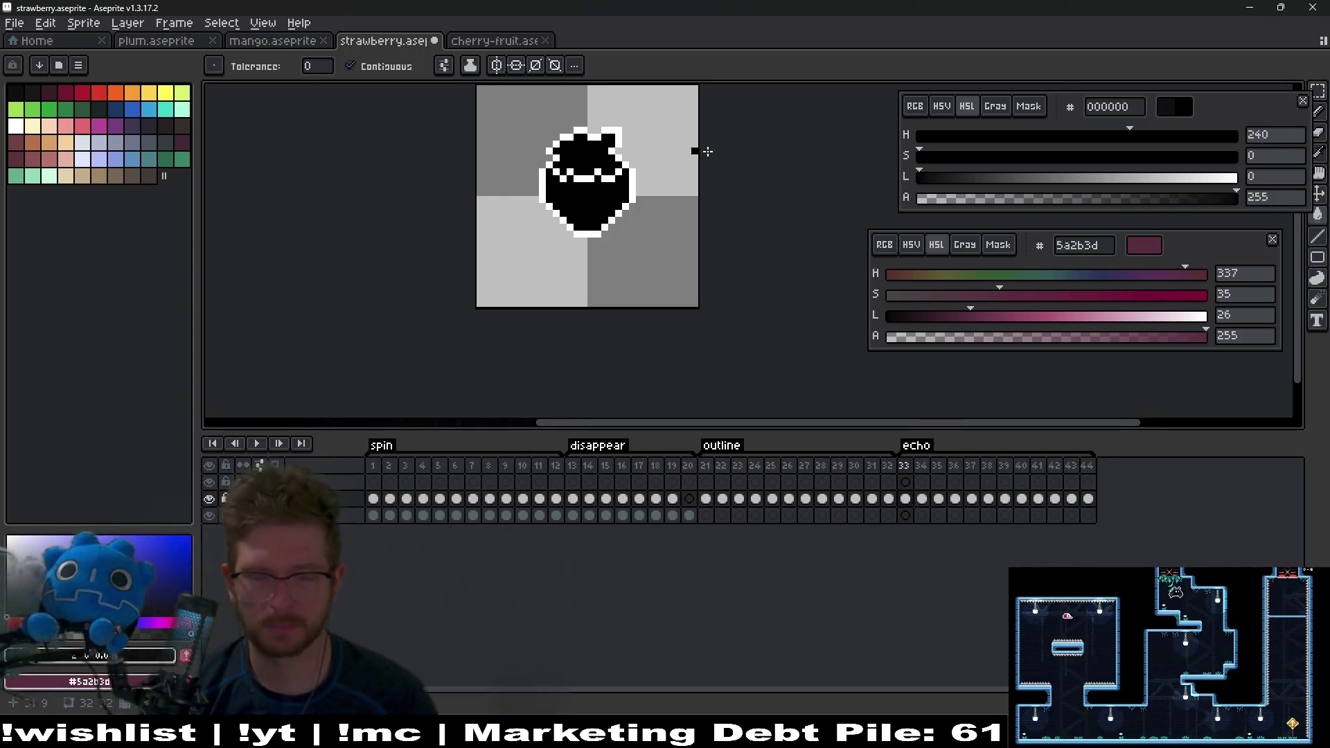
Step: Rename the echo layer to 'afterimage'
{"action": "left_click", "coordinate": [907, 483]}
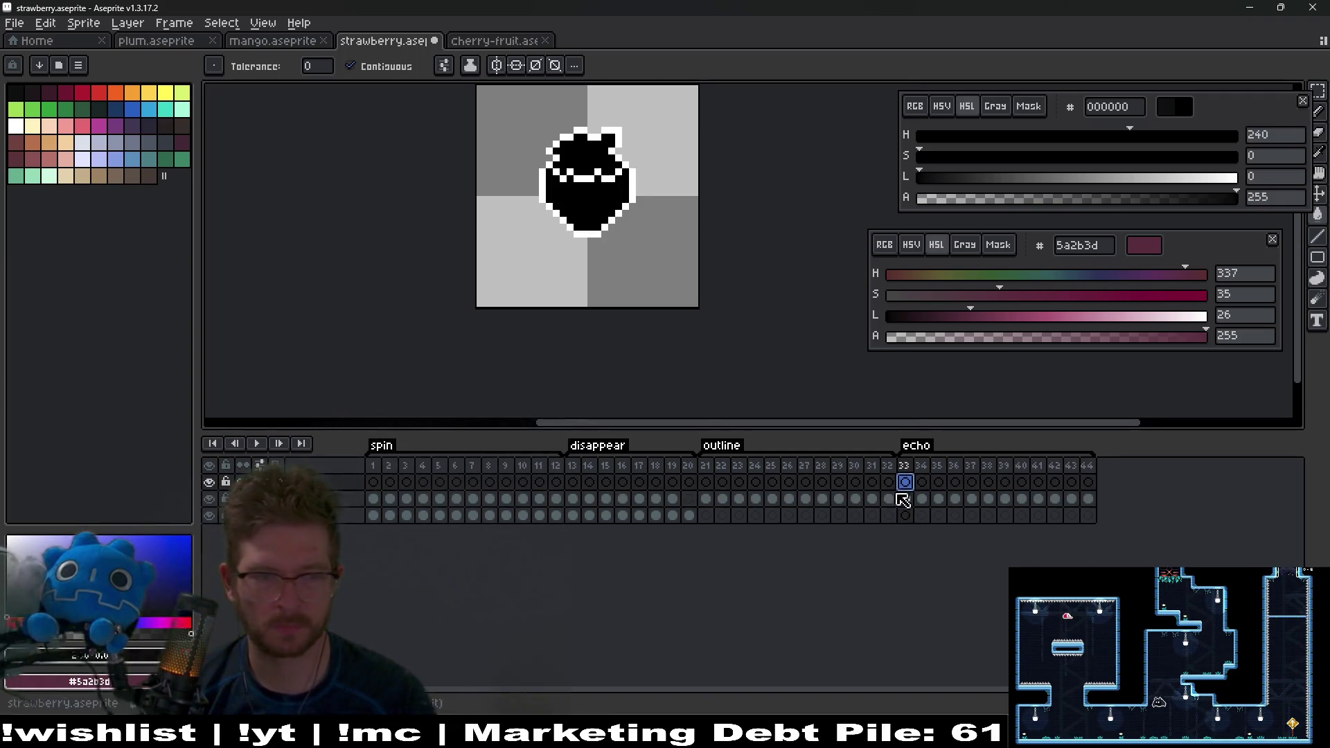
{"action": "double_click", "coordinate": [280, 482]}
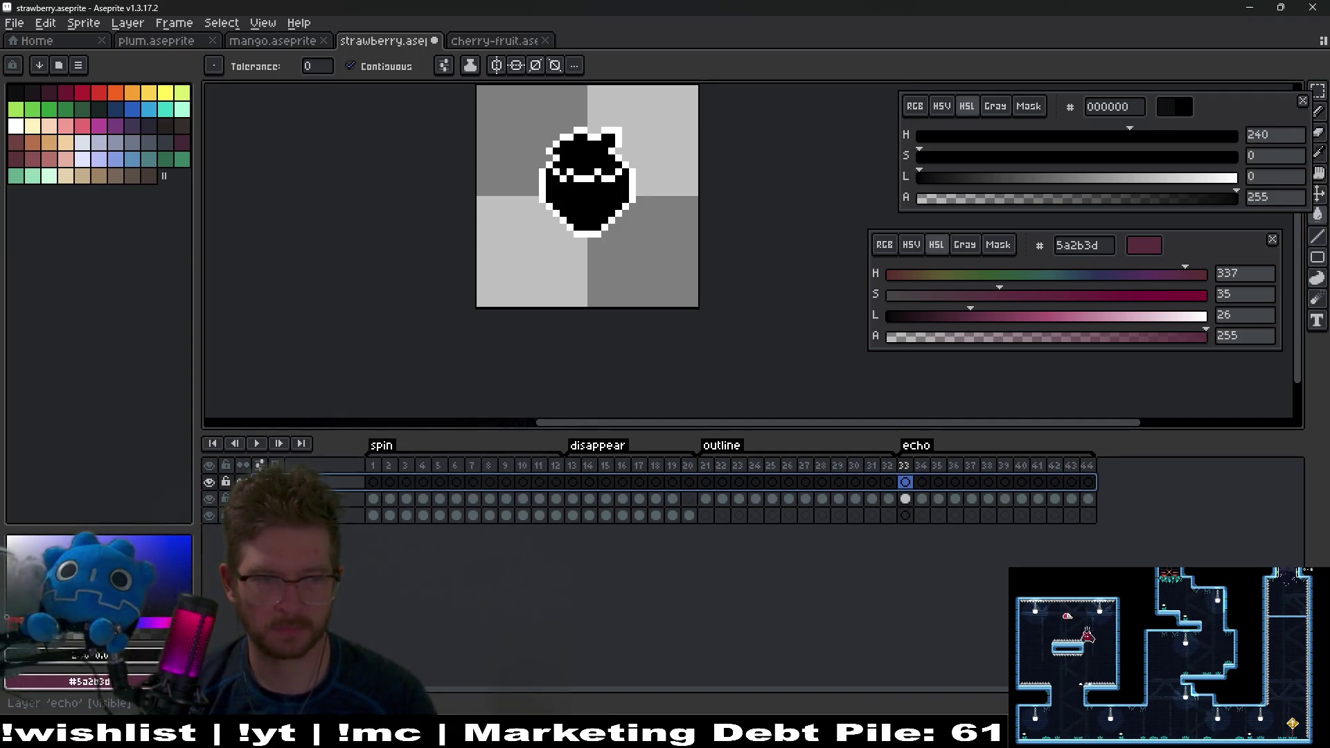
{"action": "type", "text": "afterimage"}
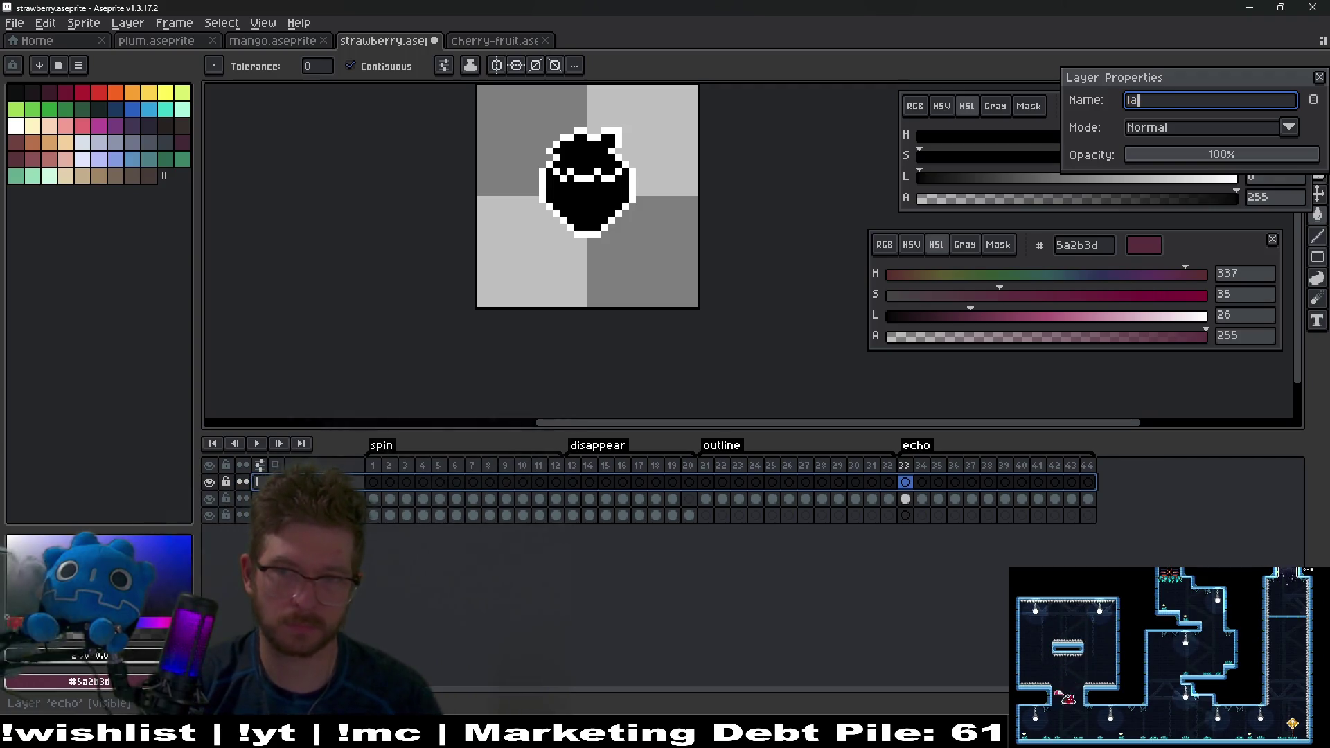
{"action": "key", "text": "Return"}
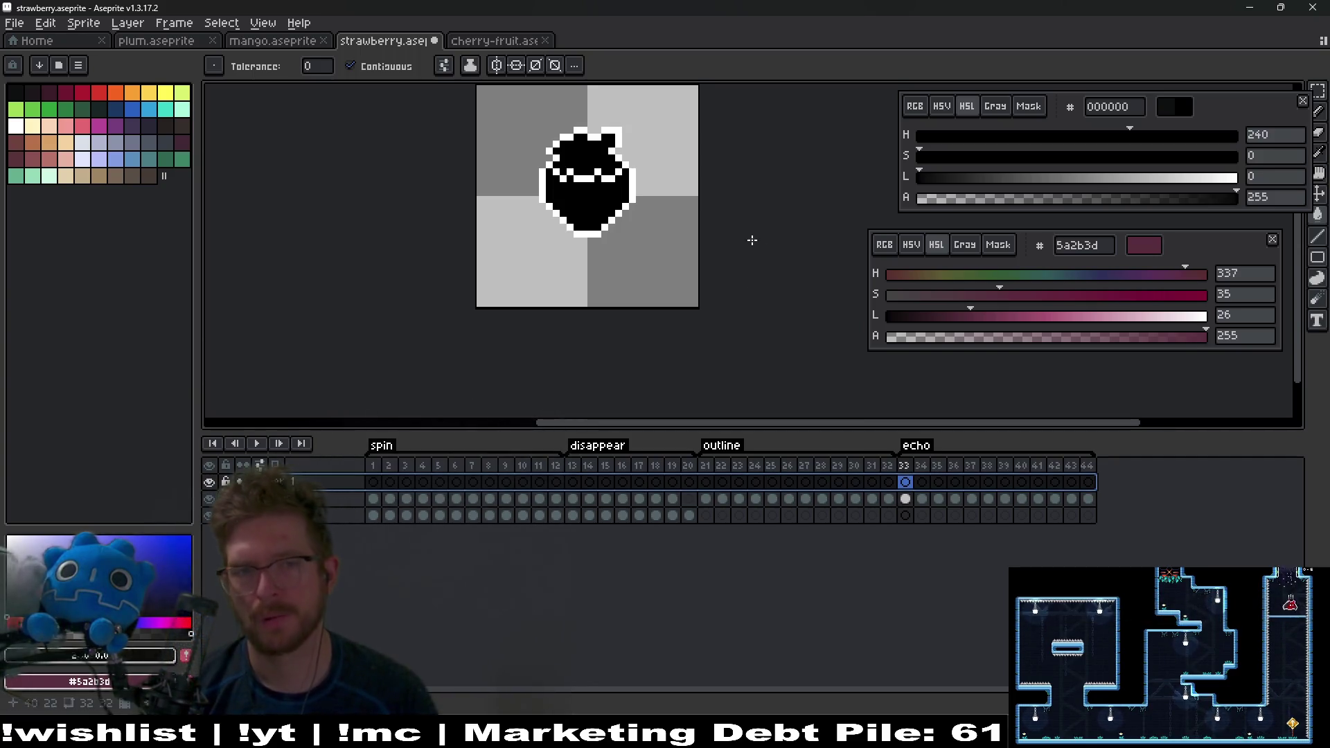
Step: Pick white and paint the top-right corner pixel white
{"action": "scroll", "coordinate": [622, 130], "scroll_direction": "up", "scroll_amount": 2}
{"action": "scroll", "coordinate": [621, 130], "scroll_direction": "up", "scroll_amount": 1}
{"action": "left_click", "coordinate": [609, 157], "text": "alt"}
{"action": "left_click", "coordinate": [610, 124]}
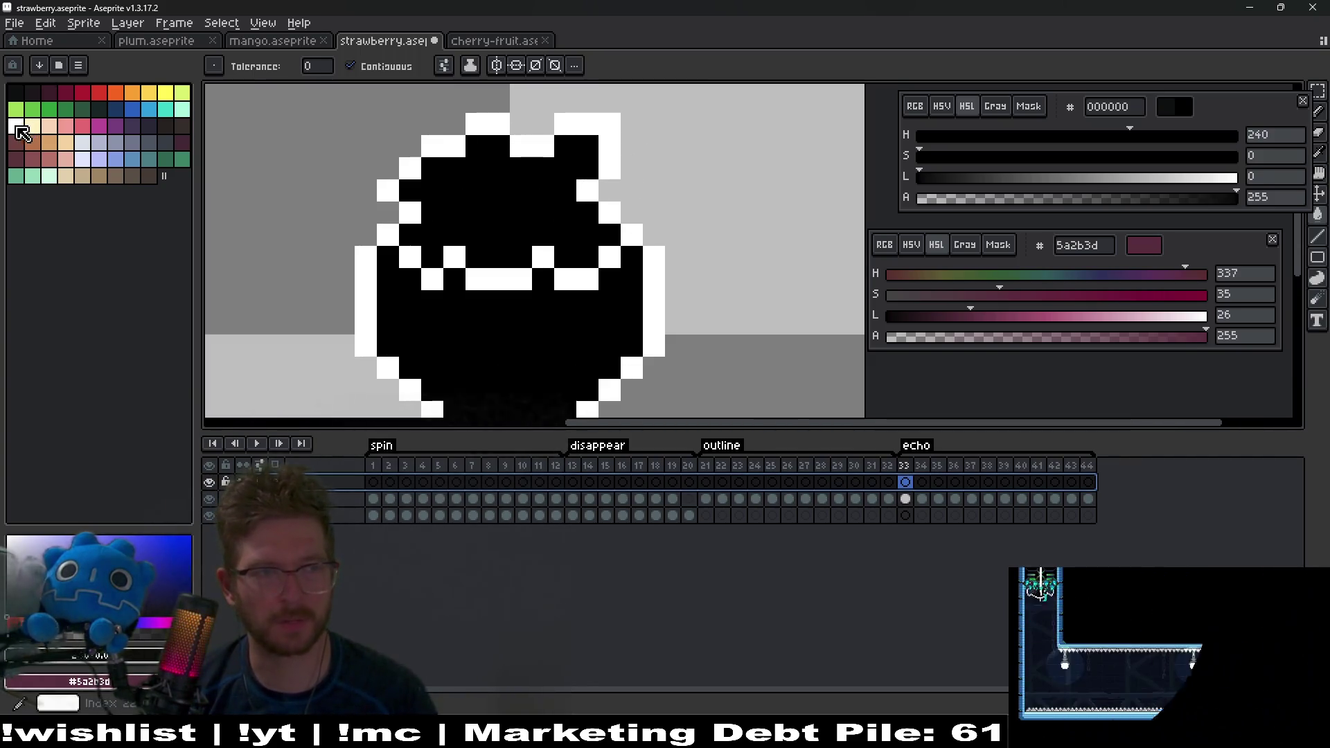
Step: Paint white pixels above the mouth and along its upper-left edge with the Pencil
{"action": "left_click", "coordinate": [543, 234]}
{"action": "left_click", "coordinate": [906, 482]}
{"action": "scroll", "coordinate": [563, 248], "scroll_direction": "down", "scroll_amount": 3}
{"action": "key", "text": "b"}
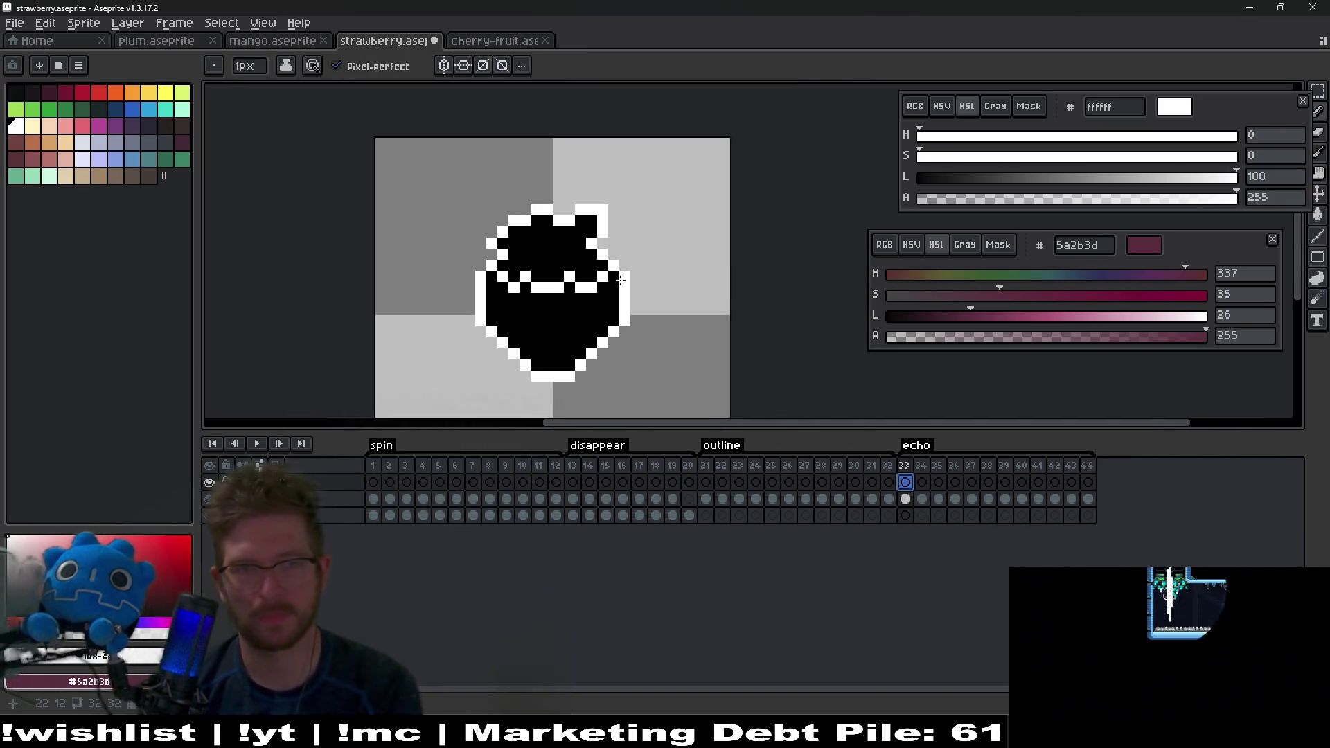
{"action": "scroll", "coordinate": [666, 282], "scroll_direction": "up", "scroll_amount": 1}
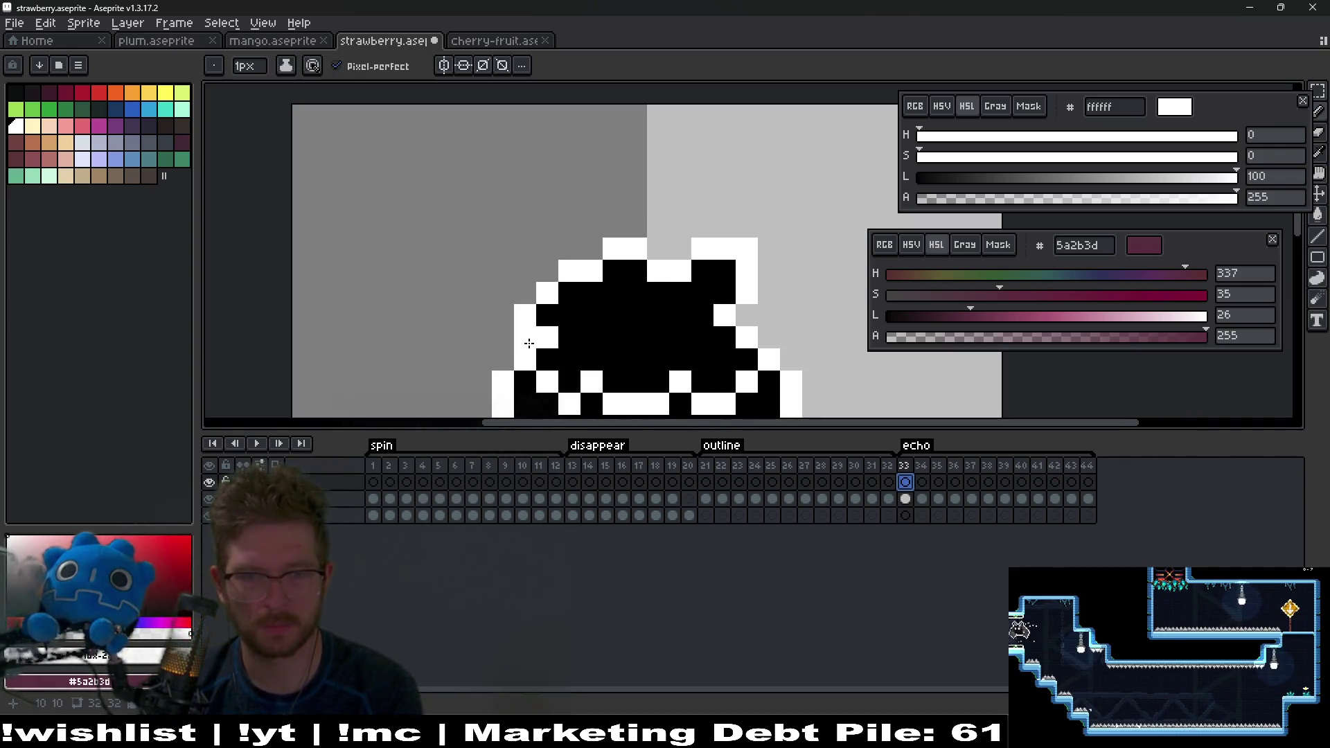
{"action": "left_click", "coordinate": [525, 298]}
{"action": "left_click", "coordinate": [539, 280]}
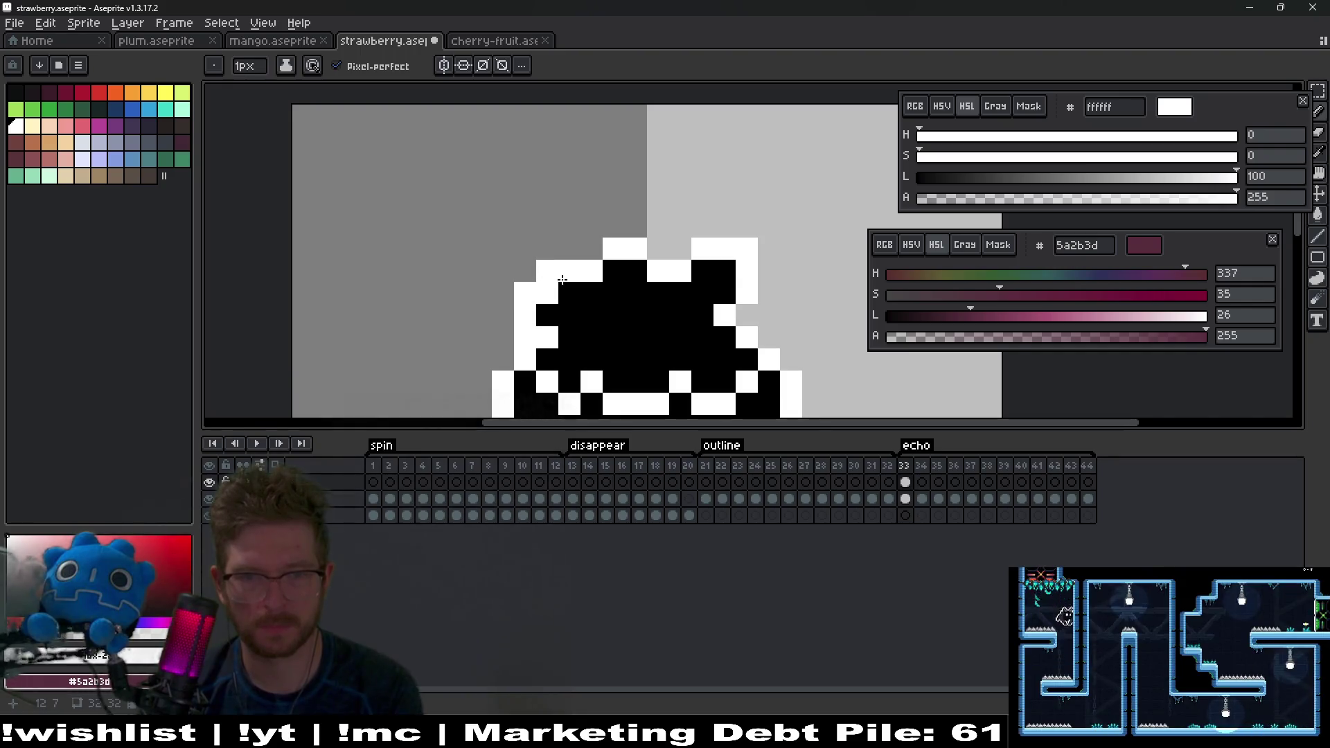
Step: On frames 33–34, draw a white strip left of the sprite and extend the trail upward
{"action": "key", "text": "Right"}
{"action": "left_click_drag", "start_coordinate": [514, 315], "coordinate": [511, 351]}
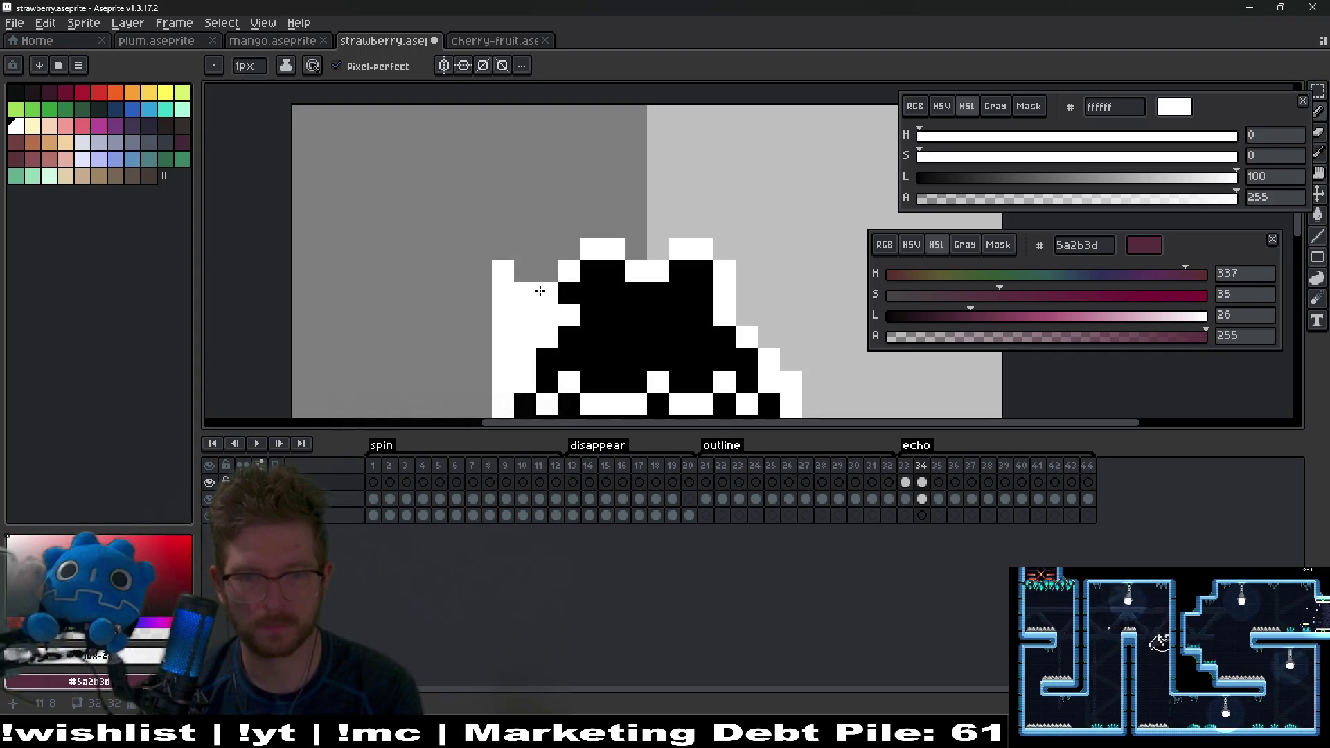
{"action": "key", "text": "Left"}
{"action": "left_click_drag", "start_coordinate": [520, 303], "coordinate": [518, 267]}
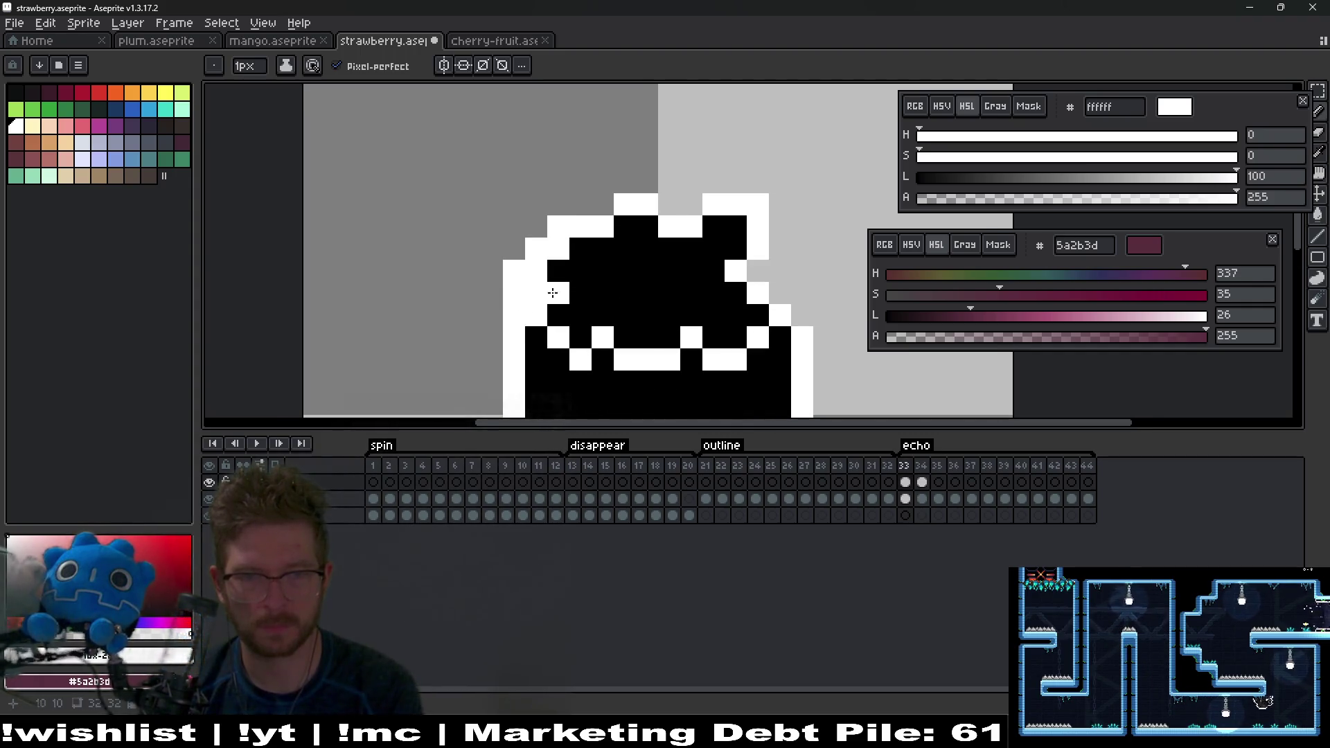
{"action": "key", "text": "Right"}
{"action": "key", "text": "Left"}
{"action": "key", "text": "Right"}
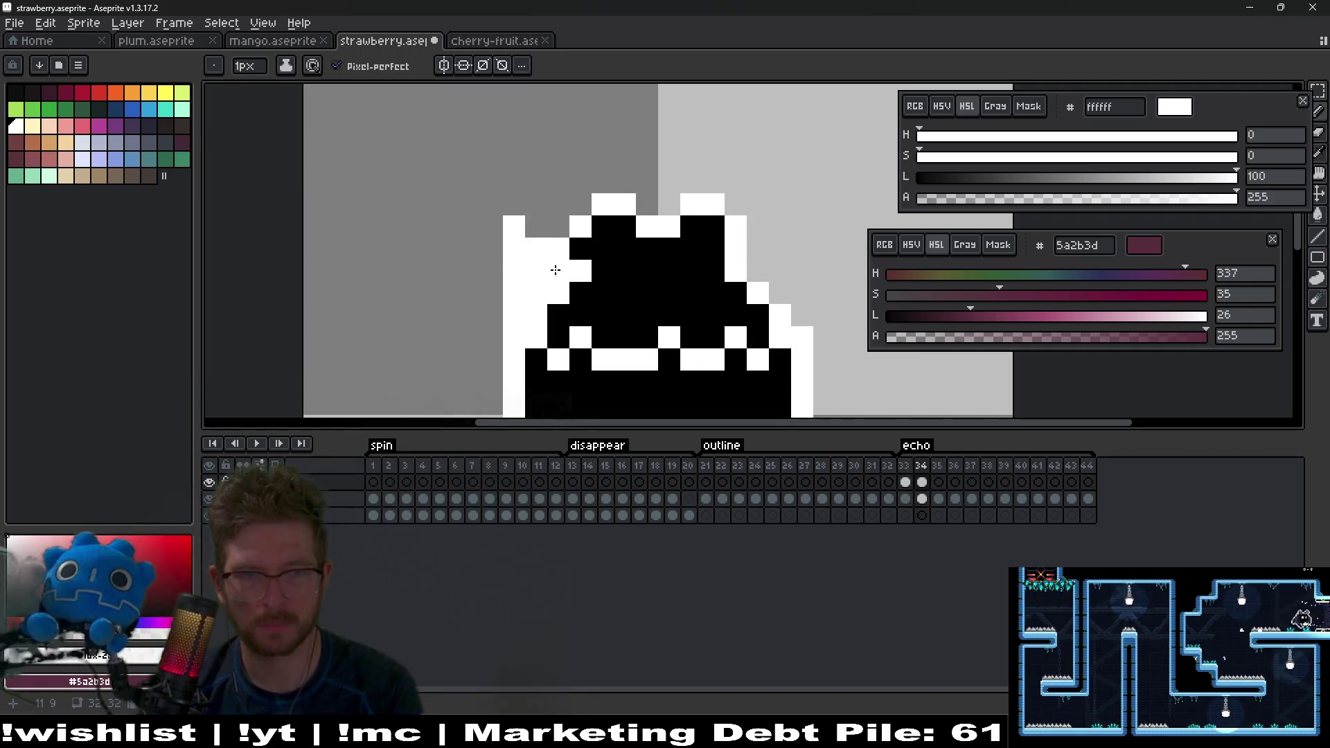
{"action": "scroll", "coordinate": [531, 300], "scroll_direction": "up", "scroll_amount": 3}
Step: Turn on onion skin and paint the white trail along the left edge on frame 35
{"action": "key", "text": "Right"}
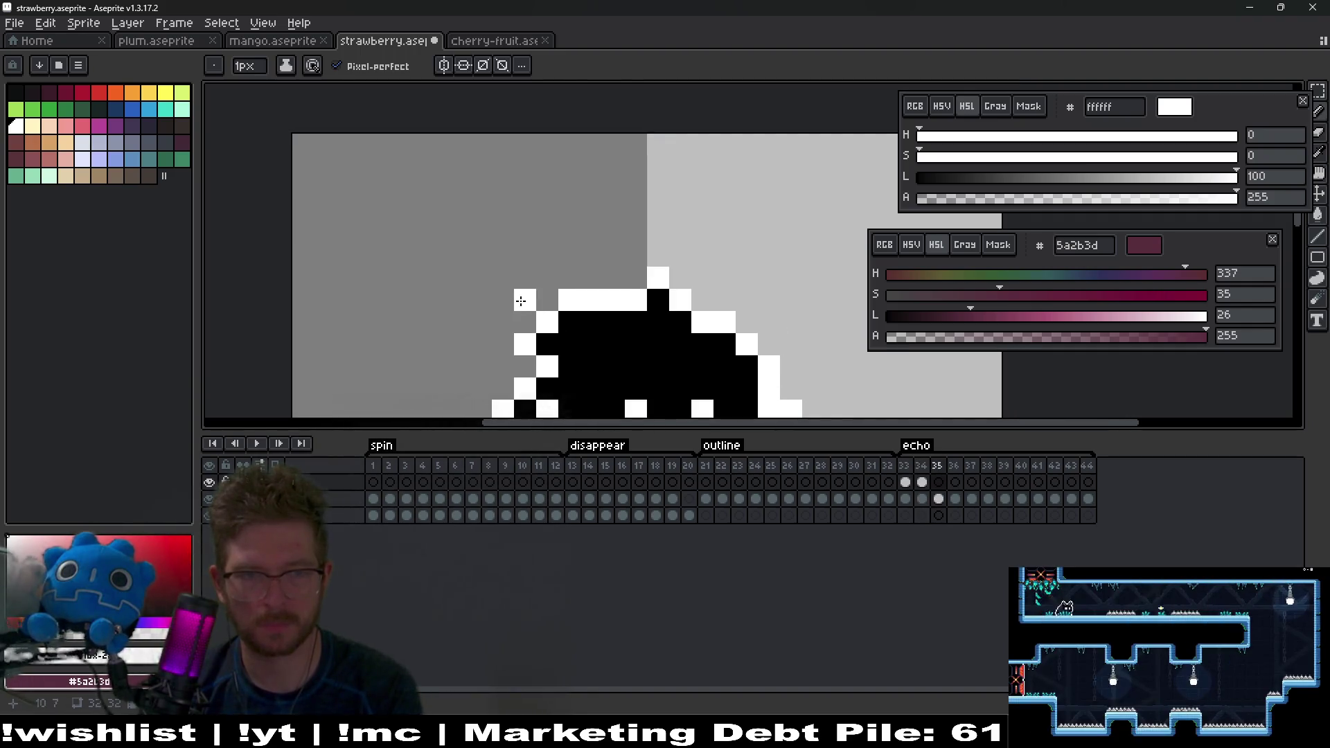
{"action": "left_click", "coordinate": [276, 466]}
{"action": "scroll", "coordinate": [520, 340], "scroll_direction": "down", "scroll_amount": 2}
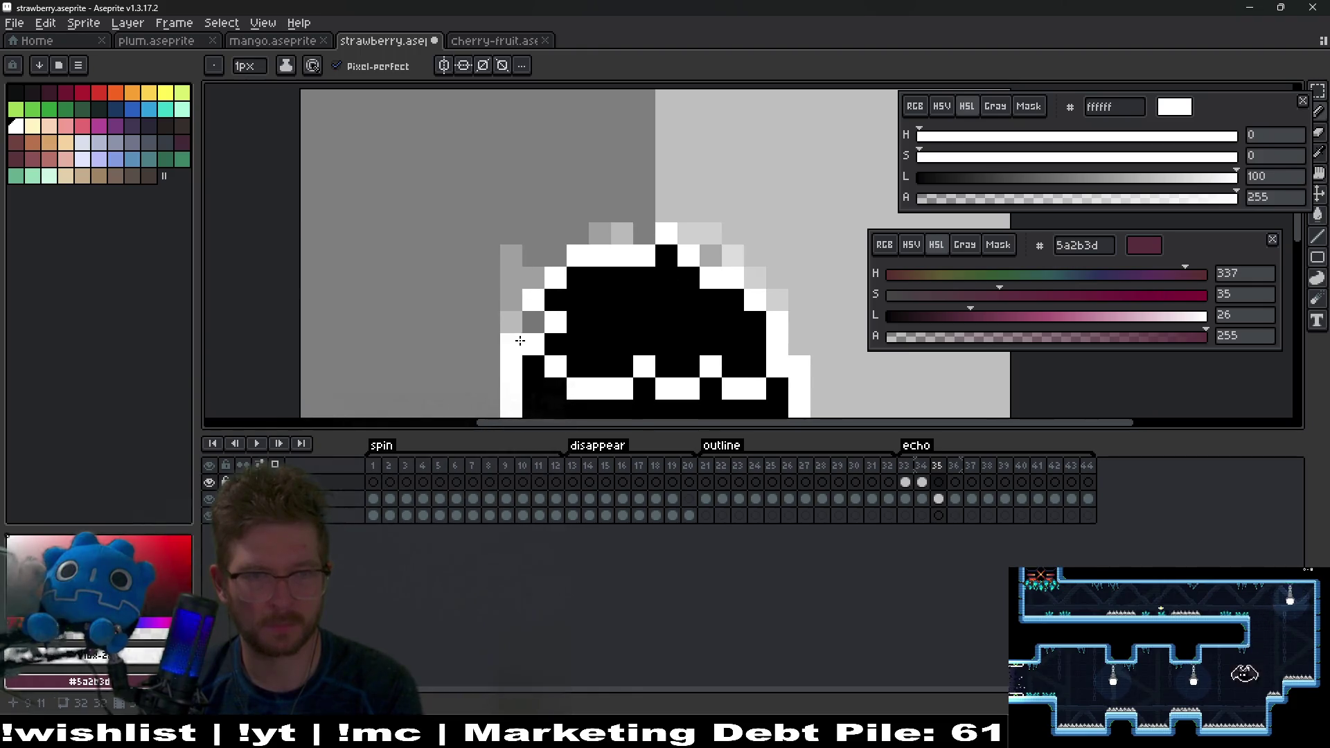
{"action": "mouse_move", "coordinate": [529, 298]}
{"action": "left_mouse_down"}
{"action": "mouse_move", "coordinate": [532, 264]}
{"action": "mouse_move", "coordinate": [511, 273]}
{"action": "mouse_move", "coordinate": [526, 206]}
{"action": "left_mouse_up"}
{"action": "key", "text": "ctrl+z"}
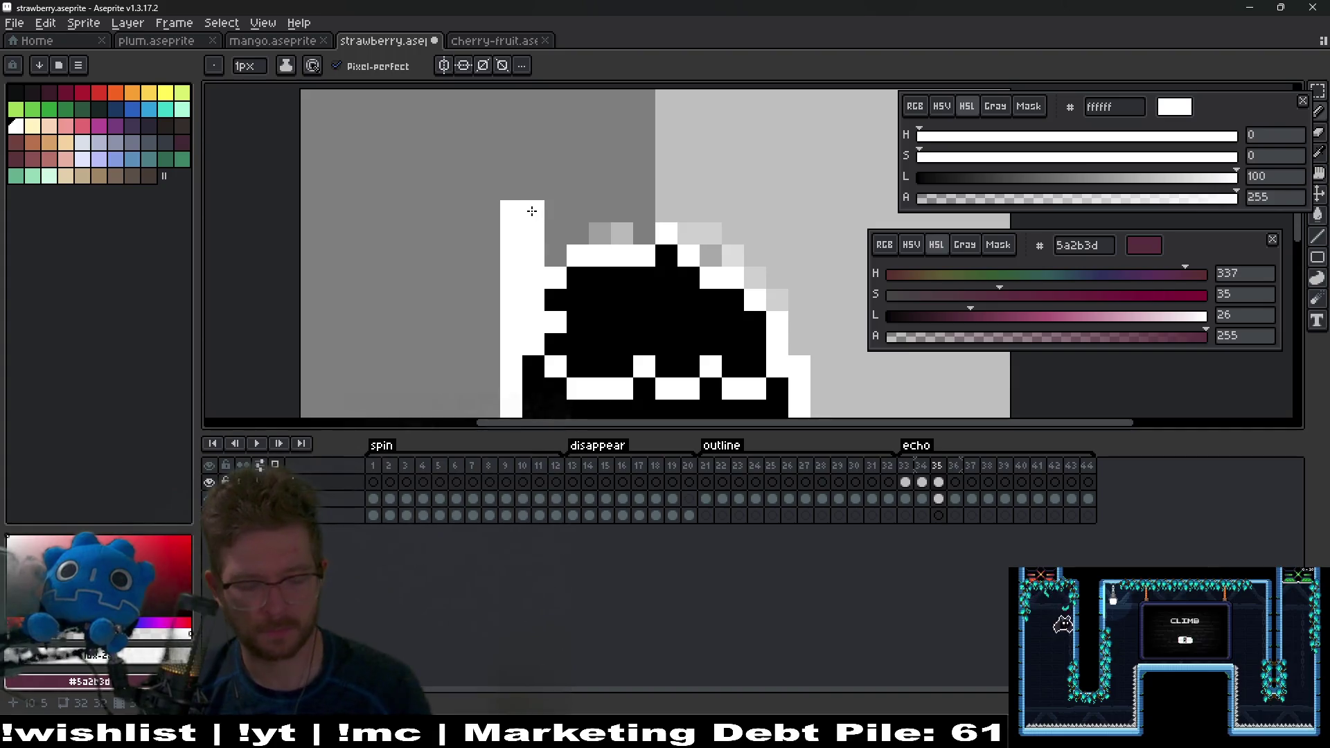
{"action": "key", "text": "Left"}
{"action": "key", "text": "Right"}
{"action": "key", "text": "Right"}
Step: Paint white trailing pixels at the upper-left edge on frames 36 and 37
{"action": "mouse_move", "coordinate": [547, 247]}
{"action": "left_mouse_down"}
{"action": "mouse_move", "coordinate": [547, 225]}
{"action": "mouse_move", "coordinate": [527, 275]}
{"action": "mouse_move", "coordinate": [511, 269]}
{"action": "left_mouse_up"}
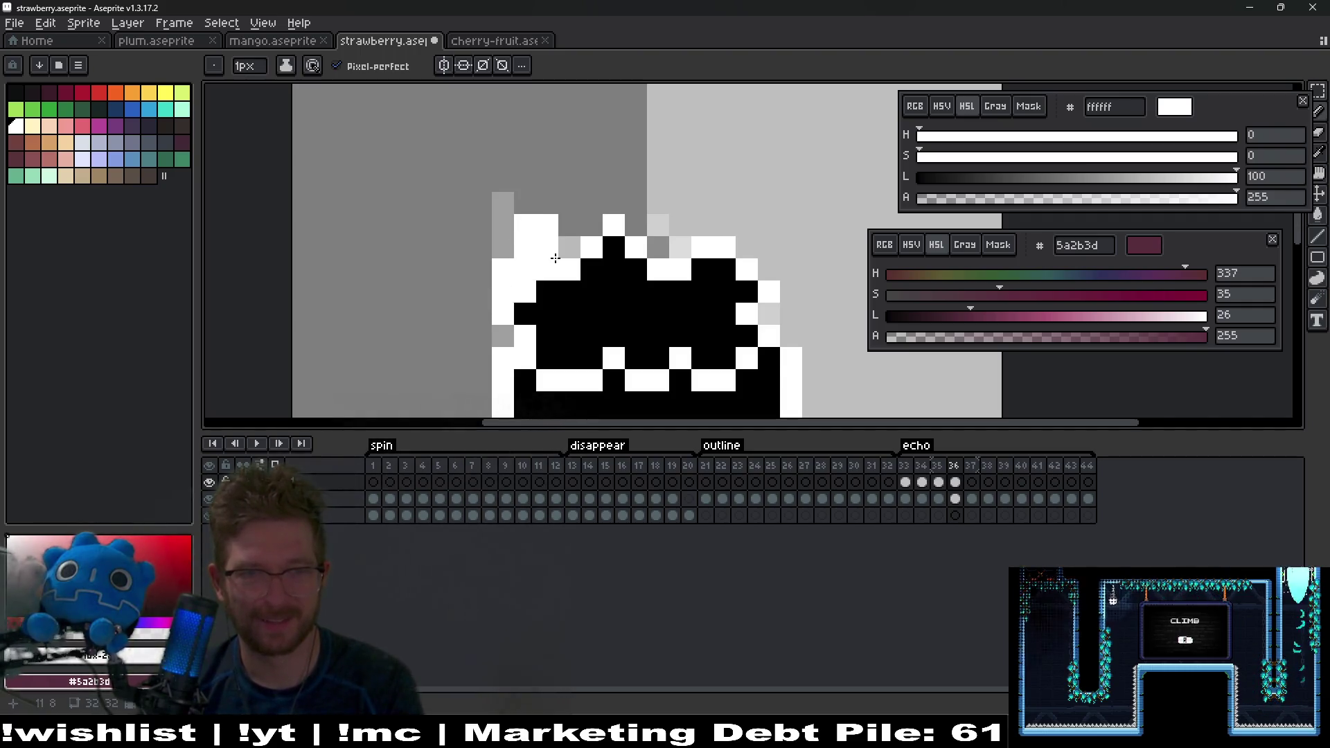
{"action": "key", "text": "Right"}
{"action": "left_click_drag", "start_coordinate": [547, 181], "coordinate": [534, 211]}
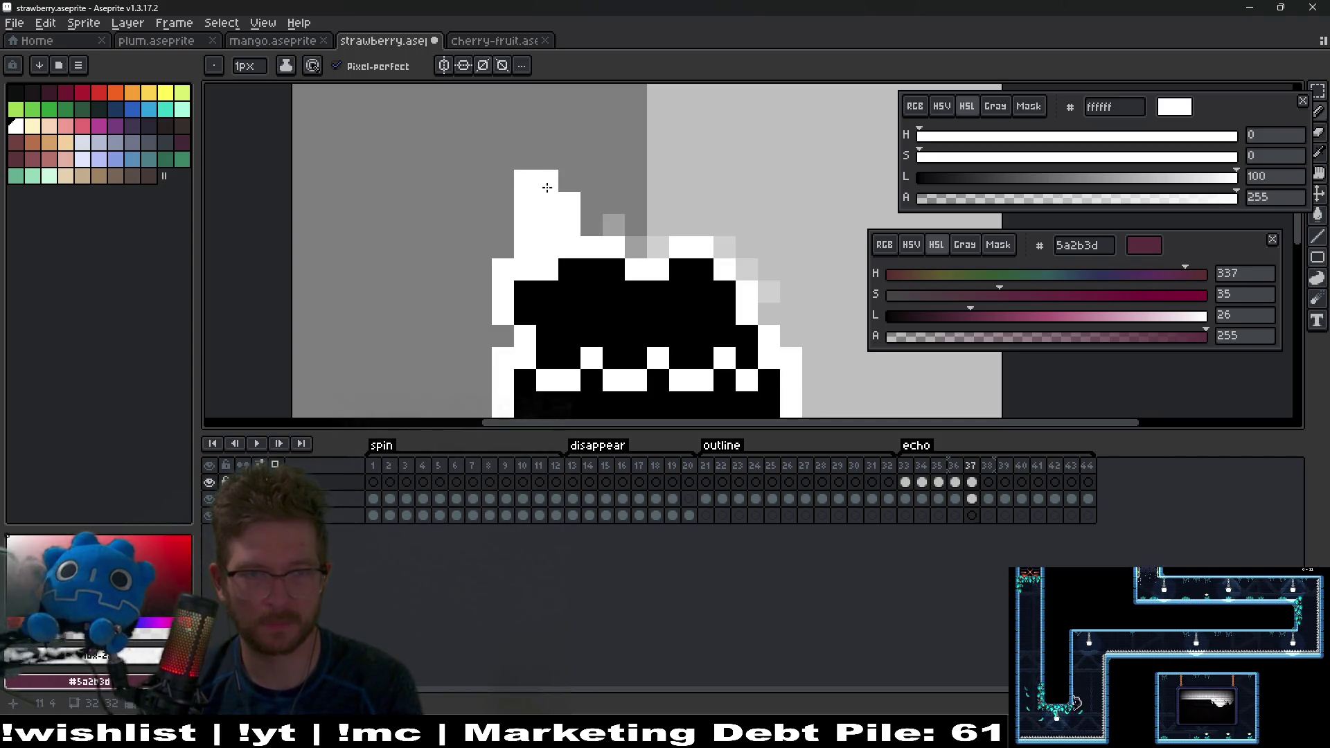
{"action": "scroll", "coordinate": [588, 254], "scroll_direction": "down", "scroll_amount": 3}
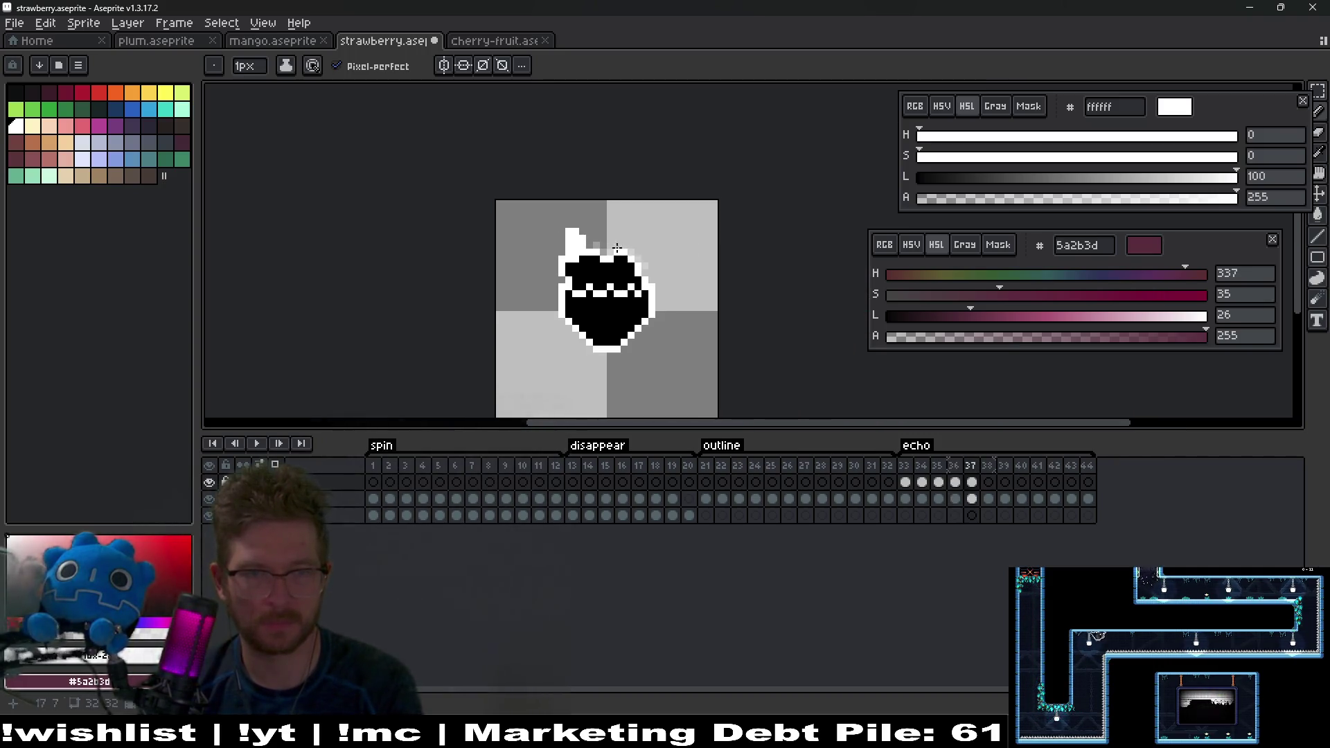
{"action": "key", "text": "Right"}
{"action": "scroll", "coordinate": [584, 221], "scroll_direction": "up", "scroll_amount": 3}
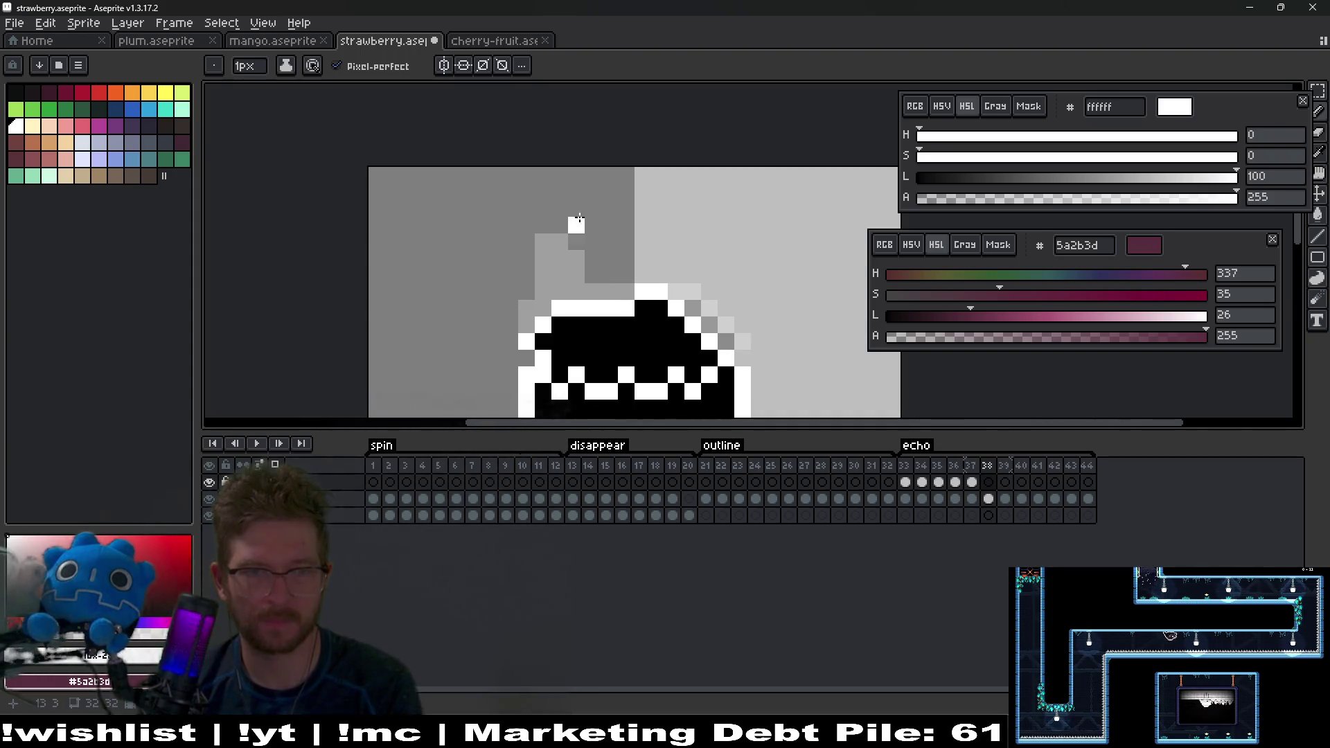
Step: On frame 38, erase the stray top pixel and add white pixels along the trailing outline
{"action": "key", "text": "e"}
{"action": "left_click", "coordinate": [543, 192]}
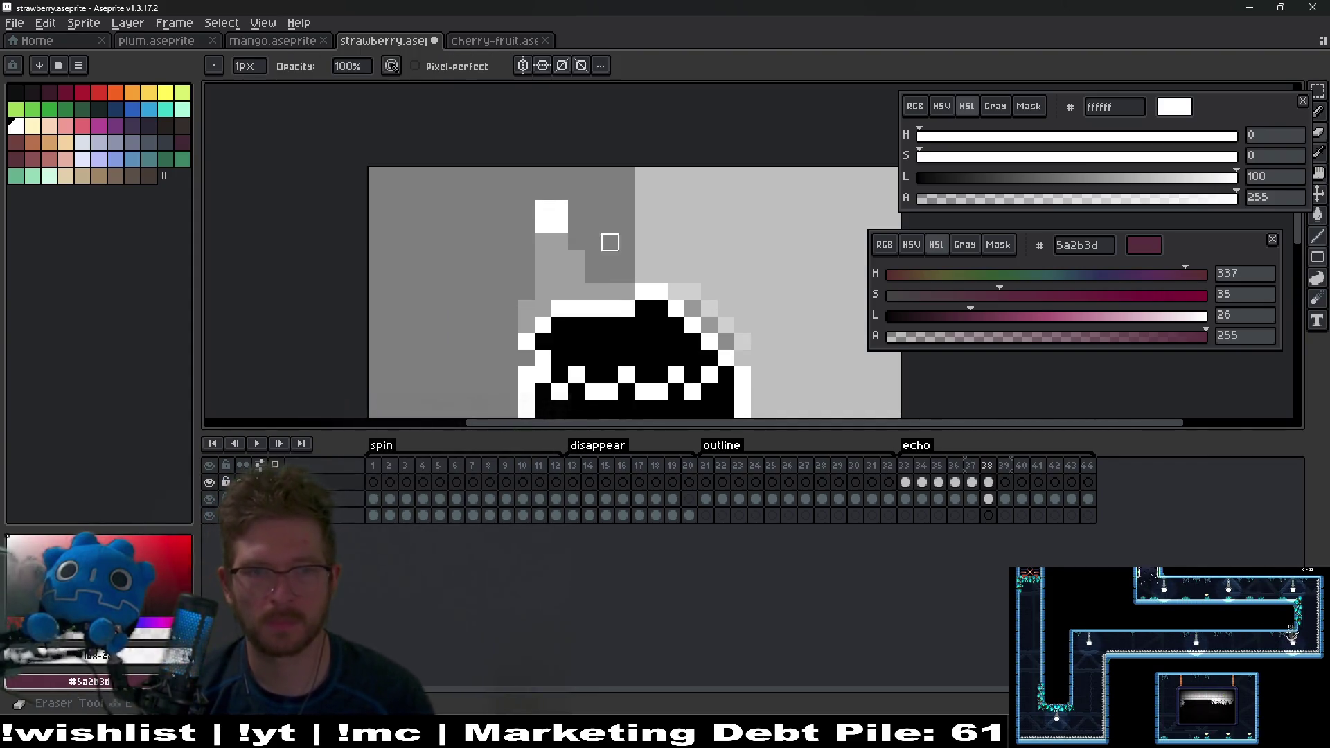
{"action": "key", "text": "b"}
{"action": "mouse_move", "coordinate": [560, 274]}
{"action": "left_mouse_down"}
{"action": "mouse_move", "coordinate": [543, 275]}
{"action": "mouse_move", "coordinate": [545, 308]}
{"action": "left_mouse_up"}
{"action": "left_click", "coordinate": [526, 324]}
{"action": "left_click", "coordinate": [577, 291]}
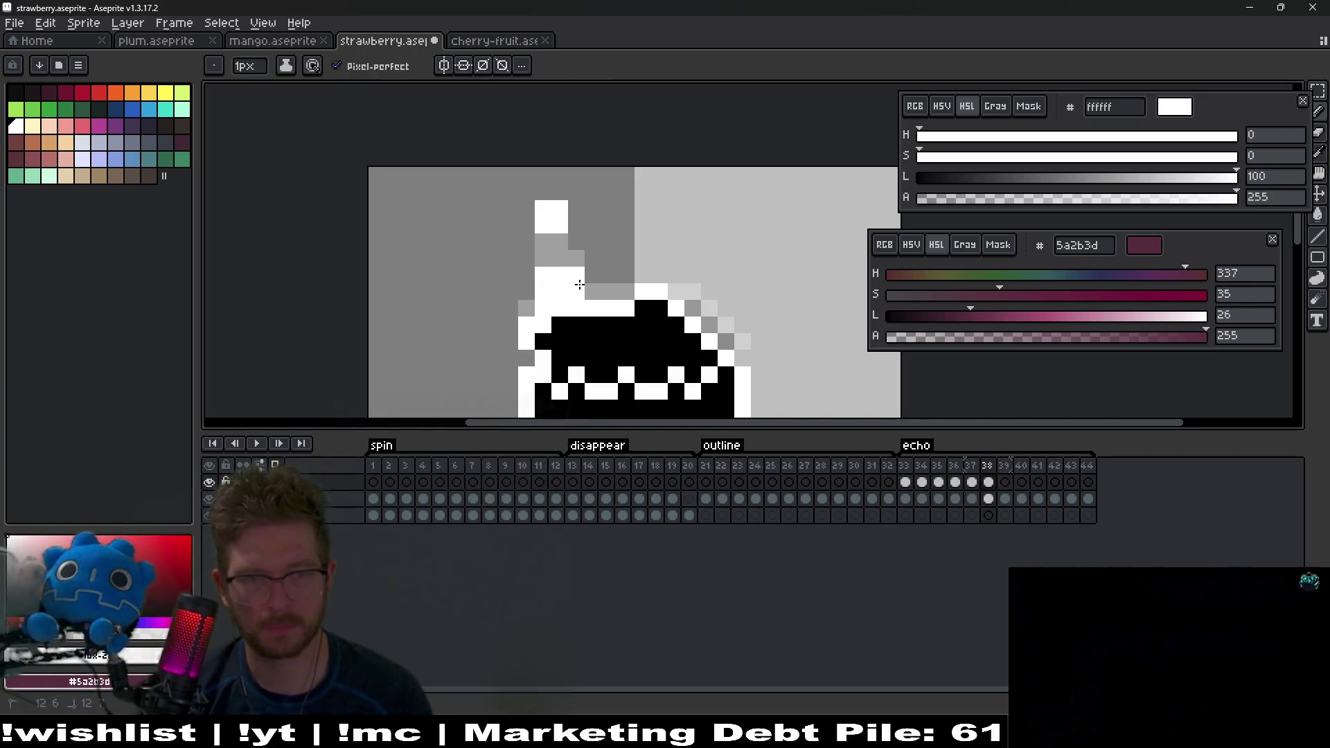
{"action": "left_click", "coordinate": [543, 258]}
Step: Move to frame 39 and erase a stray white pixel in the trail
{"action": "scroll", "coordinate": [573, 266], "scroll_direction": "down", "scroll_amount": 2}
{"action": "scroll", "coordinate": [573, 266], "scroll_direction": "up", "scroll_amount": 1}
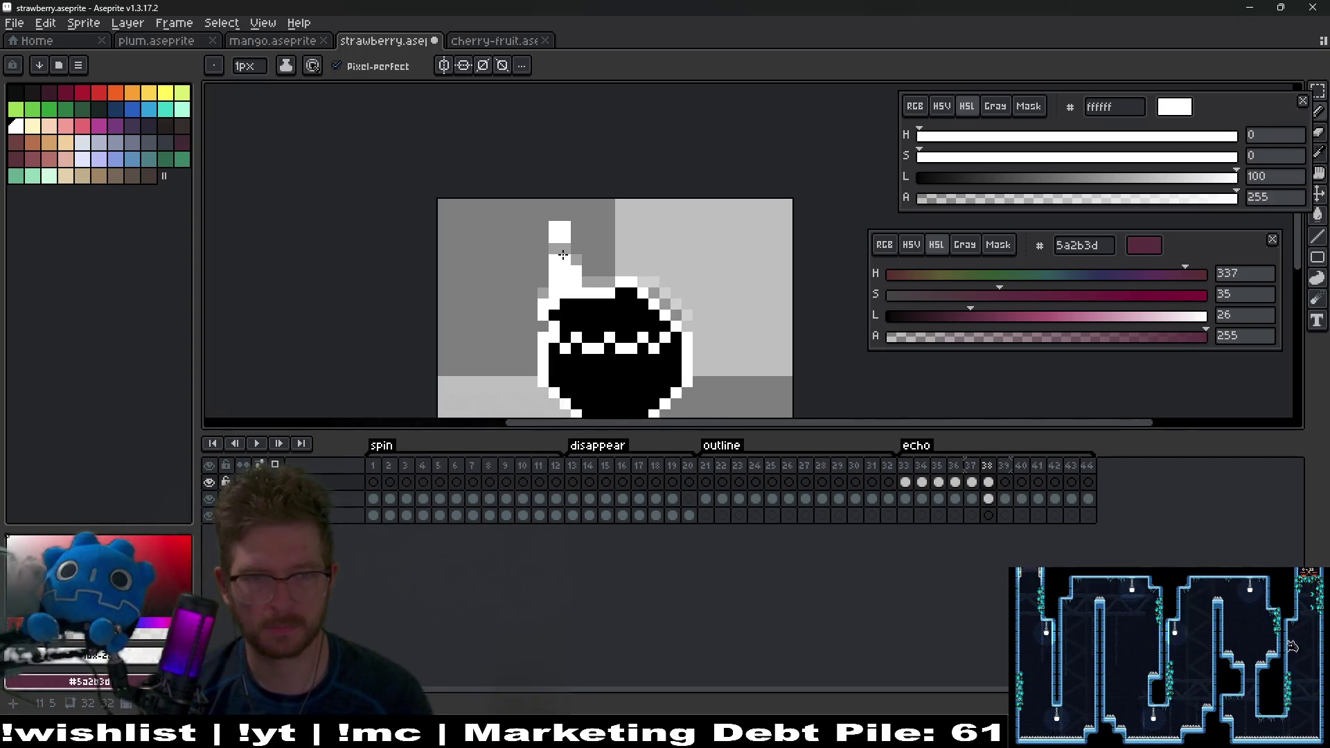
{"action": "key", "text": "e"}
{"action": "scroll", "coordinate": [585, 271], "scroll_direction": "down", "scroll_amount": 1}
{"action": "key", "text": "b"}
{"action": "scroll", "coordinate": [527, 348], "scroll_direction": "up", "scroll_amount": 2}
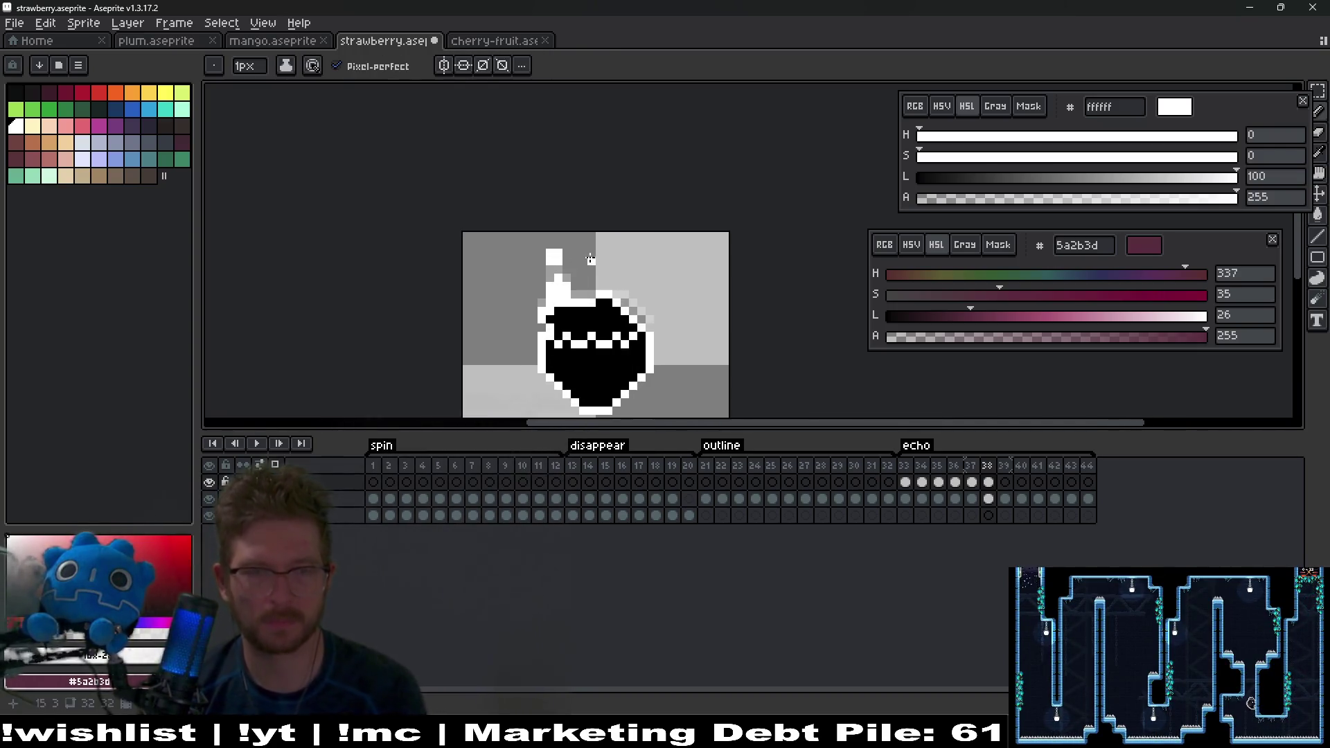
{"action": "key", "text": "Right"}
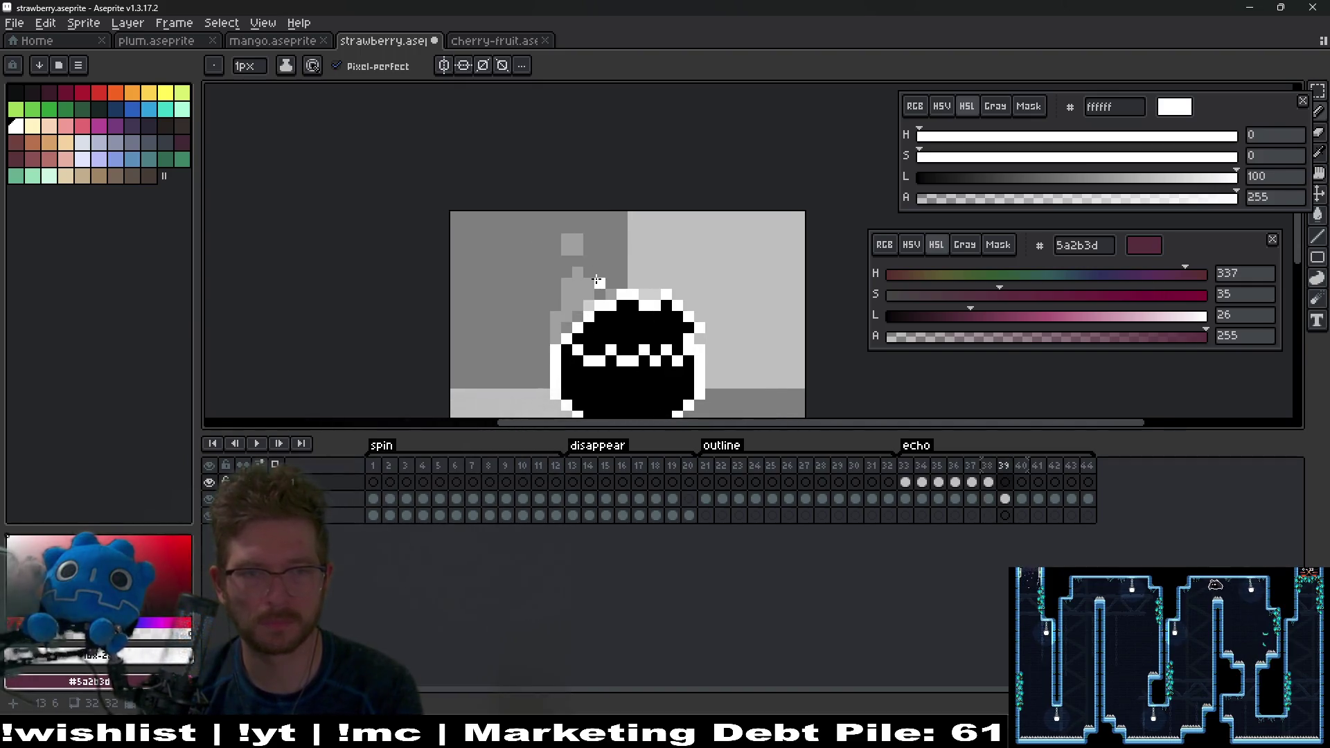
{"action": "scroll", "coordinate": [543, 304], "scroll_direction": "up", "scroll_amount": 1}
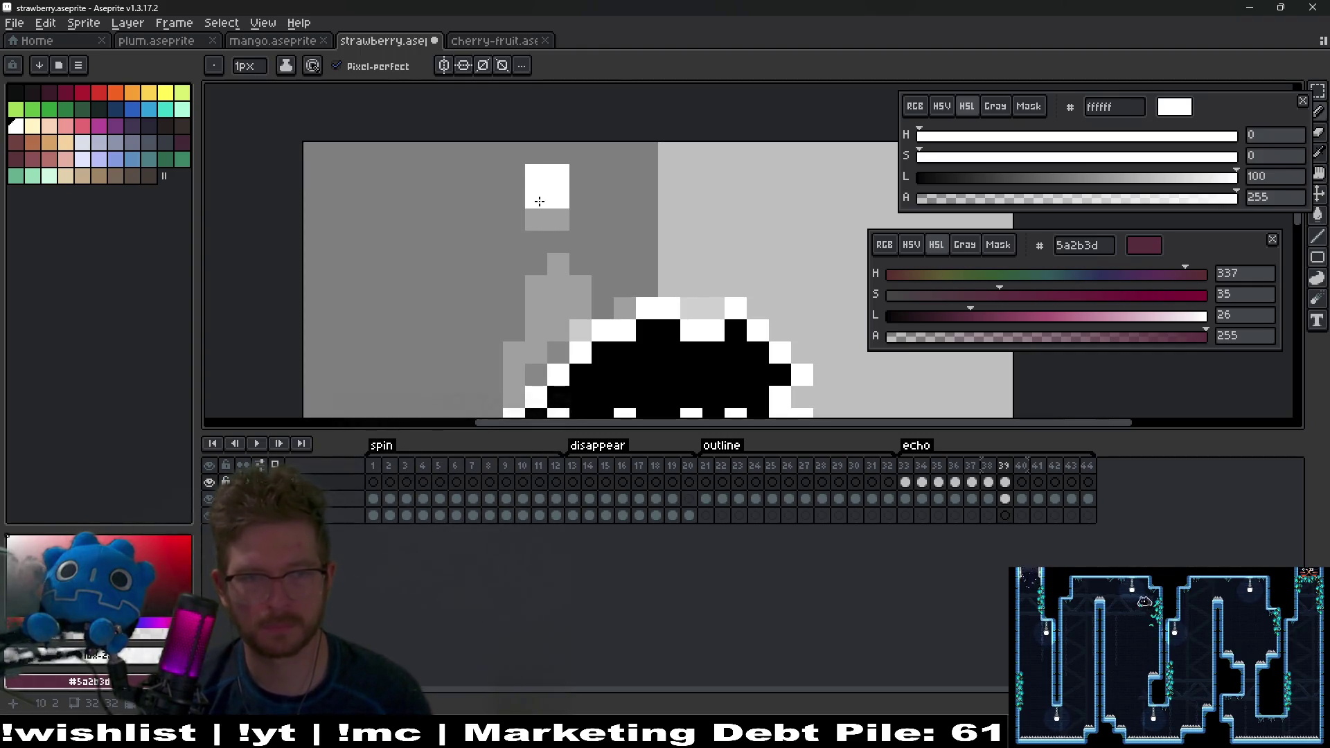
{"action": "key", "text": "e"}
{"action": "left_click", "coordinate": [539, 201]}
{"action": "key", "text": "b"}
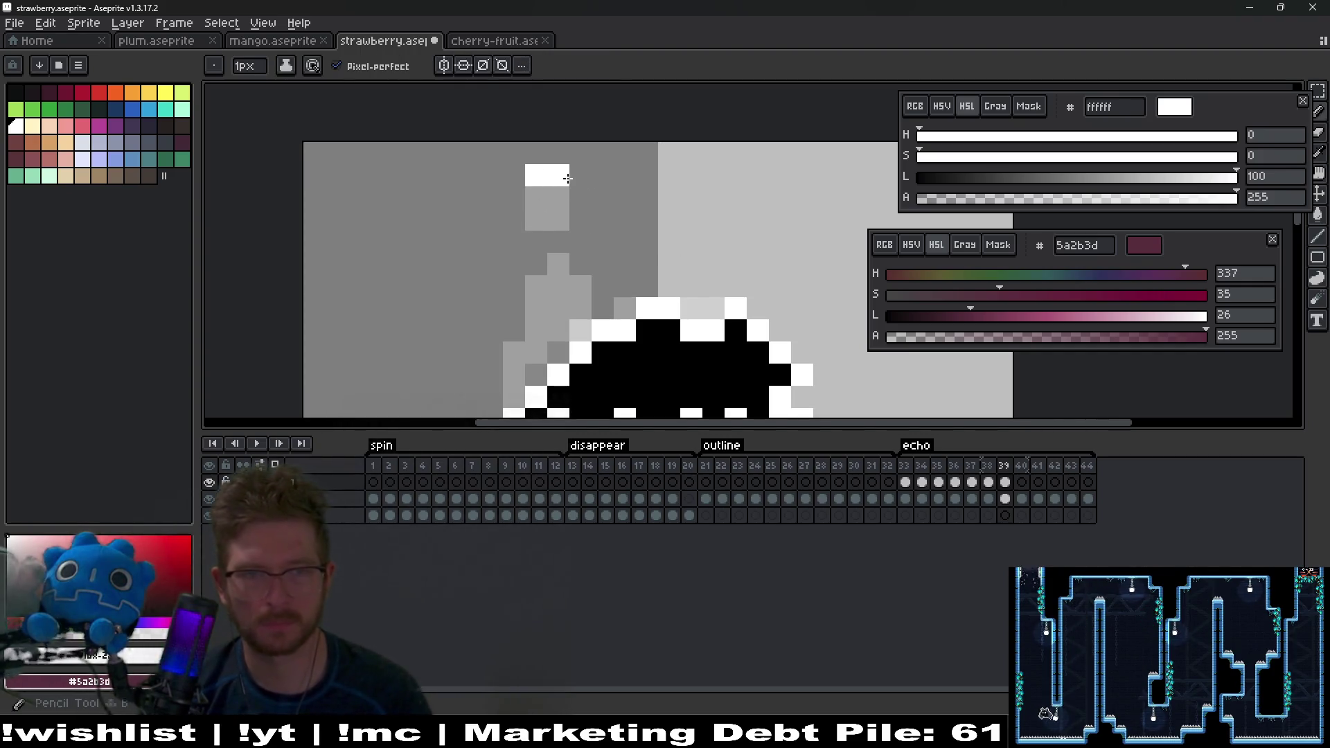
Step: Add a white pixel atop the trail, whiten the left side, and erase an extra pixel
{"action": "key", "text": "Right"}
{"action": "left_click", "coordinate": [545, 146]}
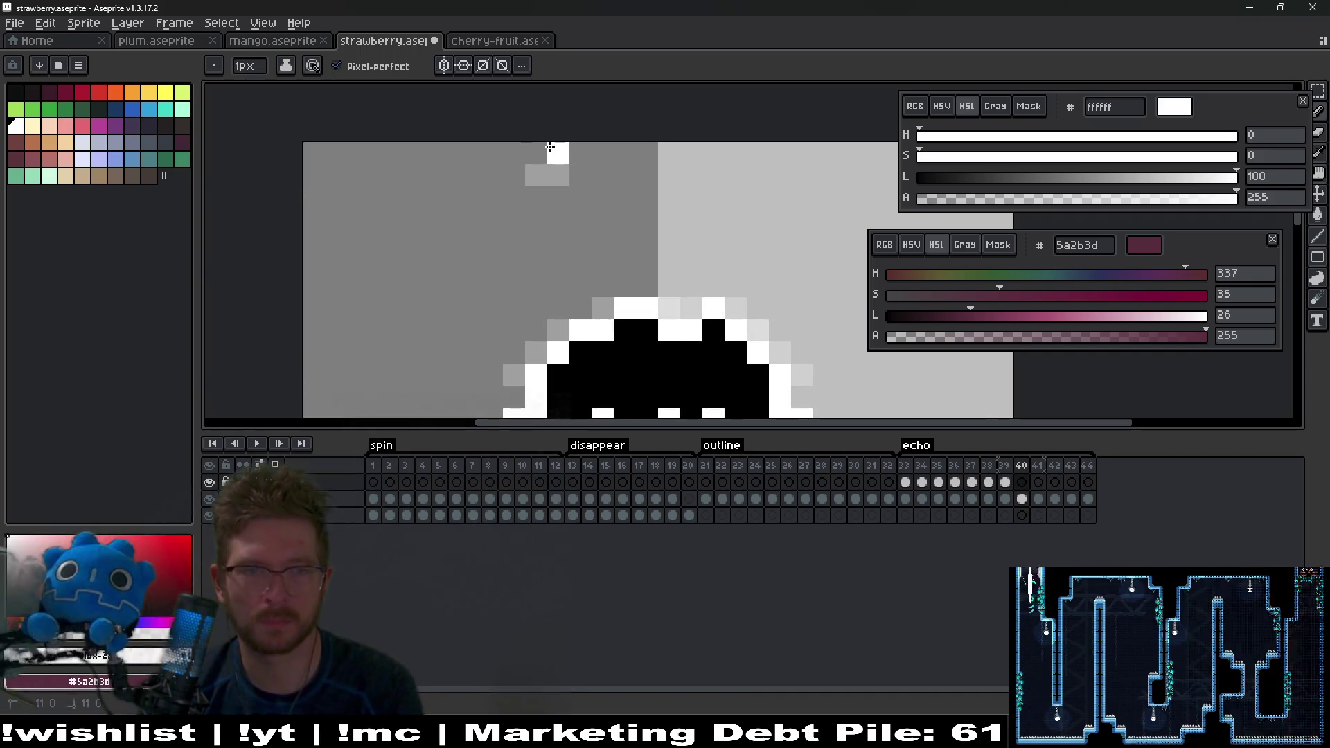
{"action": "key", "text": "Left"}
{"action": "mouse_move", "coordinate": [514, 398]}
{"action": "left_mouse_down"}
{"action": "mouse_move", "coordinate": [558, 351]}
{"action": "mouse_move", "coordinate": [543, 316]}
{"action": "left_mouse_up"}
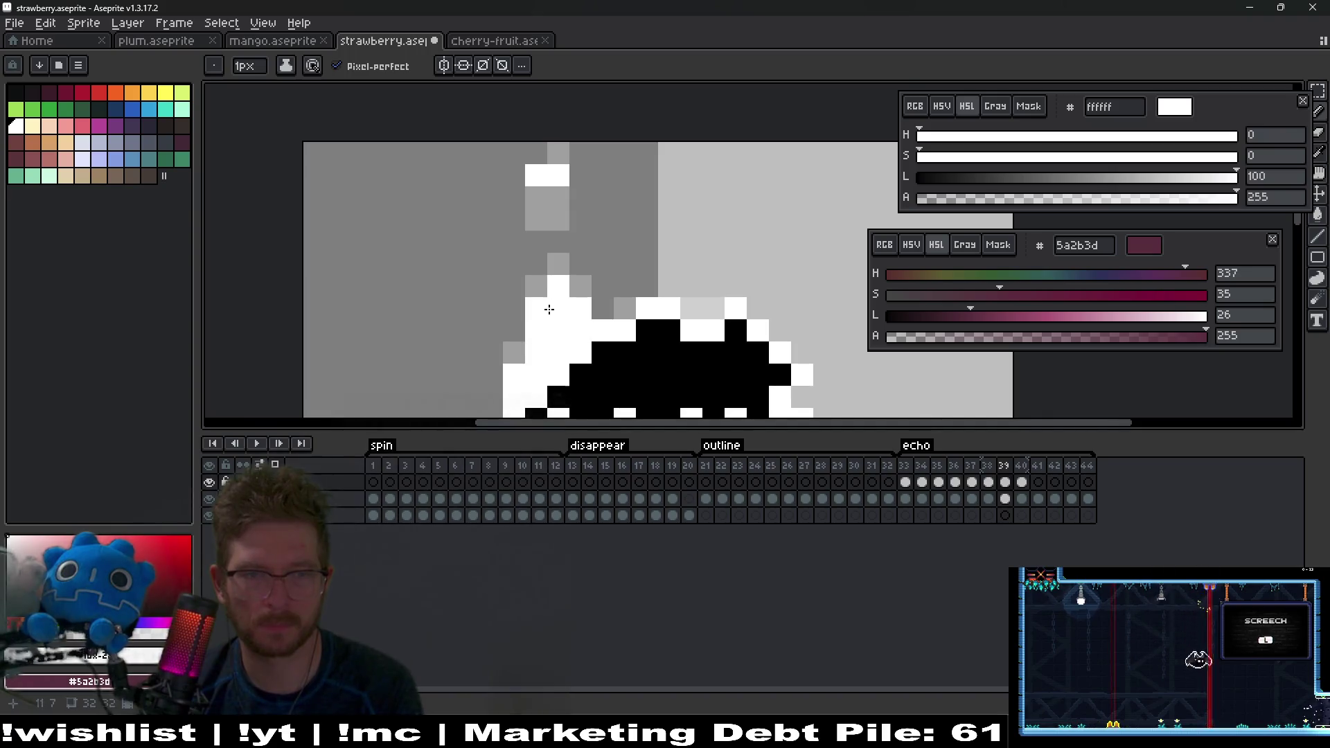
{"action": "left_click", "coordinate": [519, 352]}
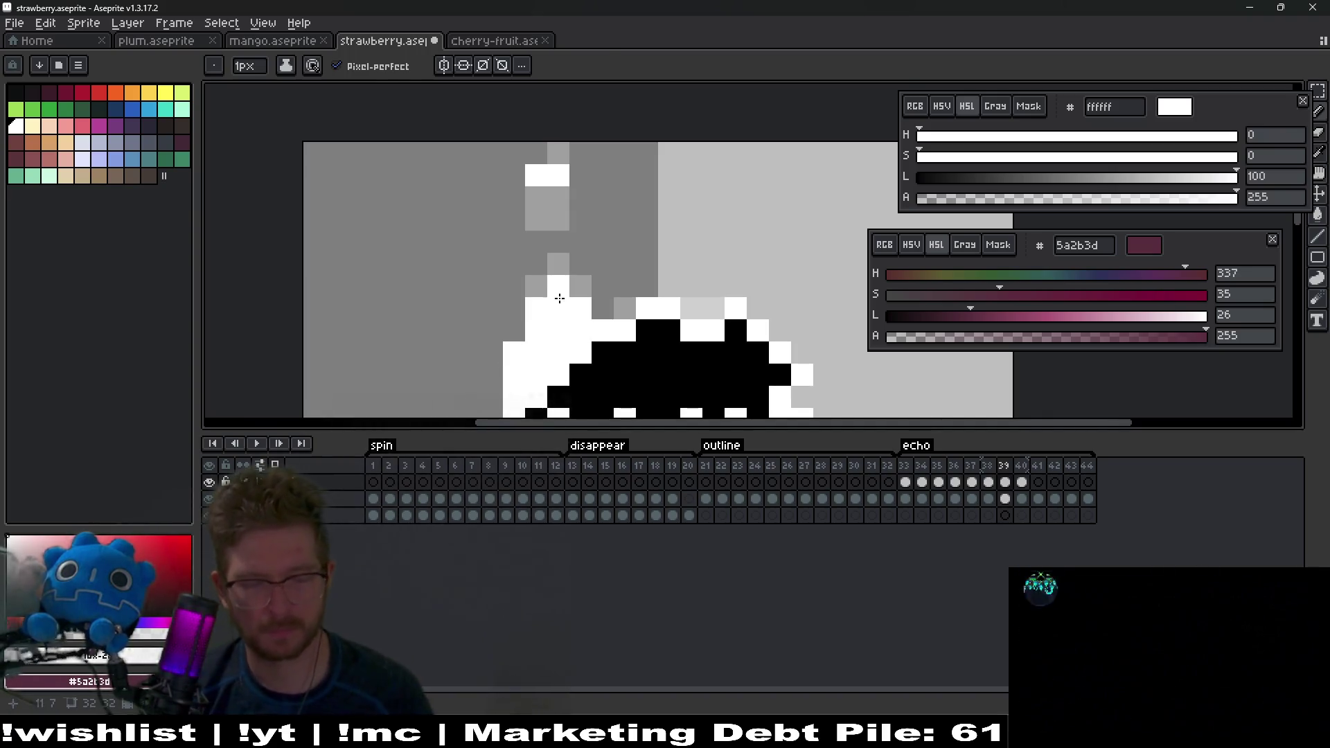
{"action": "key", "text": "e"}
{"action": "left_click", "coordinate": [559, 286]}
{"action": "key", "text": "b"}
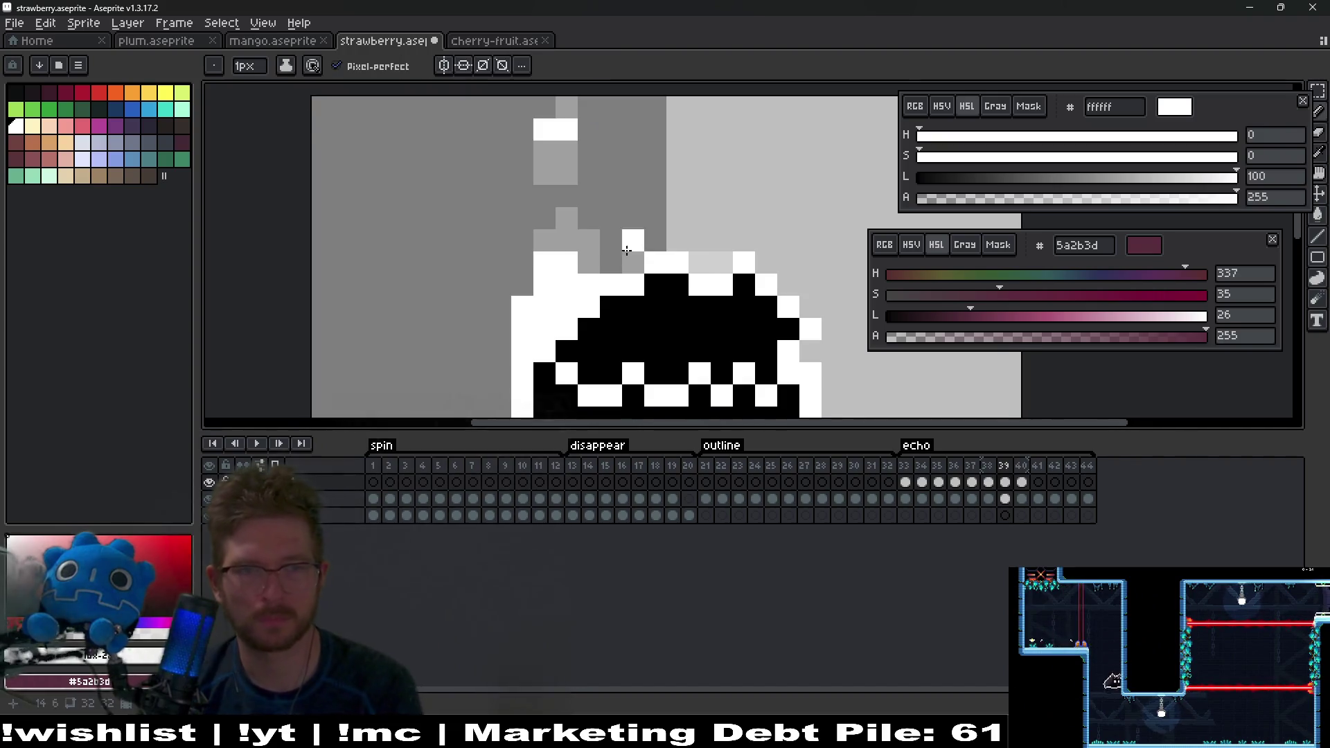
Step: On frame 40, paint white pixels along the upper-left edge and fill its gaps
{"action": "key", "text": "period"}
{"action": "left_click", "coordinate": [588, 151]}
{"action": "key", "text": "ctrl+z"}
{"action": "left_click", "coordinate": [543, 307]}
{"action": "left_click", "coordinate": [523, 340]}
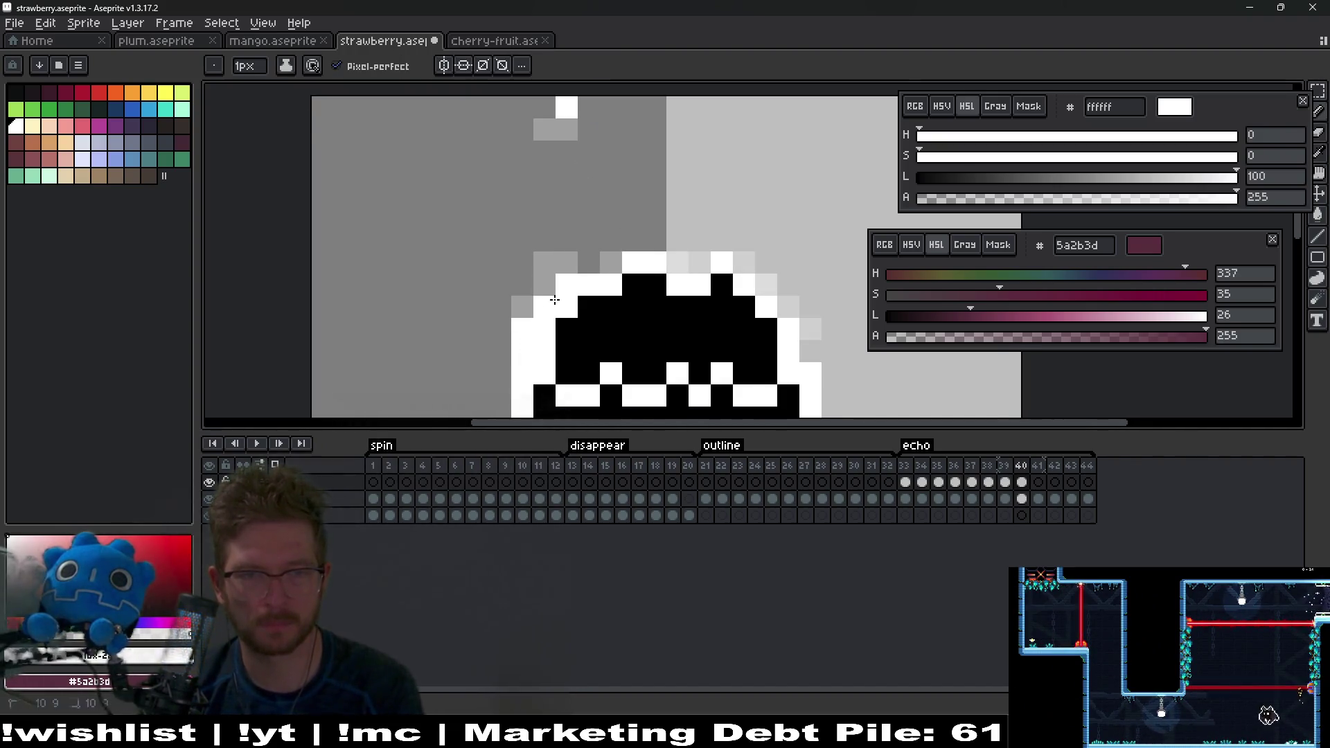
{"action": "left_click", "coordinate": [589, 263]}
{"action": "left_click", "coordinate": [528, 305]}
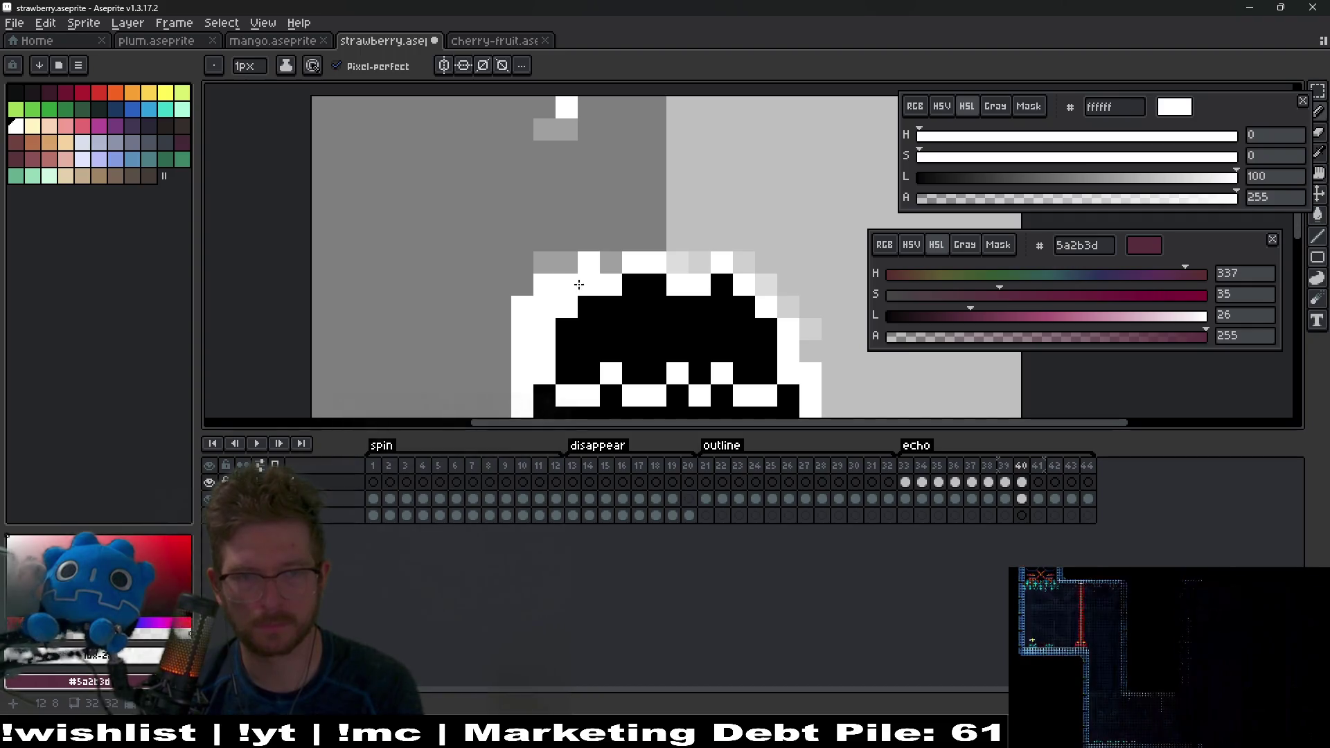
Step: Complete the white upper-left edge on frame 41
{"action": "key", "text": "period"}
{"action": "scroll", "coordinate": [595, 286], "scroll_direction": "down", "scroll_amount": 3}
{"action": "scroll", "coordinate": [604, 287], "scroll_direction": "up", "scroll_amount": 3}
{"action": "left_click", "coordinate": [577, 257]}
{"action": "left_click", "coordinate": [556, 257]}
{"action": "left_click", "coordinate": [556, 279]}
{"action": "left_click", "coordinate": [534, 298]}
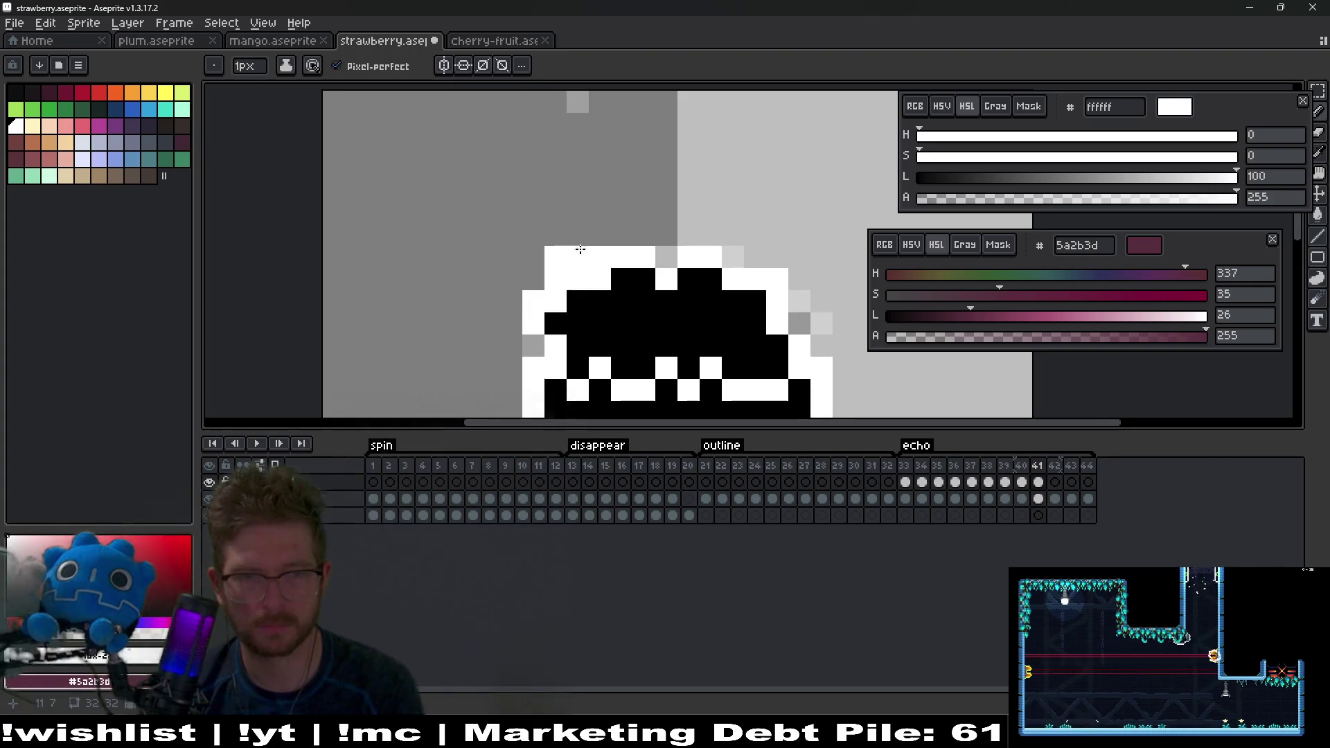
Step: Undo a stray white pixel on frame 42 and paint white pixels left of the body on frame 43
{"action": "key", "text": "period"}
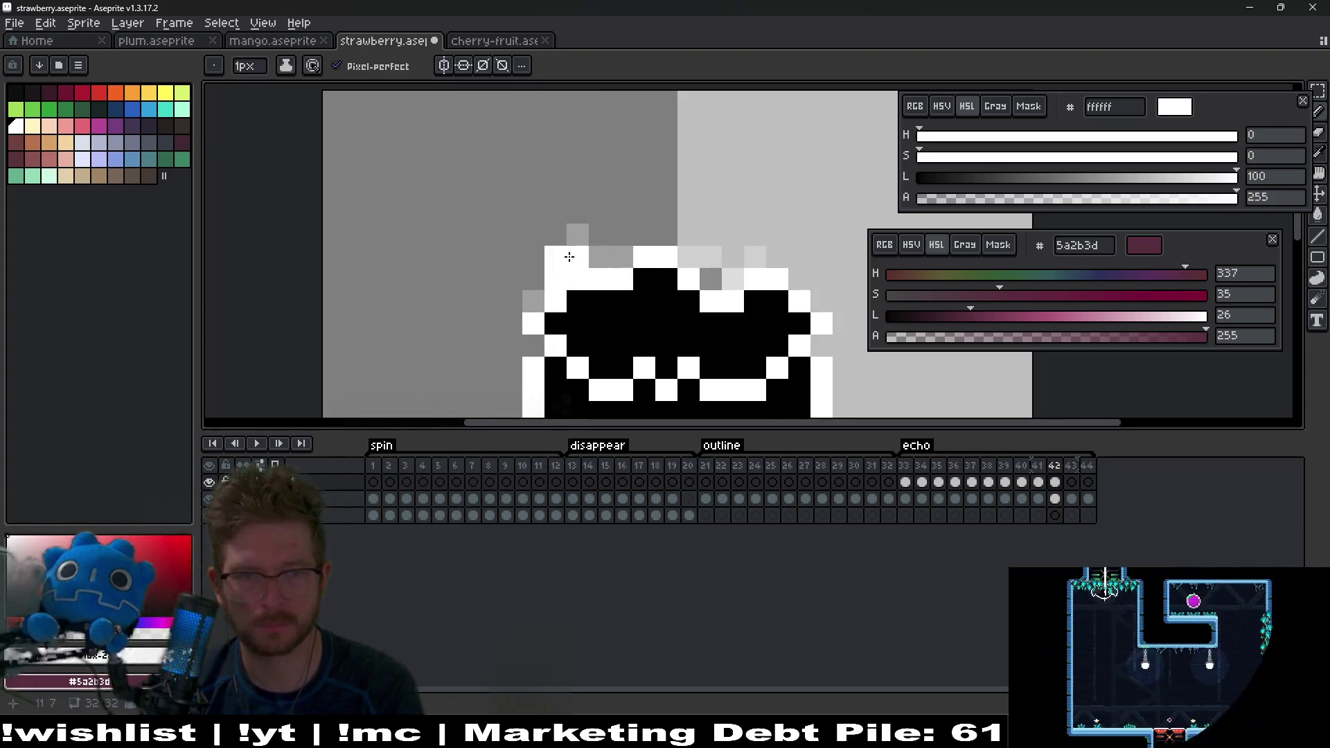
{"action": "left_click", "coordinate": [591, 257]}
{"action": "left_click_drag", "start_coordinate": [602, 223], "coordinate": [589, 268]}
{"action": "key", "text": "ctrl+z"}
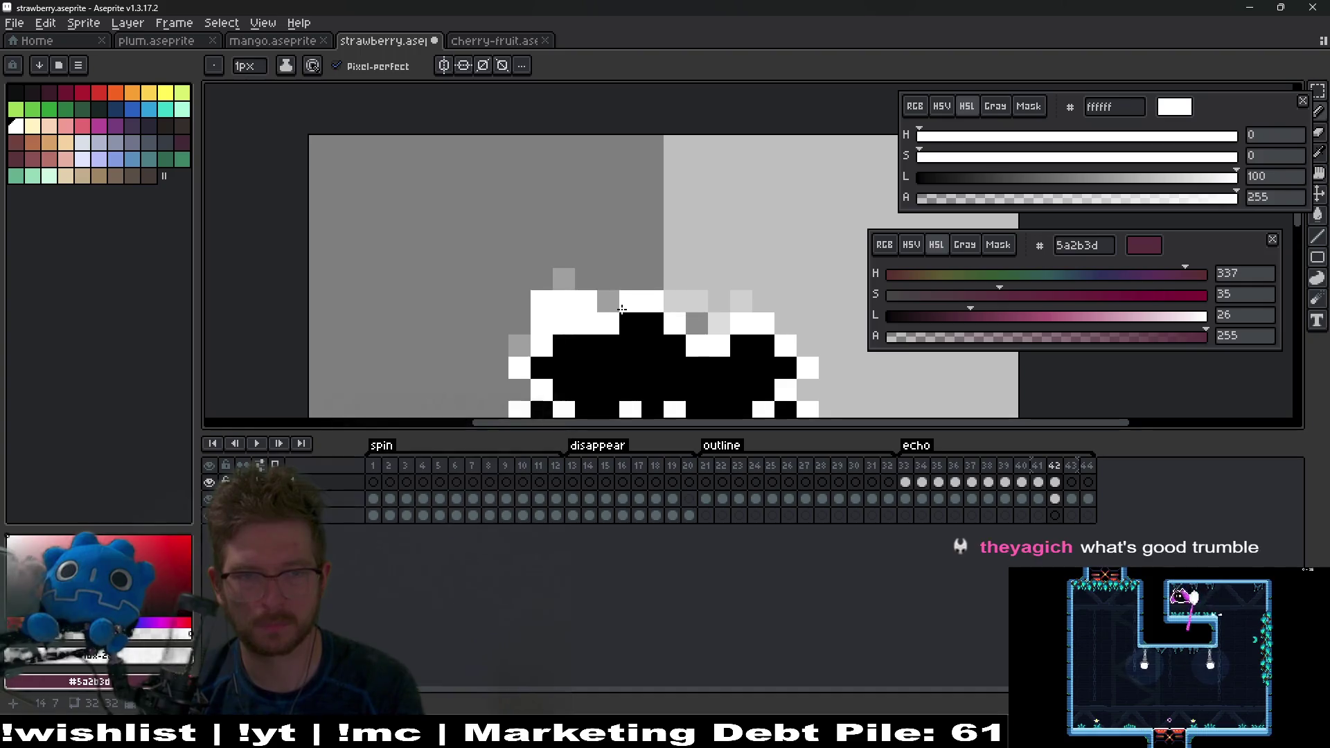
{"action": "key", "text": "period"}
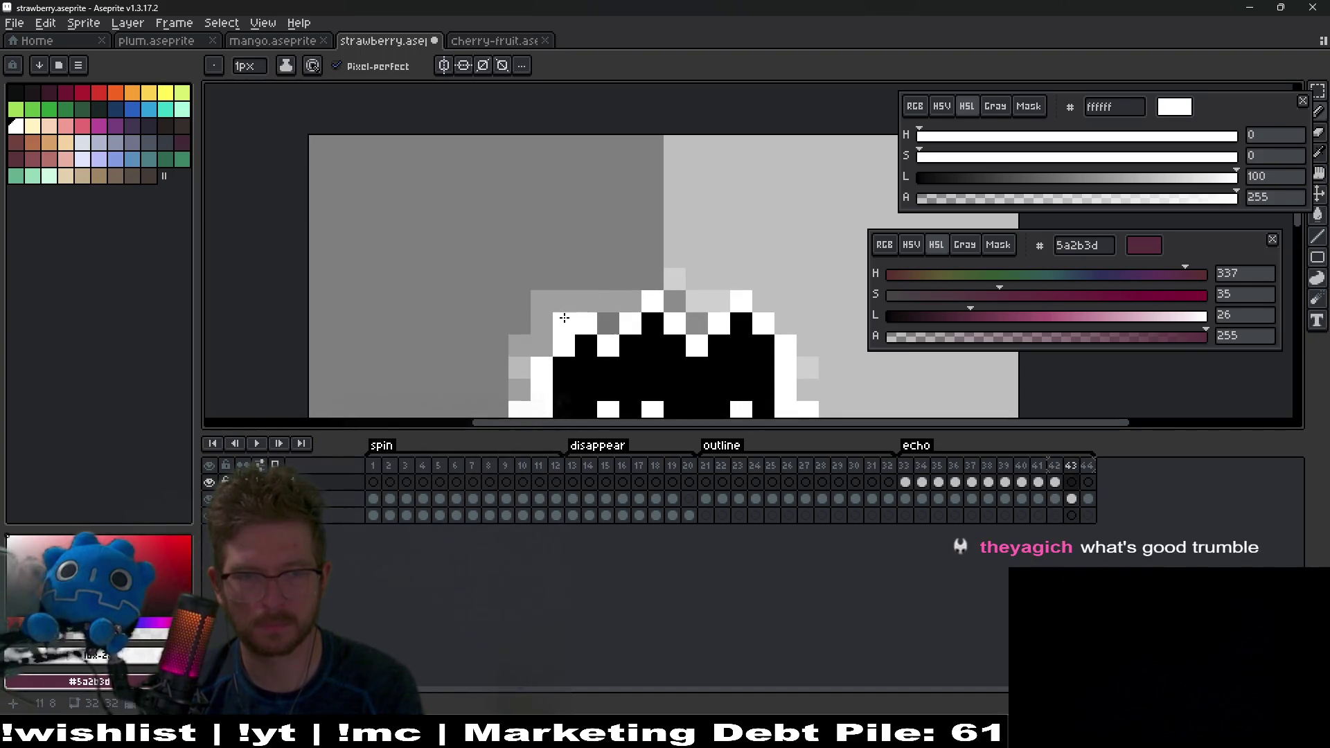
{"action": "left_click_drag", "start_coordinate": [532, 381], "coordinate": [522, 359]}
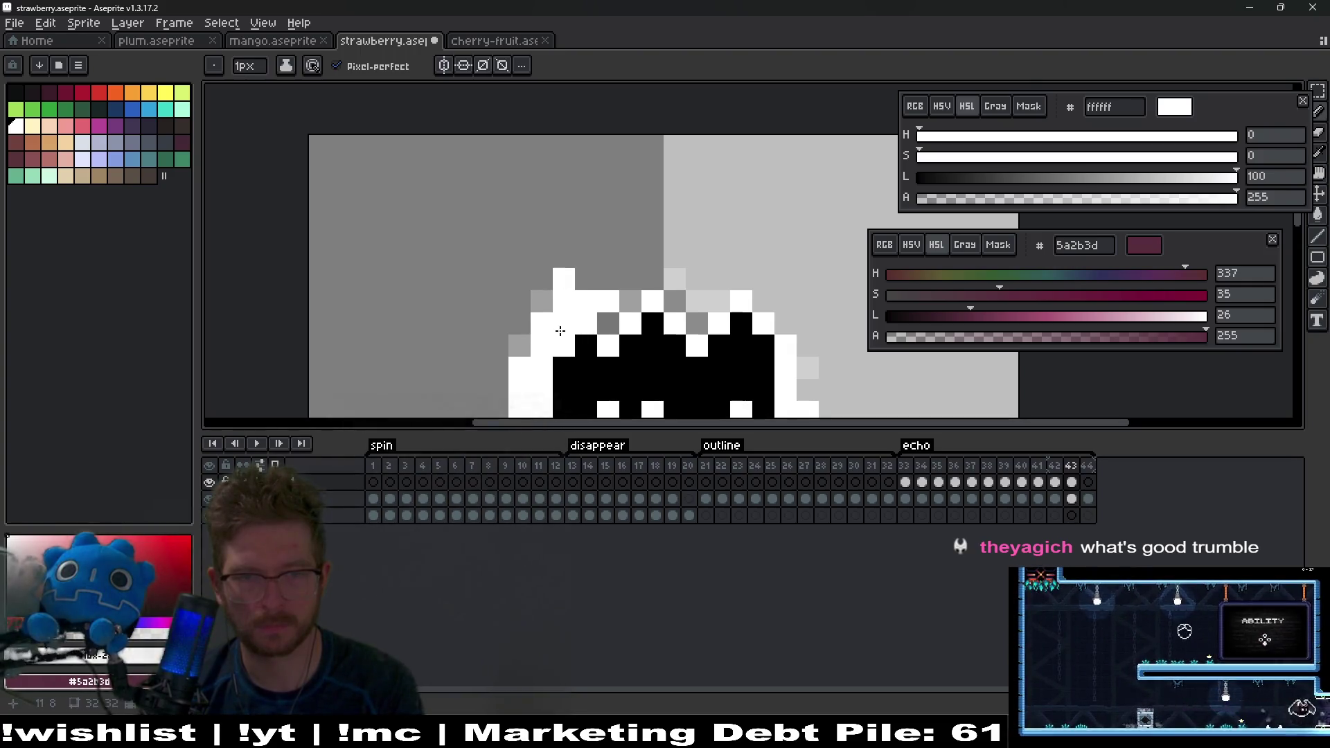
Step: On frame 44, whiten the grey pixels at the upper-left edge and compare with undo/redo
{"action": "key", "text": "period"}
{"action": "mouse_move", "coordinate": [557, 257]}
{"action": "left_mouse_down"}
{"action": "mouse_move", "coordinate": [571, 239]}
{"action": "mouse_move", "coordinate": [534, 259]}
{"action": "left_mouse_up"}
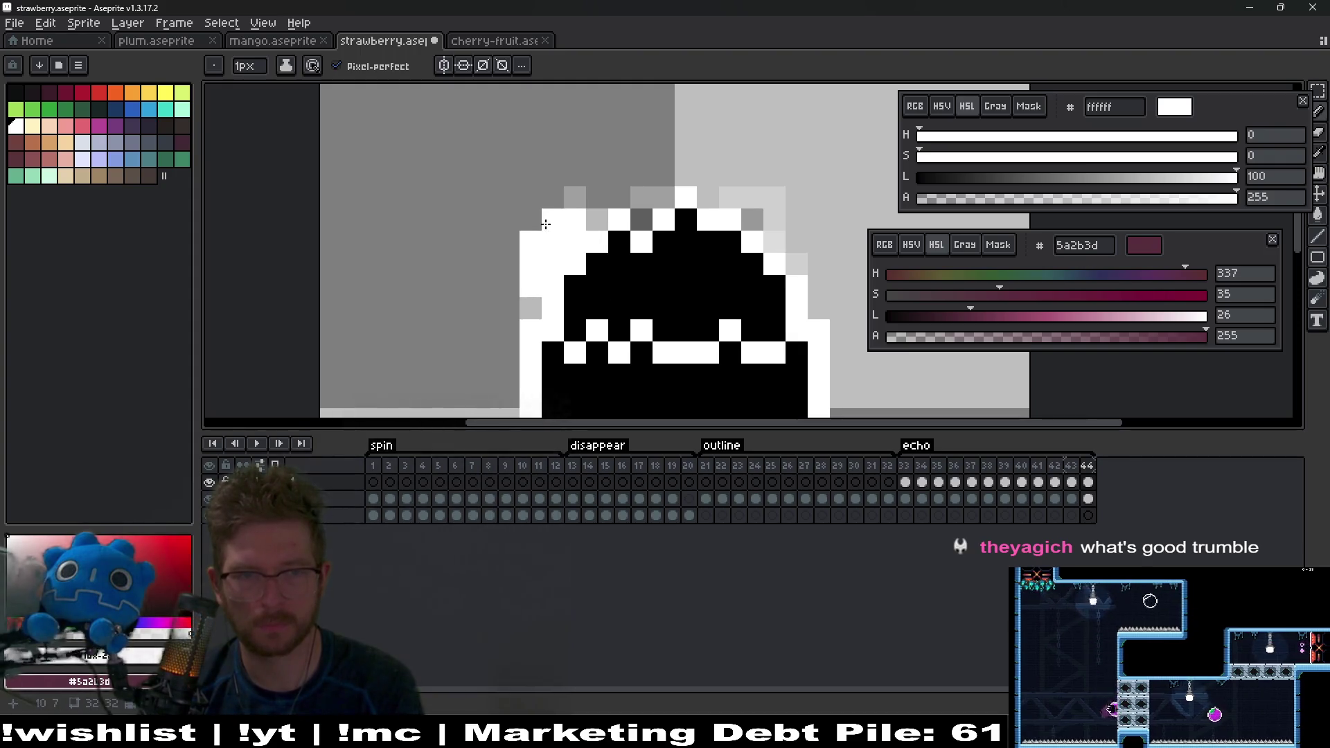
{"action": "scroll", "coordinate": [625, 278], "scroll_direction": "down", "scroll_amount": 2}
{"action": "key", "text": "ctrl+z"}
{"action": "key", "text": "ctrl+y"}
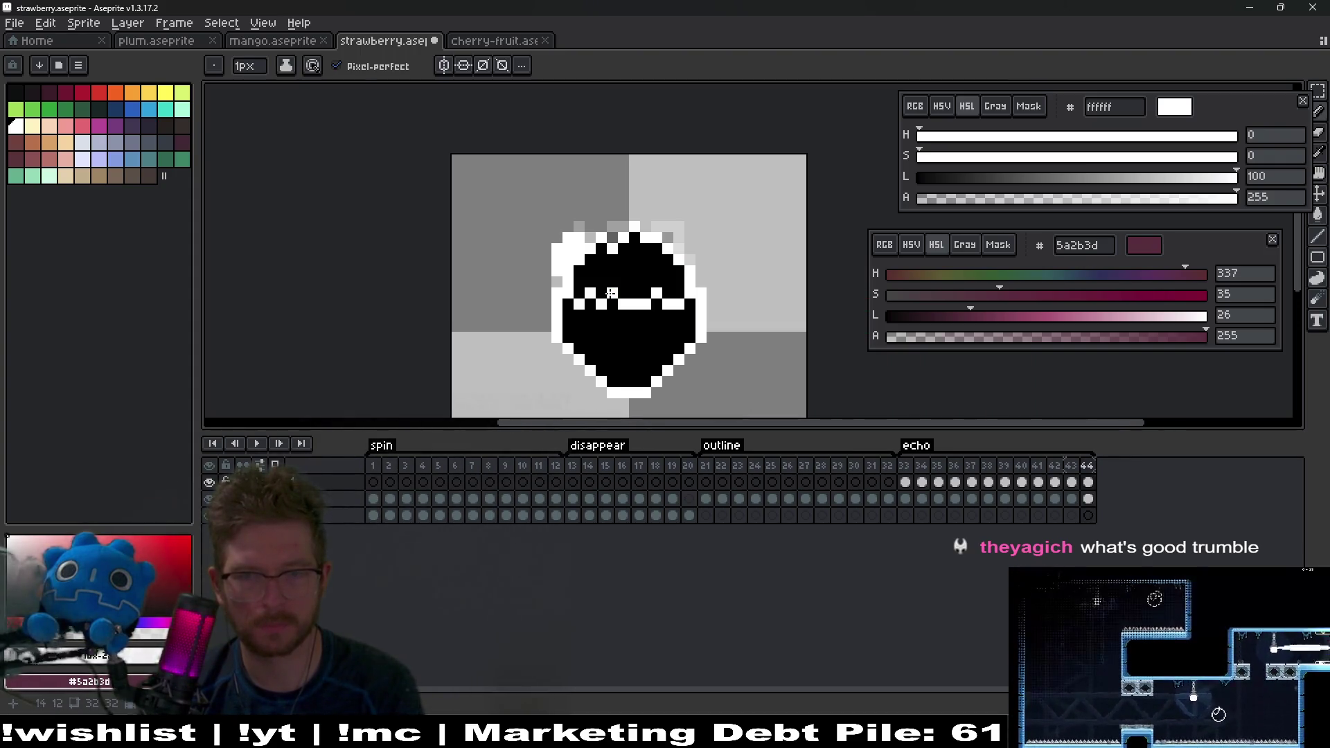
Step: Play the strawberry echo animation, stop it, and return to frame 34 via frame 33
{"action": "left_click", "coordinate": [256, 444]}
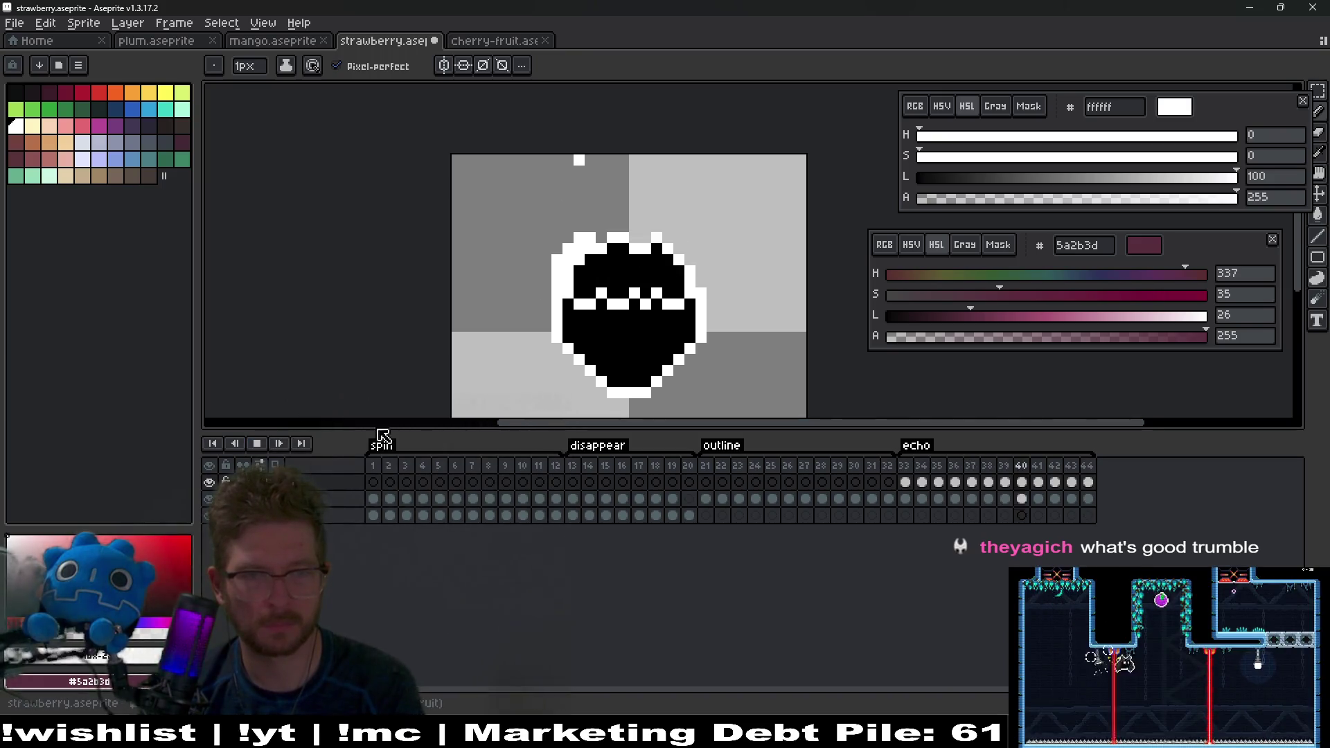
{"action": "scroll", "coordinate": [764, 272], "scroll_direction": "down", "scroll_amount": 3}
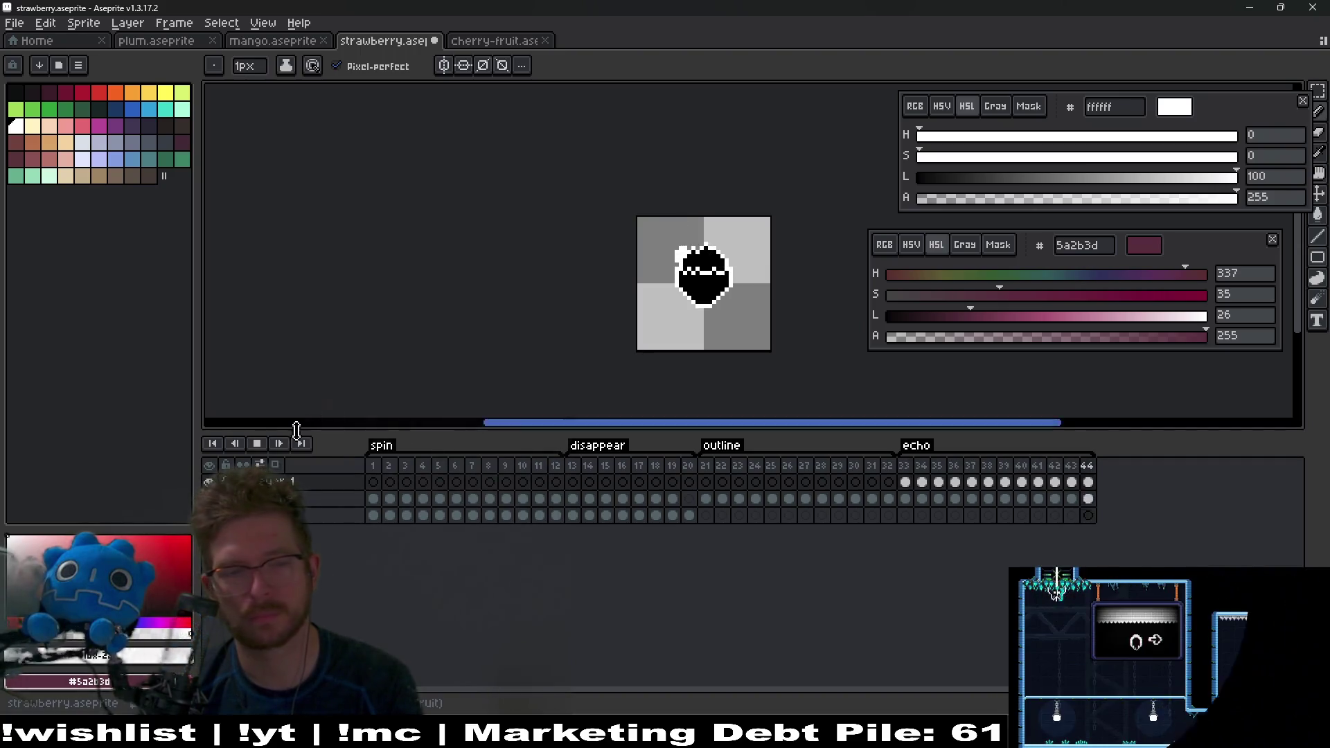
{"action": "right_click", "coordinate": [256, 444]}
{"action": "left_click", "coordinate": [329, 456]}
{"action": "left_click", "coordinate": [903, 466]}
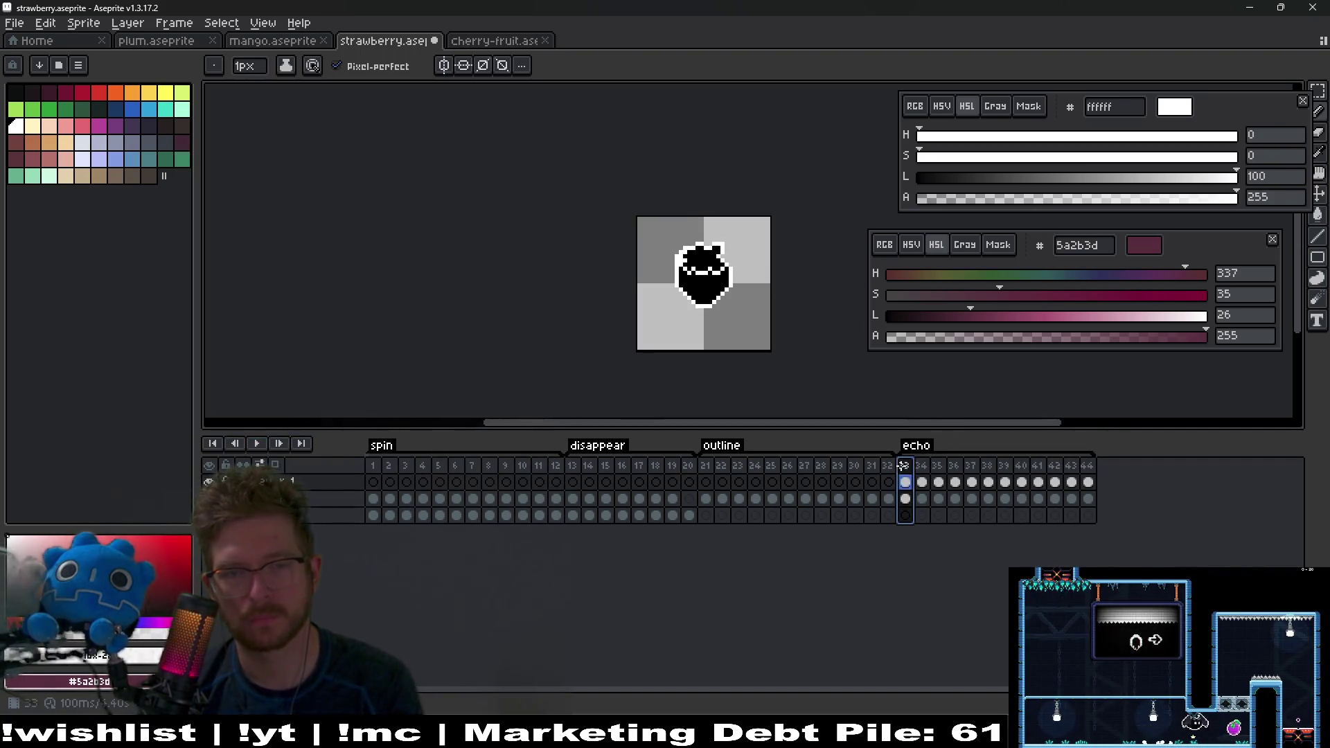
{"action": "key", "text": "Right"}
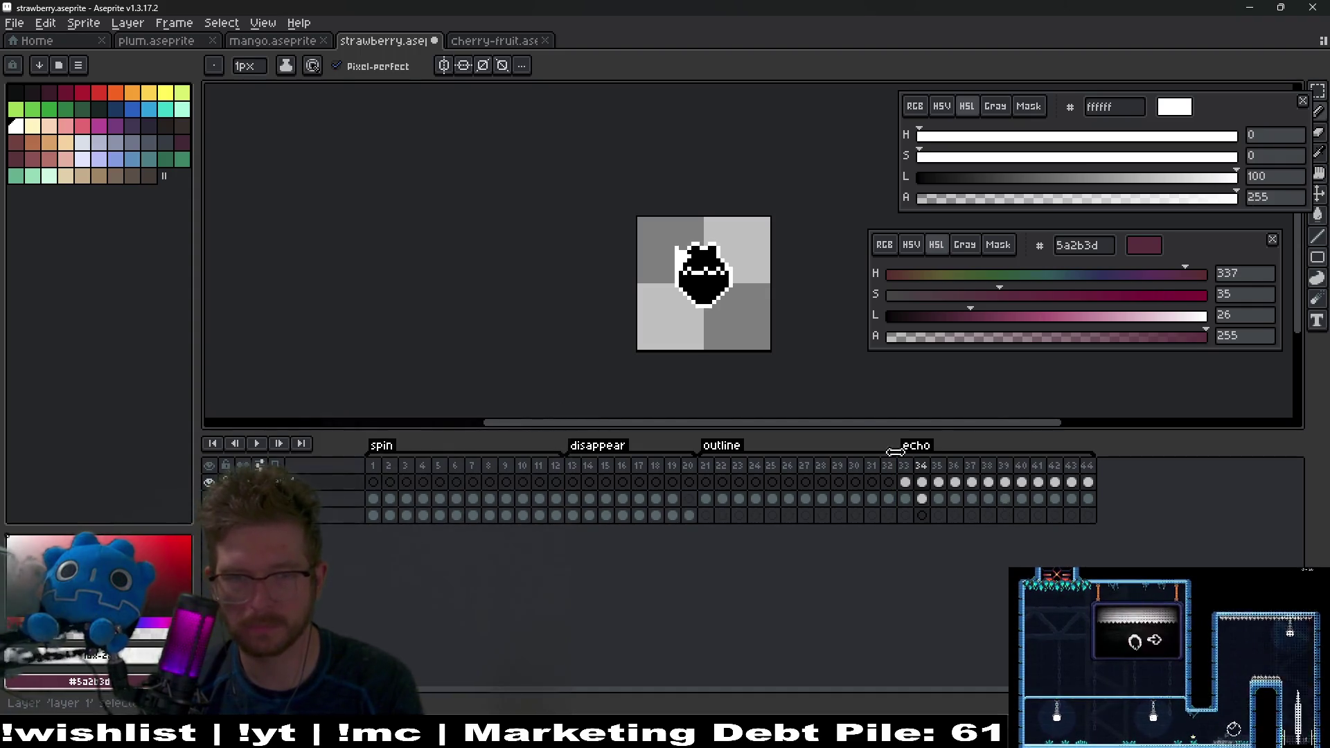
Step: Step to frame 39 and add a white pixel beside the white block
{"action": "scroll", "coordinate": [717, 237], "scroll_direction": "up", "scroll_amount": 3}
{"action": "scroll", "coordinate": [716, 238], "scroll_direction": "up", "scroll_amount": 3}
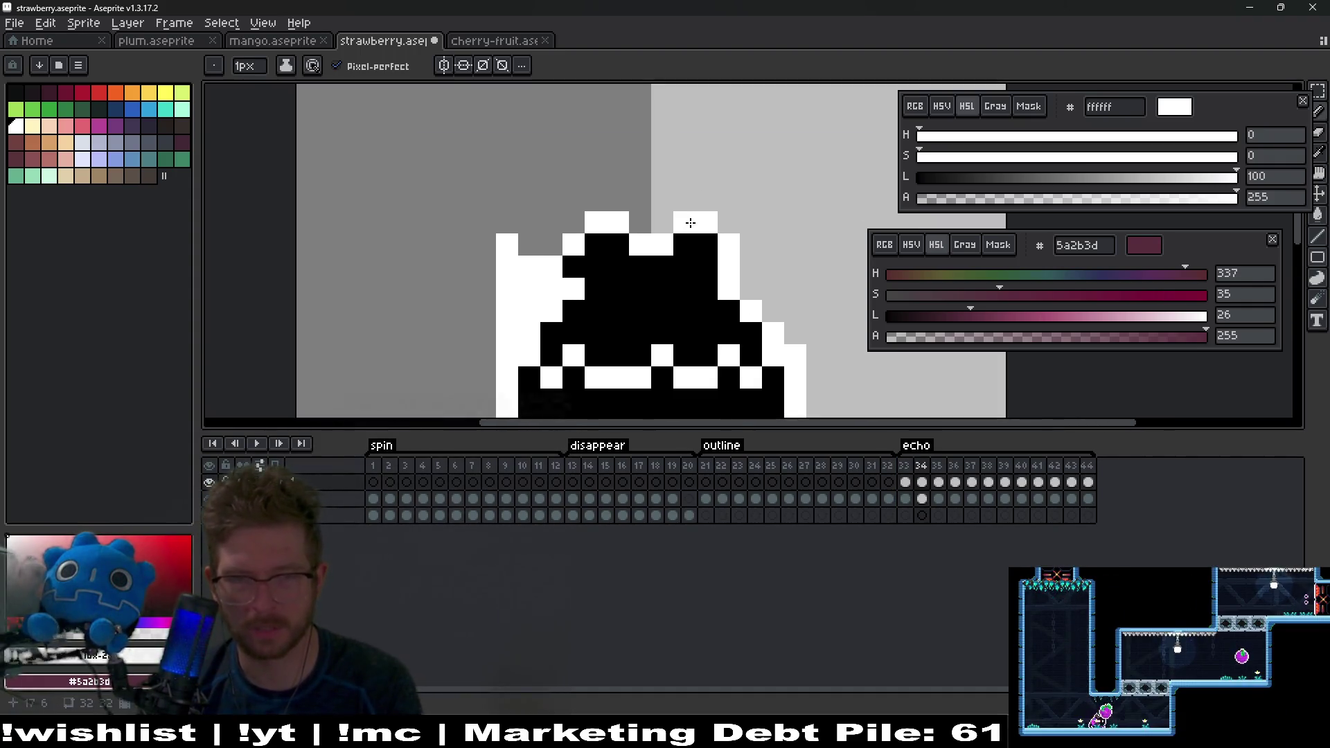
{"action": "key", "text": "Right"}
{"action": "key", "text": "Right"}
{"action": "key", "text": "Right"}
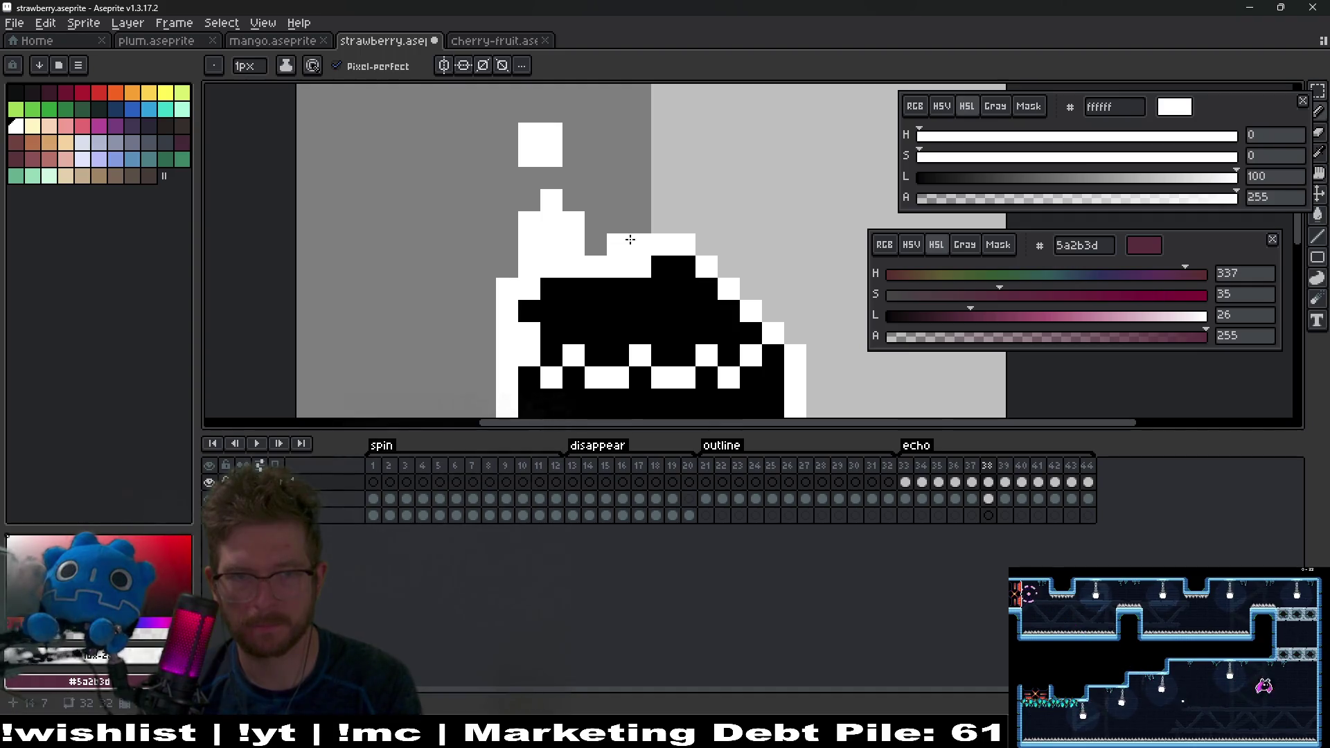
{"action": "key", "text": "Right"}
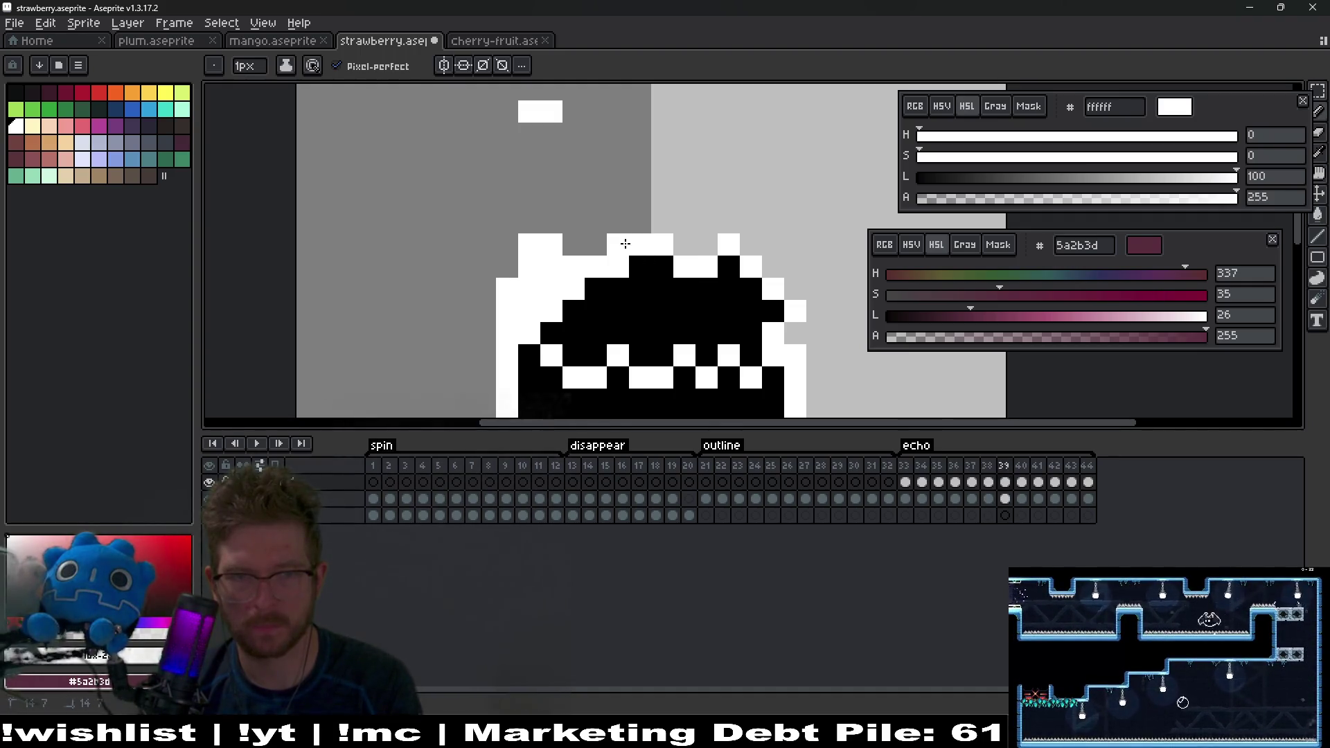
{"action": "left_click", "coordinate": [596, 244]}
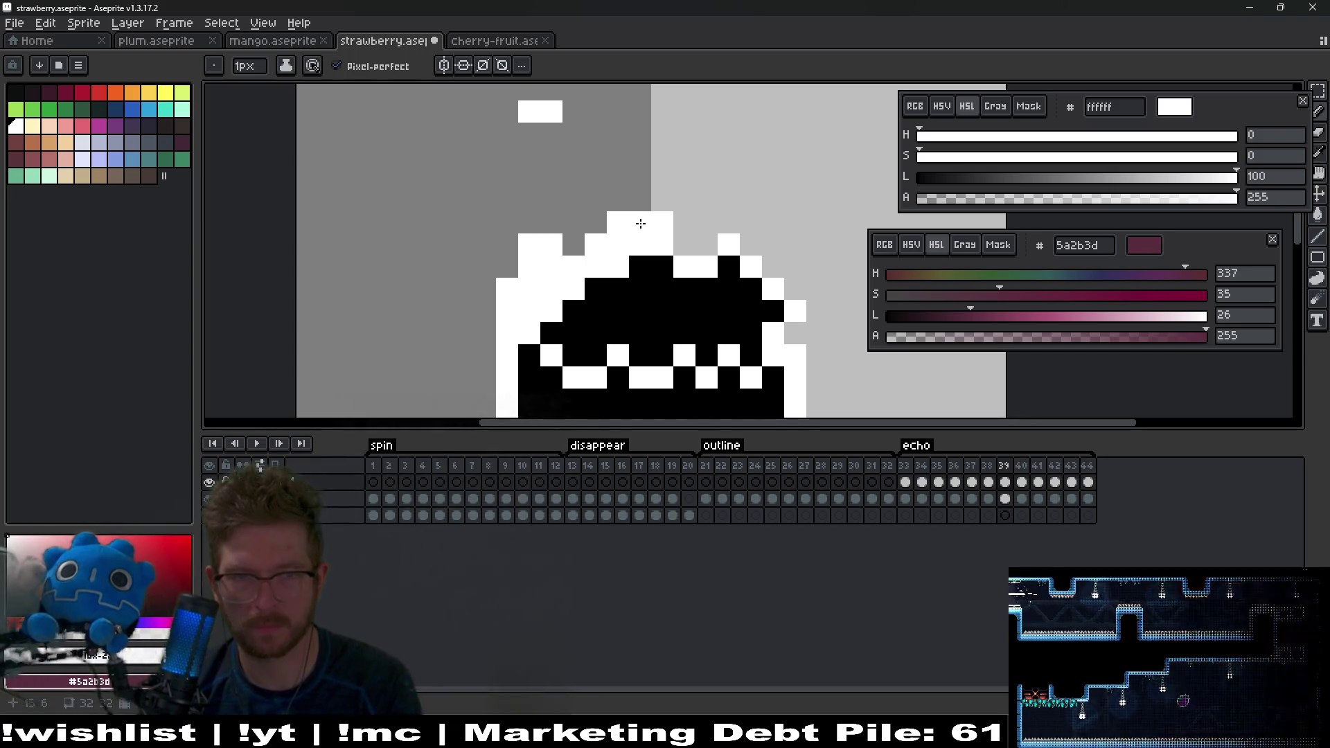
{"action": "key", "text": "Left"}
{"action": "key", "text": "Right"}
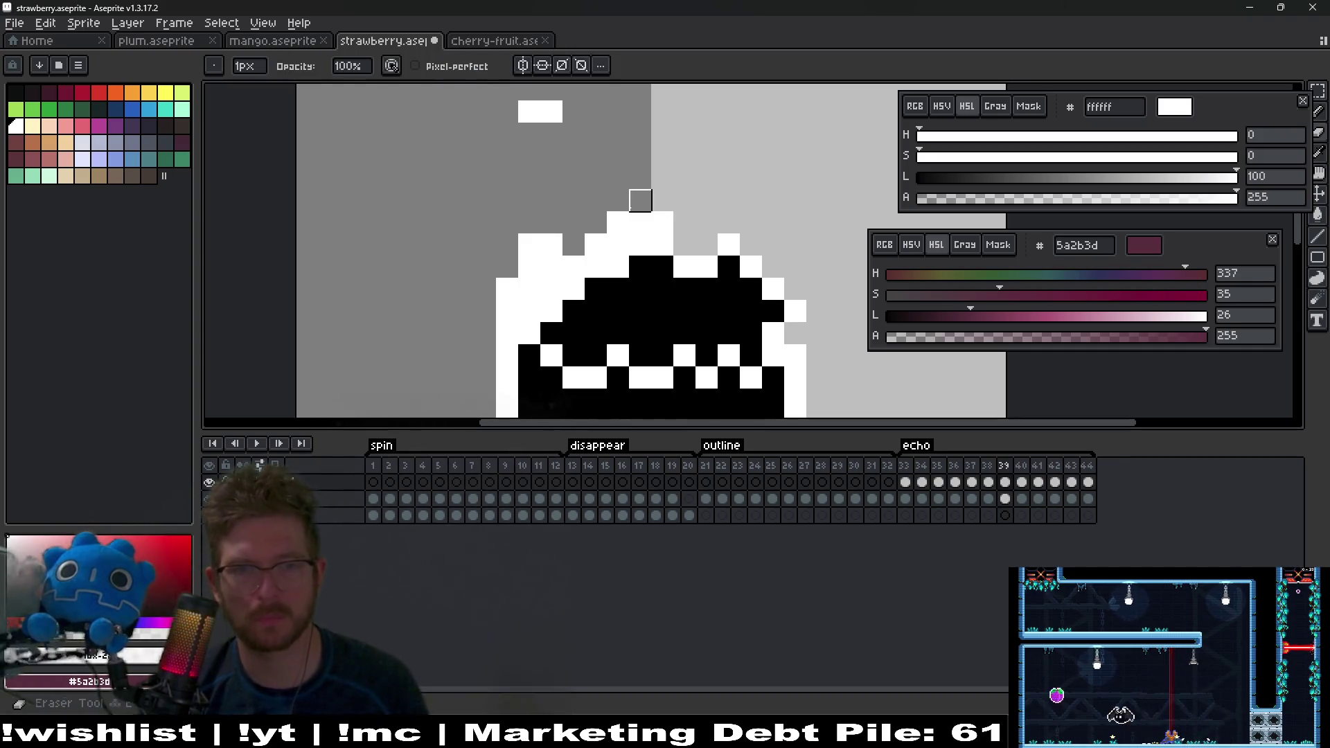
Step: Compare frames 40 and 41, then turn on onion skin with F3
{"action": "key", "text": "Right"}
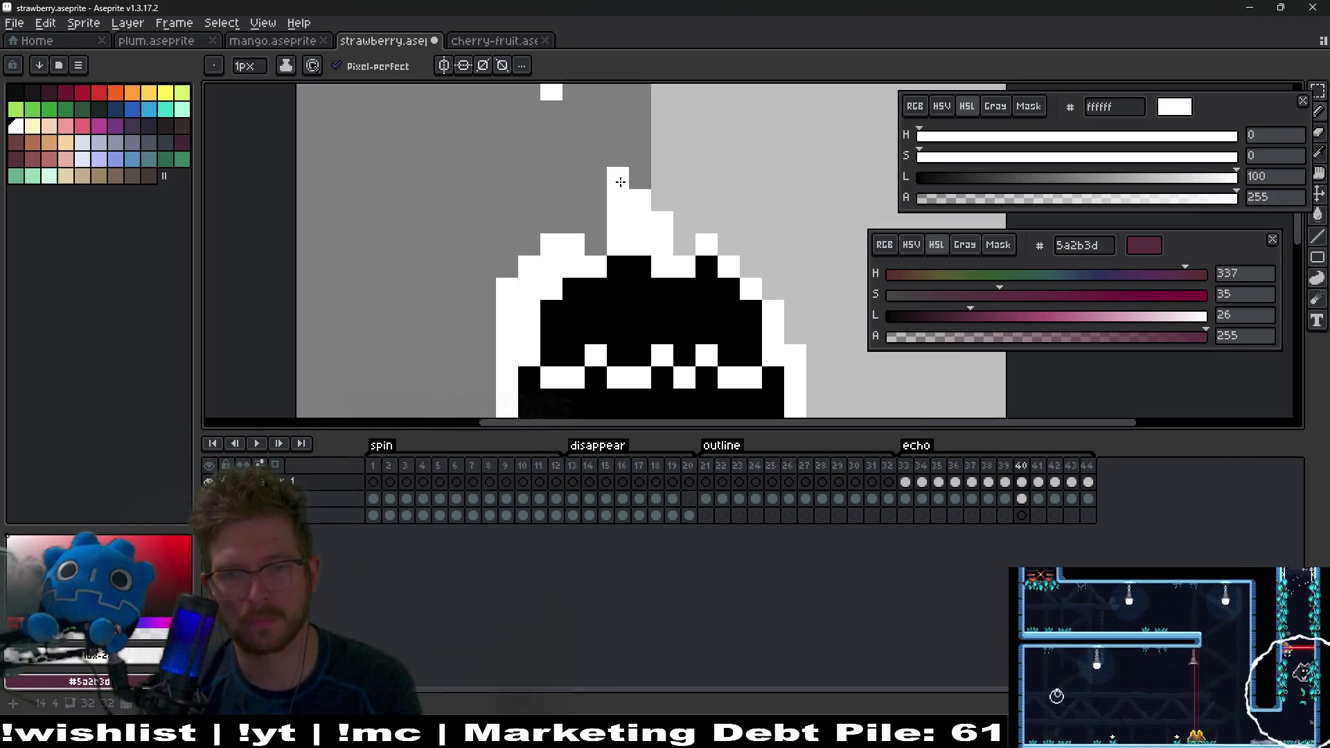
{"action": "key", "text": "Left"}
{"action": "key", "text": "Right"}
{"action": "key", "text": "Right"}
{"action": "key", "text": "Left"}
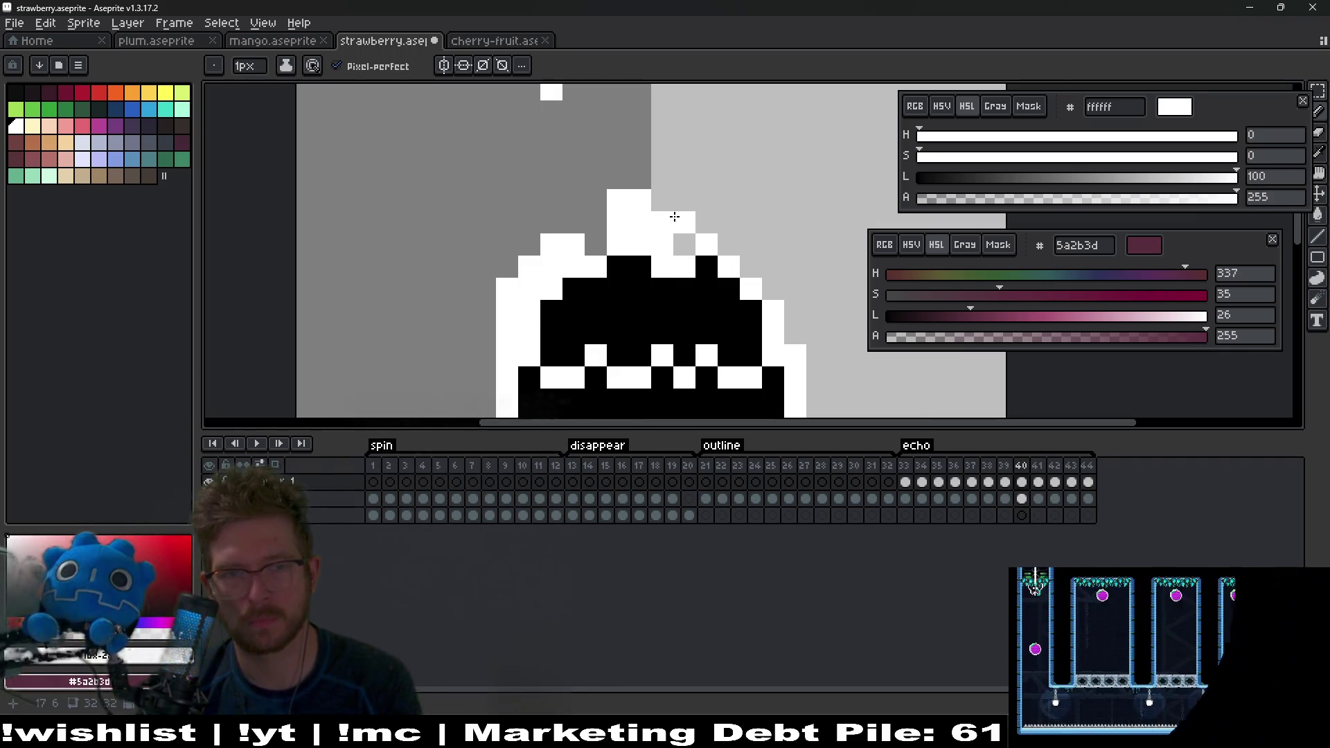
{"action": "key", "text": "Right"}
{"action": "key", "text": "F3"}
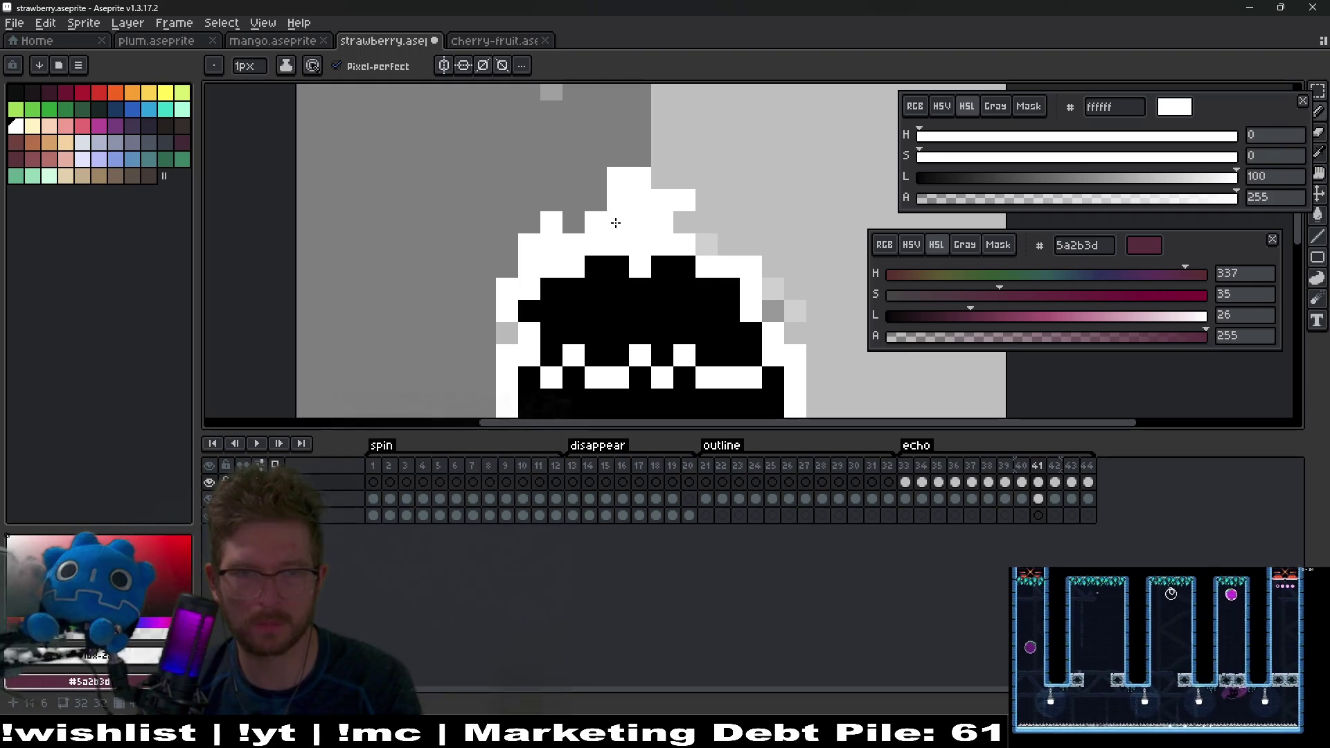
Step: Erase the stray pixels beside the echo and right of the stem on frame 41
{"action": "key", "text": "e"}
{"action": "left_click", "coordinate": [682, 200]}
{"action": "key", "text": "b"}
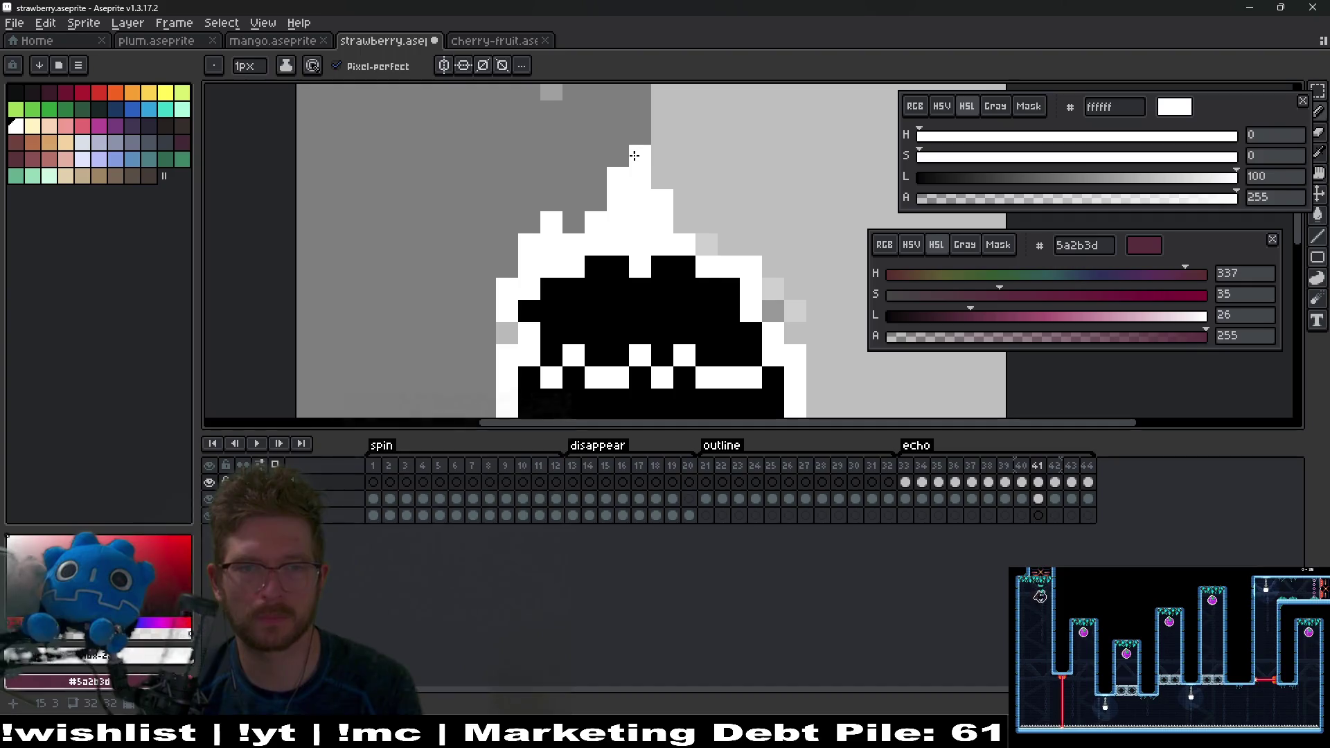
{"action": "key", "text": "r"}
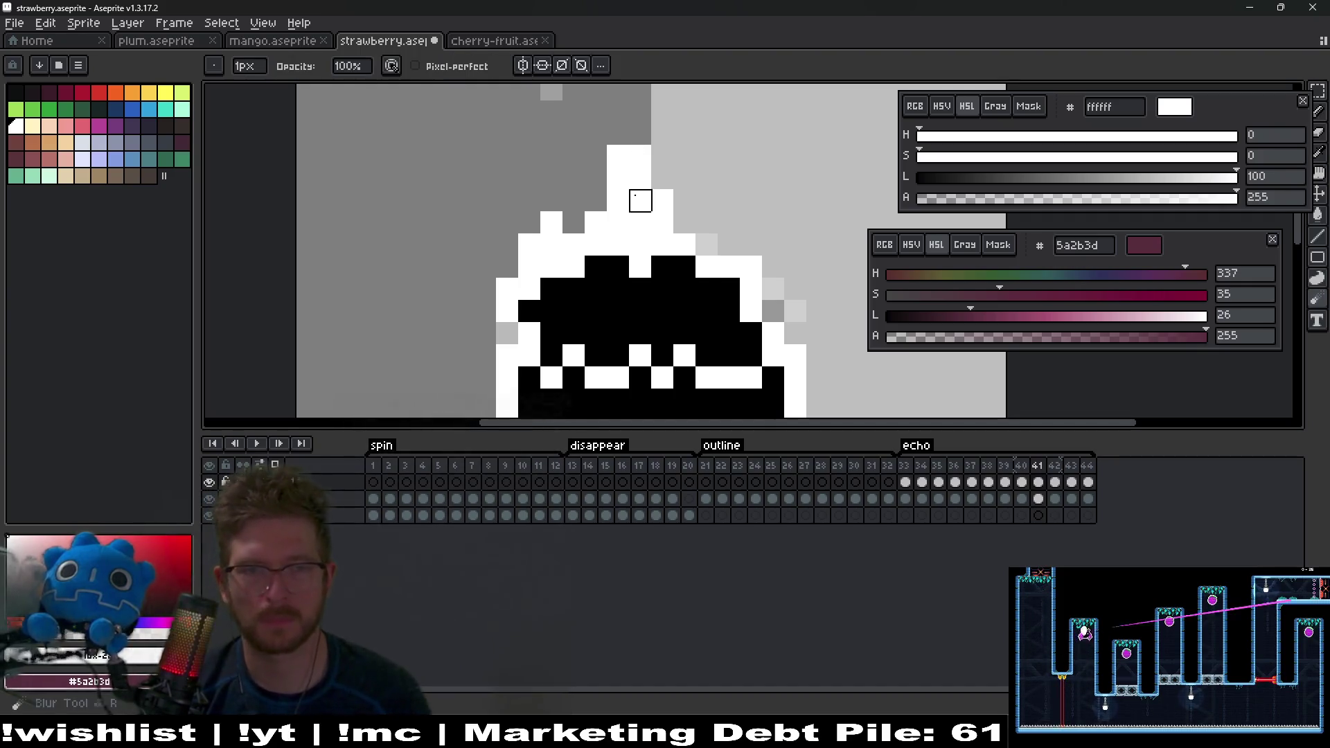
{"action": "key", "text": "e"}
{"action": "left_click", "coordinate": [640, 200]}
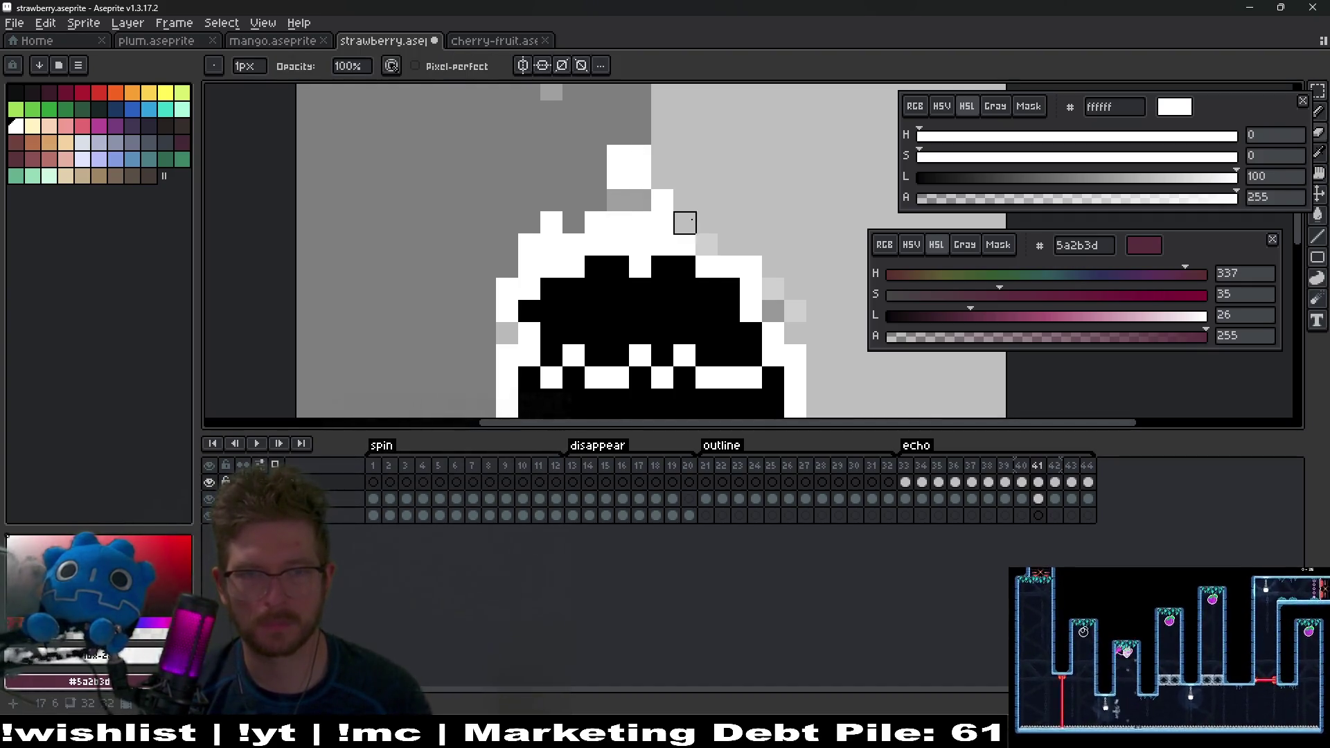
{"action": "key", "text": "b"}
Step: Paint a white echo pixel above the stem on frame 42
{"action": "key", "text": "period"}
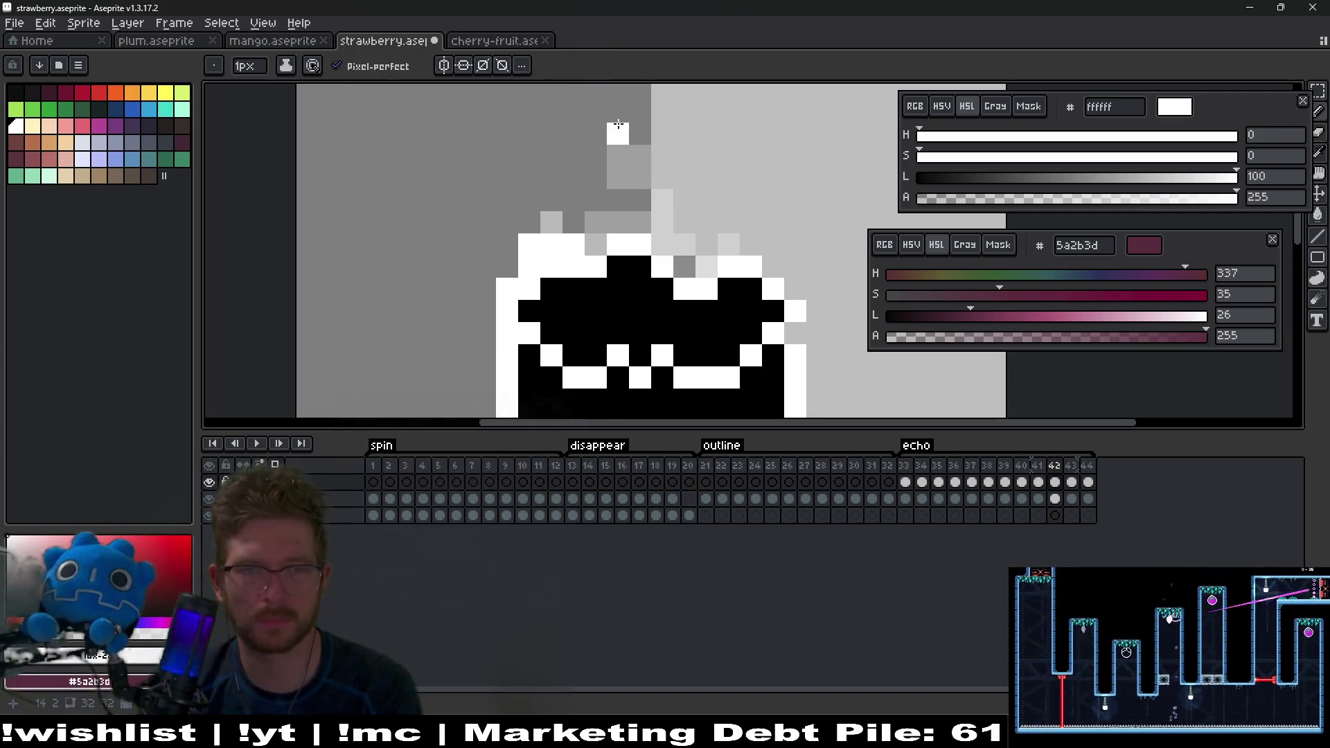
{"action": "left_click_drag", "start_coordinate": [633, 133], "coordinate": [626, 214]}
{"action": "left_click", "coordinate": [617, 245]}
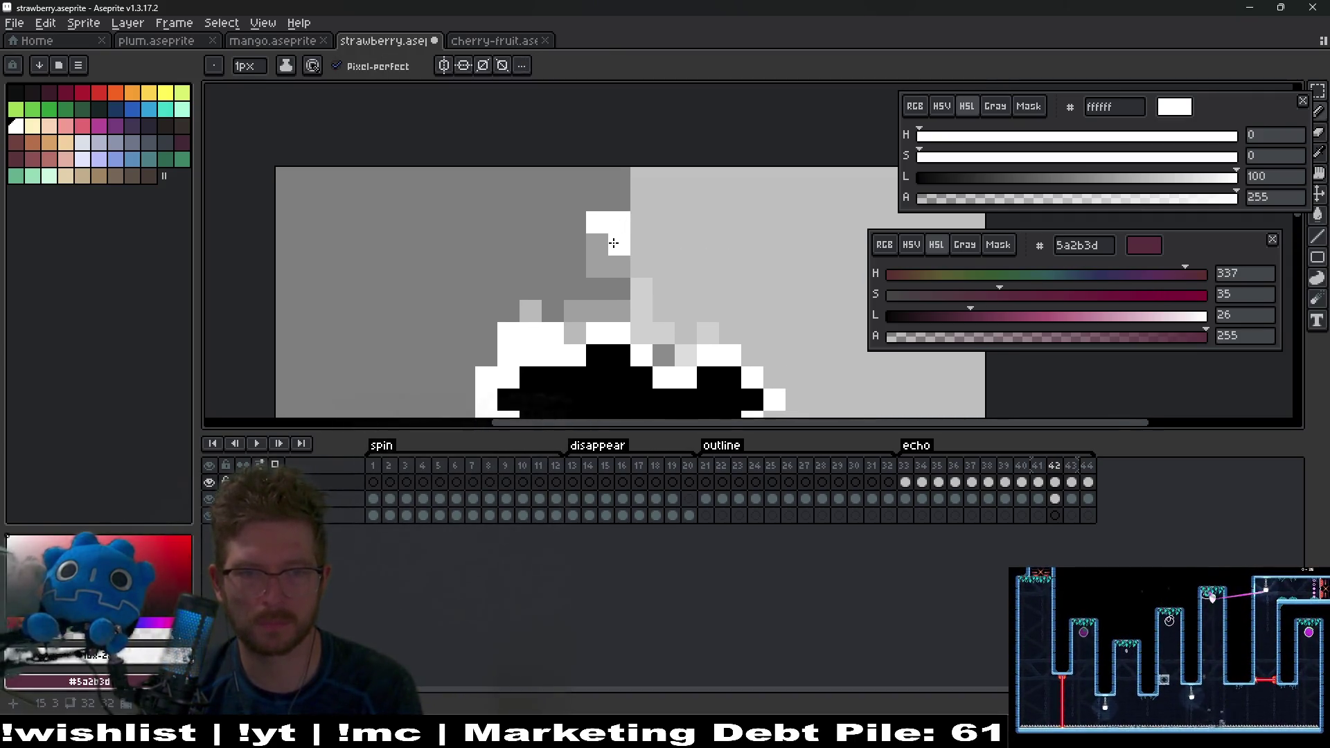
{"action": "left_click_drag", "start_coordinate": [619, 335], "coordinate": [632, 284]}
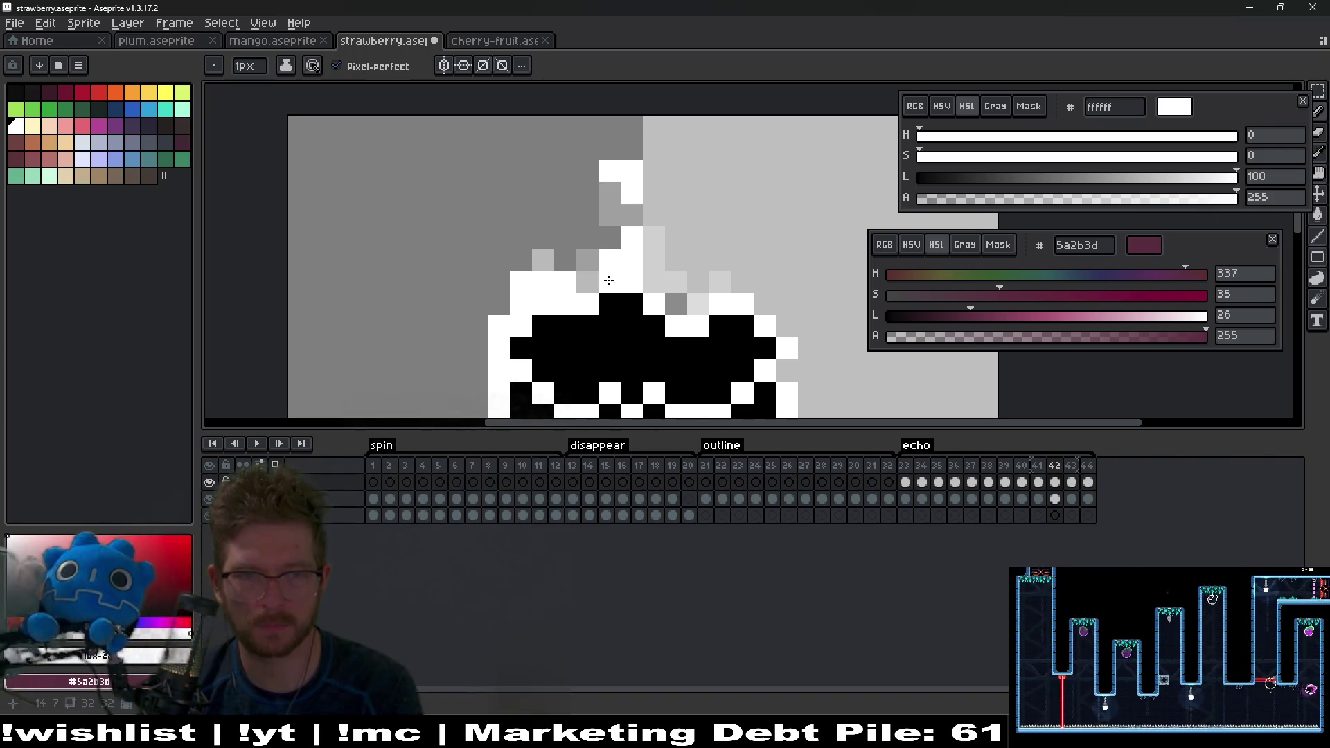
Step: On frame 43, compare with frame 42 and add a white trailing pixel on the light-grey side
{"action": "key", "text": "period"}
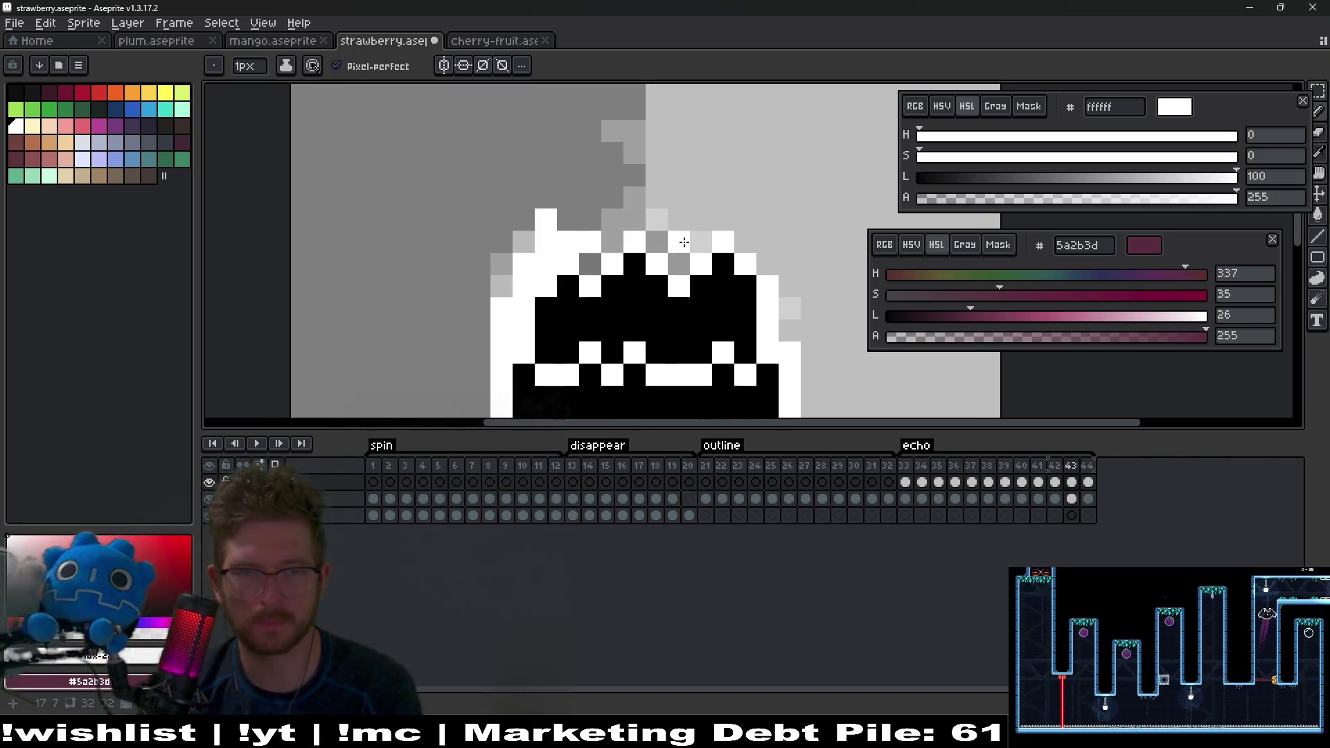
{"action": "left_click_drag", "start_coordinate": [525, 152], "coordinate": [627, 211]}
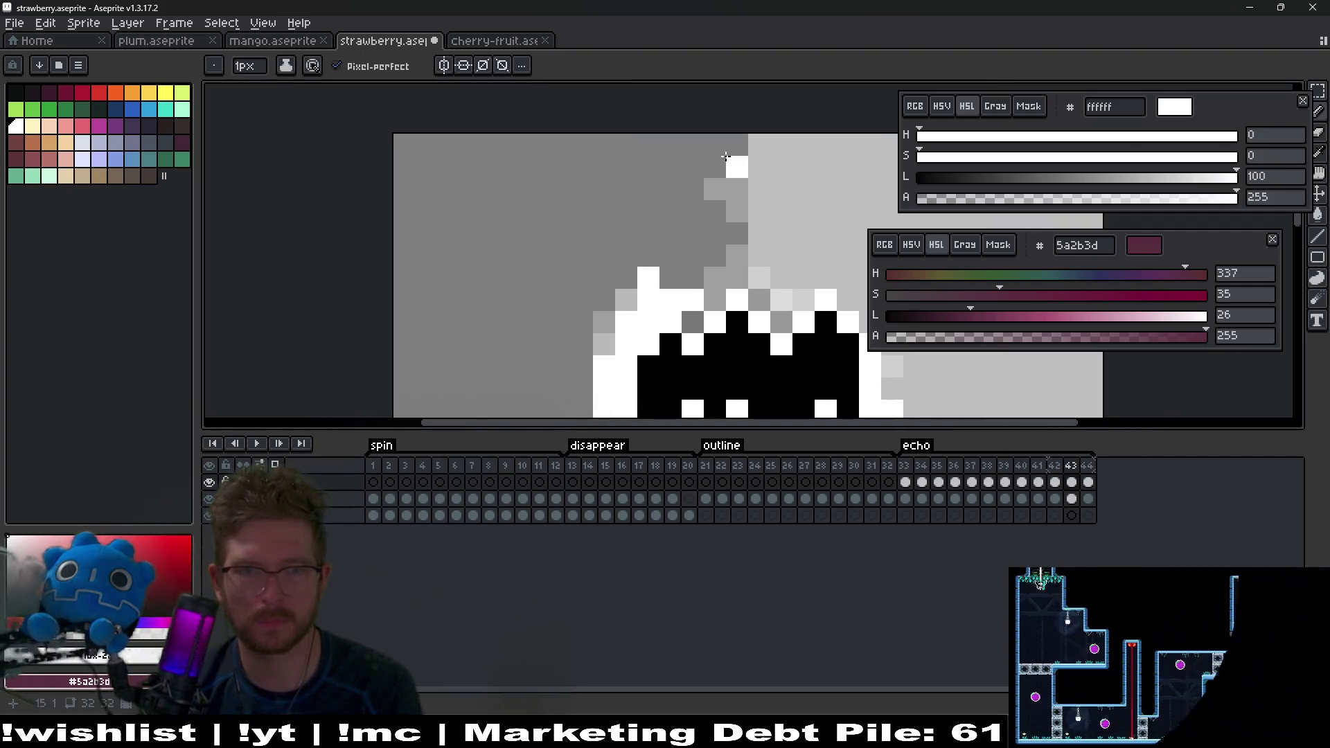
{"action": "key", "text": "comma"}
{"action": "key", "text": "period"}
{"action": "key", "text": "comma"}
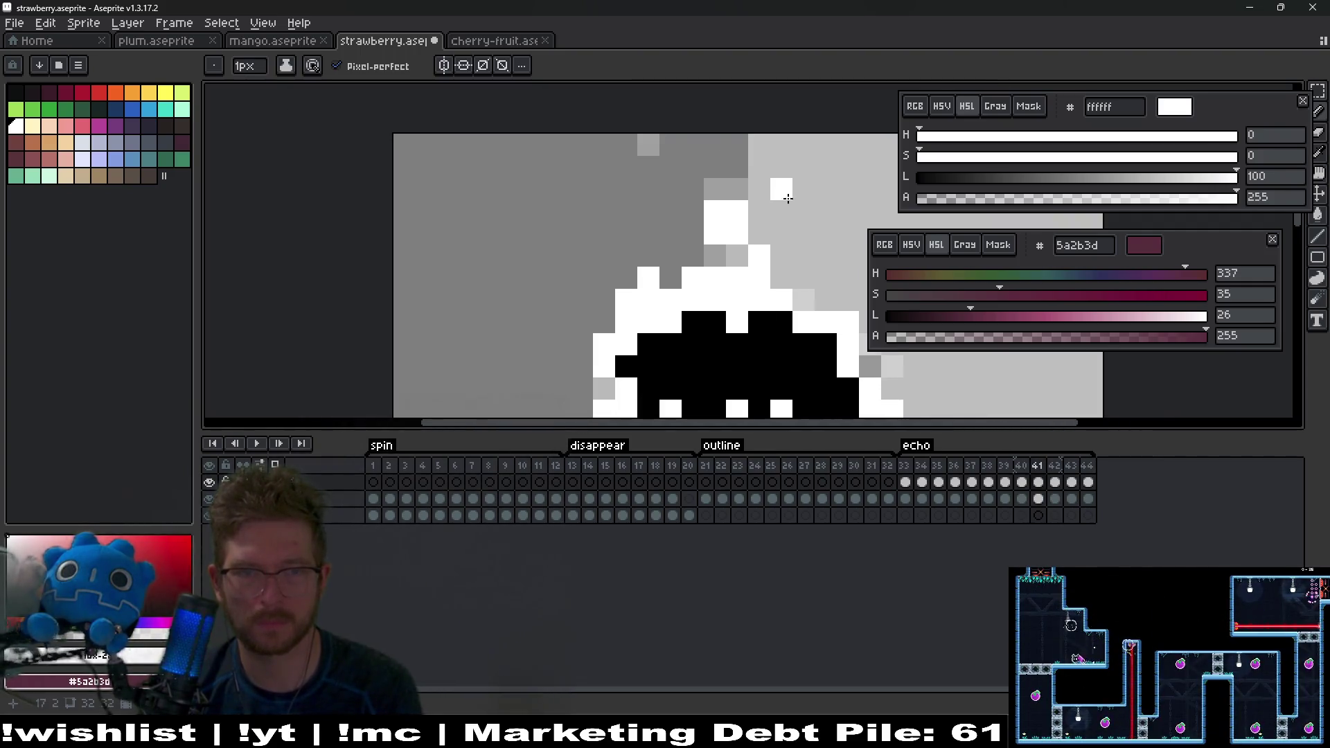
{"action": "key", "text": "period"}
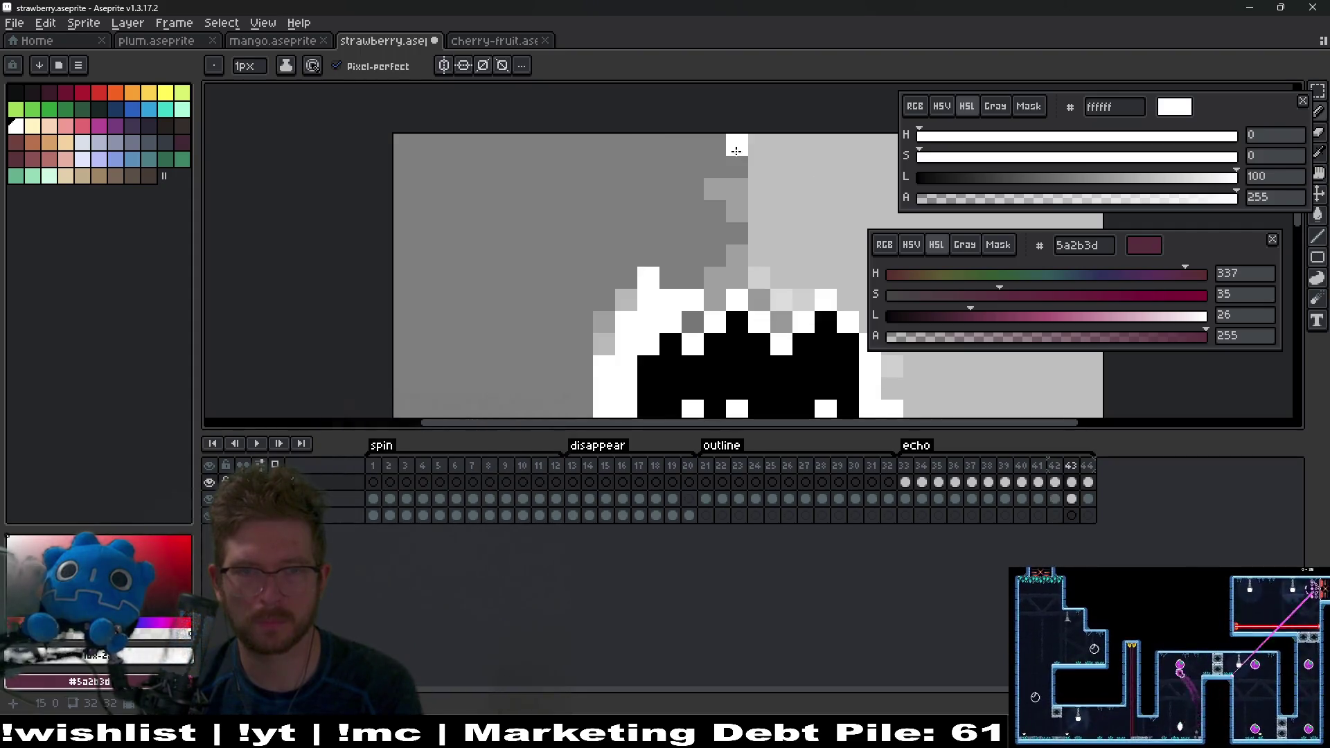
{"action": "left_click", "coordinate": [783, 249]}
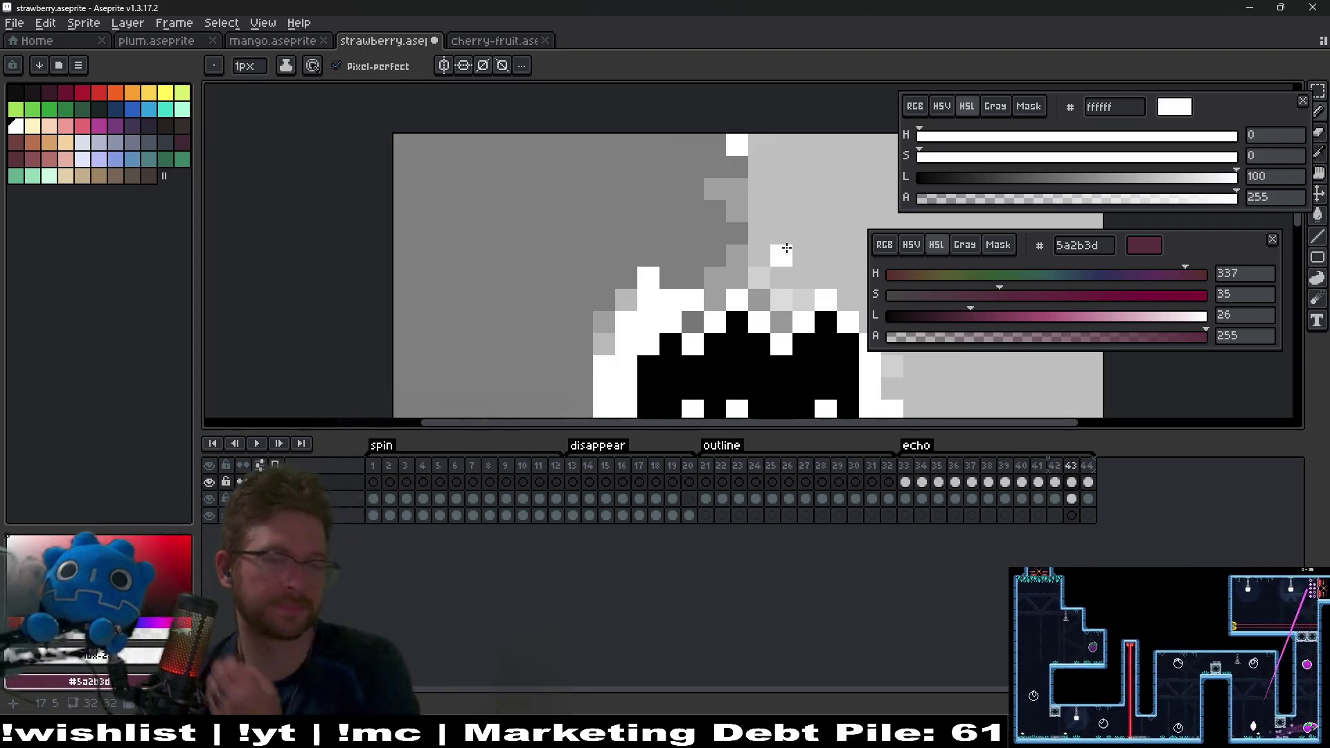
{"action": "left_click_drag", "start_coordinate": [784, 249], "coordinate": [774, 225]}
{"action": "scroll", "coordinate": [773, 225], "scroll_direction": "down", "scroll_amount": 3}
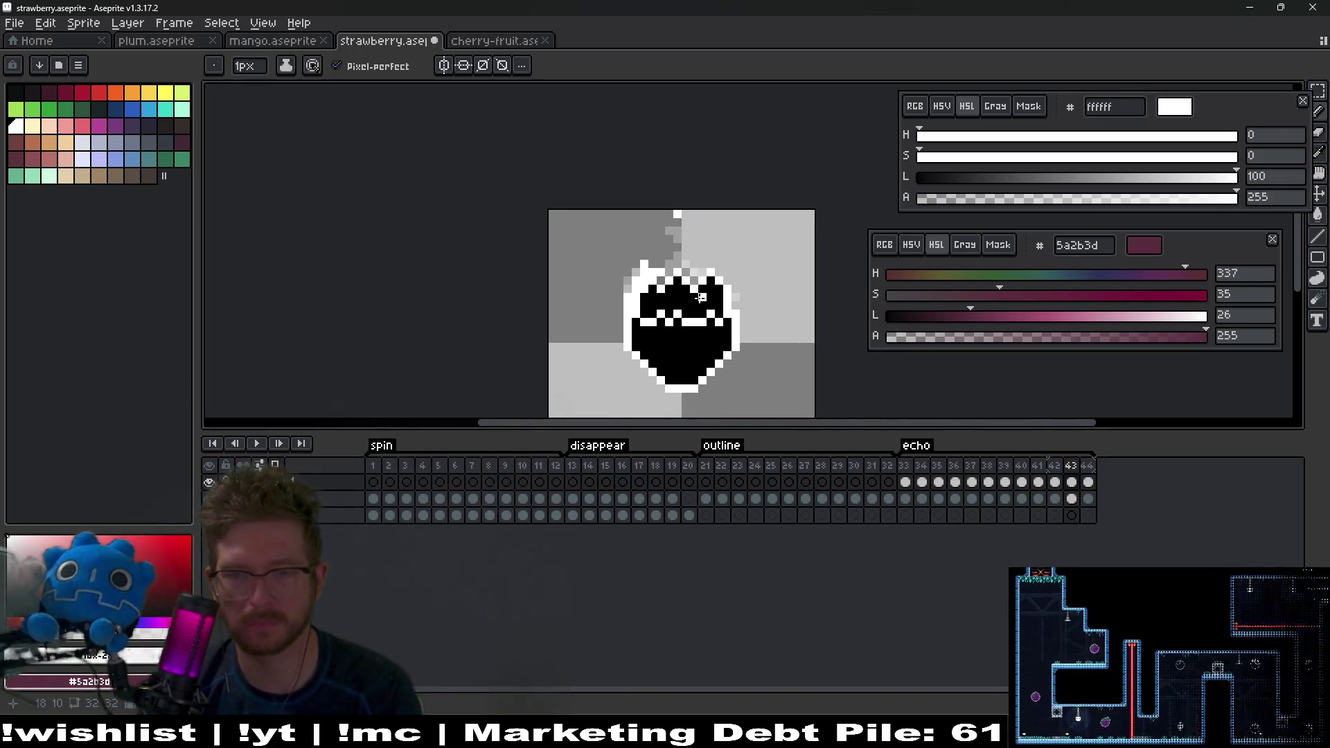
{"action": "scroll", "coordinate": [696, 277], "scroll_direction": "up", "scroll_amount": 3}
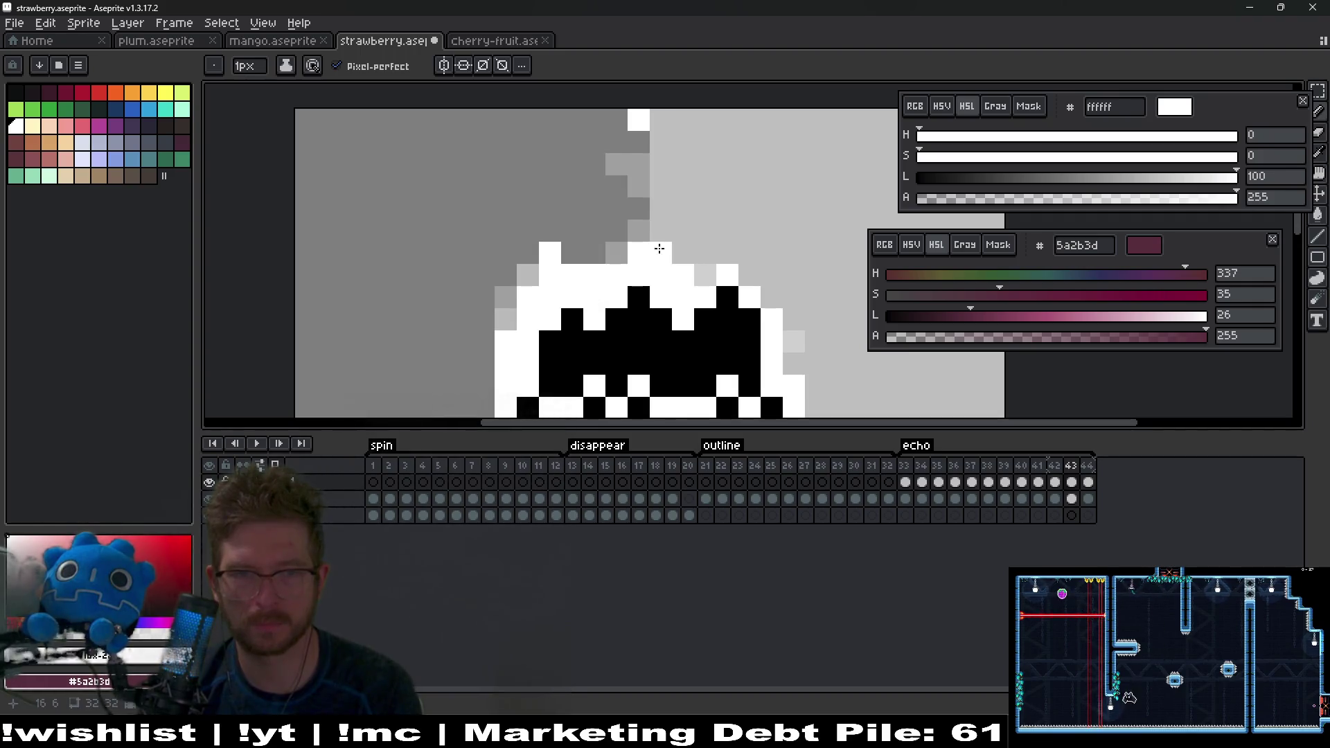
Step: Review the echo by stepping from frame 33 through frame 40 and back to 39
{"action": "key", "text": "period"}
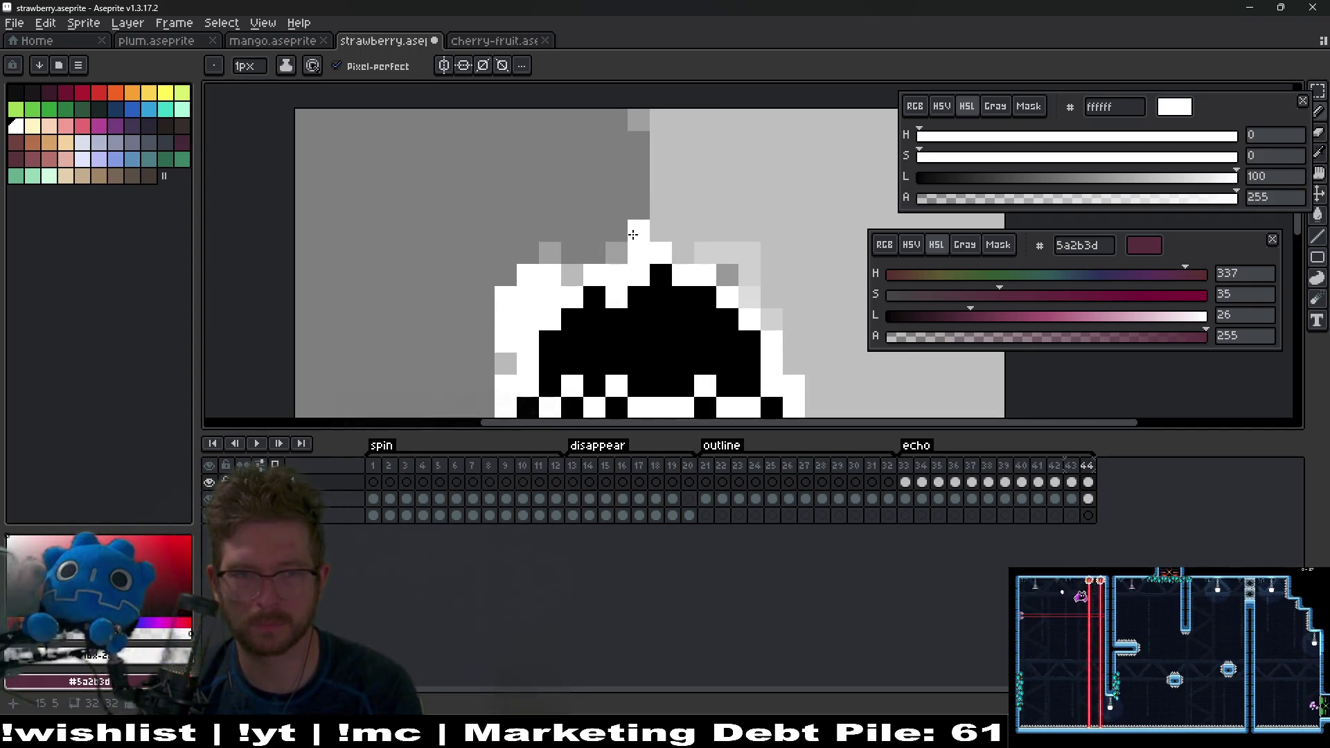
{"action": "key", "text": "comma"}
{"action": "key", "text": "comma"}
{"action": "key", "text": "comma"}
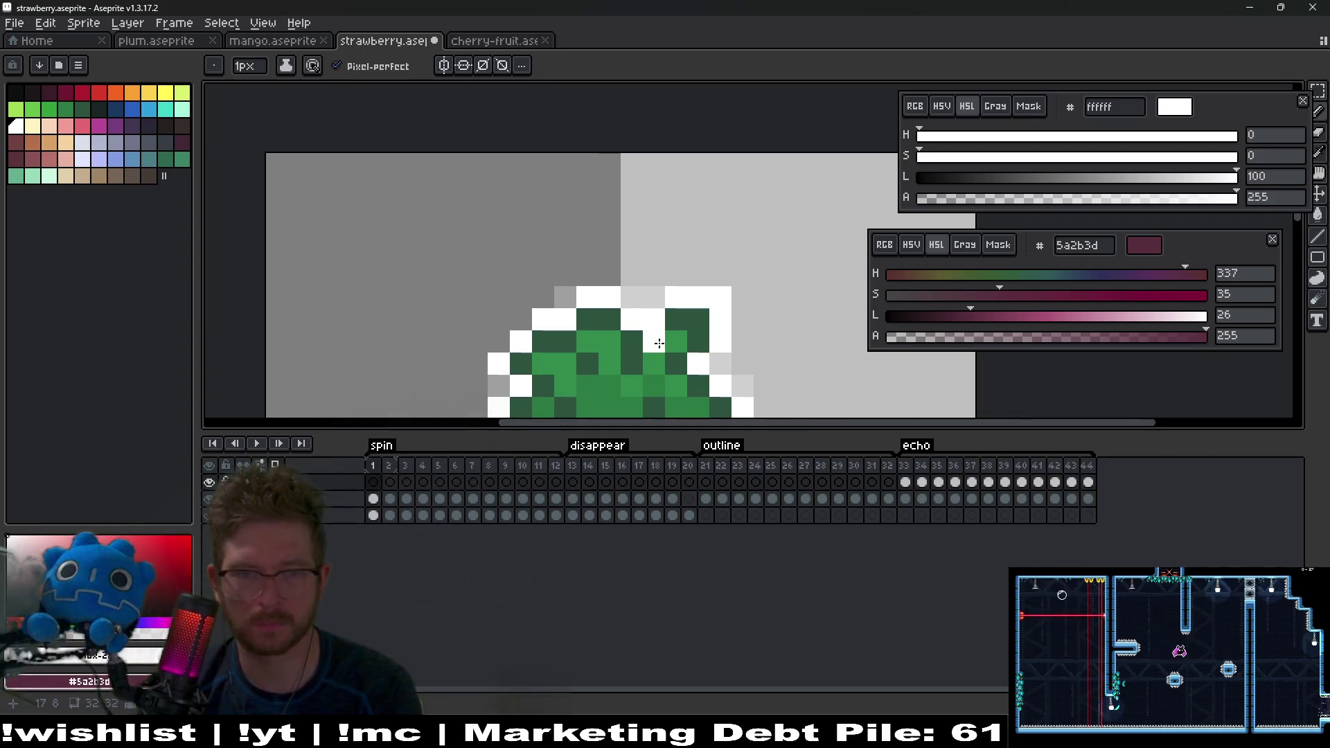
{"action": "key", "text": "comma"}
{"action": "key", "text": "comma"}
{"action": "key", "text": "comma"}
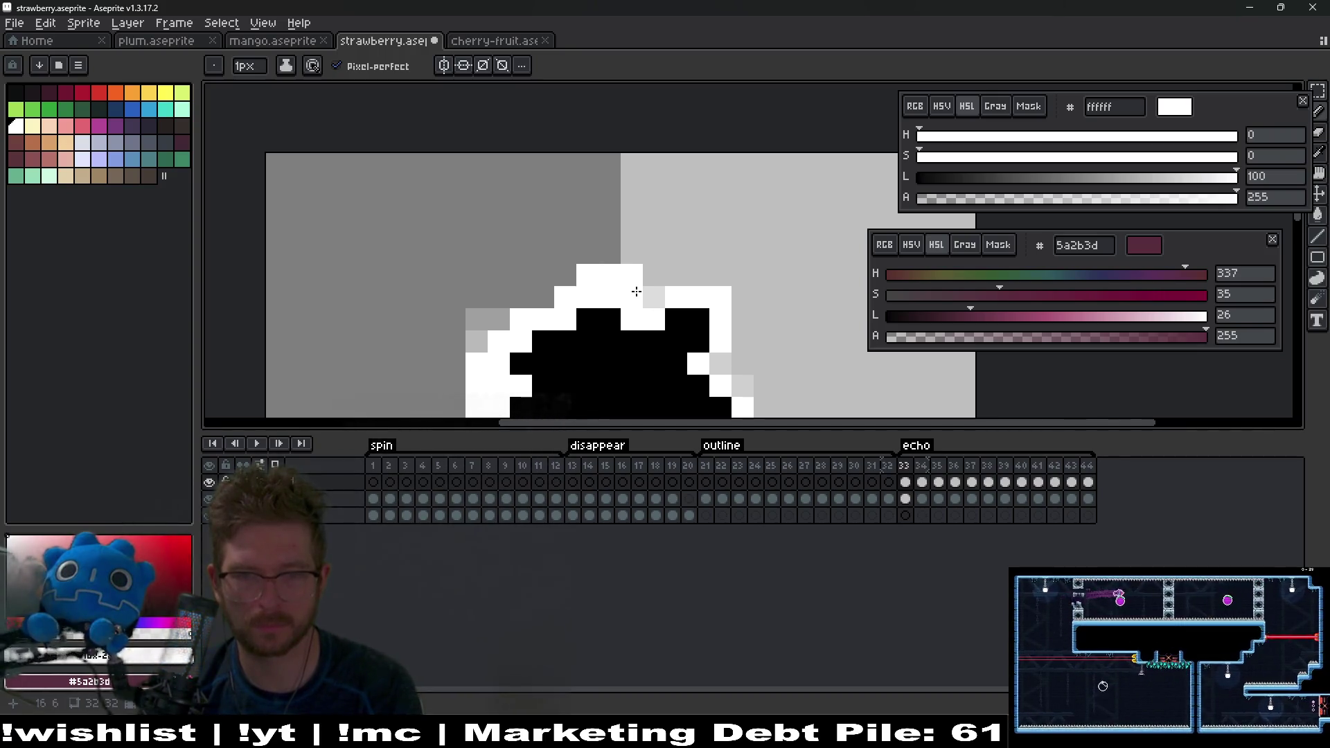
{"action": "key", "text": "period"}
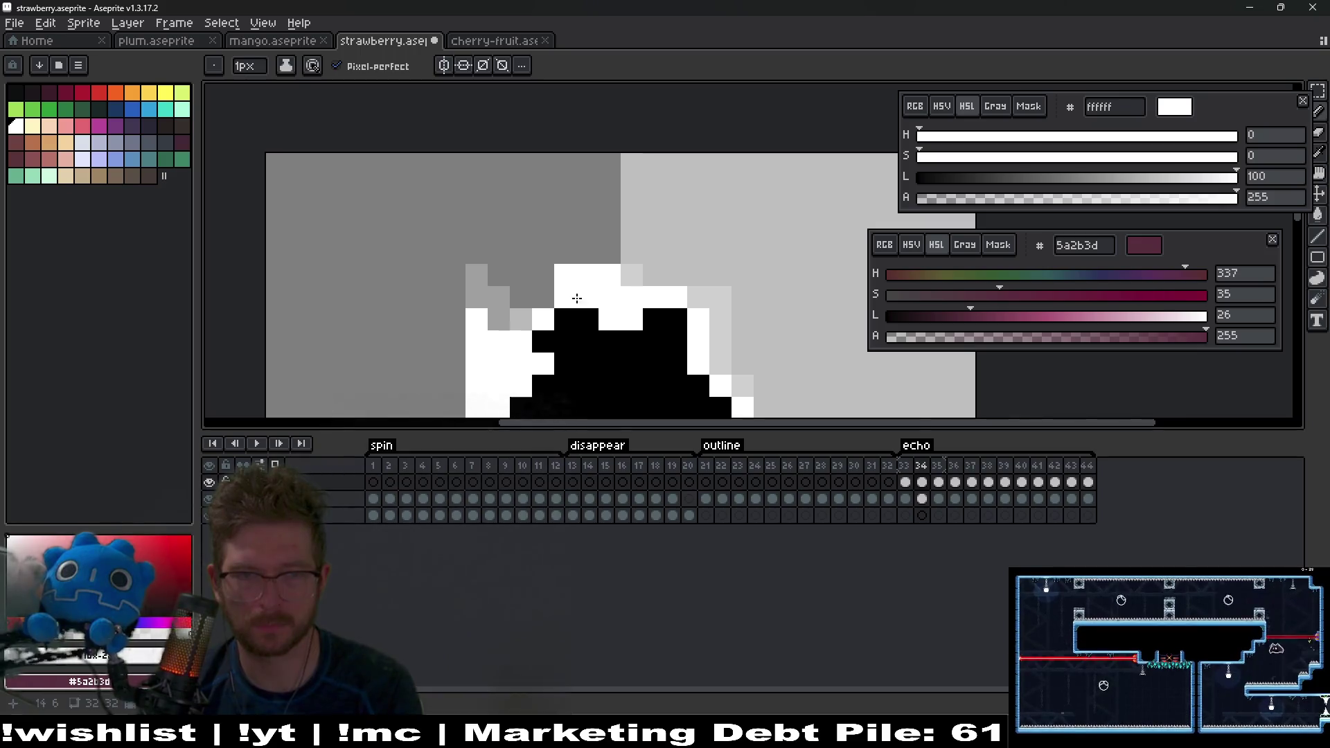
{"action": "key", "text": "period"}
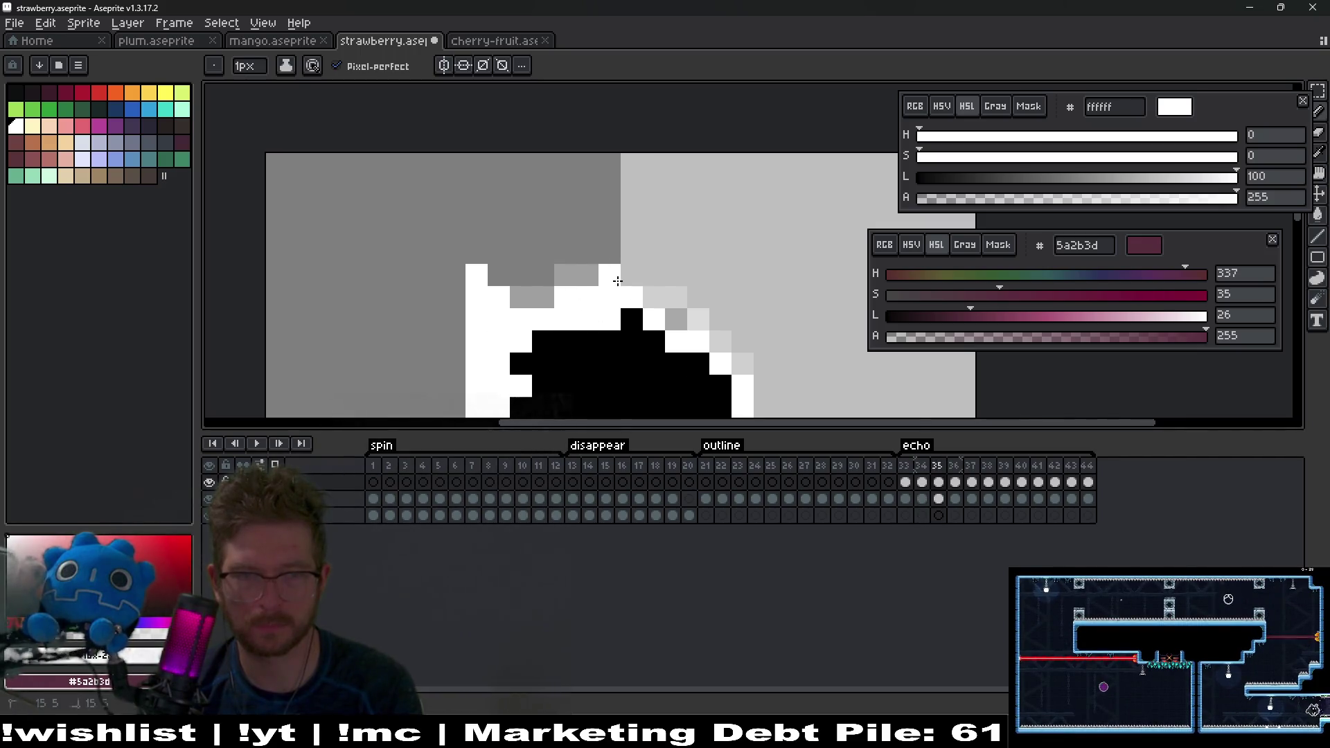
{"action": "key", "text": "period"}
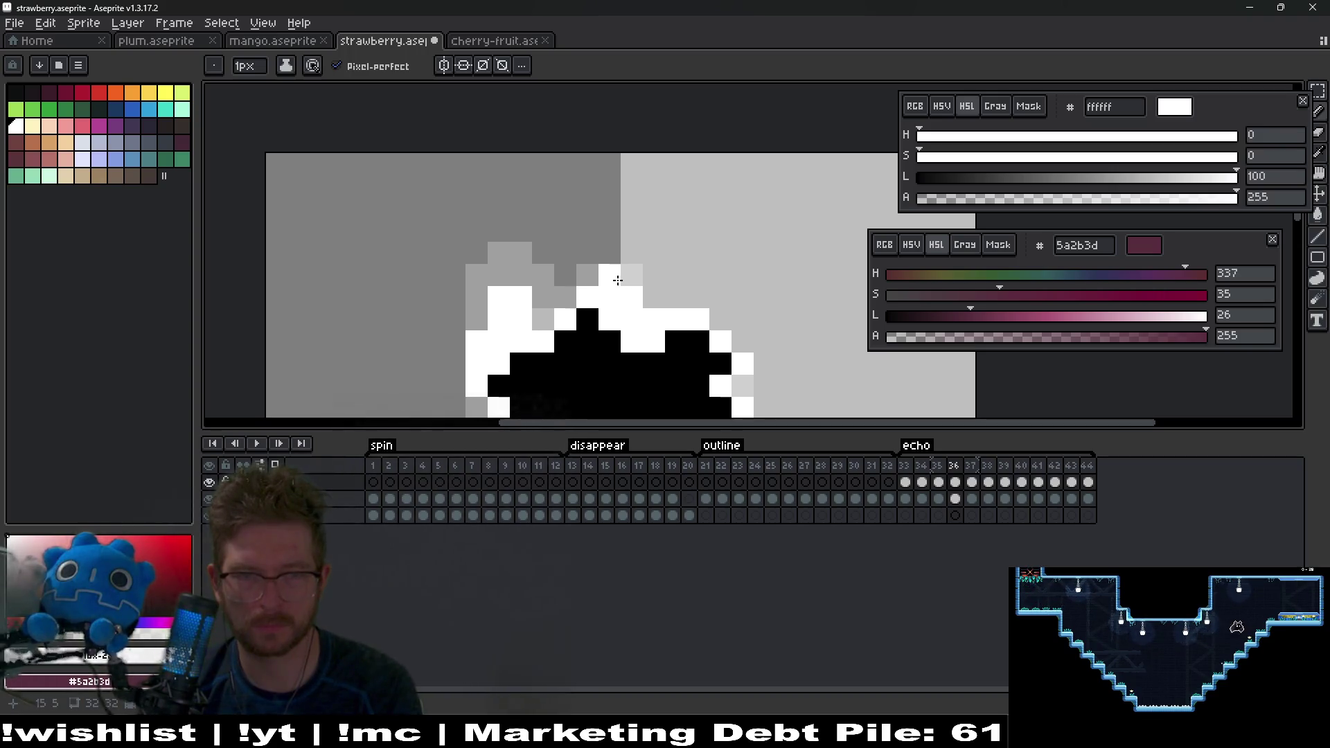
{"action": "key", "text": "period"}
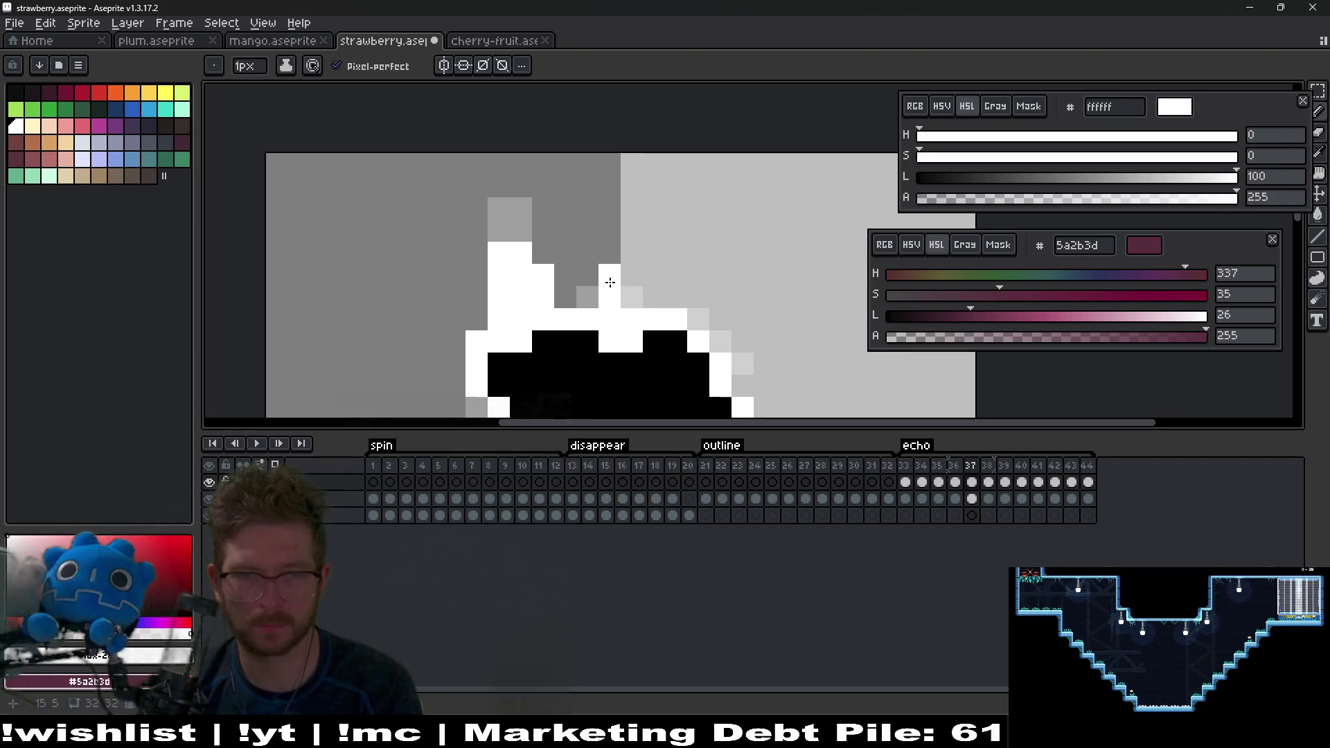
{"action": "key", "text": "period"}
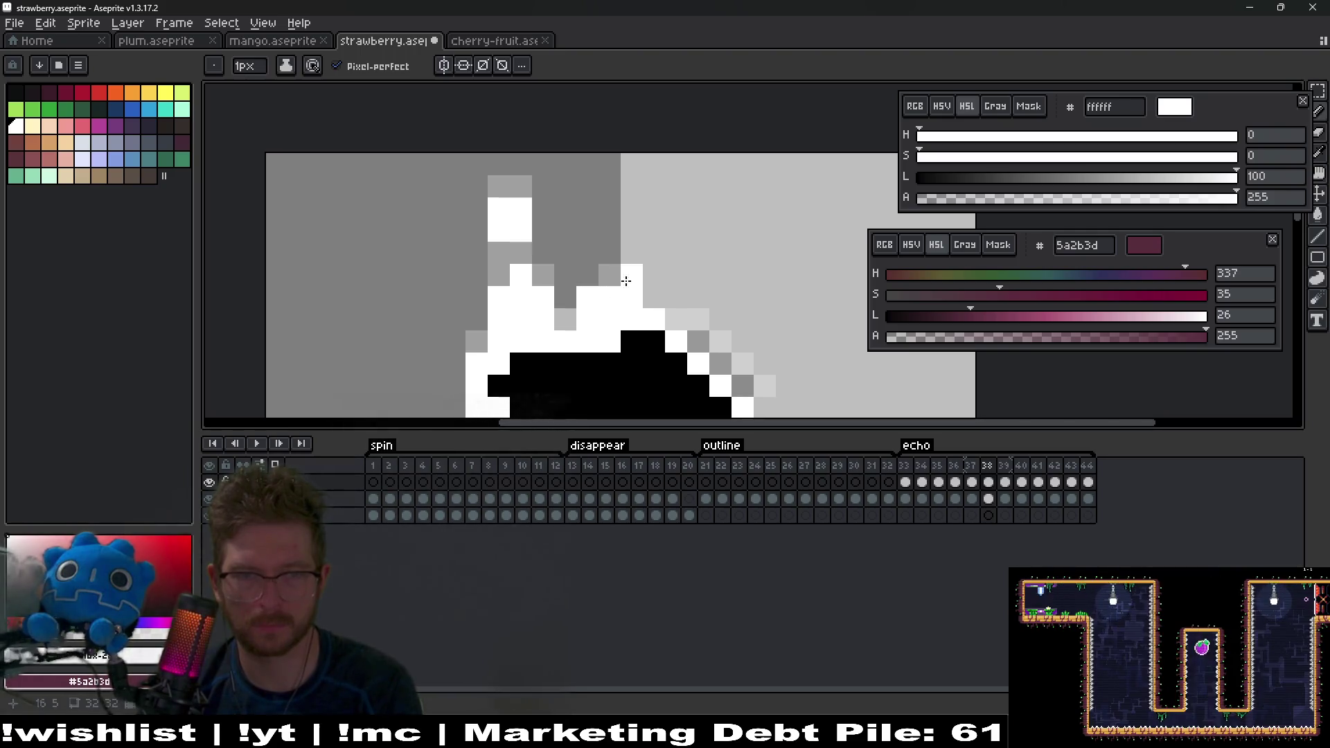
{"action": "key", "text": "period"}
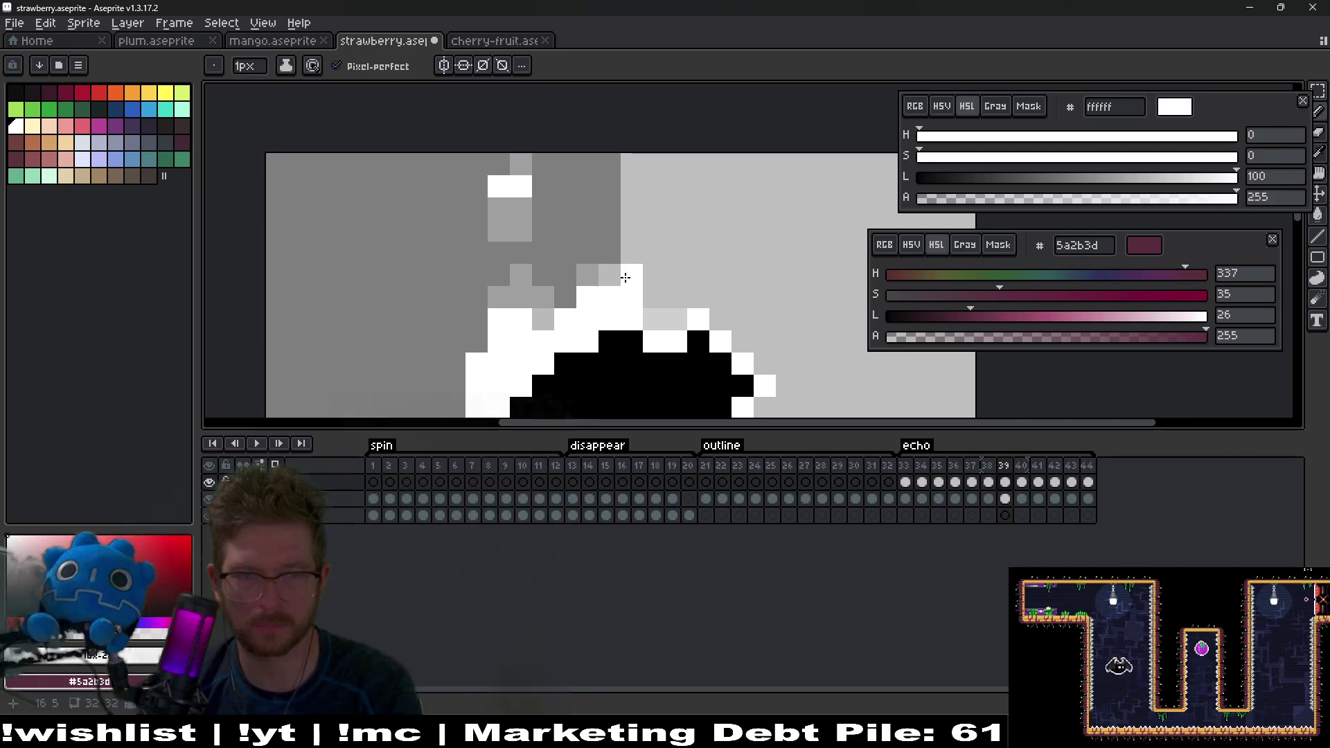
{"action": "key", "text": "period"}
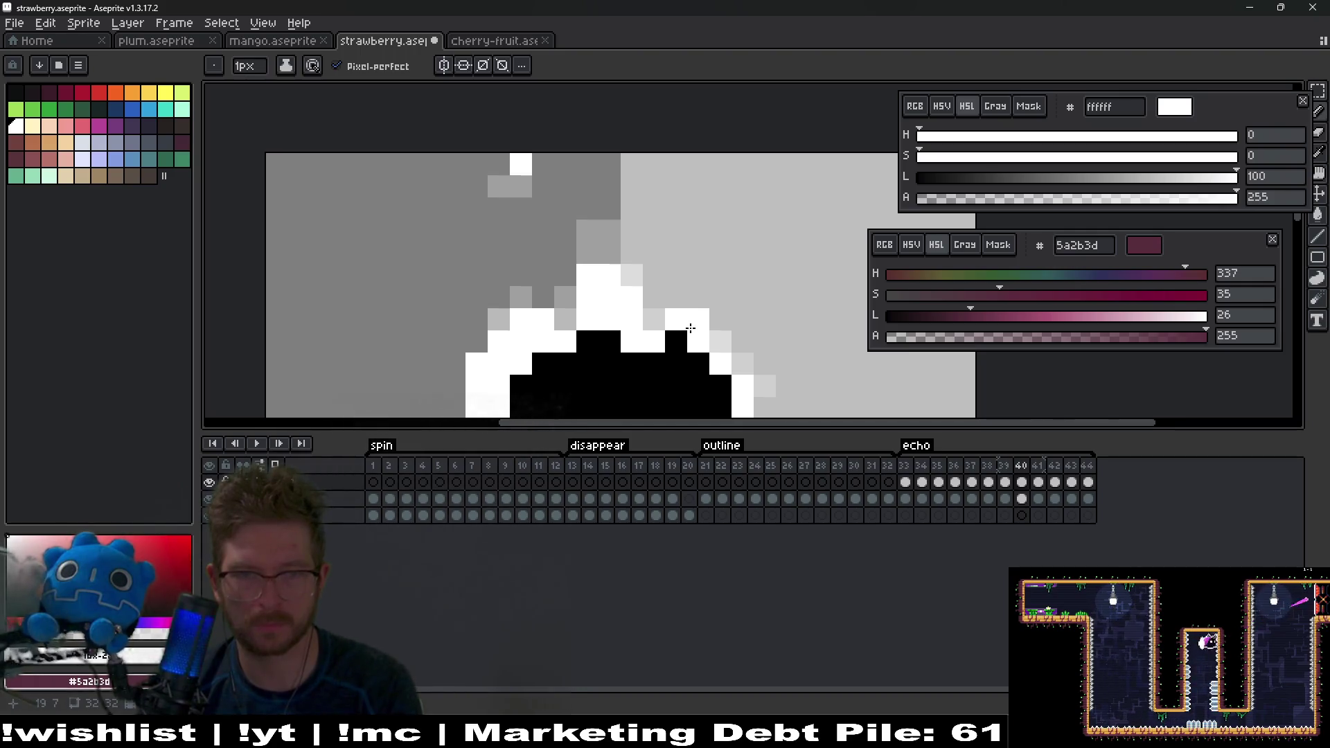
{"action": "key", "text": "comma"}
{"action": "scroll", "coordinate": [700, 318], "scroll_direction": "down", "scroll_amount": 2}
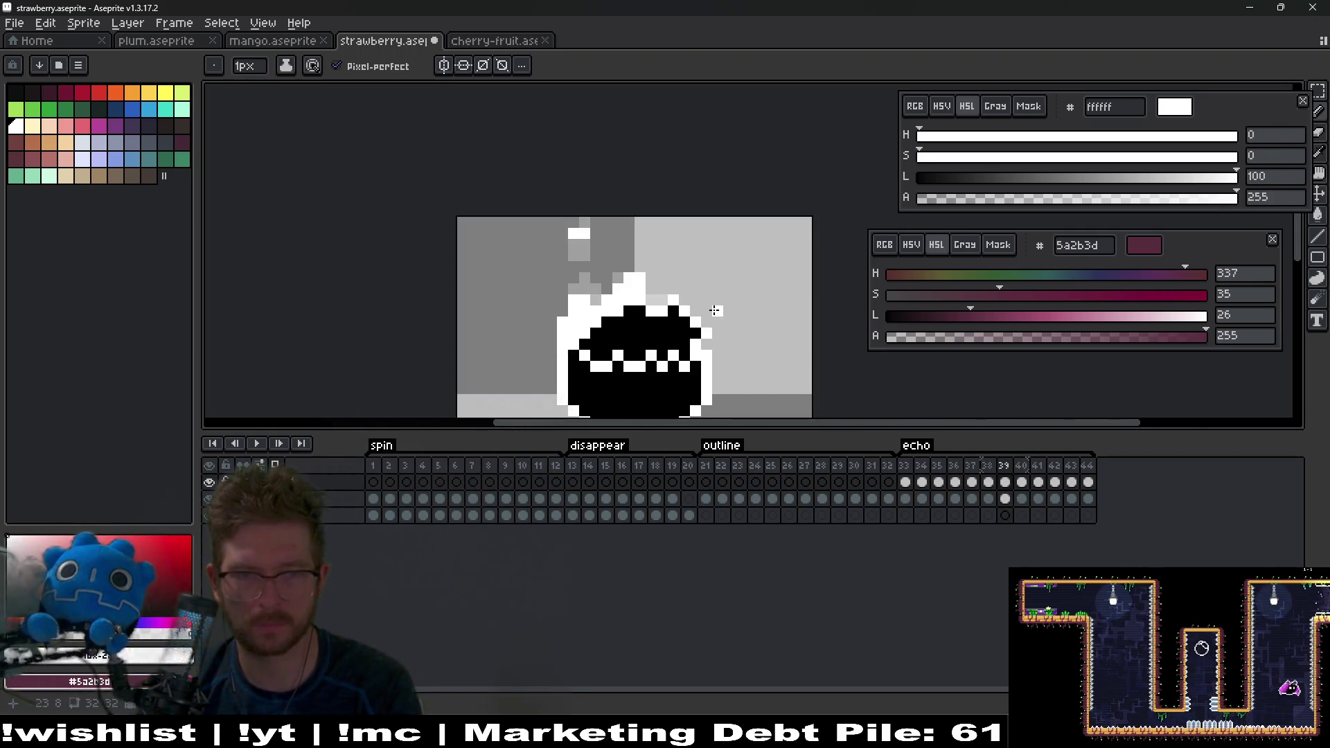
{"action": "left_click", "coordinate": [256, 443]}
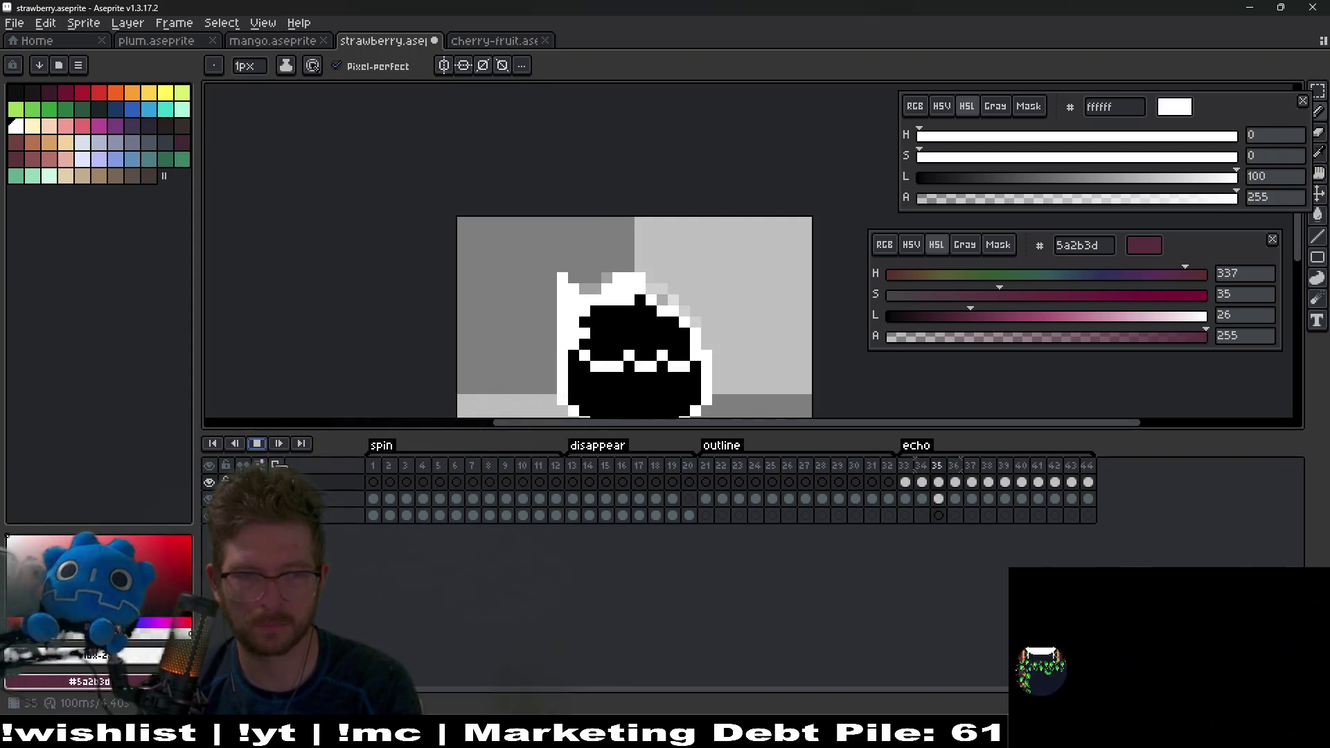
{"action": "scroll", "coordinate": [706, 298], "scroll_direction": "down", "scroll_amount": 1}
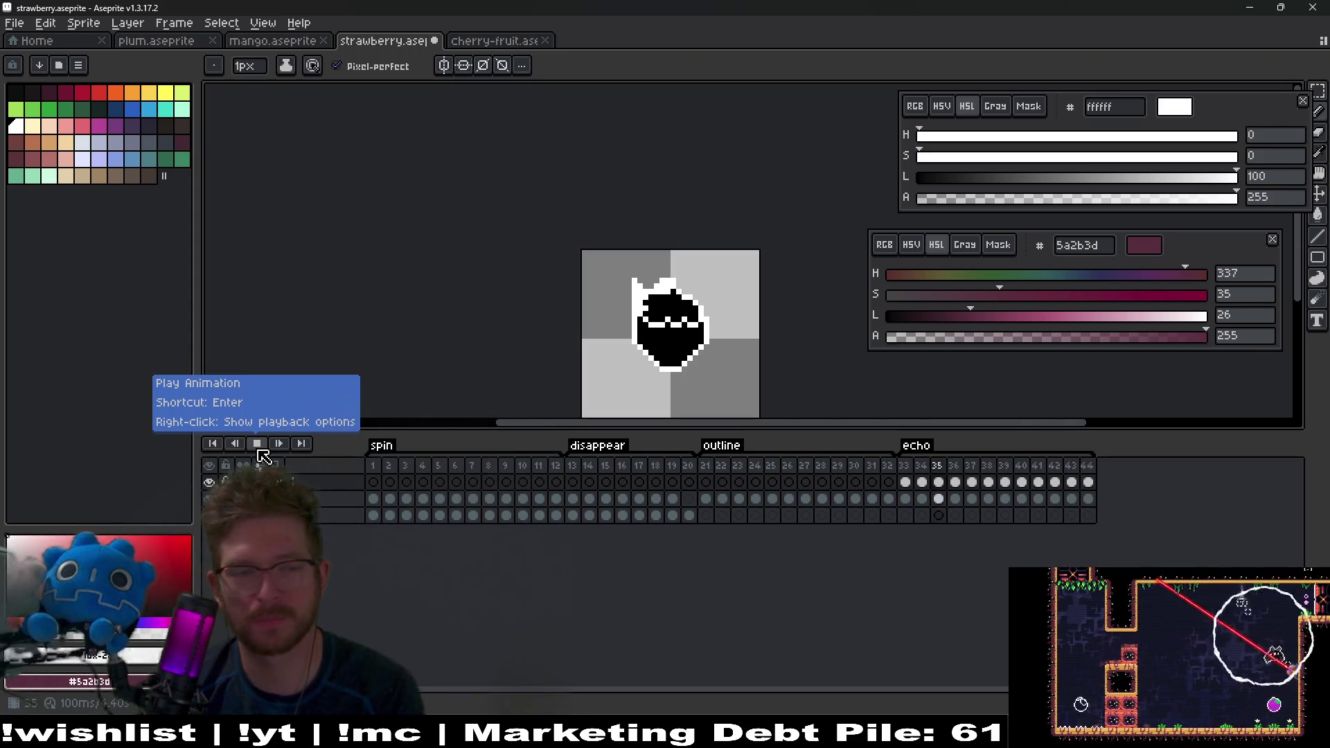
{"action": "left_click", "coordinate": [257, 444]}
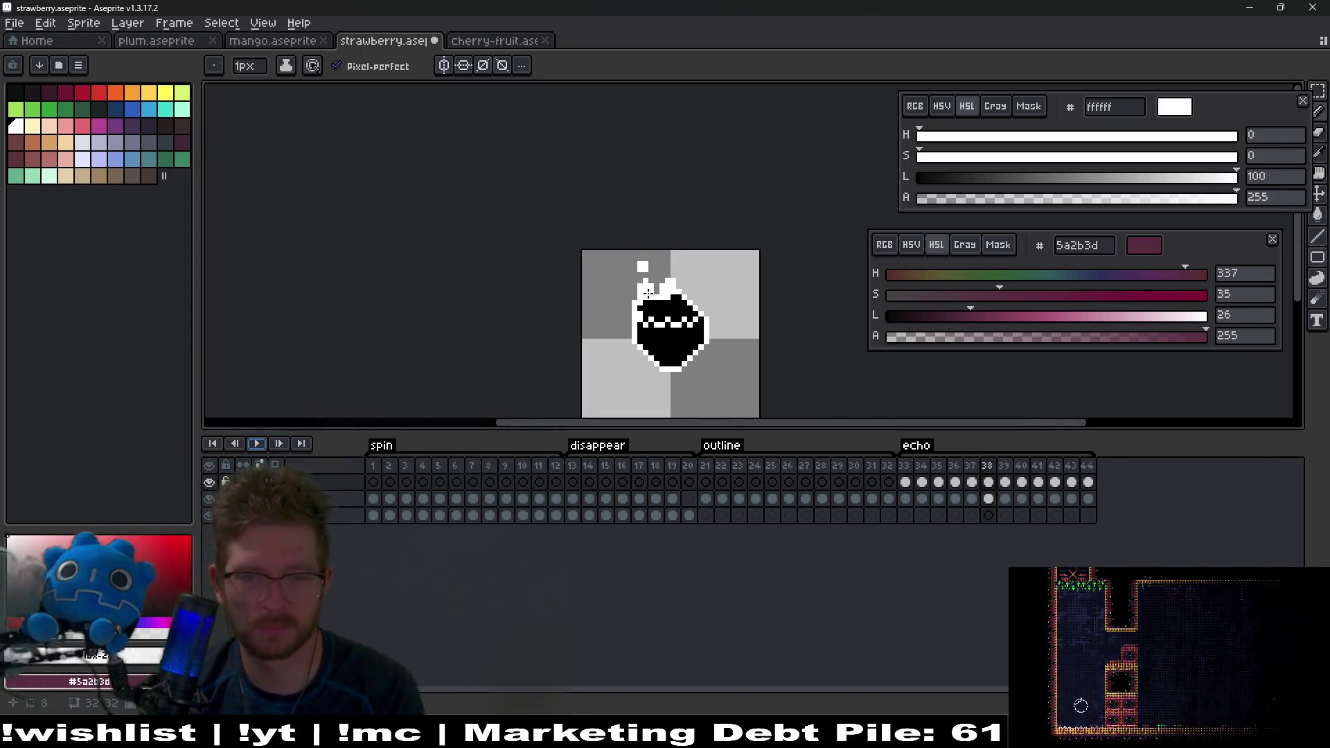
{"action": "left_click_drag", "start_coordinate": [734, 331], "coordinate": [723, 311]}
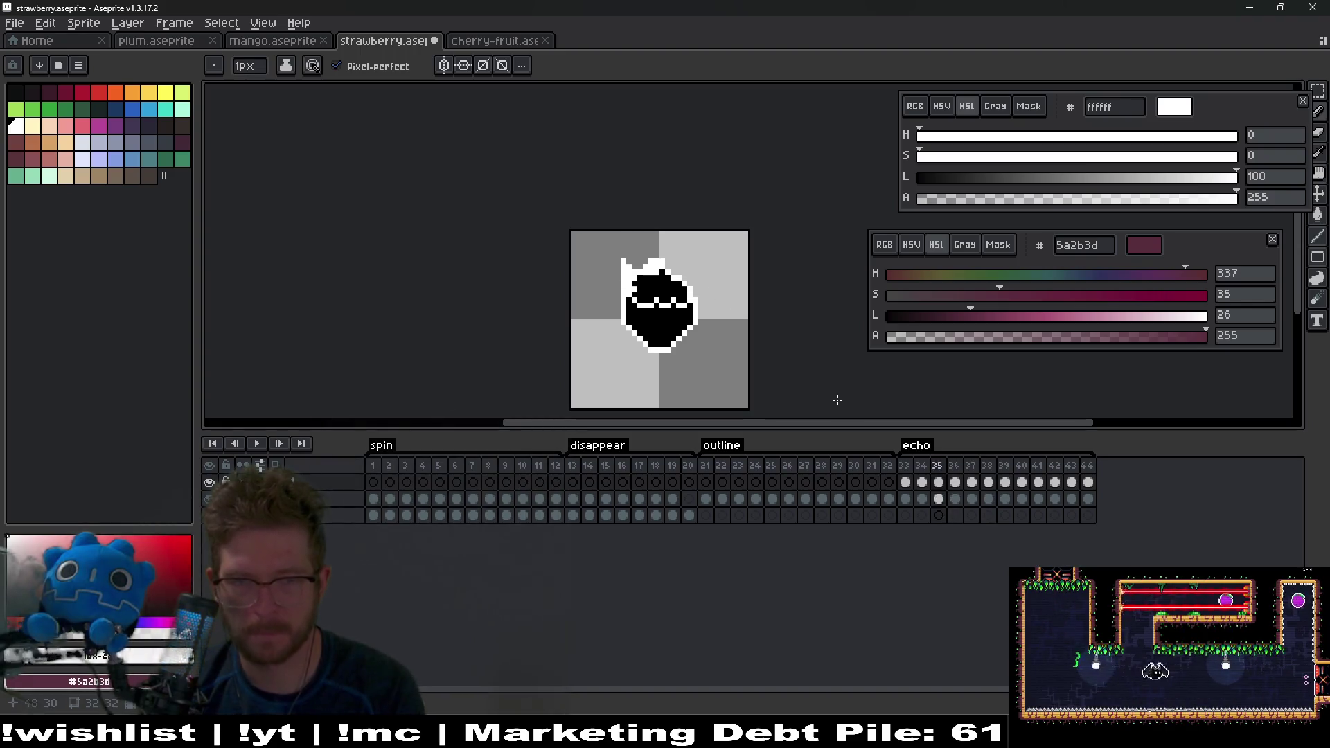
{"action": "key", "text": "Right"}
{"action": "key", "text": "Right"}
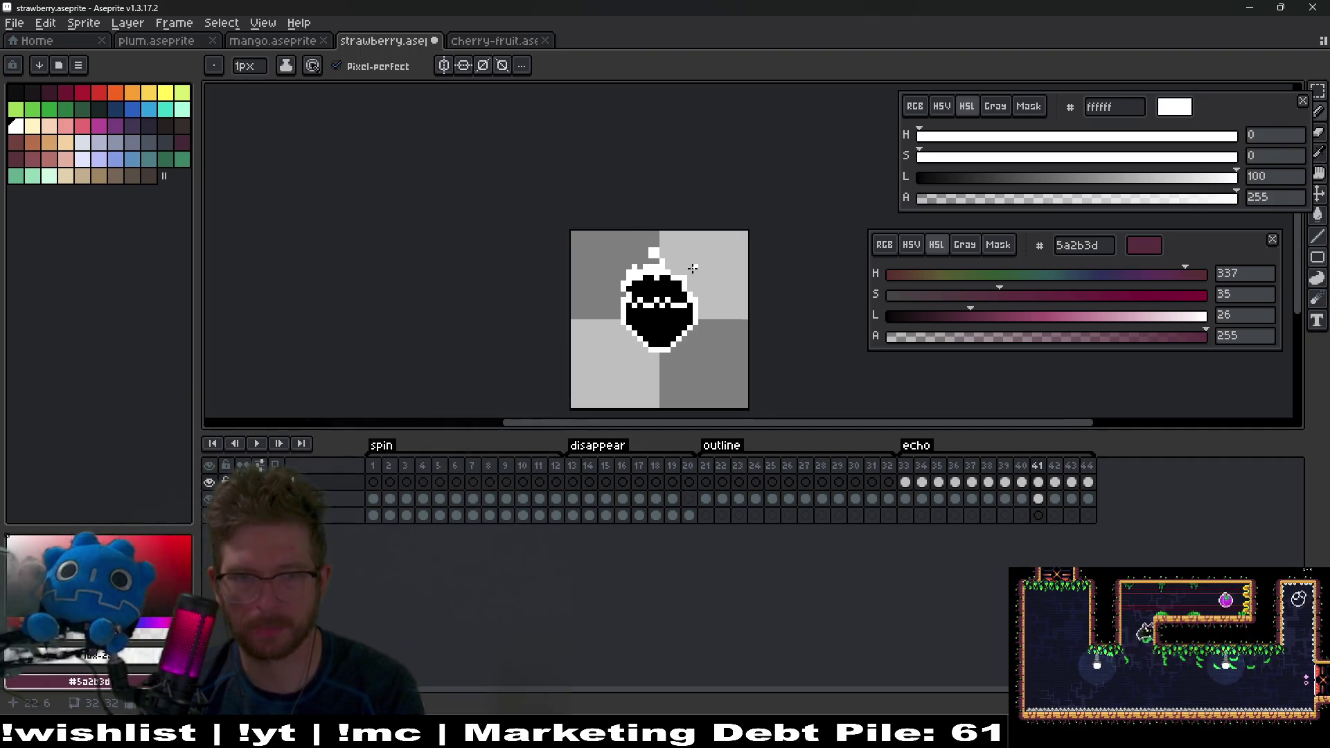
Step: On frame 42, fill the gap beside the white column with white
{"action": "scroll", "coordinate": [699, 272], "scroll_direction": "up", "scroll_amount": 5}
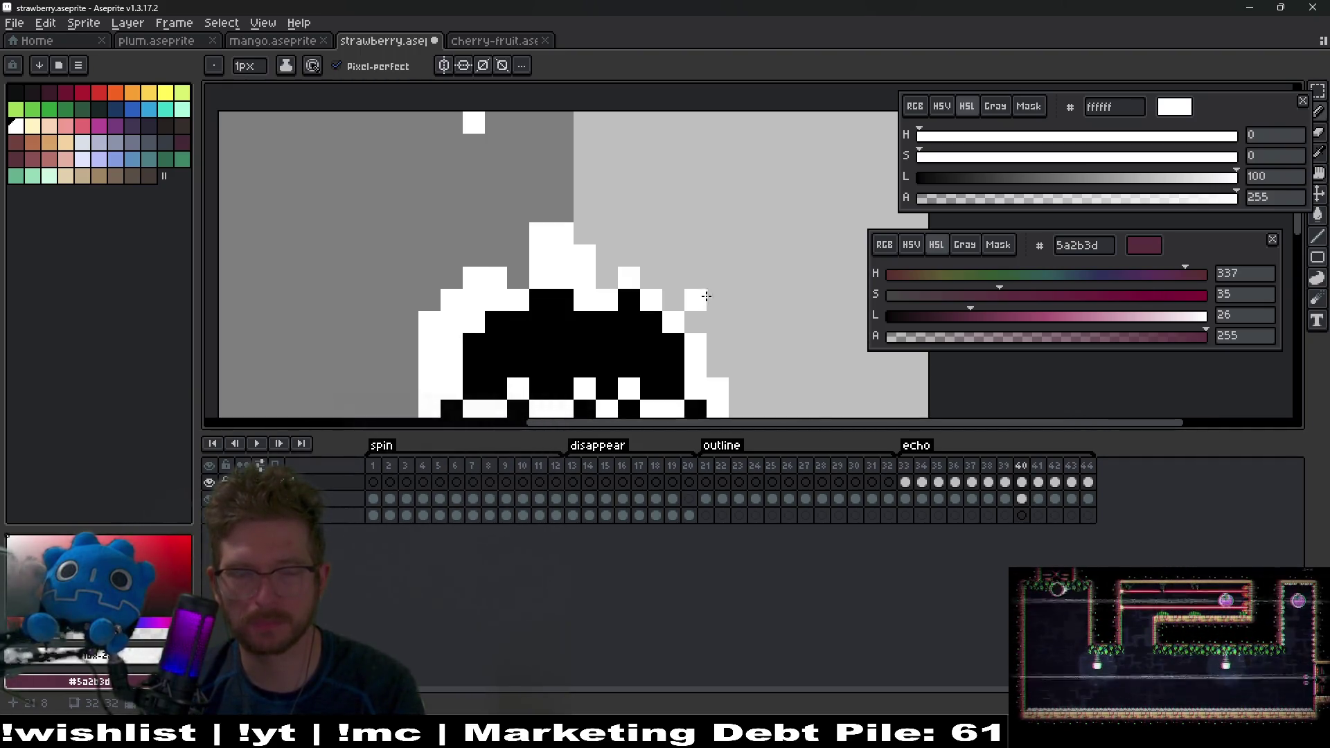
{"action": "key", "text": "Right"}
{"action": "key", "text": "Right"}
{"action": "key", "text": "Right"}
{"action": "key", "text": "Right"}
{"action": "key", "text": "Left"}
{"action": "key", "text": "Left"}
{"action": "key", "text": "Left"}
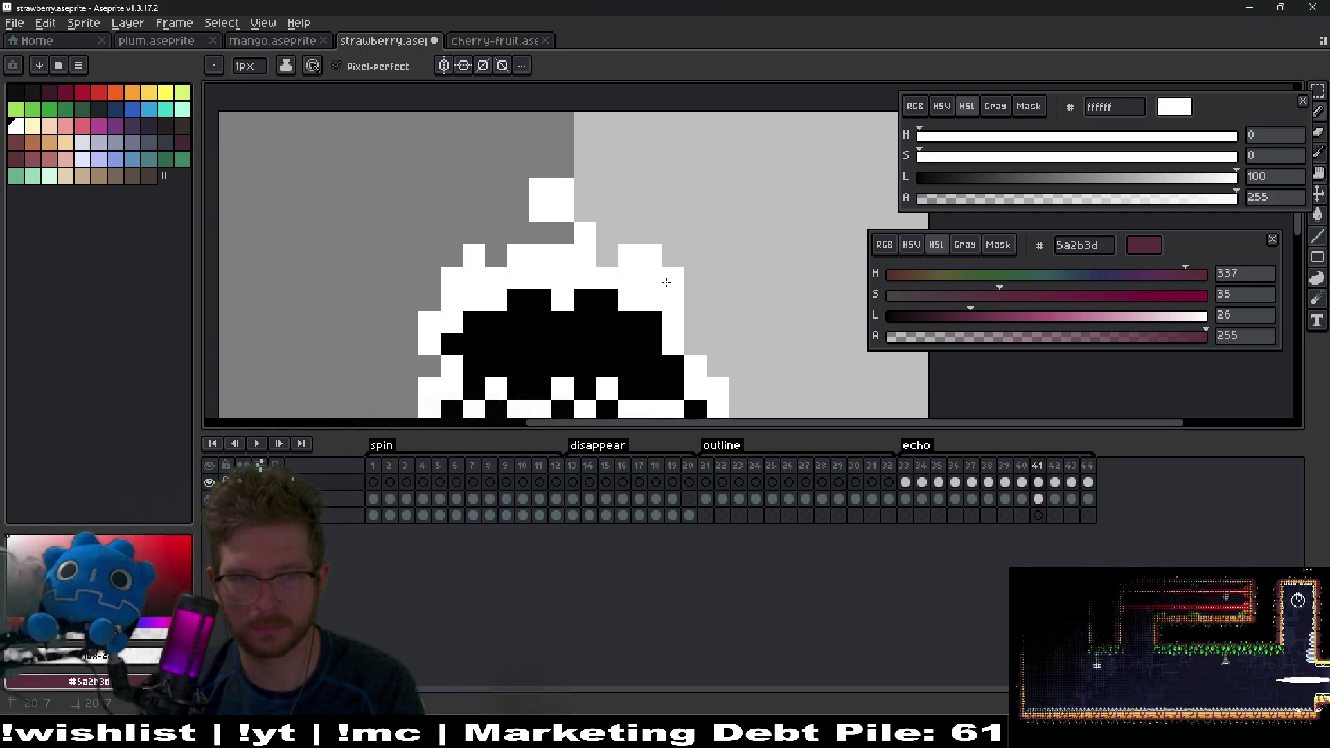
{"action": "key", "text": "Right"}
{"action": "left_click_drag", "start_coordinate": [652, 271], "coordinate": [630, 283]}
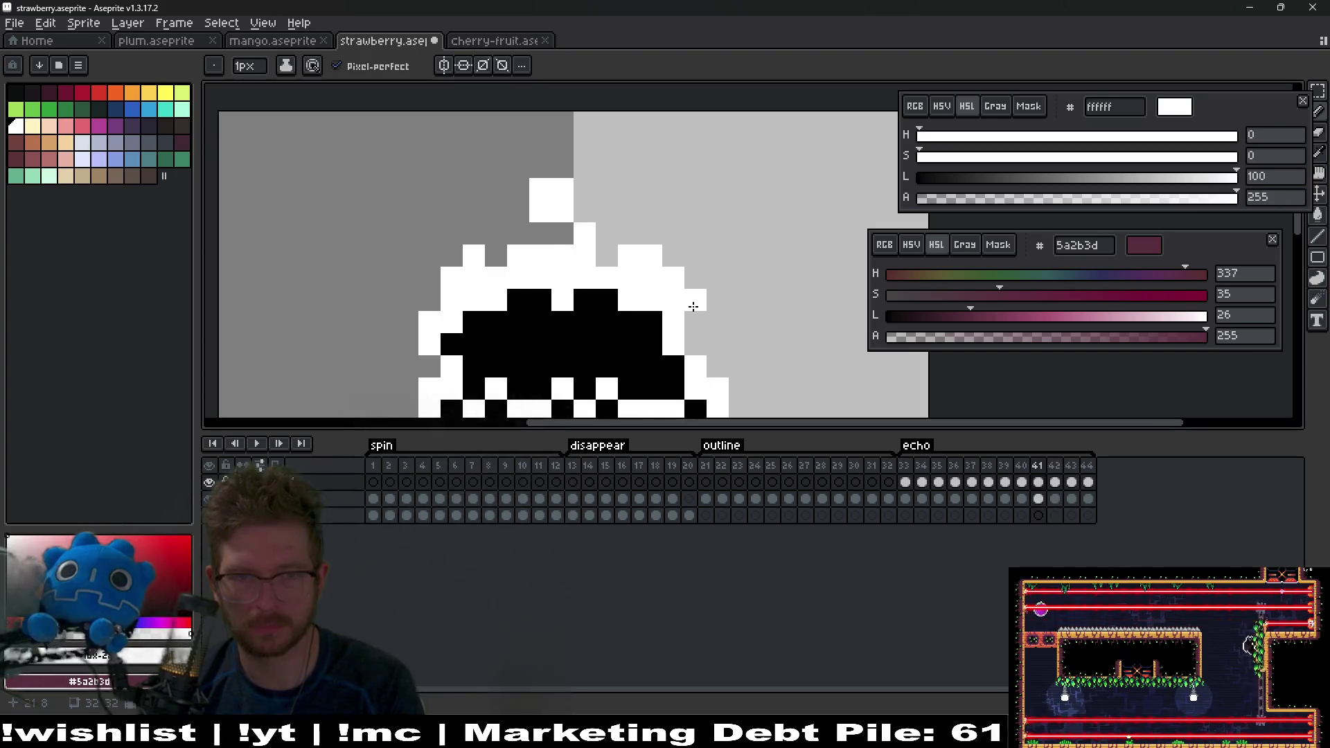
Step: Turn on onion skin and paint white trail pixels above the sprite on frame 43
{"action": "left_click", "coordinate": [260, 465]}
{"action": "key", "text": "Right"}
{"action": "left_click_drag", "start_coordinate": [651, 208], "coordinate": [674, 277]}
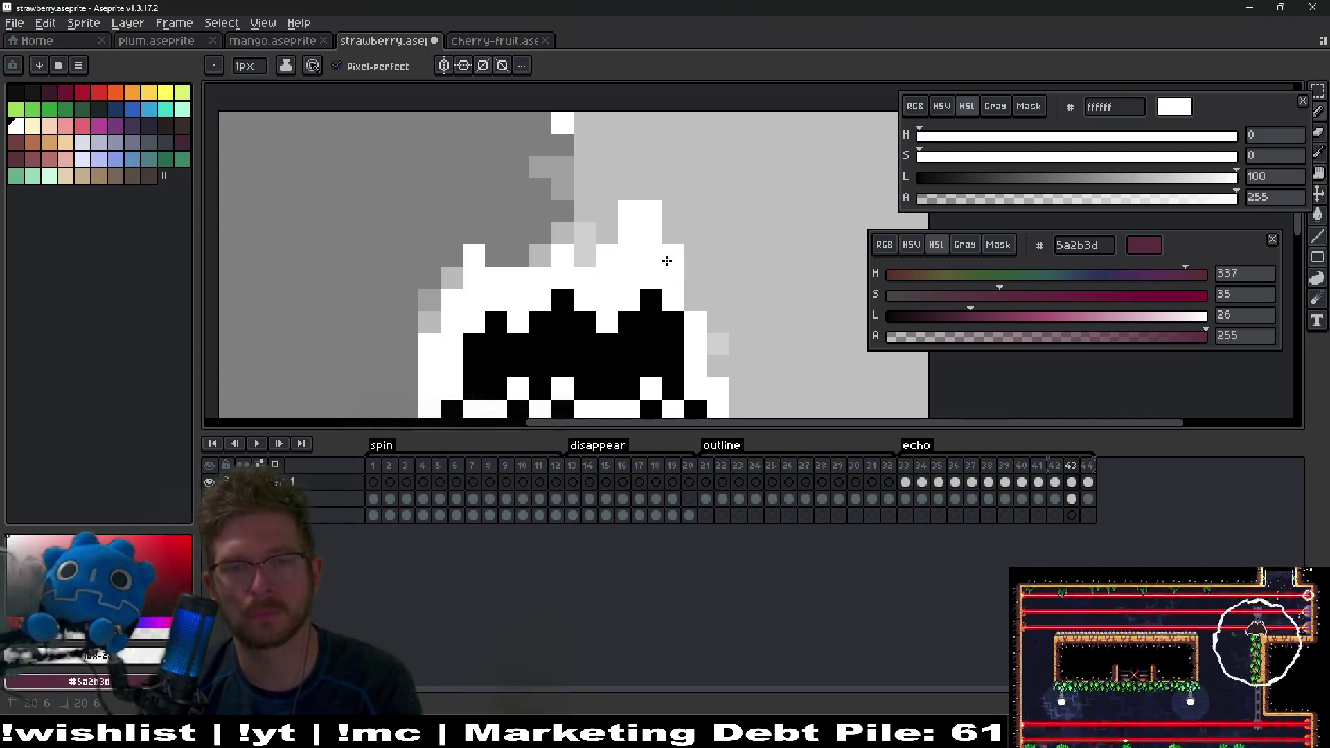
Step: On frame 44, add white pixels above the sprite and whiten grey pixels beside the column
{"action": "key", "text": "Right"}
{"action": "left_click", "coordinate": [628, 188]}
{"action": "left_click_drag", "start_coordinate": [636, 193], "coordinate": [650, 206]}
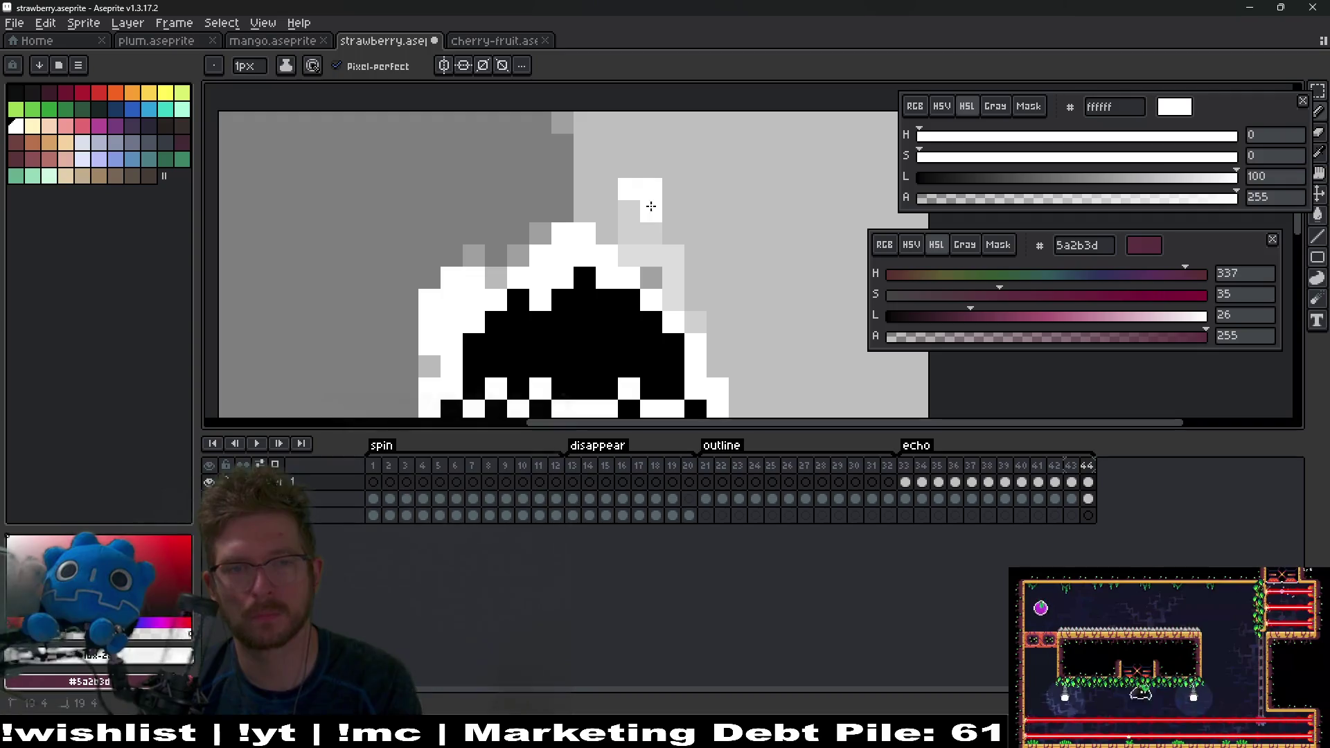
{"action": "mouse_move", "coordinate": [651, 255]}
{"action": "left_mouse_down"}
{"action": "mouse_move", "coordinate": [644, 267]}
{"action": "mouse_move", "coordinate": [676, 292]}
{"action": "left_mouse_up"}
{"action": "left_click", "coordinate": [629, 255]}
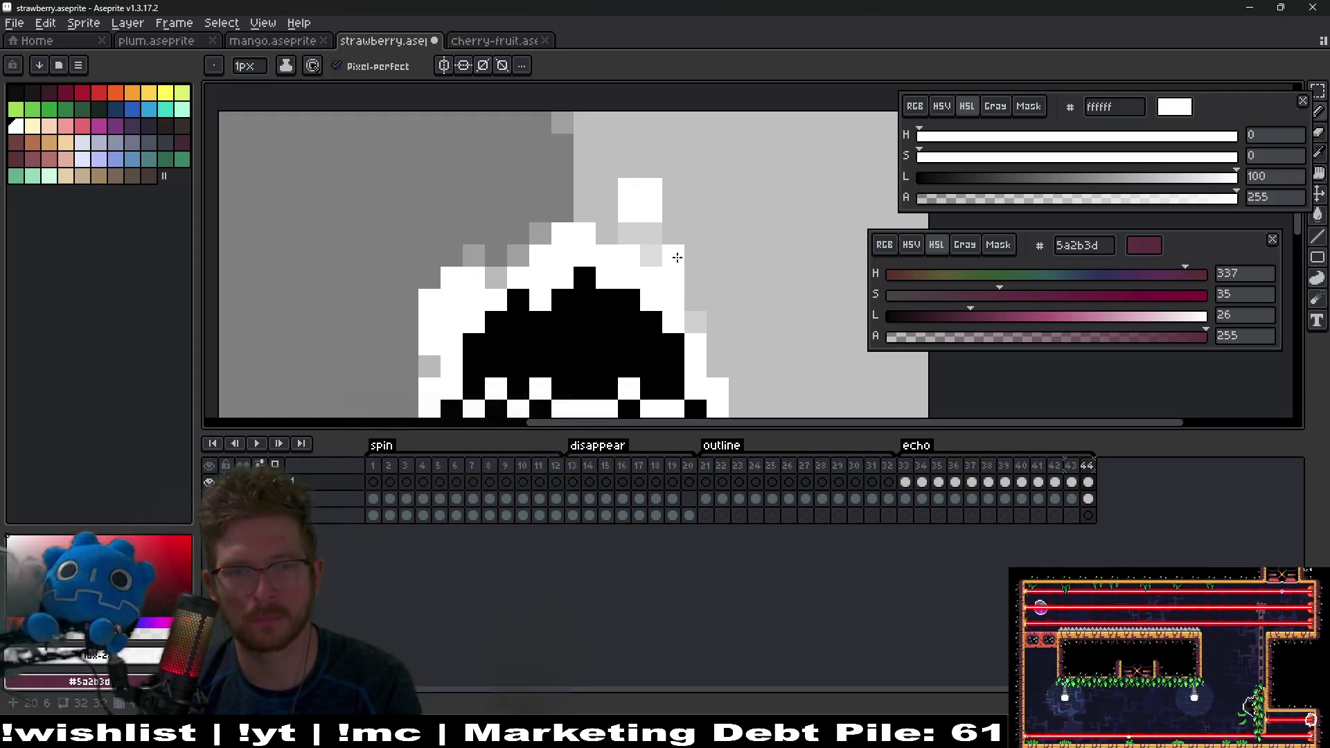
{"action": "scroll", "coordinate": [676, 257], "scroll_direction": "down", "scroll_amount": 2}
Step: Check the coloured first frame, undo a stray 2x2 white block, and return to frame 44
{"action": "key", "text": "Right"}
{"action": "scroll", "coordinate": [638, 226], "scroll_direction": "up", "scroll_amount": 2}
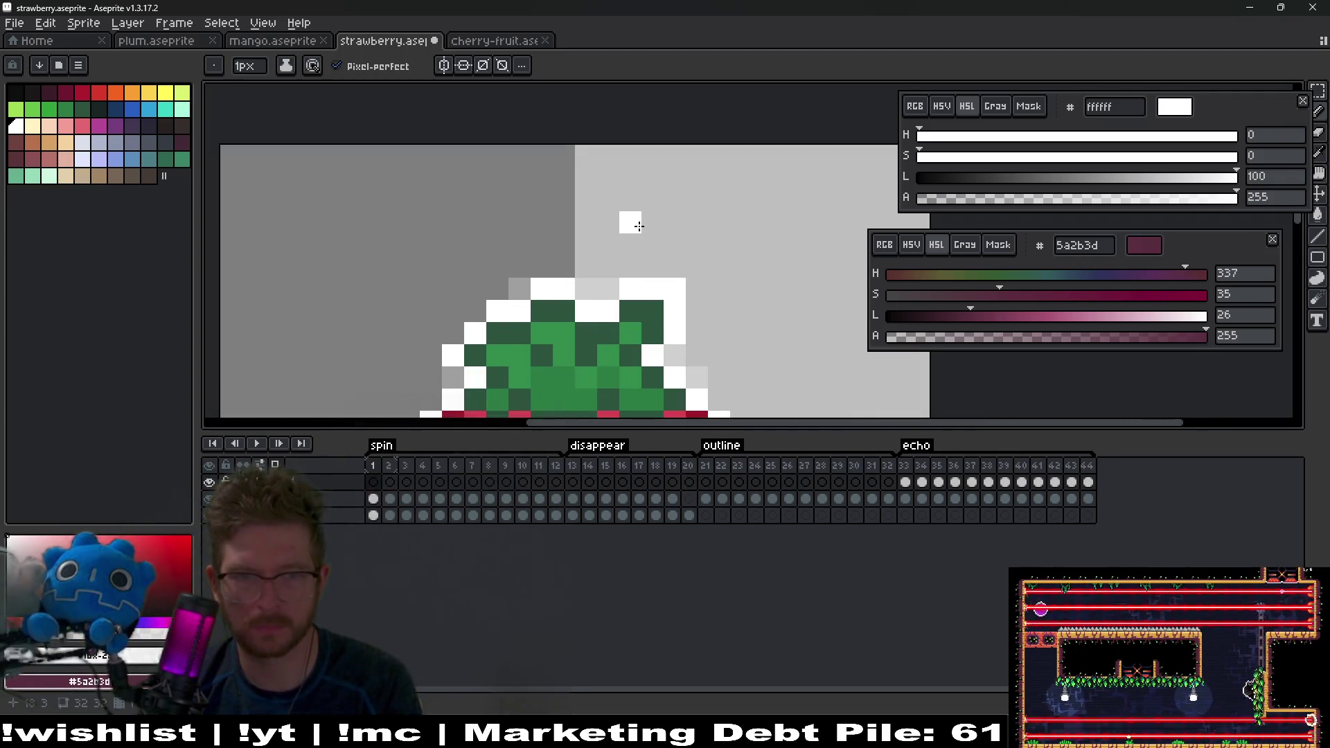
{"action": "mouse_move", "coordinate": [638, 199]}
{"action": "left_mouse_down"}
{"action": "mouse_move", "coordinate": [630, 222]}
{"action": "mouse_move", "coordinate": [651, 208]}
{"action": "left_mouse_up"}
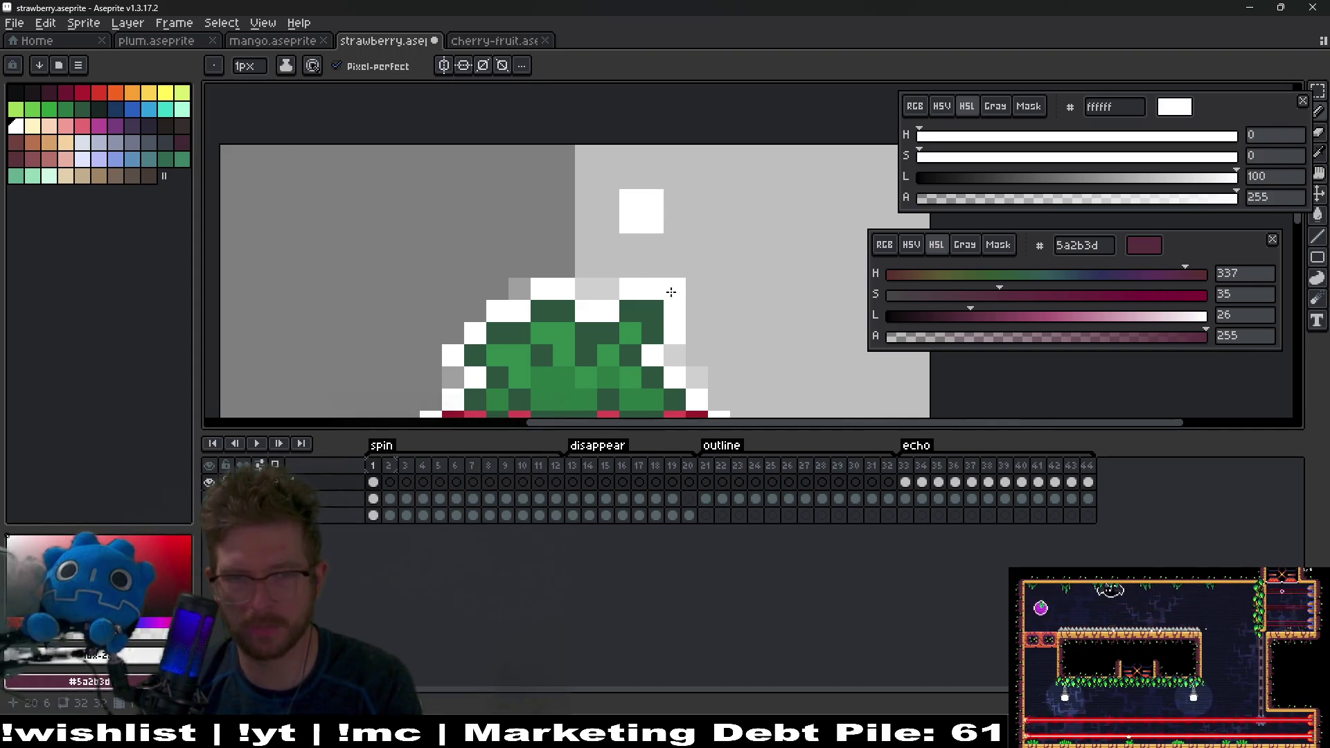
{"action": "key", "text": "ctrl+z"}
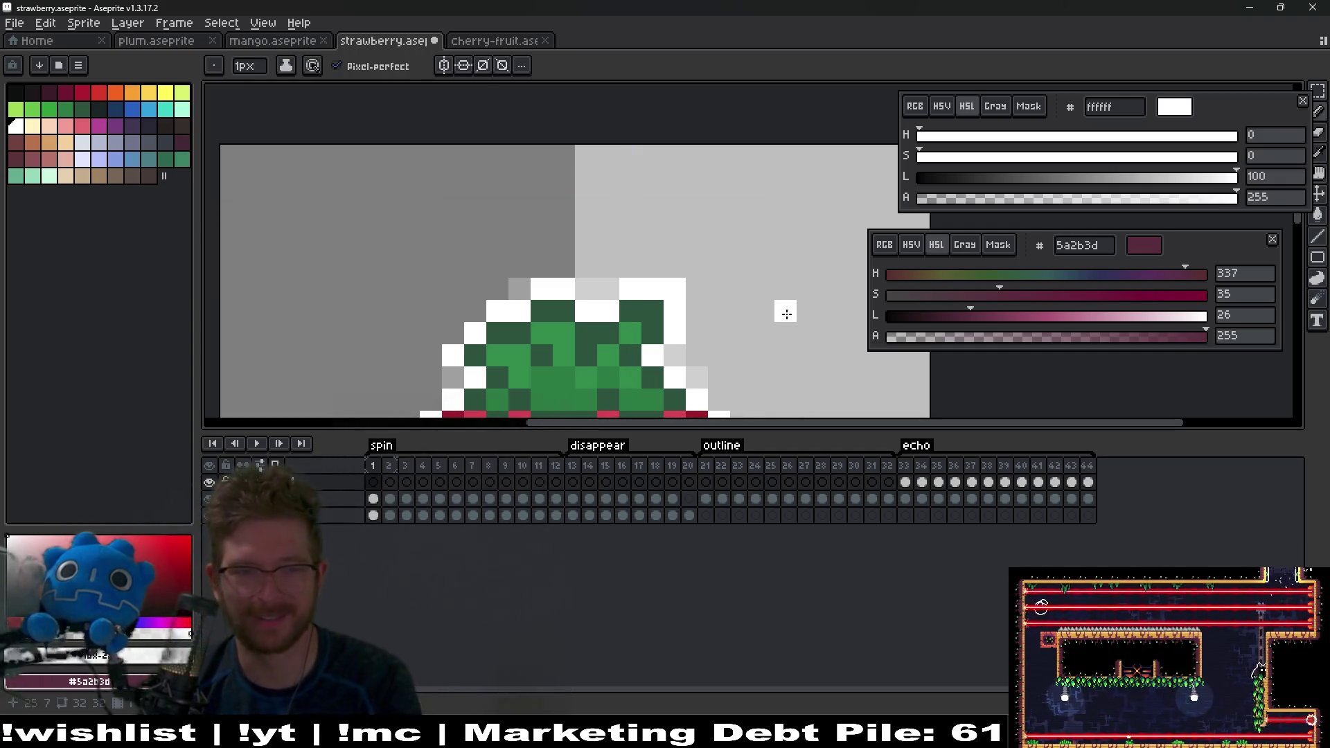
{"action": "key", "text": "Left"}
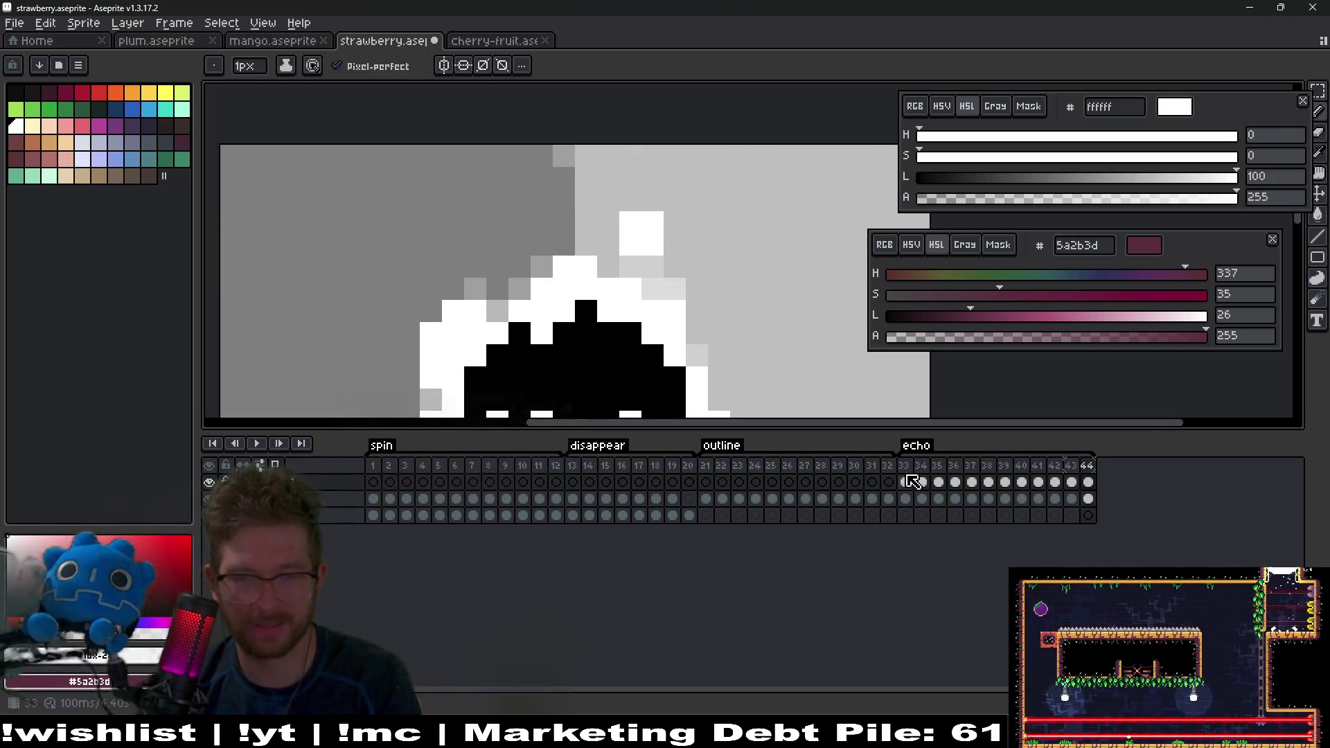
Step: On frame 33, add two white pixels above the sprite and erase the rightmost top white pixel
{"action": "left_click", "coordinate": [907, 481]}
{"action": "left_click_drag", "start_coordinate": [631, 200], "coordinate": [652, 198]}
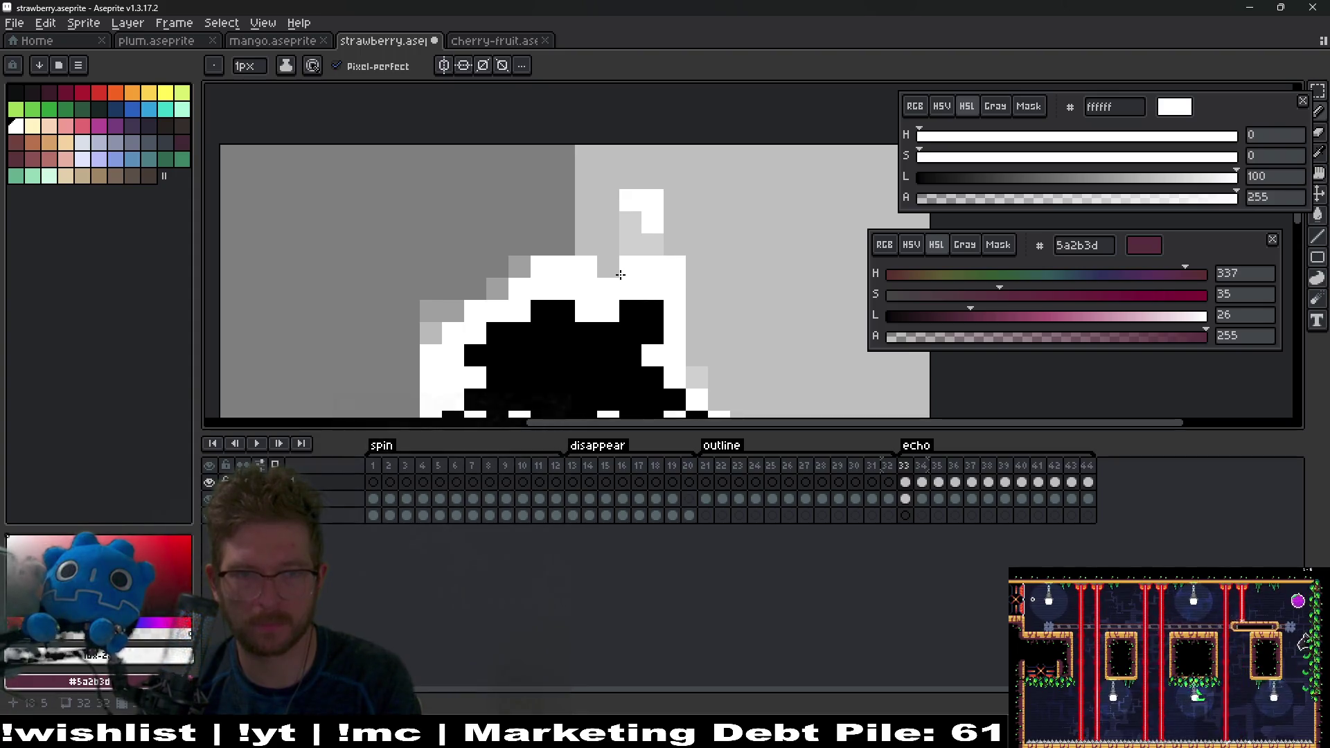
{"action": "scroll", "coordinate": [670, 258], "scroll_direction": "up", "scroll_amount": 1}
{"action": "key", "text": "e"}
{"action": "left_click", "coordinate": [671, 285]}
{"action": "key", "text": "b"}
{"action": "left_click", "coordinate": [695, 298]}
{"action": "key", "text": "ctrl+z"}
{"action": "key", "text": "e"}
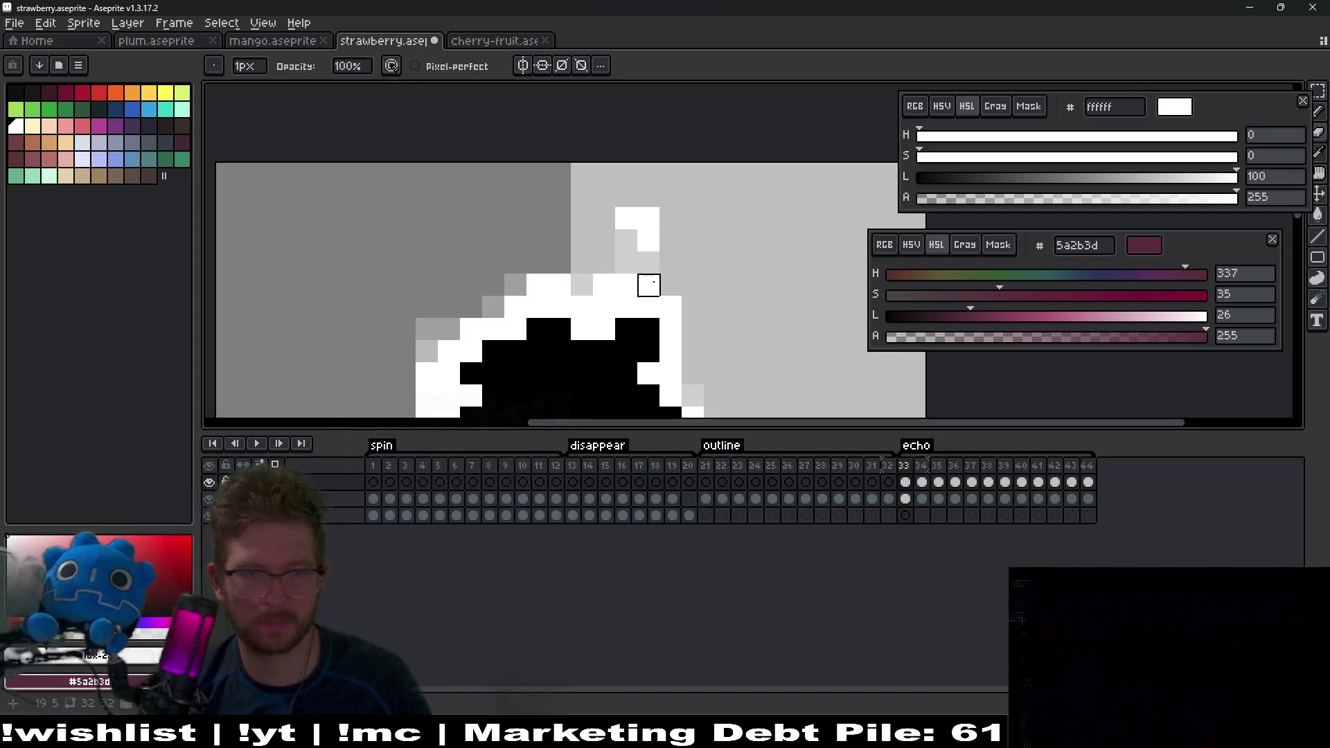
{"action": "key", "text": "b"}
Step: Flip back and forth through frames 34–38 to compare the white trail
{"action": "key", "text": "period"}
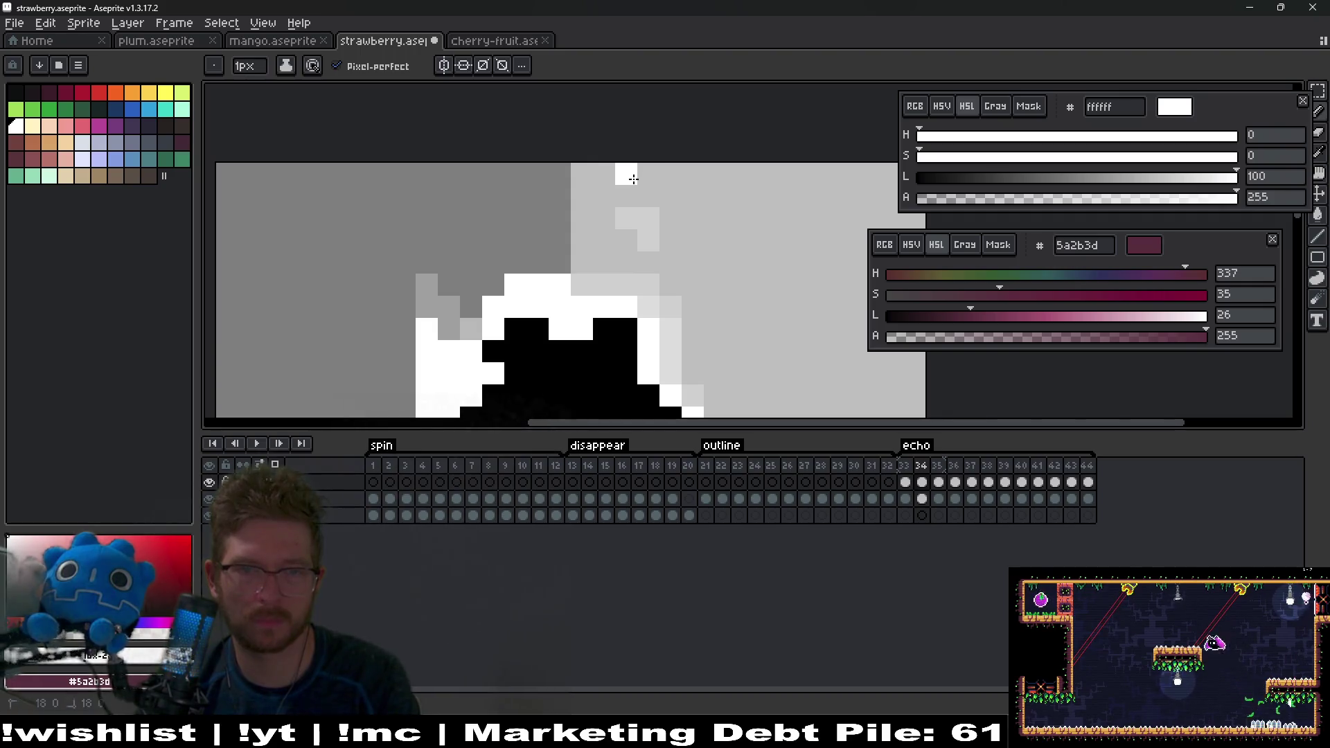
{"action": "key", "text": "period"}
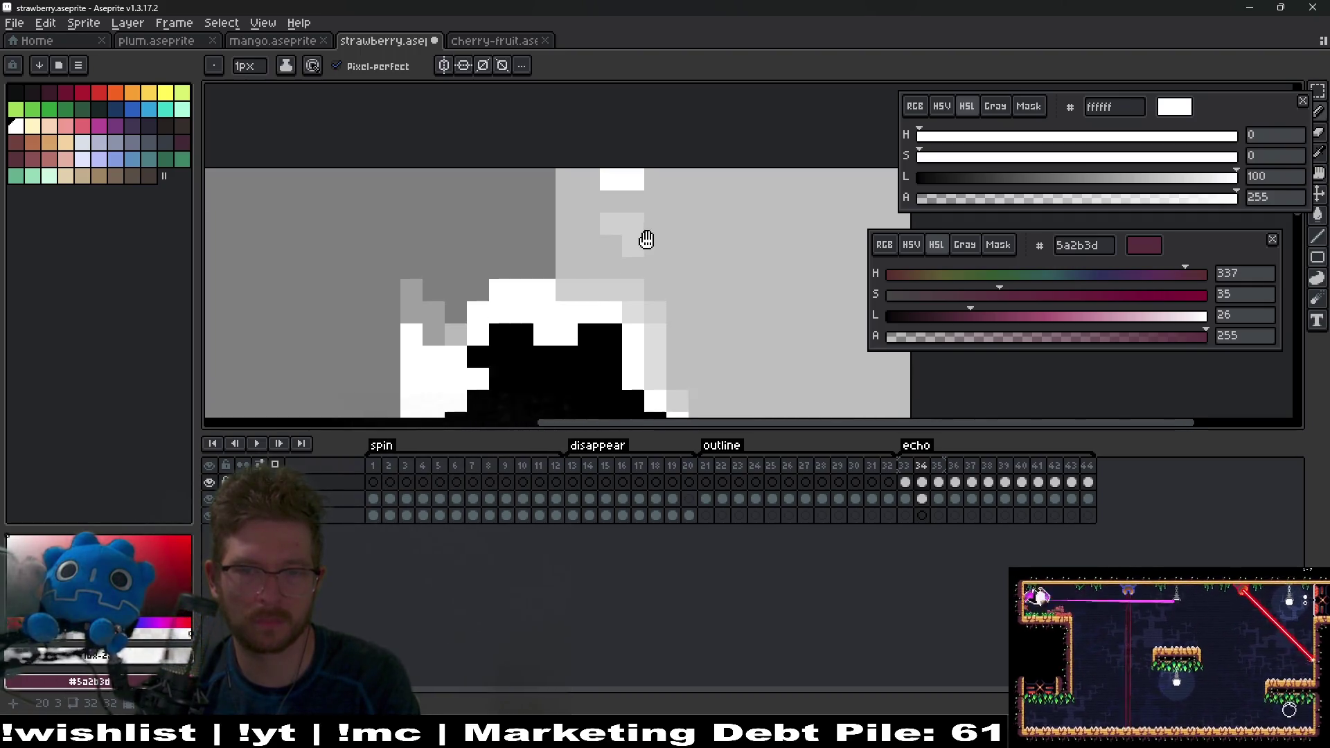
{"action": "key", "text": "comma"}
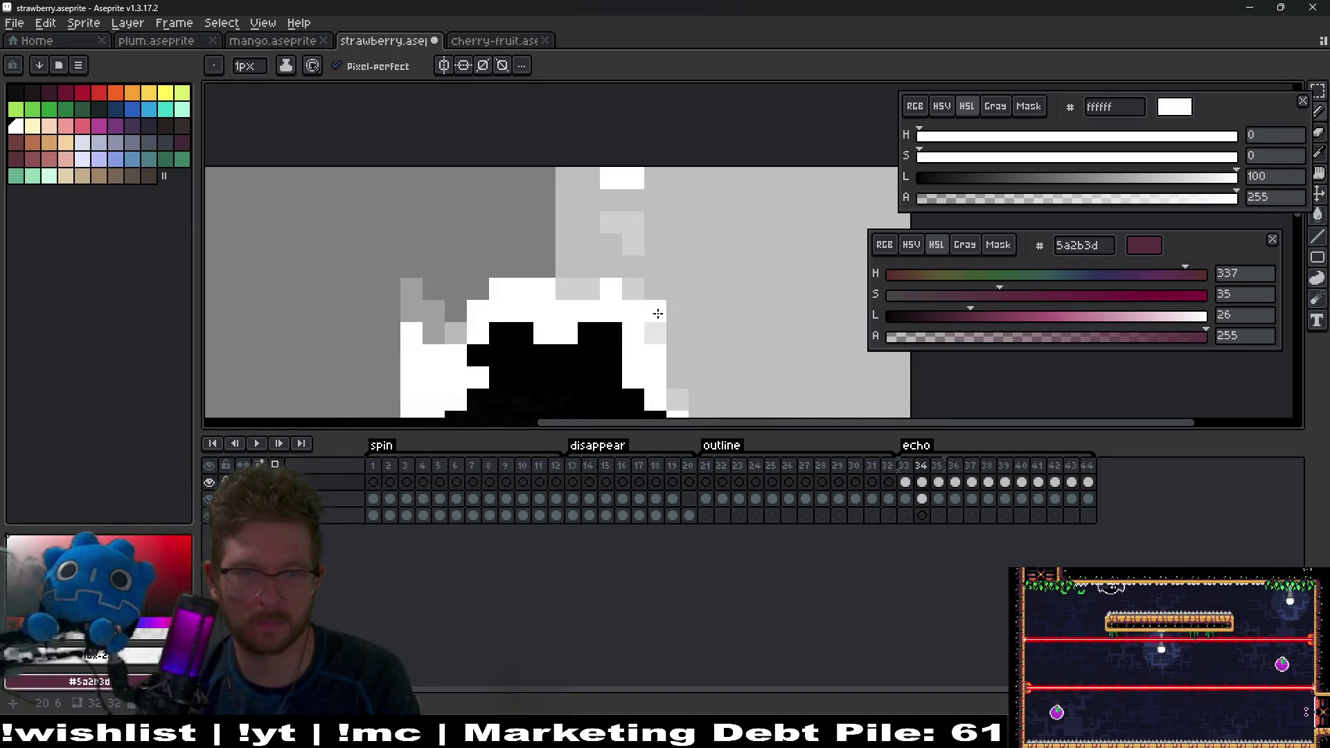
{"action": "key", "text": "period"}
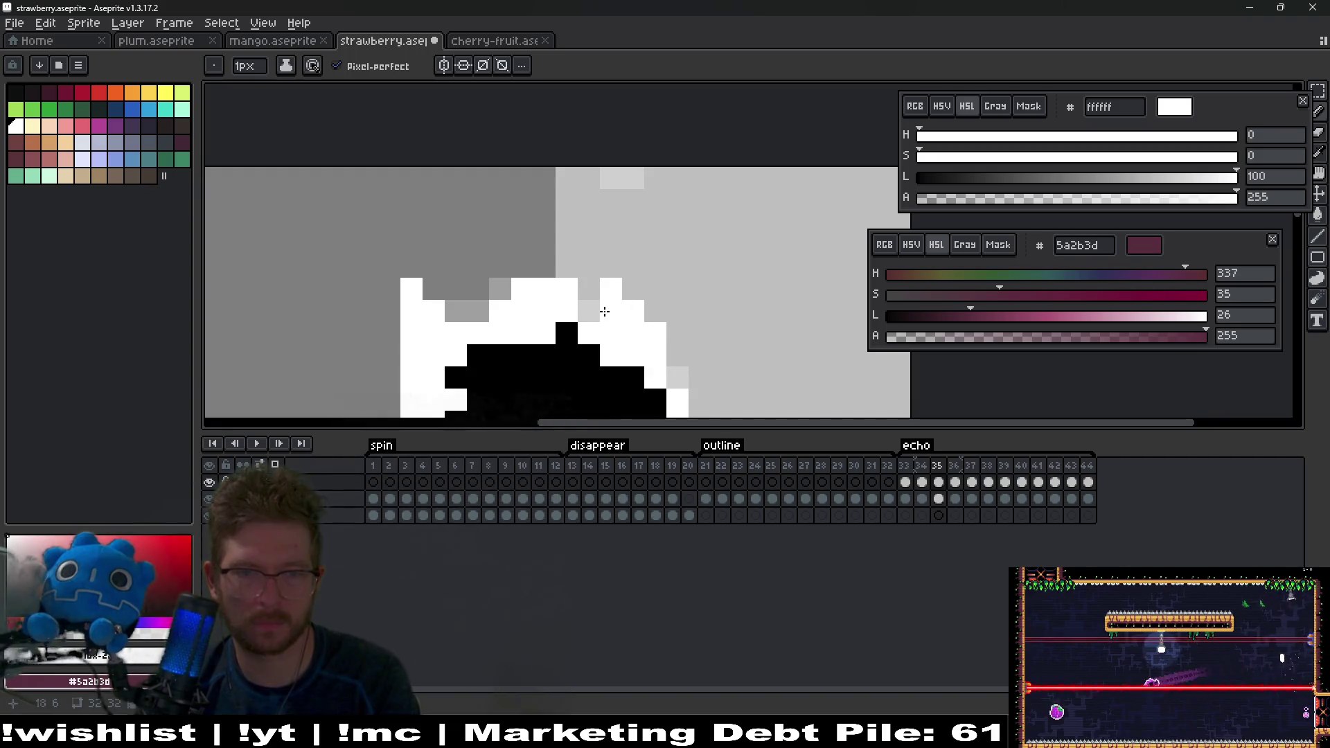
{"action": "key", "text": "period"}
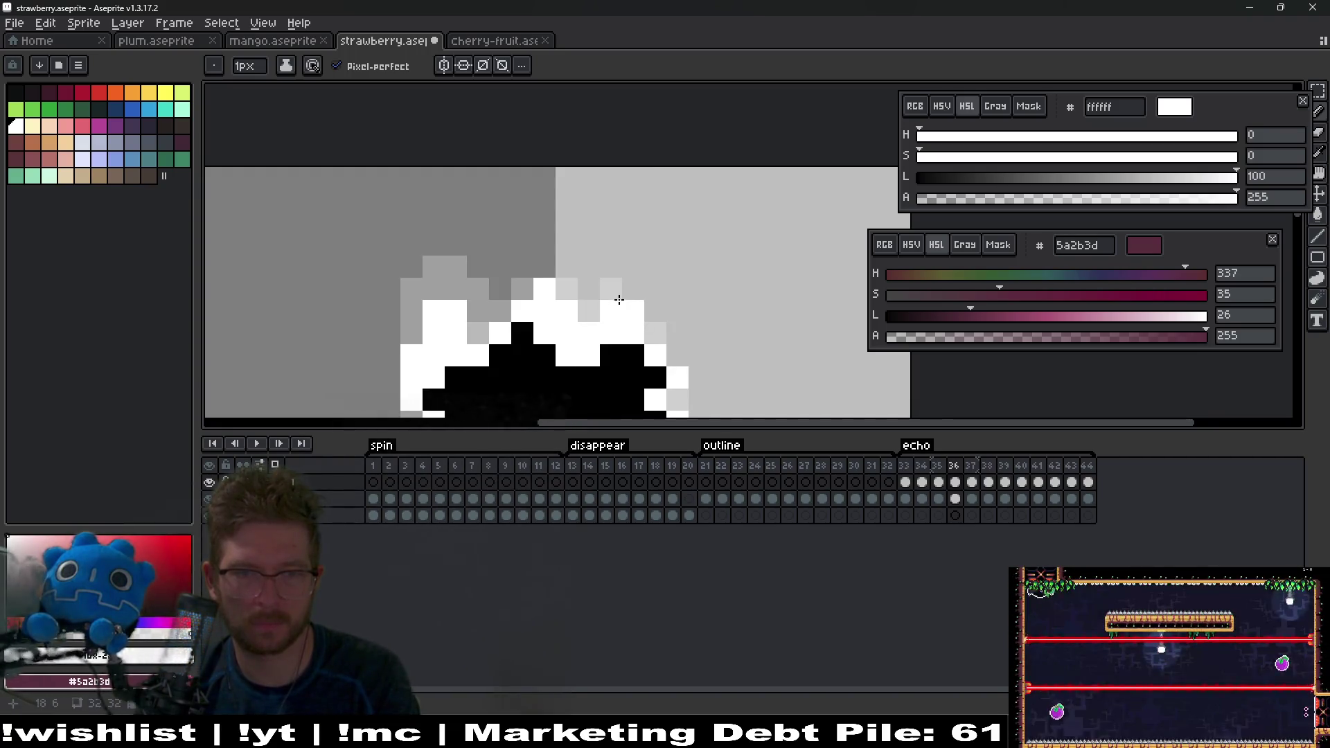
{"action": "key", "text": "period"}
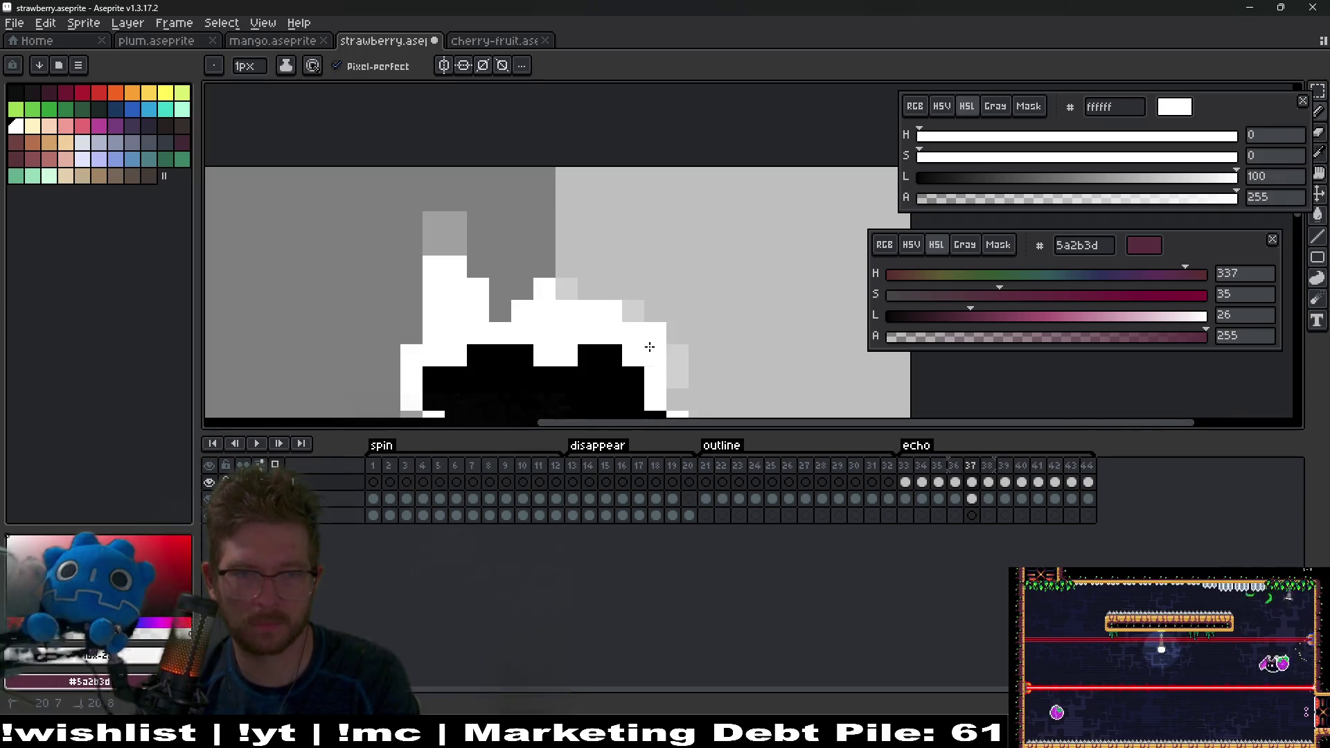
{"action": "key", "text": "period"}
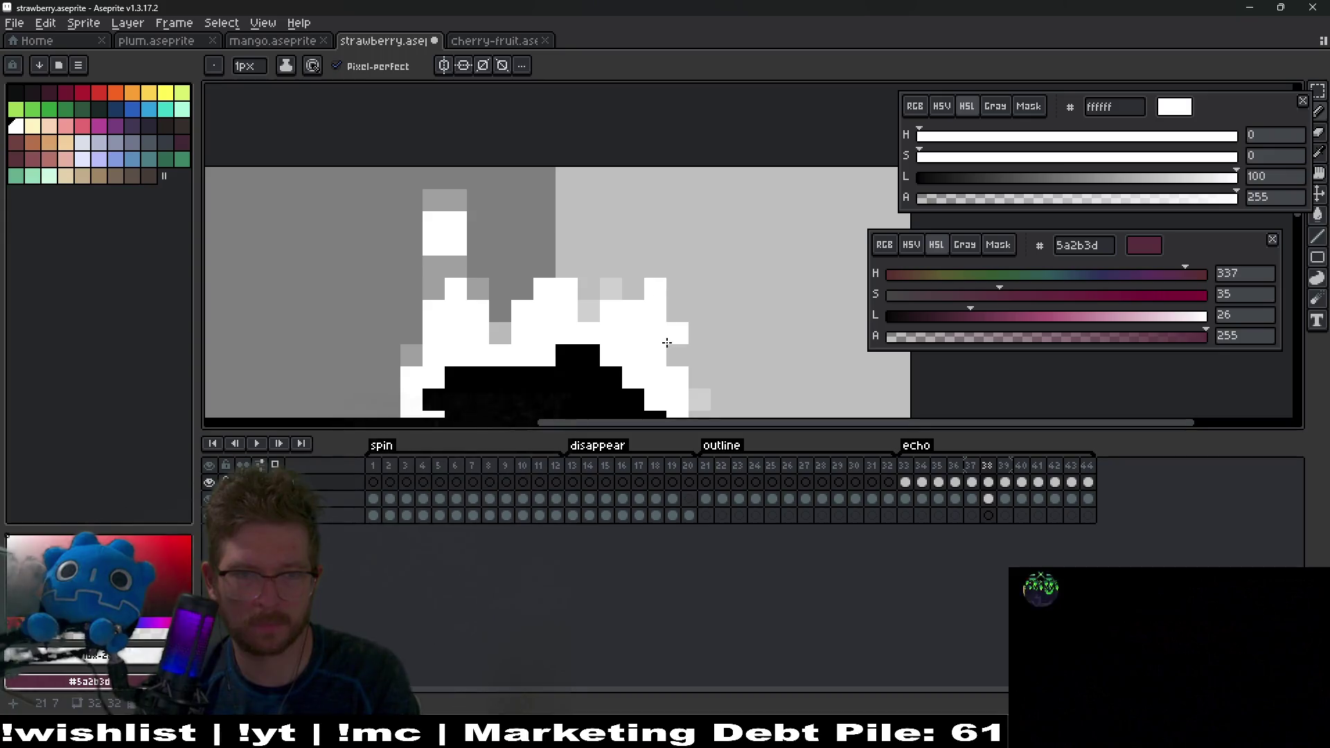
{"action": "key", "text": "comma"}
{"action": "key", "text": "period"}
{"action": "key", "text": "comma"}
{"action": "key", "text": "comma"}
{"action": "key", "text": "period"}
{"action": "key", "text": "period"}
{"action": "key", "text": "comma"}
{"action": "key", "text": "period"}
{"action": "key", "text": "comma"}
{"action": "key", "text": "period"}
{"action": "key", "text": "period"}
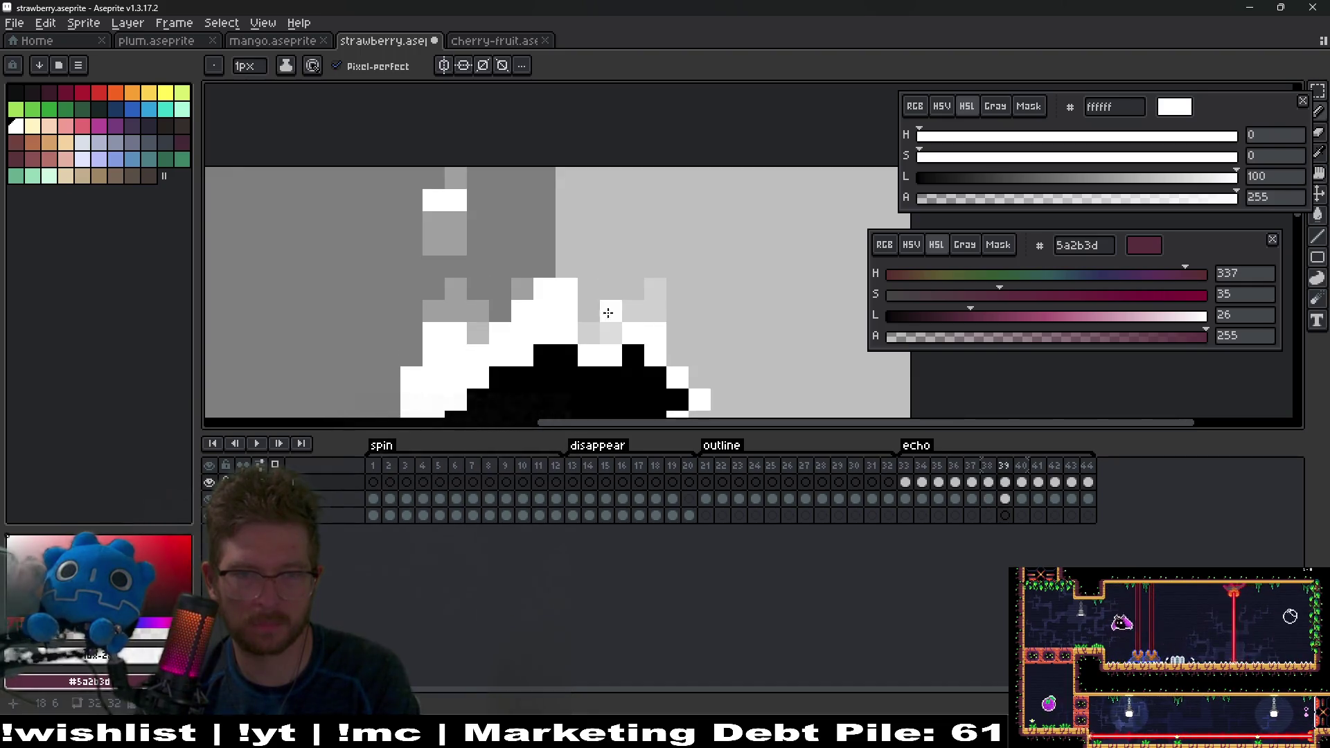
Step: On frame 39, turn light-grey pixels white and erase a stray white pixel
{"action": "mouse_move", "coordinate": [628, 323]}
{"action": "left_mouse_down"}
{"action": "mouse_move", "coordinate": [647, 297]}
{"action": "mouse_move", "coordinate": [608, 295]}
{"action": "left_mouse_up"}
{"action": "key", "text": "e"}
{"action": "left_click", "coordinate": [608, 295]}
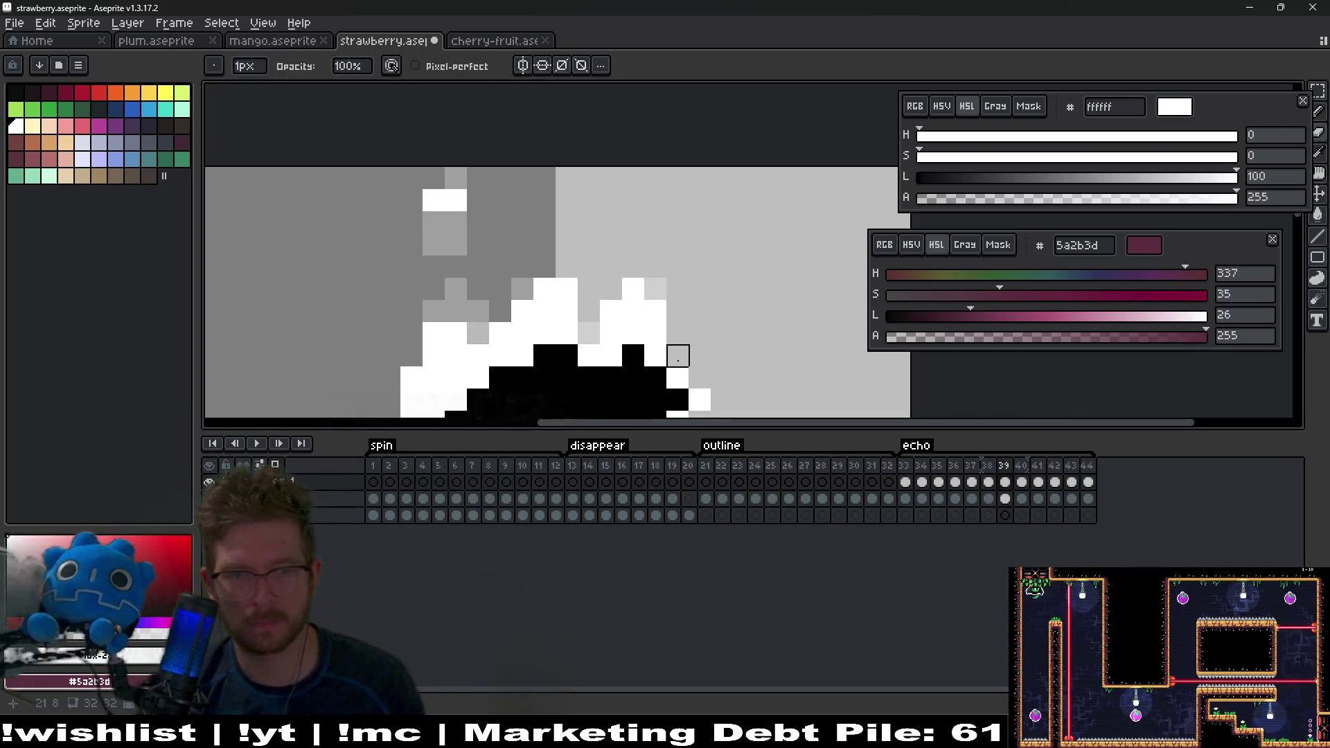
{"action": "key", "text": "b"}
Step: Erase two stray white pixels on frame 40
{"action": "key", "text": "period"}
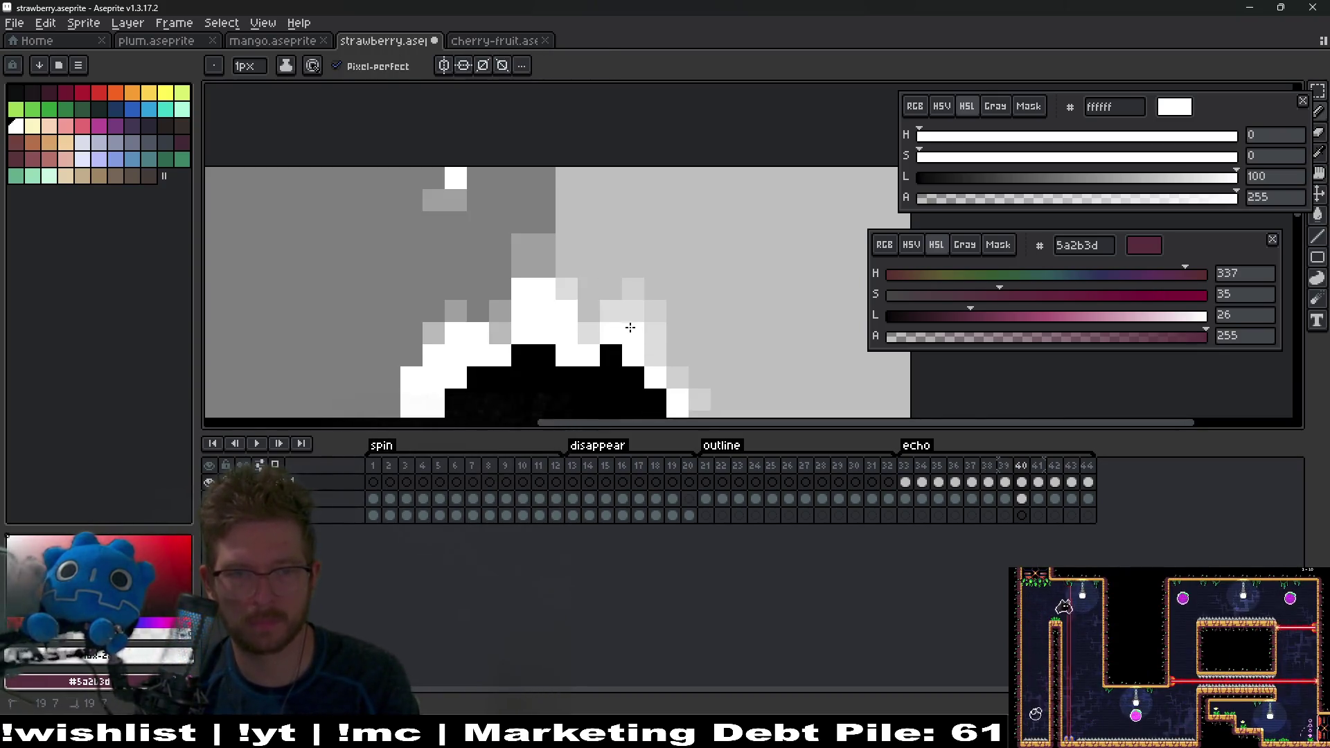
{"action": "key", "text": "e"}
{"action": "left_click", "coordinate": [677, 333]}
{"action": "key", "text": "b"}
{"action": "key", "text": "e"}
{"action": "left_click", "coordinate": [610, 311]}
{"action": "key", "text": "b"}
Step: Compare frames 40 and 41, then advance through frames 42 and 43
{"action": "key", "text": "period"}
{"action": "key", "text": "comma"}
{"action": "key", "text": "period"}
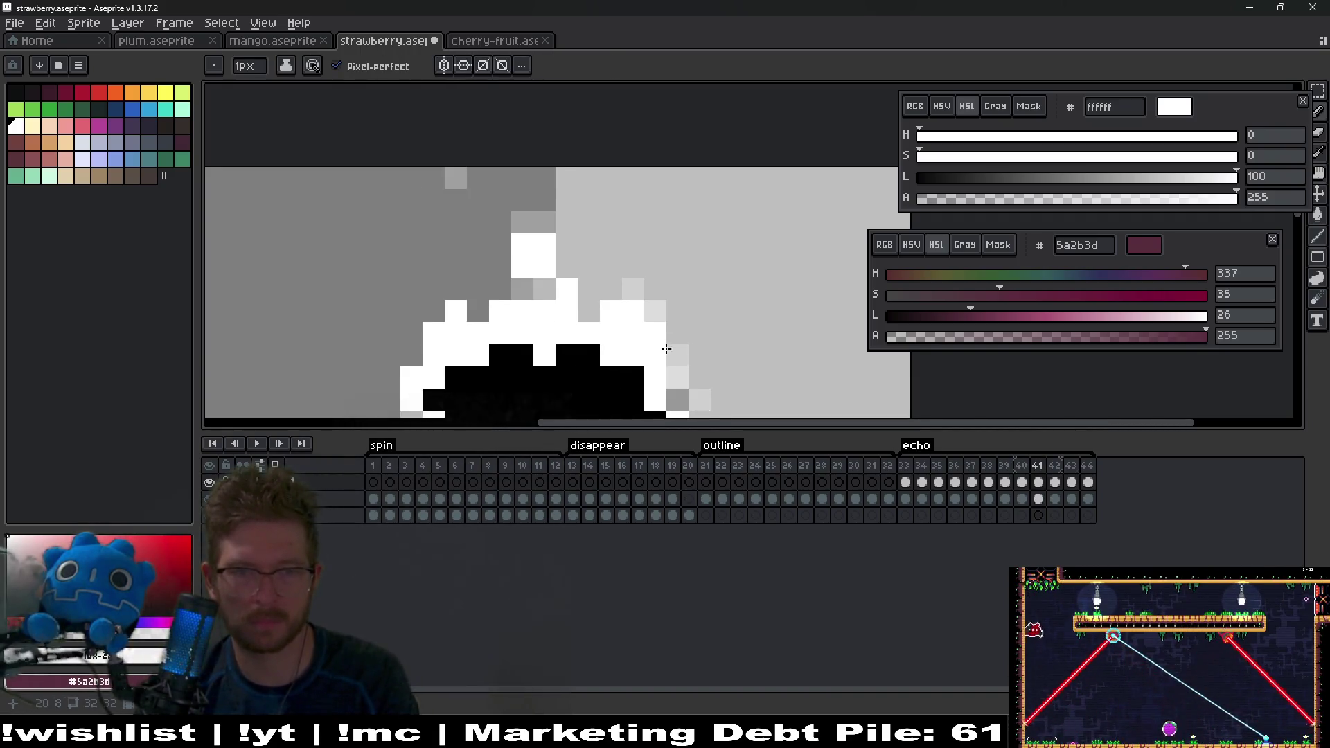
{"action": "key", "text": "period"}
{"action": "key", "text": "period"}
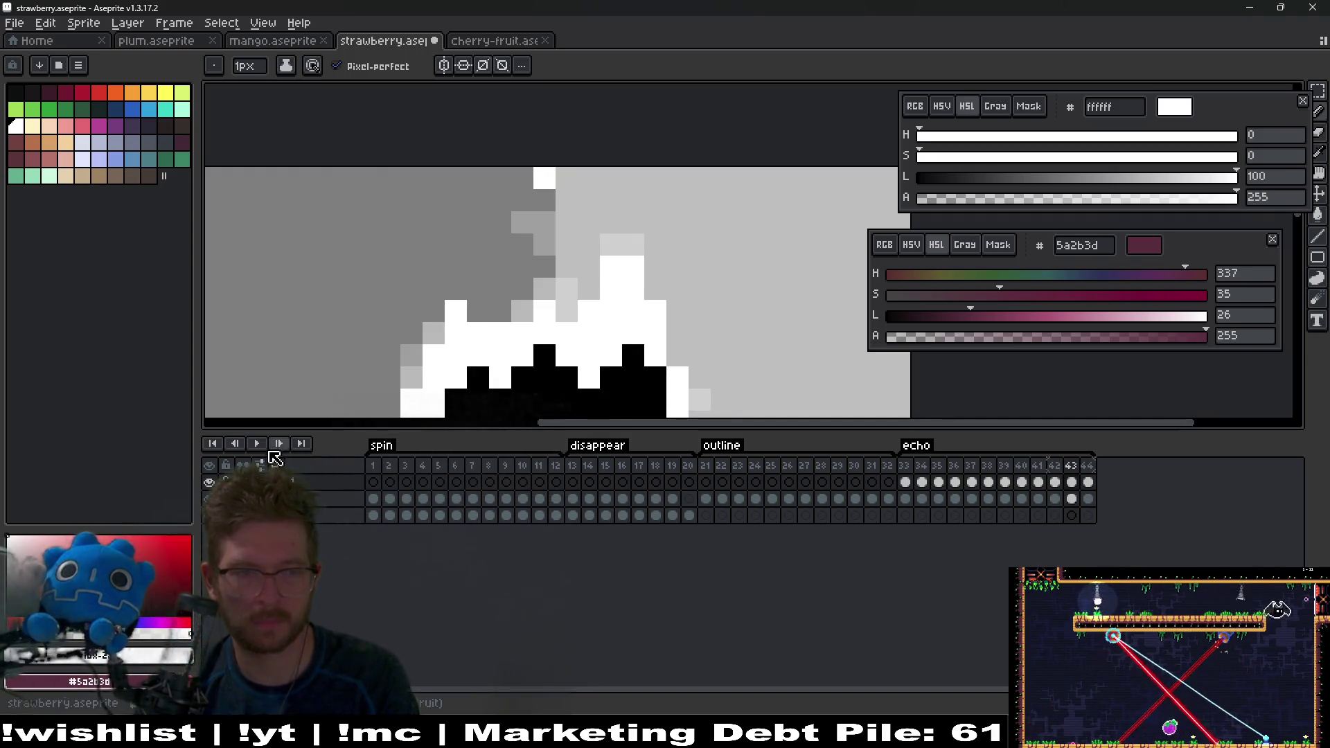
{"action": "scroll", "coordinate": [689, 218], "scroll_direction": "down", "scroll_amount": 5}
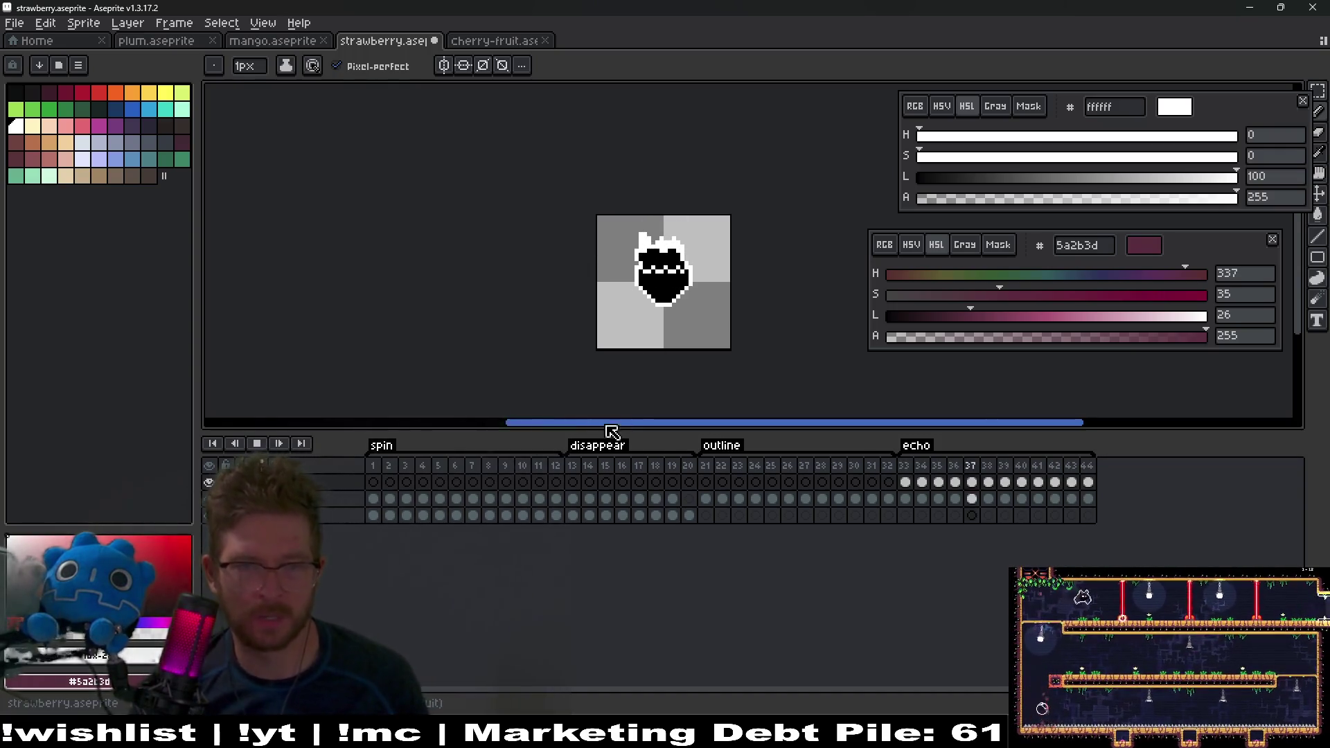
{"action": "left_click", "coordinate": [256, 444]}
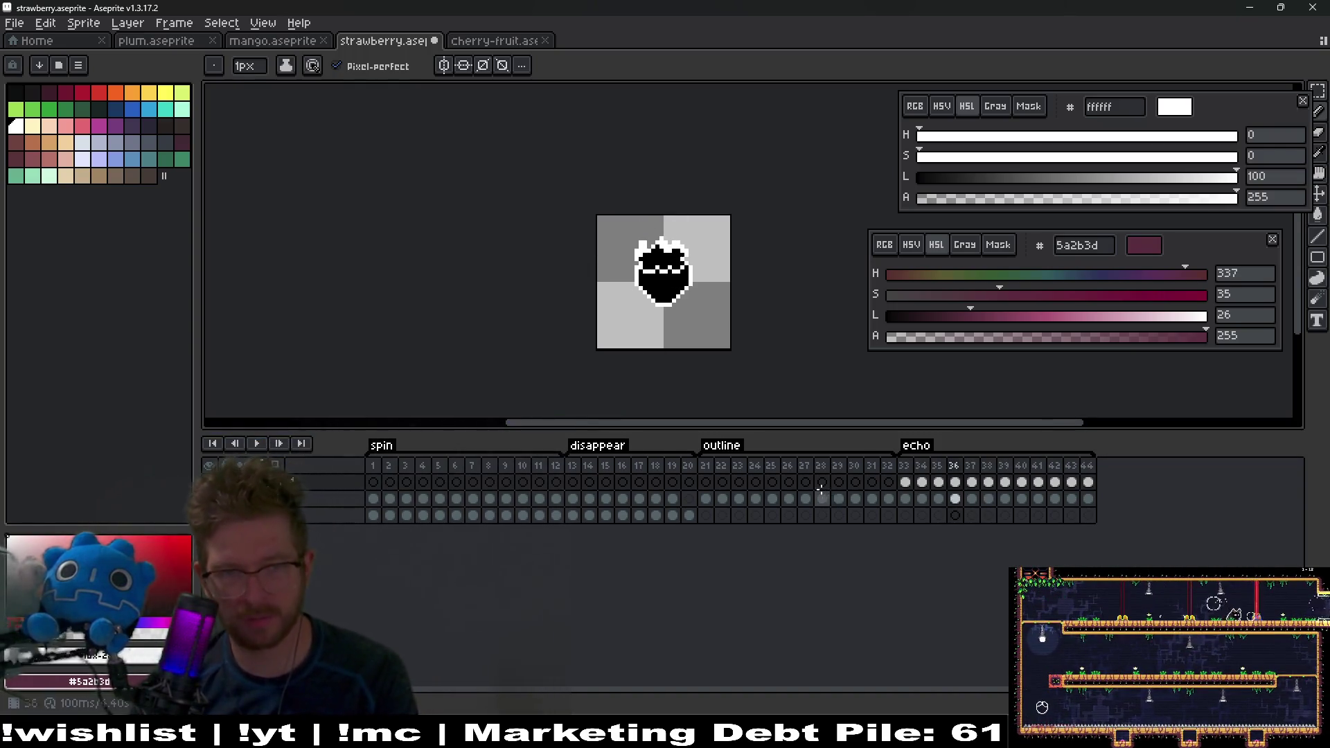
{"action": "scroll", "coordinate": [676, 305], "scroll_direction": "up", "scroll_amount": 6}
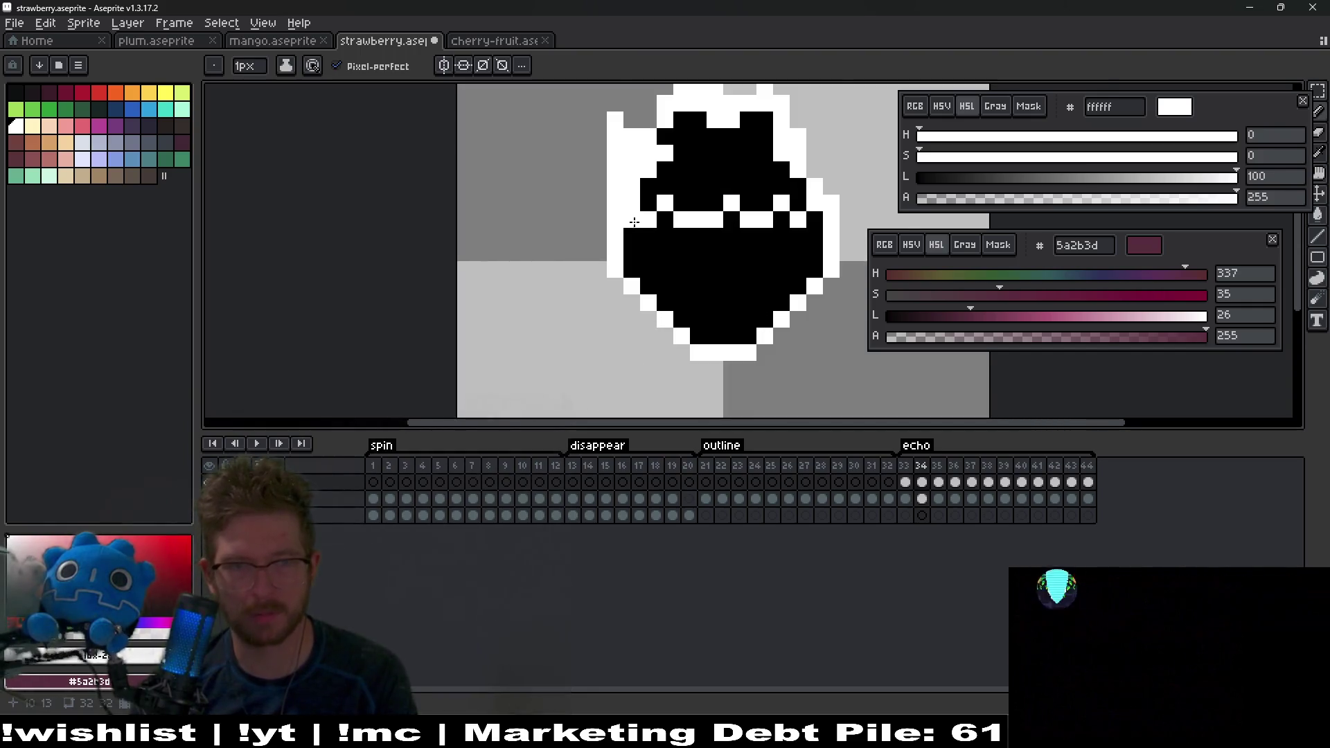
Step: Zoom back in and step back and forth through the strawberry's echo frames 34–39 and beyond
{"action": "key", "text": "r"}
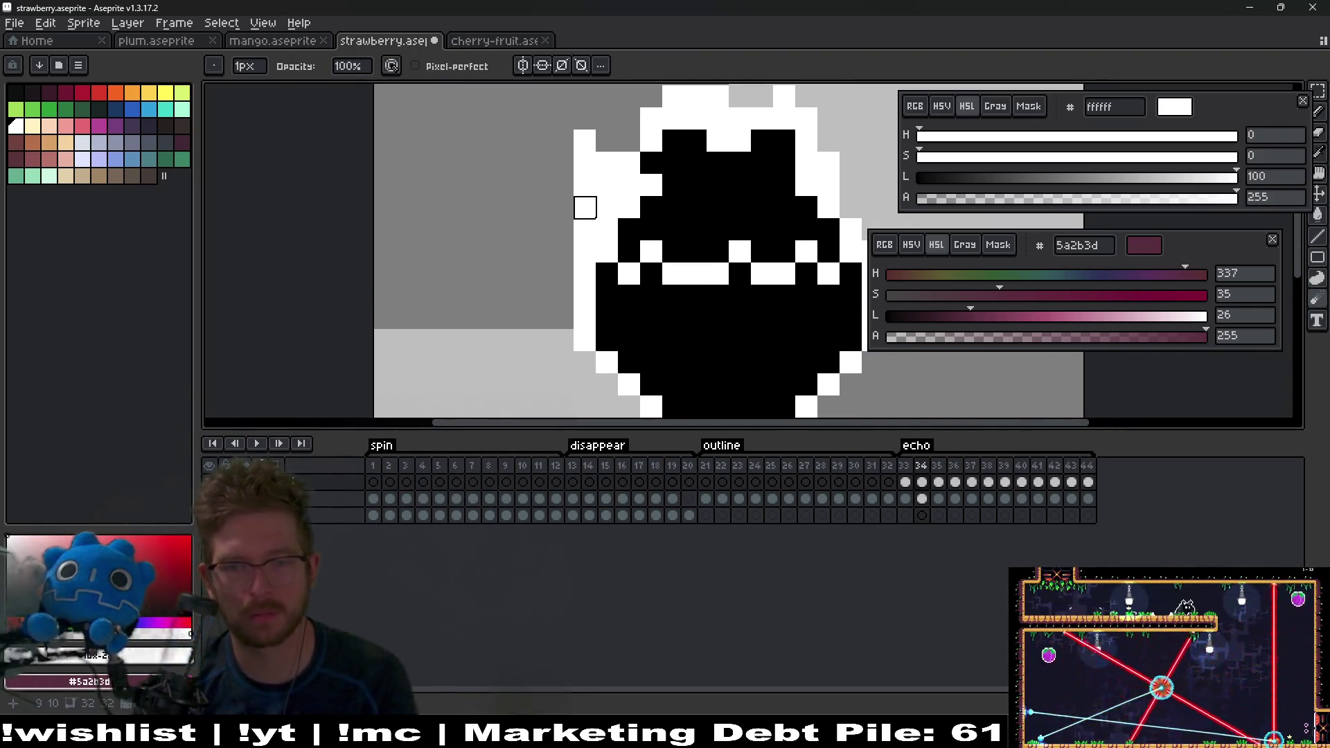
{"action": "key", "text": "Right"}
{"action": "key", "text": "Right"}
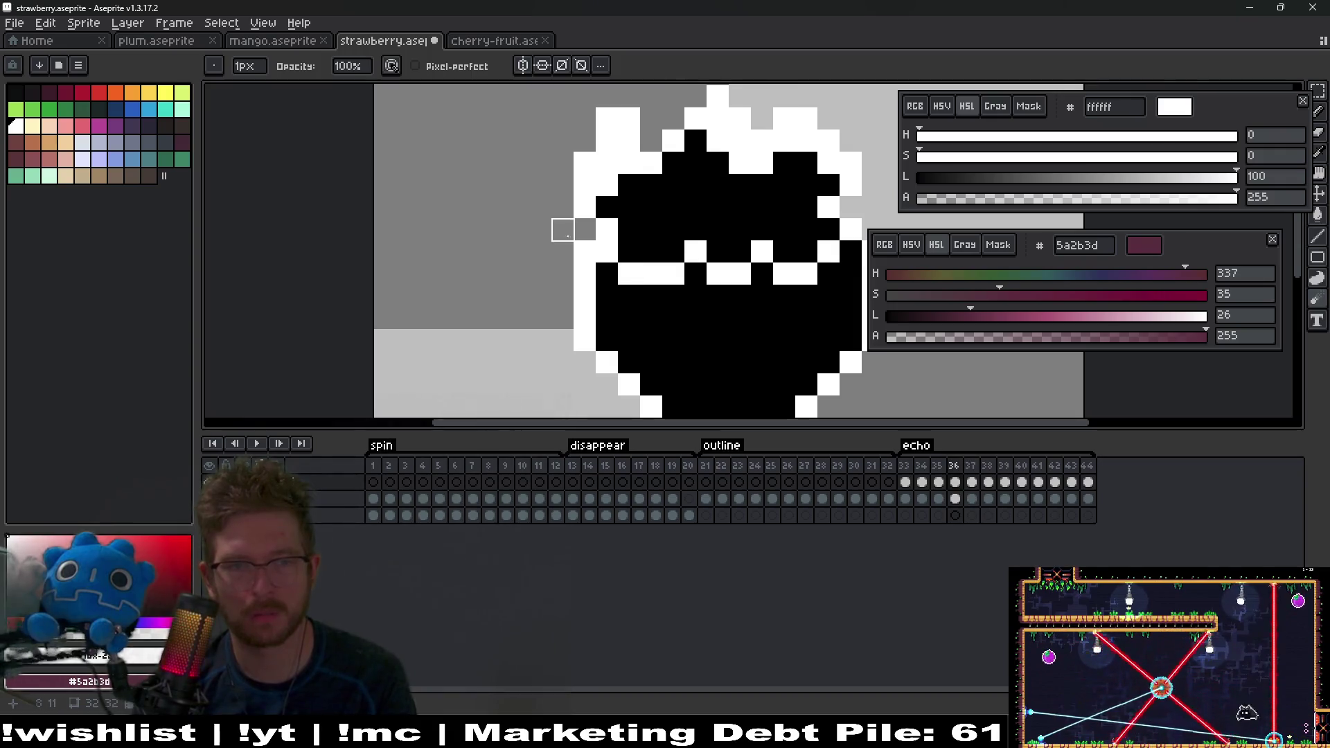
{"action": "key", "text": "Left"}
{"action": "key", "text": "Left"}
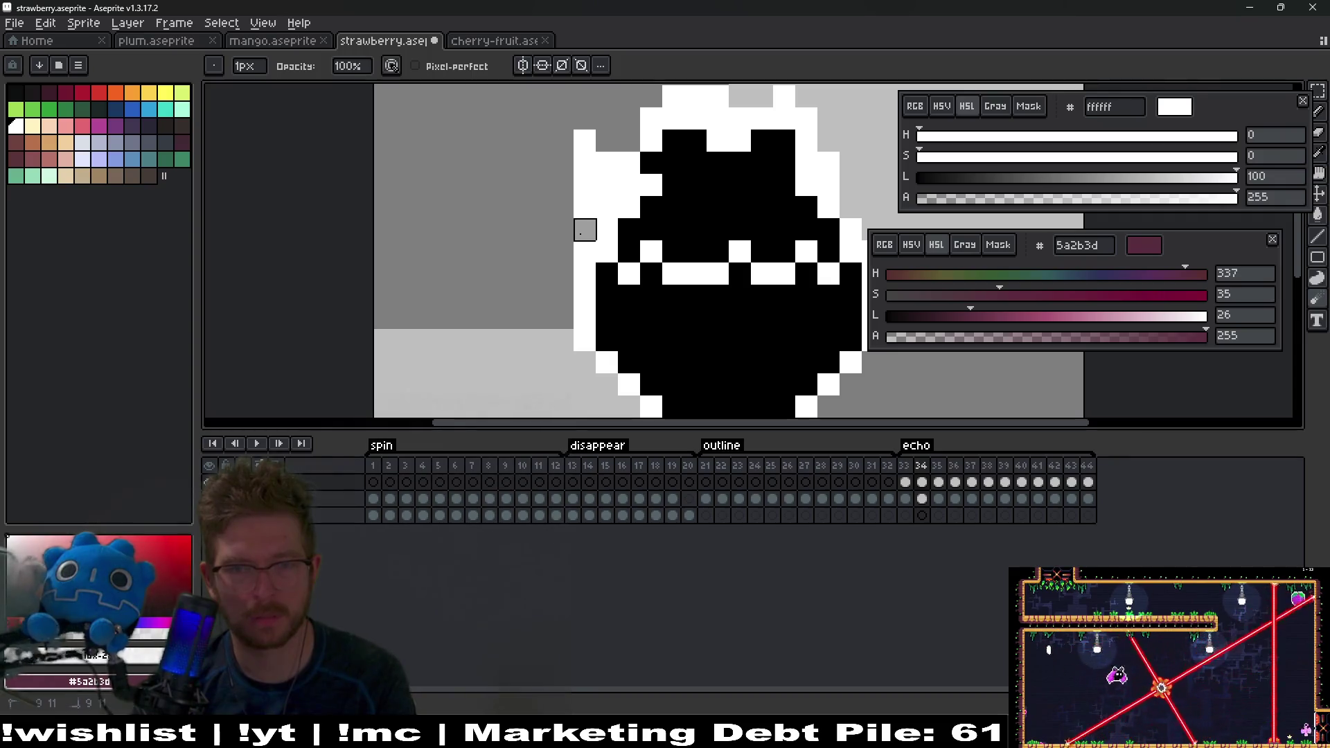
{"action": "key", "text": "Right"}
{"action": "key", "text": "Right"}
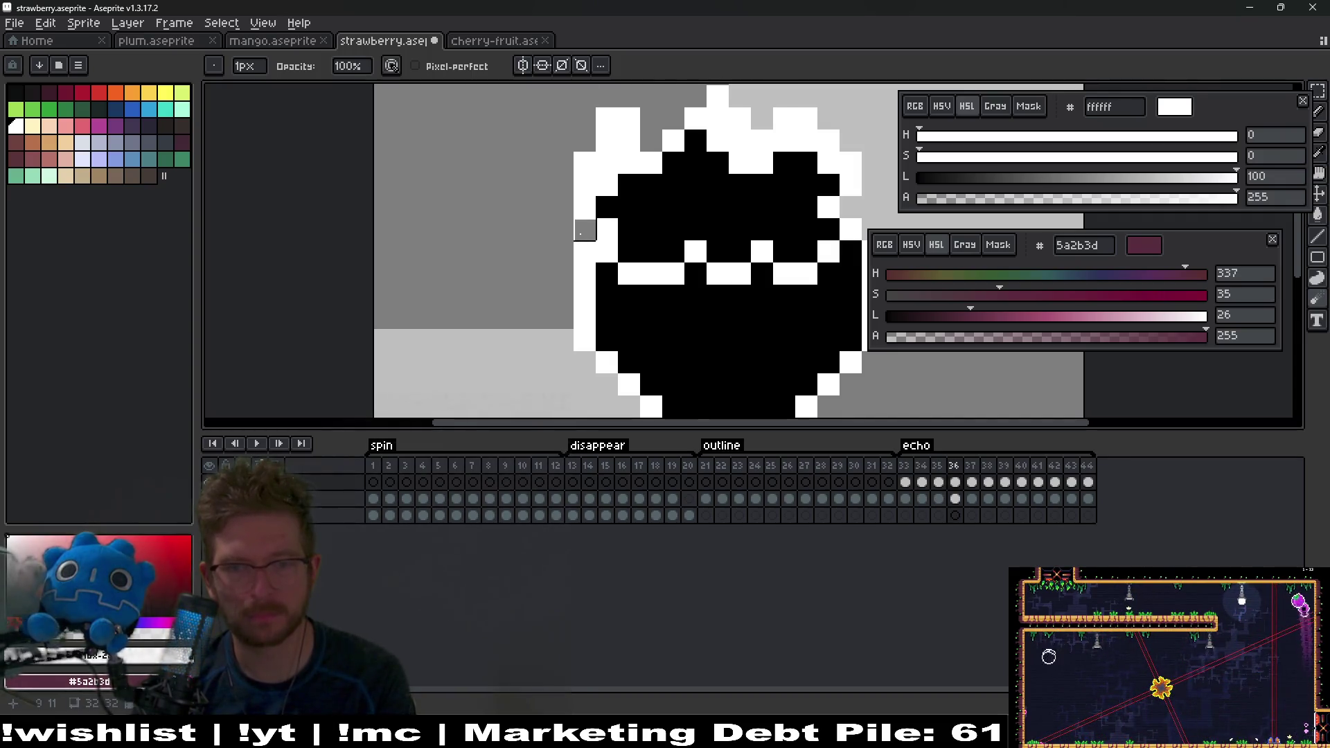
{"action": "key", "text": "Right"}
{"action": "key", "text": "Right"}
{"action": "key", "text": "Left"}
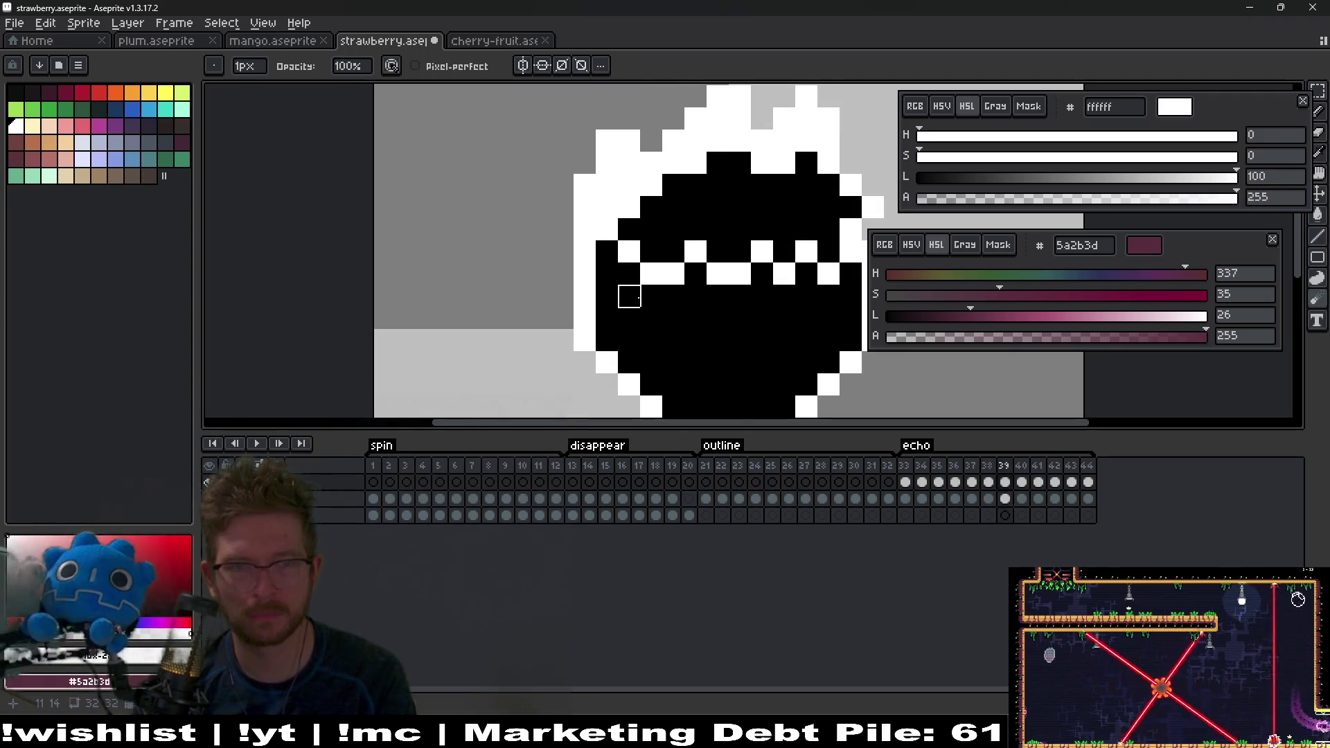
{"action": "key", "text": "Right"}
{"action": "key", "text": "Right"}
{"action": "key", "text": "Left"}
{"action": "key", "text": "Left"}
{"action": "key", "text": "Right"}
{"action": "key", "text": "Left"}
{"action": "key", "text": "Right"}
{"action": "key", "text": "Right"}
{"action": "key", "text": "Right"}
{"action": "key", "text": "Right"}
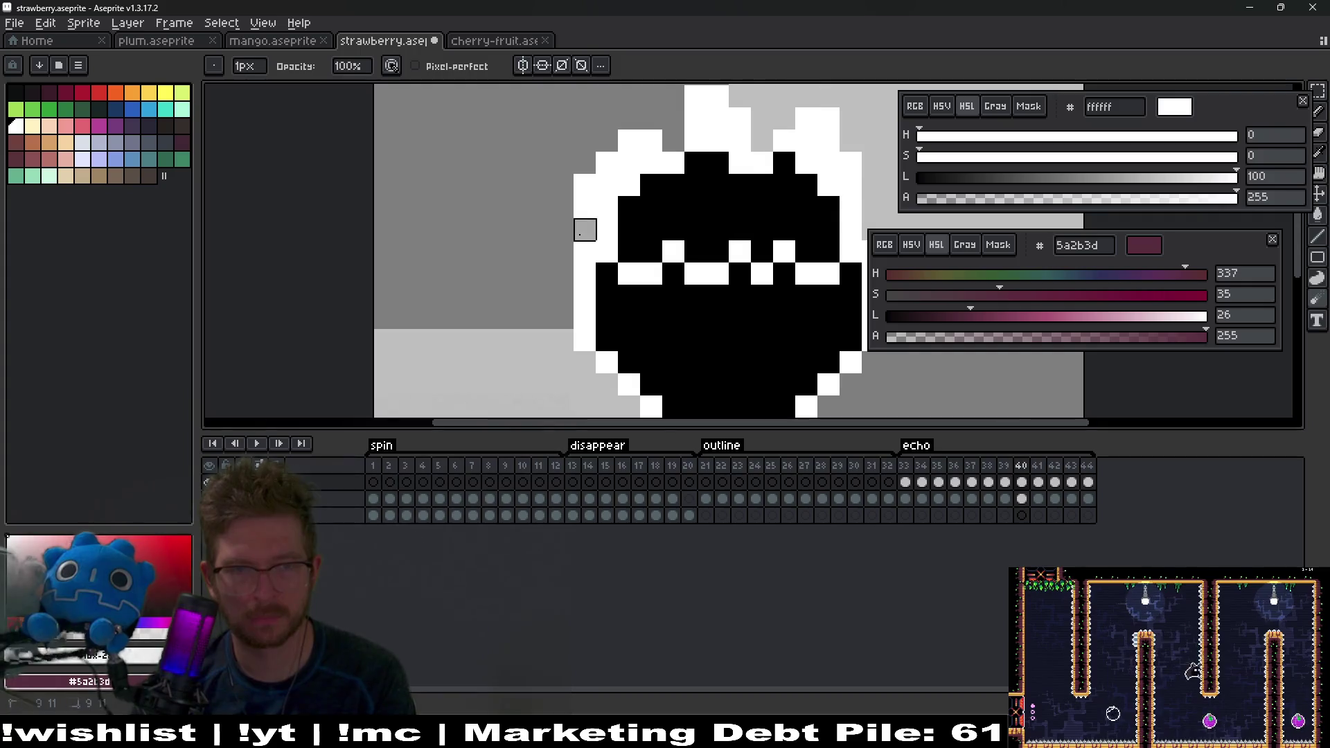
{"action": "key", "text": "Right"}
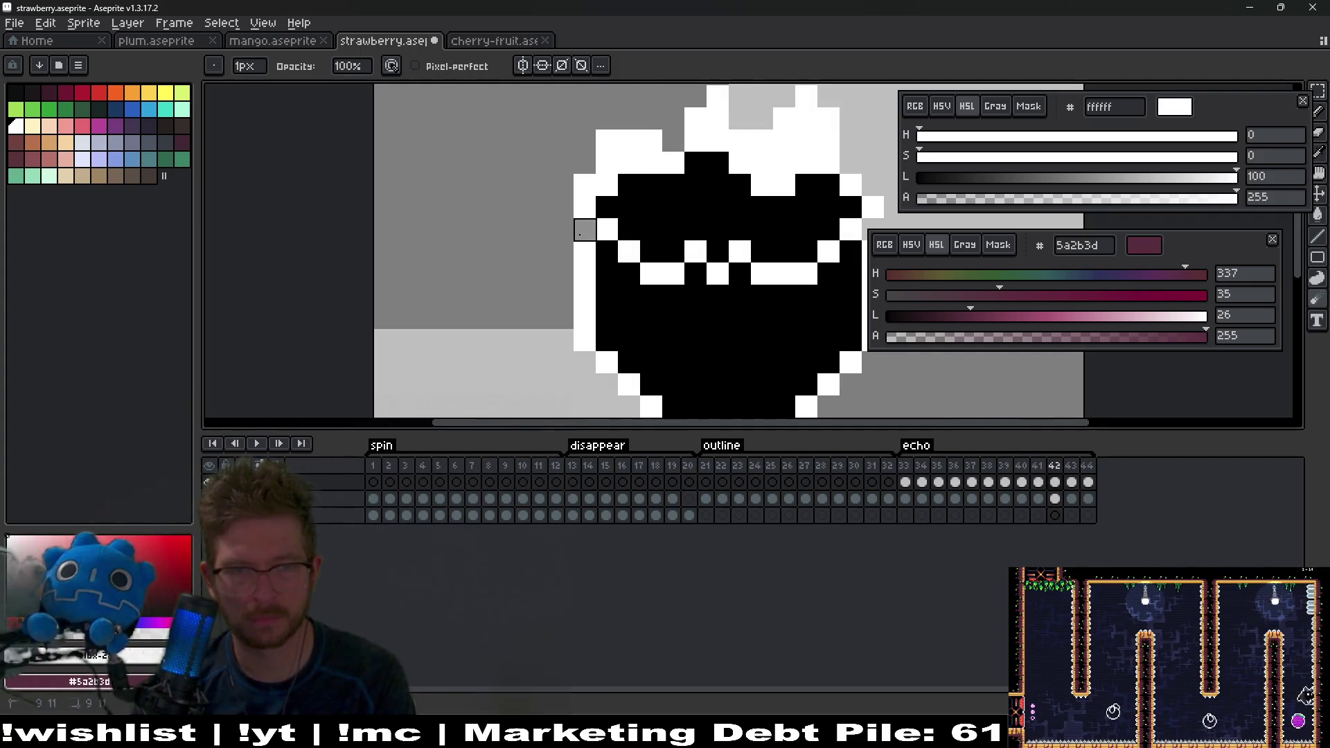
{"action": "key", "text": "Right"}
{"action": "key", "text": "Right"}
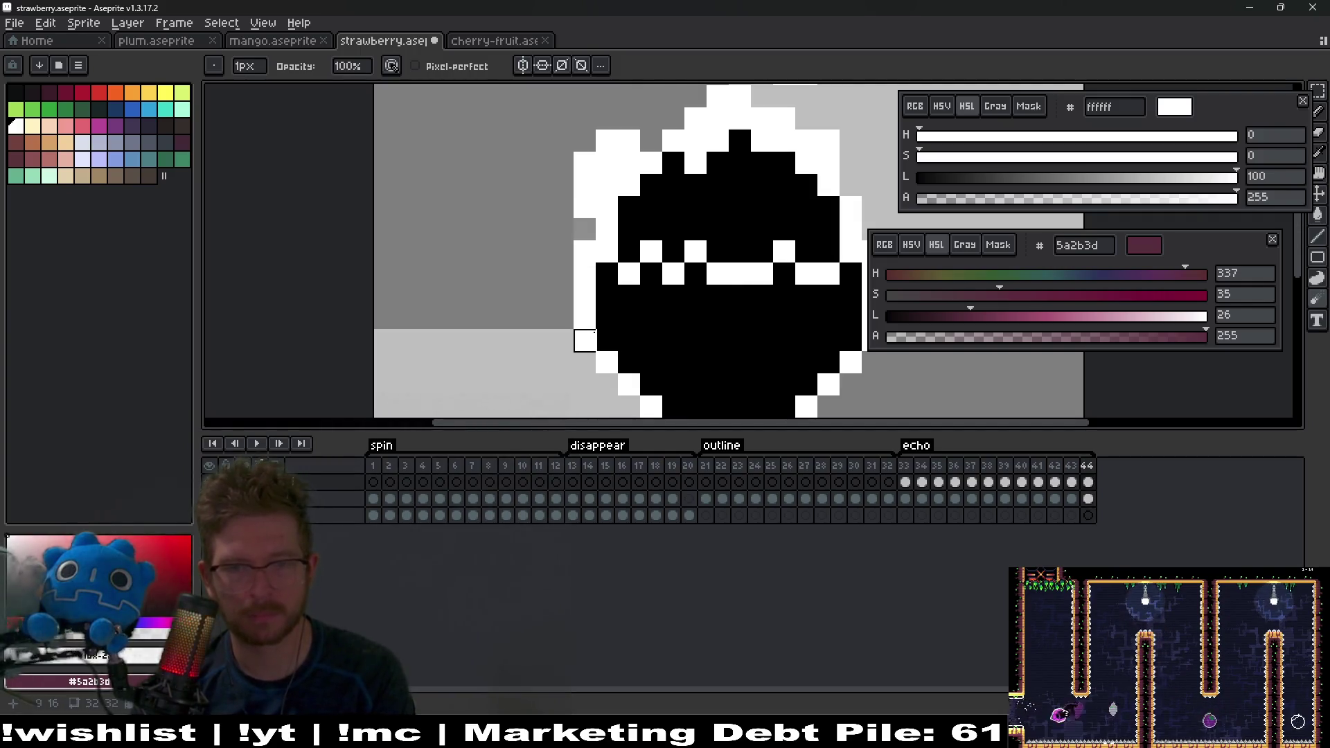
Step: Start playback of the strawberry echo animation
{"action": "right_click", "coordinate": [256, 443]}
{"action": "left_click", "coordinate": [257, 443]}
{"action": "scroll", "coordinate": [679, 252], "scroll_direction": "down", "scroll_amount": 4}
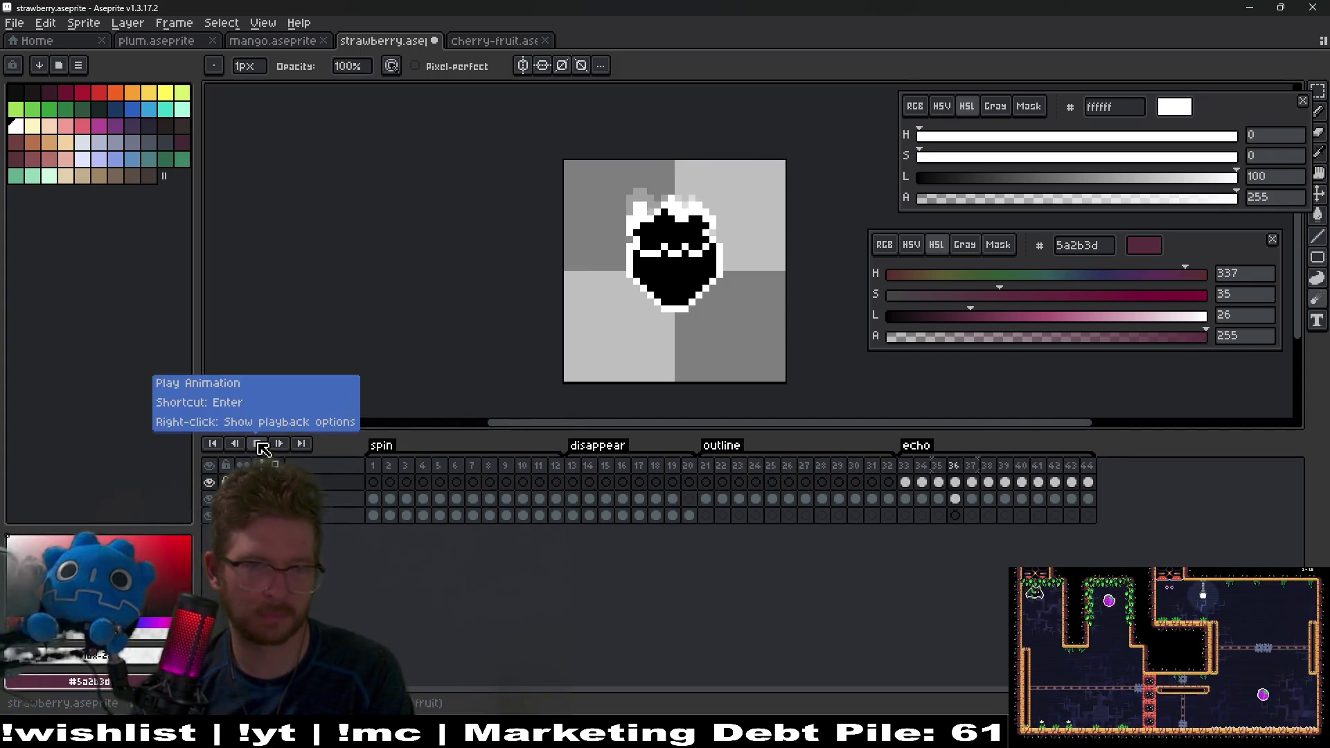
Step: Stop playback, review echo frames 33 to 44 up close, and save strawberry.aseprite
{"action": "left_click", "coordinate": [261, 445]}
{"action": "left_click", "coordinate": [906, 482]}
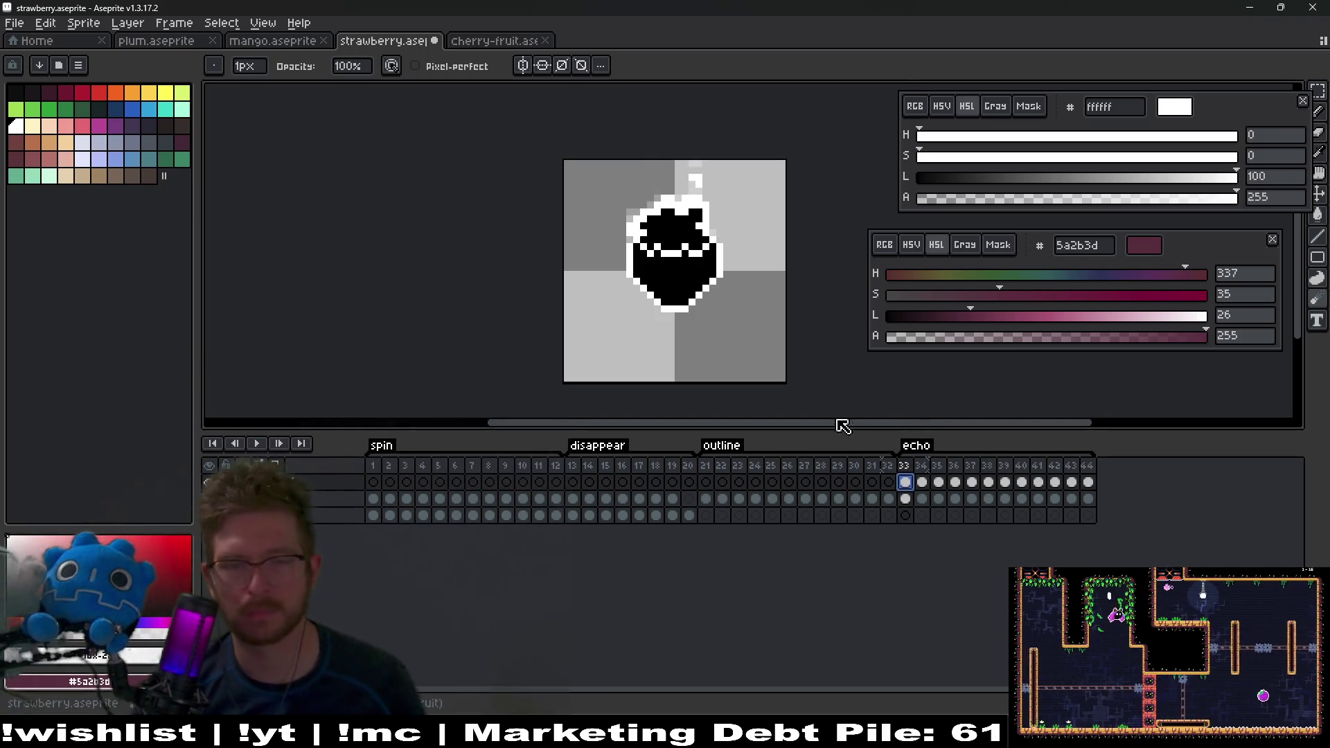
{"action": "scroll", "coordinate": [685, 267], "scroll_direction": "up", "scroll_amount": 7}
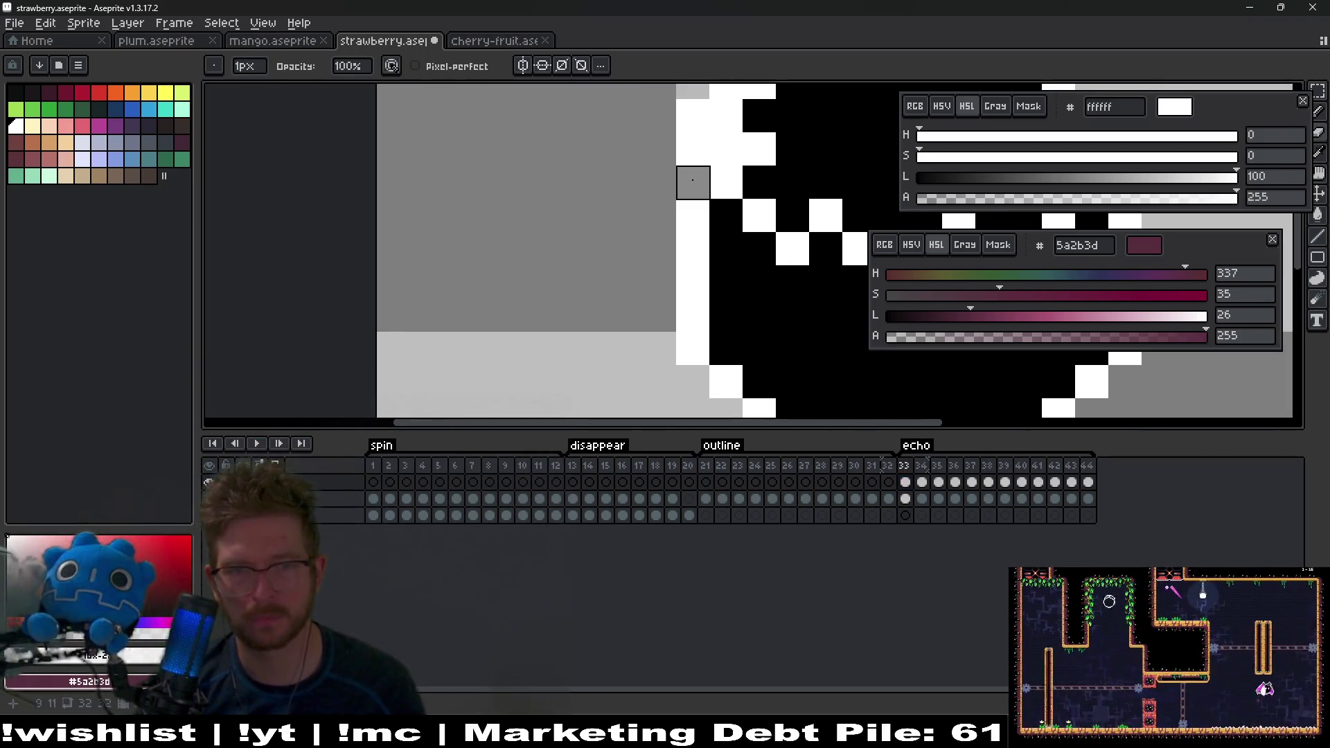
{"action": "key", "text": "Right"}
{"action": "key", "text": "Right"}
{"action": "key", "text": "Right"}
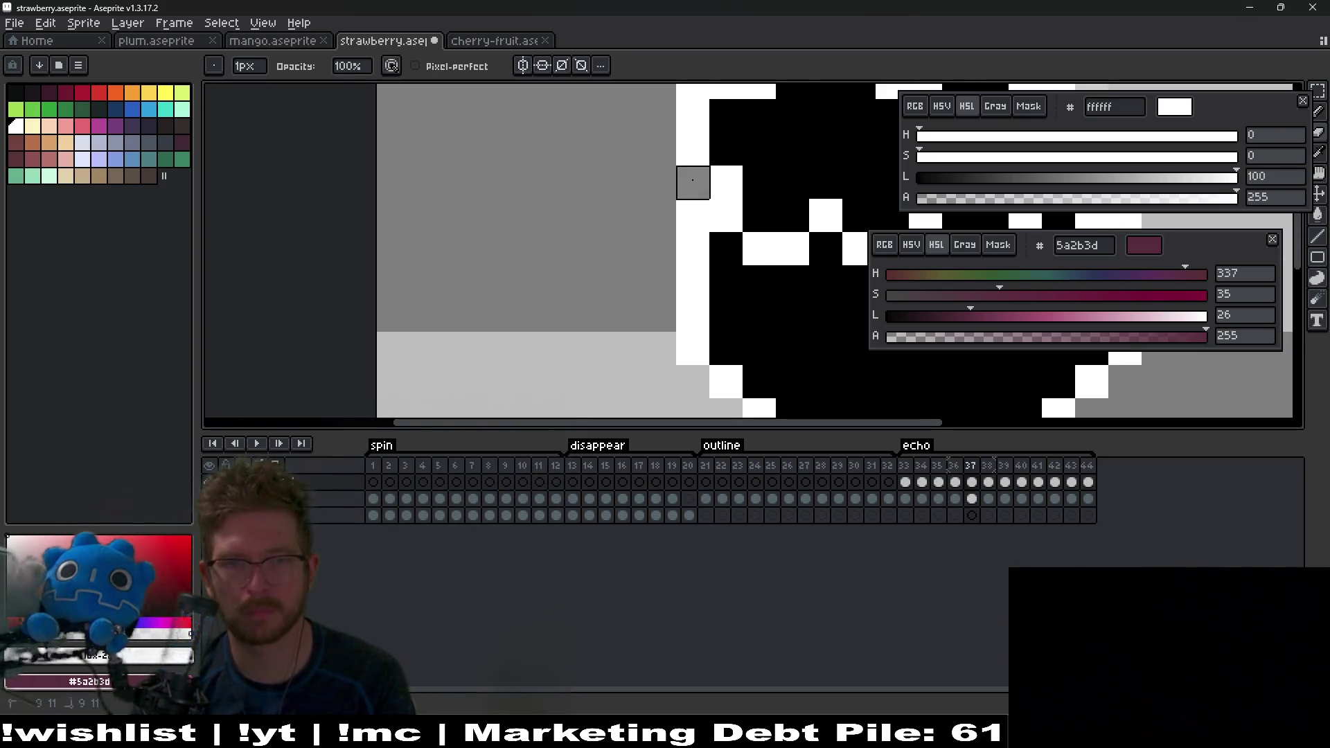
{"action": "key", "text": "Right"}
{"action": "key", "text": "Right"}
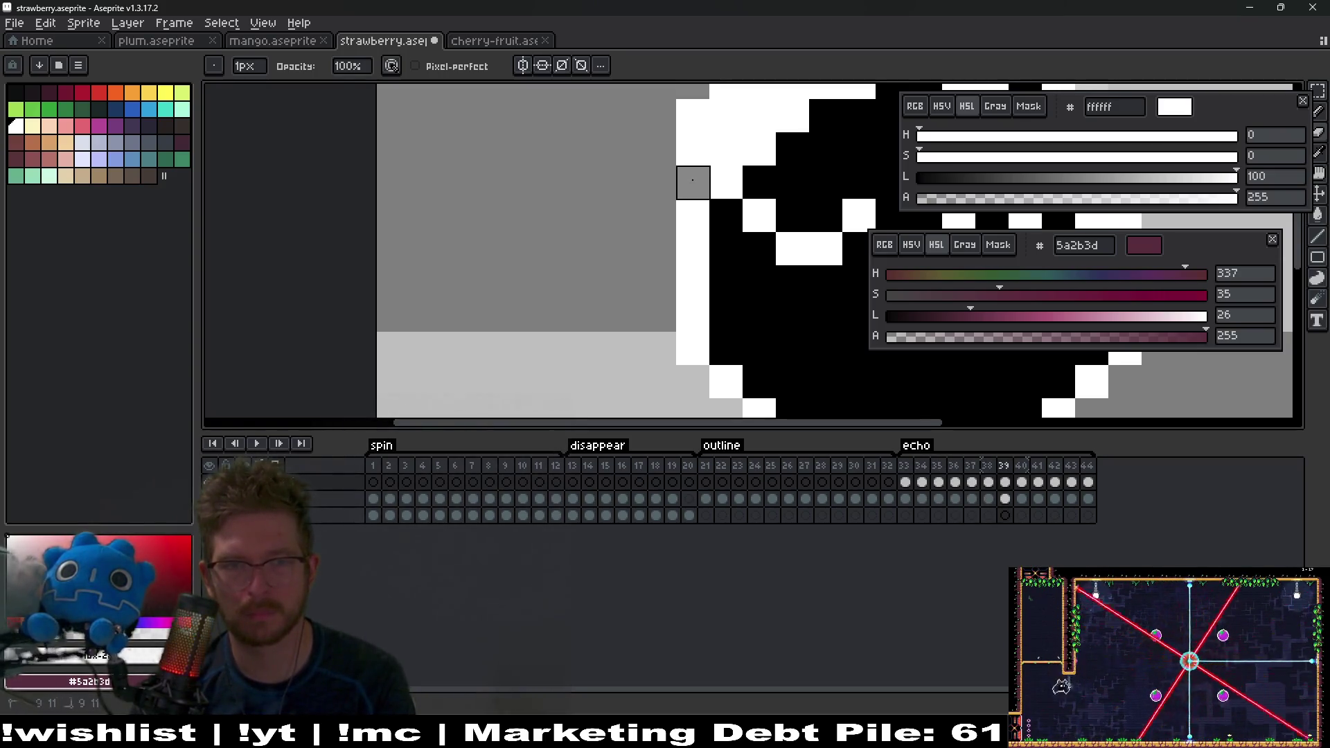
{"action": "key", "text": "Right"}
{"action": "key", "text": "Right"}
{"action": "key", "text": "Right"}
{"action": "key", "text": "Right"}
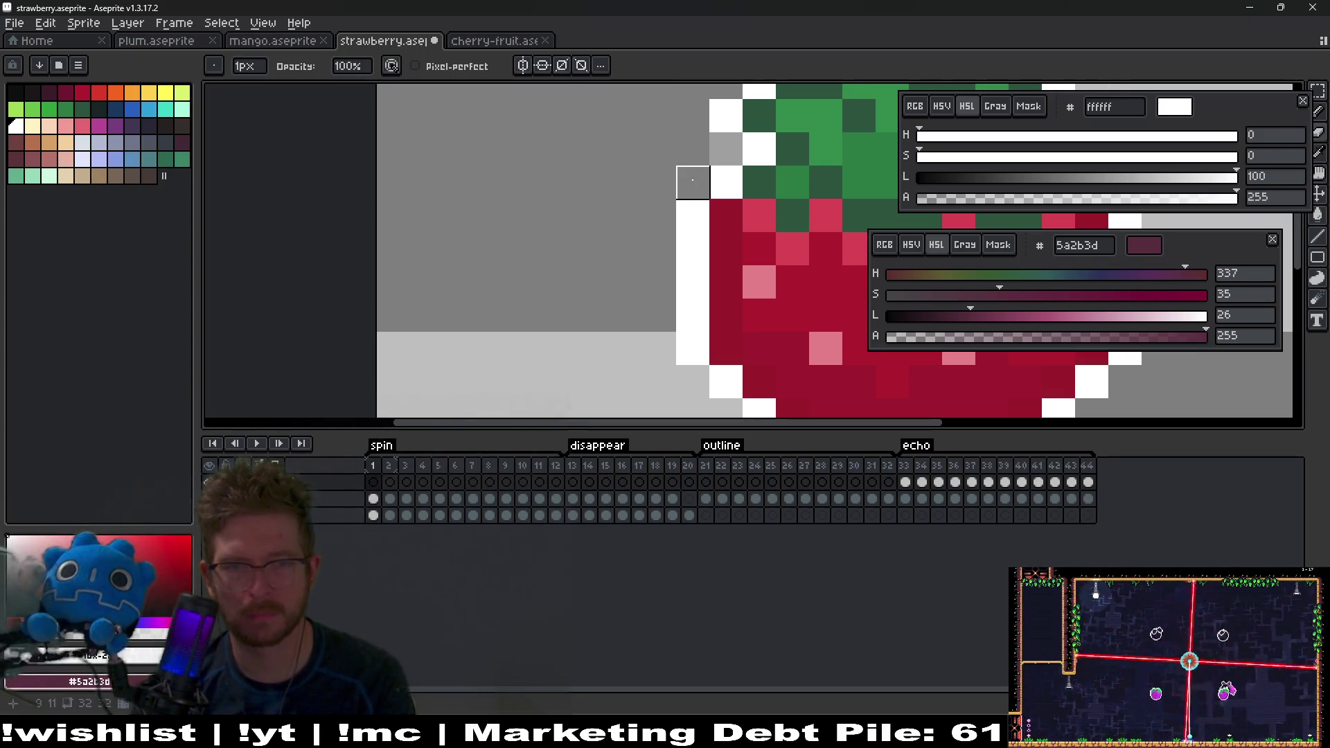
{"action": "key", "text": "Left"}
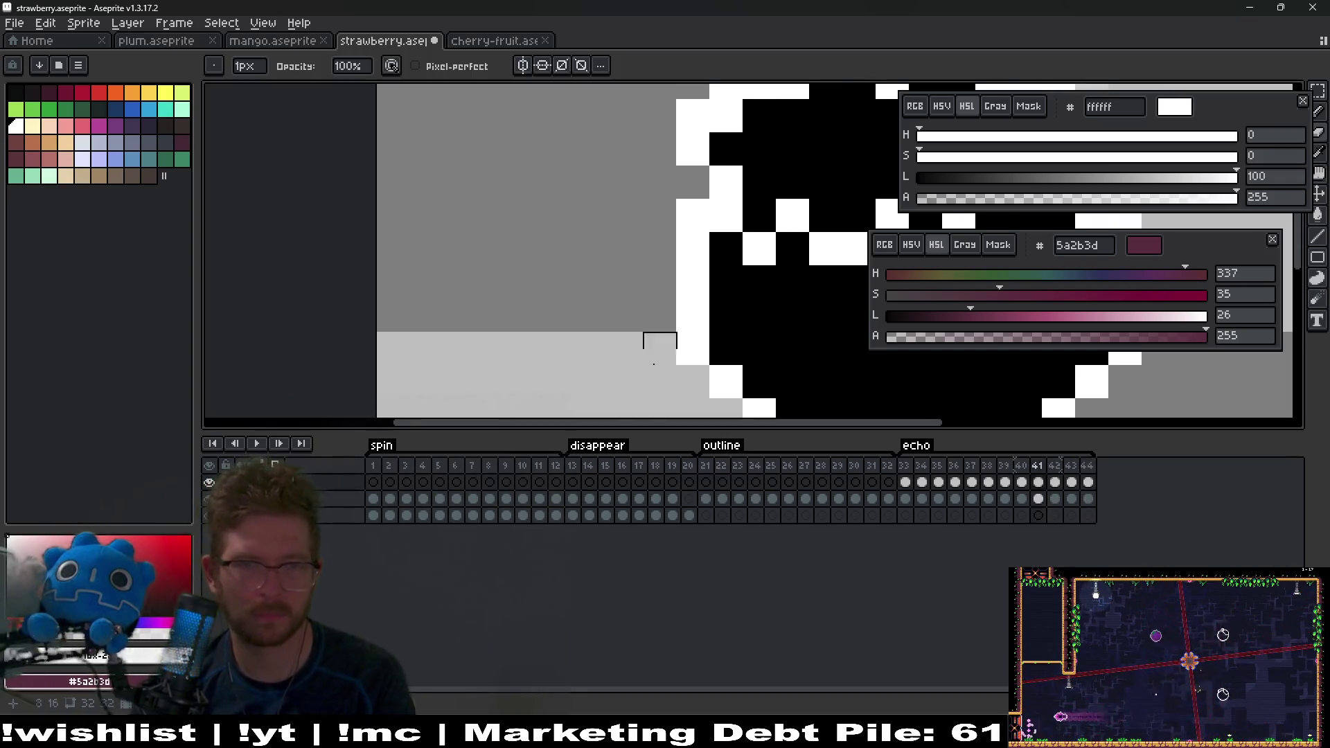
{"action": "scroll", "coordinate": [692, 208], "scroll_direction": "down", "scroll_amount": 4}
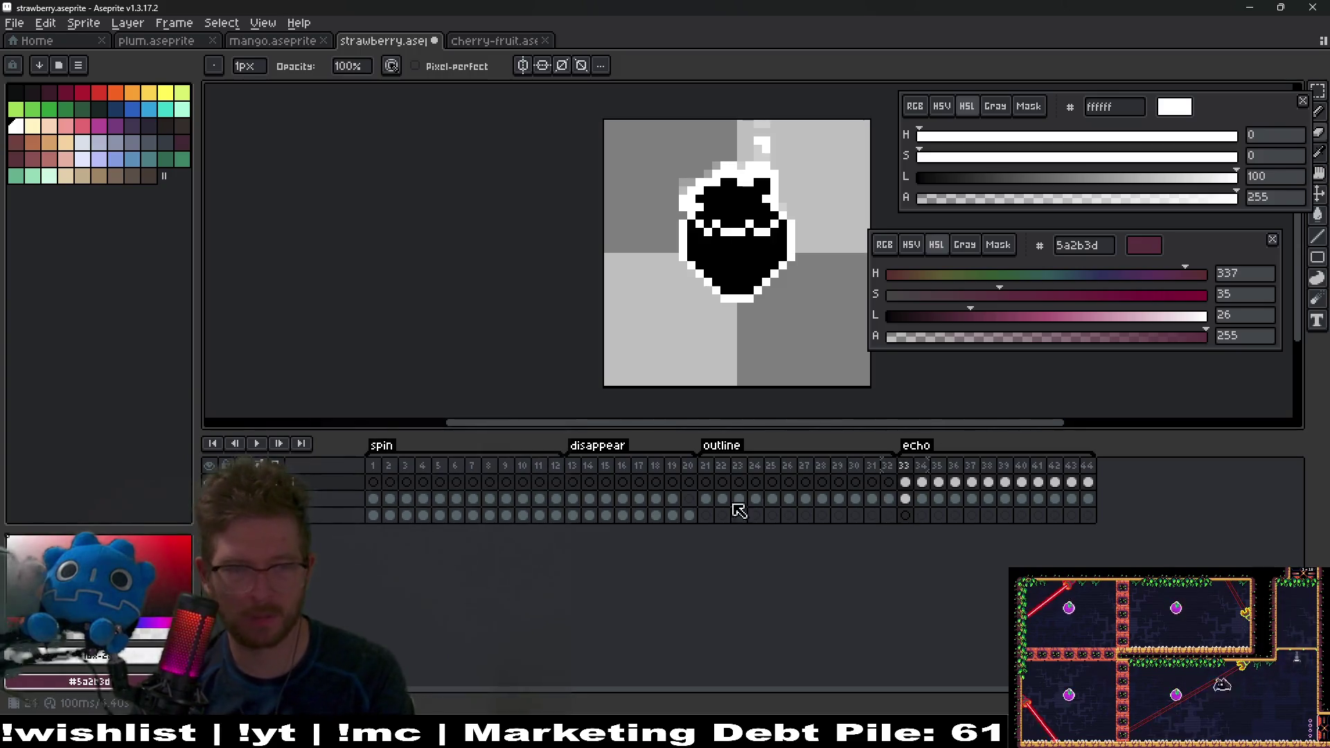
{"action": "key", "text": "ctrl+s"}
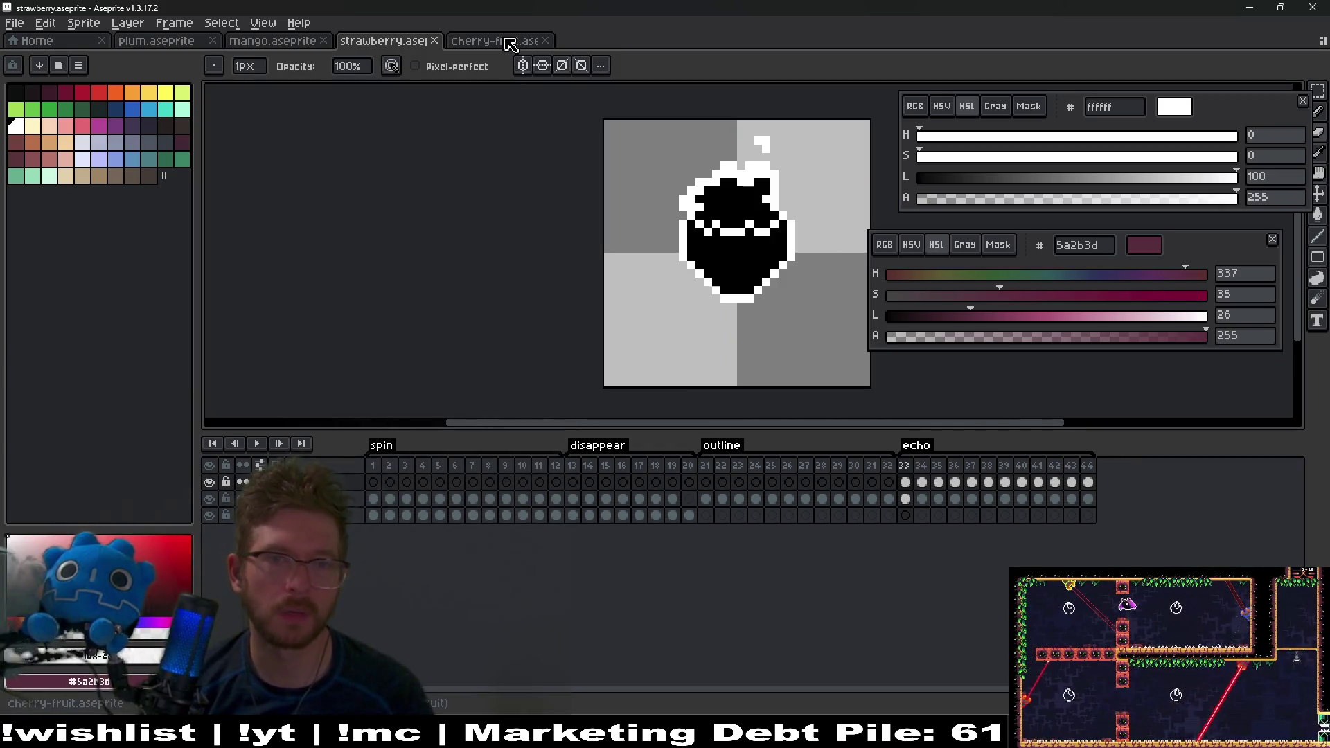
Step: Switch to cherry-fruit.aseprite and select the cherry's cels from frame 21 to 32
{"action": "left_click", "coordinate": [511, 44]}
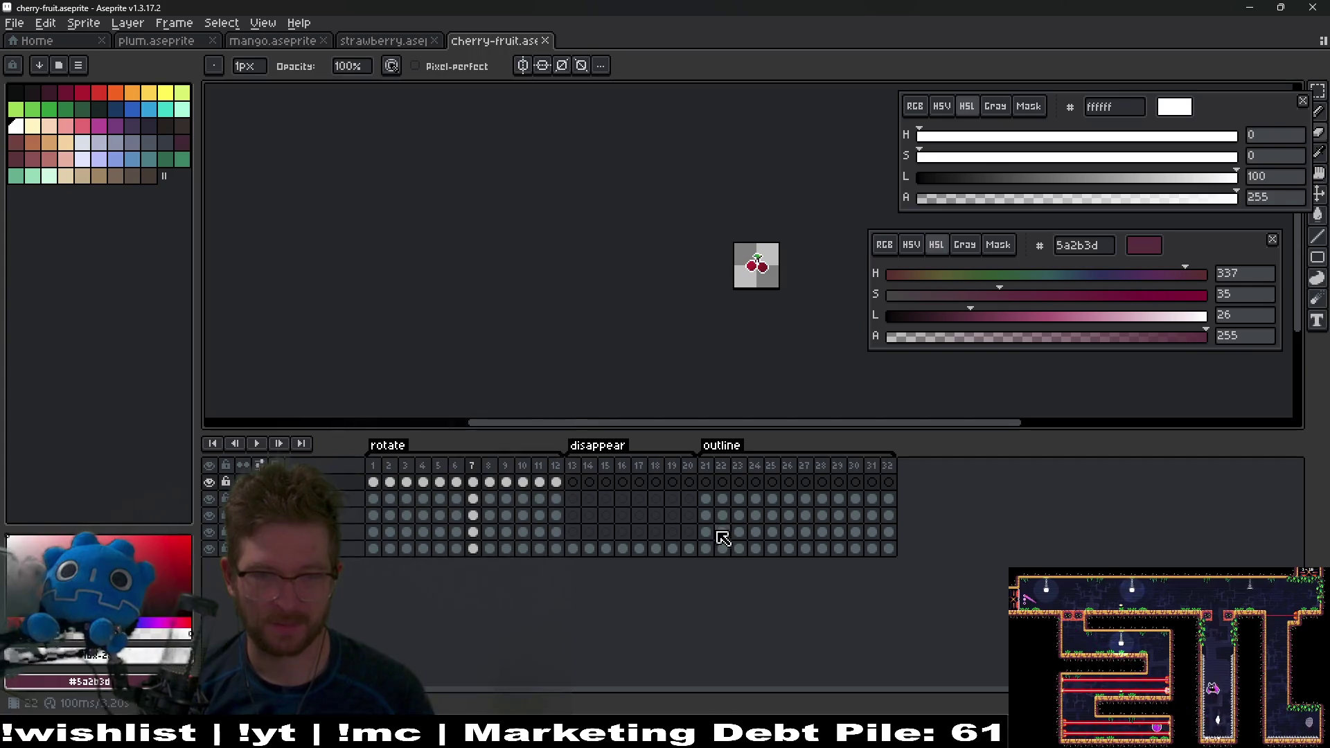
{"action": "mouse_move", "coordinate": [706, 500]}
{"action": "left_mouse_down"}
{"action": "mouse_move", "coordinate": [755, 547]}
{"action": "mouse_move", "coordinate": [900, 558]}
{"action": "left_mouse_up"}
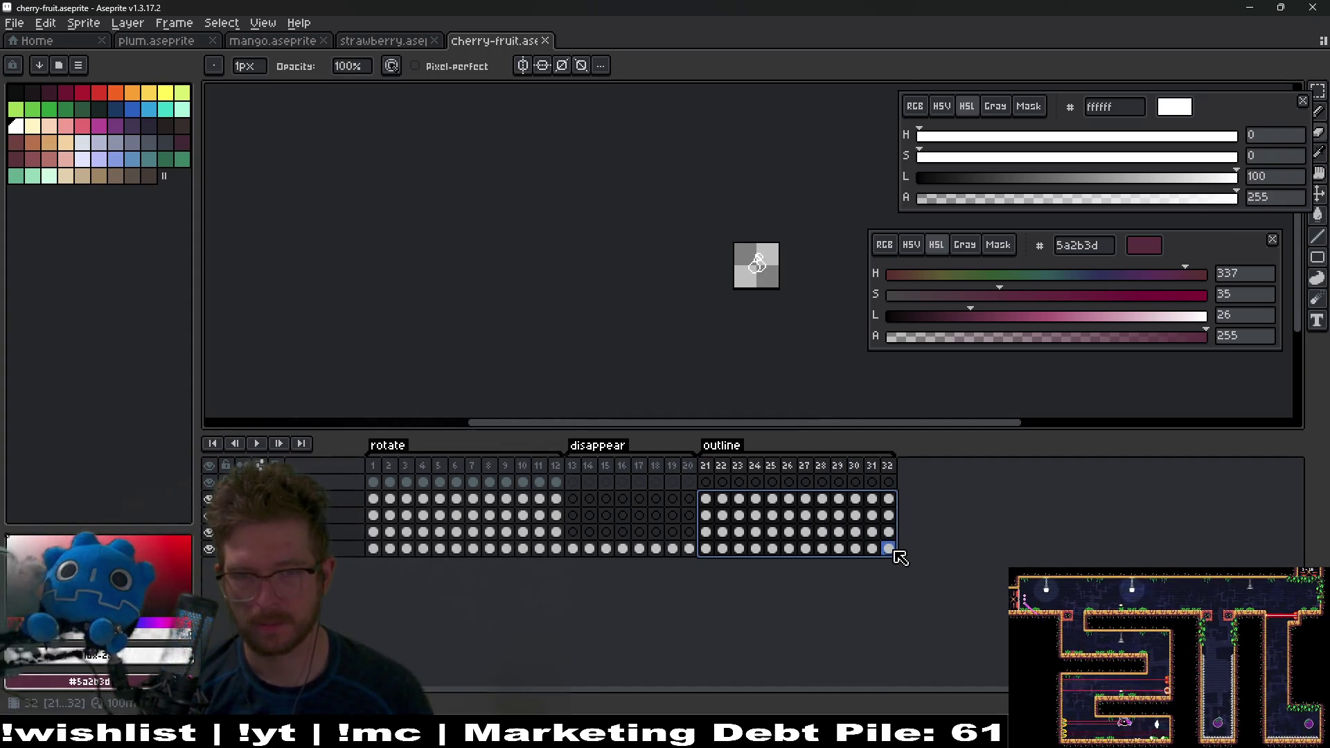
{"action": "scroll", "coordinate": [757, 267], "scroll_direction": "up", "scroll_amount": 6}
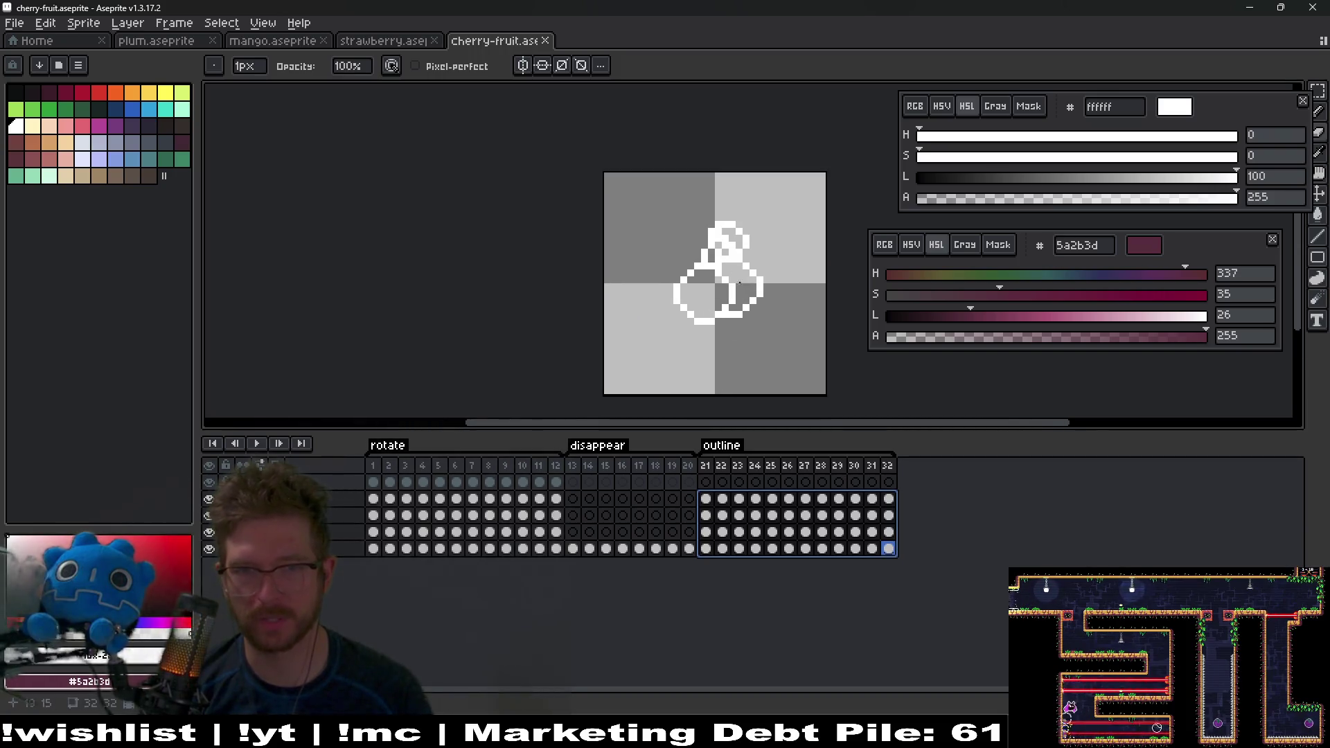
{"action": "scroll", "coordinate": [730, 320], "scroll_direction": "up", "scroll_amount": 2}
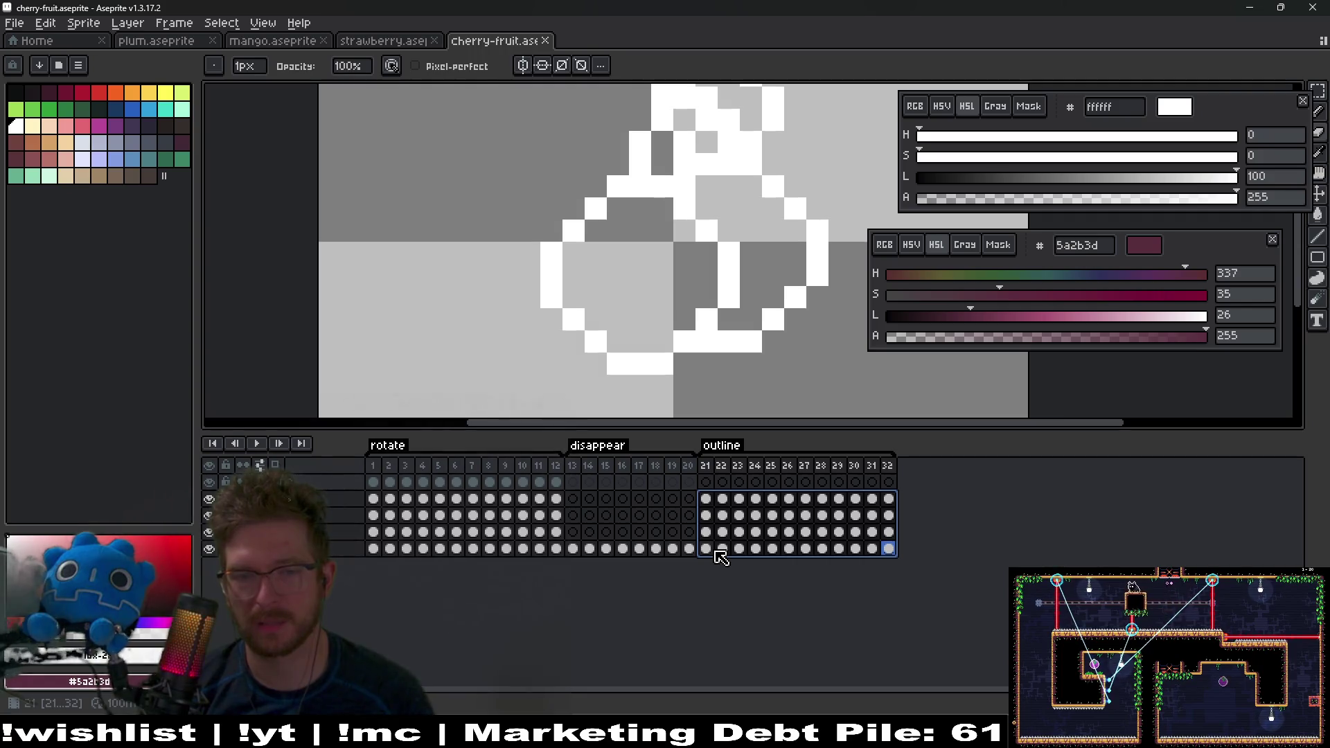
{"action": "scroll", "coordinate": [751, 341], "scroll_direction": "down", "scroll_amount": 2}
{"action": "left_click_drag", "start_coordinate": [786, 283], "coordinate": [708, 270]}
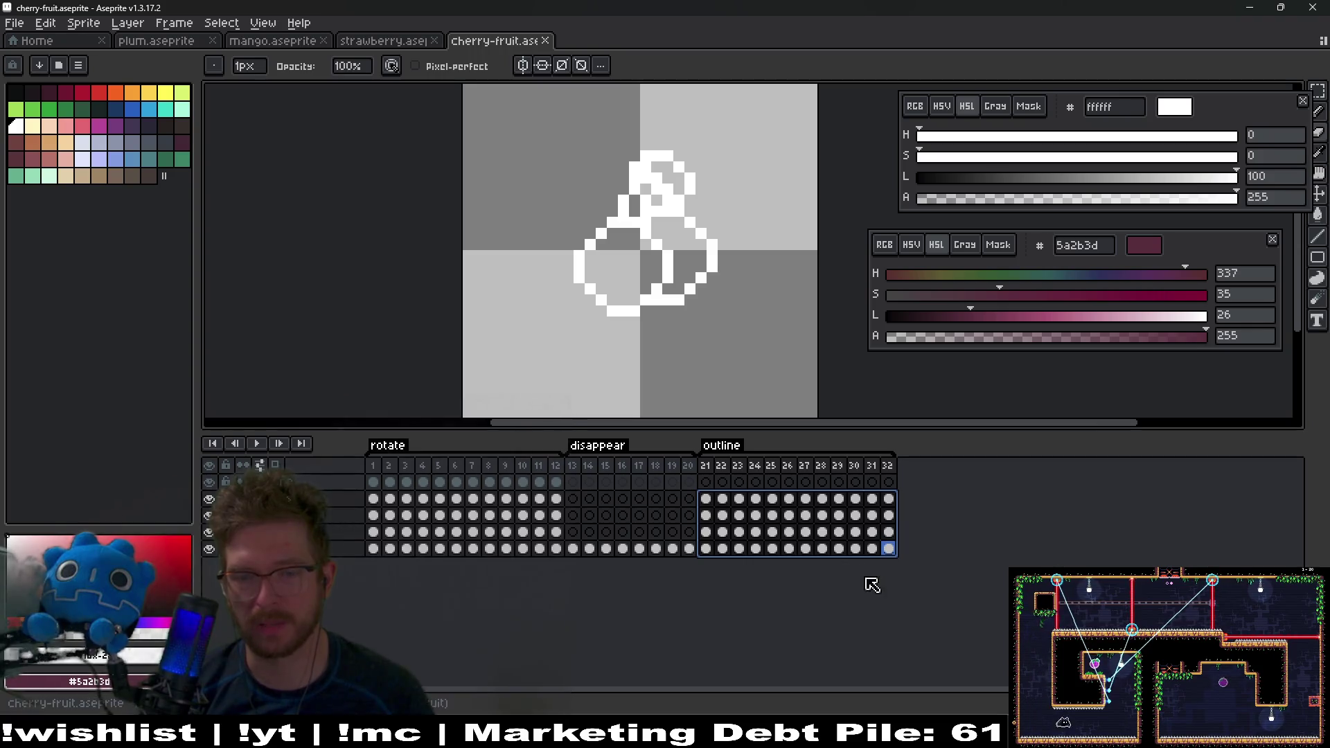
Step: Copy the selected cels and paste them at the top layer's frame 21
{"action": "key", "text": "ctrl+c"}
{"action": "left_click", "coordinate": [711, 482]}
{"action": "key", "text": "ctrl+v"}
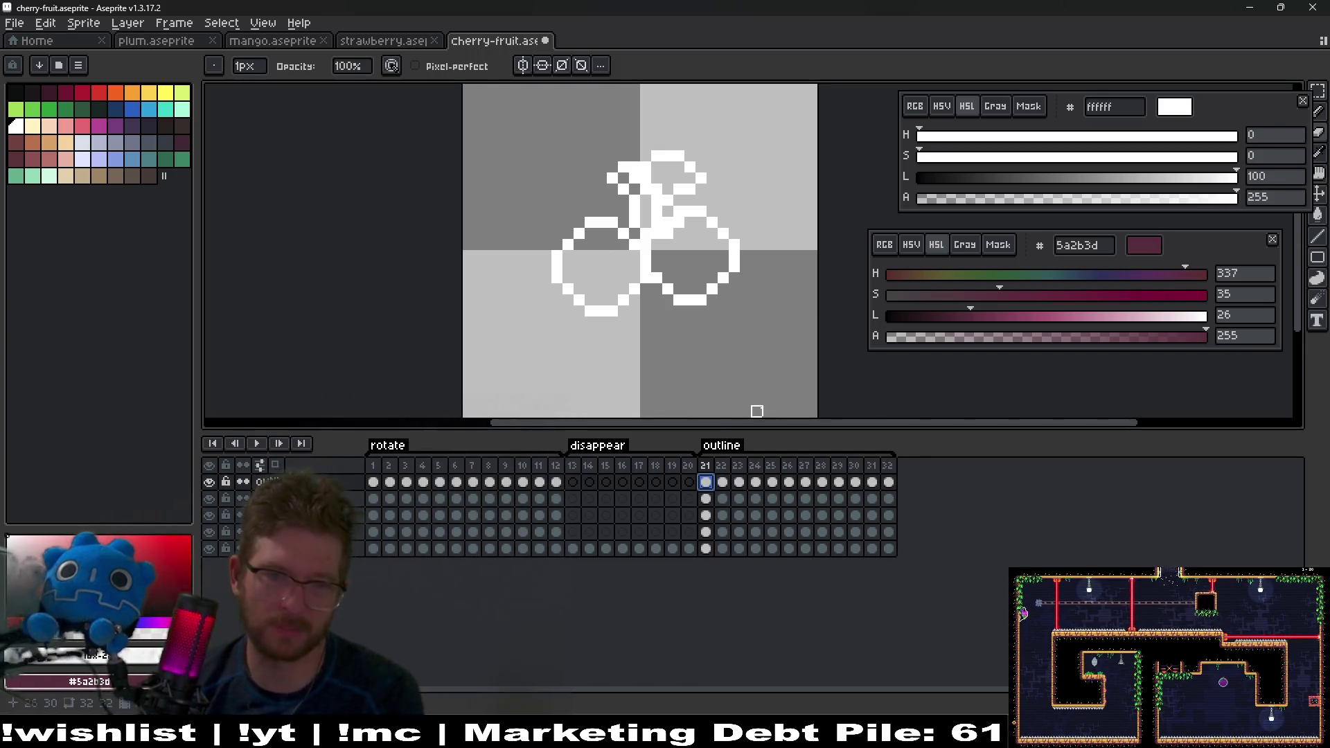
Step: Clear frames 21–32 on the lower layers, then undo that clear
{"action": "key", "text": "Right"}
{"action": "key", "text": "Right"}
{"action": "key", "text": "Right"}
{"action": "mouse_move", "coordinate": [889, 550]}
{"action": "left_mouse_down"}
{"action": "mouse_move", "coordinate": [736, 496]}
{"action": "mouse_move", "coordinate": [714, 504]}
{"action": "left_mouse_up"}
{"action": "key", "text": "Delete"}
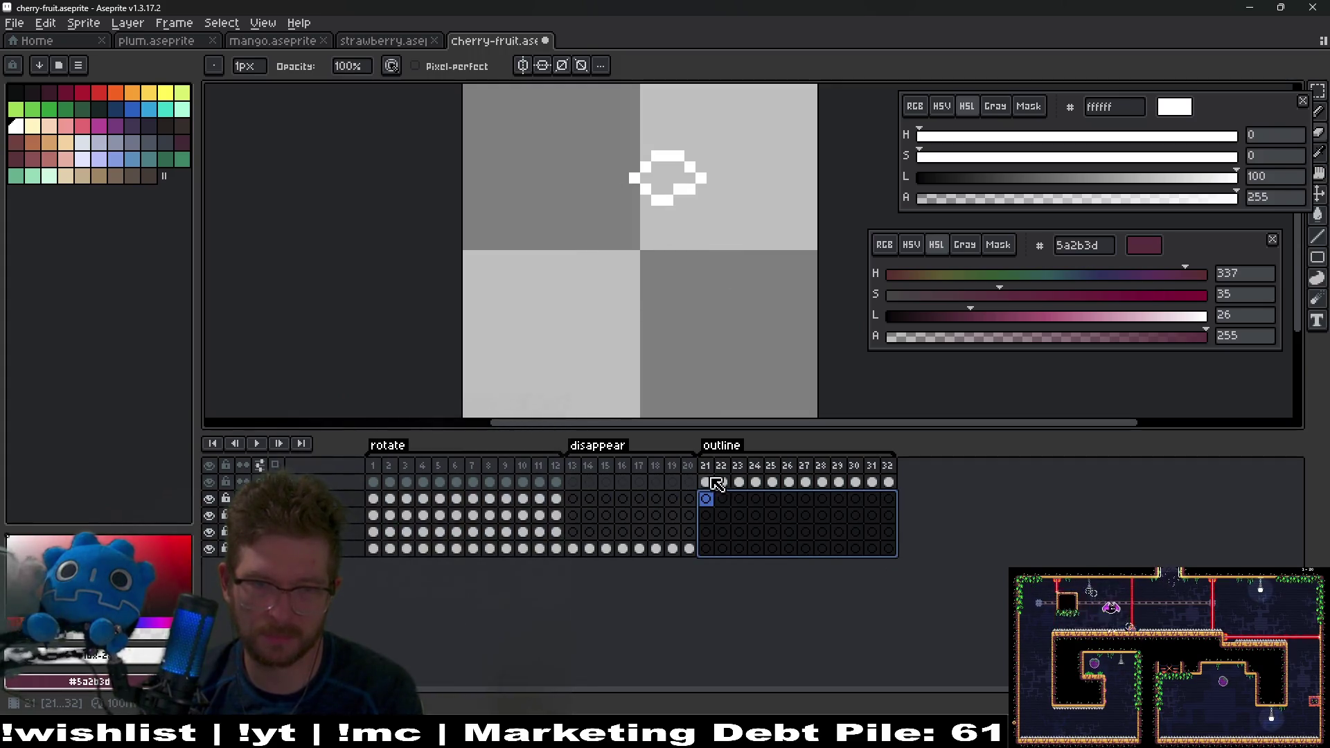
{"action": "left_click", "coordinate": [717, 482]}
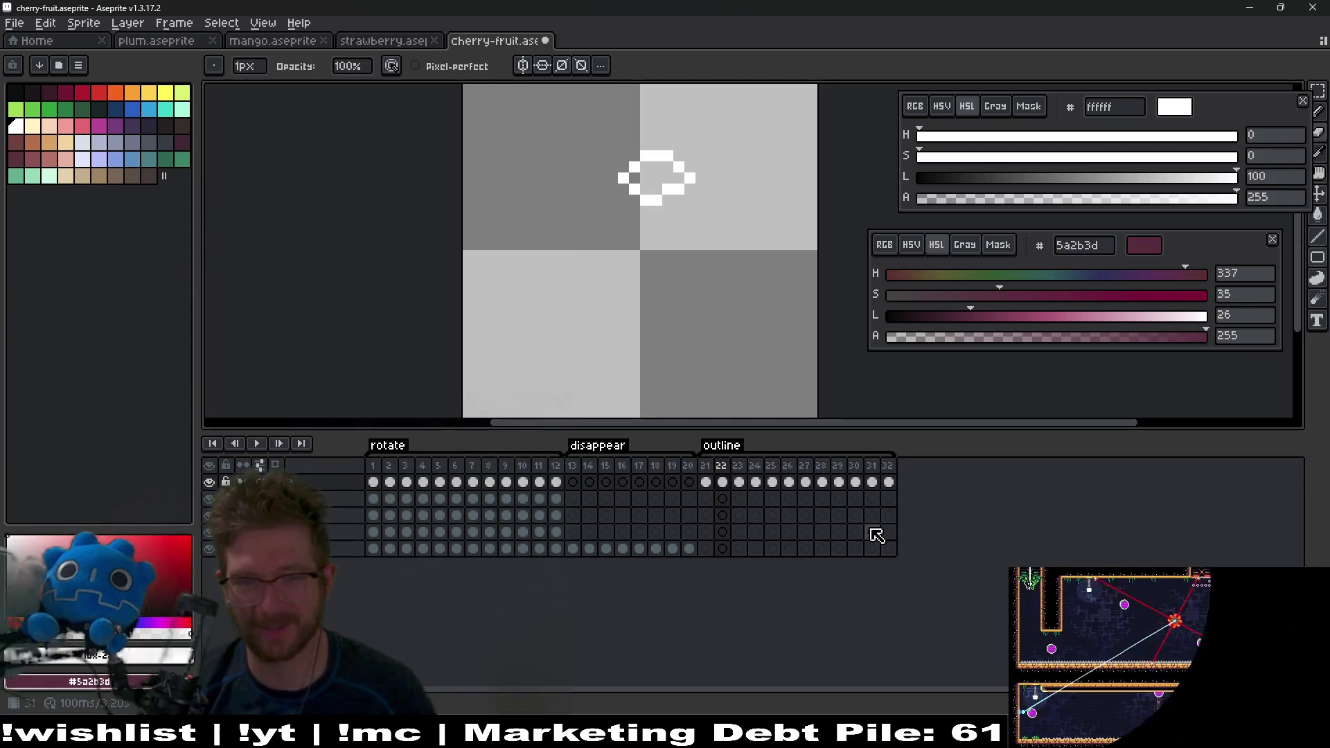
{"action": "key", "text": "ctrl+z"}
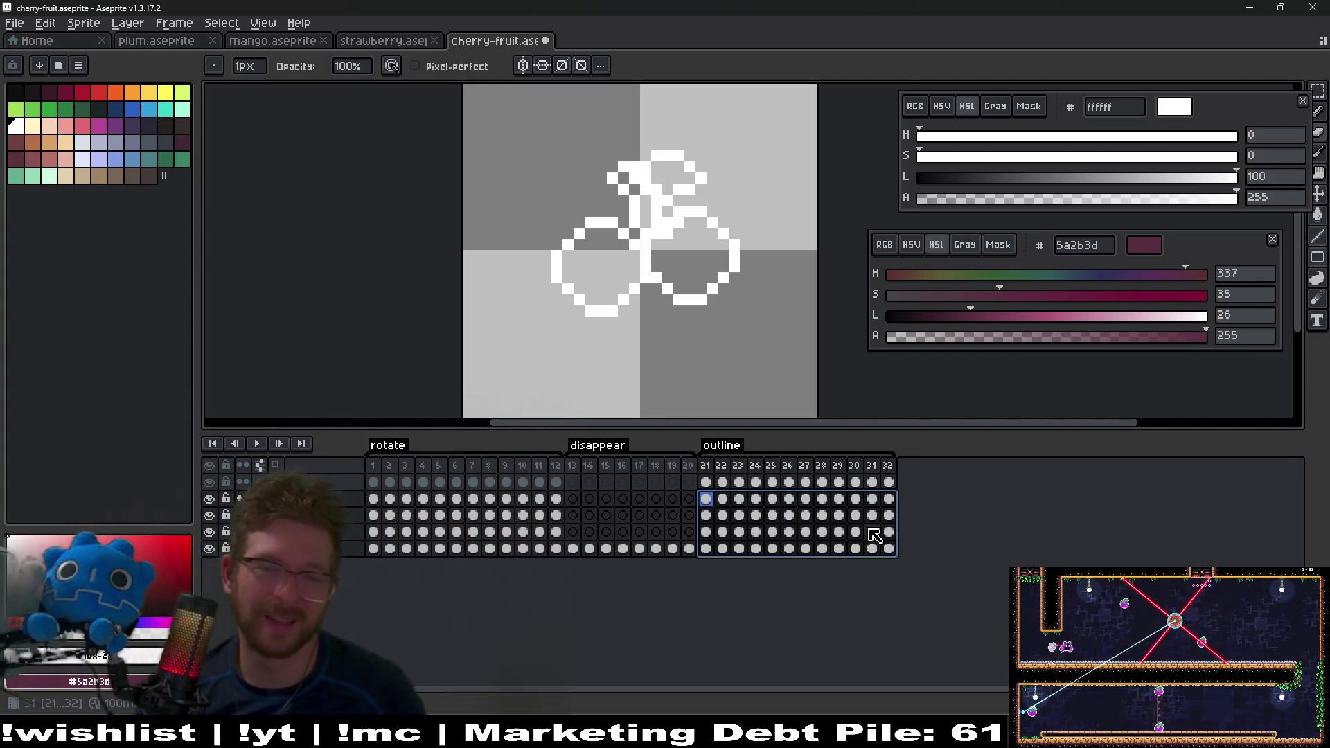
Step: Clear the wrongly pasted cels from the top layer's frames 21–32
{"action": "right_click", "coordinate": [804, 516]}
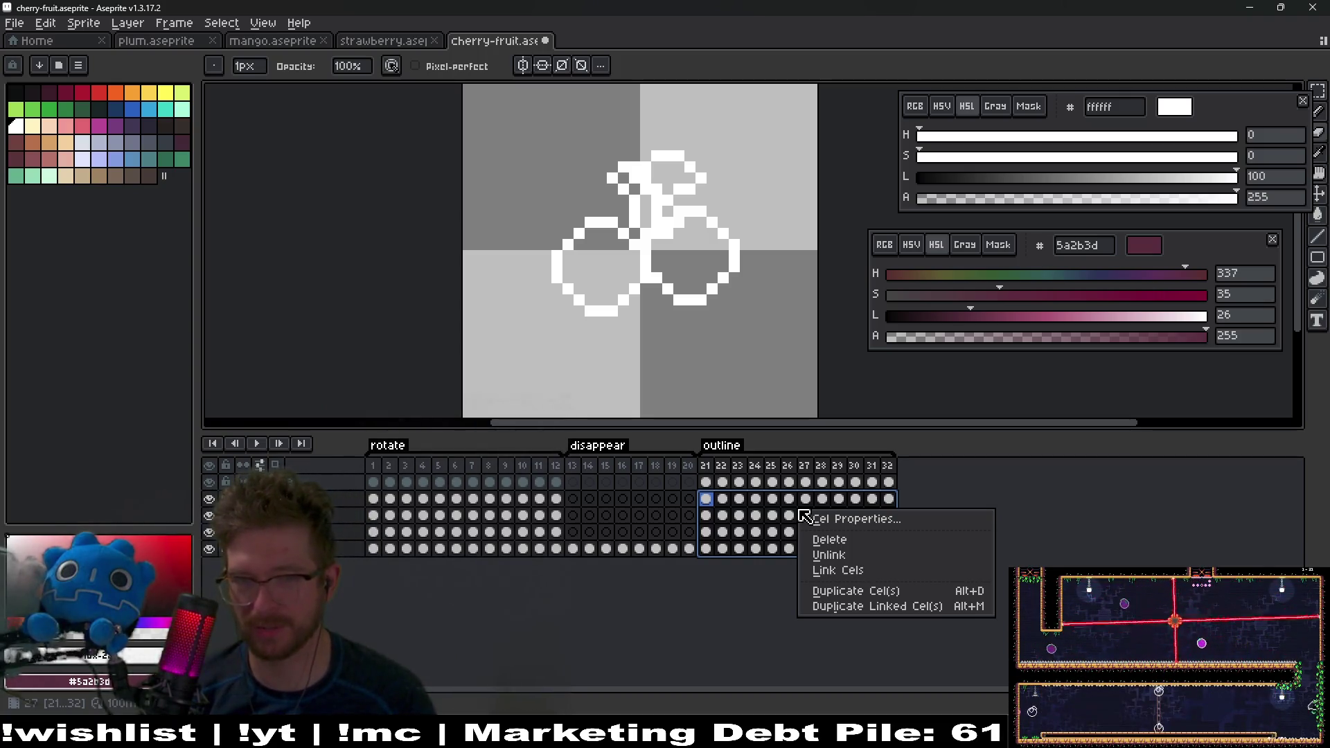
{"action": "left_click", "coordinate": [706, 482]}
{"action": "double_click", "coordinate": [706, 482]}
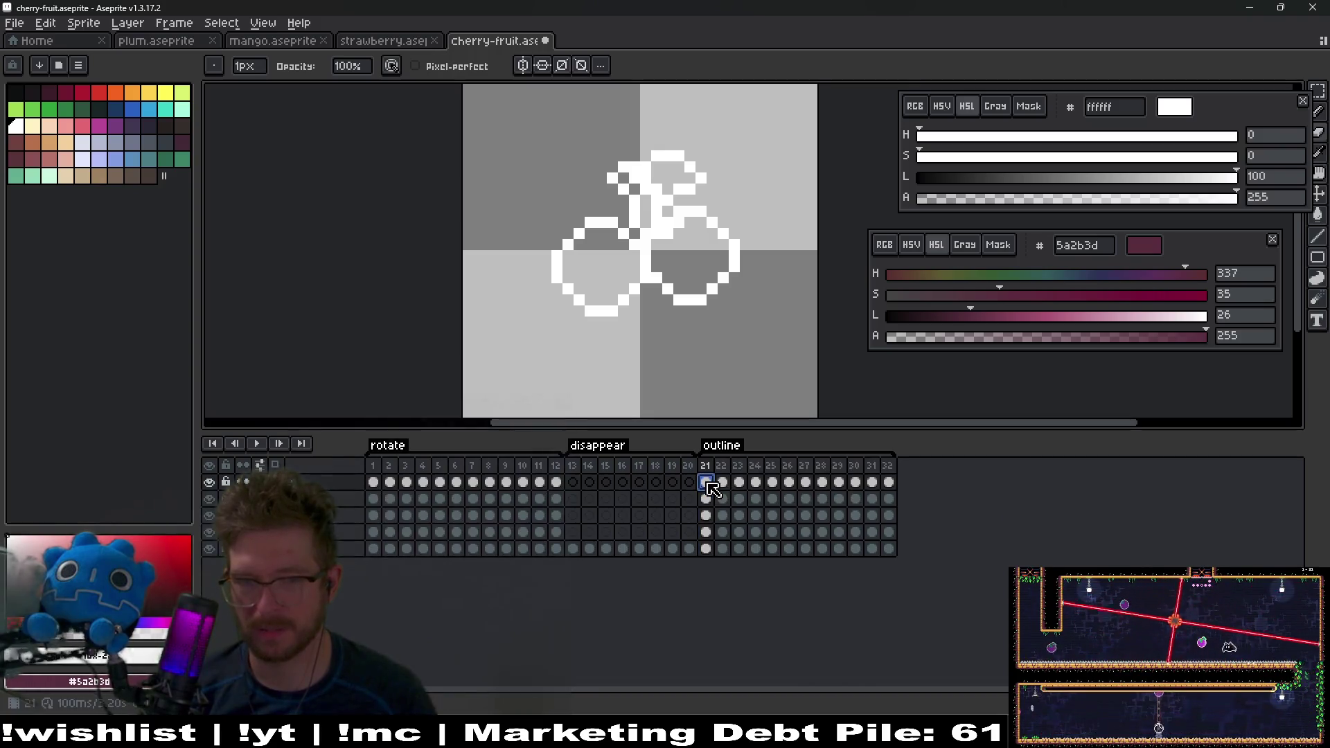
{"action": "key", "text": "Escape"}
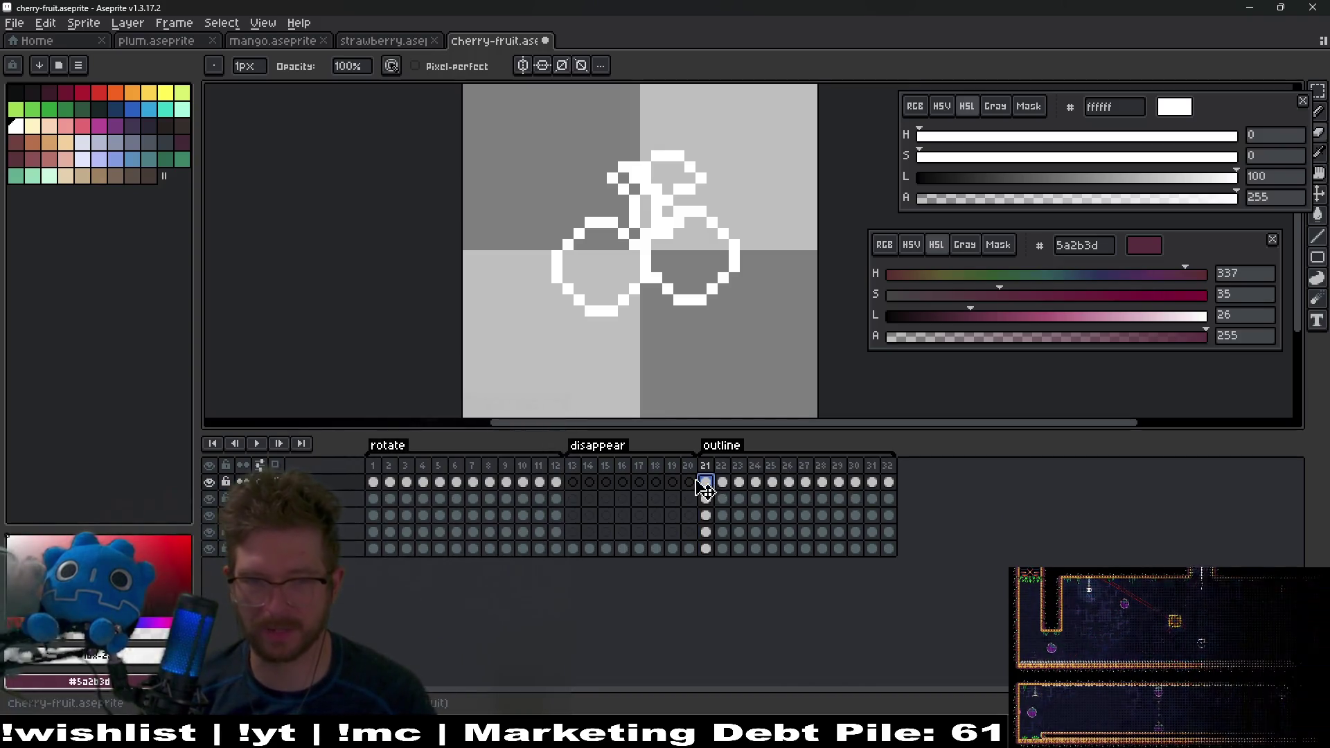
{"action": "left_click_drag", "start_coordinate": [713, 488], "coordinate": [897, 495]}
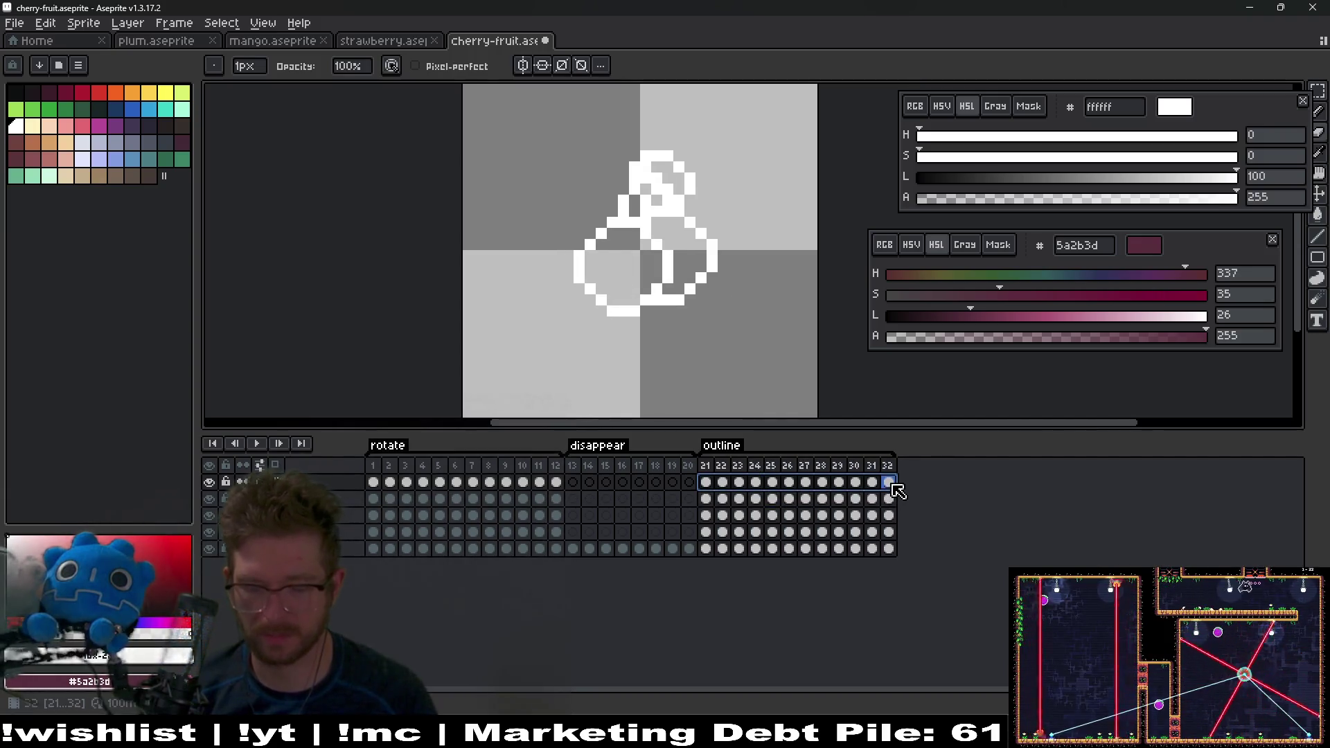
{"action": "key", "text": "Delete"}
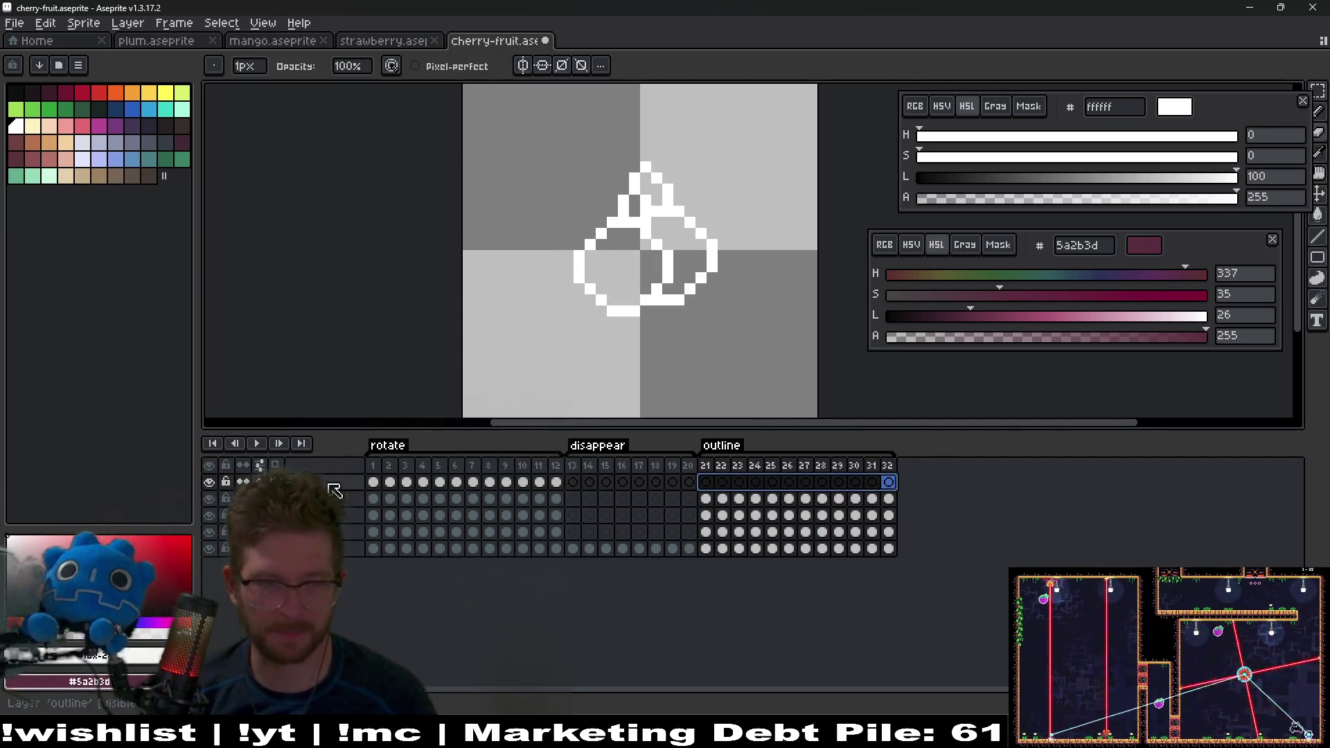
Step: Add new empty layers at the top of the cherry's layer stack
{"action": "key", "text": "ctrl+j"}
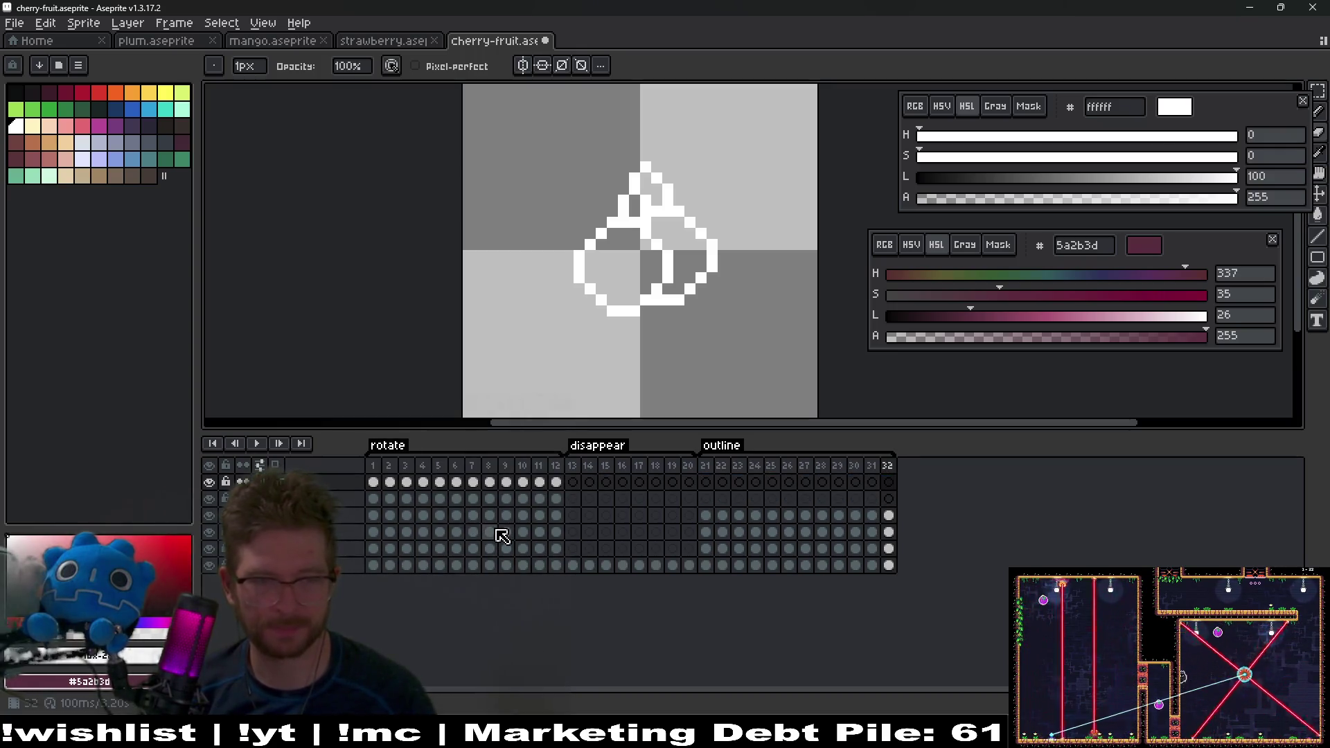
{"action": "key", "text": "Up"}
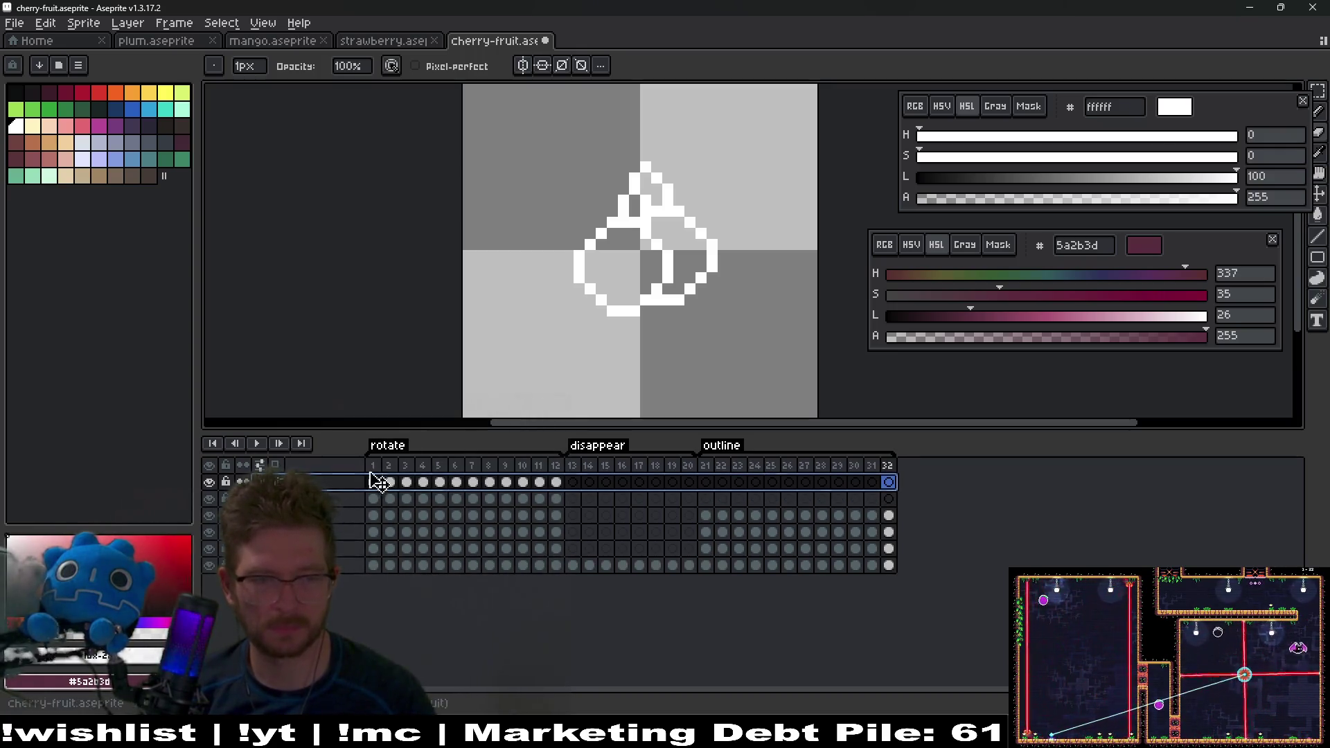
{"action": "key", "text": "ctrl+e"}
{"action": "right_click", "coordinate": [323, 494]}
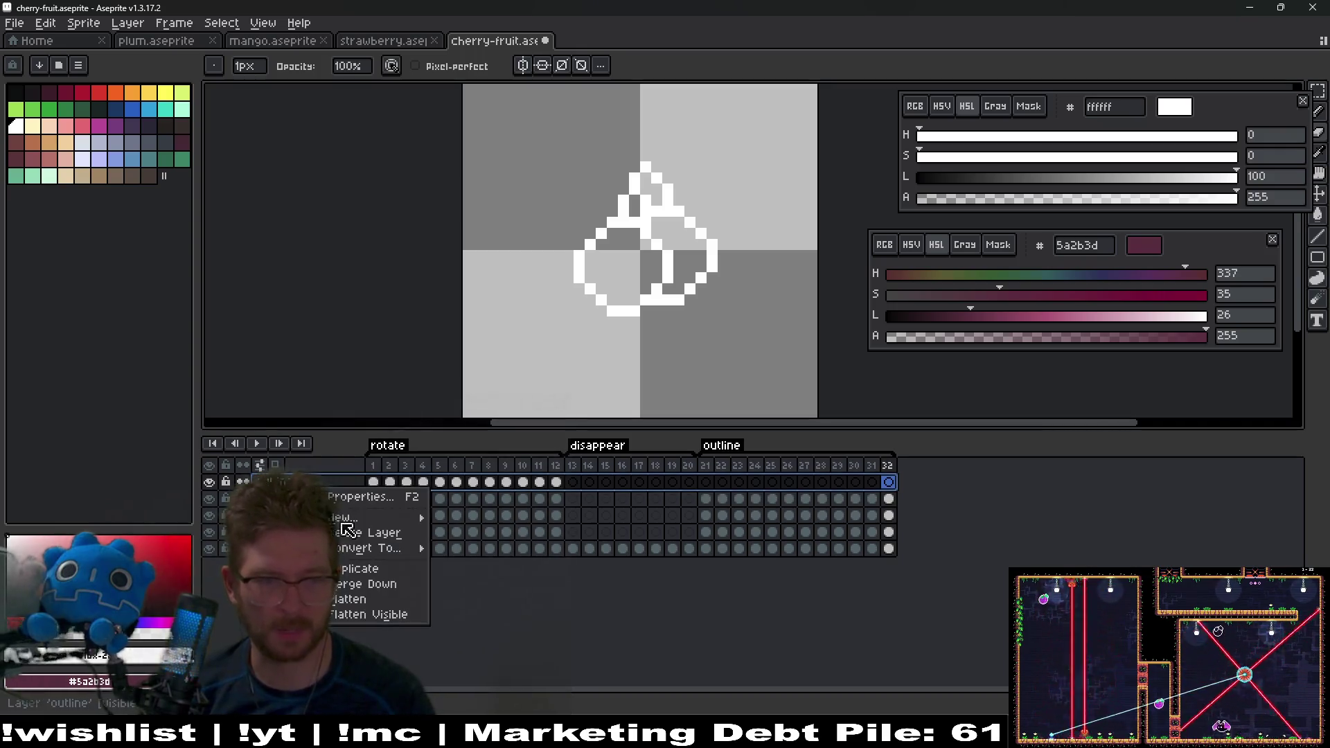
{"action": "mouse_move", "coordinate": [367, 519]}
{"action": "left_click", "coordinate": [485, 518]}
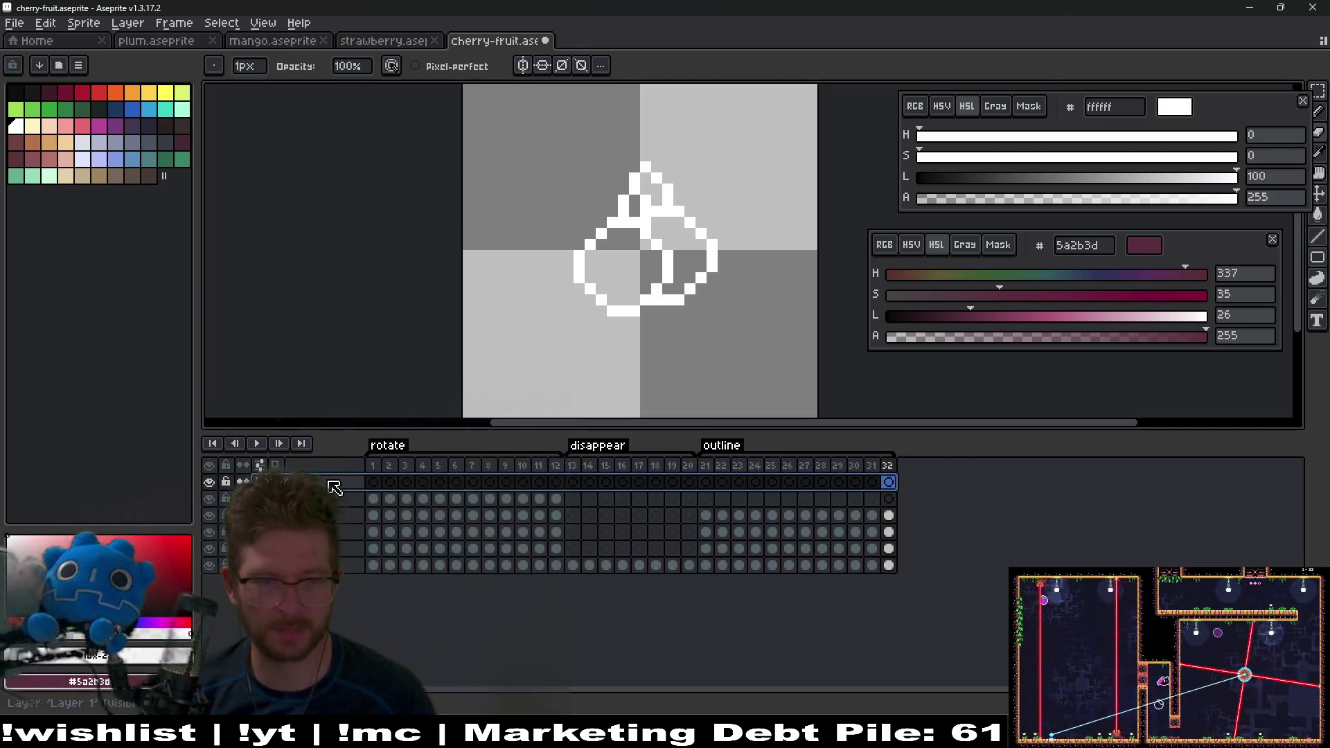
{"action": "key", "text": "shift+n"}
{"action": "key", "text": "ctrl+c"}
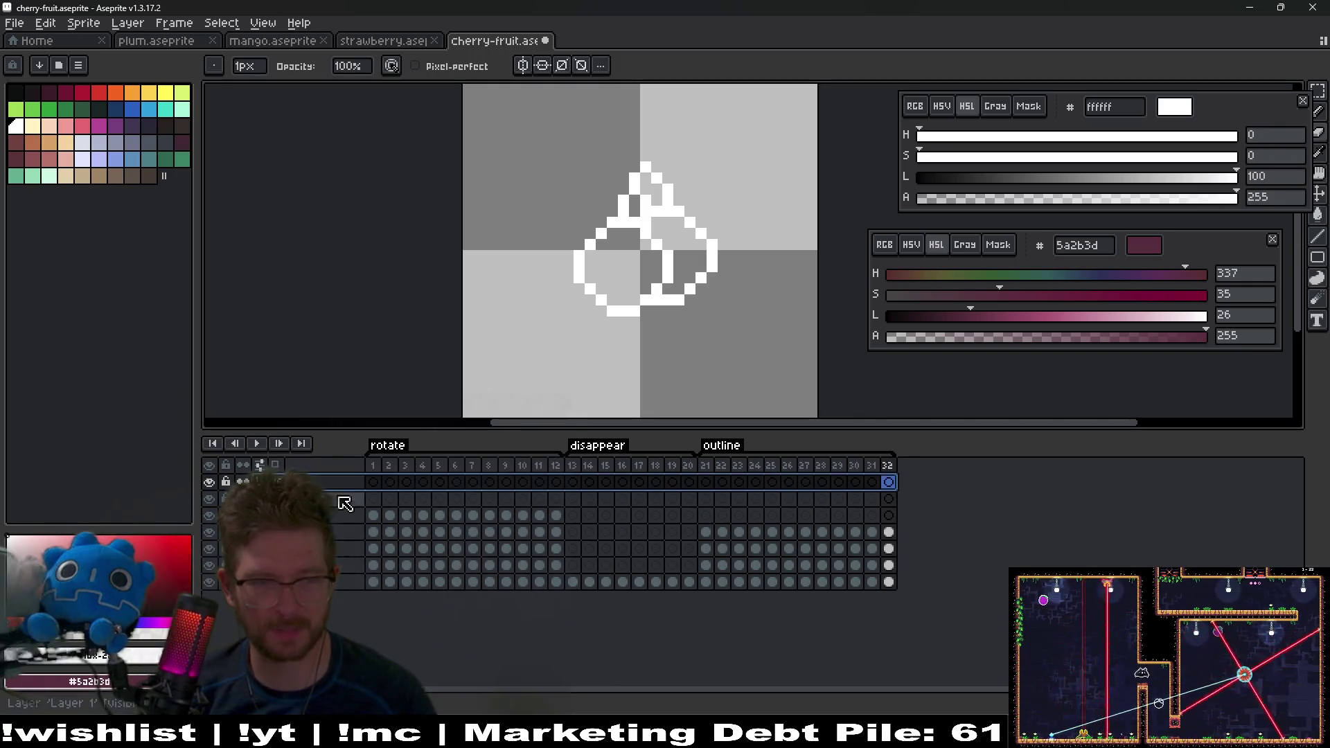
{"action": "key", "text": "v"}
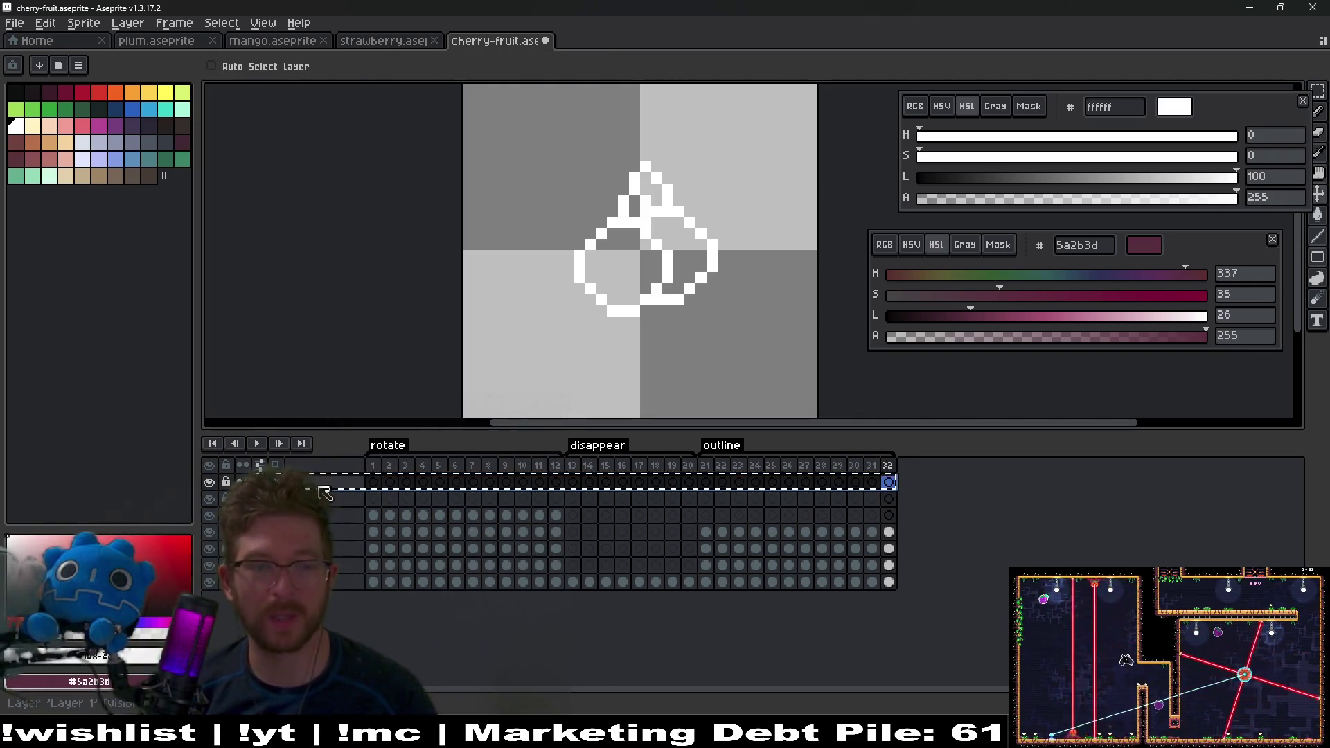
Step: Add more empty layers and paste the bottom four layers' frame 21–32 outline cels onto them
{"action": "key", "text": "ctrl+v"}
{"action": "key", "text": "ctrl+c"}
{"action": "key", "text": "ctrl+v"}
{"action": "left_click_drag", "start_coordinate": [889, 615], "coordinate": [712, 570]}
{"action": "key", "text": "ctrl+c"}
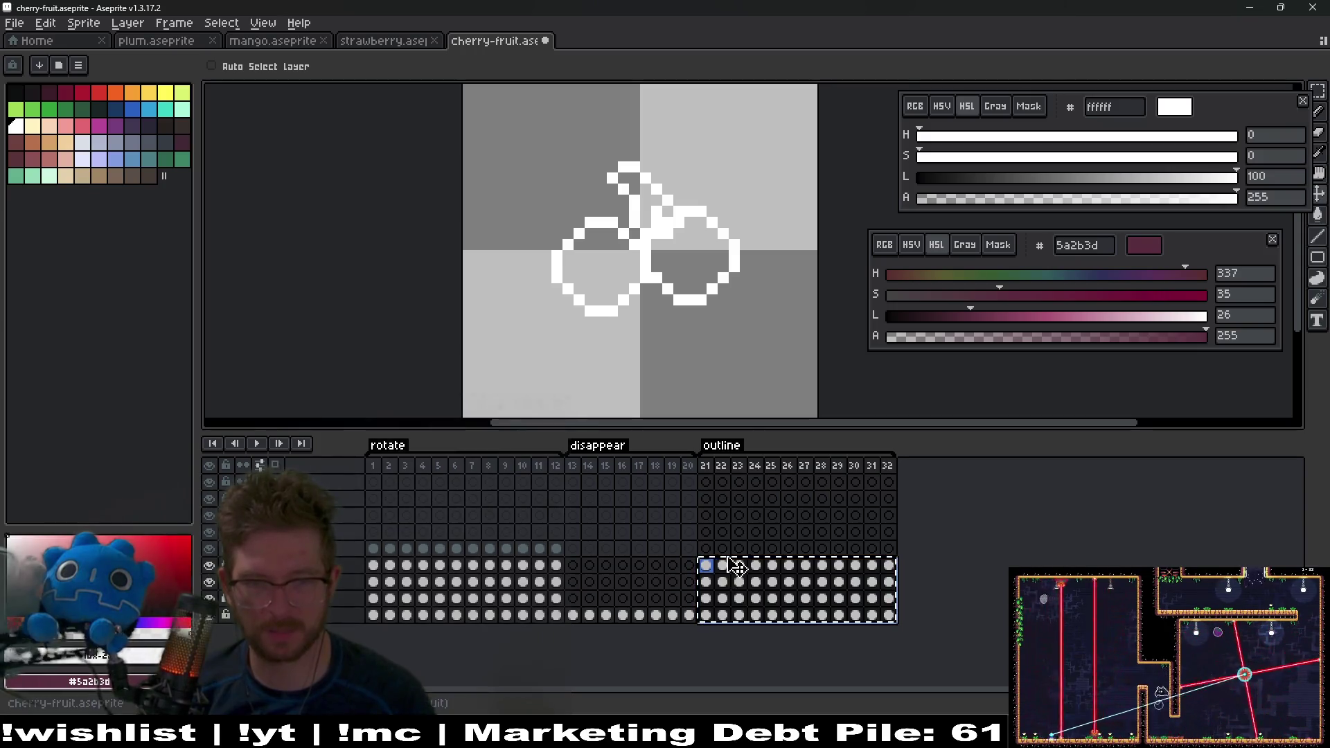
{"action": "left_click", "coordinate": [706, 482]}
{"action": "key", "text": "ctrl+v"}
Step: Clear the old outline cels from the lower layers and merge the four outline layers into one
{"action": "left_click_drag", "start_coordinate": [888, 615], "coordinate": [709, 569]}
{"action": "key", "text": "Delete"}
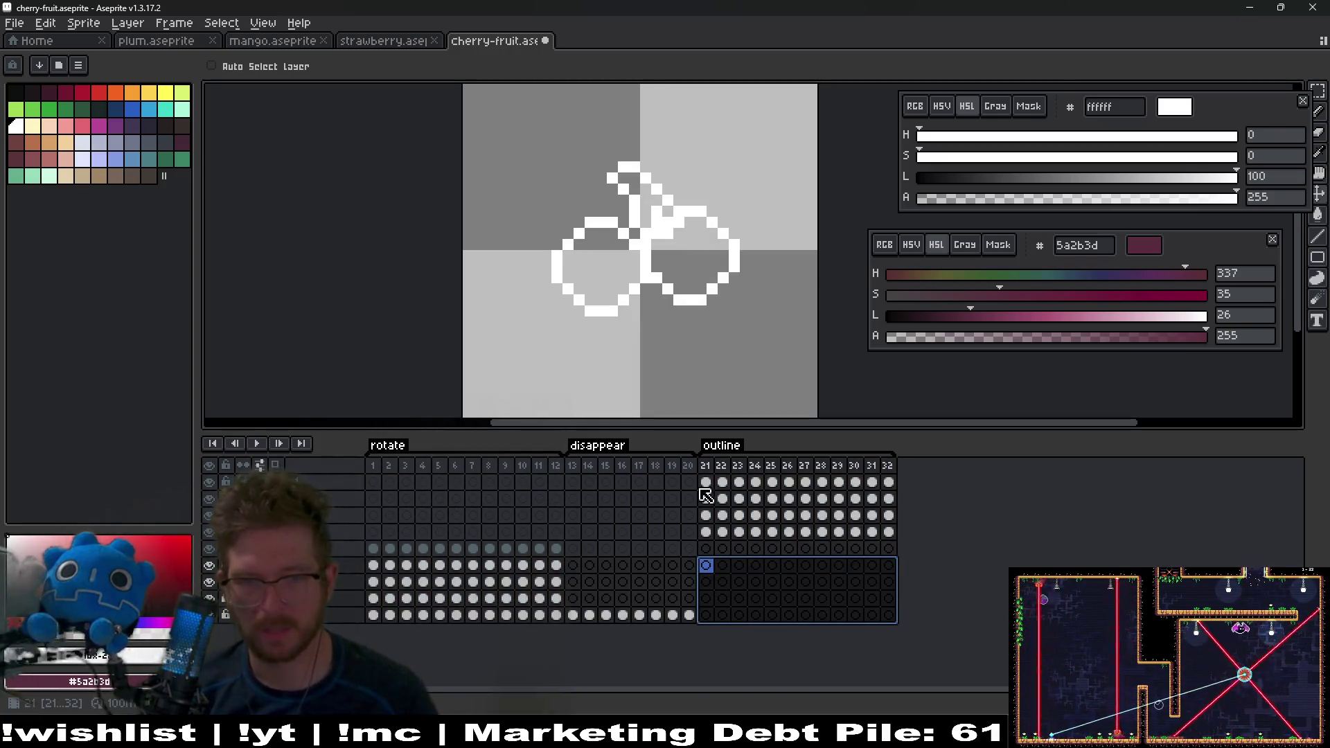
{"action": "left_click_drag", "start_coordinate": [330, 488], "coordinate": [330, 532]}
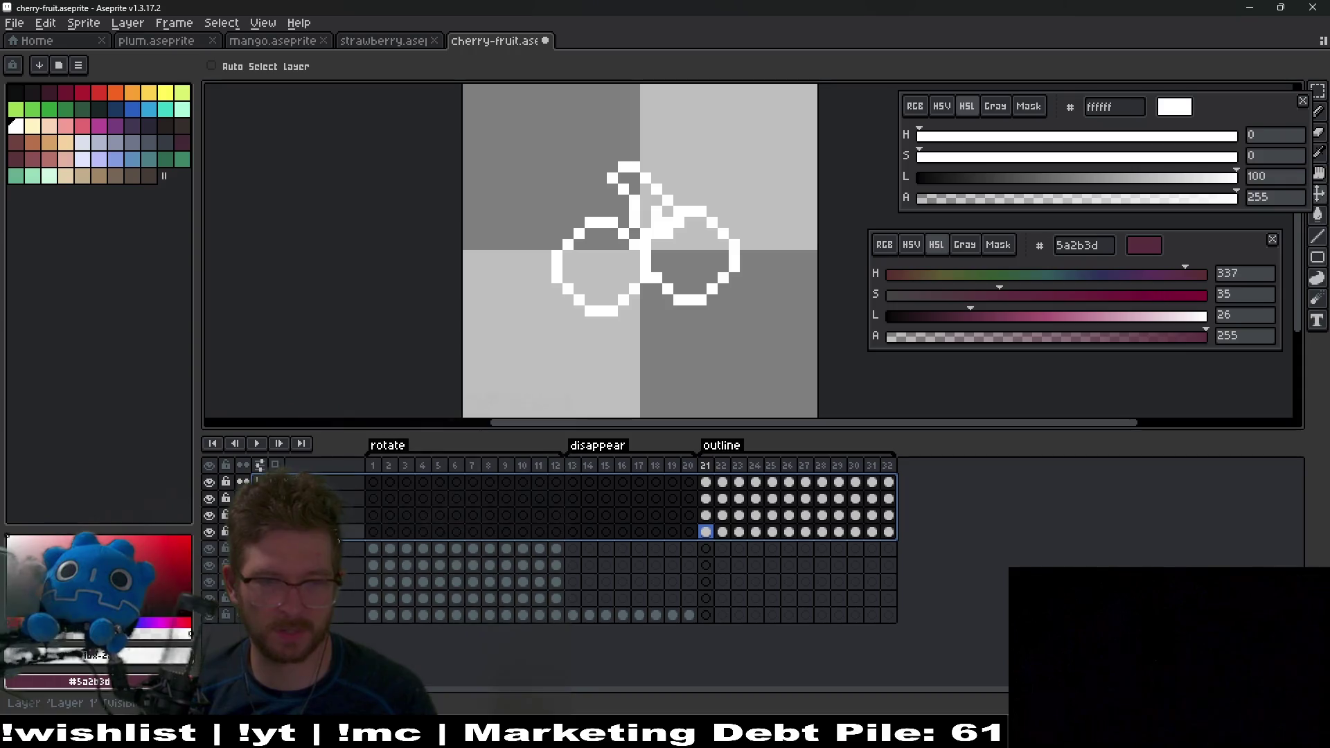
{"action": "right_click", "coordinate": [335, 534]}
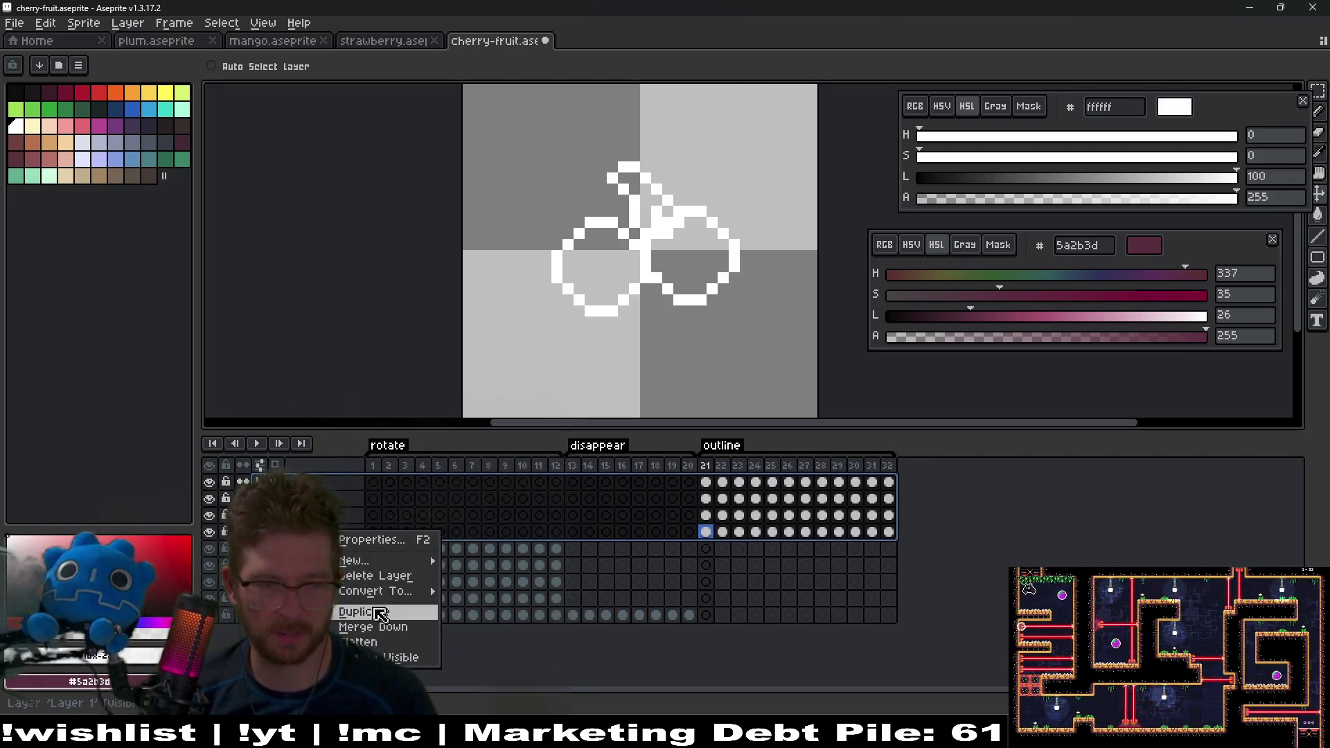
{"action": "left_click", "coordinate": [393, 633]}
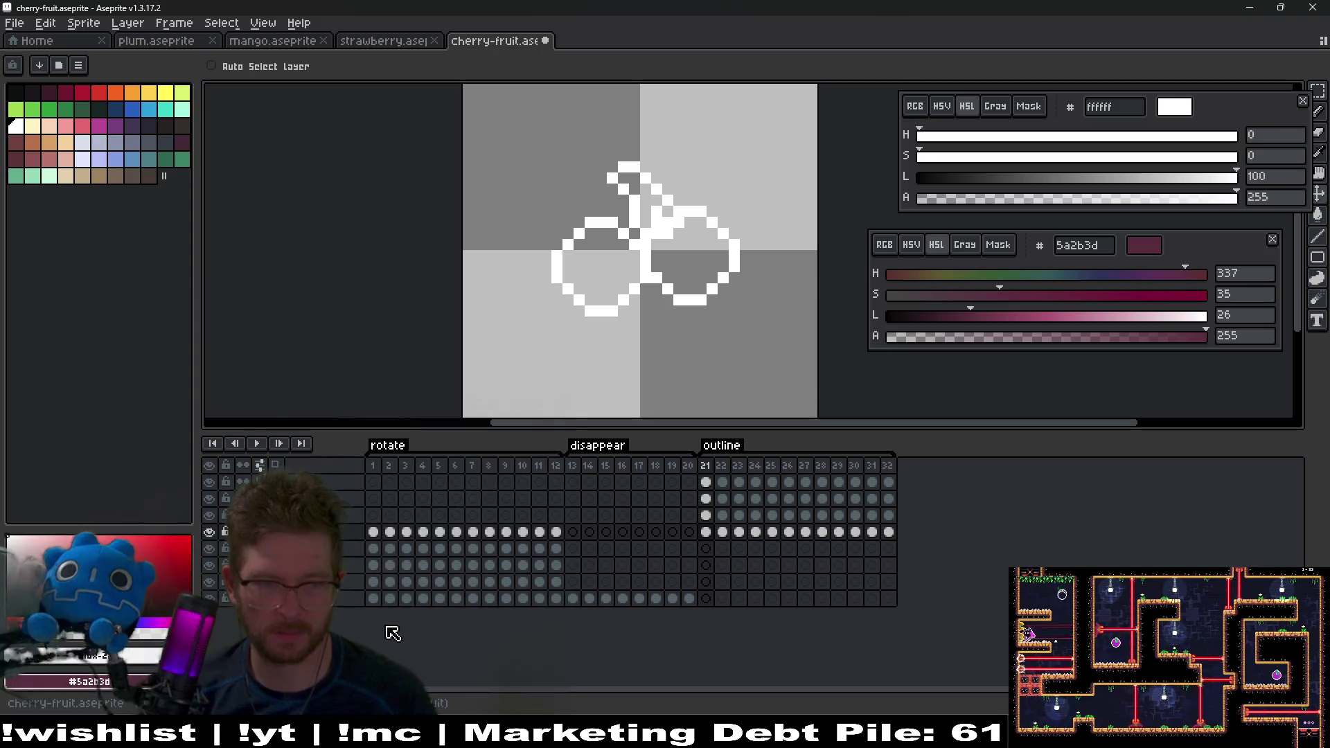
{"action": "key", "text": "ctrl+z"}
{"action": "right_click", "coordinate": [335, 499]}
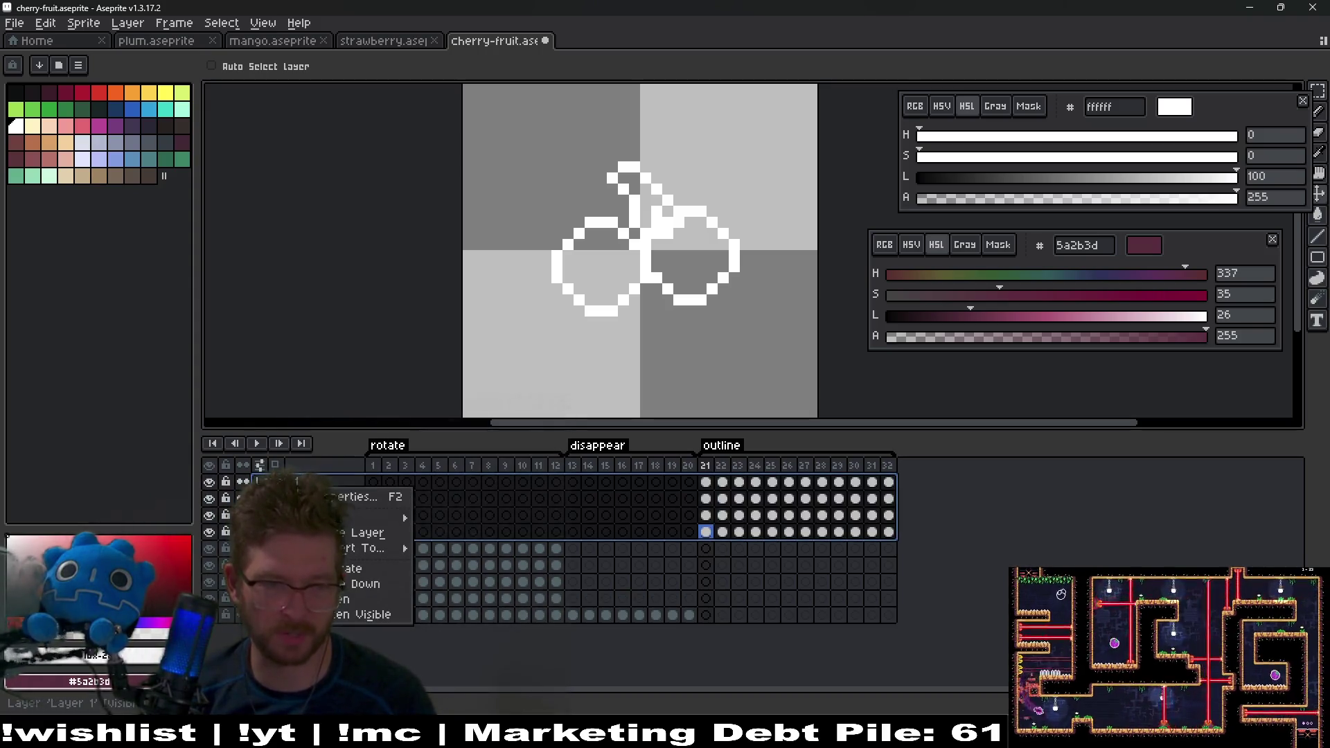
{"action": "left_click", "coordinate": [365, 601]}
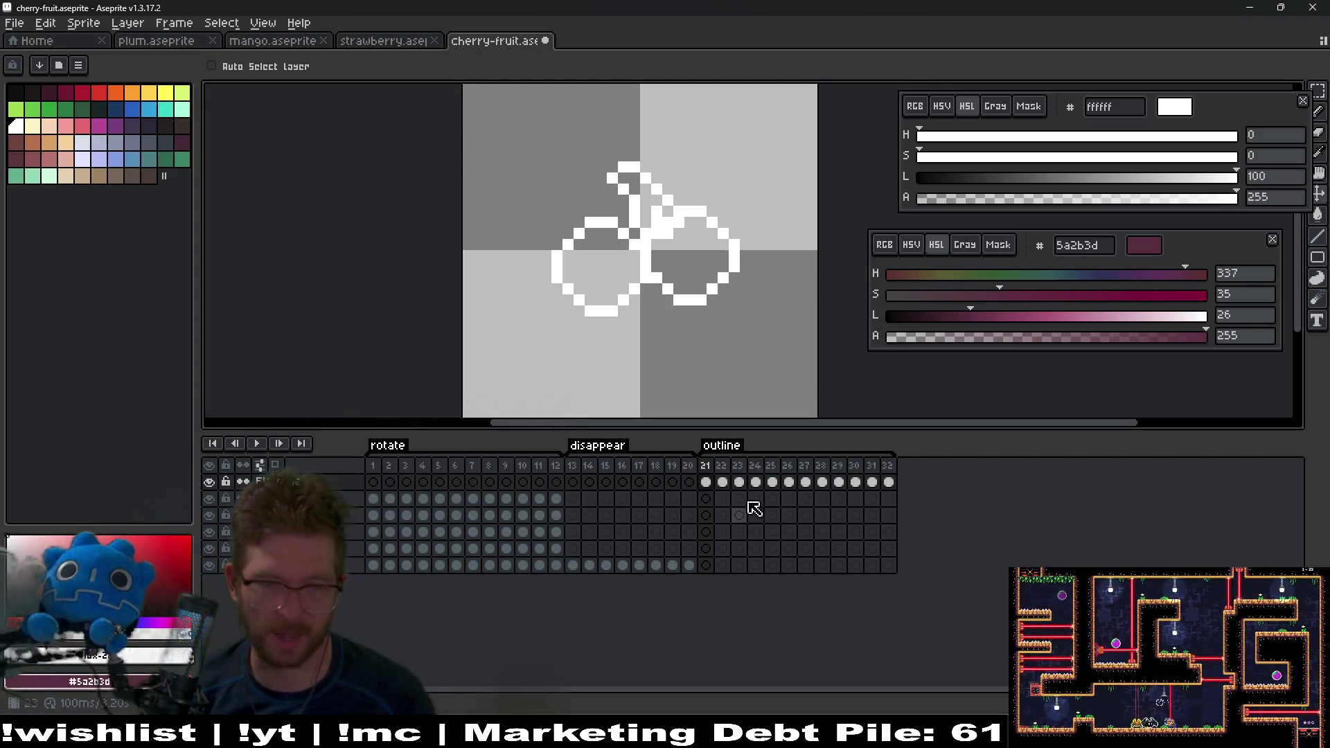
Step: Check frames 21 and 32, then merge the outline layer down into the one below
{"action": "left_click", "coordinate": [722, 483]}
{"action": "left_click", "coordinate": [888, 482]}
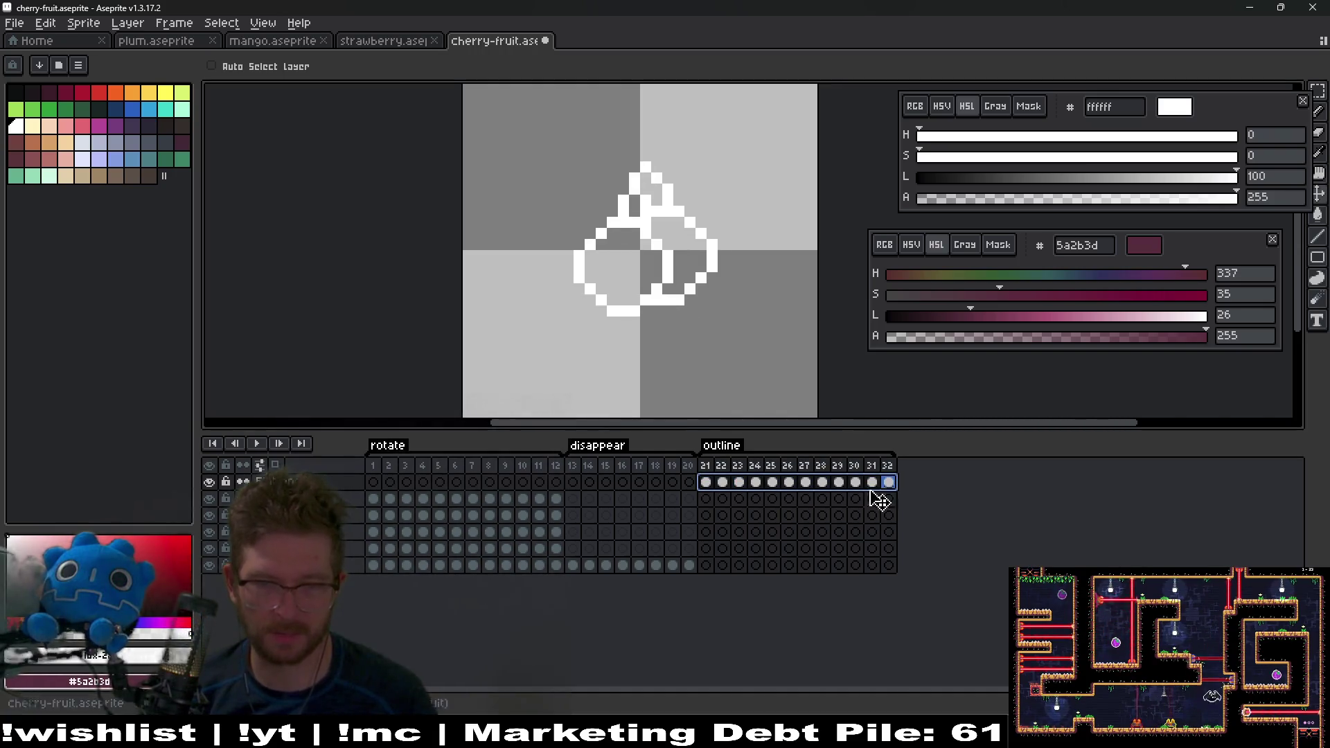
{"action": "left_click", "coordinate": [705, 499]}
{"action": "key", "text": "Up"}
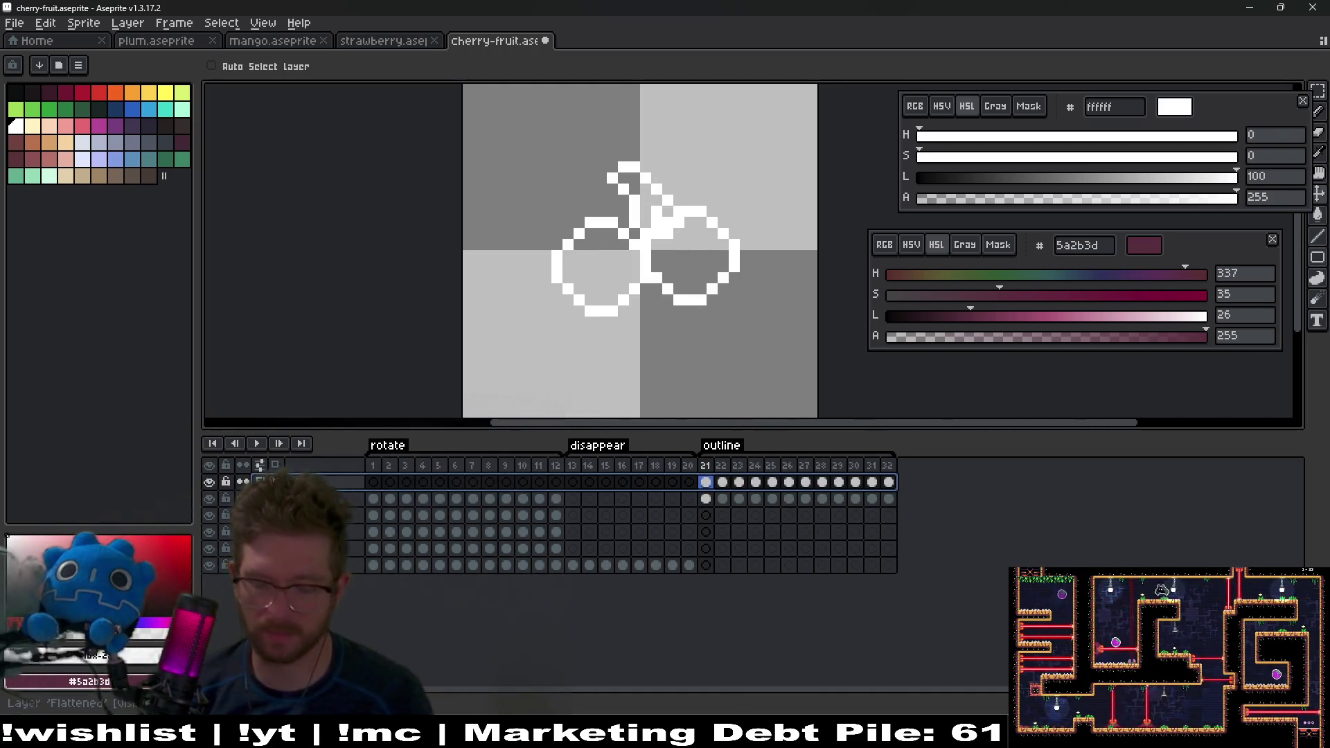
{"action": "key", "text": "ctrl+e"}
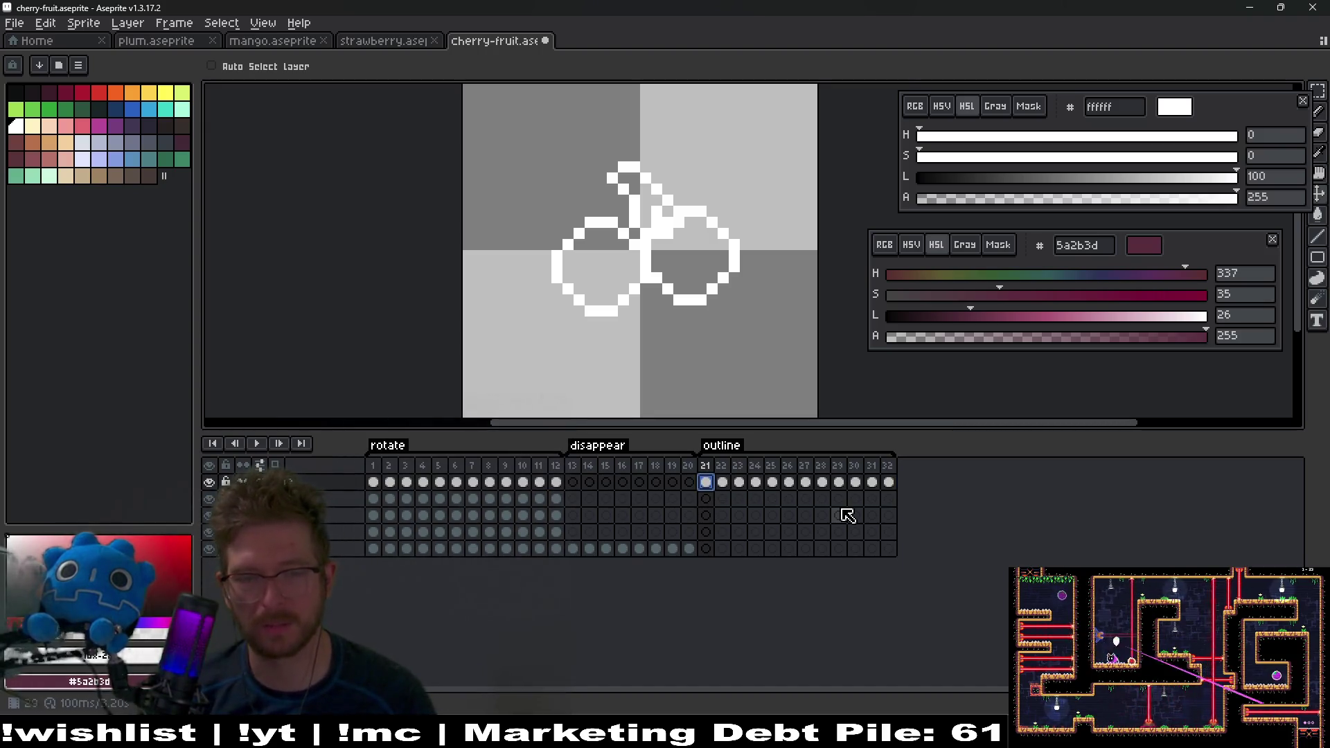
Step: Step back and forth through the white cherry outline frames to inspect them
{"action": "scroll", "coordinate": [682, 271], "scroll_direction": "up", "scroll_amount": 3}
{"action": "key", "text": "Left"}
{"action": "key", "text": "Right"}
{"action": "key", "text": "Right"}
{"action": "key", "text": "Right"}
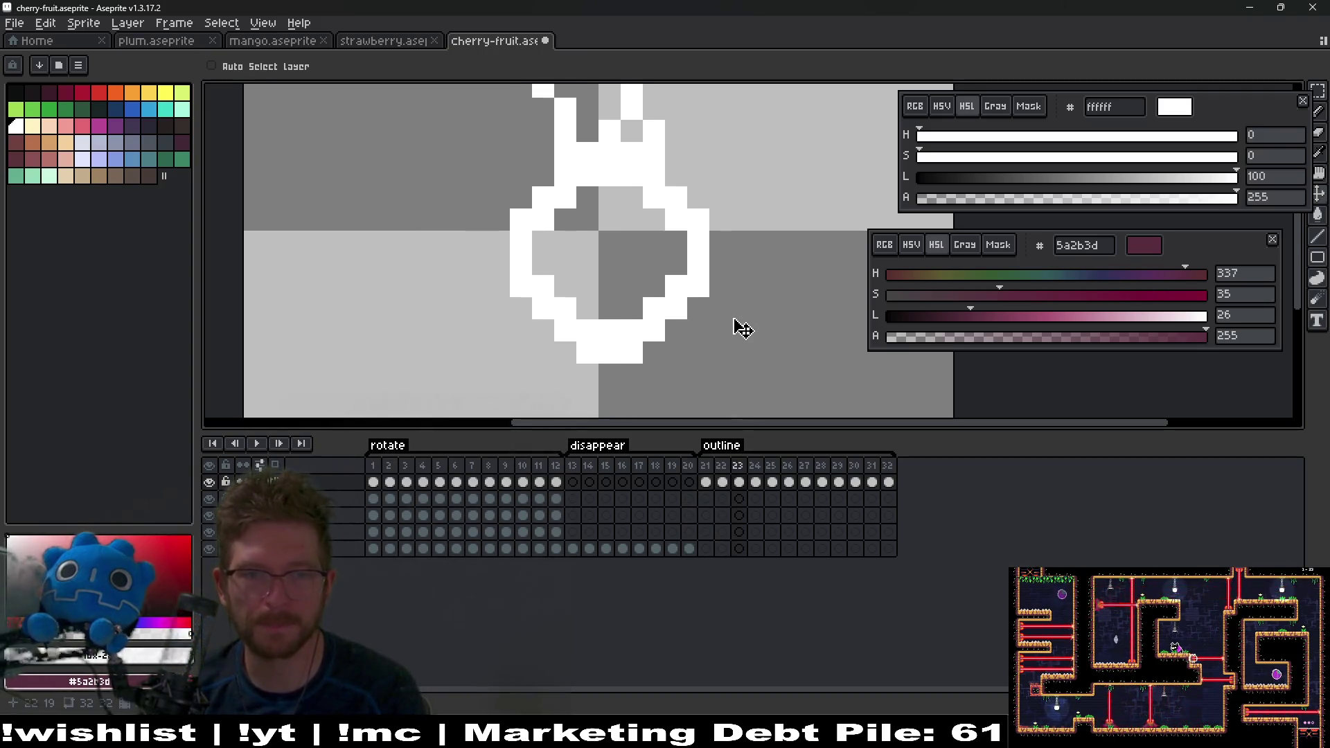
{"action": "key", "text": "Left"}
{"action": "key", "text": "Left"}
{"action": "key", "text": "Right"}
{"action": "key", "text": "Right"}
{"action": "key", "text": "Left"}
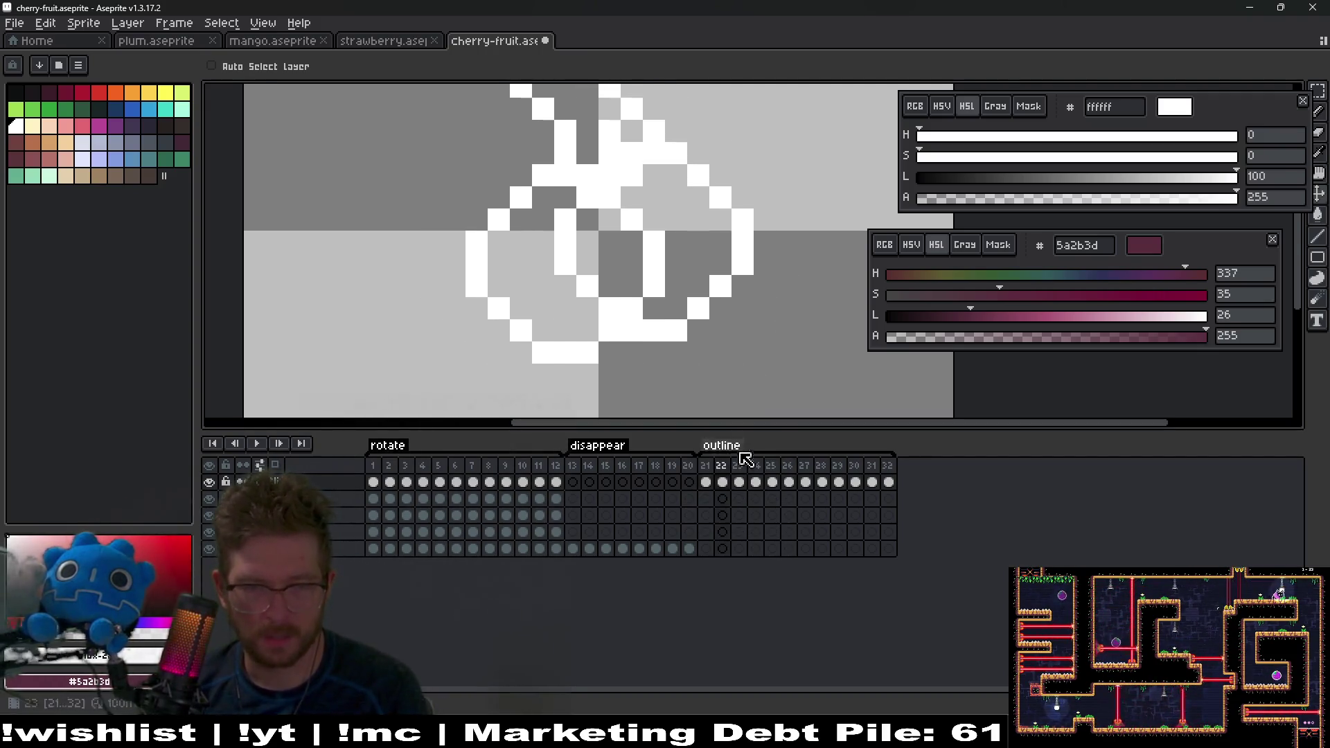
{"action": "key", "text": "Left"}
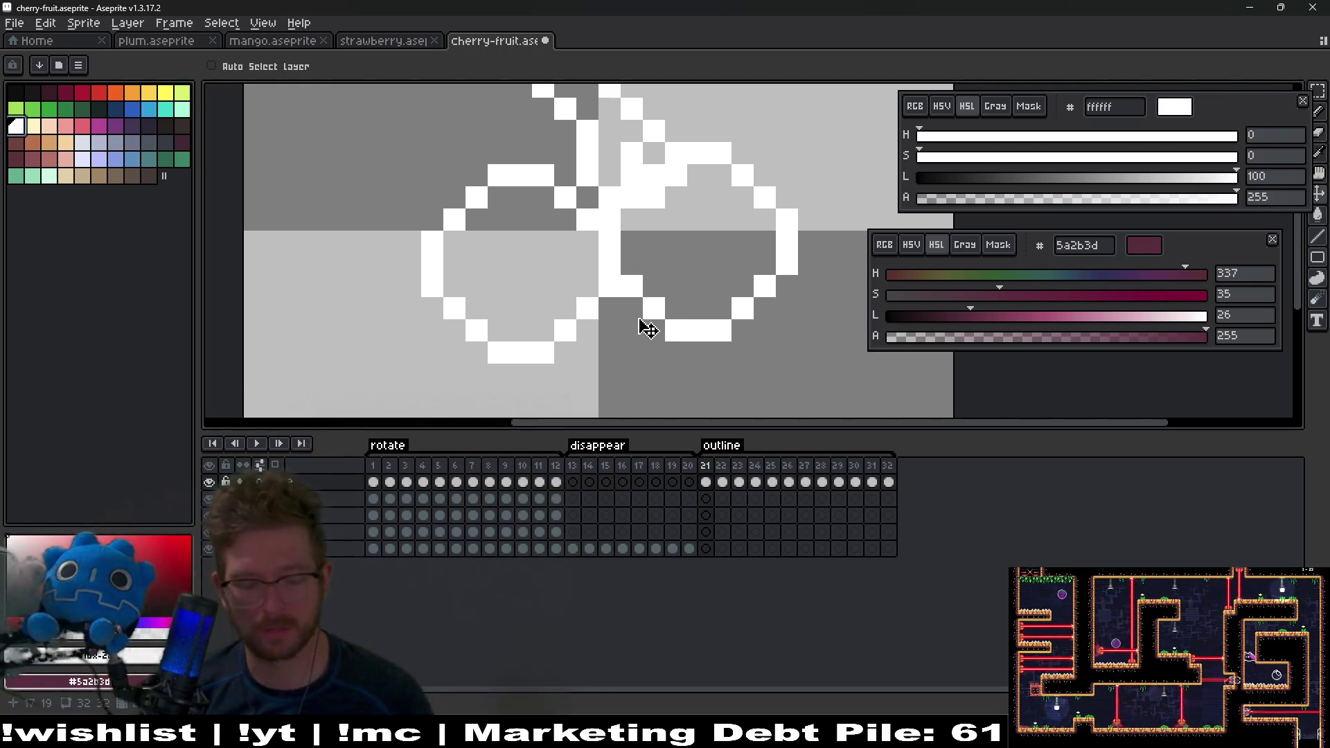
Step: Select the Pencil, view the coloured cherry frame, and play the rotate animation from frame 1
{"action": "key", "text": "b"}
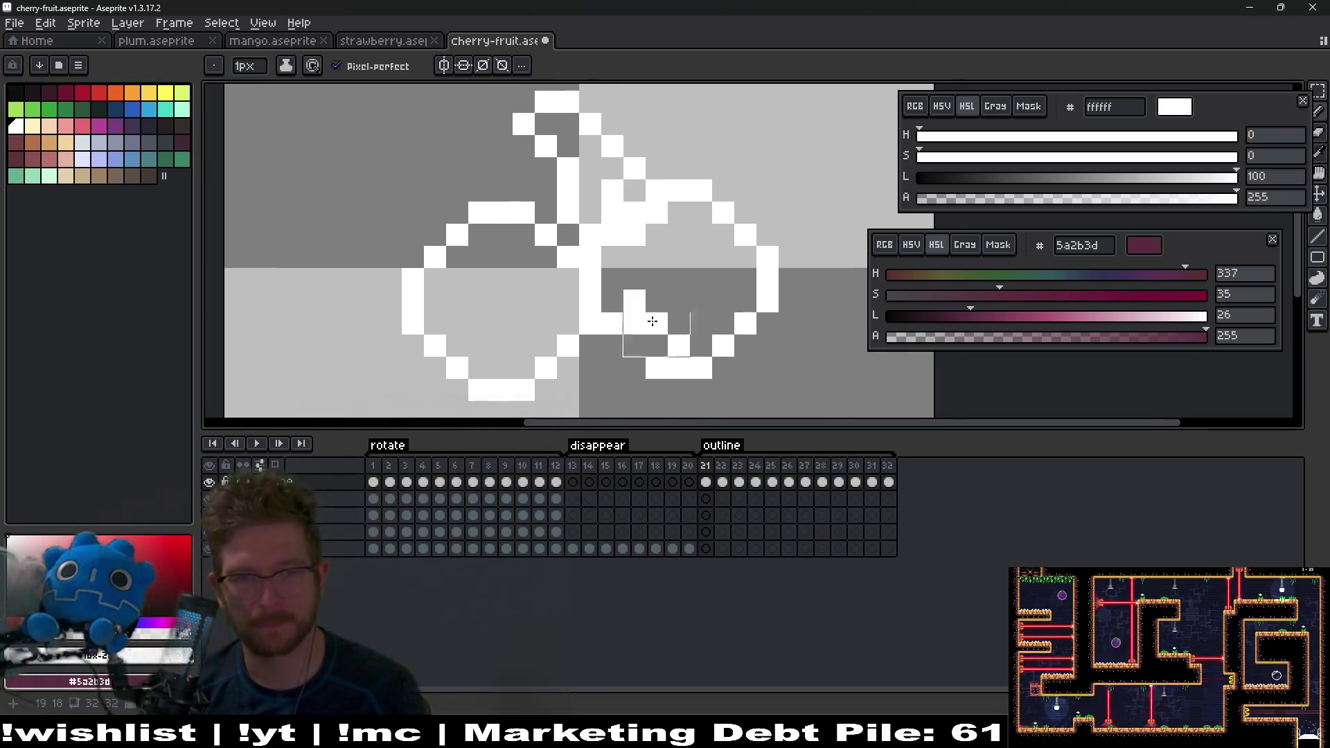
{"action": "key", "text": "Right"}
{"action": "left_click", "coordinate": [390, 548]}
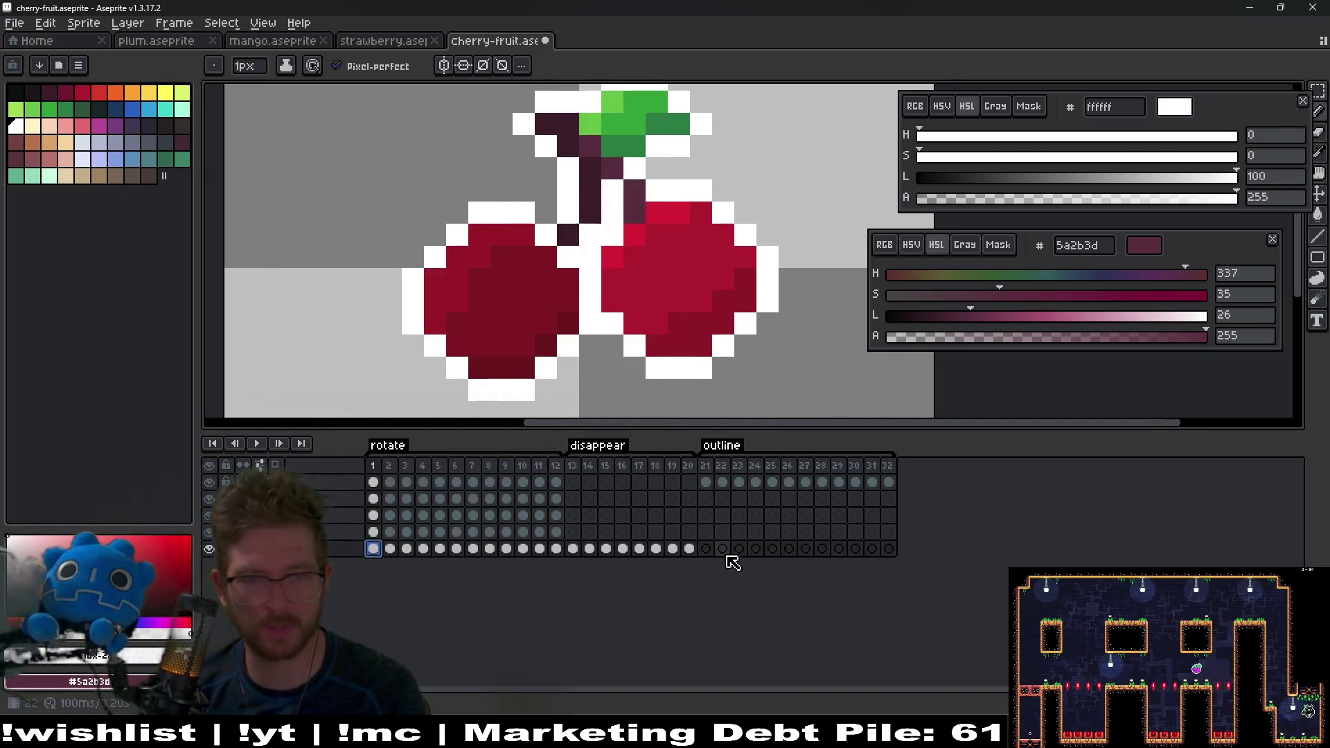
{"action": "key", "text": "Left"}
{"action": "key", "text": "Return"}
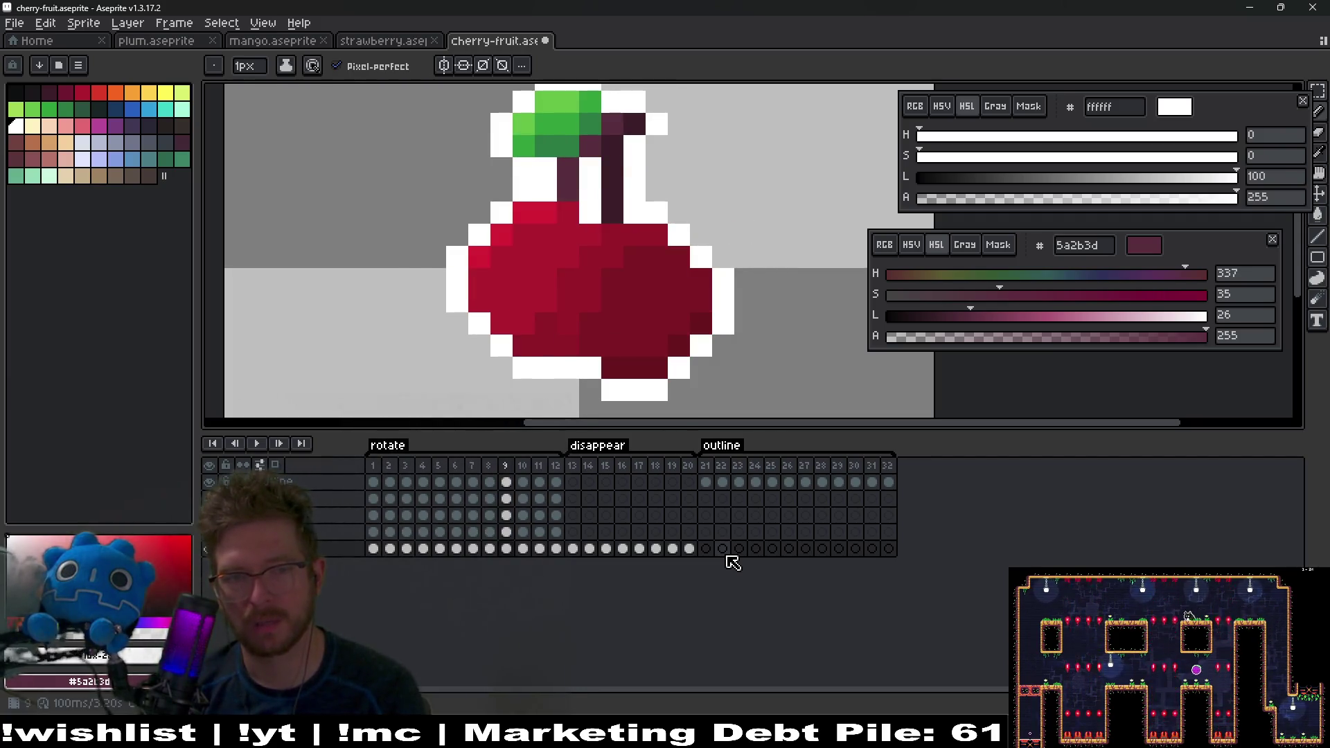
Step: Erase the overlapping outline pixels between the cherries in frame 22
{"action": "left_click", "coordinate": [714, 485]}
{"action": "key", "text": "Right"}
{"action": "key", "text": "e"}
{"action": "mouse_move", "coordinate": [612, 346]}
{"action": "left_mouse_down"}
{"action": "mouse_move", "coordinate": [633, 321]}
{"action": "mouse_move", "coordinate": [635, 280]}
{"action": "mouse_move", "coordinate": [612, 257]}
{"action": "left_mouse_up"}
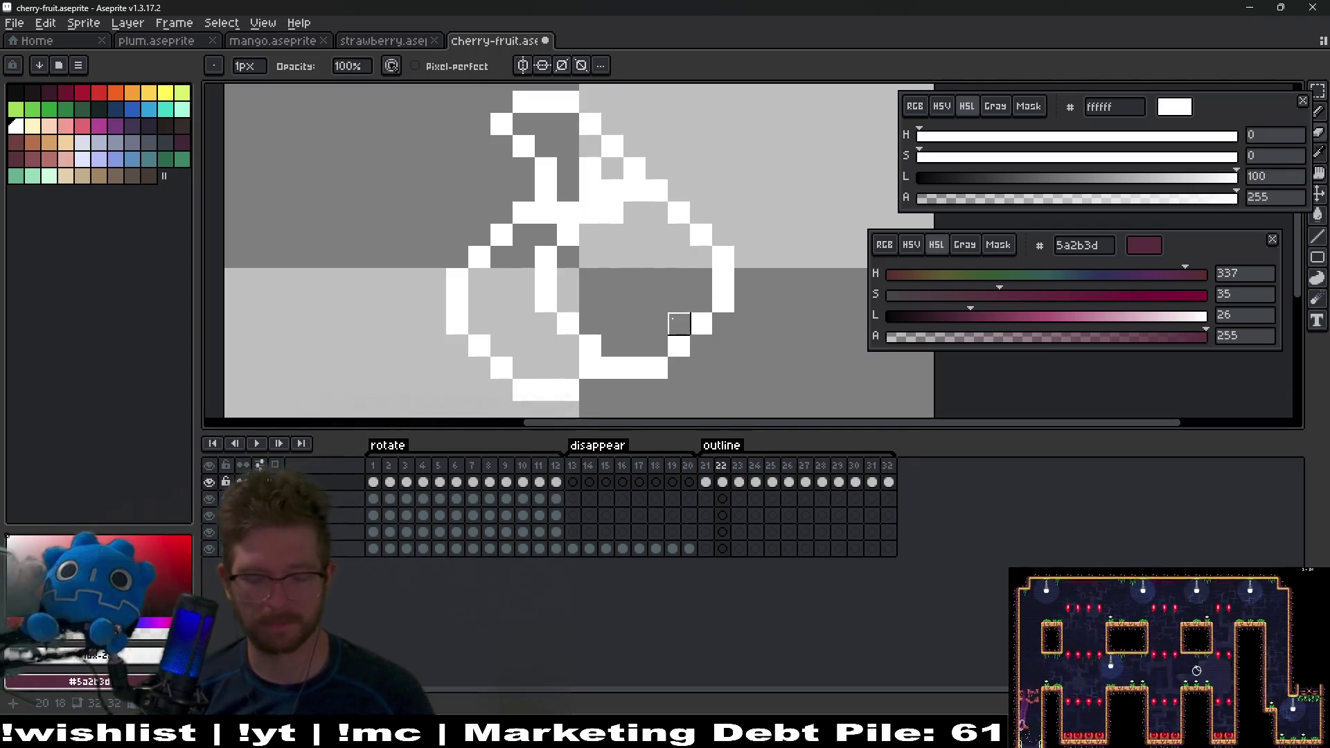
Step: Compare frames 22–24, then erase the overlapping outline pixels in frame 24
{"action": "key", "text": "period"}
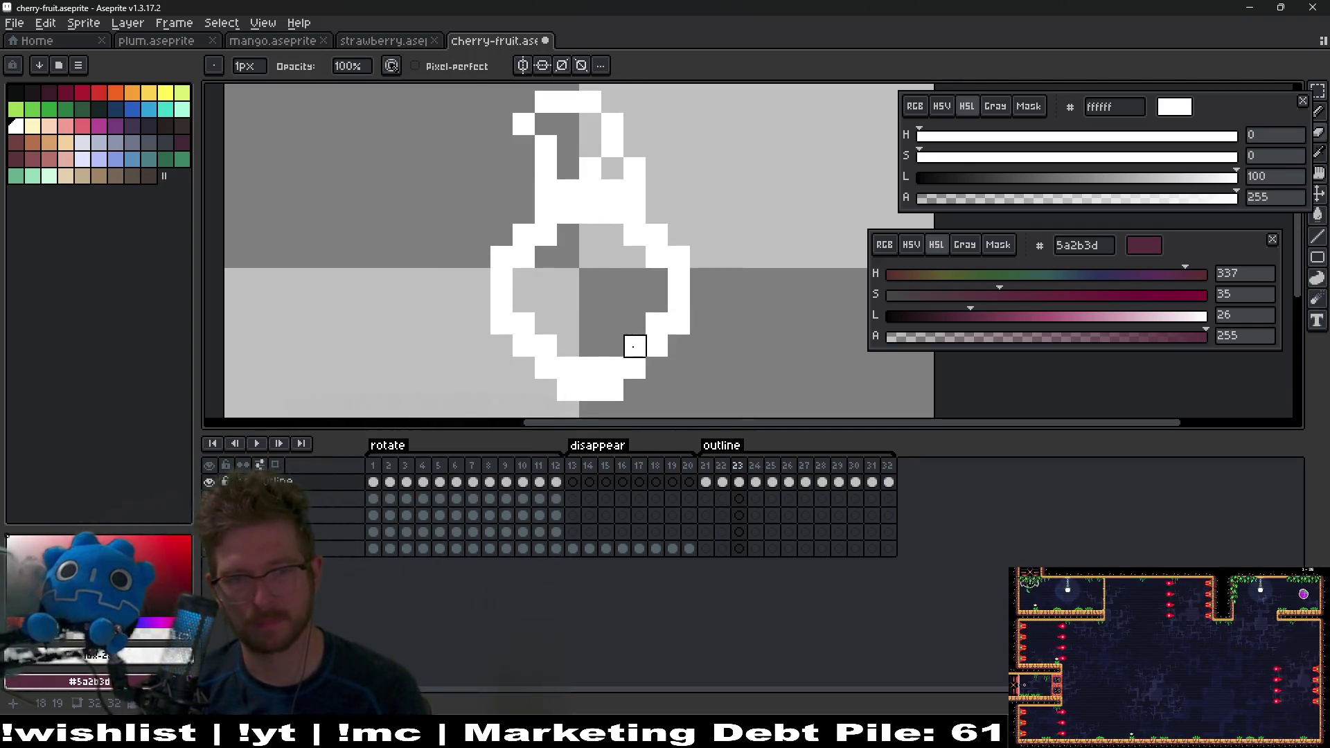
{"action": "key", "text": "comma"}
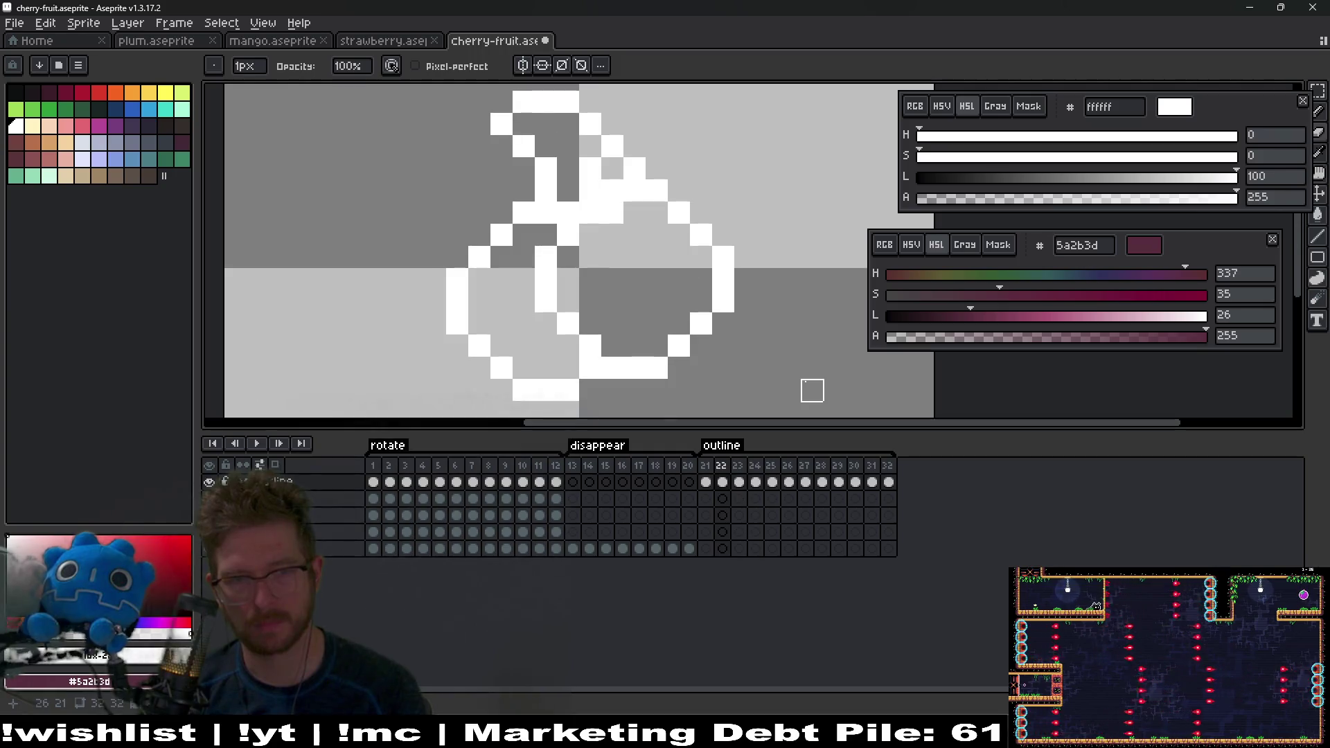
{"action": "key", "text": "period"}
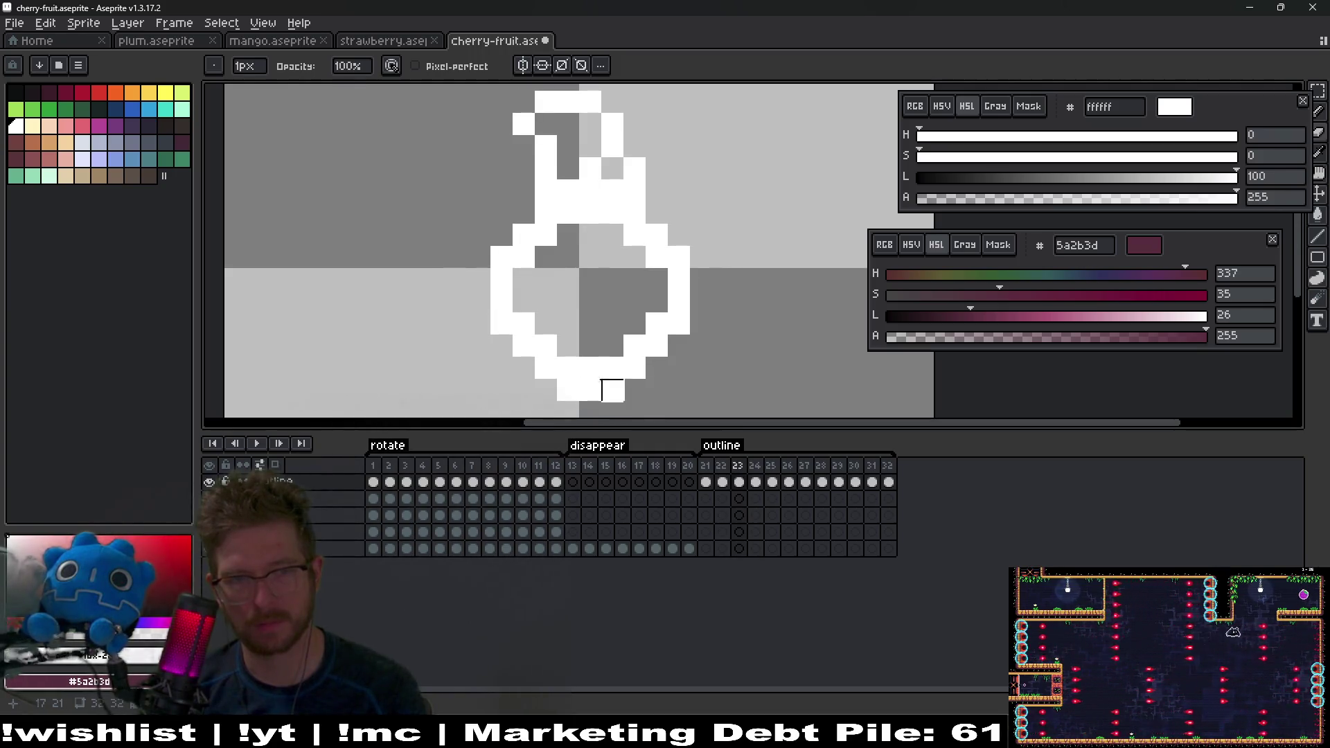
{"action": "key", "text": "period"}
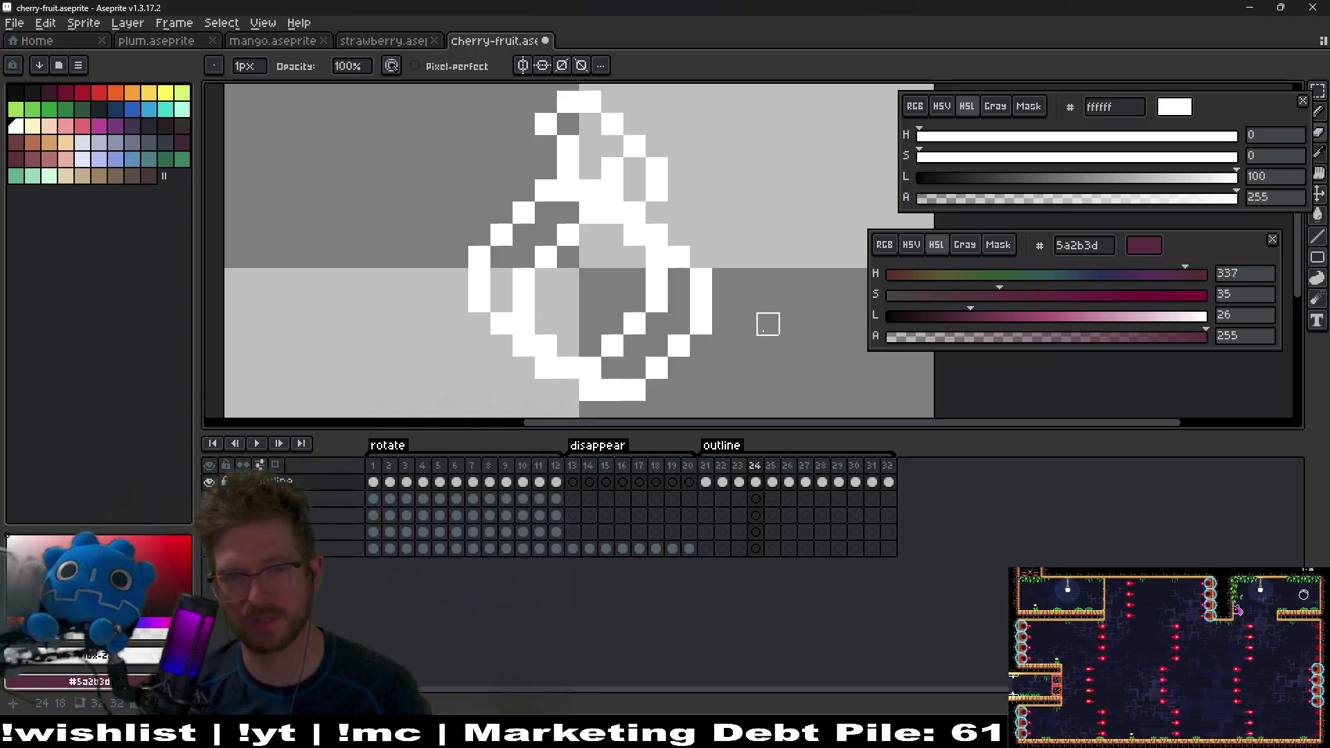
{"action": "key", "text": "comma"}
{"action": "key", "text": "comma"}
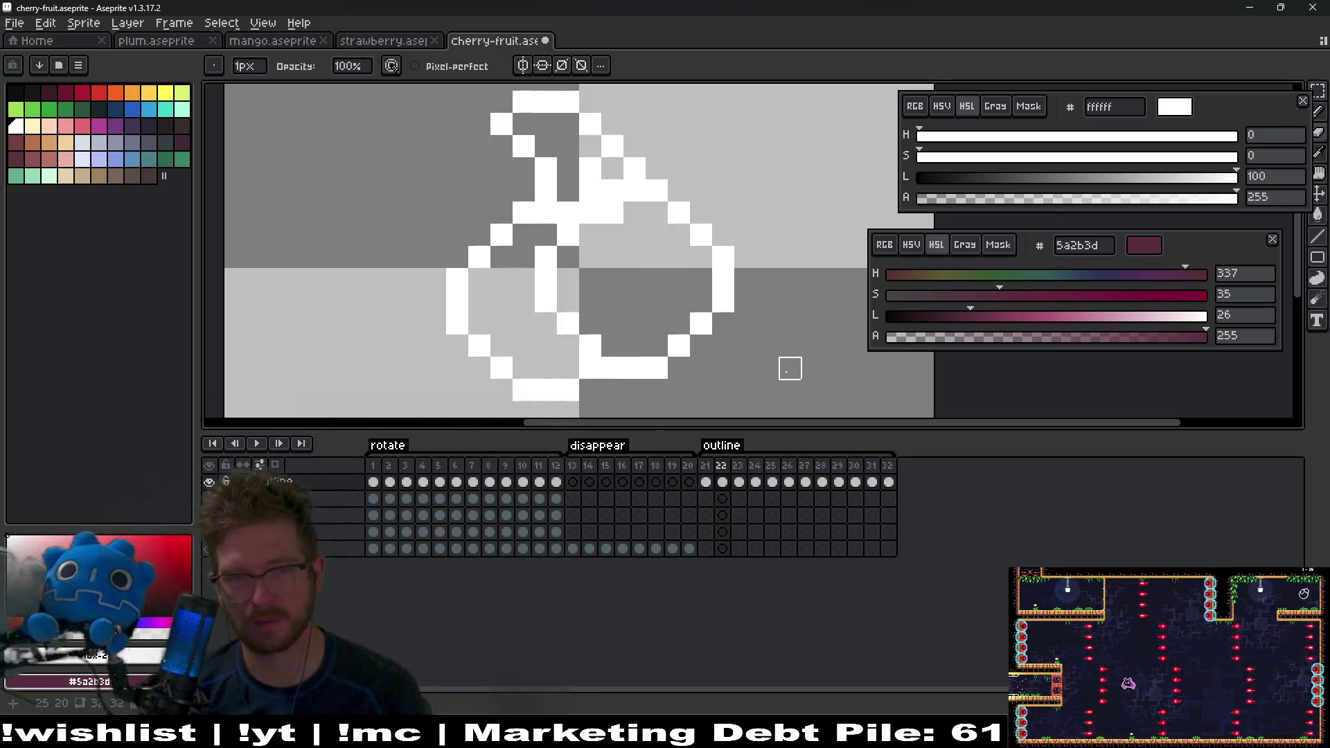
{"action": "key", "text": "period"}
{"action": "key", "text": "period"}
{"action": "key", "text": "period"}
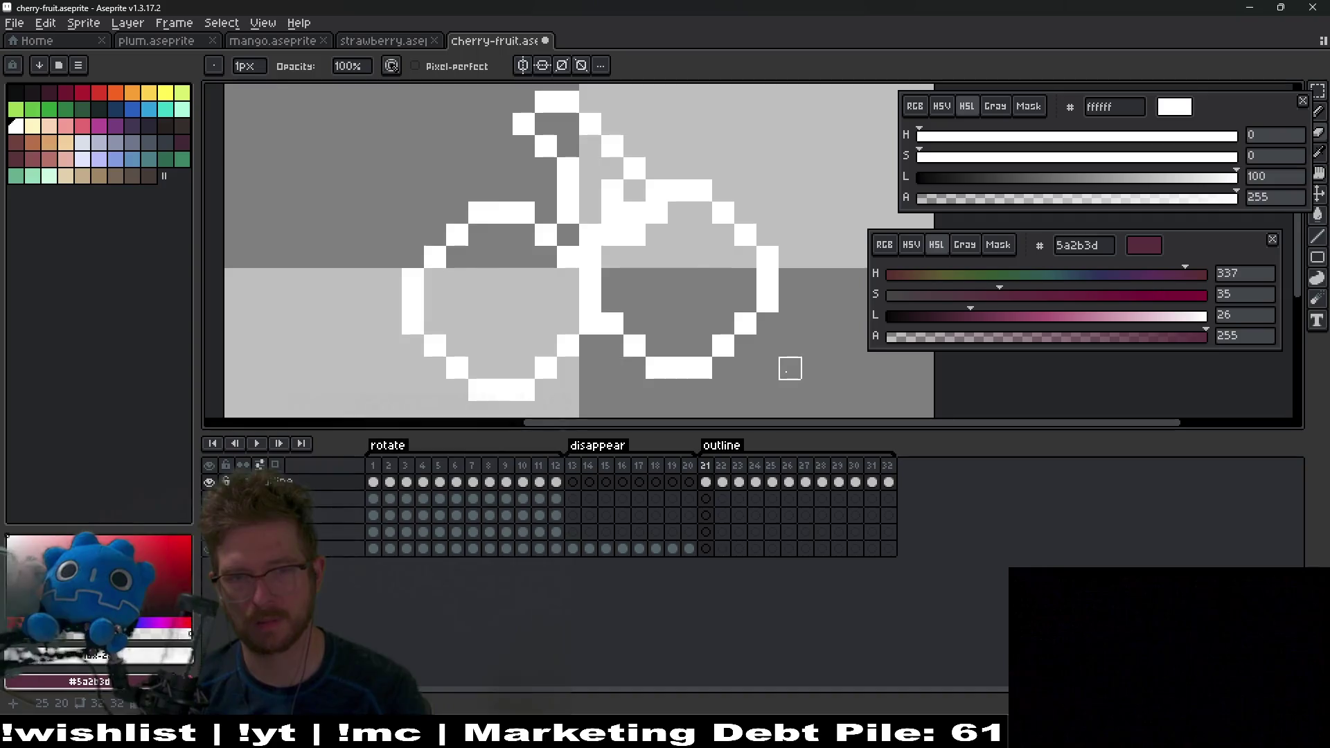
{"action": "key", "text": "comma"}
{"action": "key", "text": "comma"}
{"action": "key", "text": "comma"}
{"action": "key", "text": "period"}
{"action": "key", "text": "period"}
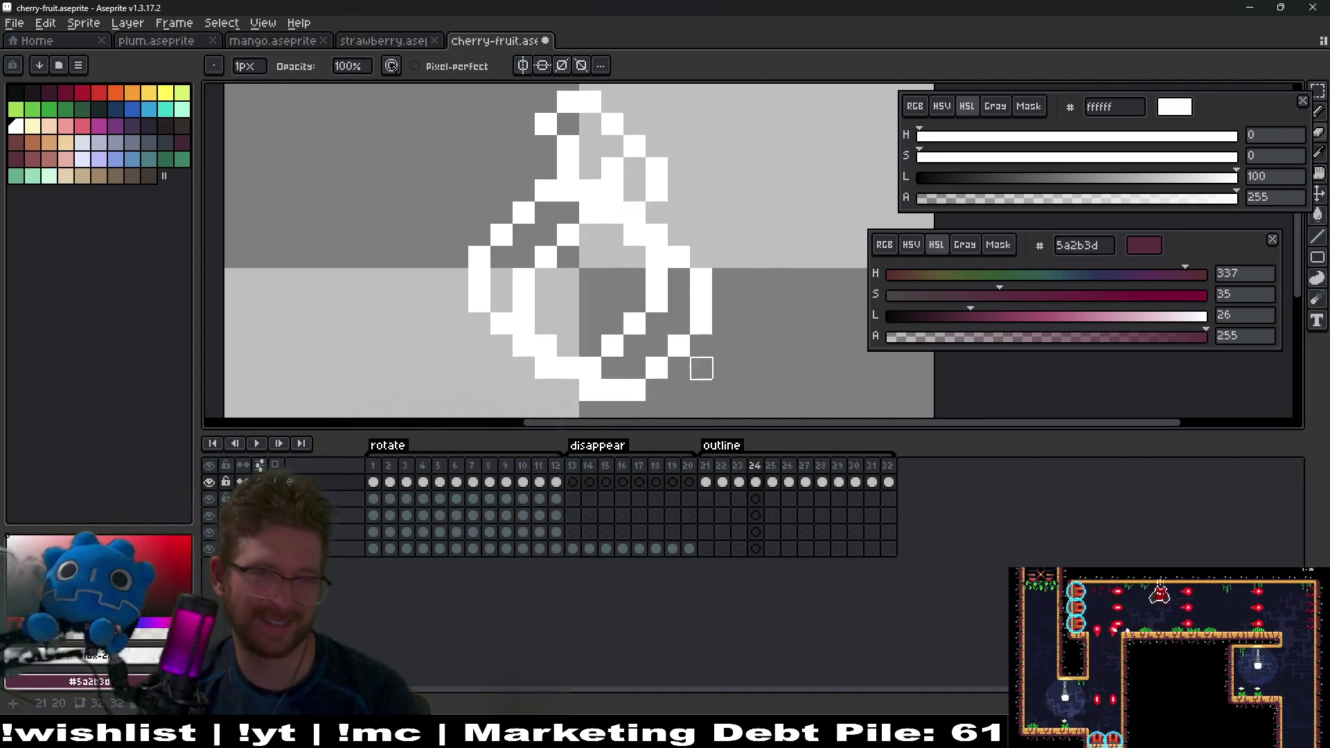
{"action": "key", "text": "comma"}
{"action": "key", "text": "comma"}
{"action": "key", "text": "comma"}
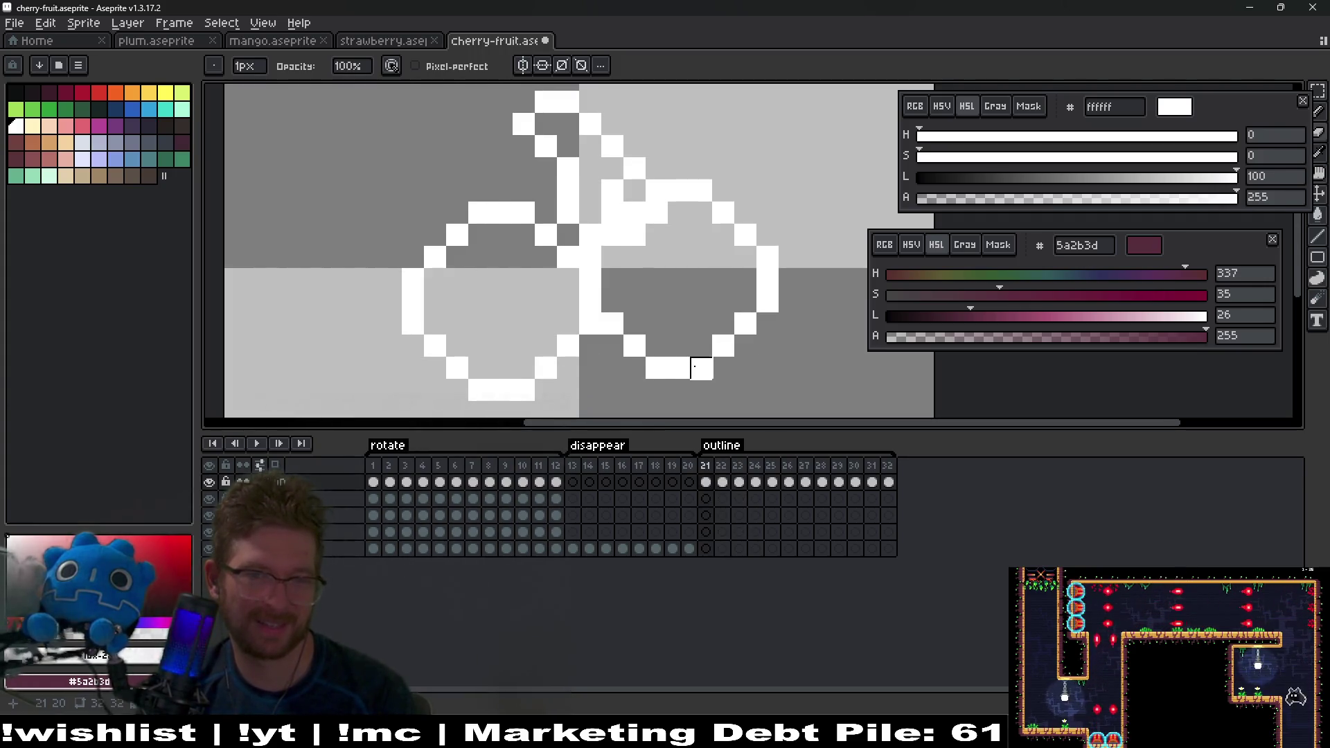
{"action": "key", "text": "period"}
{"action": "key", "text": "period"}
{"action": "key", "text": "period"}
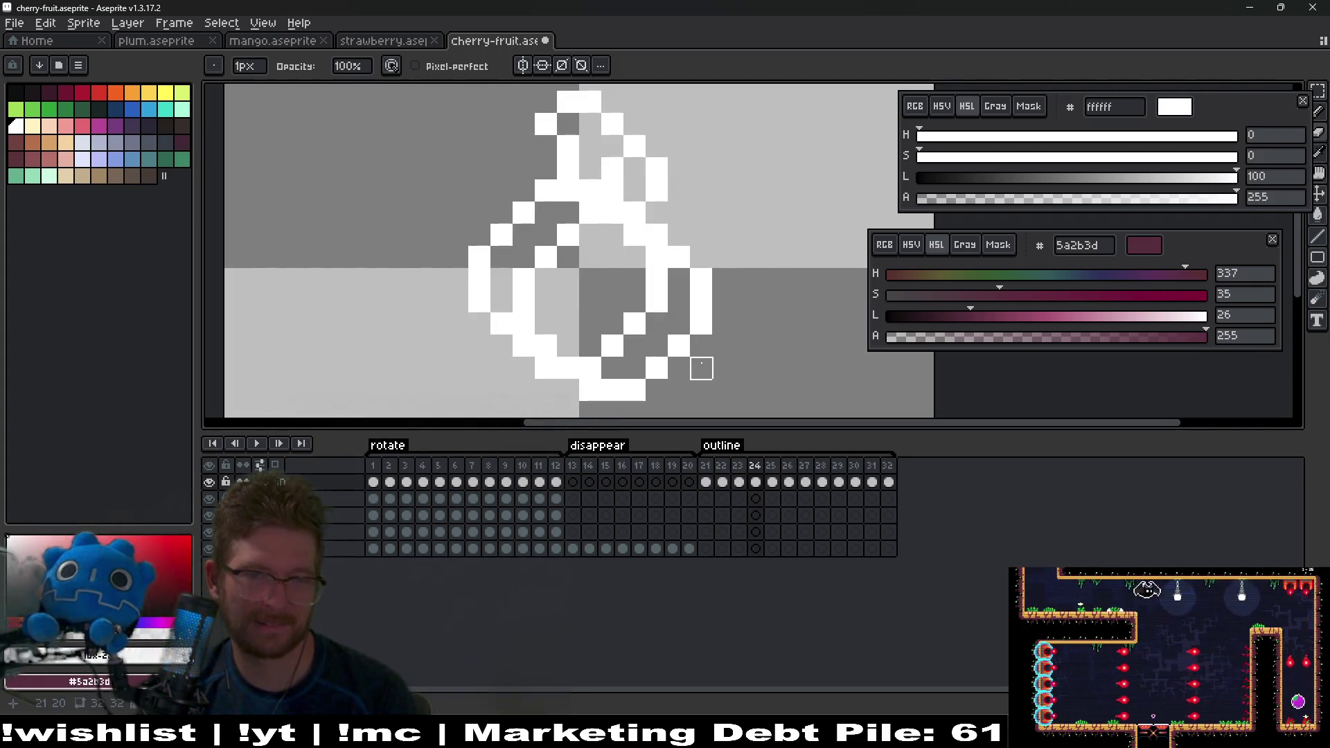
{"action": "mouse_move", "coordinate": [545, 323]}
{"action": "left_mouse_down"}
{"action": "mouse_move", "coordinate": [519, 297]}
{"action": "mouse_move", "coordinate": [563, 258]}
{"action": "left_mouse_up"}
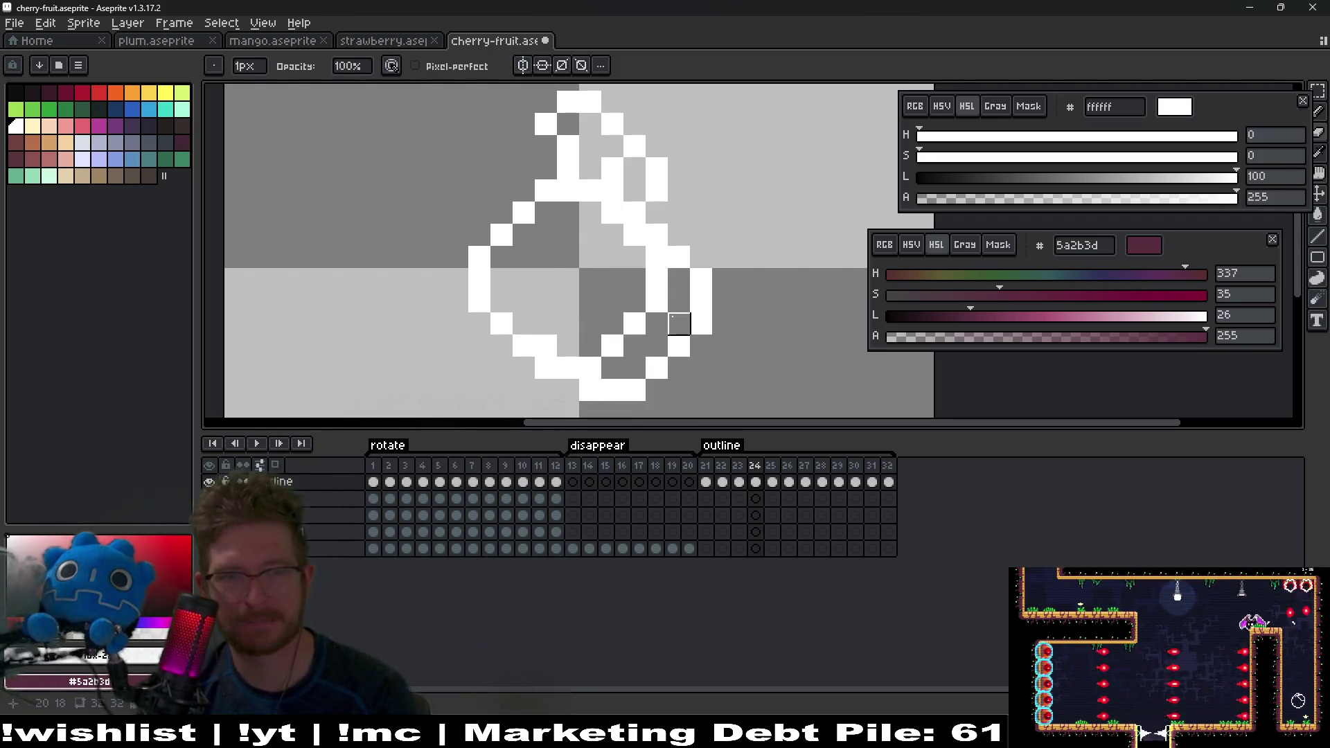
Step: Erase inner outline pixels in frames 25 and 26, and fill a missing white pixel in frame 28
{"action": "key", "text": "period"}
{"action": "mouse_move", "coordinate": [568, 346]}
{"action": "left_mouse_down"}
{"action": "mouse_move", "coordinate": [544, 320]}
{"action": "mouse_move", "coordinate": [568, 257]}
{"action": "left_mouse_up"}
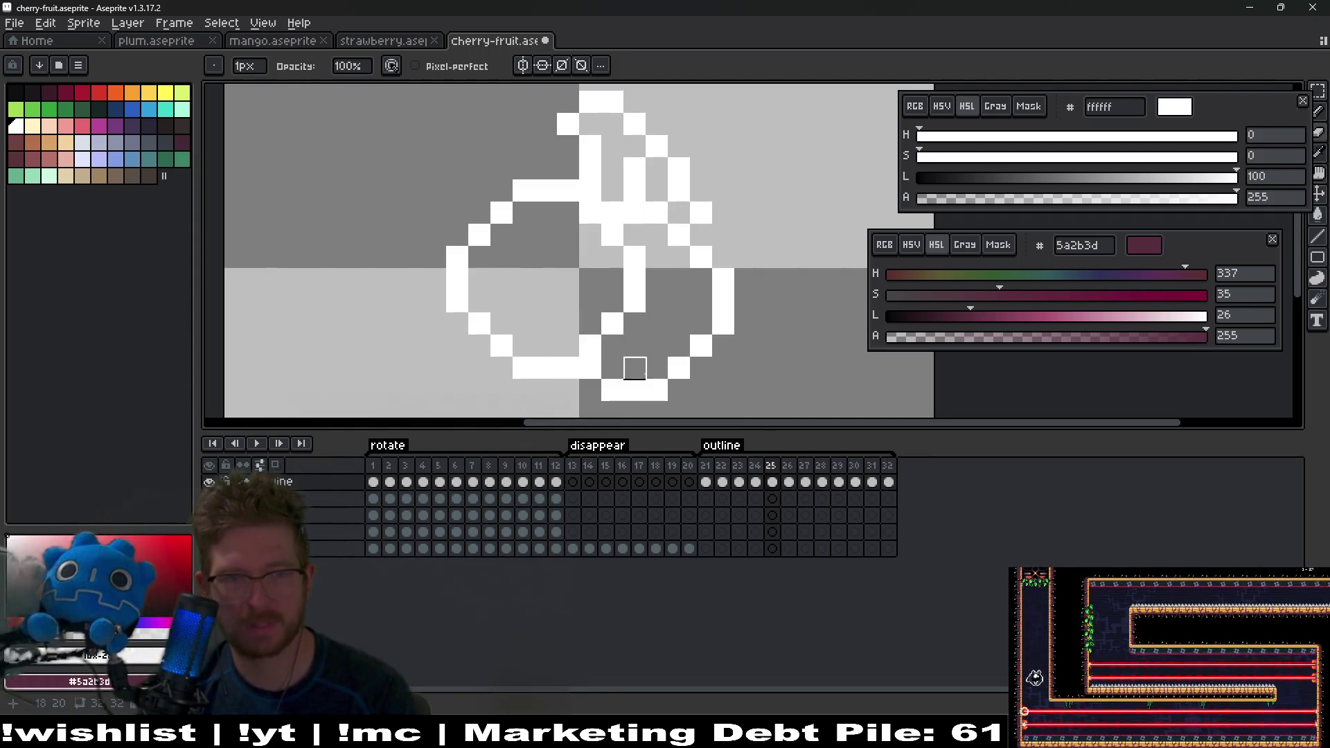
{"action": "key", "text": "period"}
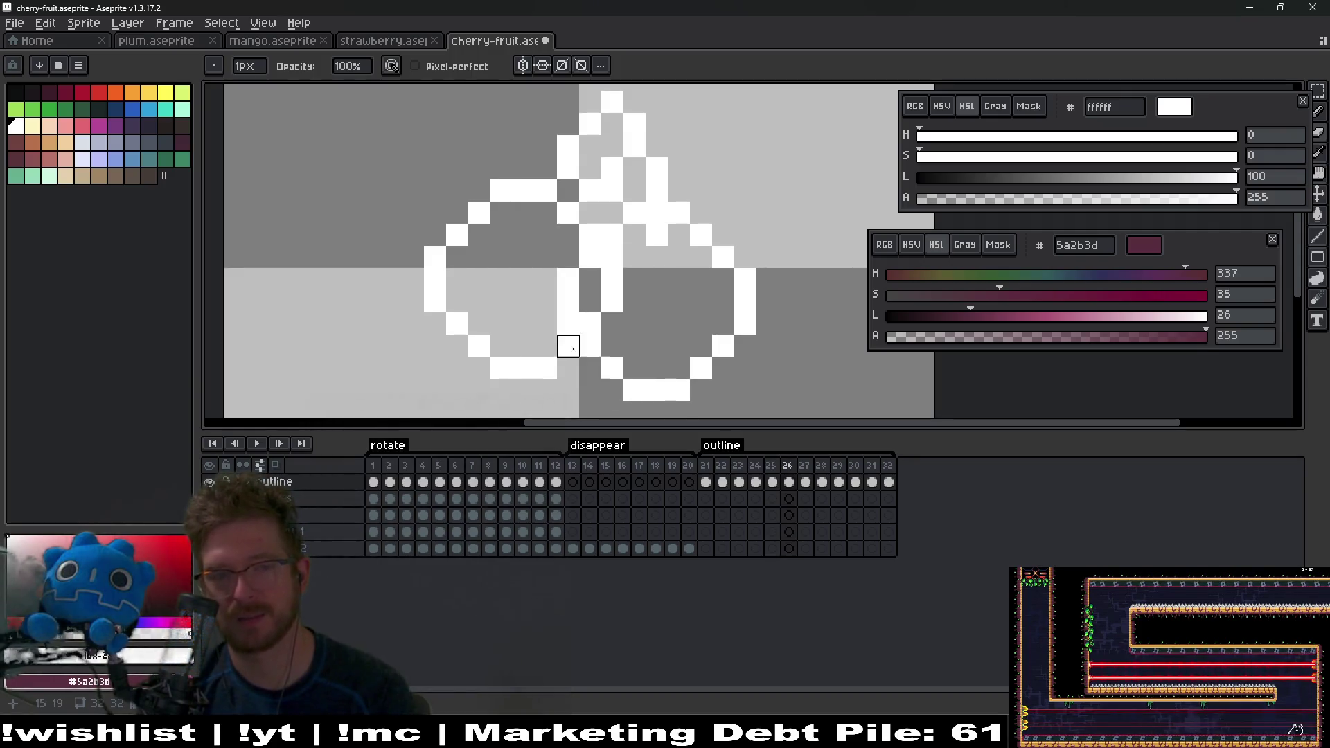
{"action": "left_click_drag", "start_coordinate": [568, 301], "coordinate": [590, 257]}
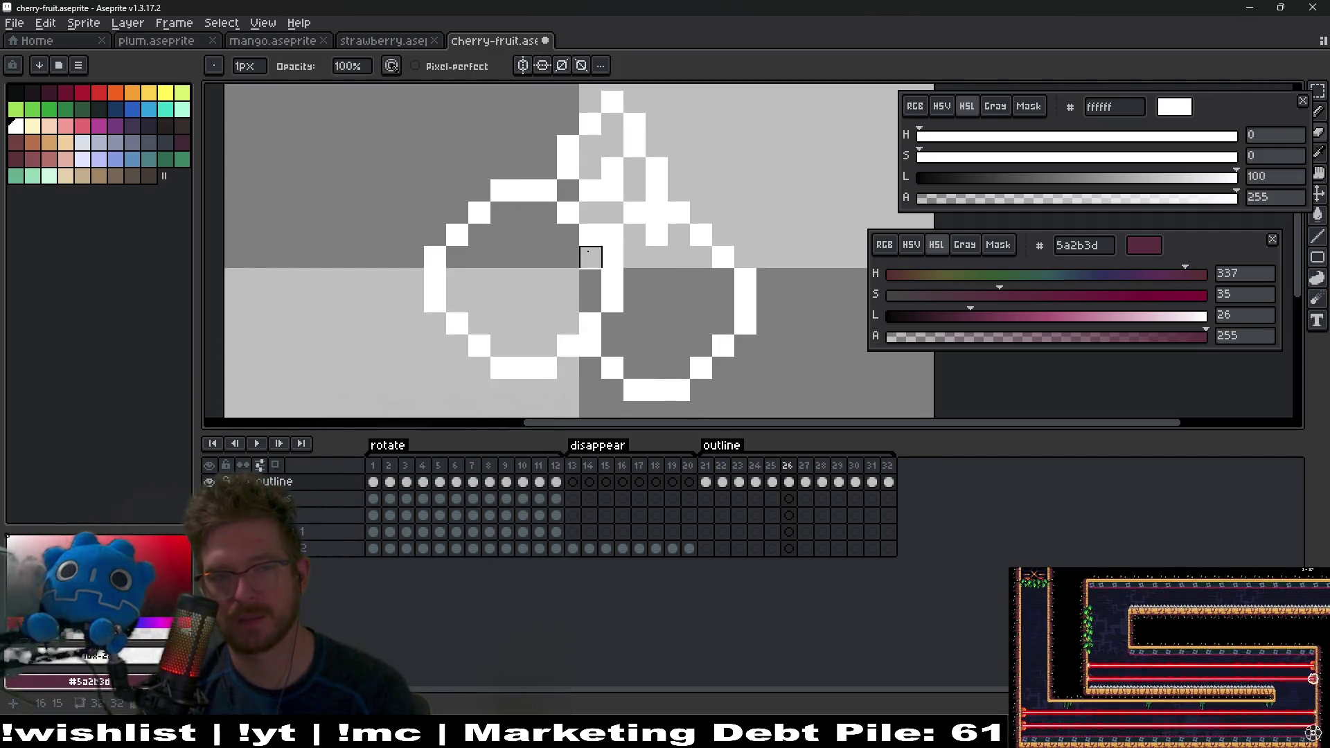
{"action": "key", "text": "period"}
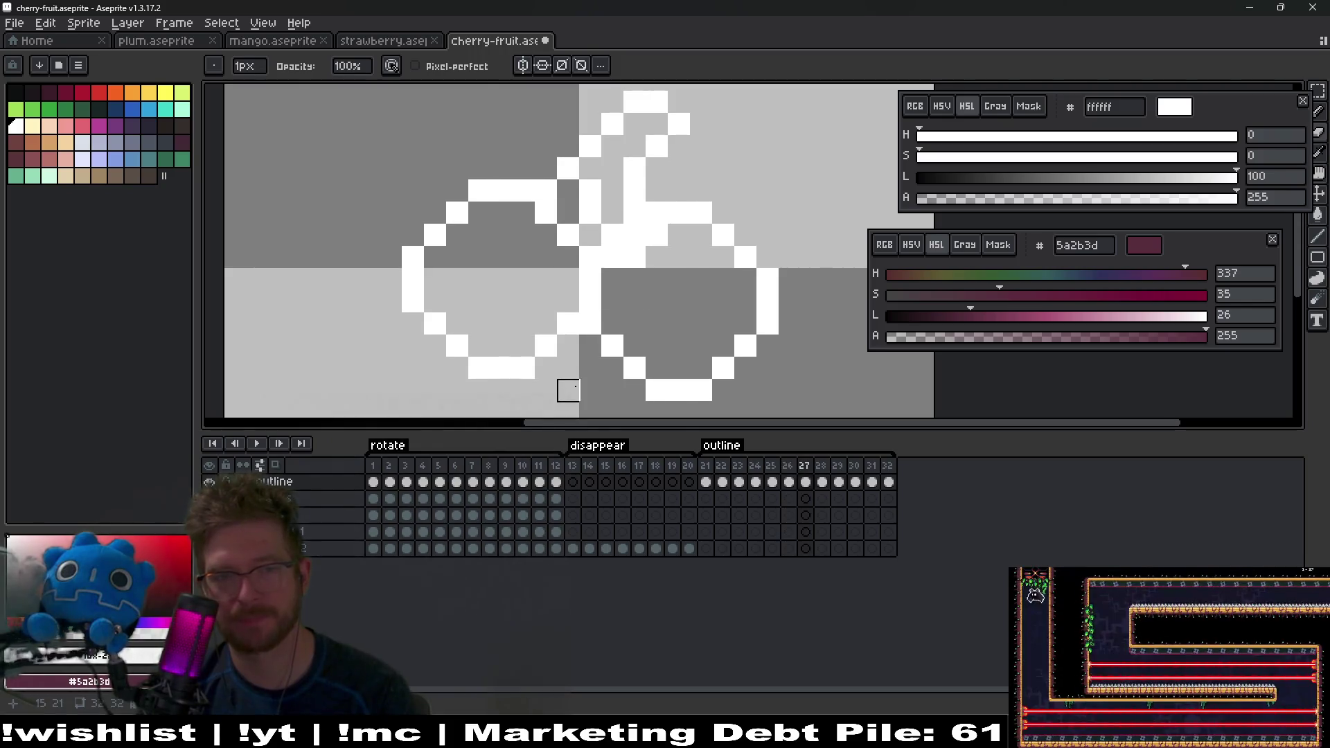
{"action": "key", "text": "period"}
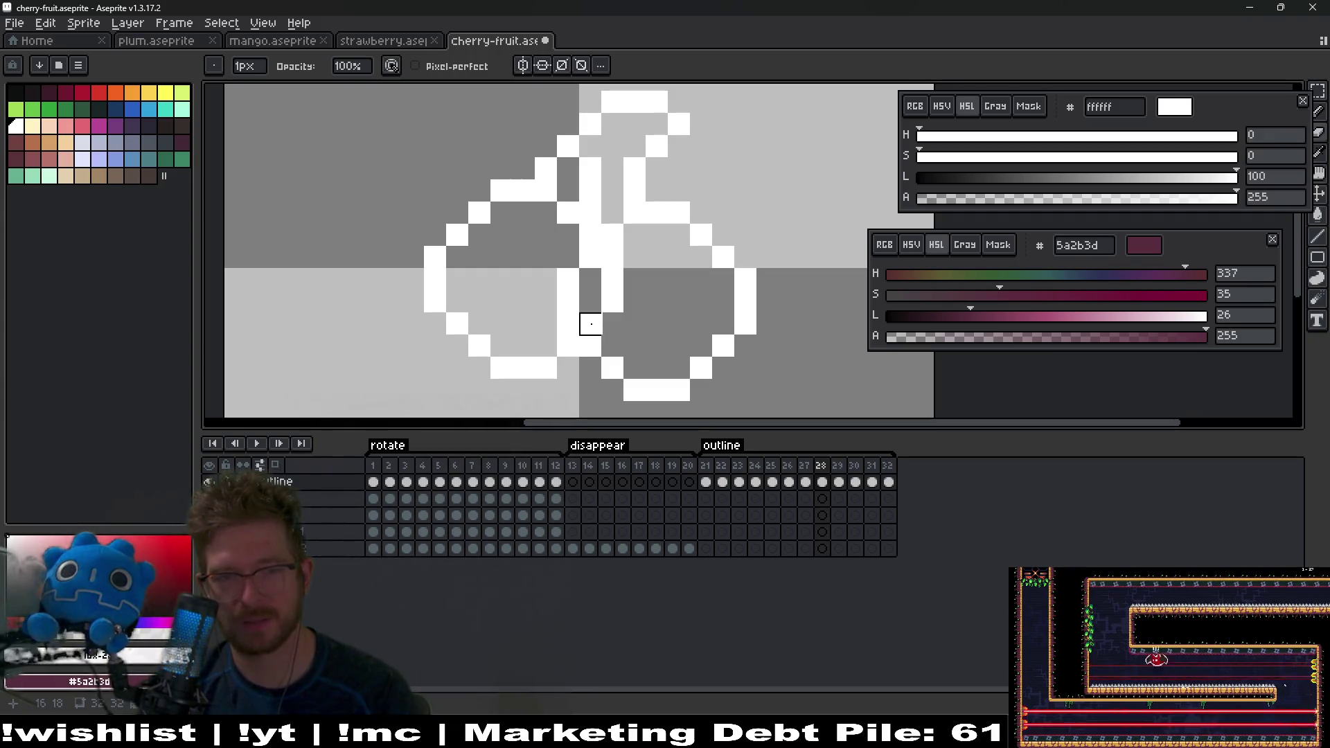
{"action": "left_click", "coordinate": [591, 324]}
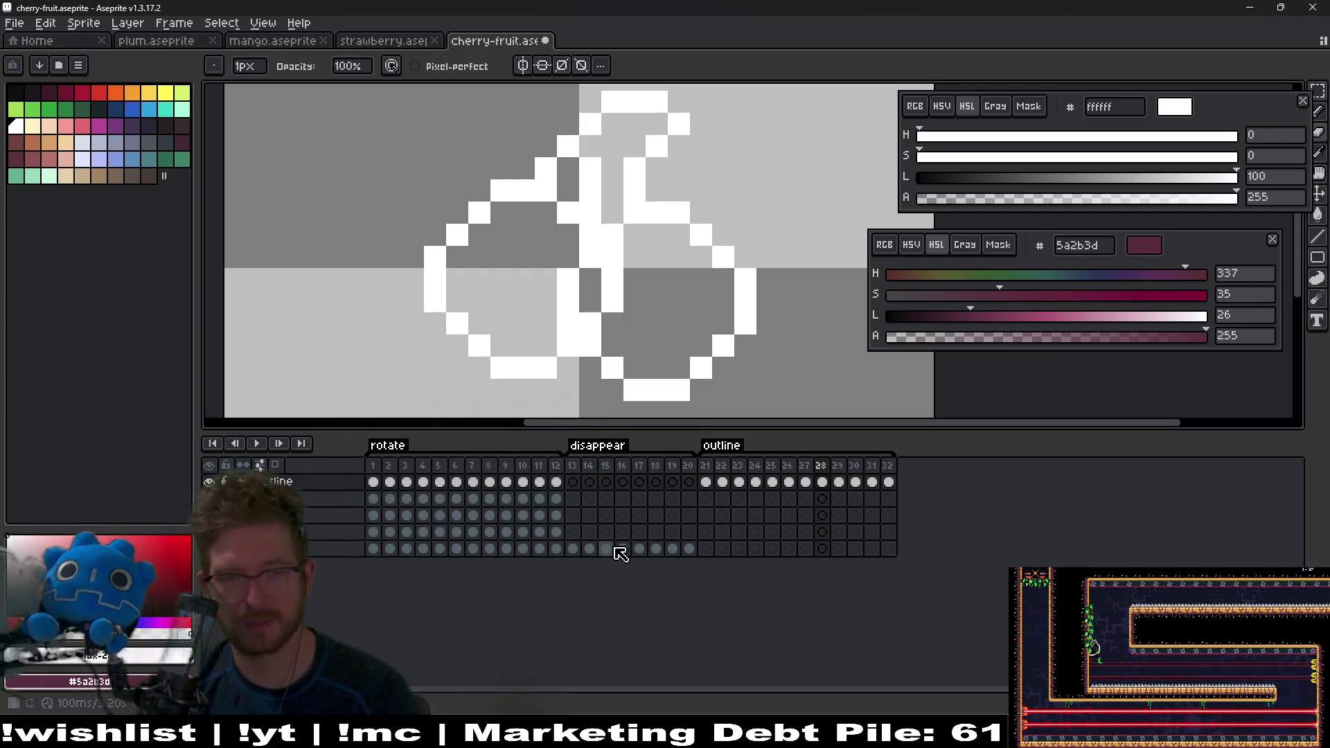
Step: Check the full-colour cherry on frame 8, then erase stray outline pixels on frame 28
{"action": "left_click", "coordinate": [490, 548]}
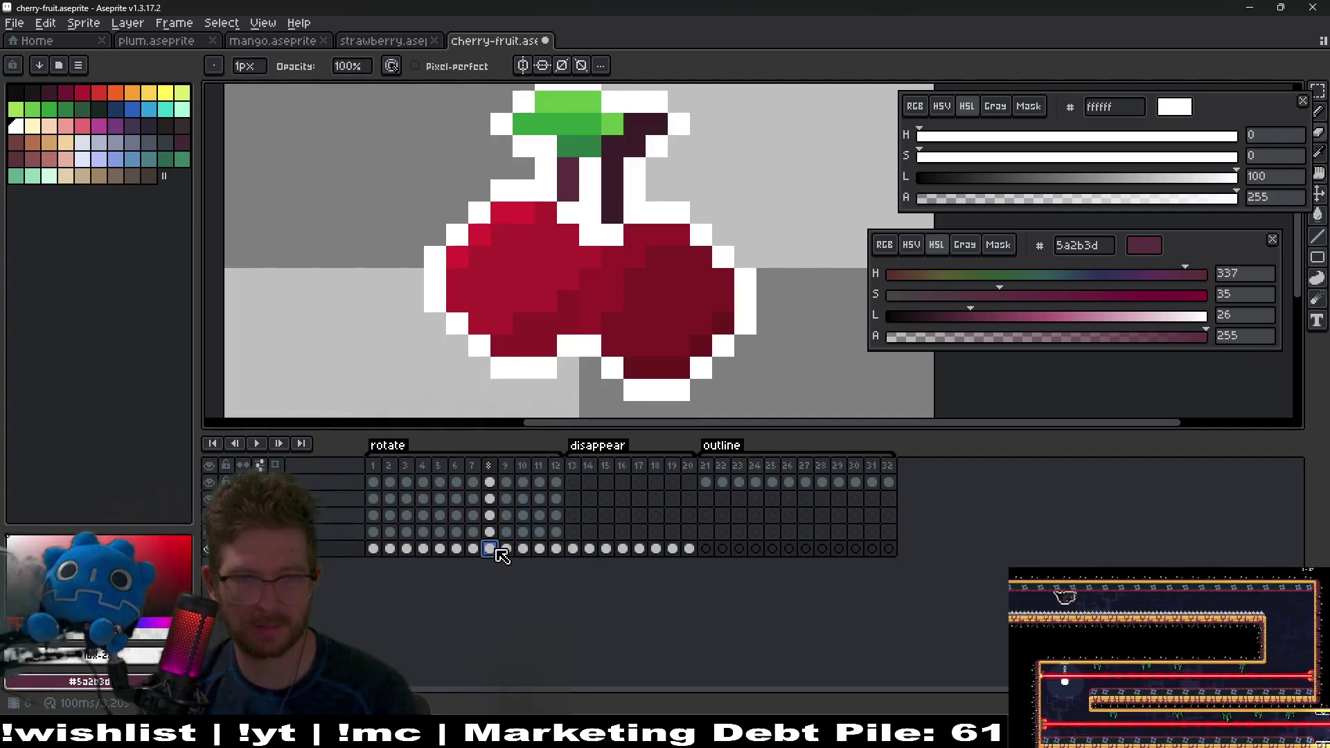
{"action": "left_click", "coordinate": [819, 465]}
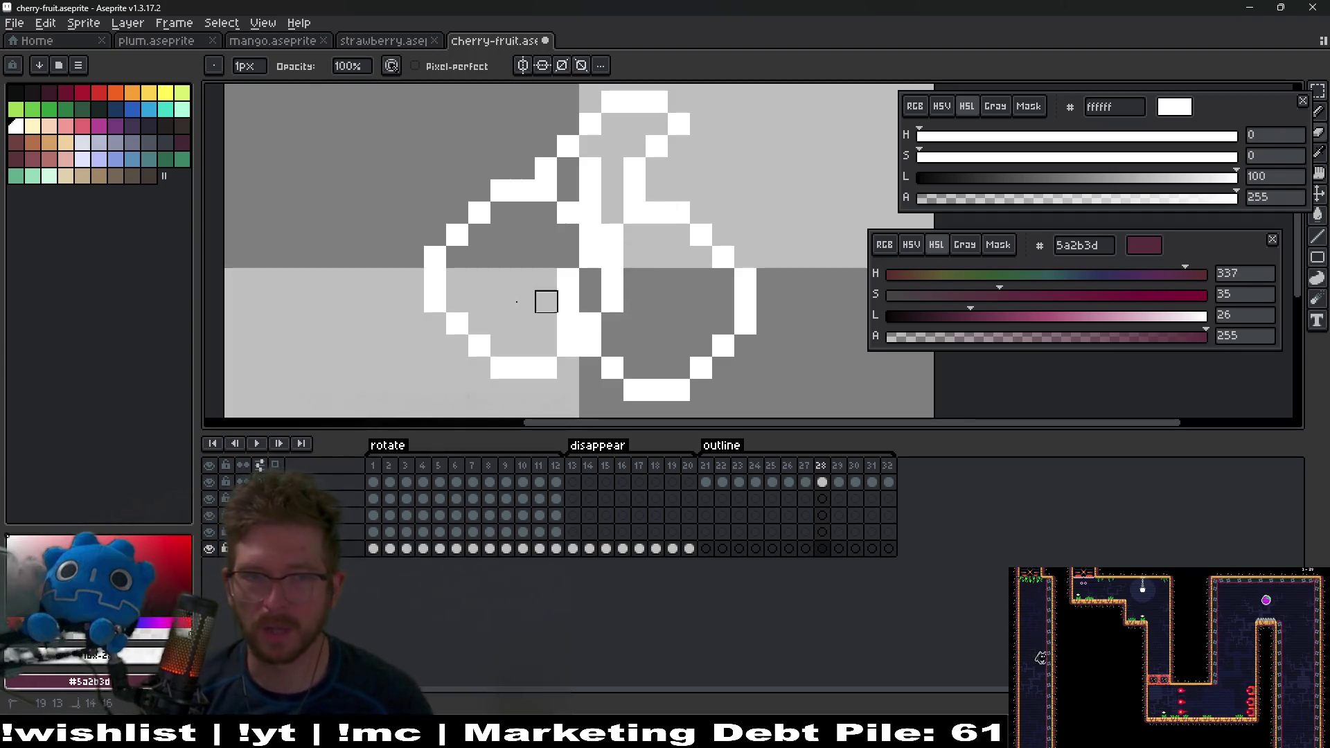
{"action": "left_click", "coordinate": [822, 482]}
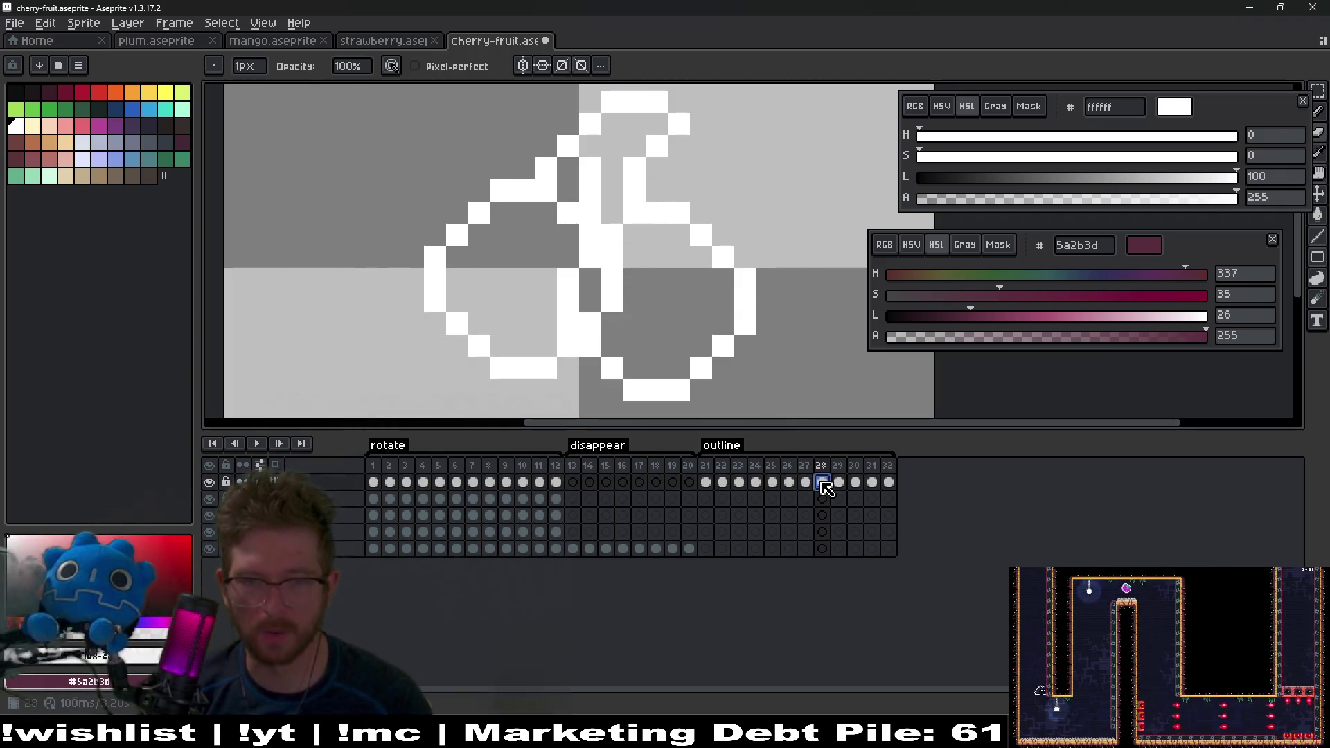
{"action": "mouse_move", "coordinate": [582, 321]}
{"action": "left_mouse_down"}
{"action": "mouse_move", "coordinate": [609, 298]}
{"action": "mouse_move", "coordinate": [610, 259]}
{"action": "left_mouse_up"}
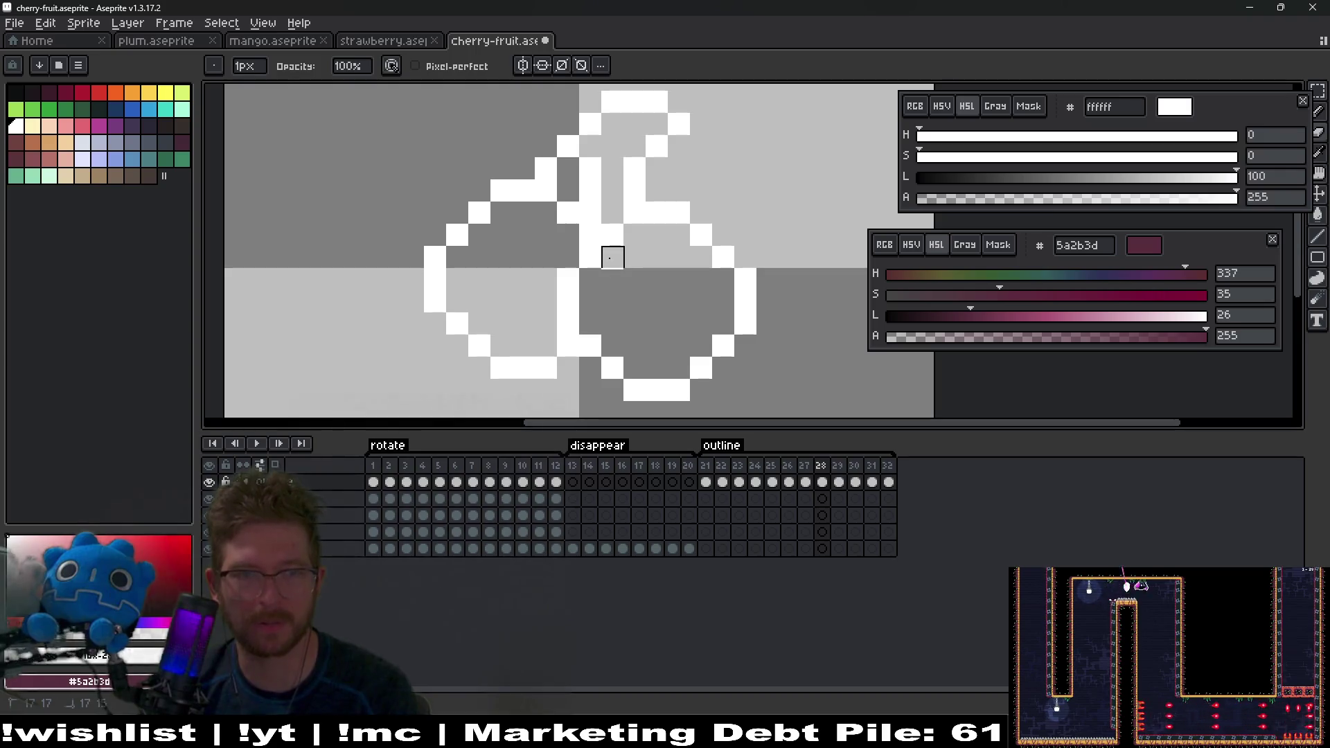
Step: Erase the diagonal outline pixels on frame 29 and review frames 30–32
{"action": "key", "text": "Right"}
{"action": "left_click_drag", "start_coordinate": [590, 346], "coordinate": [634, 280]}
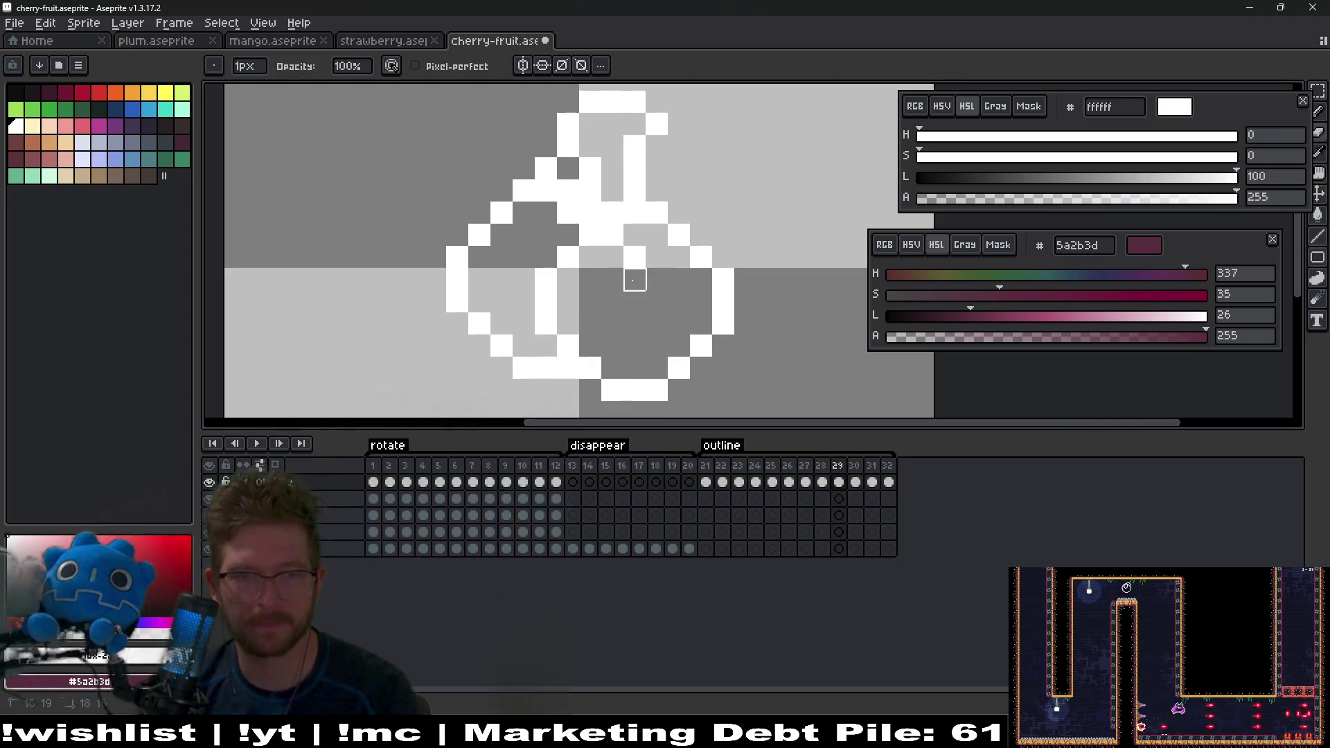
{"action": "key", "text": "period"}
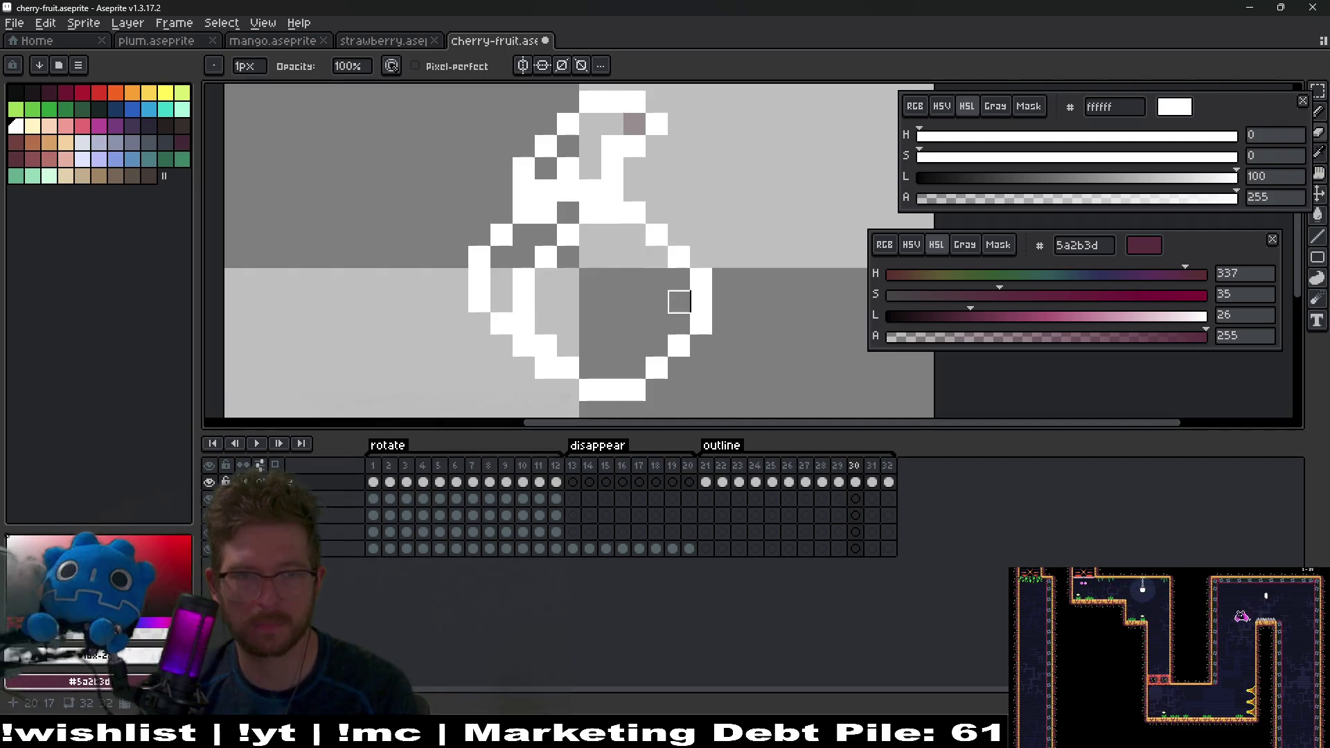
{"action": "key", "text": "period"}
{"action": "key", "text": "period"}
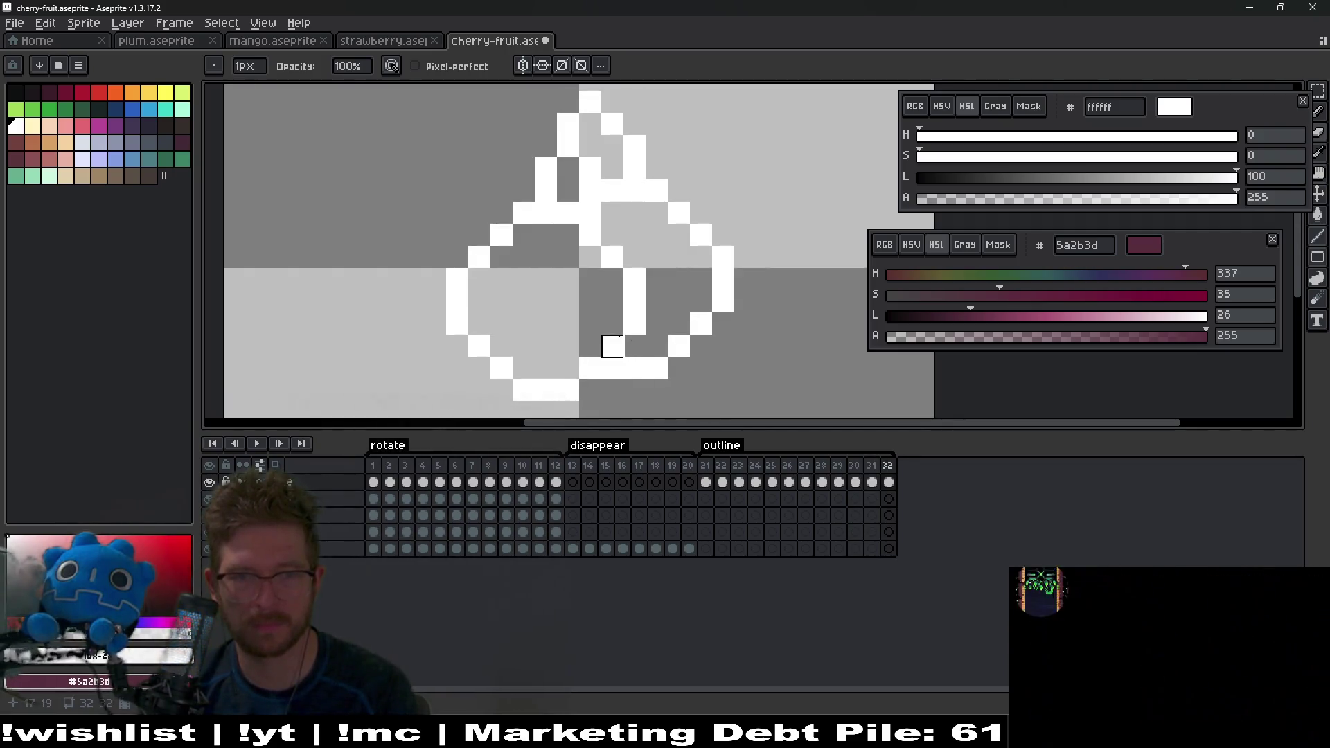
{"action": "key", "text": "period"}
{"action": "key", "text": "comma"}
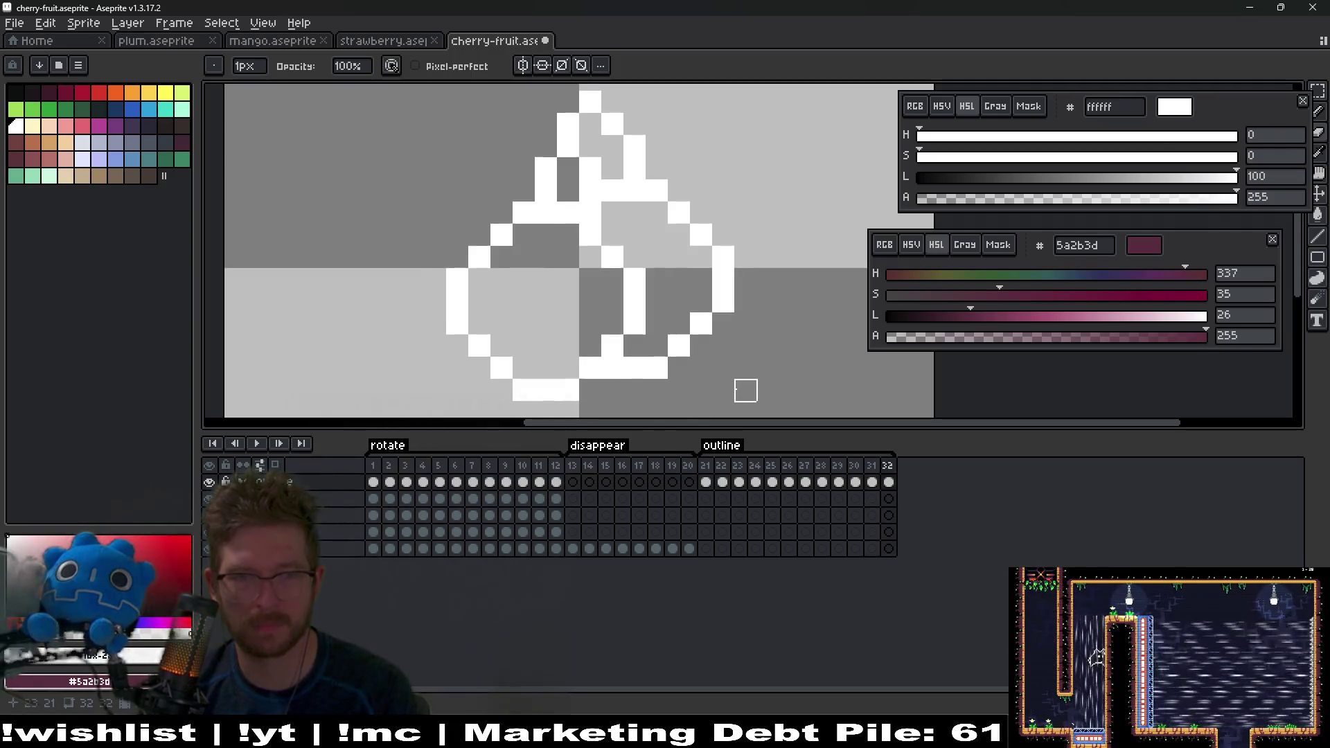
{"action": "key", "text": "period"}
{"action": "scroll", "coordinate": [721, 386], "scroll_direction": "down", "scroll_amount": 3}
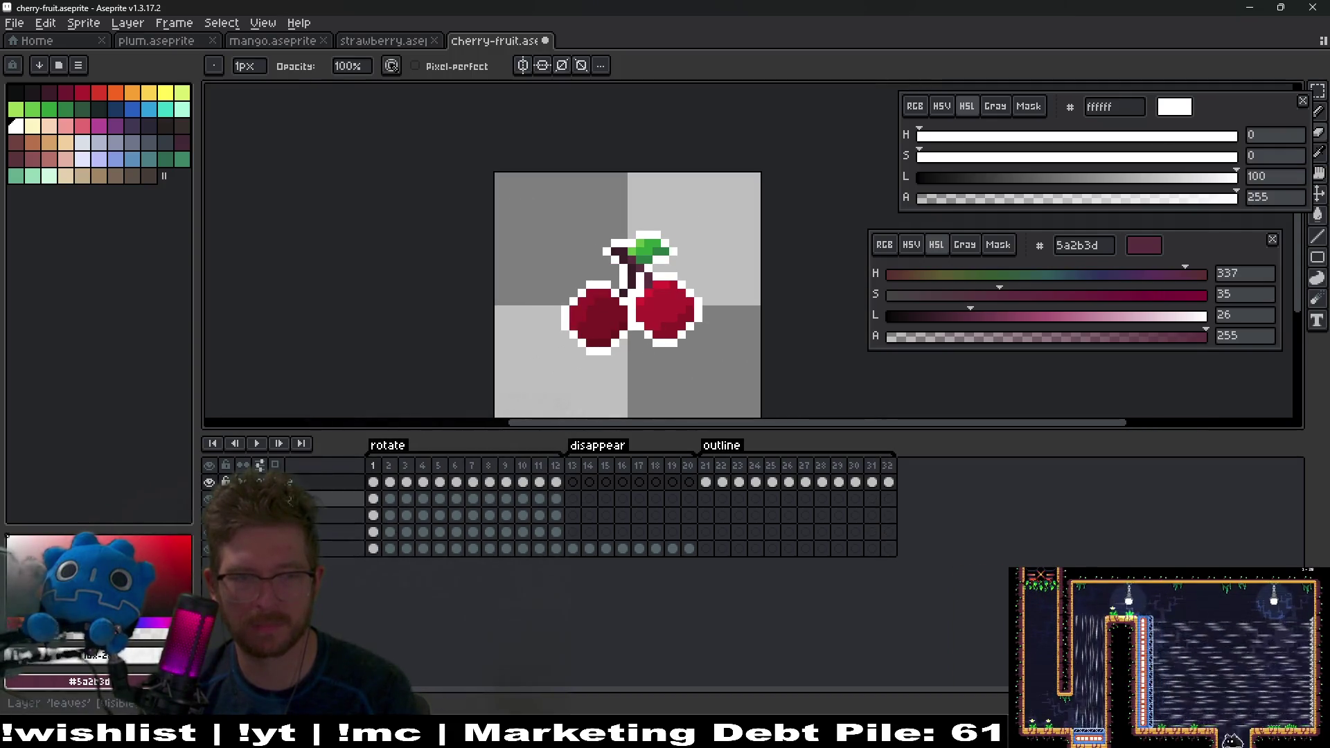
{"action": "left_click", "coordinate": [258, 445]}
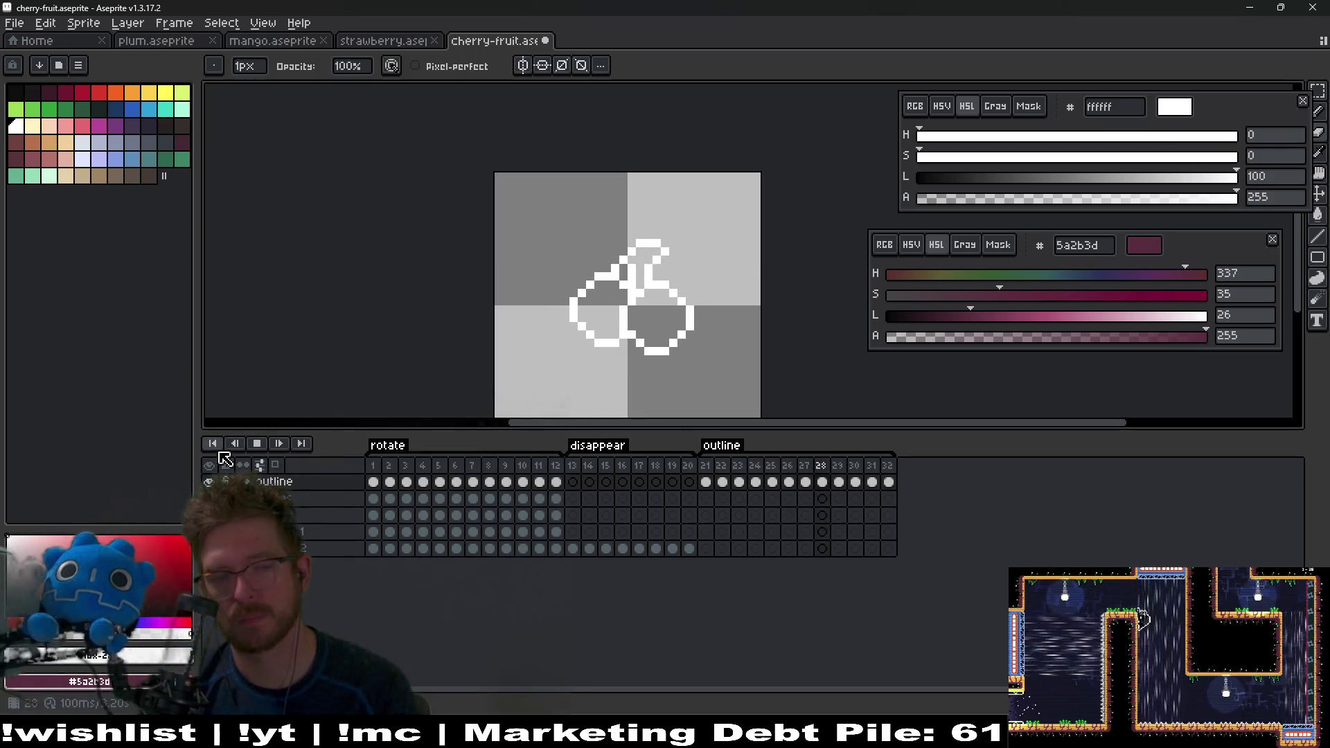
{"action": "right_click", "coordinate": [253, 450]}
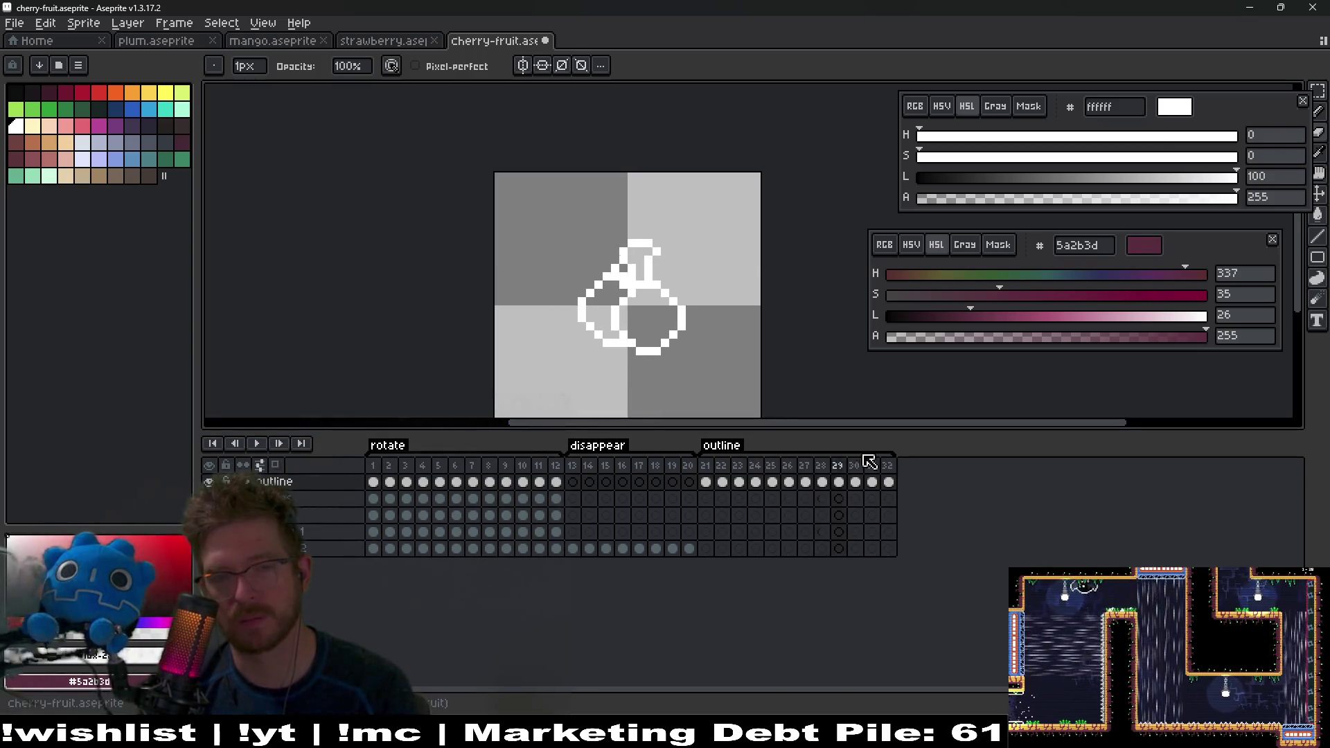
{"action": "key", "text": "Left"}
{"action": "key", "text": "Left"}
{"action": "key", "text": "Left"}
{"action": "scroll", "coordinate": [644, 319], "scroll_direction": "up", "scroll_amount": 1}
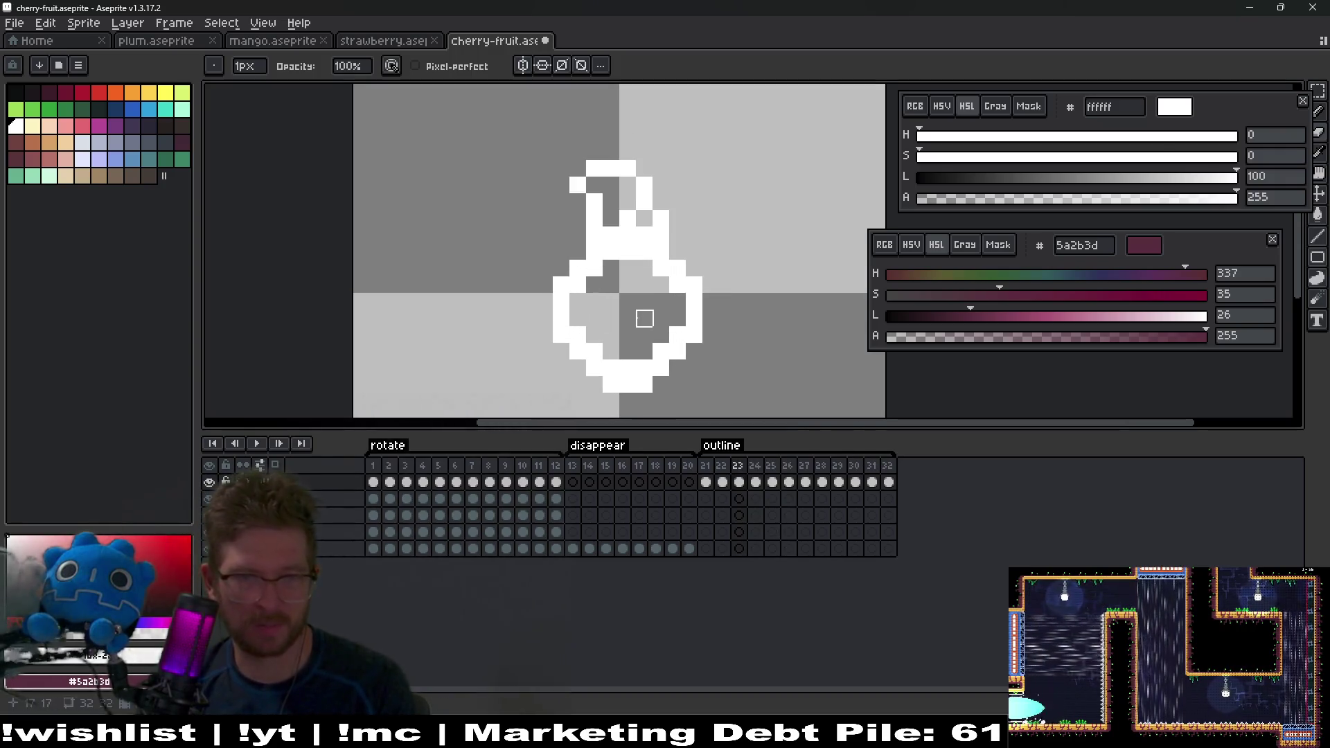
{"action": "scroll", "coordinate": [644, 369], "scroll_direction": "up", "scroll_amount": 1}
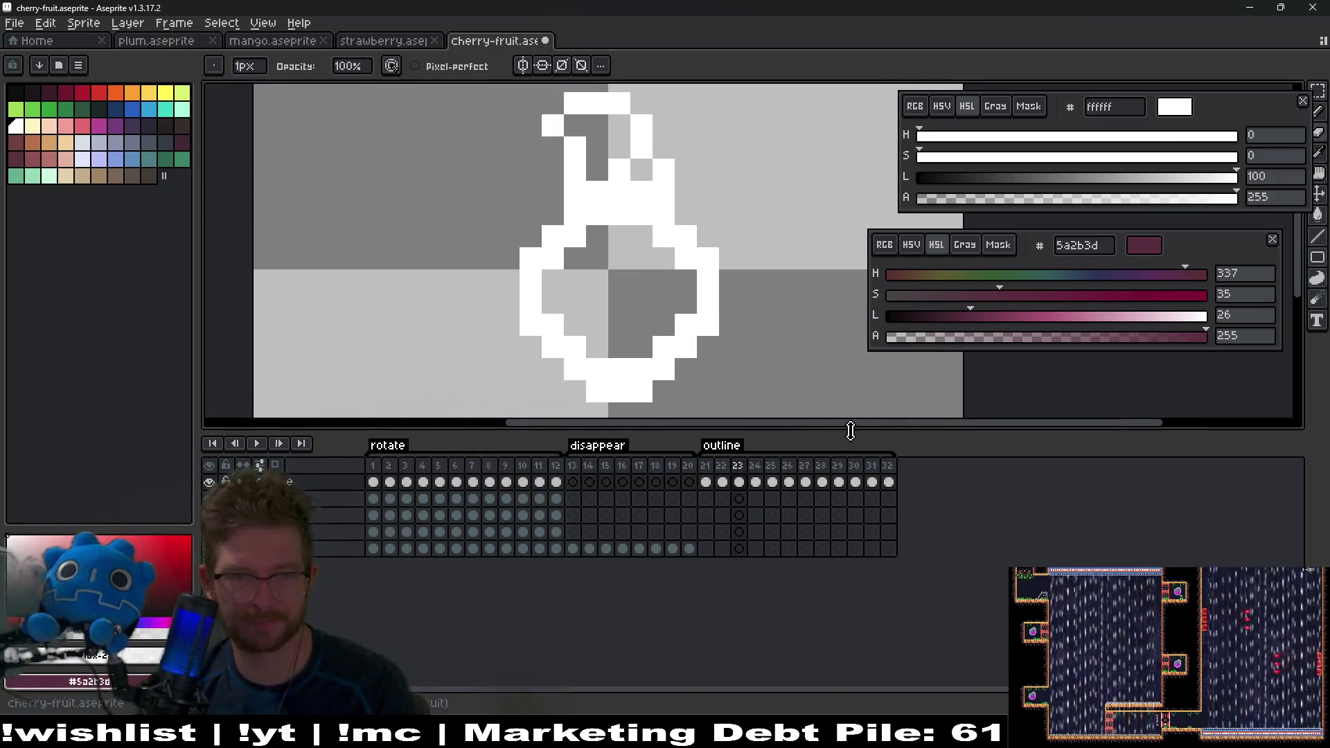
{"action": "key", "text": "Left"}
{"action": "key", "text": "Left"}
{"action": "key", "text": "Right"}
{"action": "key", "text": "Right"}
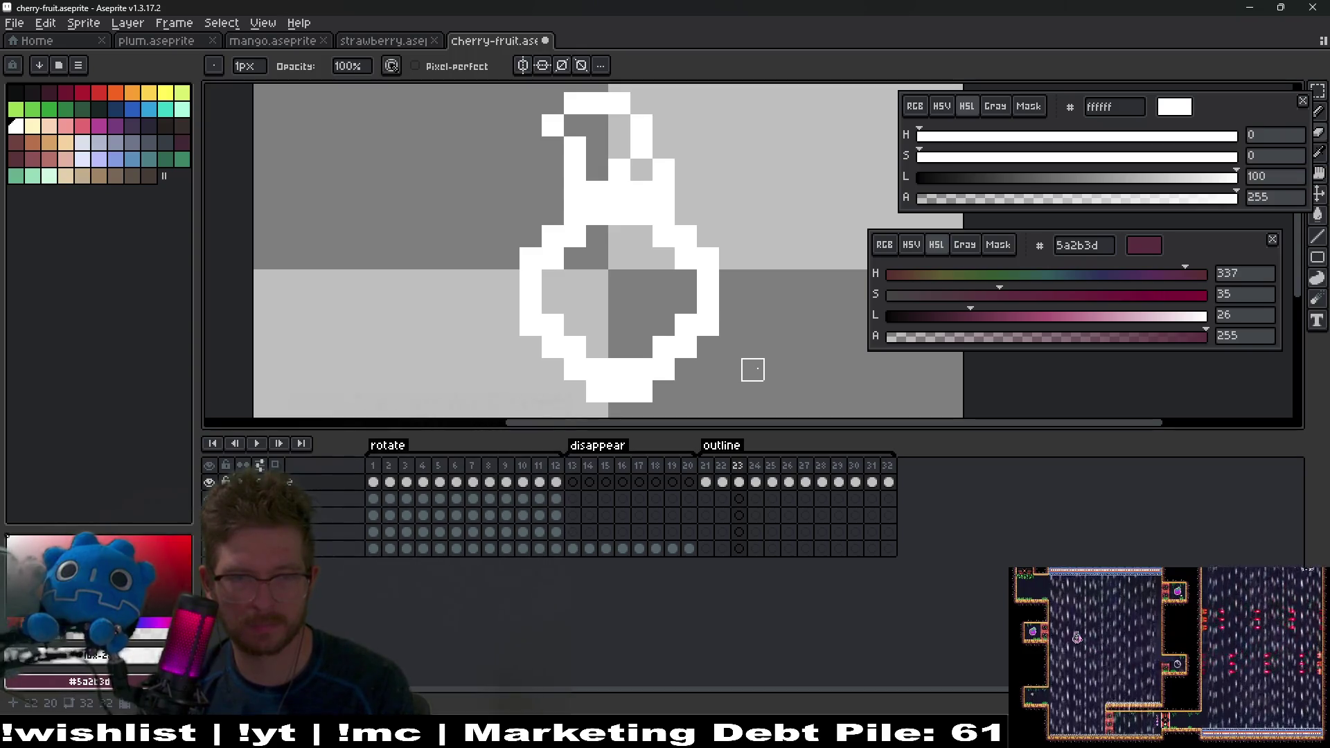
{"action": "key", "text": "Right"}
{"action": "key", "text": "Right"}
{"action": "key", "text": "Right"}
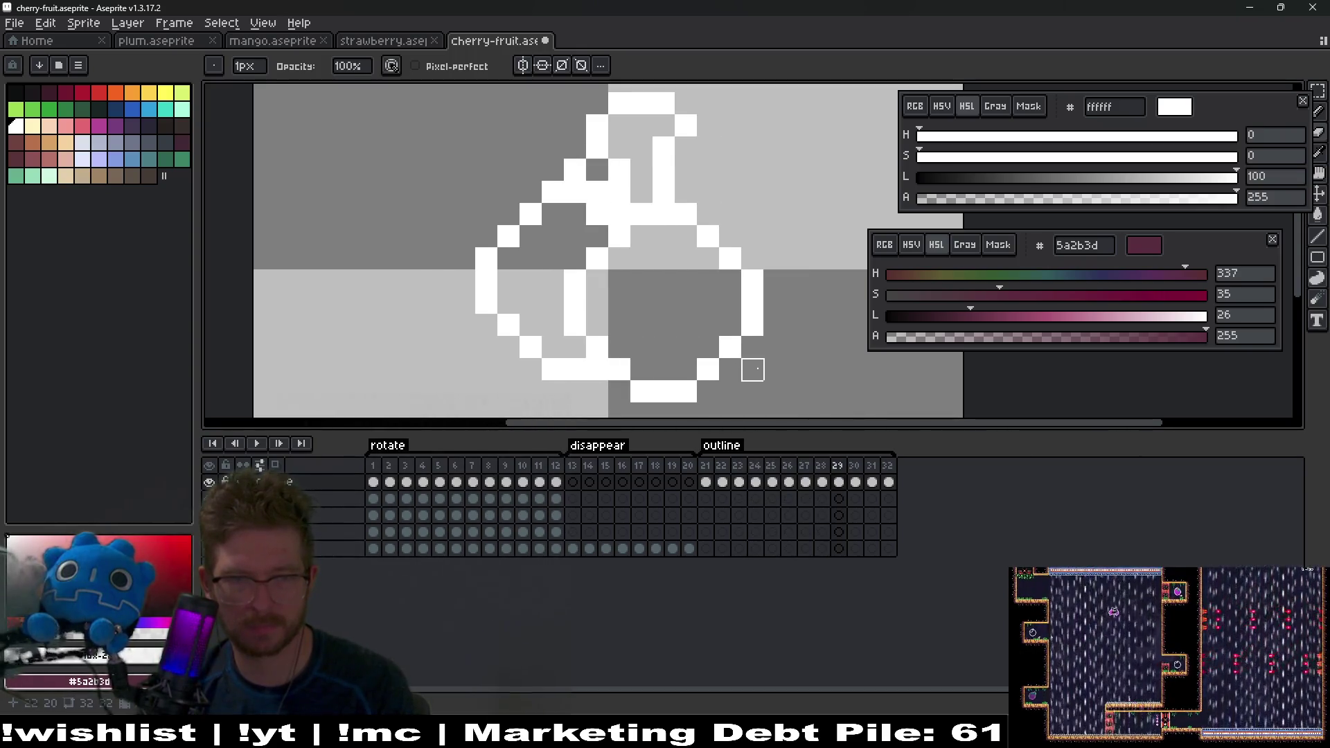
{"action": "key", "text": "Right"}
{"action": "key", "text": "Right"}
{"action": "key", "text": "Left"}
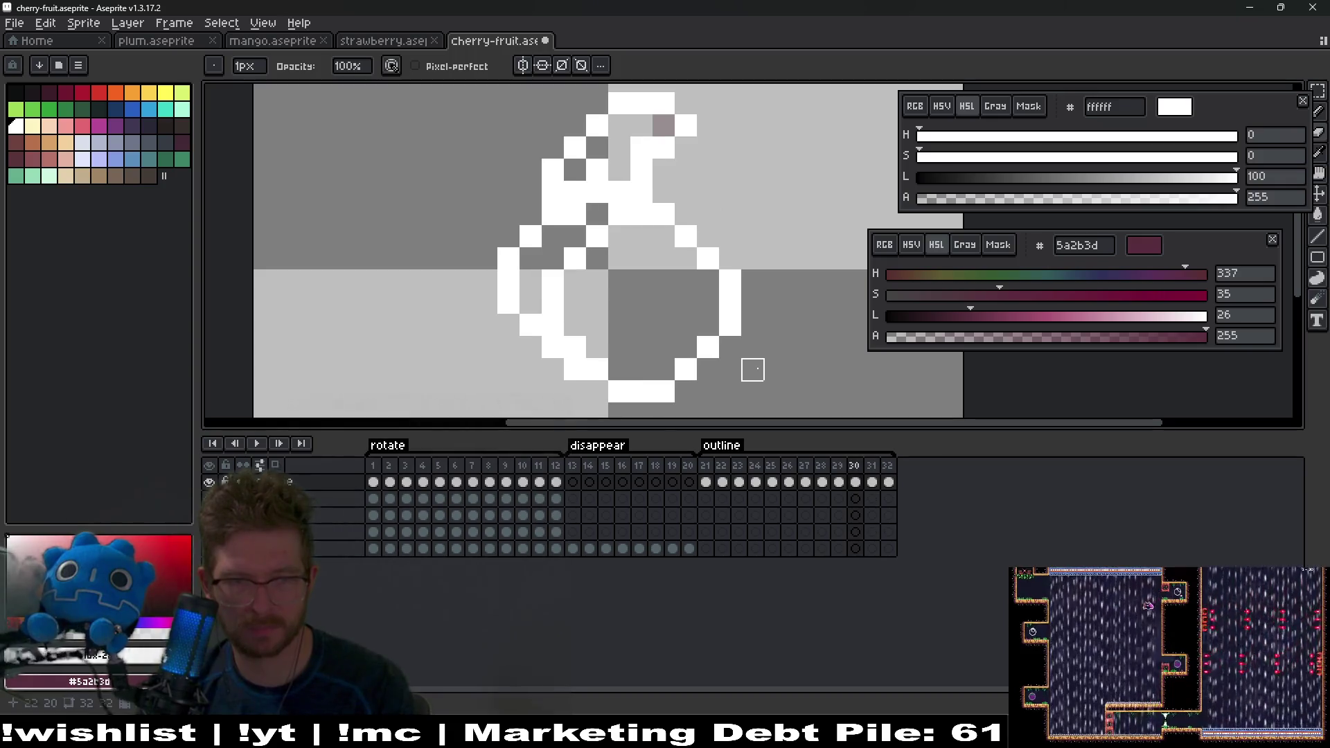
{"action": "key", "text": "Right"}
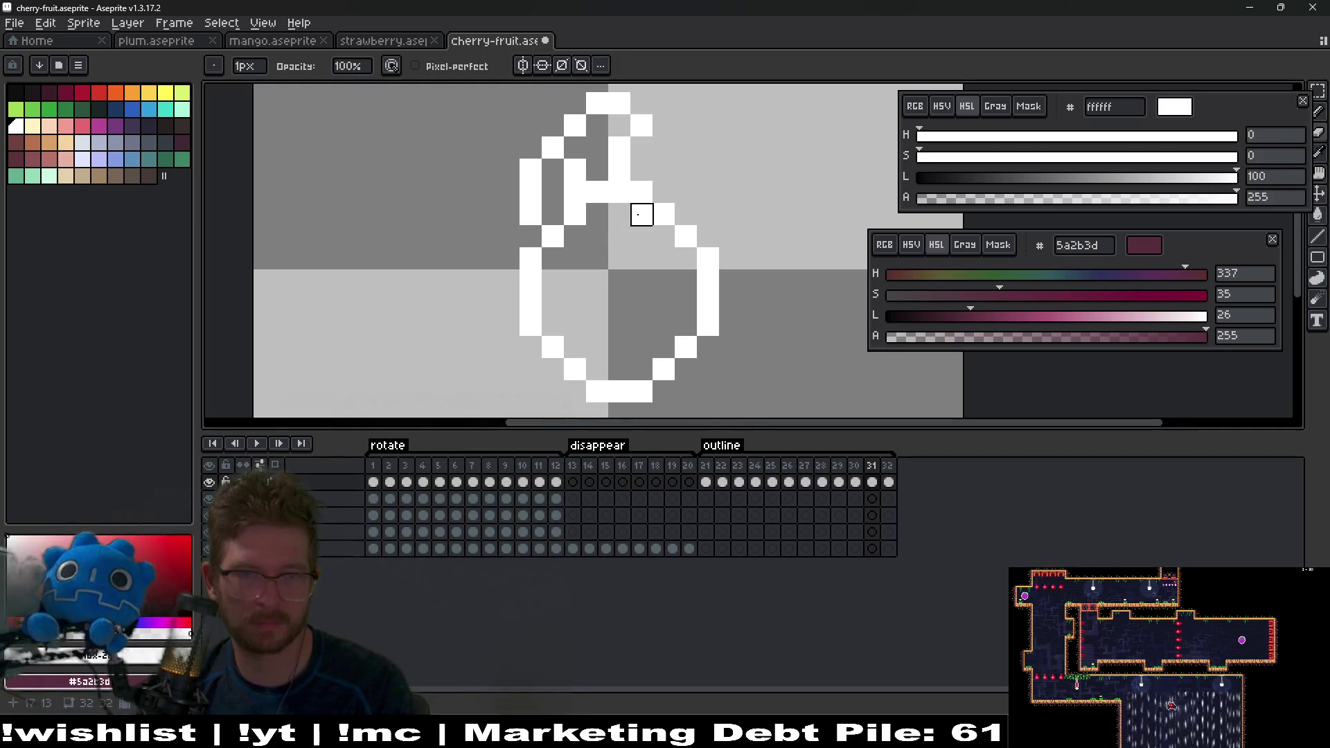
{"action": "key", "text": "Left"}
{"action": "key", "text": "Left"}
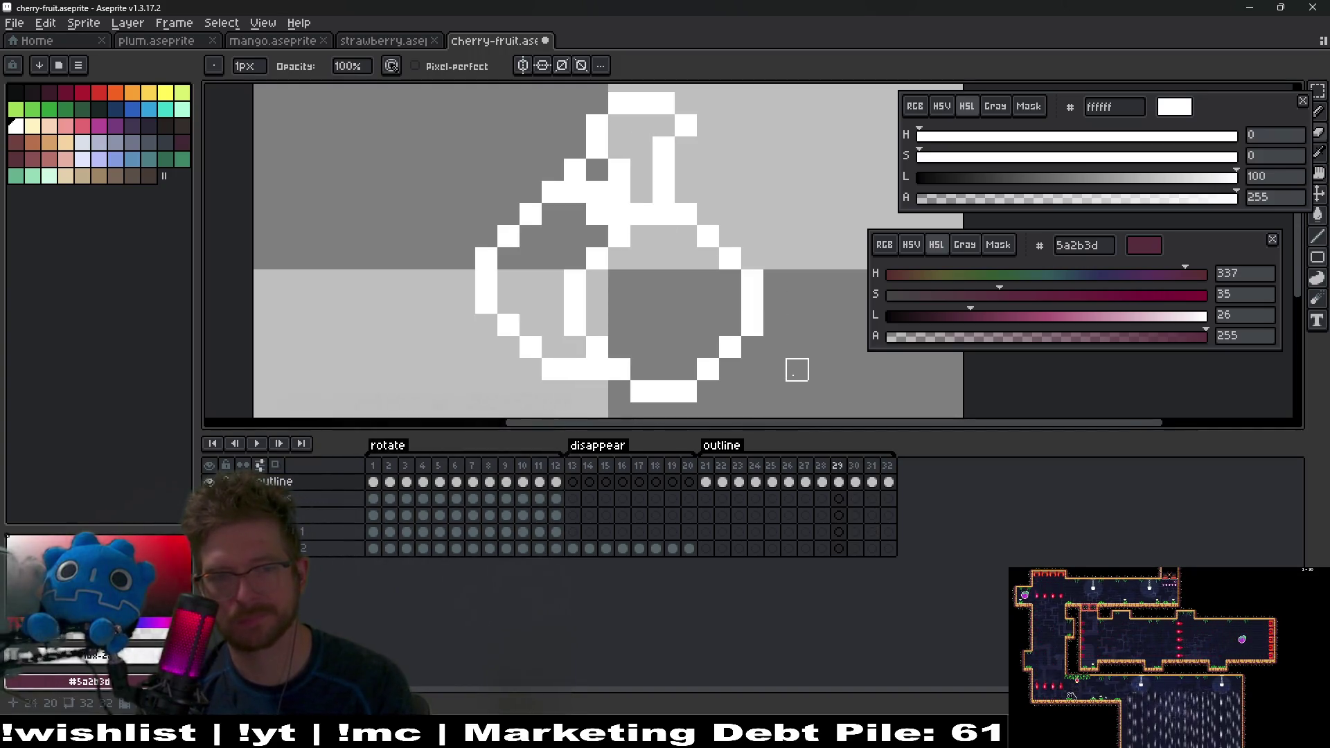
{"action": "key", "text": "Return"}
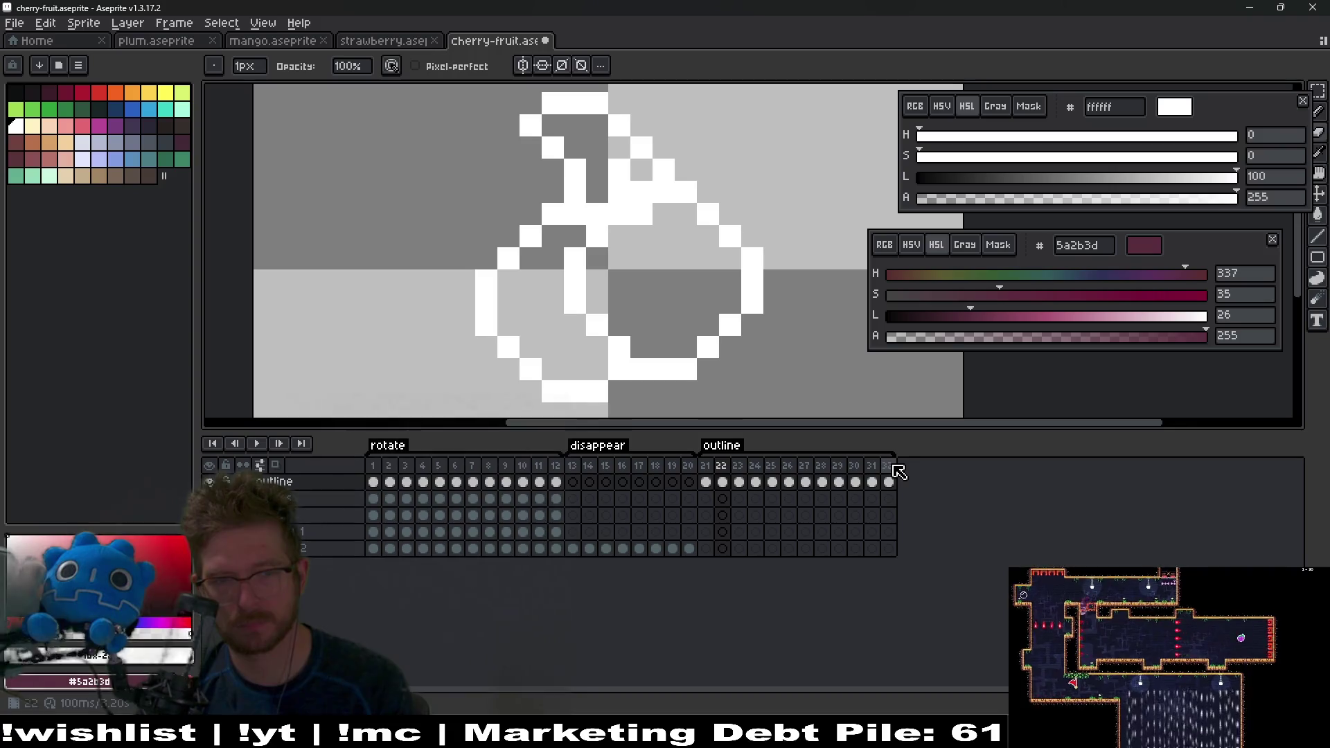
Step: Stop playback and add a new frame 33 after frame 32
{"action": "left_click", "coordinate": [257, 443]}
{"action": "scroll", "coordinate": [837, 259], "scroll_direction": "down", "scroll_amount": 4}
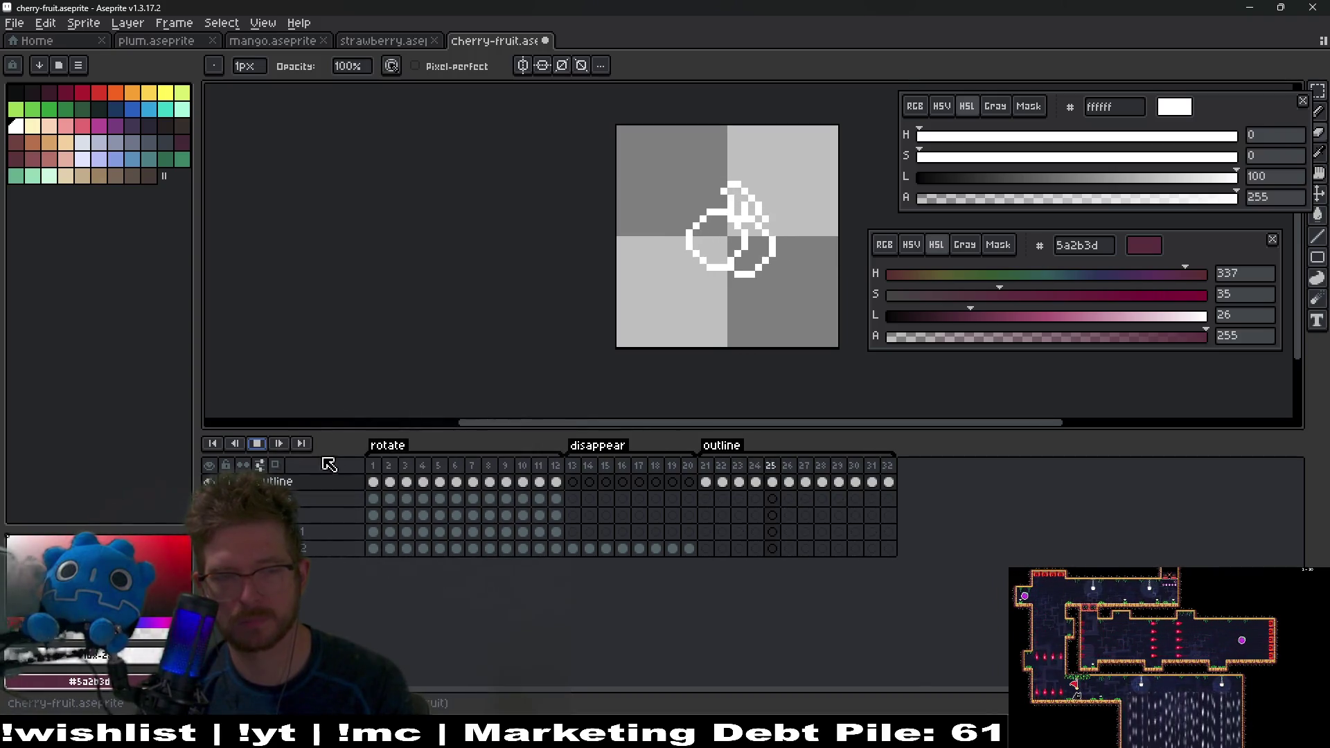
{"action": "left_click", "coordinate": [256, 443]}
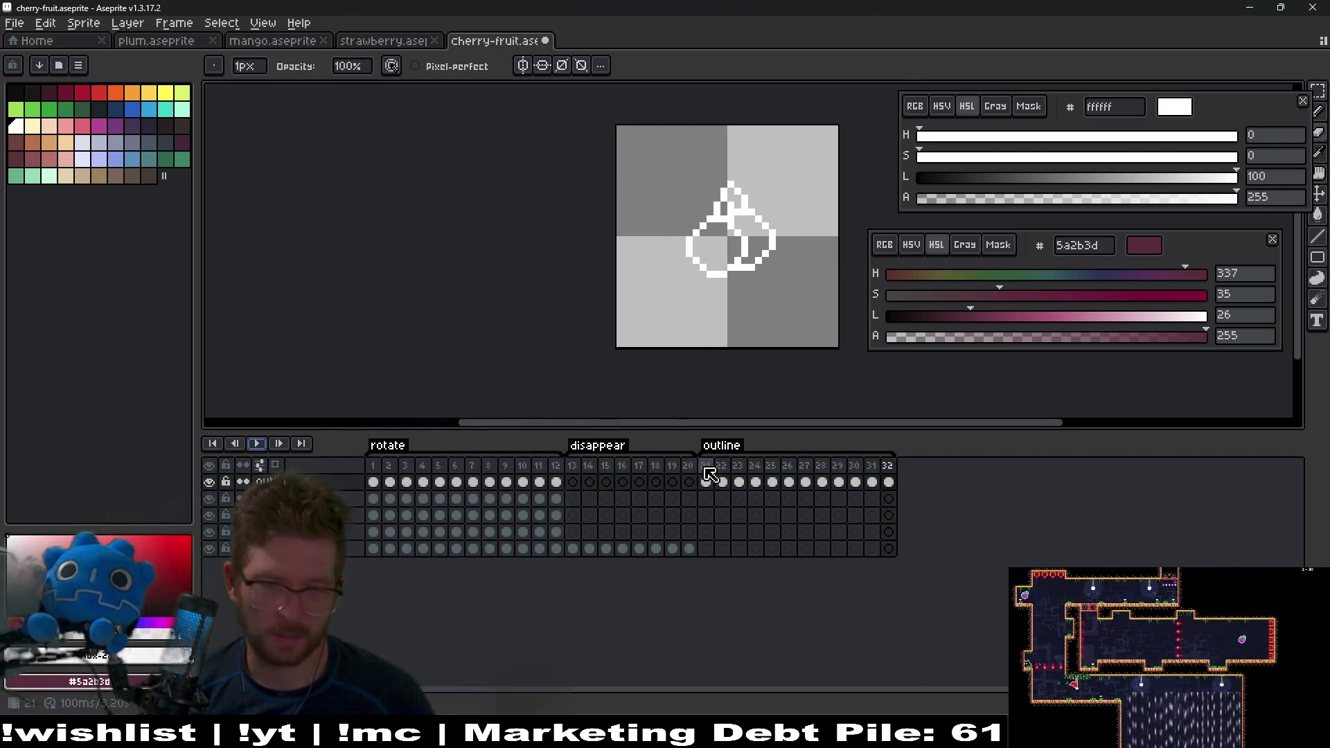
{"action": "left_click_drag", "start_coordinate": [708, 468], "coordinate": [889, 467]}
{"action": "left_click", "coordinate": [889, 466]}
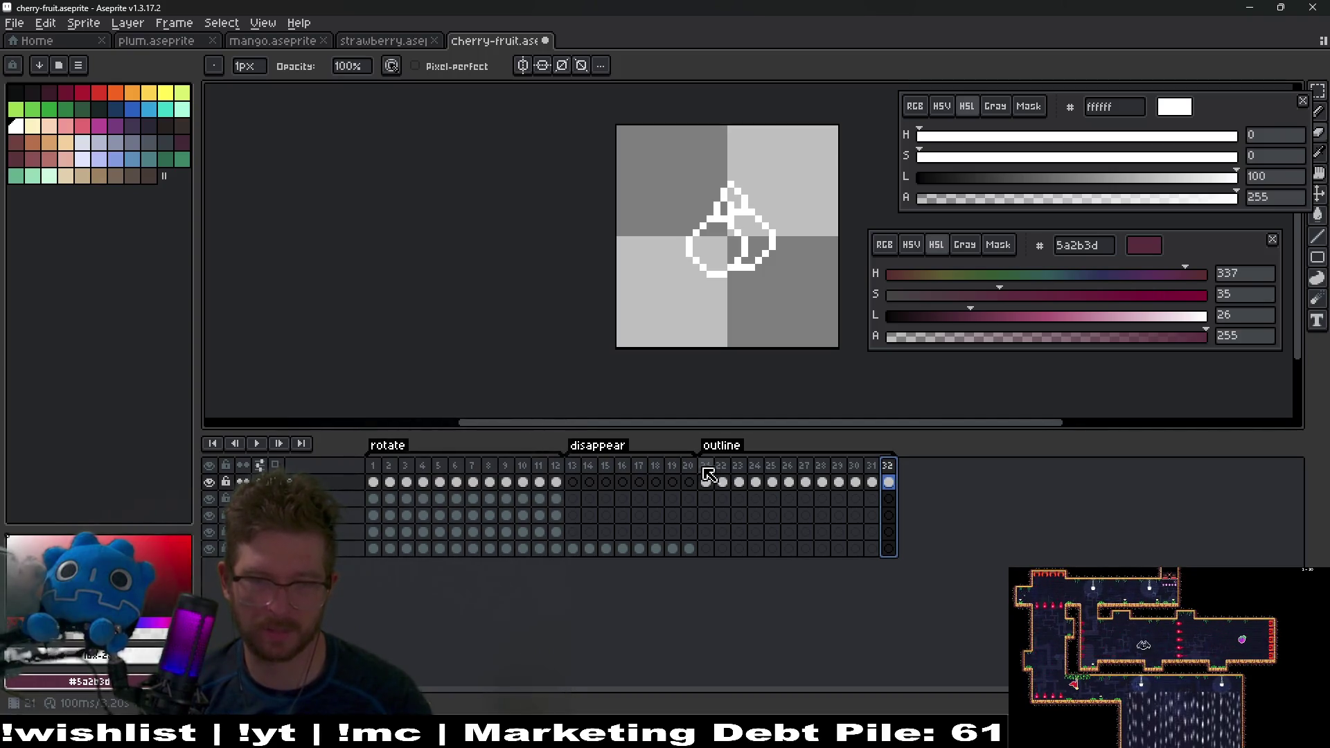
{"action": "key", "text": "ctrl+v"}
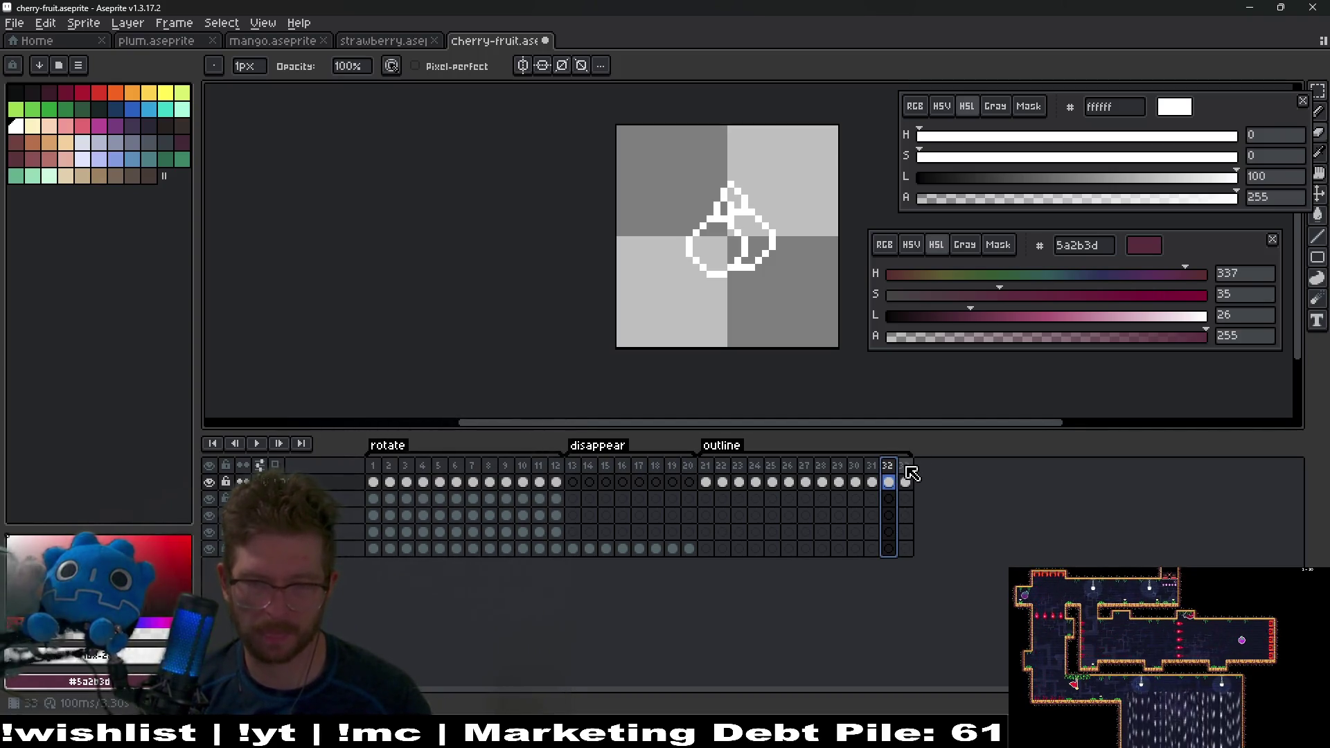
{"action": "left_click", "coordinate": [907, 466]}
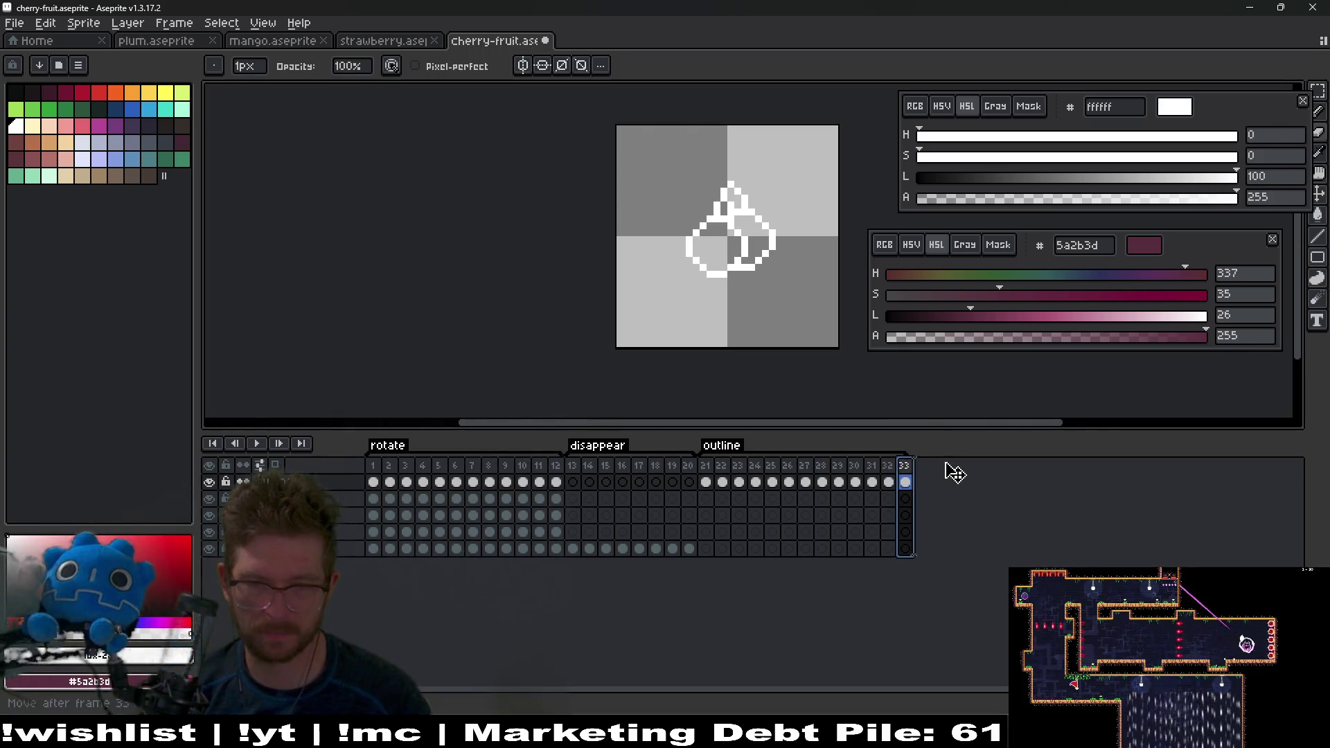
{"action": "left_click_drag", "start_coordinate": [912, 472], "coordinate": [960, 480]}
Step: Copy outline frames 21–32 into frames 33–44 and delete the extra frames 45–46
{"action": "left_click_drag", "start_coordinate": [705, 465], "coordinate": [899, 471]}
{"action": "key", "text": "ctrl+c"}
{"action": "key", "text": "ctrl+v"}
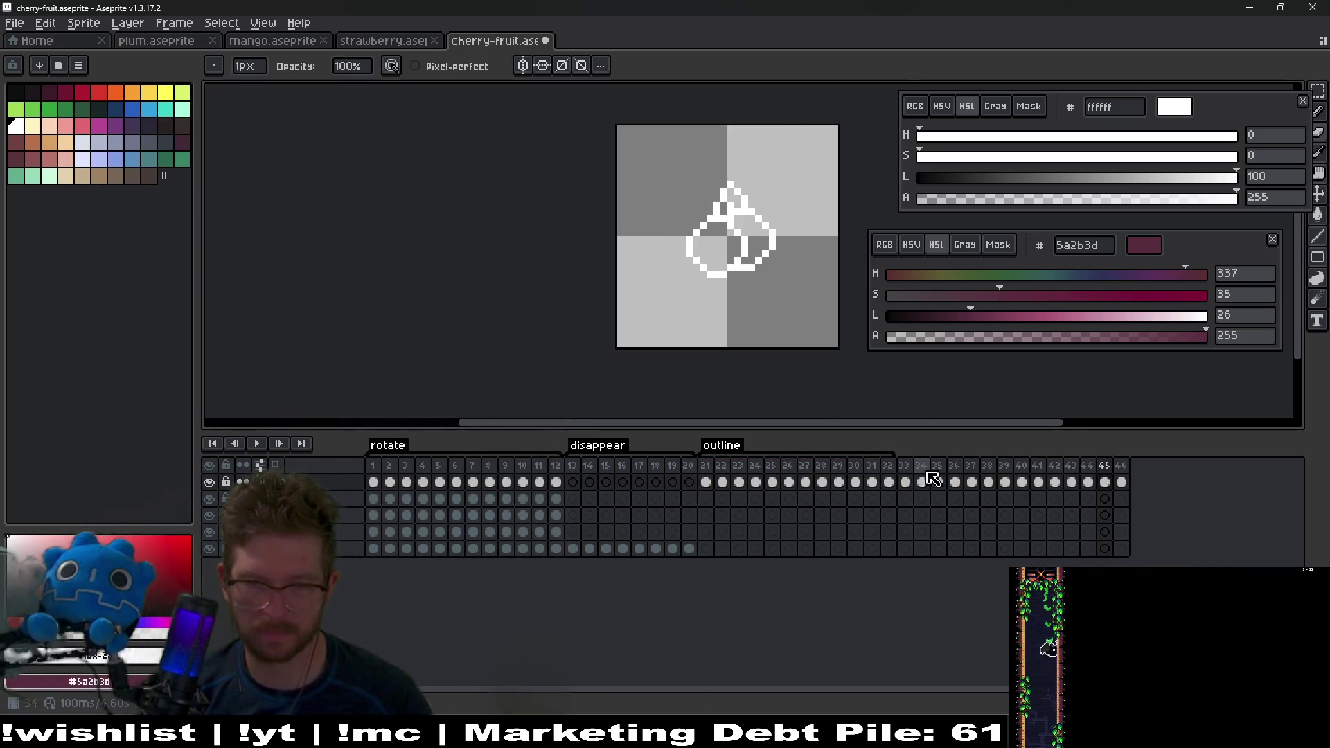
{"action": "left_click_drag", "start_coordinate": [1105, 466], "coordinate": [1116, 468]}
{"action": "key", "text": "Delete"}
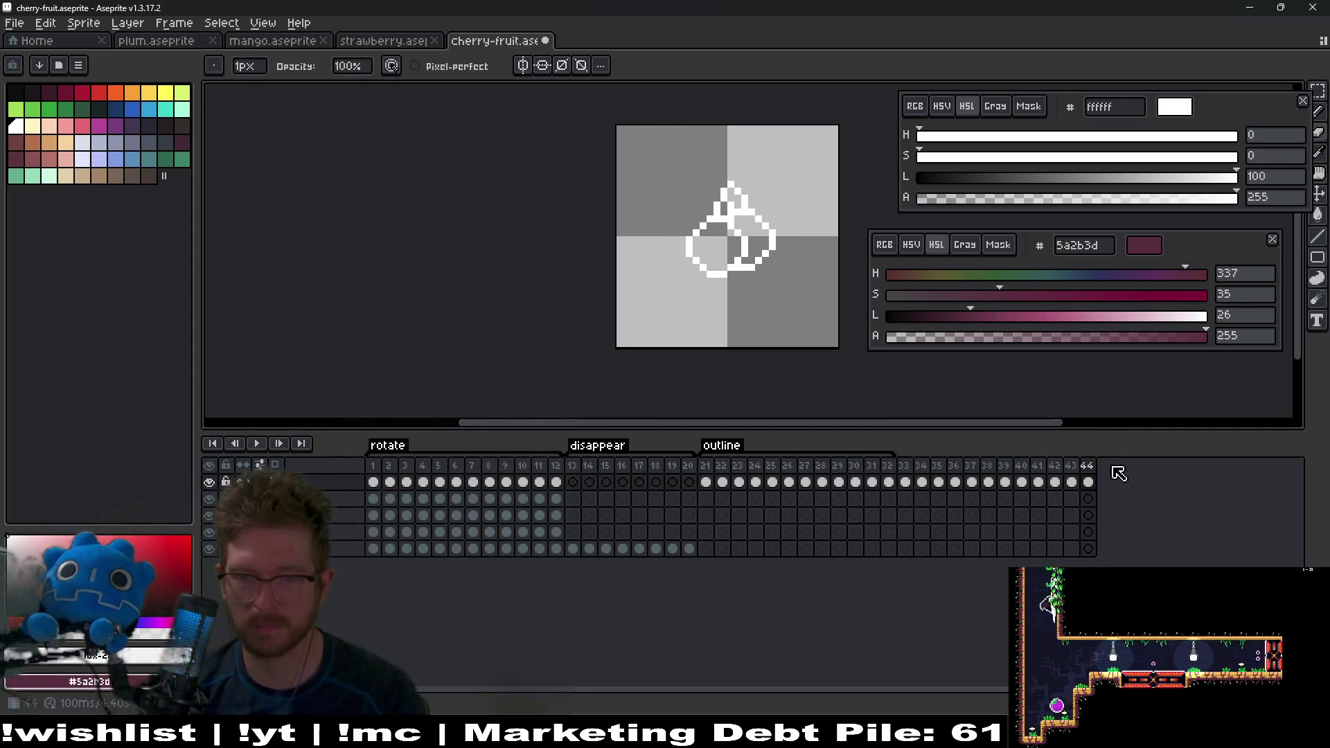
Step: Create a new tag named 'echo' covering frames 33–44
{"action": "left_click_drag", "start_coordinate": [908, 468], "coordinate": [1073, 467]}
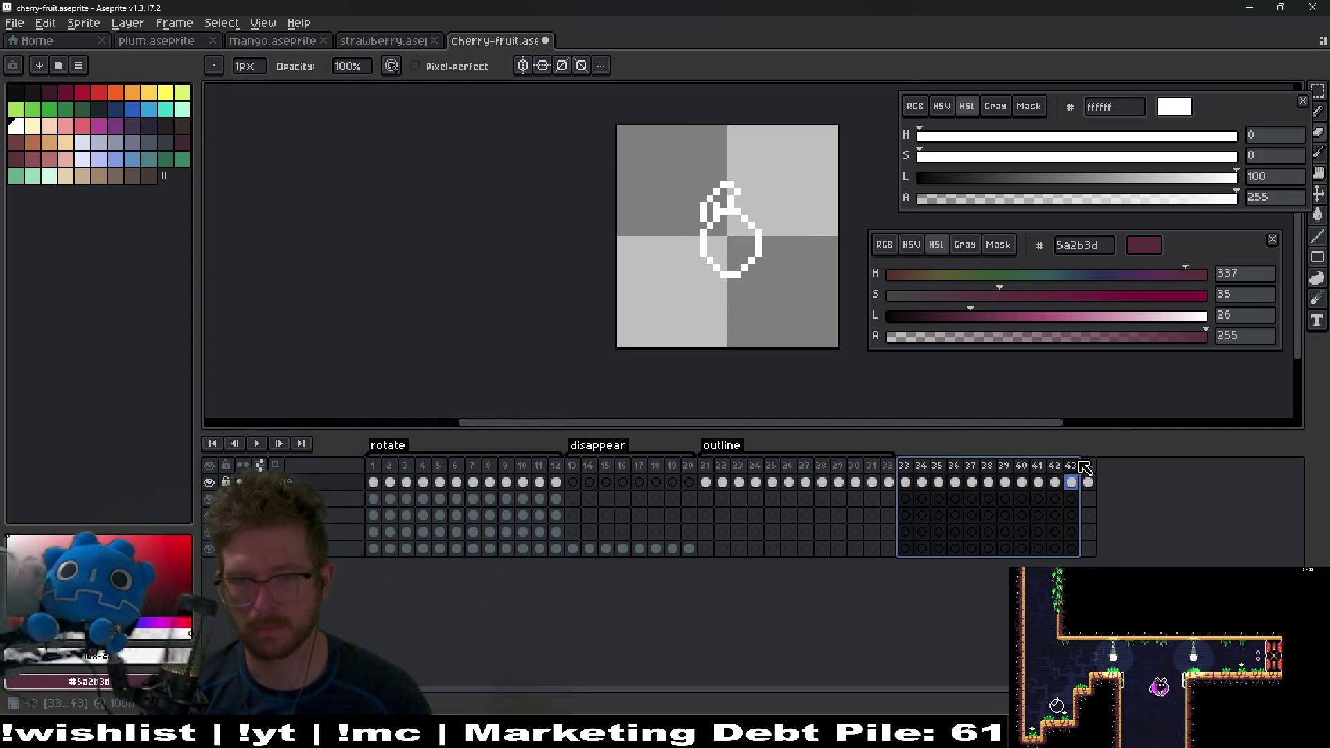
{"action": "right_click", "coordinate": [1085, 464]}
{"action": "left_click", "coordinate": [1129, 523]}
{"action": "type", "text": "echo"}
{"action": "key", "text": "Return"}
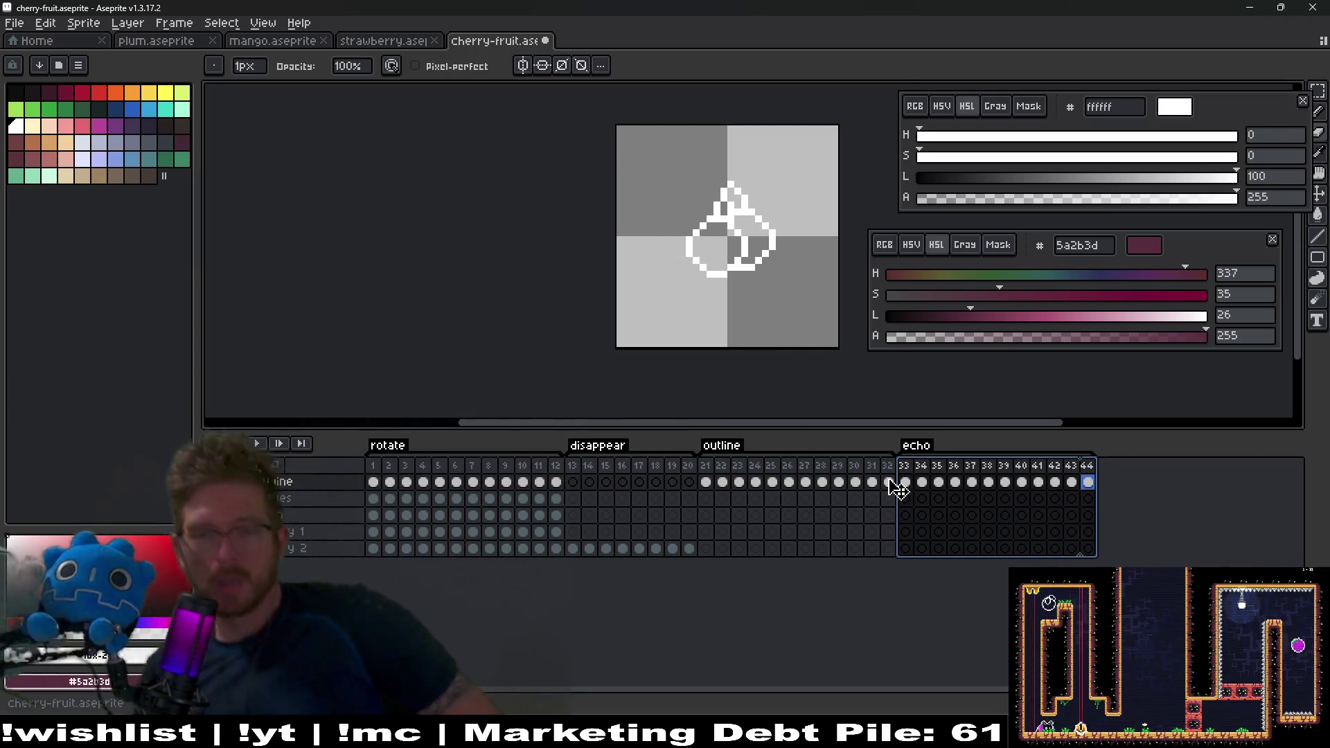
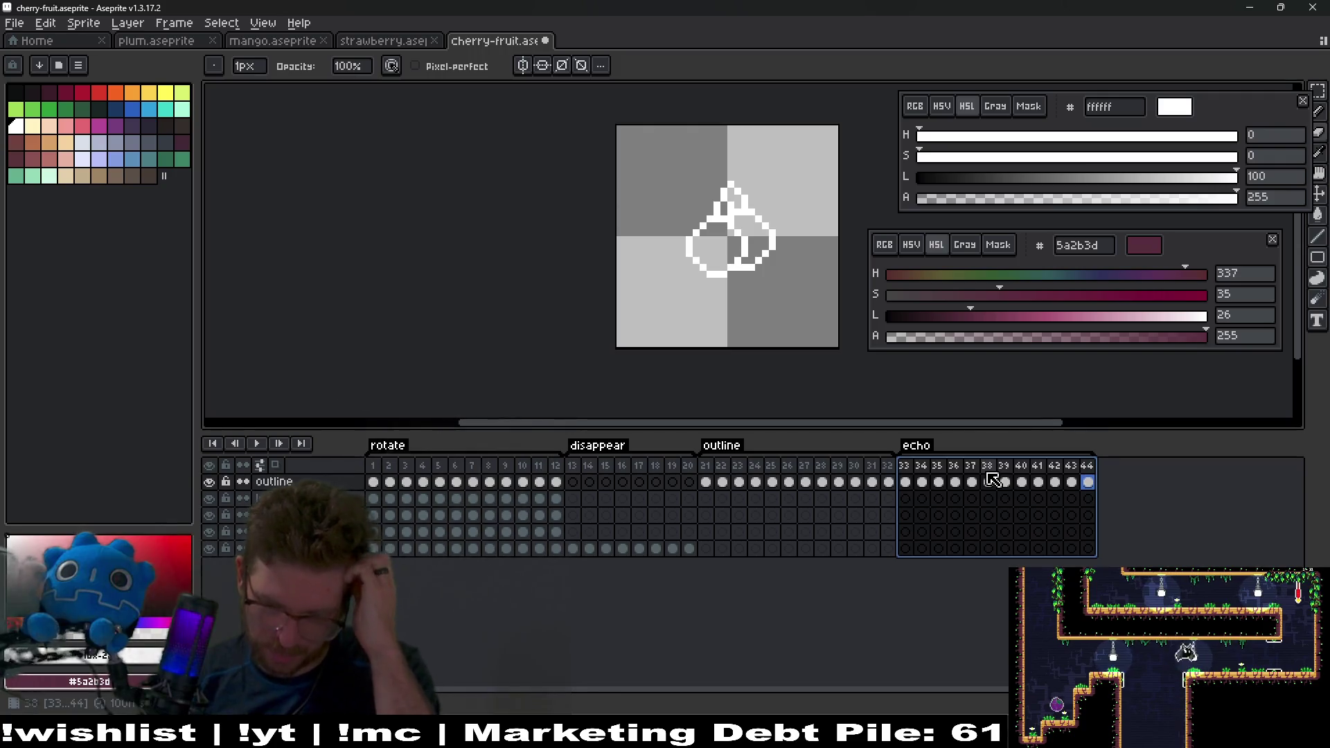
Step: On echo frame 33, set the colour to black 000000 and bucket-fill both cherries and the stem
{"action": "left_click", "coordinate": [905, 482]}
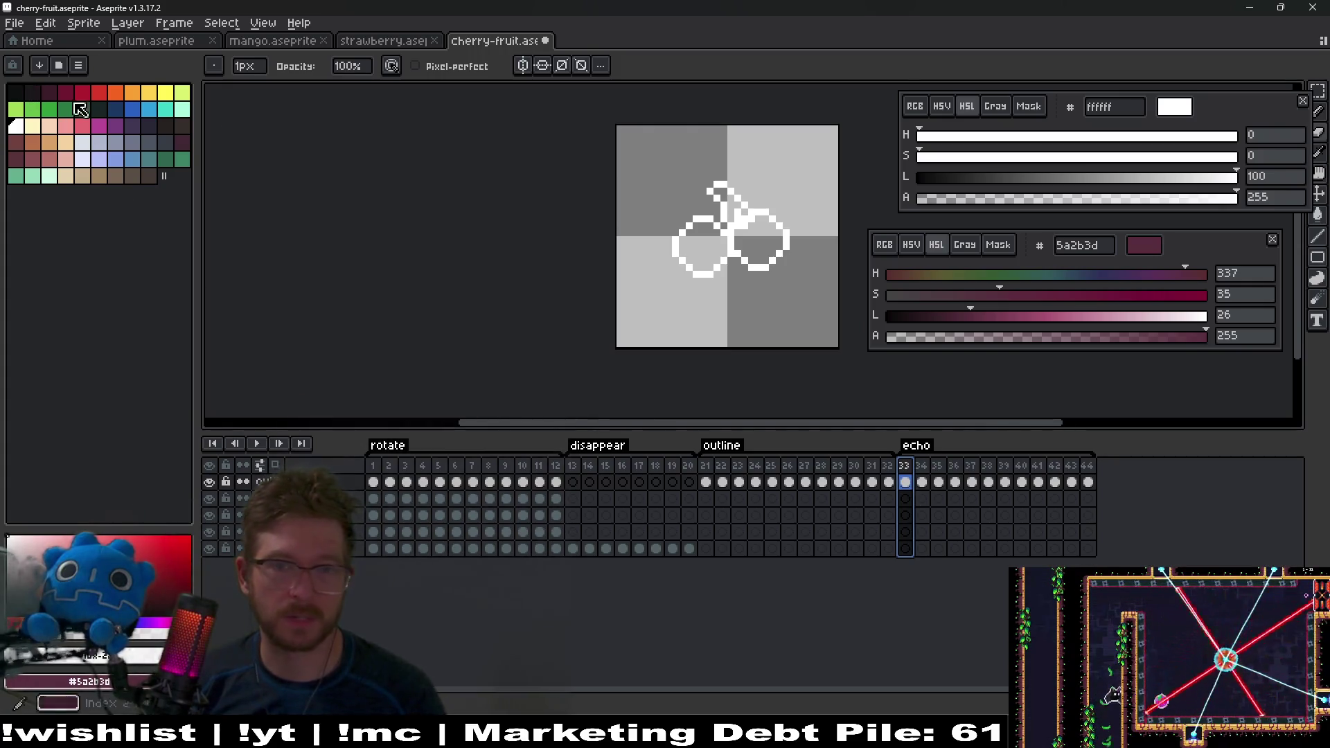
{"action": "left_click_drag", "start_coordinate": [983, 179], "coordinate": [742, 199]}
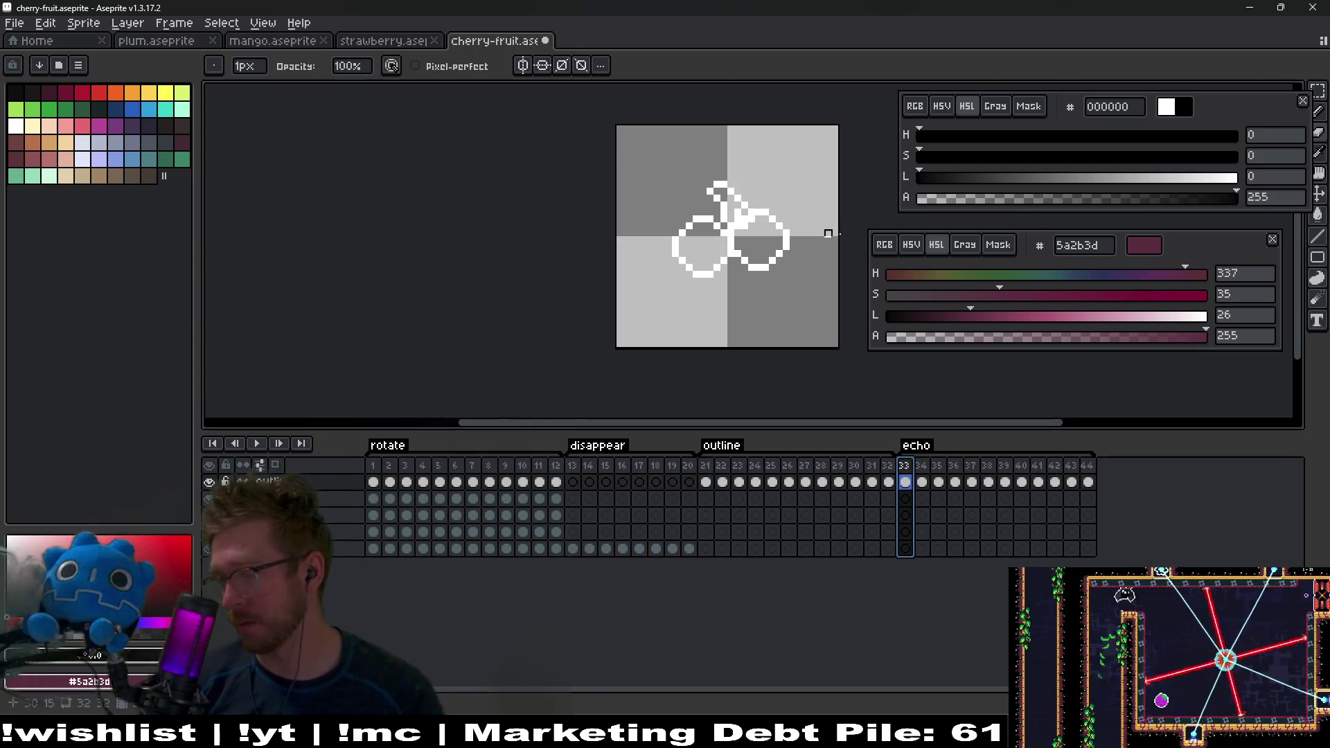
{"action": "scroll", "coordinate": [724, 268], "scroll_direction": "up", "scroll_amount": 4}
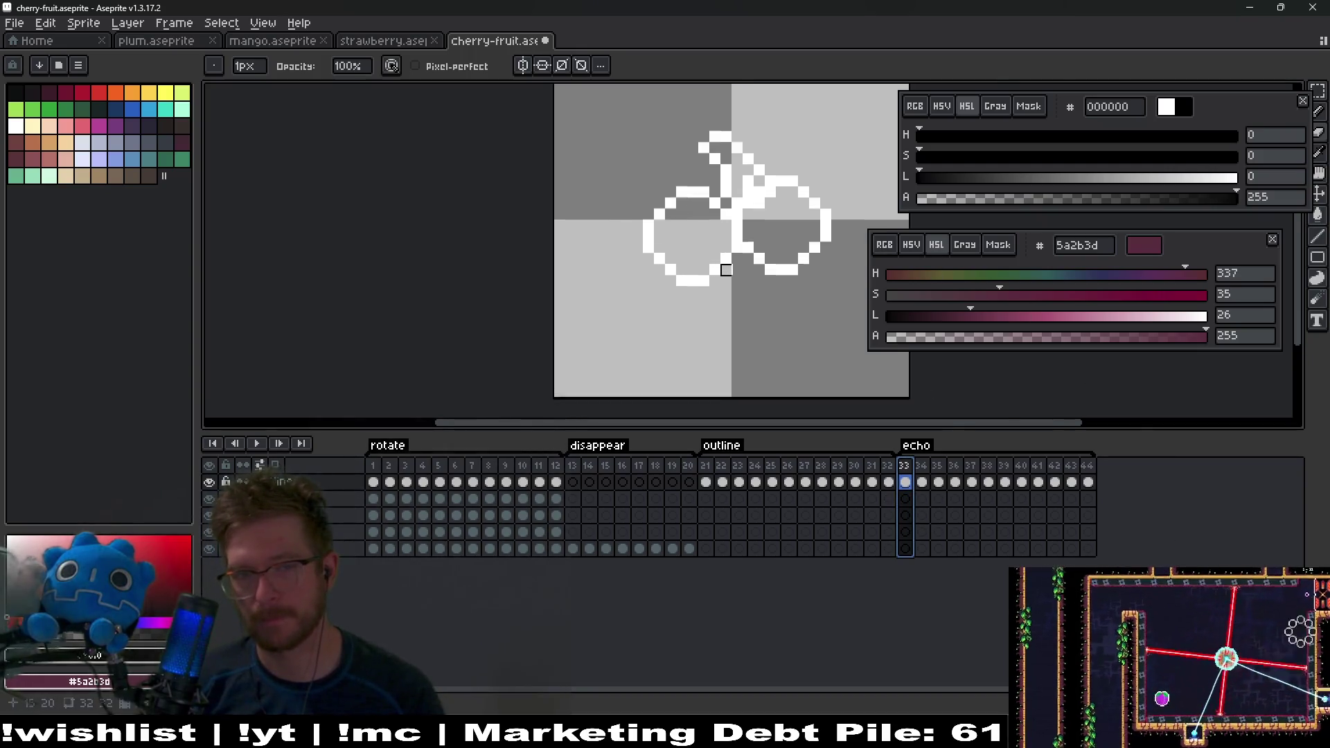
{"action": "key", "text": "g"}
{"action": "left_click", "coordinate": [688, 241]}
{"action": "left_click", "coordinate": [683, 319]}
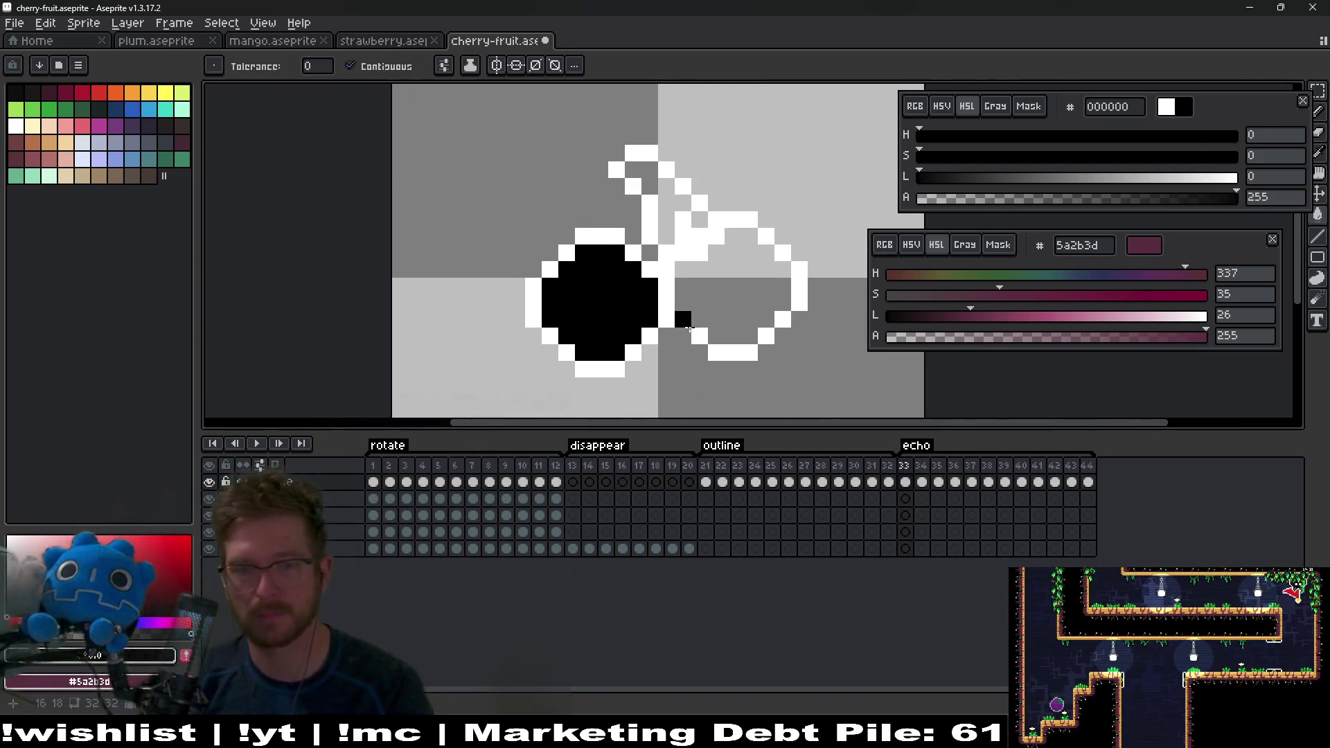
{"action": "left_click", "coordinate": [680, 312]}
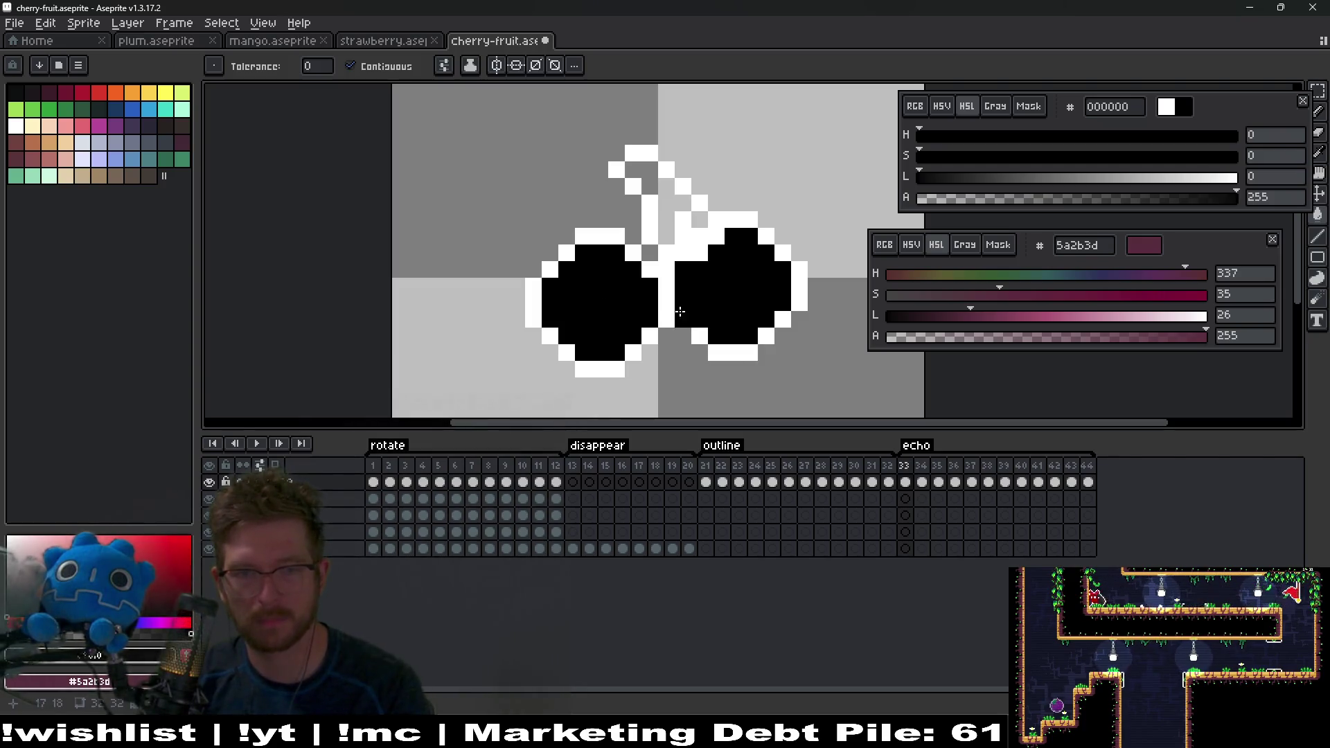
{"action": "left_click", "coordinate": [667, 222]}
Step: Fill the cherries and stem solid black on frames 34, 35 and 36
{"action": "key", "text": "Right"}
{"action": "left_click", "coordinate": [665, 301]}
{"action": "left_click", "coordinate": [630, 332]}
{"action": "left_click", "coordinate": [651, 182]}
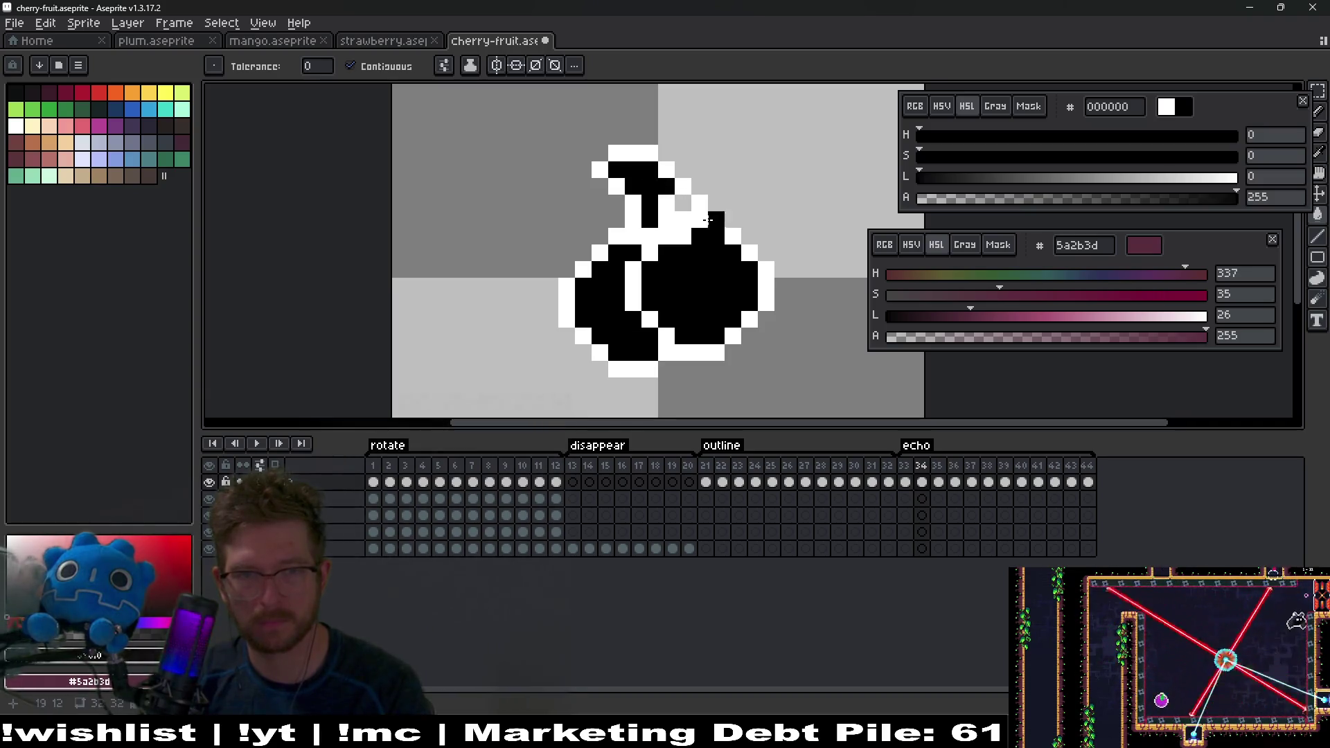
{"action": "key", "text": "Right"}
{"action": "left_click", "coordinate": [665, 298]}
{"action": "left_click", "coordinate": [683, 219]}
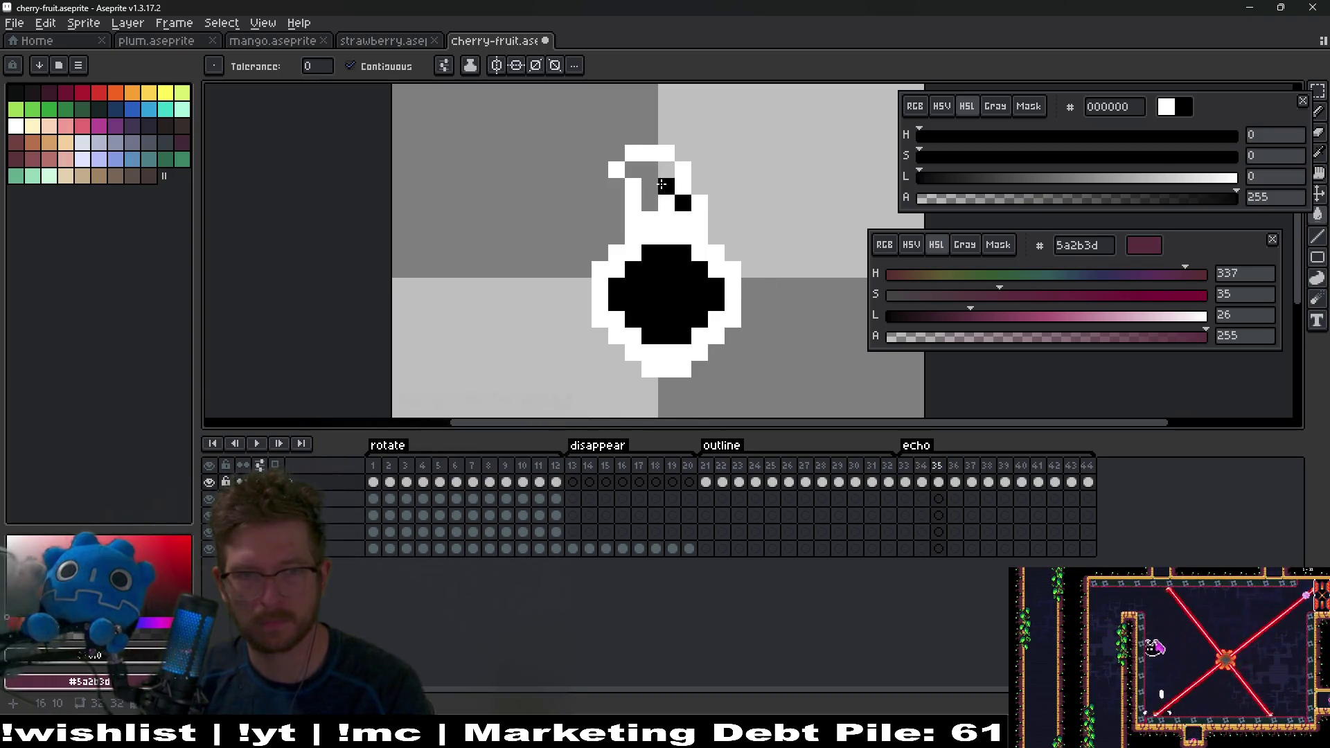
{"action": "left_click", "coordinate": [651, 185]}
{"action": "key", "text": "Right"}
{"action": "left_click", "coordinate": [687, 304]}
{"action": "left_click", "coordinate": [728, 321]}
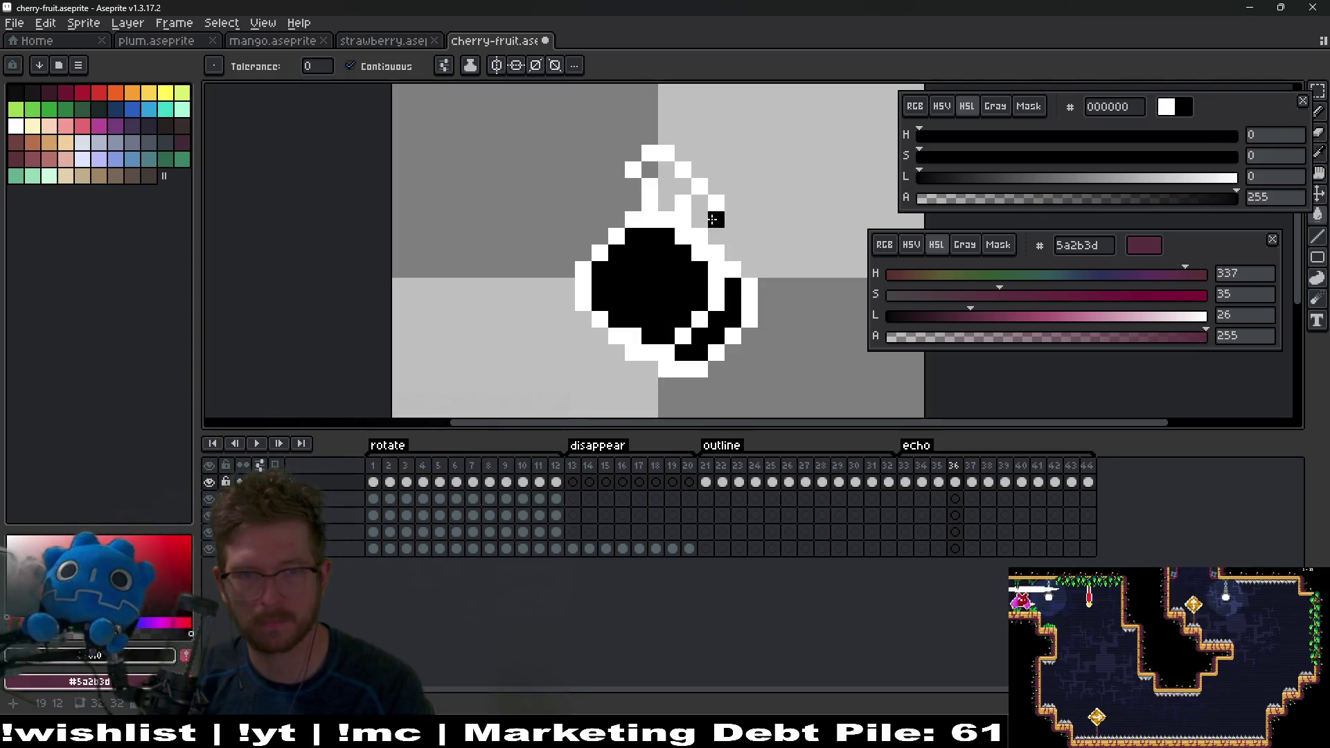
{"action": "left_click", "coordinate": [655, 187]}
Step: Fill the cherries and stem solid black on frames 37, 38 and 39
{"action": "key", "text": "Right"}
{"action": "left_click", "coordinate": [631, 284]}
{"action": "left_click", "coordinate": [730, 300]}
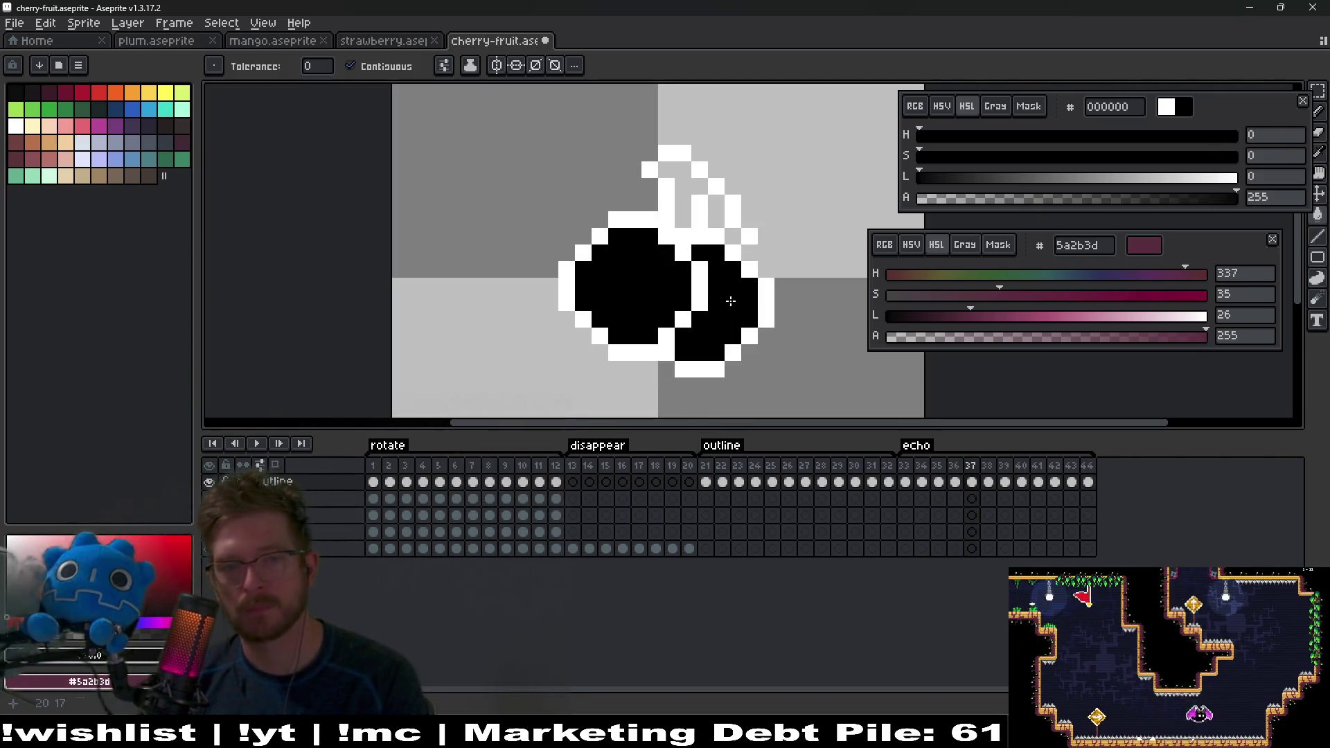
{"action": "left_click", "coordinate": [687, 201]}
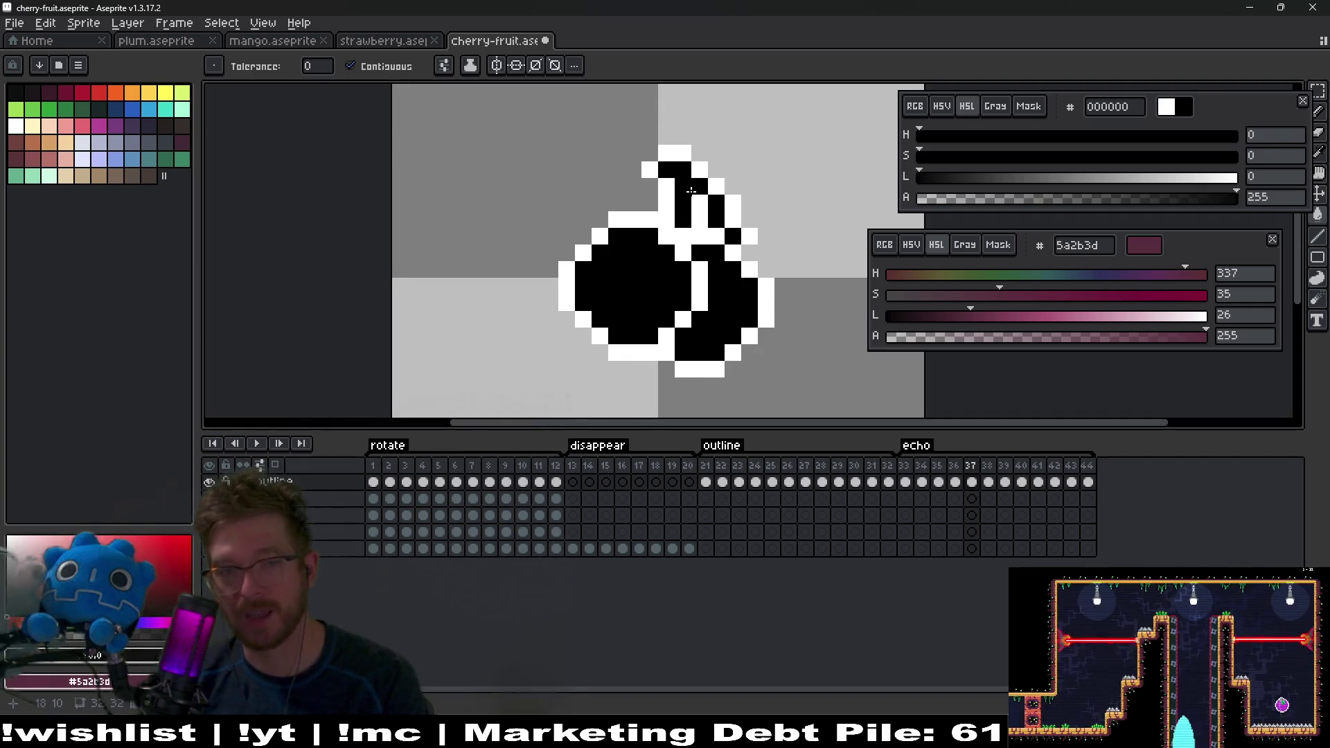
{"action": "key", "text": "Right"}
{"action": "left_click", "coordinate": [651, 285]}
{"action": "left_click", "coordinate": [749, 297]}
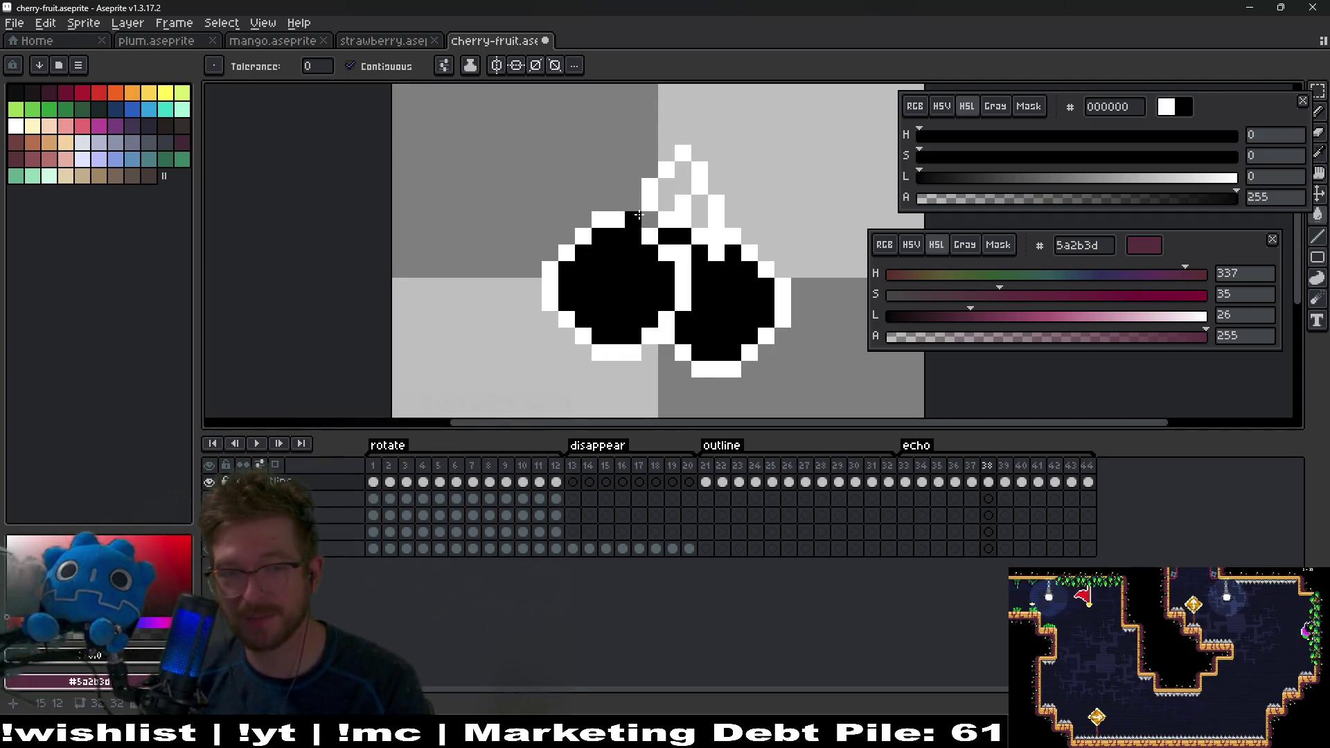
{"action": "left_click", "coordinate": [670, 184]}
{"action": "left_click", "coordinate": [688, 197]}
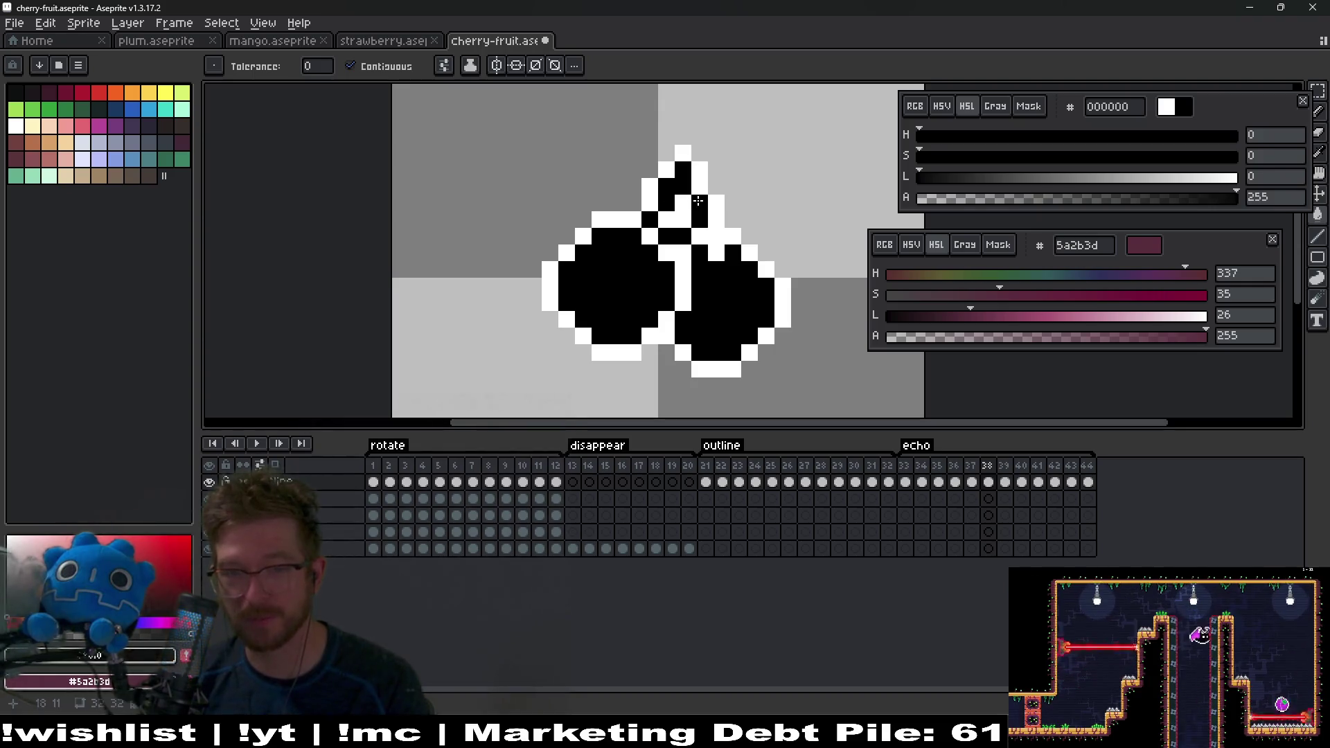
{"action": "key", "text": "Right"}
{"action": "left_click", "coordinate": [734, 298]}
{"action": "left_click", "coordinate": [584, 302]}
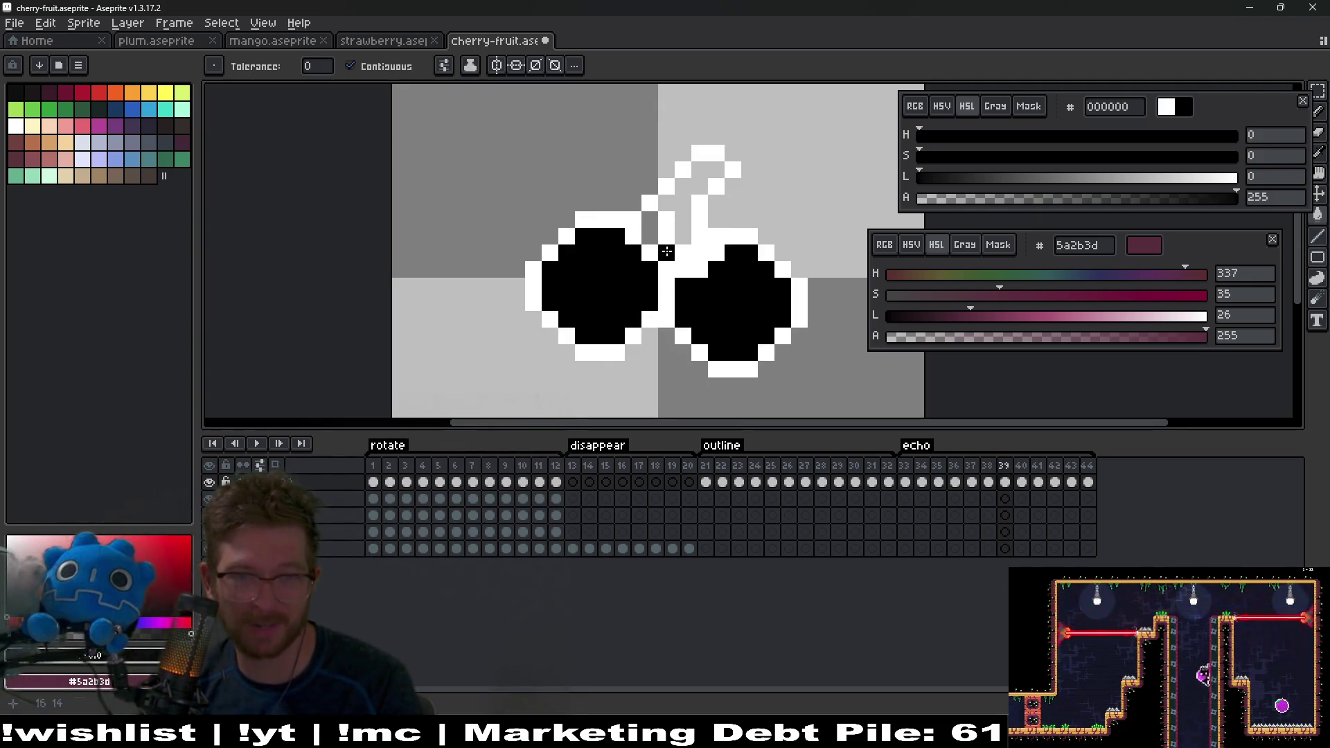
{"action": "left_click", "coordinate": [682, 229]}
Step: Fill the cherries and stem solid black on frames 40 and 41
{"action": "key", "text": "Right"}
{"action": "left_click", "coordinate": [732, 322]}
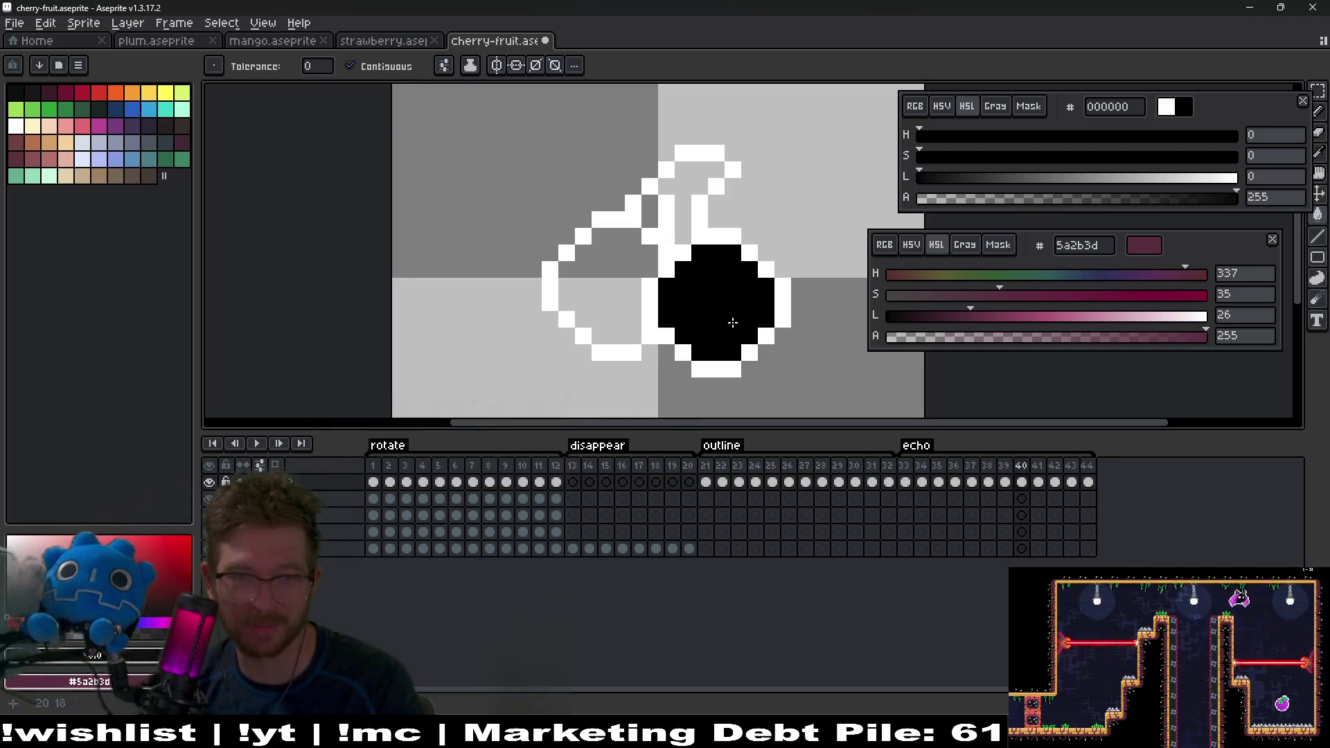
{"action": "left_click", "coordinate": [596, 284]}
{"action": "left_click", "coordinate": [682, 211]}
{"action": "left_click", "coordinate": [647, 204]}
{"action": "key", "text": "Right"}
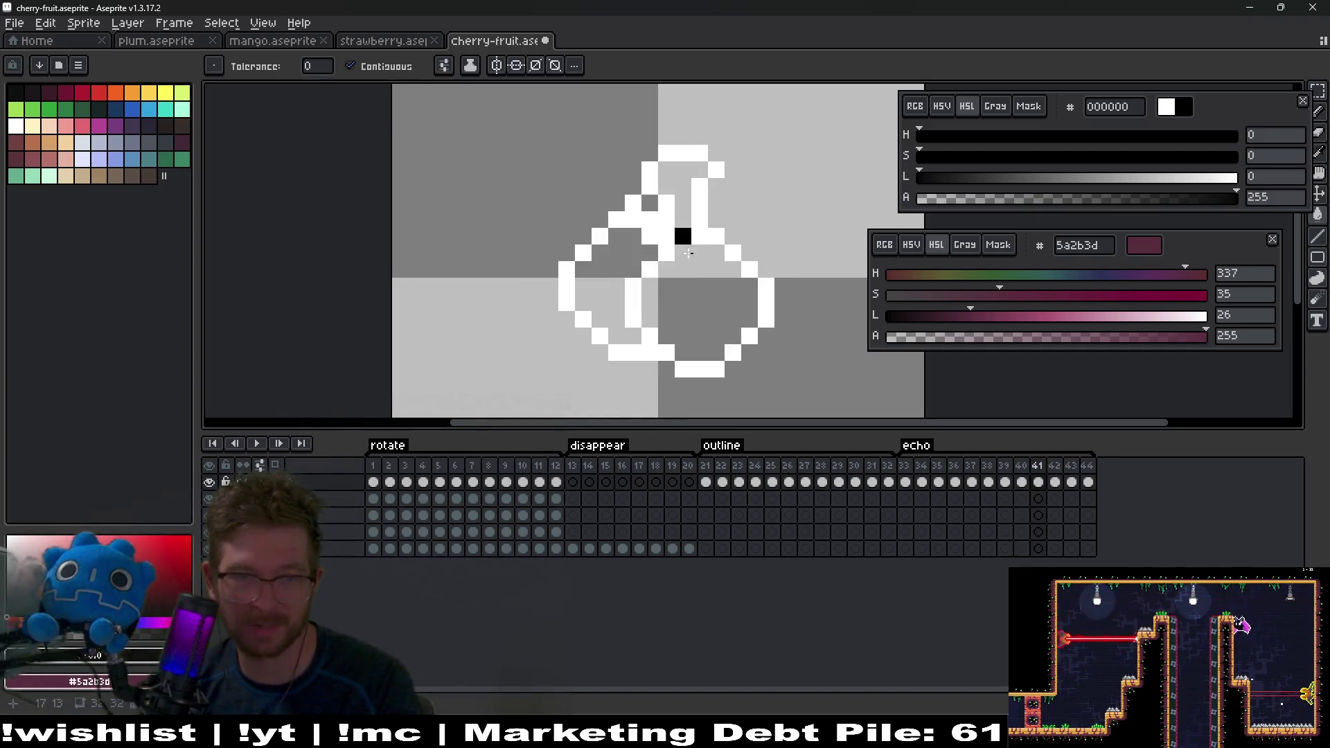
{"action": "left_click", "coordinate": [601, 271]}
{"action": "left_click", "coordinate": [692, 270]}
{"action": "left_click", "coordinate": [666, 199]}
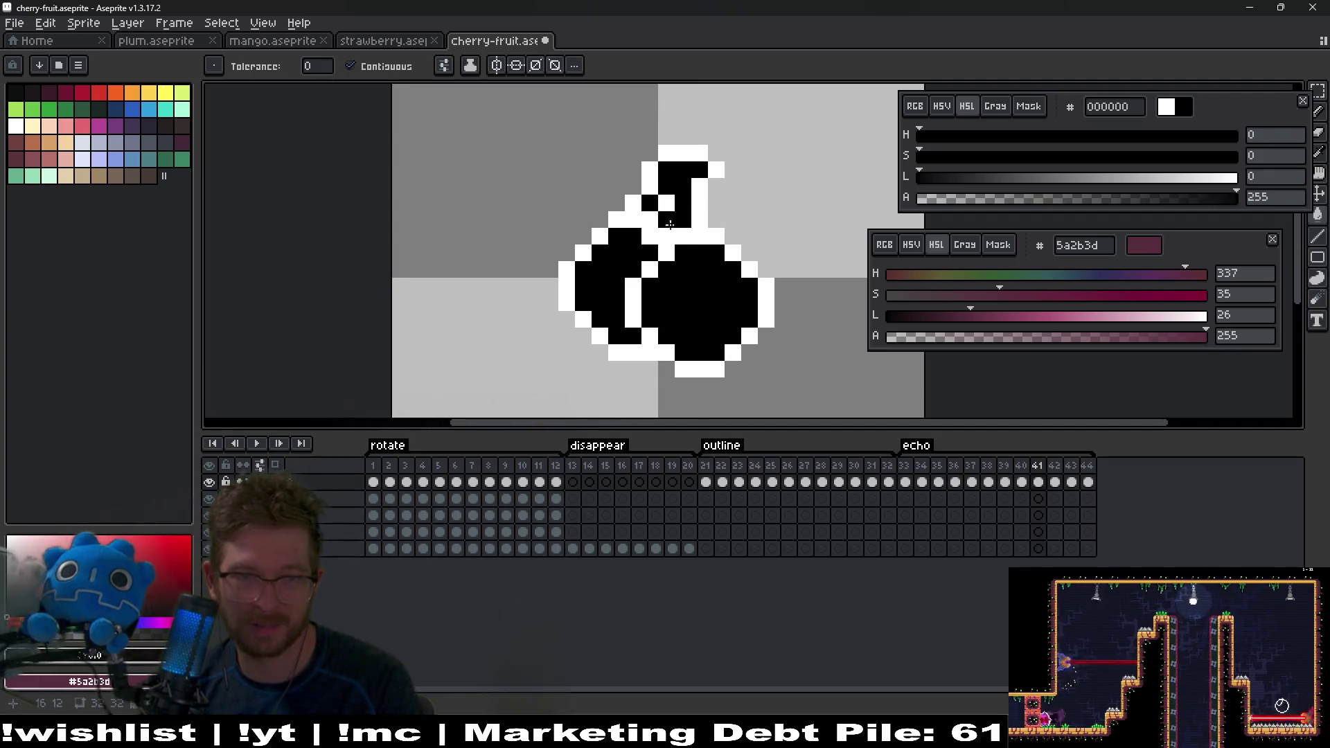
Step: Fill both cherries and every part of the stem black on frame 42
{"action": "key", "text": "Right"}
{"action": "left_click", "coordinate": [670, 296]}
{"action": "left_click", "coordinate": [607, 275]}
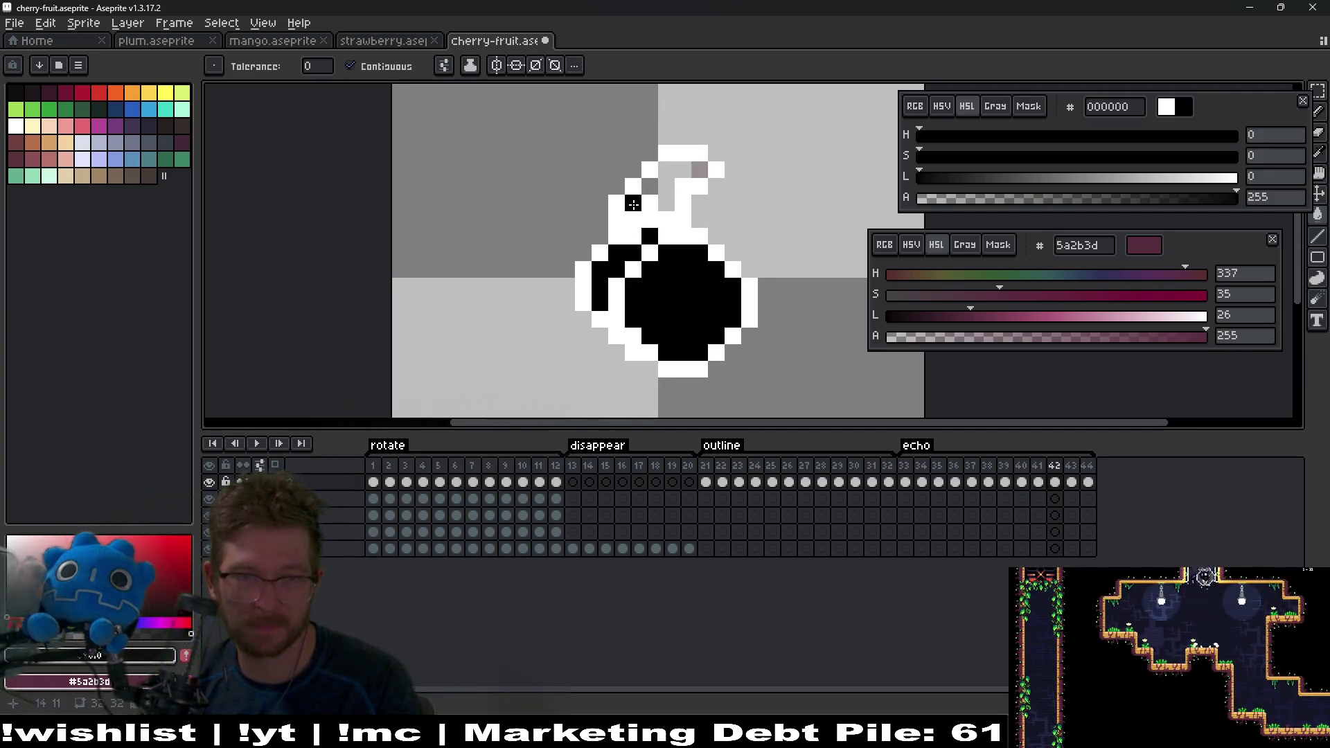
{"action": "left_click", "coordinate": [649, 185]}
{"action": "left_click", "coordinate": [666, 187]}
{"action": "key", "text": "Right"}
{"action": "key", "text": "Left"}
{"action": "left_click", "coordinate": [697, 167]}
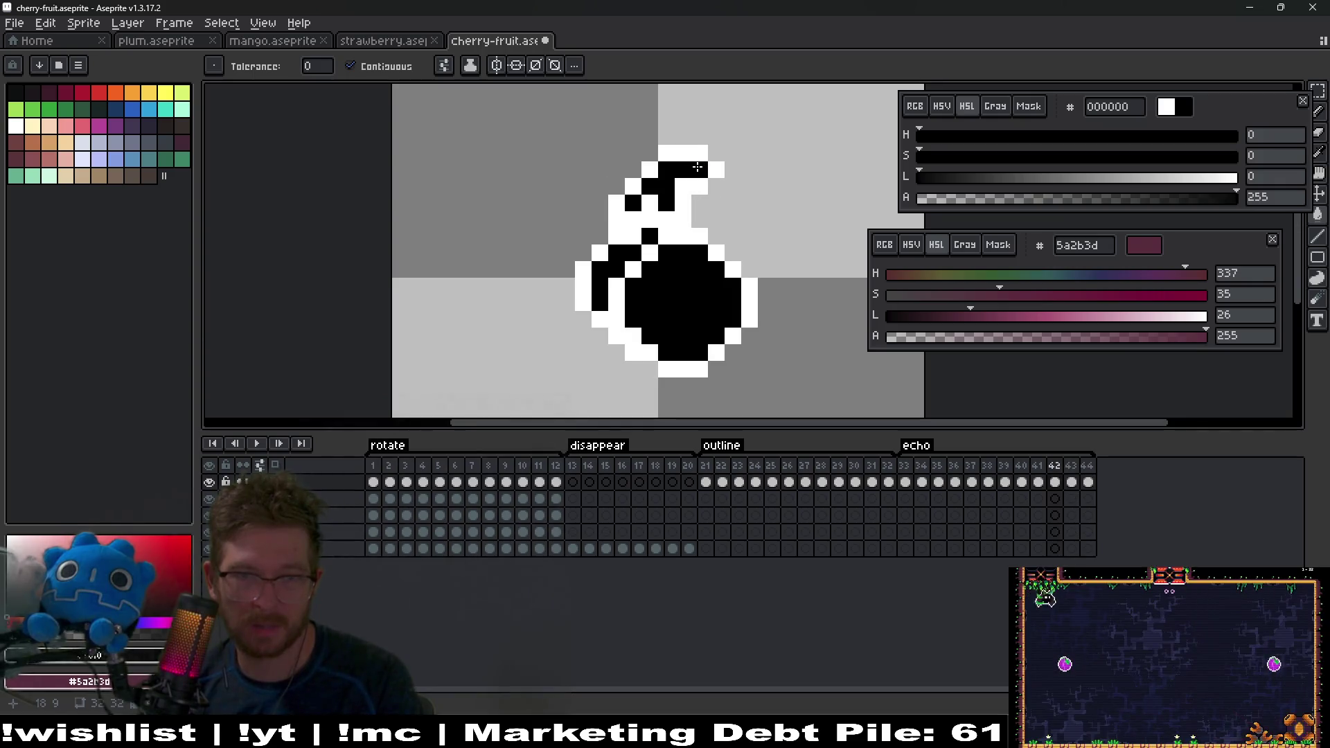
Step: Flip between frames 41 to 43 to compare the black fills
{"action": "key", "text": "Left"}
{"action": "key", "text": "Right"}
{"action": "key", "text": "Right"}
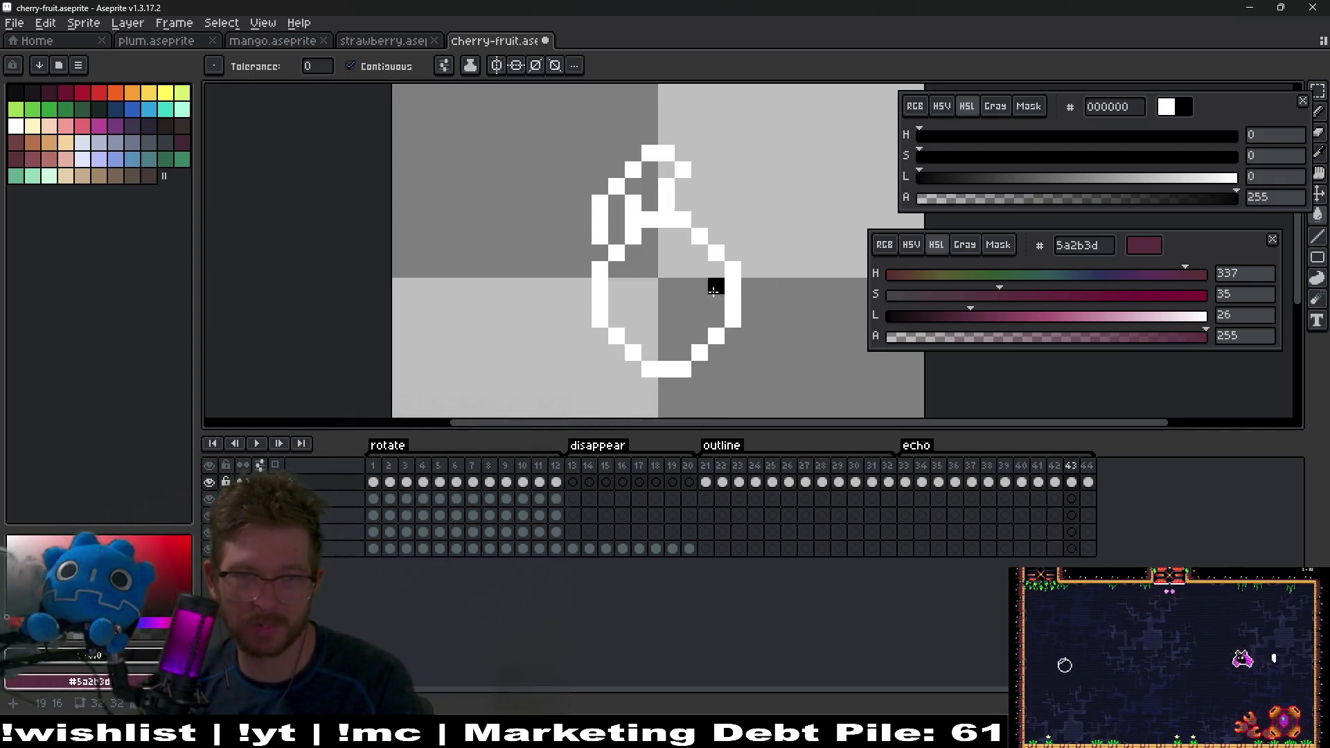
{"action": "key", "text": "Left"}
{"action": "key", "text": "Left"}
{"action": "key", "text": "Right"}
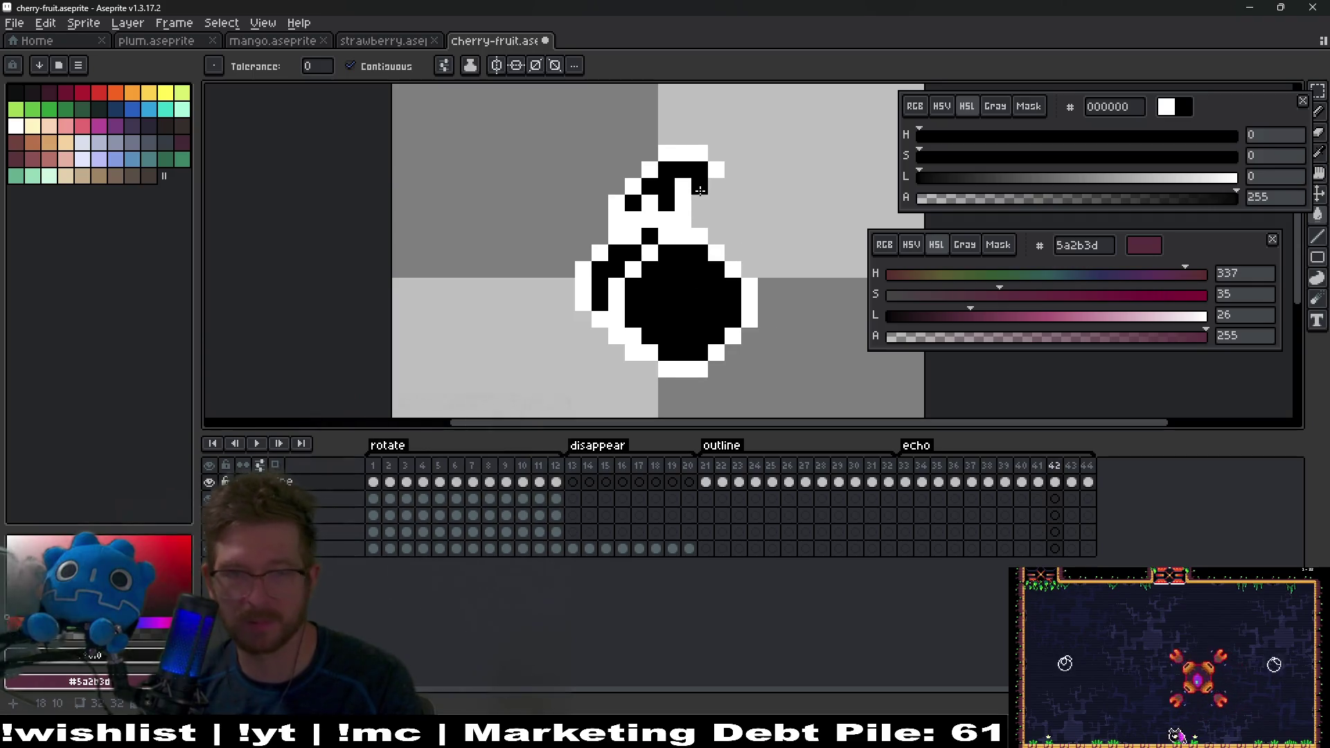
{"action": "key", "text": "Right"}
{"action": "key", "text": "Left"}
{"action": "key", "text": "Left"}
{"action": "key", "text": "Right"}
{"action": "key", "text": "Right"}
{"action": "key", "text": "Left"}
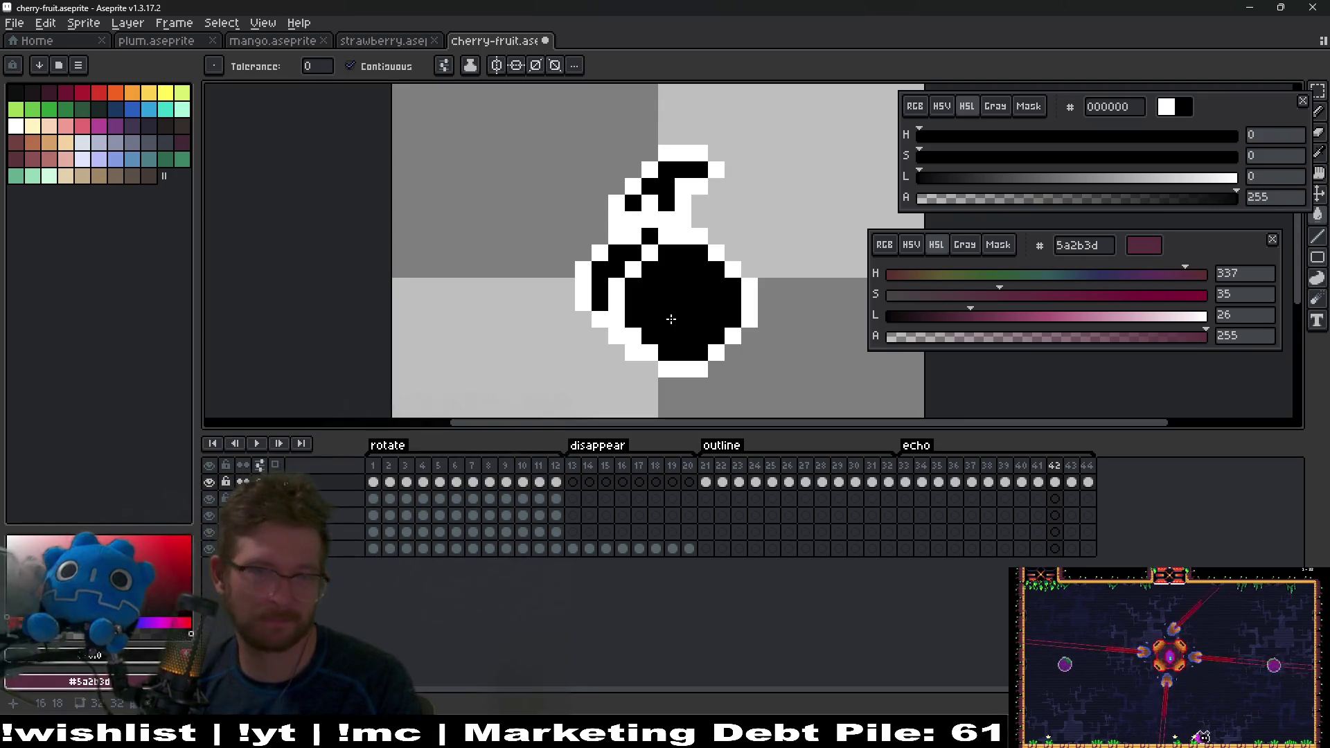
{"action": "key", "text": "Right"}
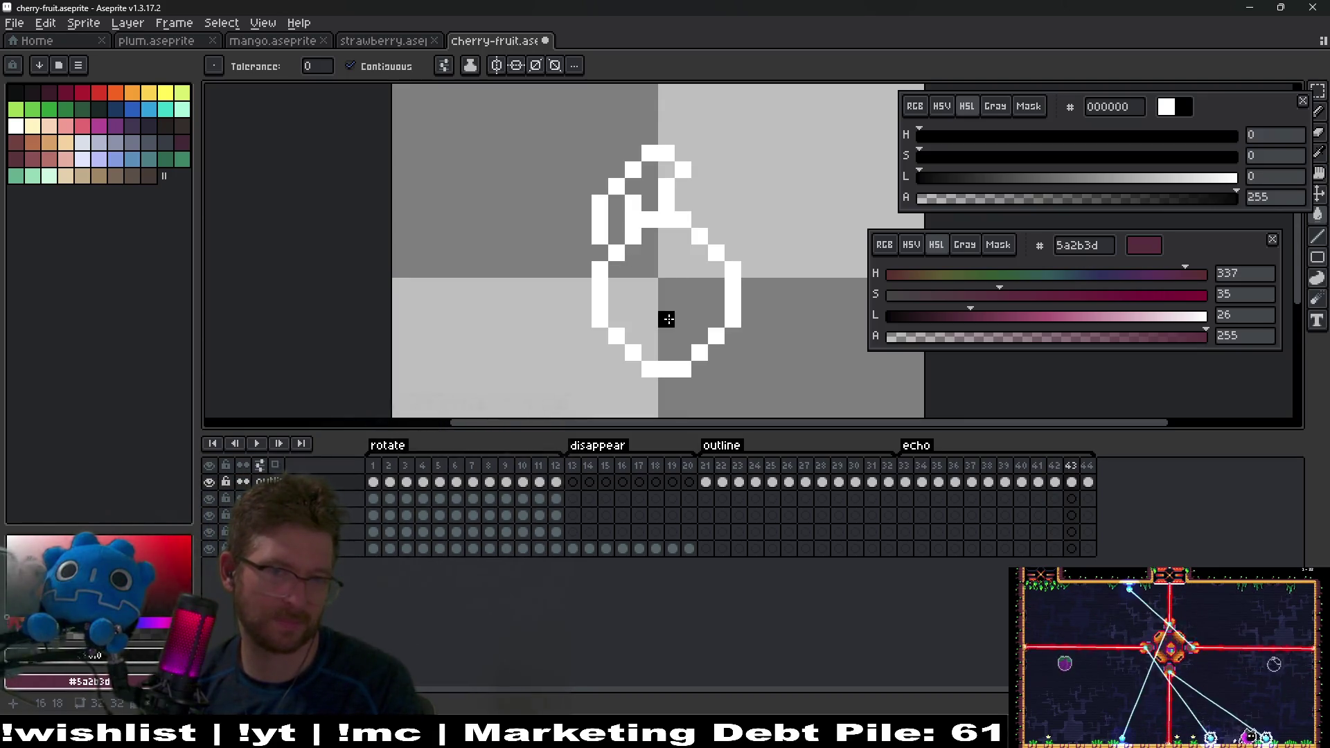
{"action": "key", "text": "Left"}
{"action": "key", "text": "Left"}
{"action": "key", "text": "Left"}
{"action": "key", "text": "Right"}
{"action": "key", "text": "Right"}
{"action": "key", "text": "Right"}
Step: Fill the cherries and stem black on frames 43 and 44, ending back on frame 1
{"action": "left_click", "coordinate": [667, 319]}
{"action": "left_click", "coordinate": [648, 187]}
{"action": "key", "text": "Right"}
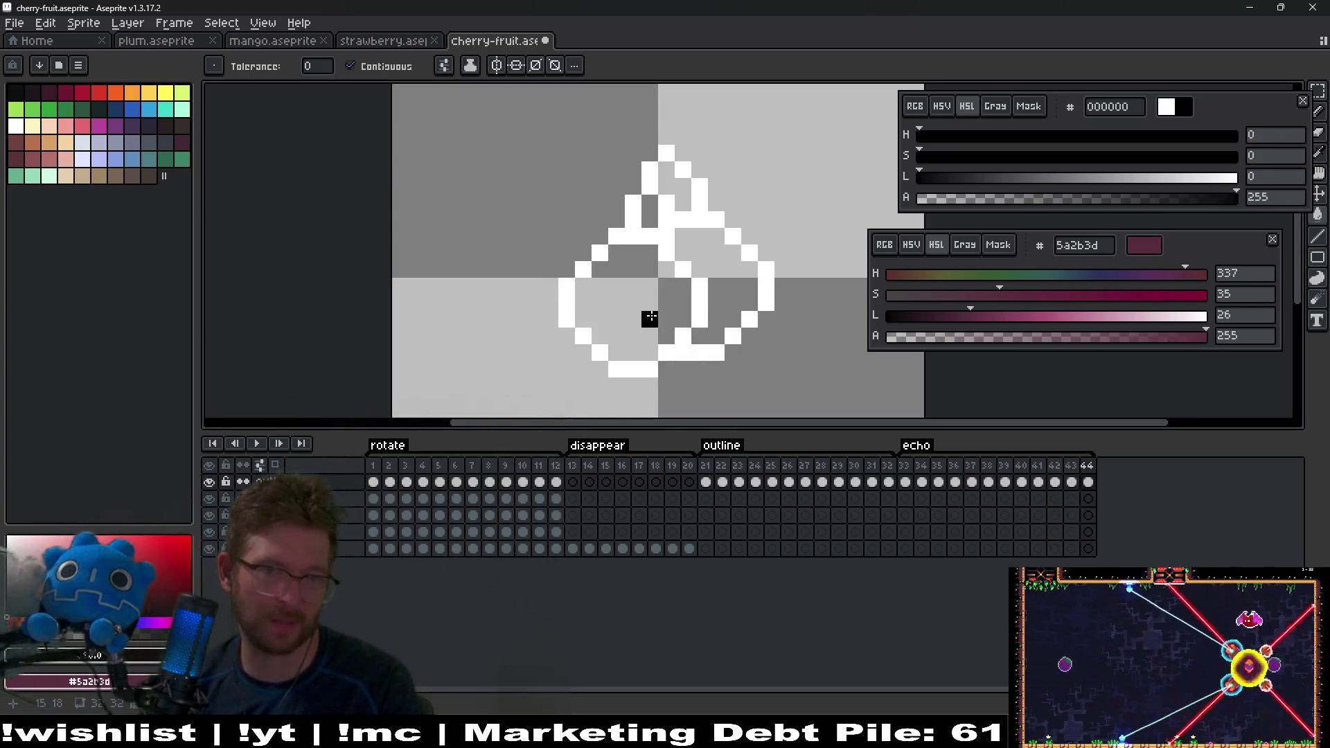
{"action": "left_click", "coordinate": [651, 315]}
{"action": "left_click", "coordinate": [721, 260]}
{"action": "left_click", "coordinate": [681, 187]}
{"action": "key", "text": "Right"}
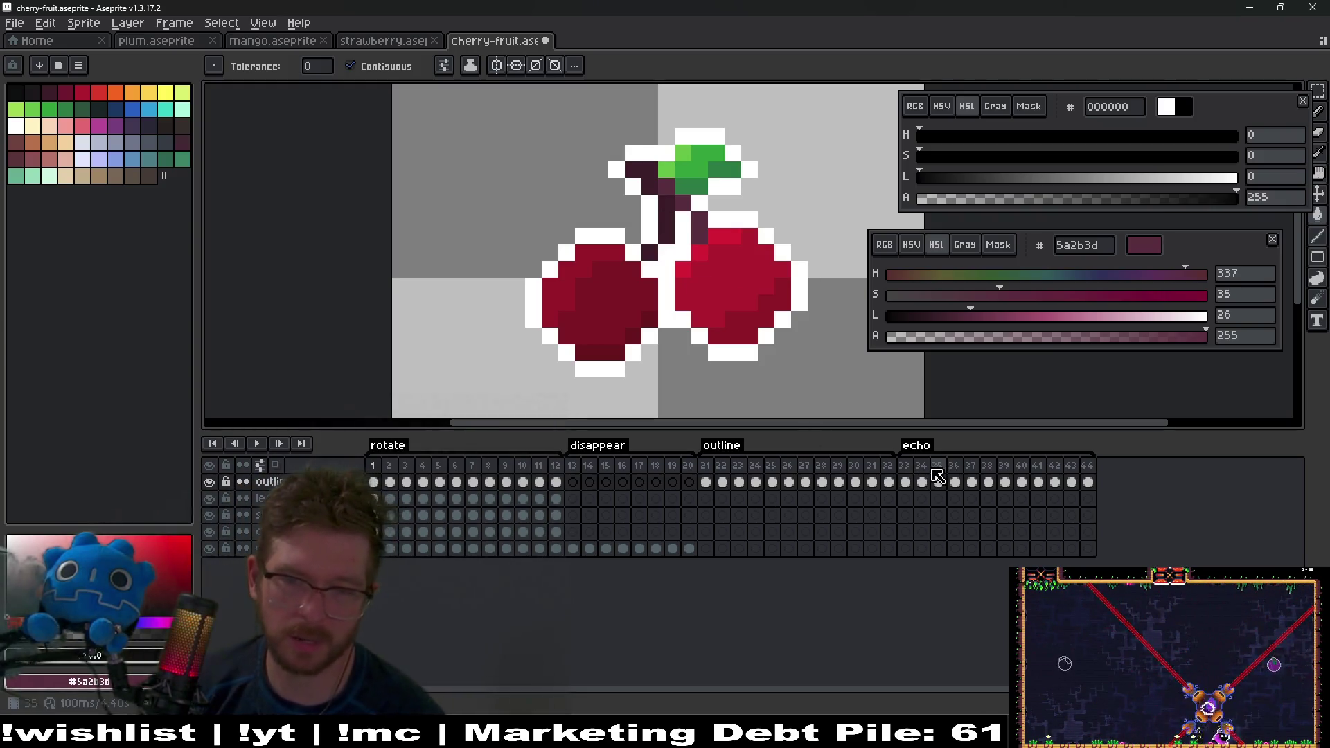
{"action": "left_click", "coordinate": [908, 469]}
{"action": "left_click", "coordinate": [257, 443]}
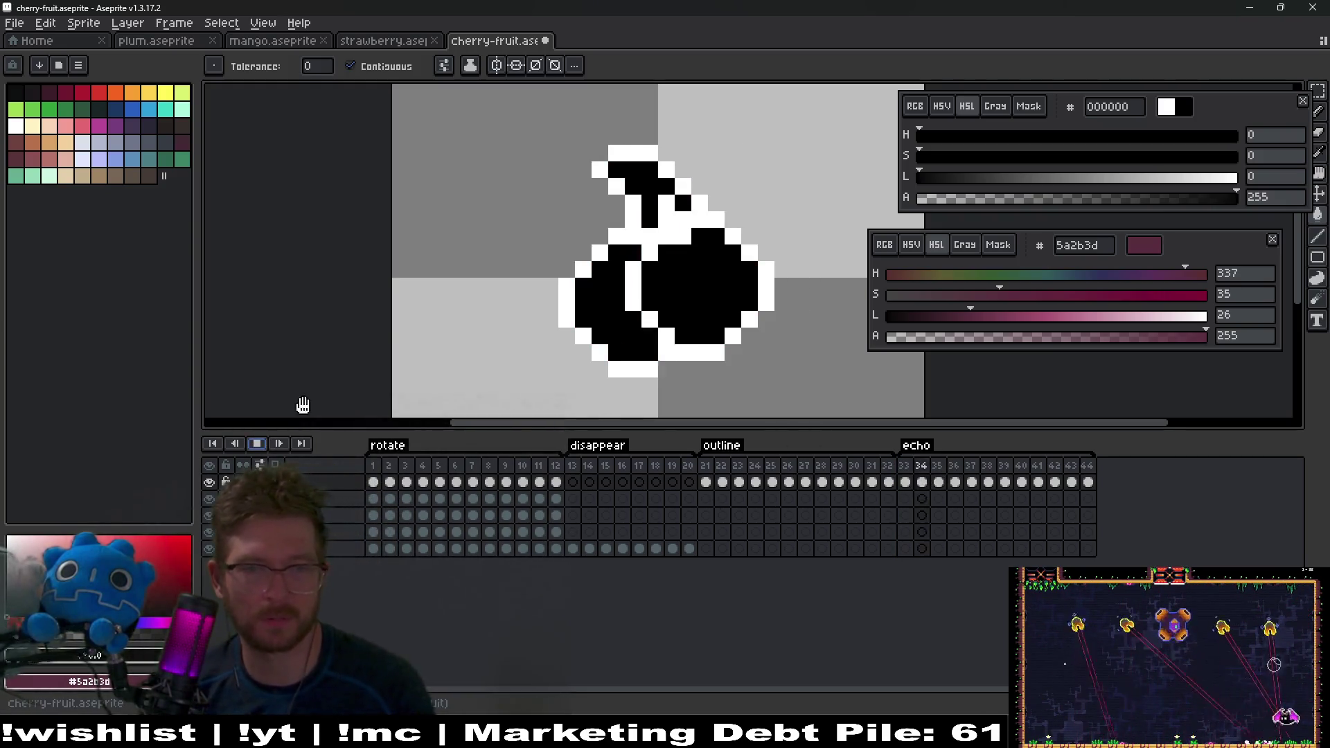
{"action": "scroll", "coordinate": [496, 381], "scroll_direction": "down", "scroll_amount": 3}
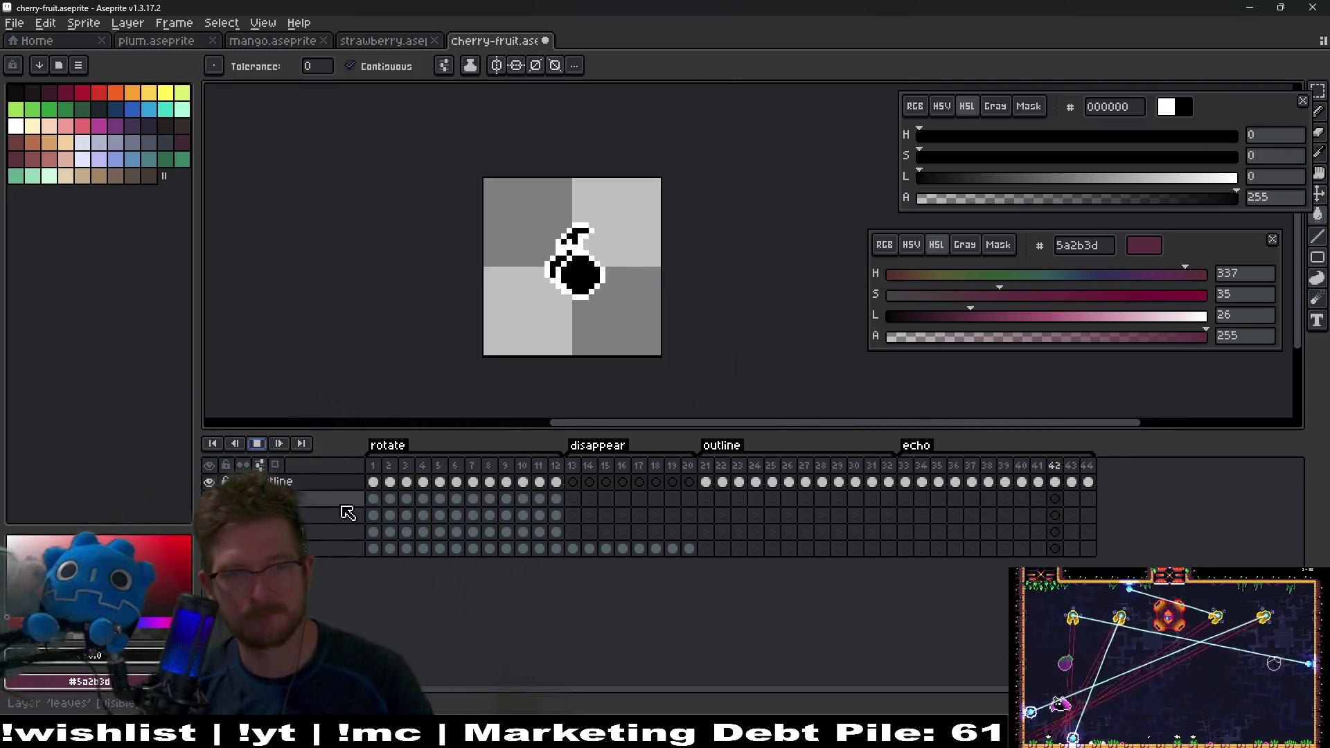
{"action": "left_click", "coordinate": [316, 481]}
{"action": "key", "text": "ctrl+f"}
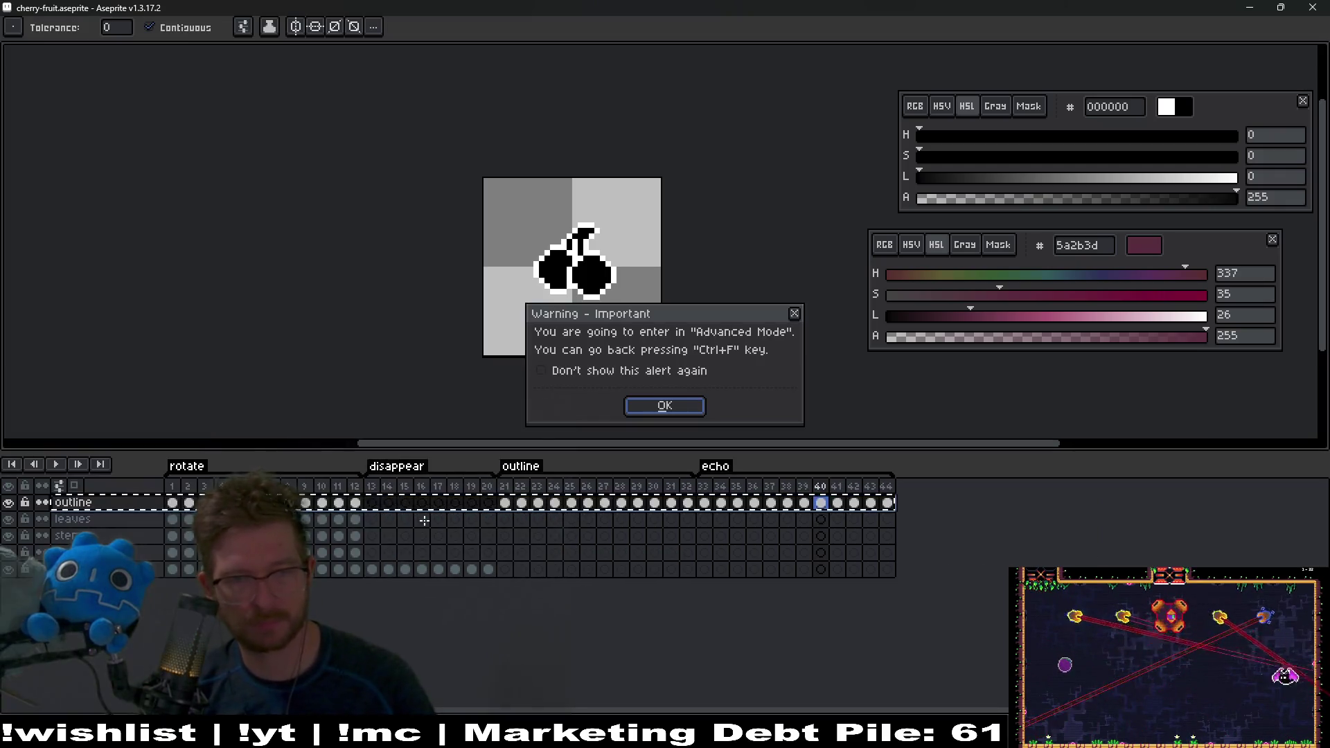
{"action": "key", "text": "Return"}
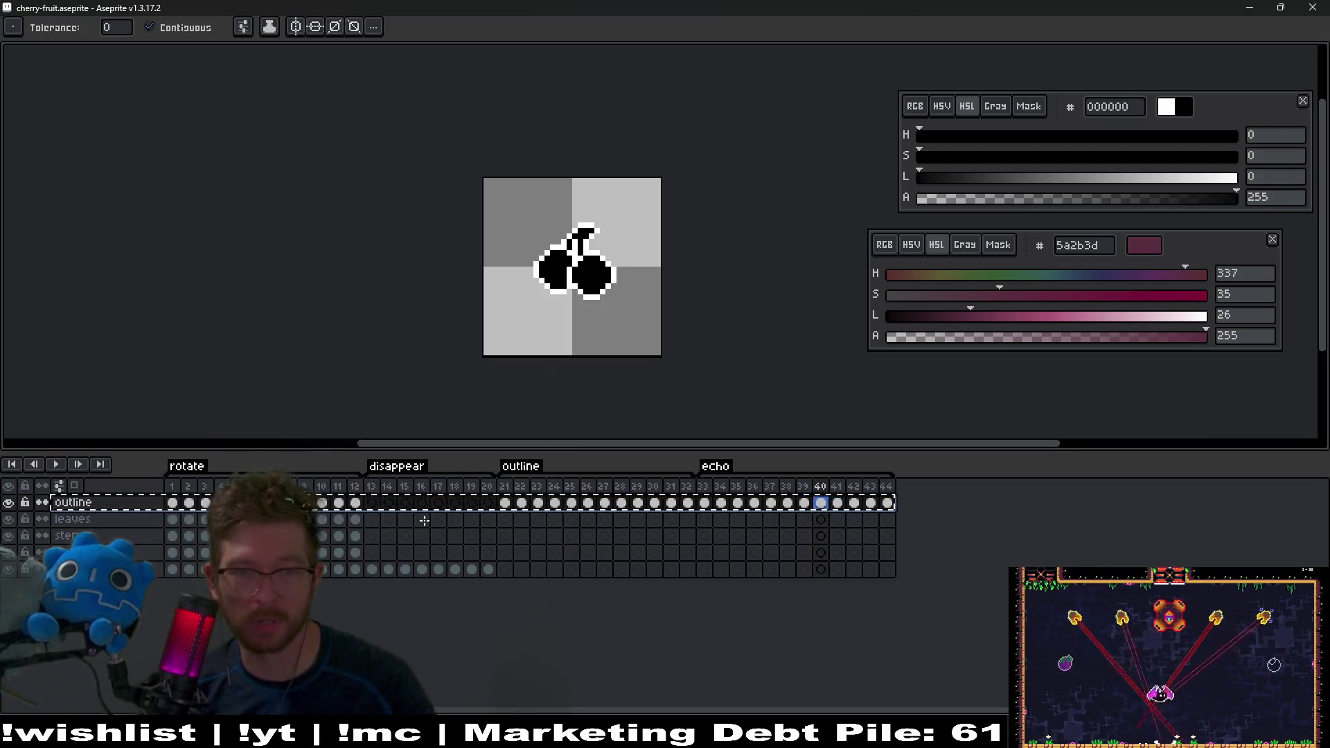
{"action": "key", "text": "ctrl+f"}
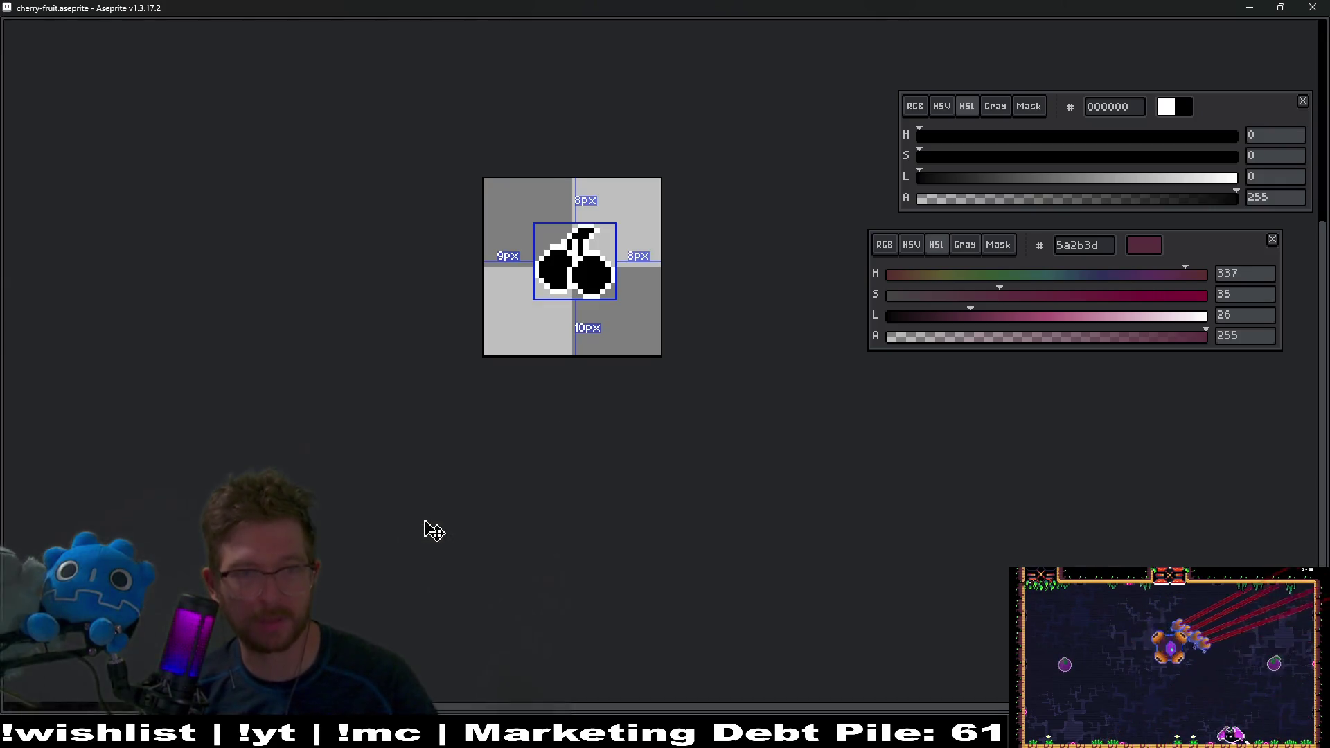
{"action": "key", "text": "ctrl+f"}
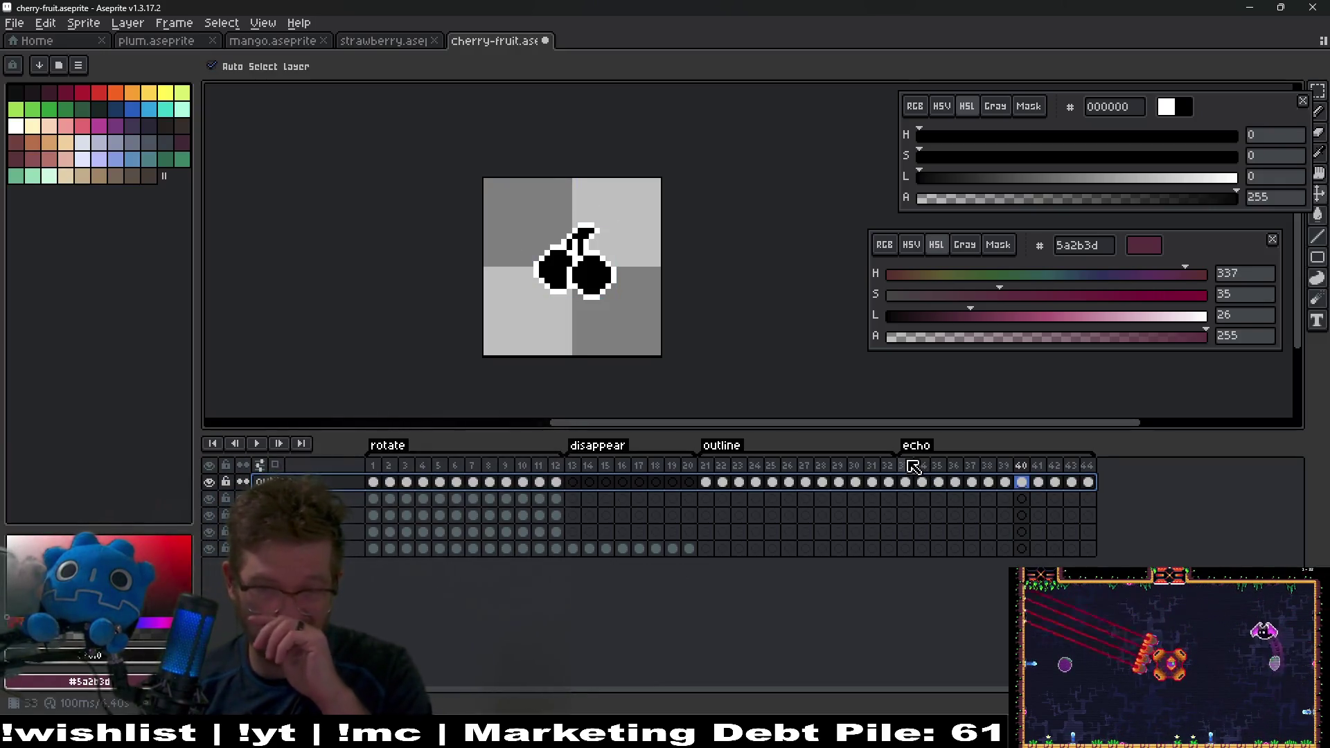
Step: On echo frame 33, copy the outline layer's cels, then deselect the layer
{"action": "left_click", "coordinate": [904, 464]}
{"action": "left_click", "coordinate": [325, 482]}
{"action": "key", "text": "ctrl+c"}
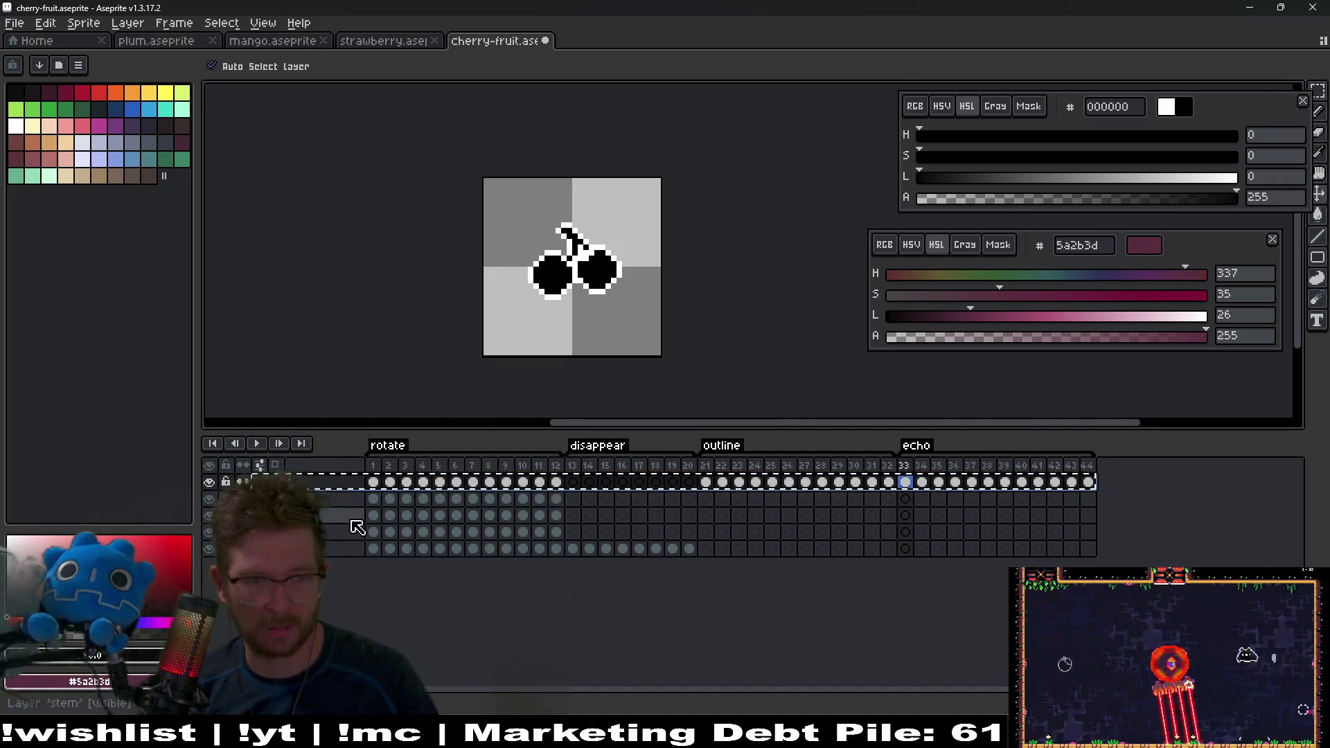
{"action": "left_click", "coordinate": [306, 489]}
Step: Add a new empty layer on top and select its frame 33 cel
{"action": "right_click", "coordinate": [307, 489]}
{"action": "mouse_move", "coordinate": [360, 510]}
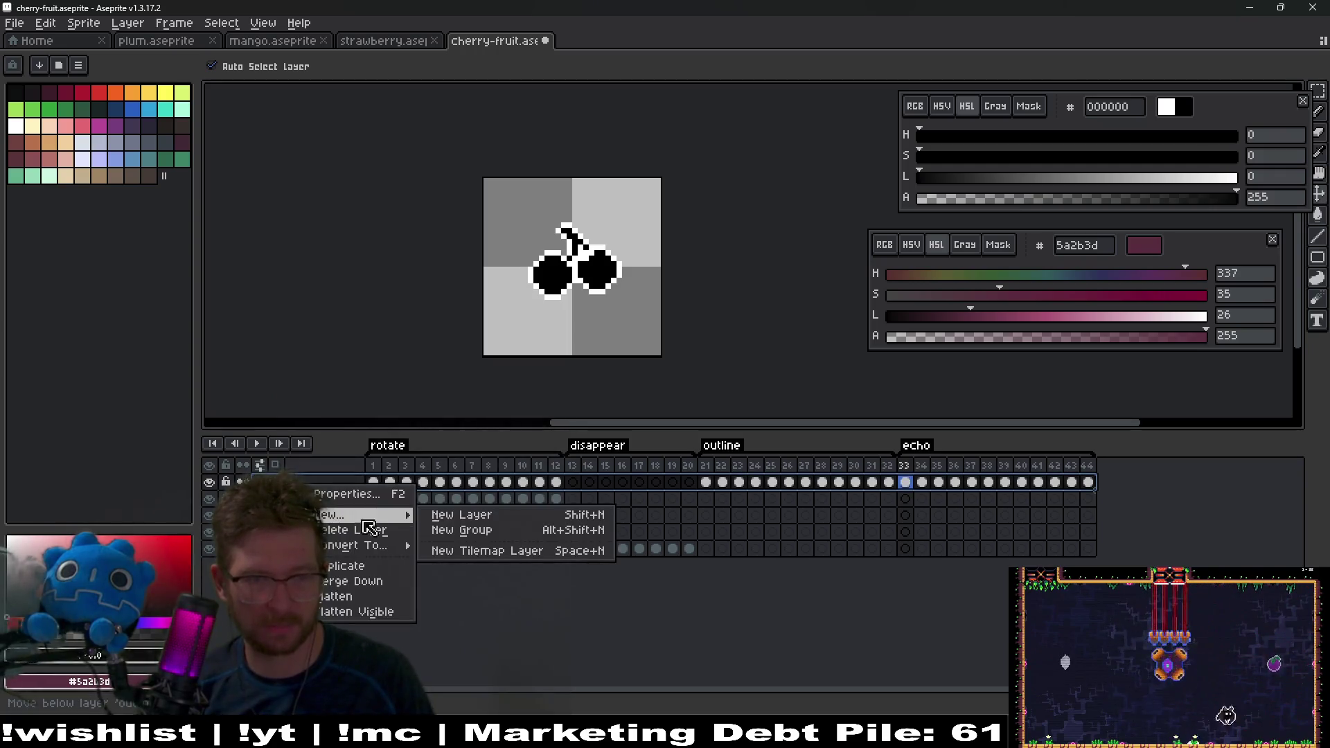
{"action": "left_click", "coordinate": [461, 511]}
{"action": "left_click", "coordinate": [906, 483]}
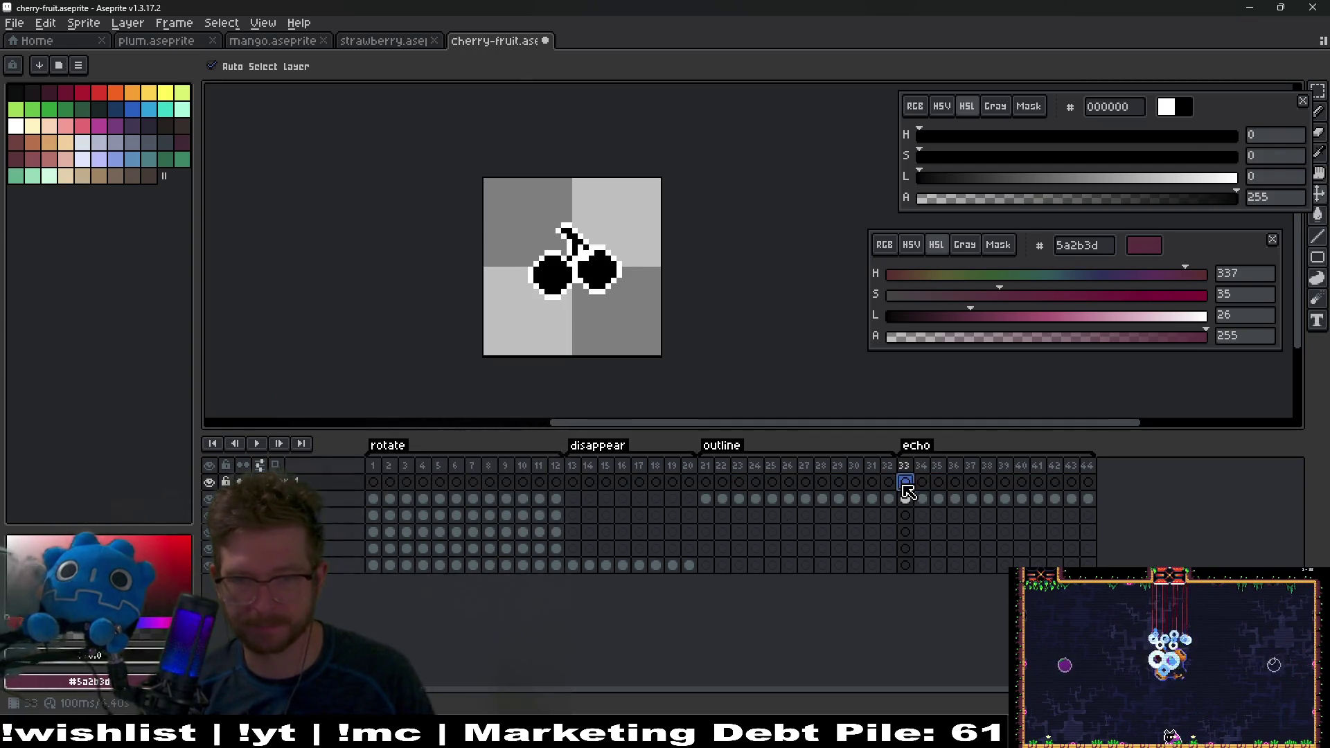
Step: Choose the Paint Bucket and set the drawing colour to white from the palette
{"action": "key", "text": "g"}
{"action": "scroll", "coordinate": [587, 231], "scroll_direction": "up", "scroll_amount": 1}
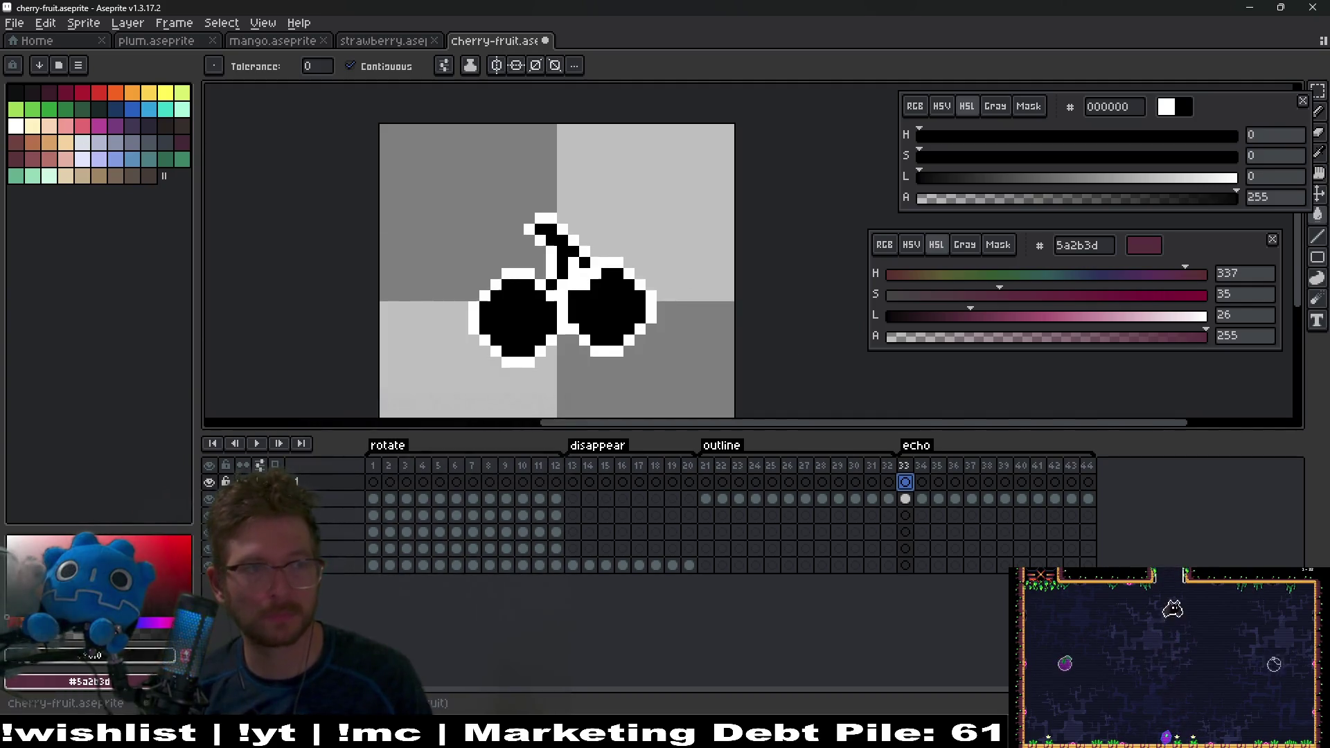
{"action": "left_click", "coordinate": [27, 93]}
{"action": "left_click", "coordinate": [17, 125]}
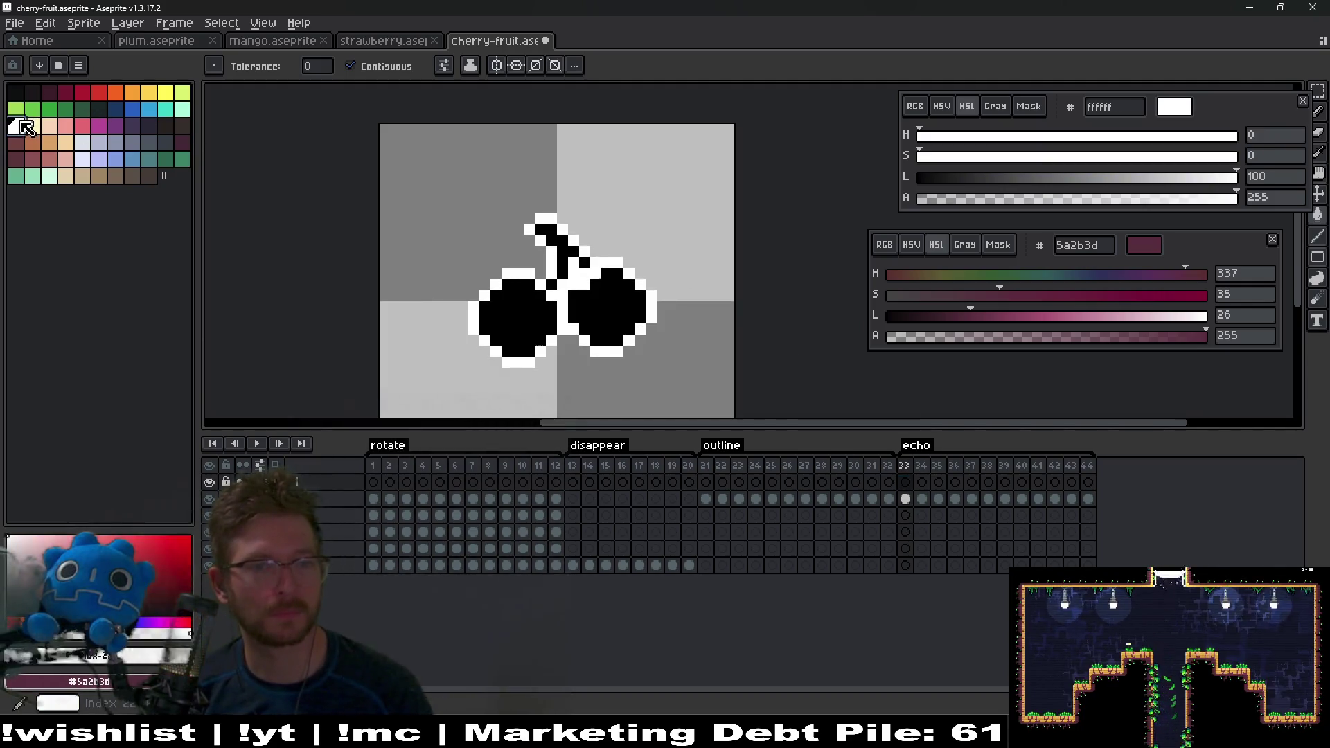
Step: With the Pencil, paint white echo pixels above the stem on frames 33 and 34
{"action": "key", "text": "b"}
{"action": "scroll", "coordinate": [647, 249], "scroll_direction": "up", "scroll_amount": 2}
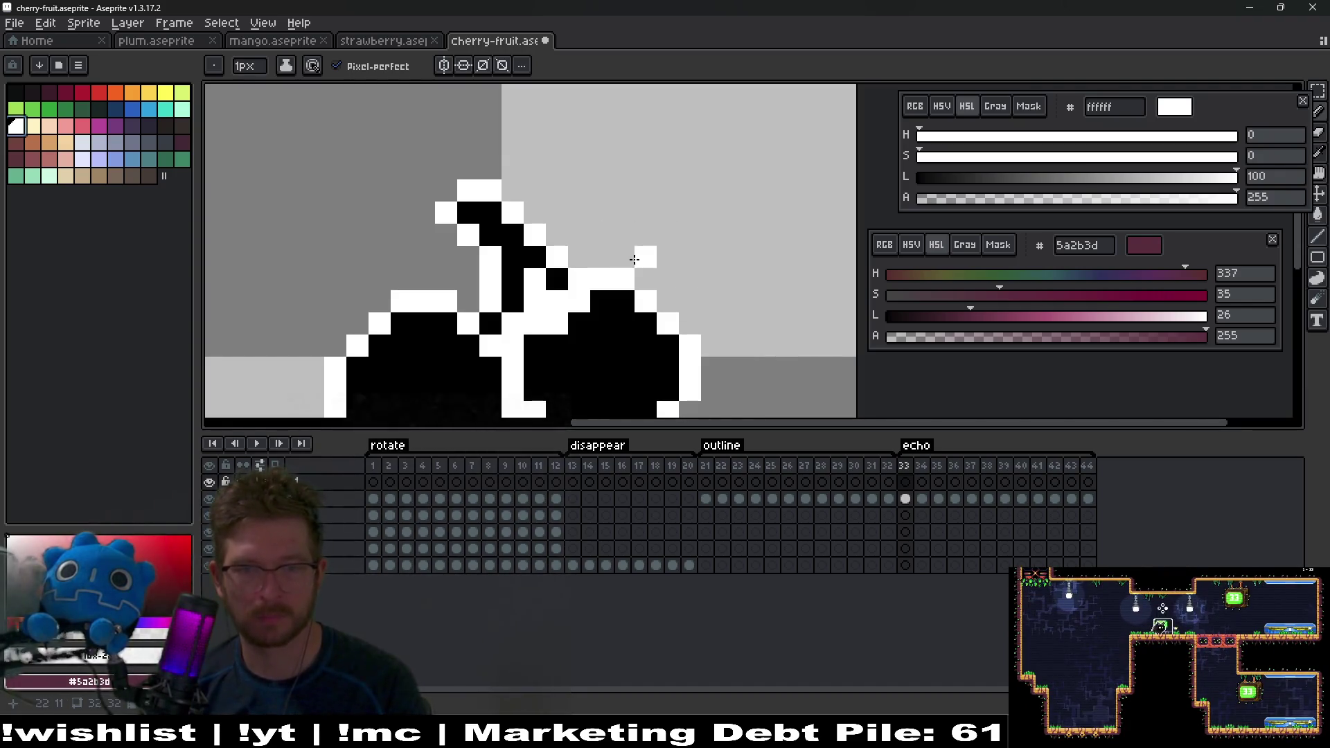
{"action": "scroll", "coordinate": [577, 195], "scroll_direction": "down", "scroll_amount": 3}
{"action": "scroll", "coordinate": [693, 199], "scroll_direction": "up", "scroll_amount": 3}
{"action": "left_click", "coordinate": [548, 201]}
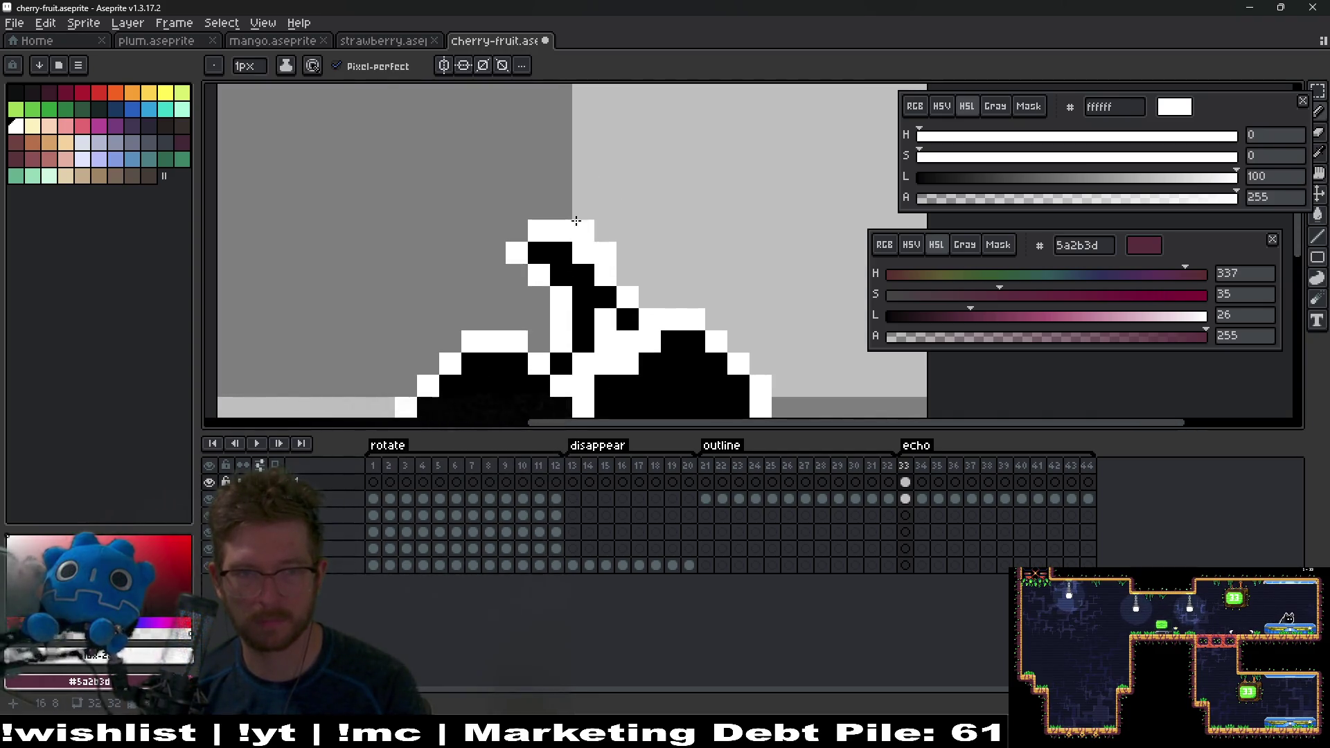
{"action": "key", "text": "period"}
{"action": "mouse_move", "coordinate": [561, 231]}
{"action": "left_mouse_down"}
{"action": "mouse_move", "coordinate": [539, 187]}
{"action": "mouse_move", "coordinate": [583, 207]}
{"action": "mouse_move", "coordinate": [561, 142]}
{"action": "mouse_move", "coordinate": [578, 169]}
{"action": "mouse_move", "coordinate": [583, 142]}
{"action": "left_mouse_up"}
{"action": "key", "text": "period"}
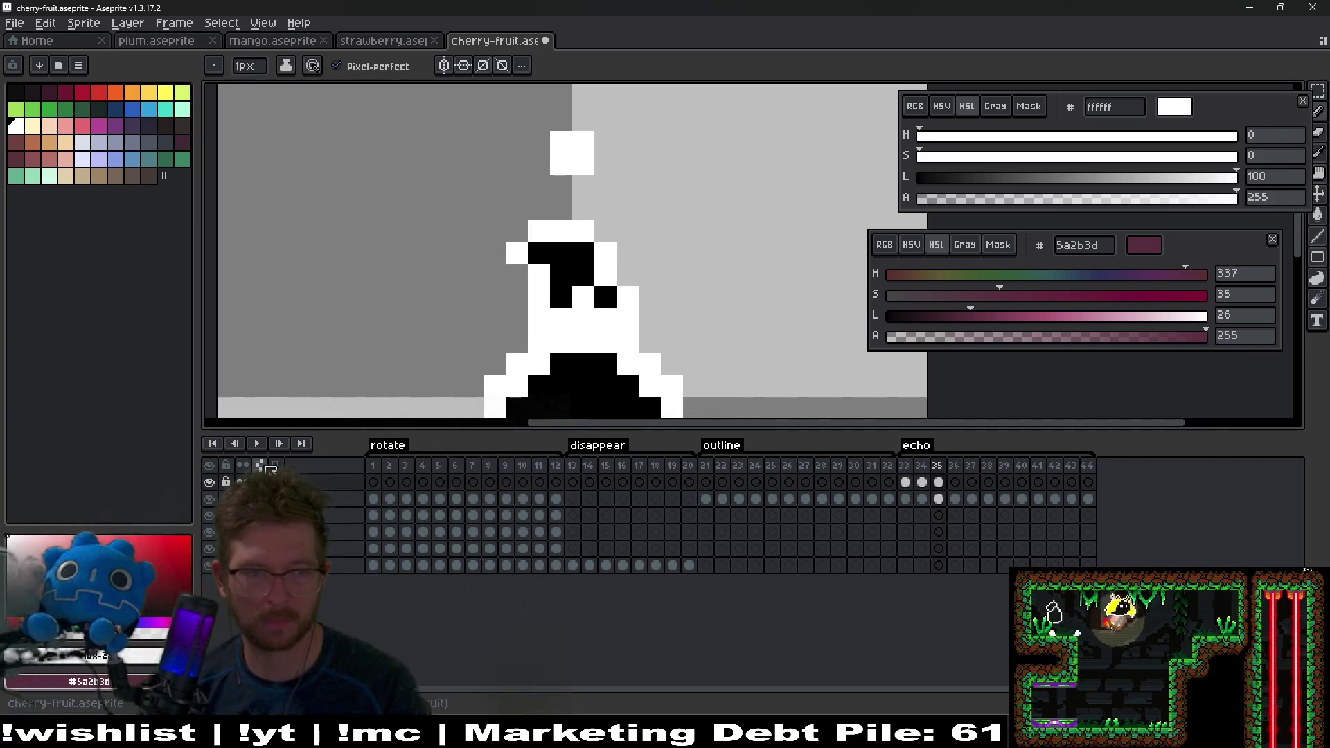
Step: Turn on onion skinning, erase frame 35's topmost white pixel, and preview the playback
{"action": "left_click", "coordinate": [261, 464]}
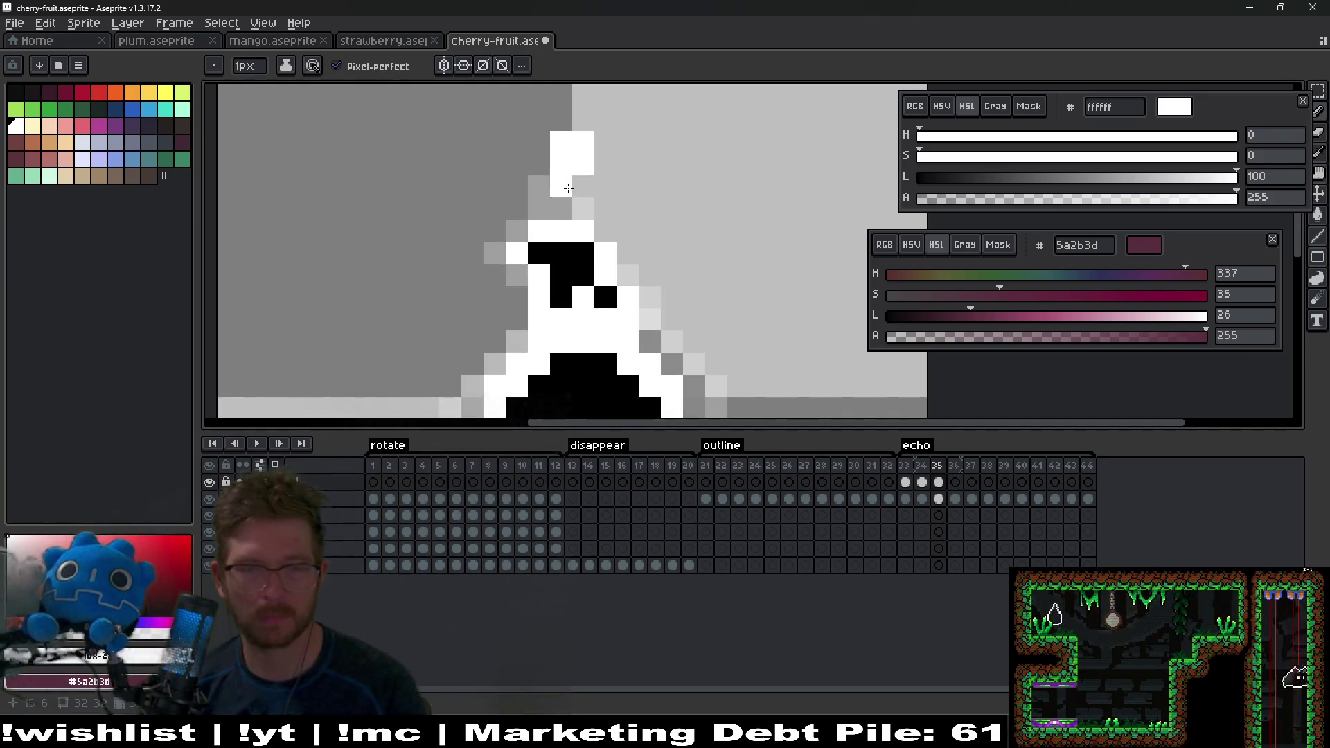
{"action": "key", "text": "e"}
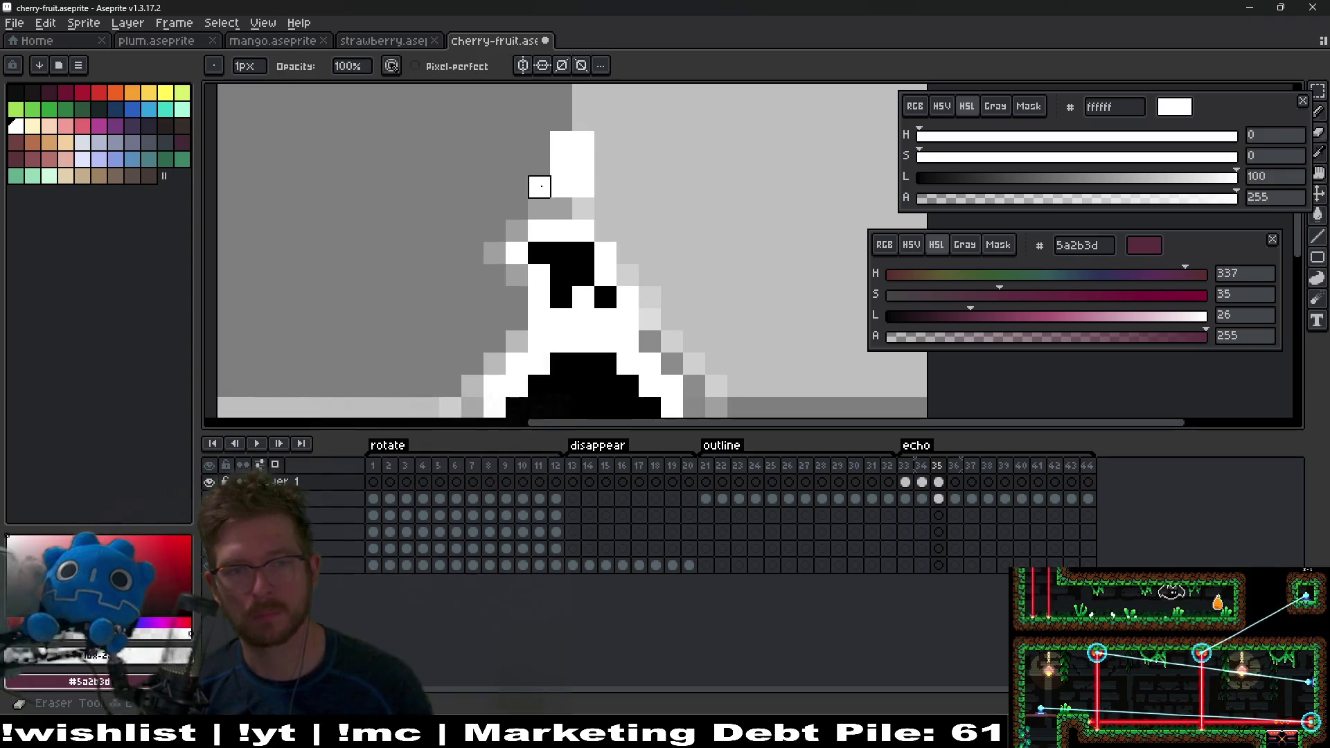
{"action": "left_click", "coordinate": [574, 145]}
{"action": "key", "text": "b"}
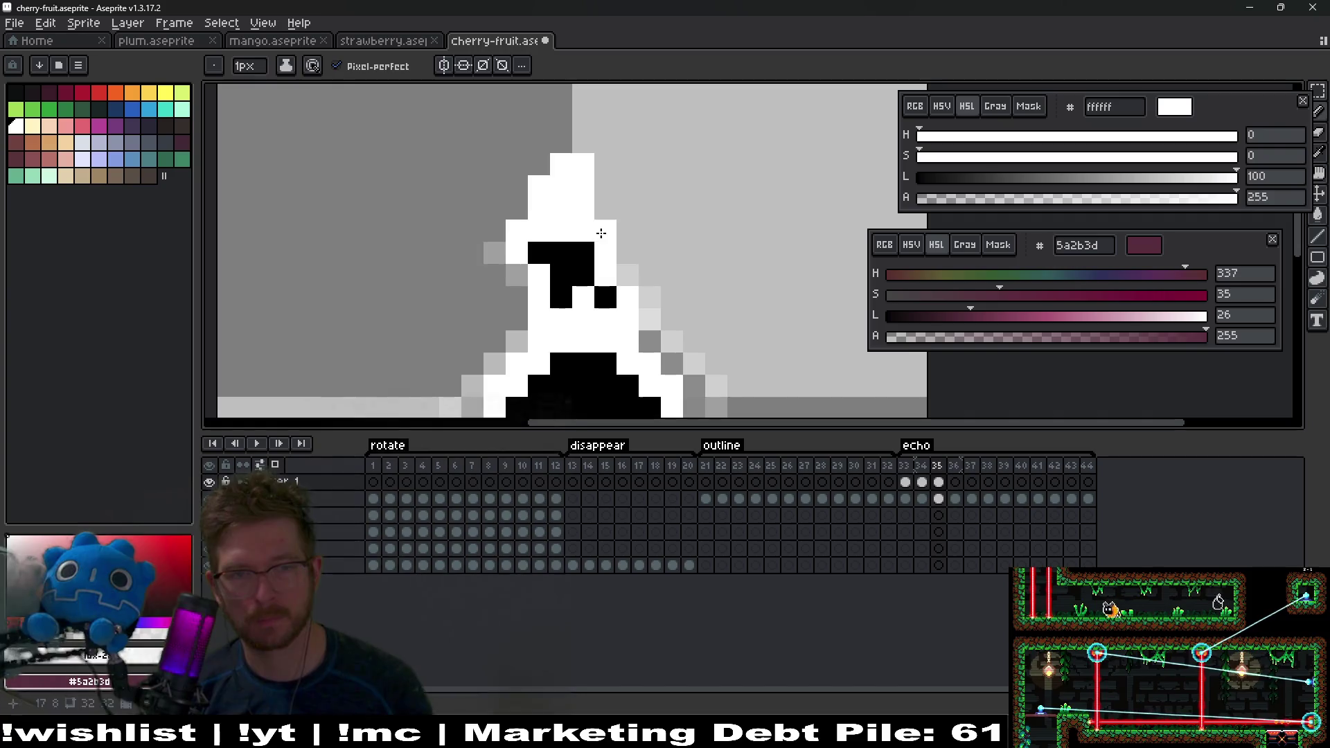
{"action": "key", "text": "Return"}
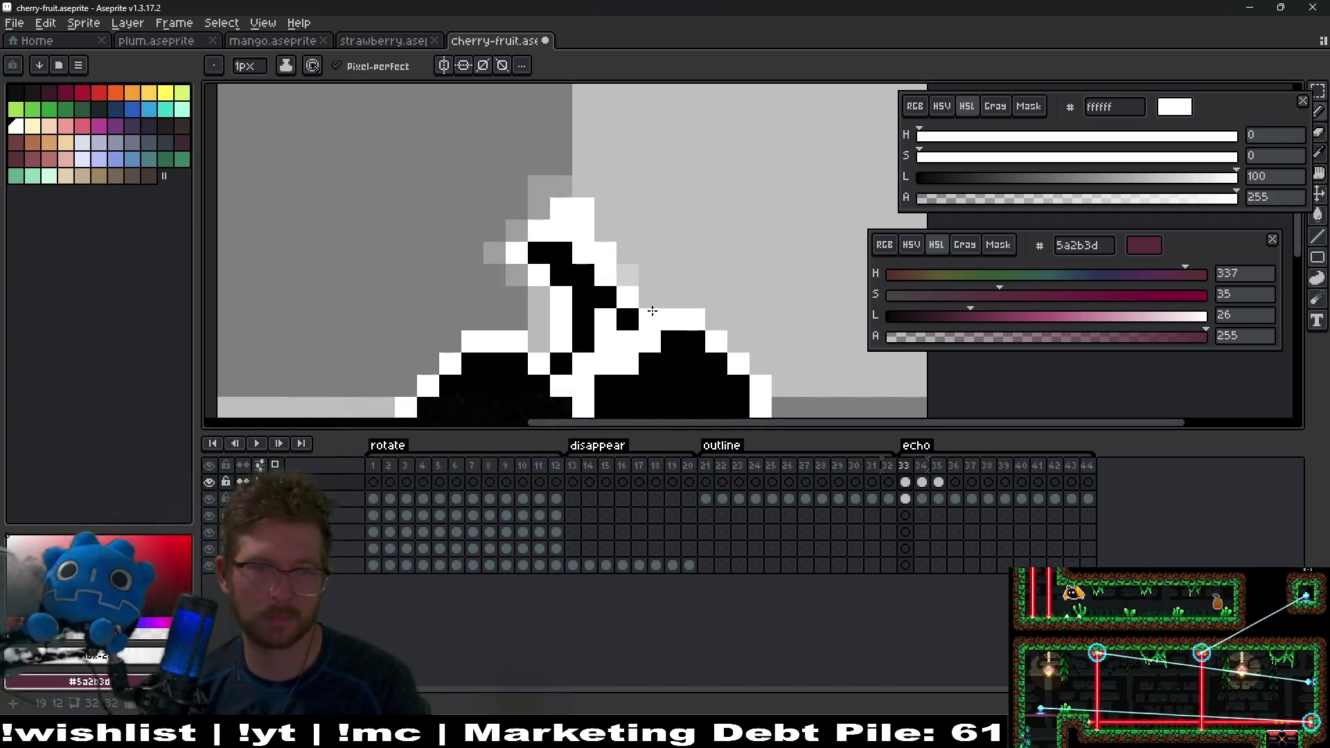
{"action": "key", "text": "Return"}
{"action": "scroll", "coordinate": [583, 205], "scroll_direction": "up", "scroll_amount": 2}
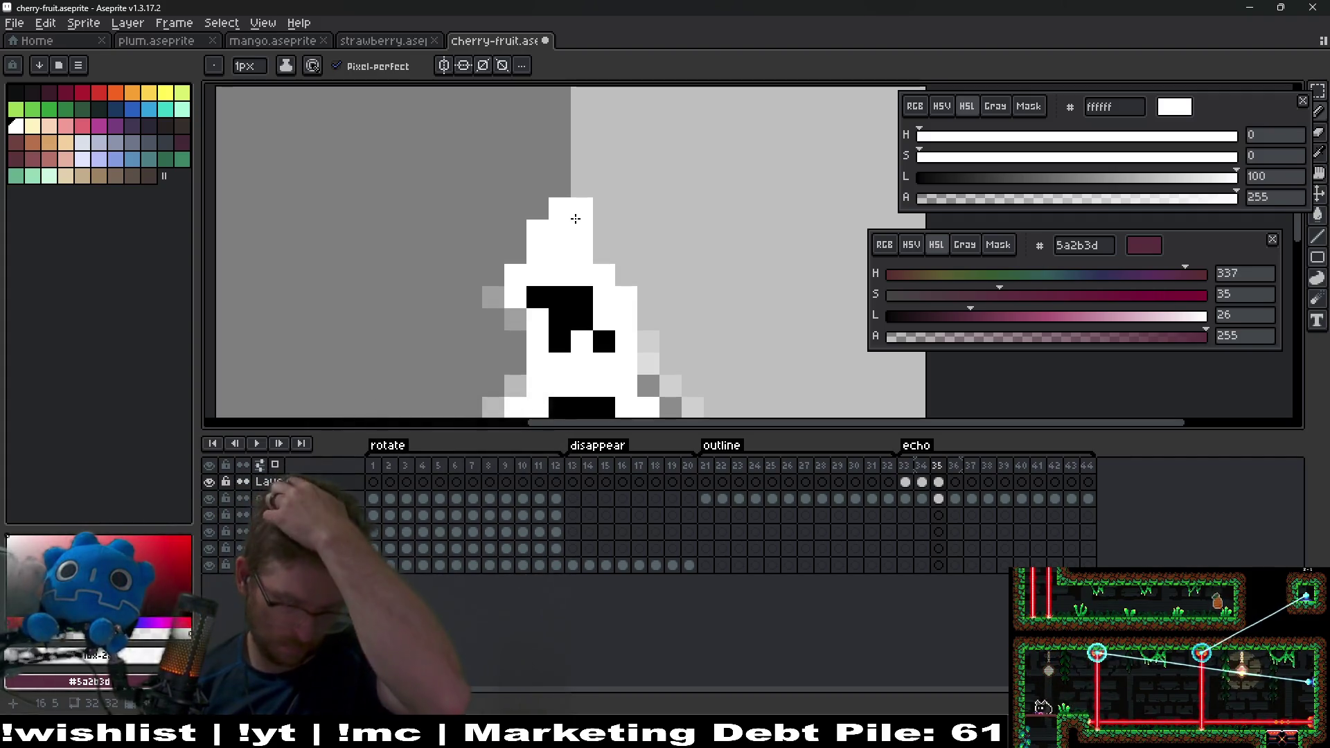
Step: Paint white echo pixels near the stem on frames 36 and 37
{"action": "key", "text": "Right"}
{"action": "left_click_drag", "start_coordinate": [559, 178], "coordinate": [582, 199]}
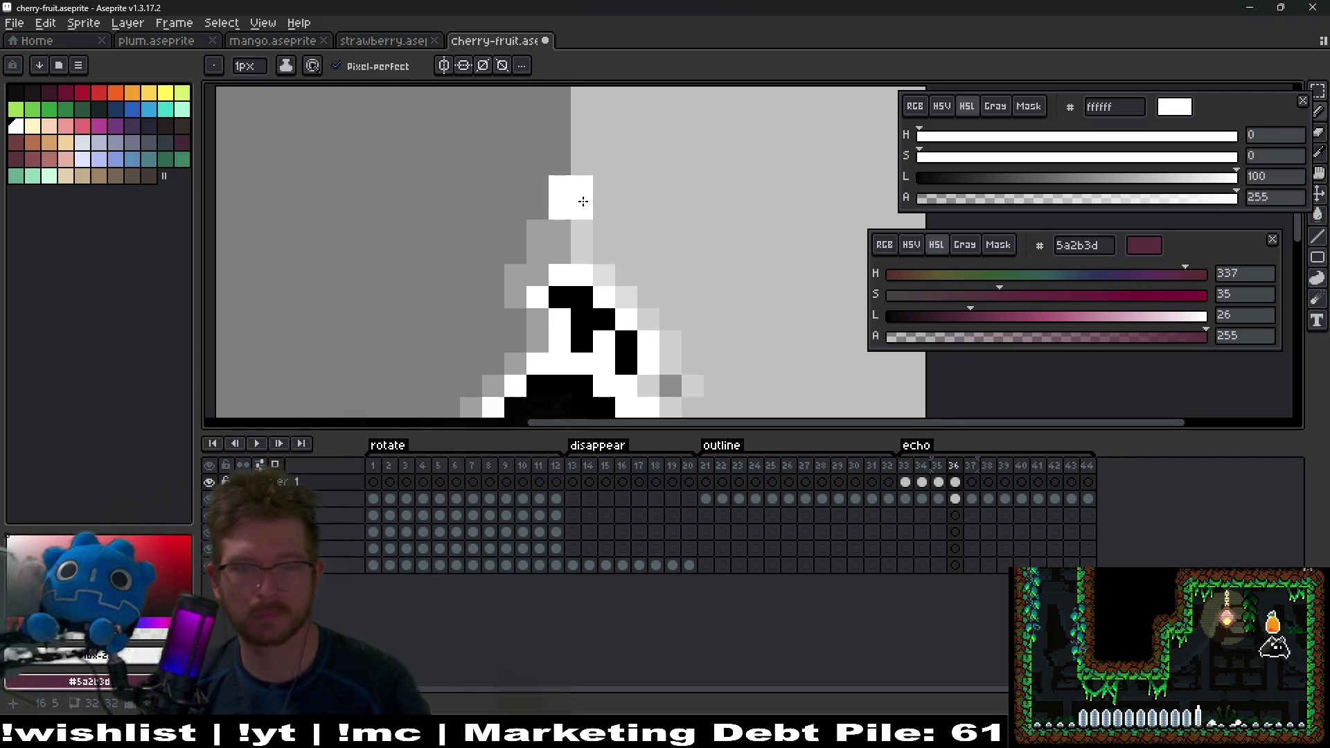
{"action": "left_click", "coordinate": [579, 165]}
{"action": "key", "text": "ctrl+z"}
{"action": "mouse_move", "coordinate": [533, 253]}
{"action": "left_mouse_down"}
{"action": "mouse_move", "coordinate": [537, 267]}
{"action": "mouse_move", "coordinate": [589, 259]}
{"action": "mouse_move", "coordinate": [641, 303]}
{"action": "left_mouse_up"}
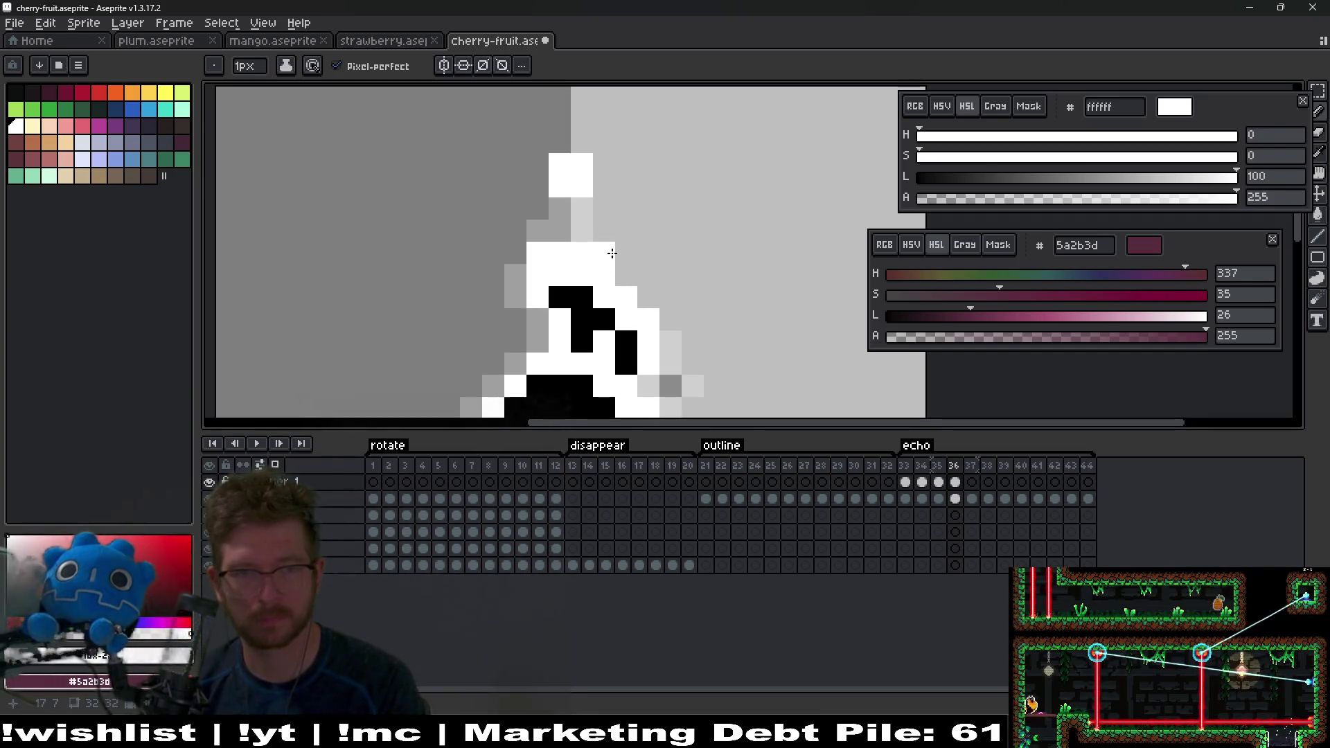
{"action": "key", "text": "e"}
{"action": "key", "text": "b"}
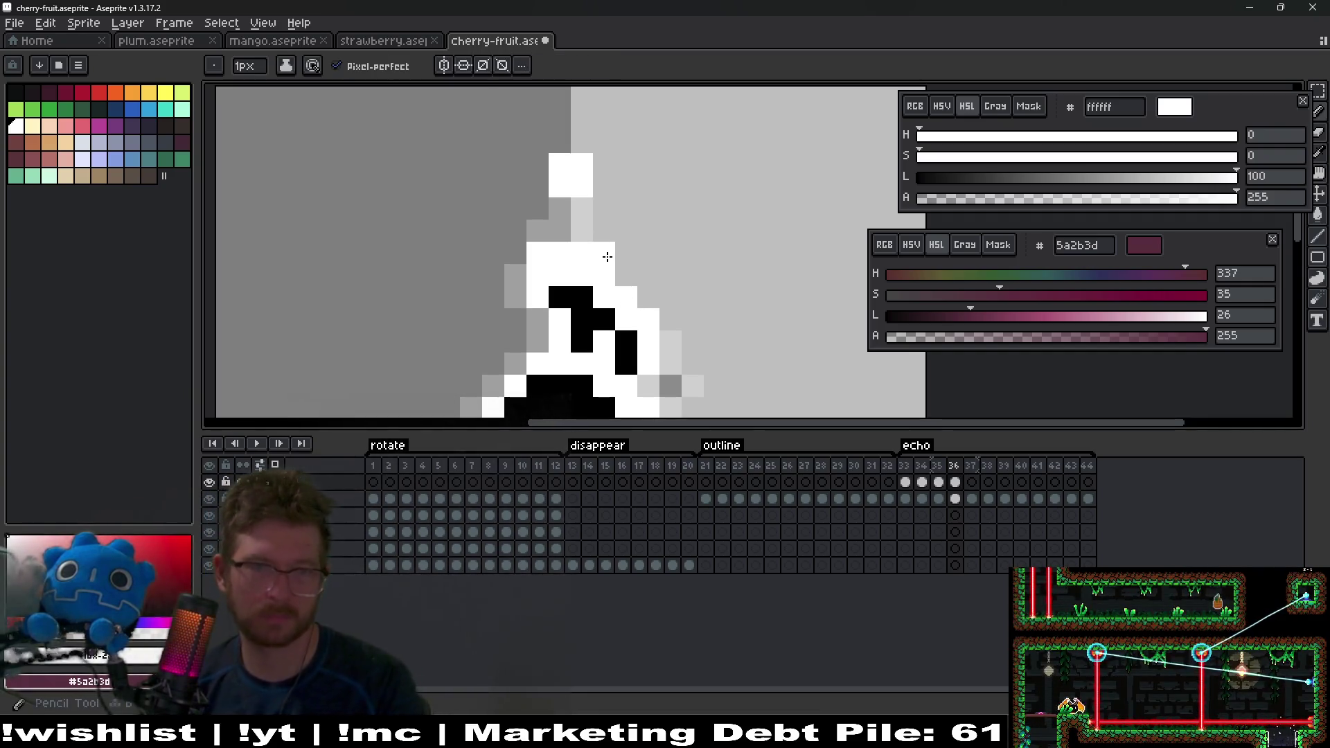
{"action": "key", "text": "period"}
{"action": "left_click", "coordinate": [554, 133]}
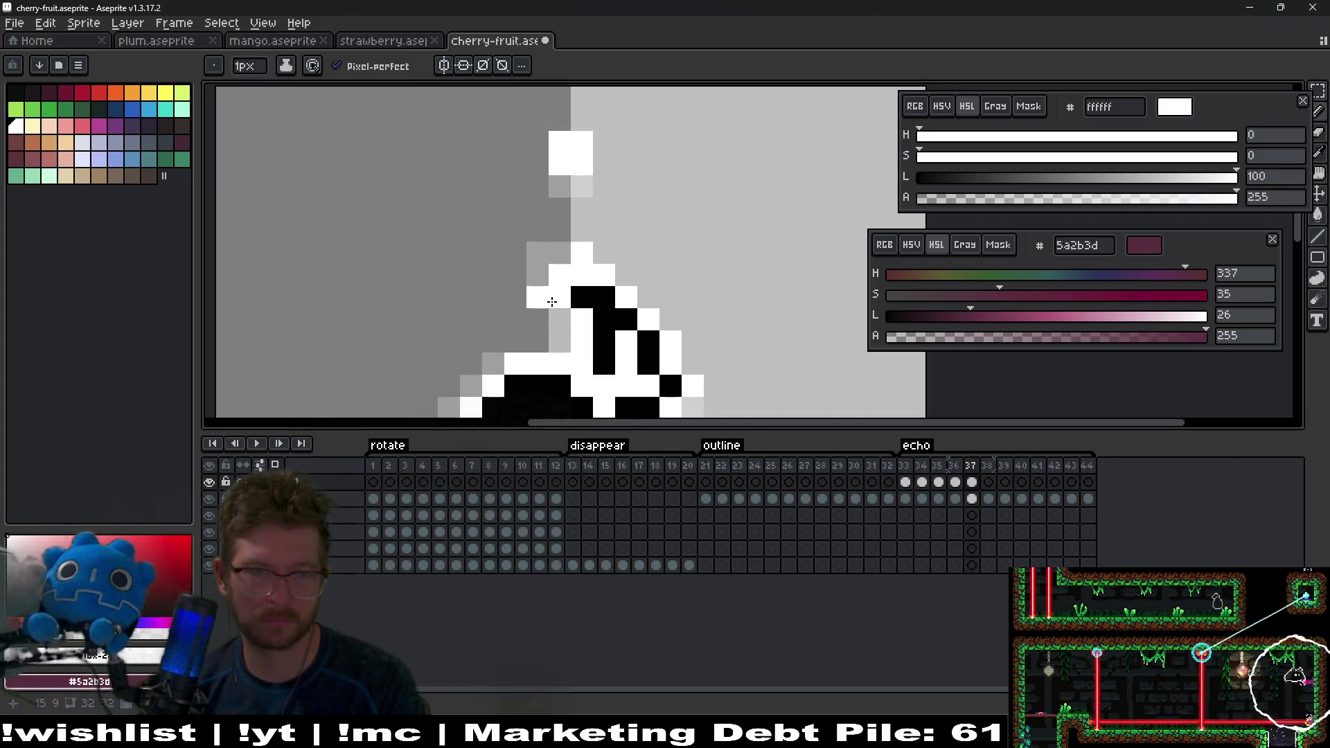
{"action": "mouse_move", "coordinate": [546, 276]}
{"action": "left_mouse_down"}
{"action": "mouse_move", "coordinate": [572, 250]}
{"action": "mouse_move", "coordinate": [537, 253]}
{"action": "mouse_move", "coordinate": [538, 275]}
{"action": "mouse_move", "coordinate": [623, 276]}
{"action": "left_mouse_up"}
Step: On frame 38, paint white pixels near the top and around the stem, erasing one stray pixel
{"action": "key", "text": "Left"}
{"action": "key", "text": "Left"}
{"action": "key", "text": "Right"}
{"action": "key", "text": "Right"}
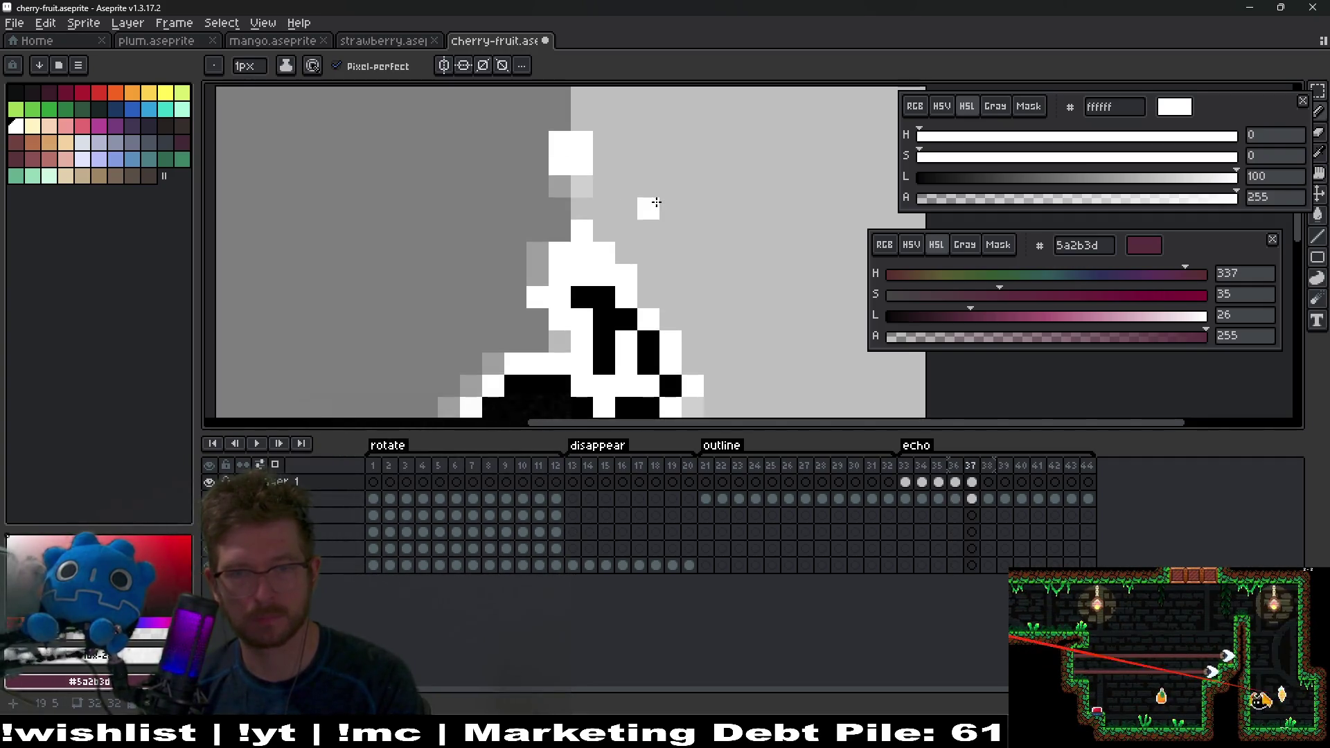
{"action": "key", "text": "Right"}
{"action": "left_click_drag", "start_coordinate": [560, 119], "coordinate": [579, 116]}
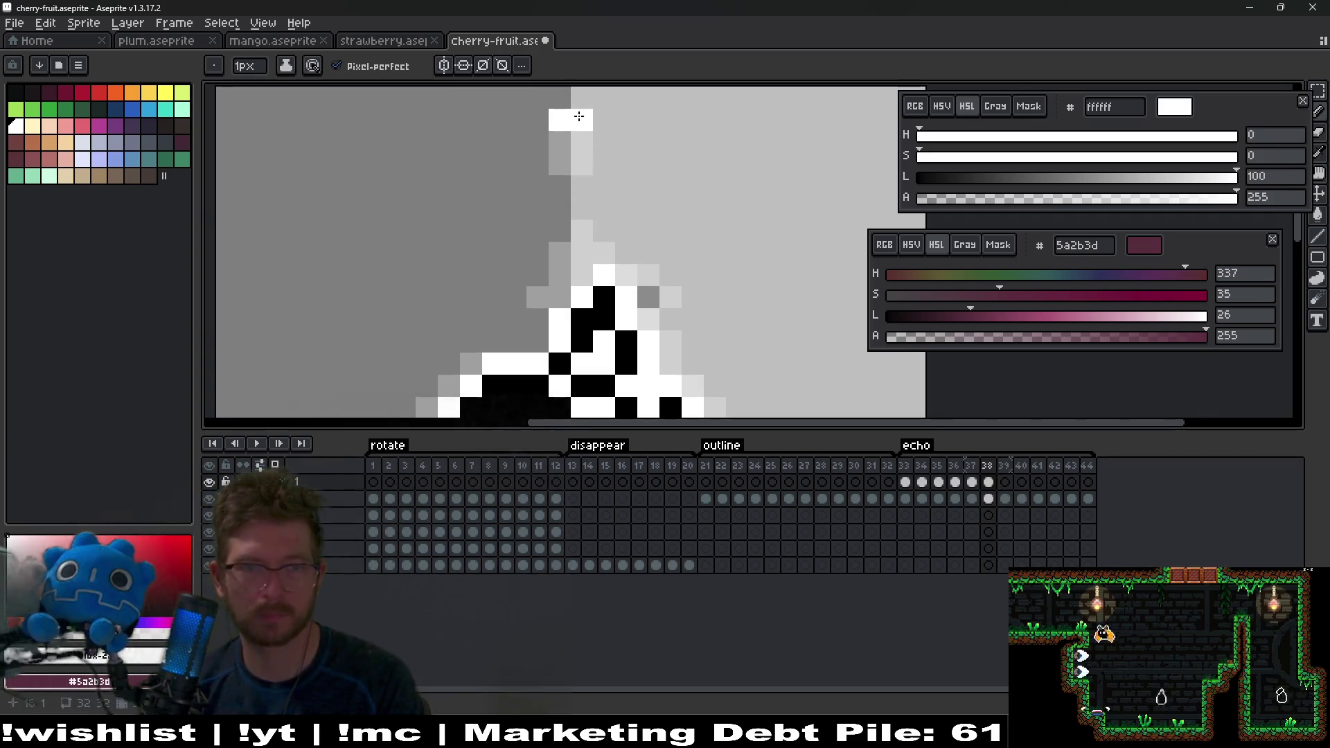
{"action": "key", "text": "Left"}
{"action": "key", "text": "Right"}
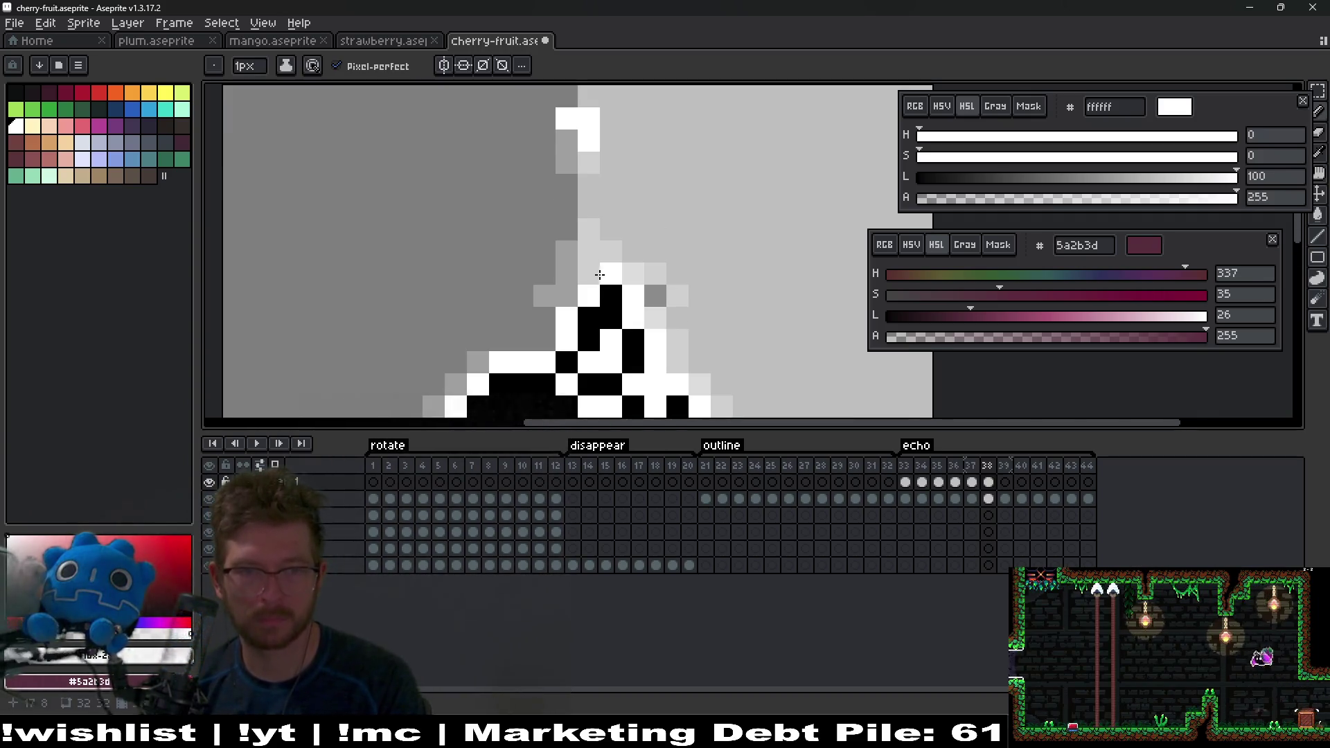
{"action": "mouse_move", "coordinate": [588, 251]}
{"action": "left_mouse_down"}
{"action": "mouse_move", "coordinate": [566, 229]}
{"action": "mouse_move", "coordinate": [567, 251]}
{"action": "left_mouse_up"}
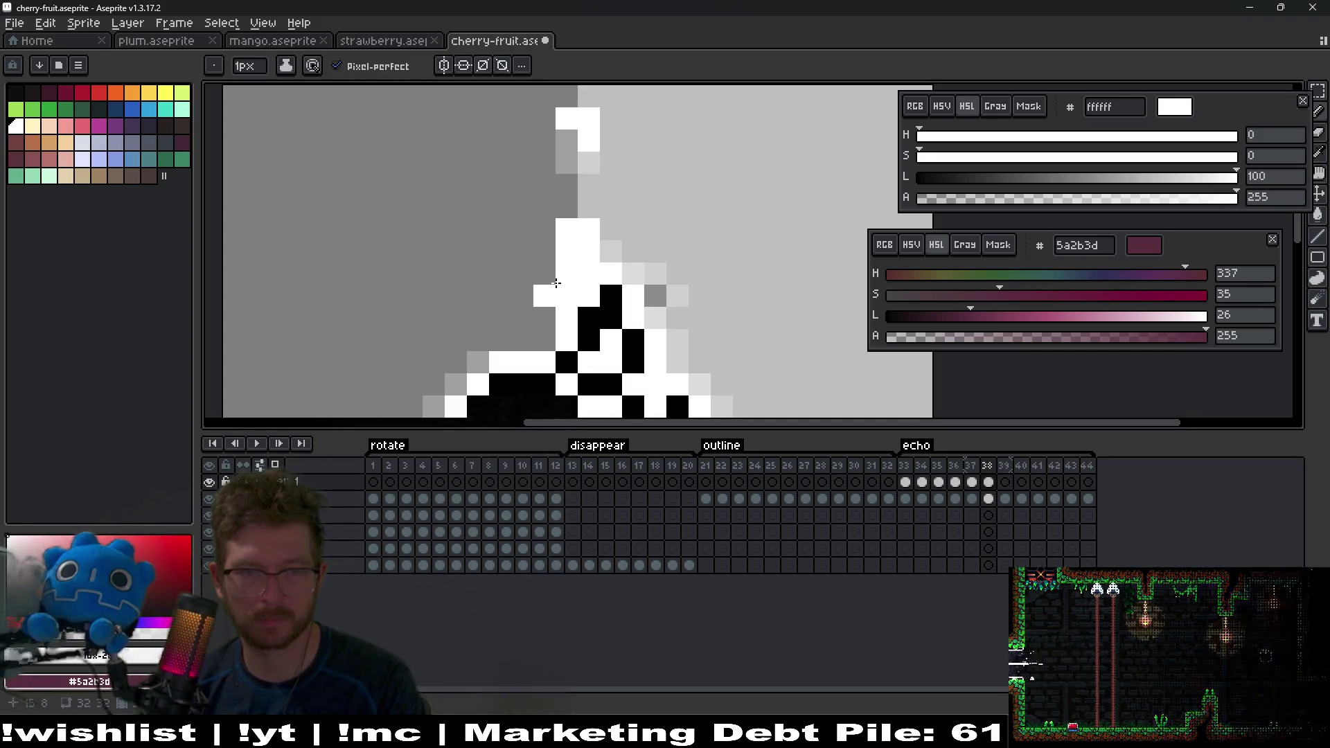
{"action": "left_click", "coordinate": [611, 251]}
{"action": "key", "text": "e"}
{"action": "left_click", "coordinate": [545, 296]}
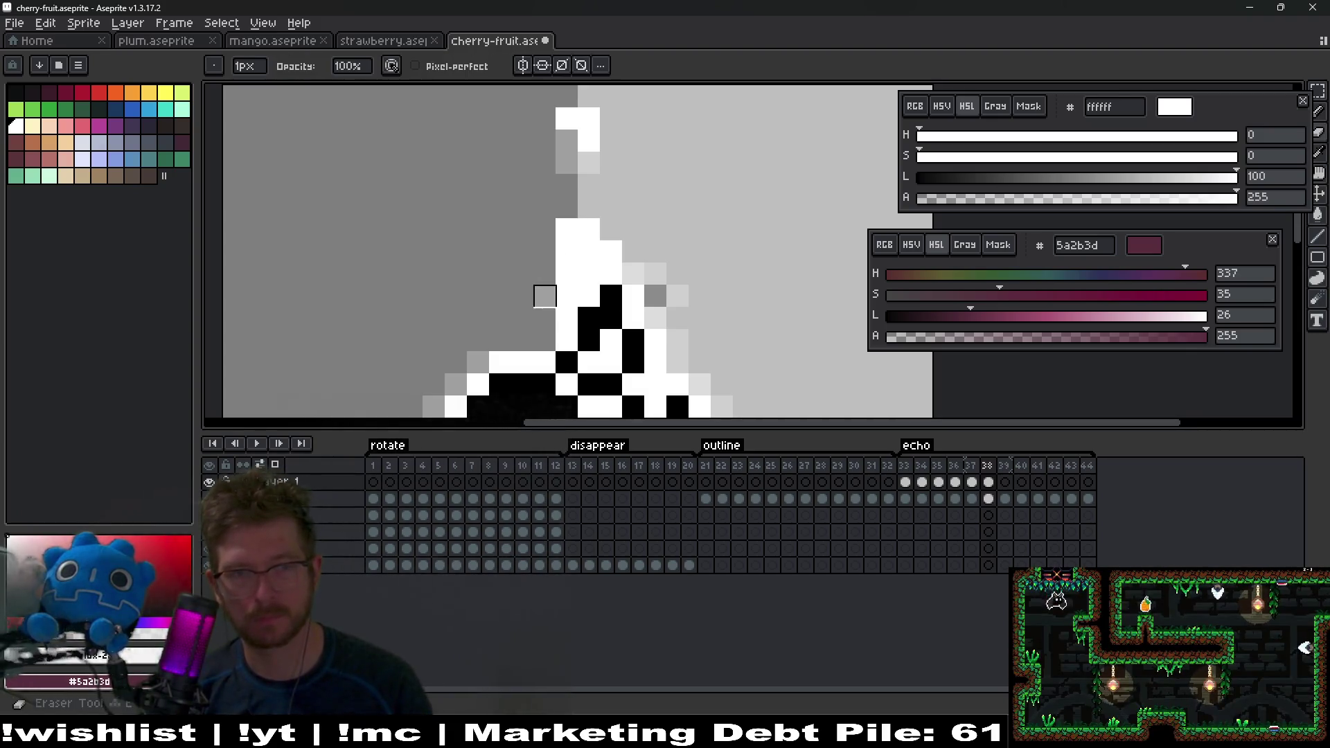
{"action": "key", "text": "b"}
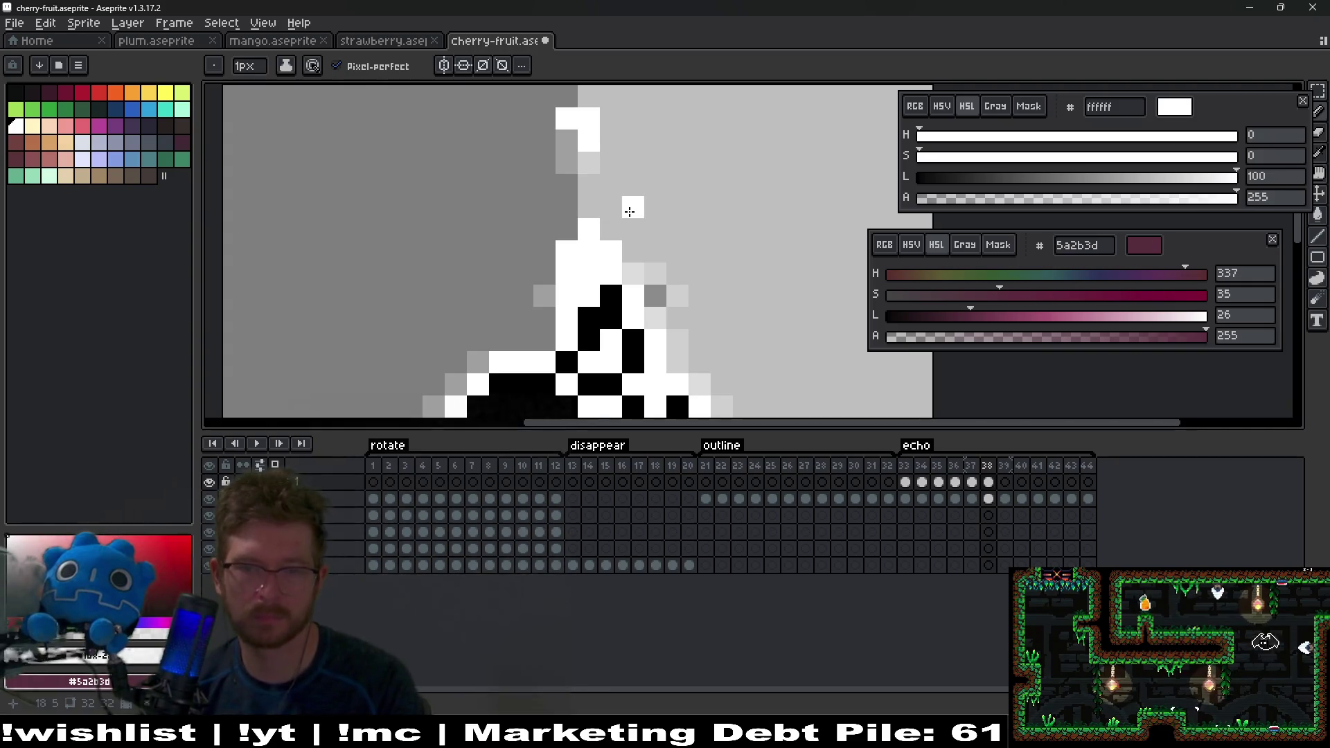
Step: Paint a white trail up toward the stem on frame 39
{"action": "key", "text": "Right"}
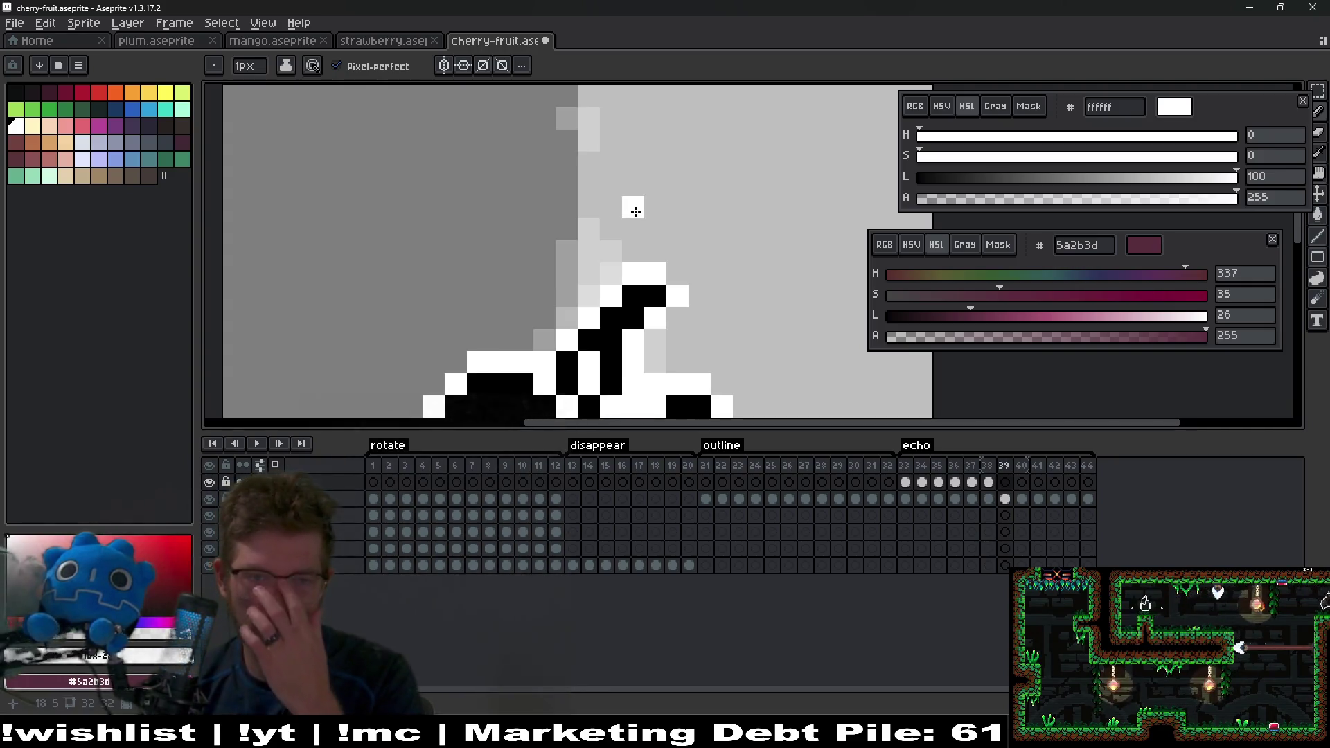
{"action": "mouse_move", "coordinate": [579, 302]}
{"action": "left_mouse_down"}
{"action": "mouse_move", "coordinate": [568, 315]}
{"action": "mouse_move", "coordinate": [594, 285]}
{"action": "mouse_move", "coordinate": [588, 261]}
{"action": "mouse_move", "coordinate": [567, 274]}
{"action": "mouse_move", "coordinate": [632, 251]}
{"action": "left_mouse_up"}
{"action": "scroll", "coordinate": [634, 253], "scroll_direction": "down", "scroll_amount": 5}
{"action": "scroll", "coordinate": [638, 257], "scroll_direction": "up", "scroll_amount": 5}
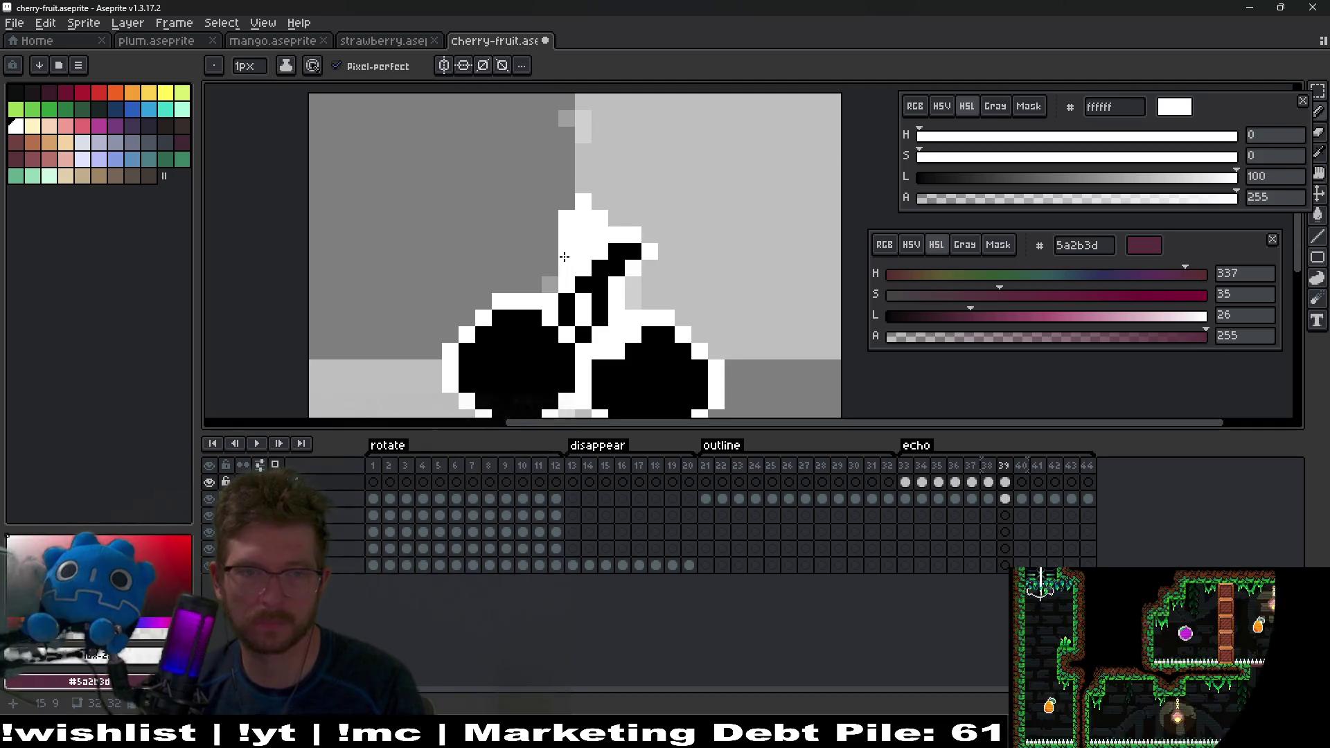
{"action": "key", "text": "Left"}
{"action": "key", "text": "Right"}
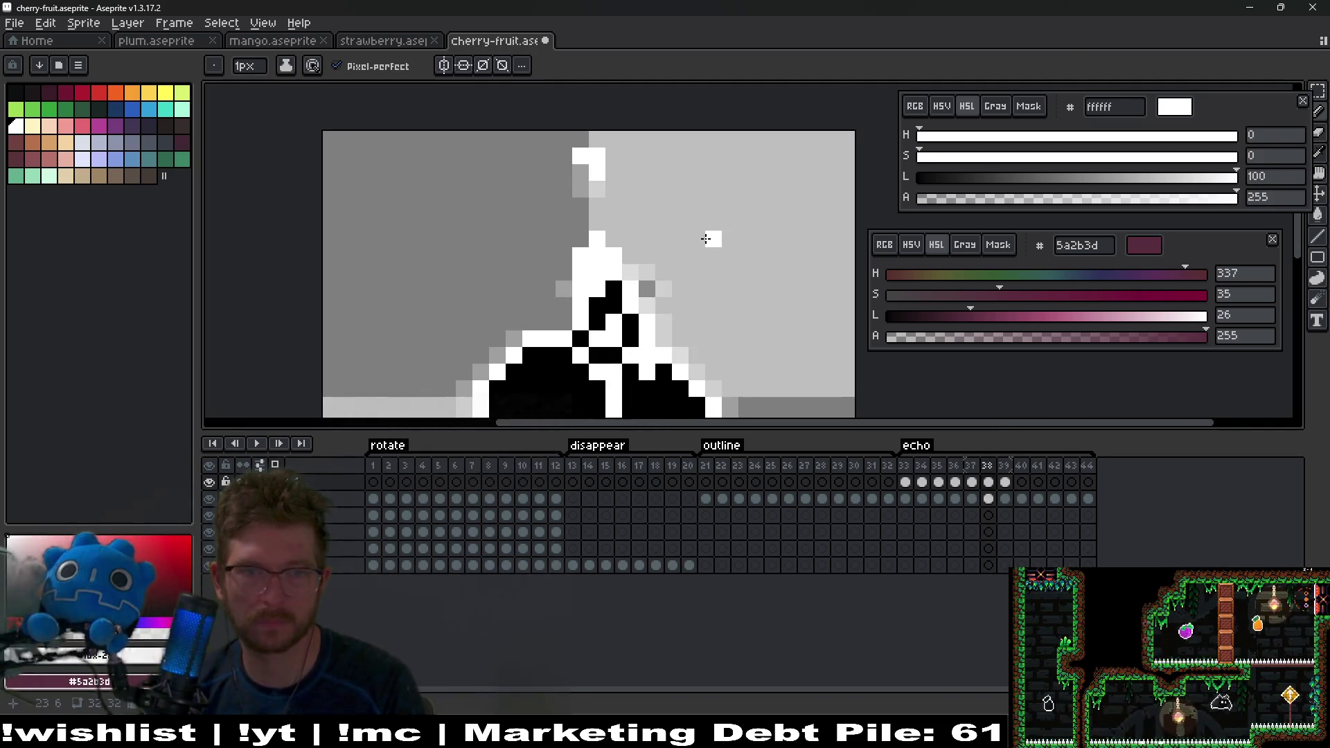
{"action": "key", "text": "Right"}
{"action": "left_click", "coordinate": [585, 141]}
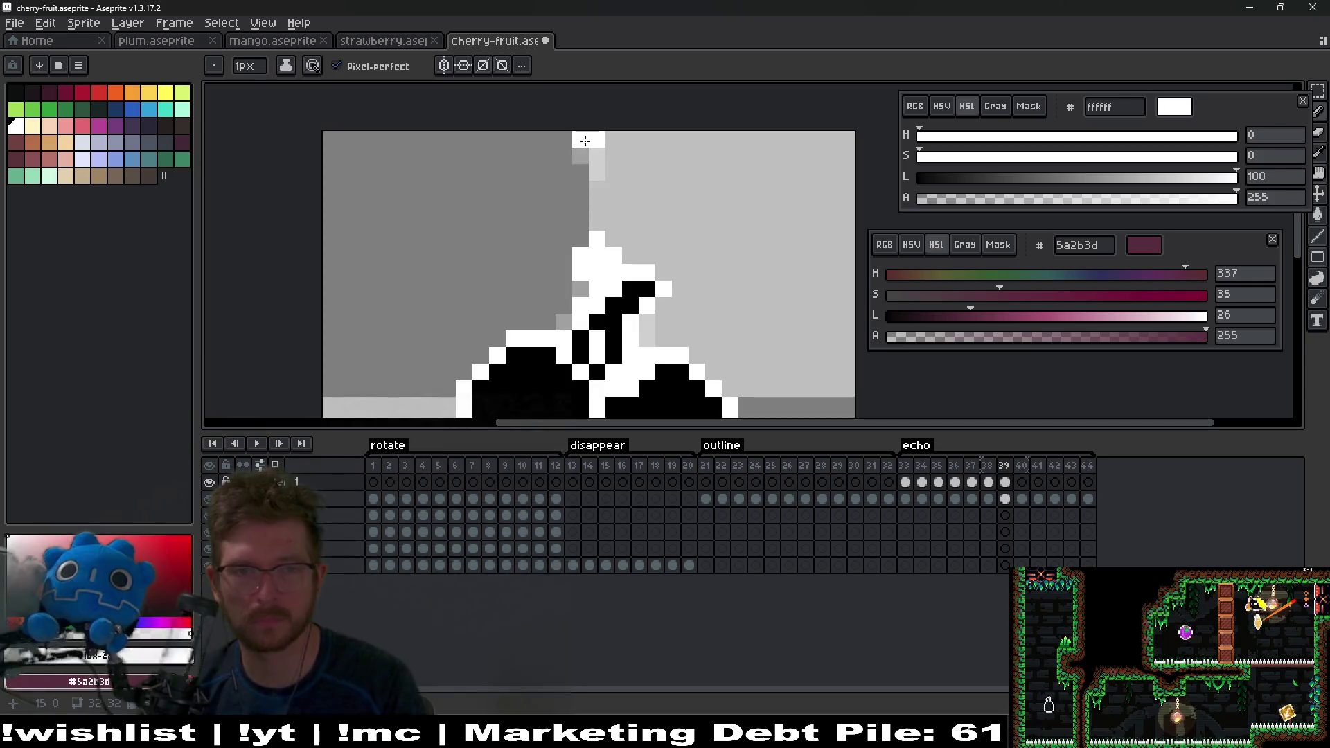
{"action": "key", "text": "ctrl+z"}
{"action": "left_click_drag", "start_coordinate": [697, 188], "coordinate": [680, 214]}
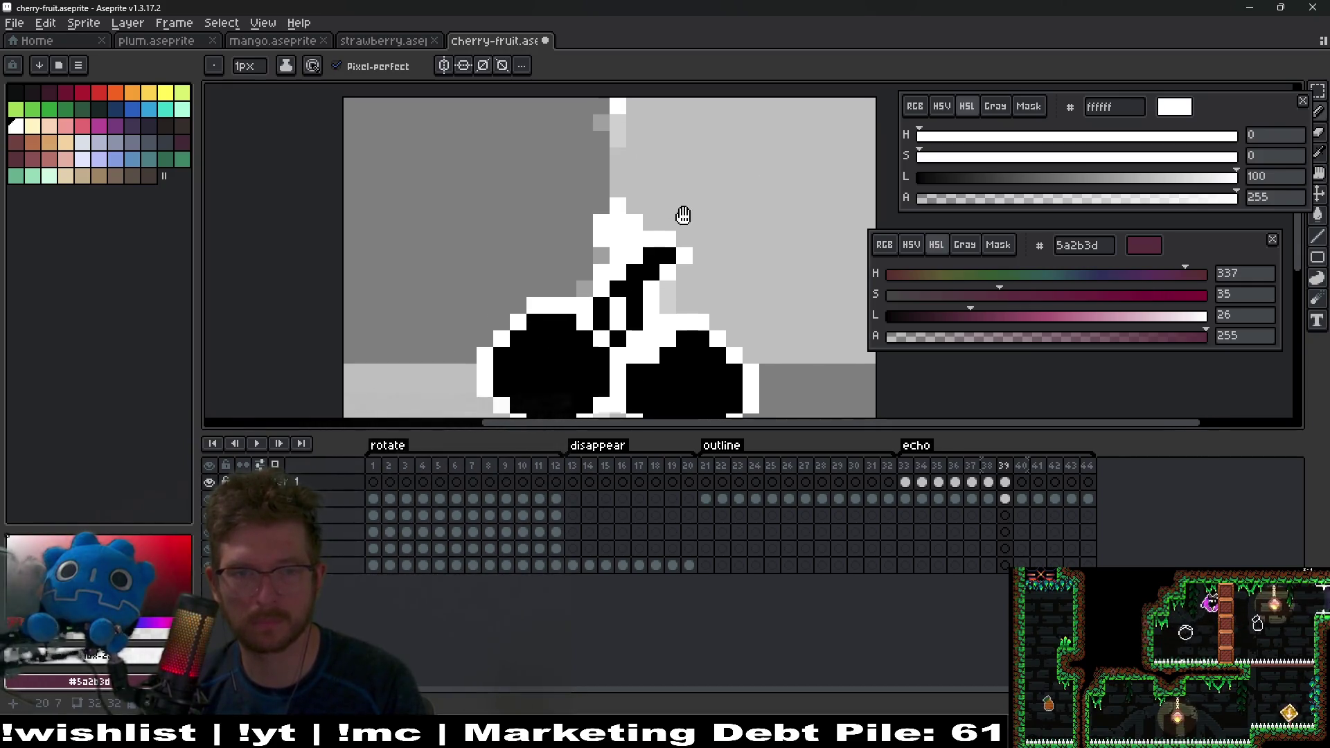
Step: Add a white pixel and a short white column beside the stem on frame 41
{"action": "key", "text": "Right"}
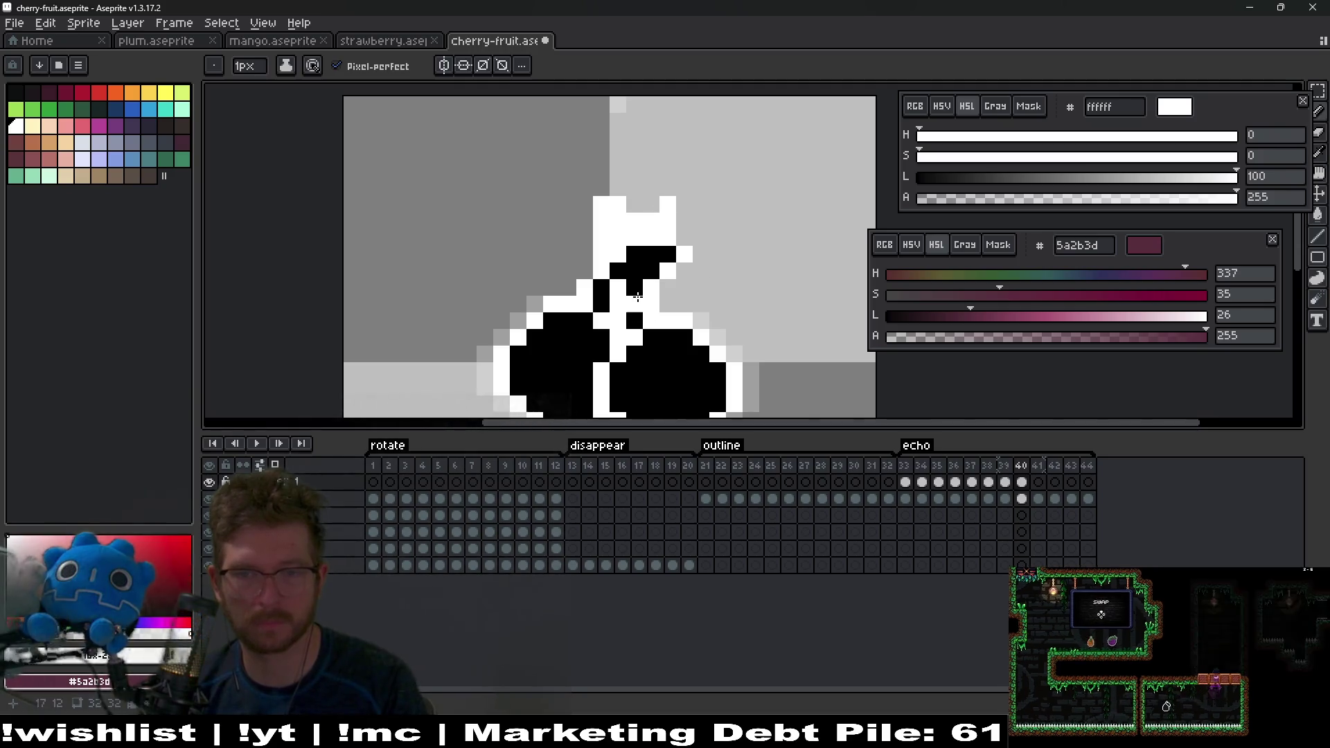
{"action": "key", "text": "Right"}
{"action": "left_click", "coordinate": [667, 235]}
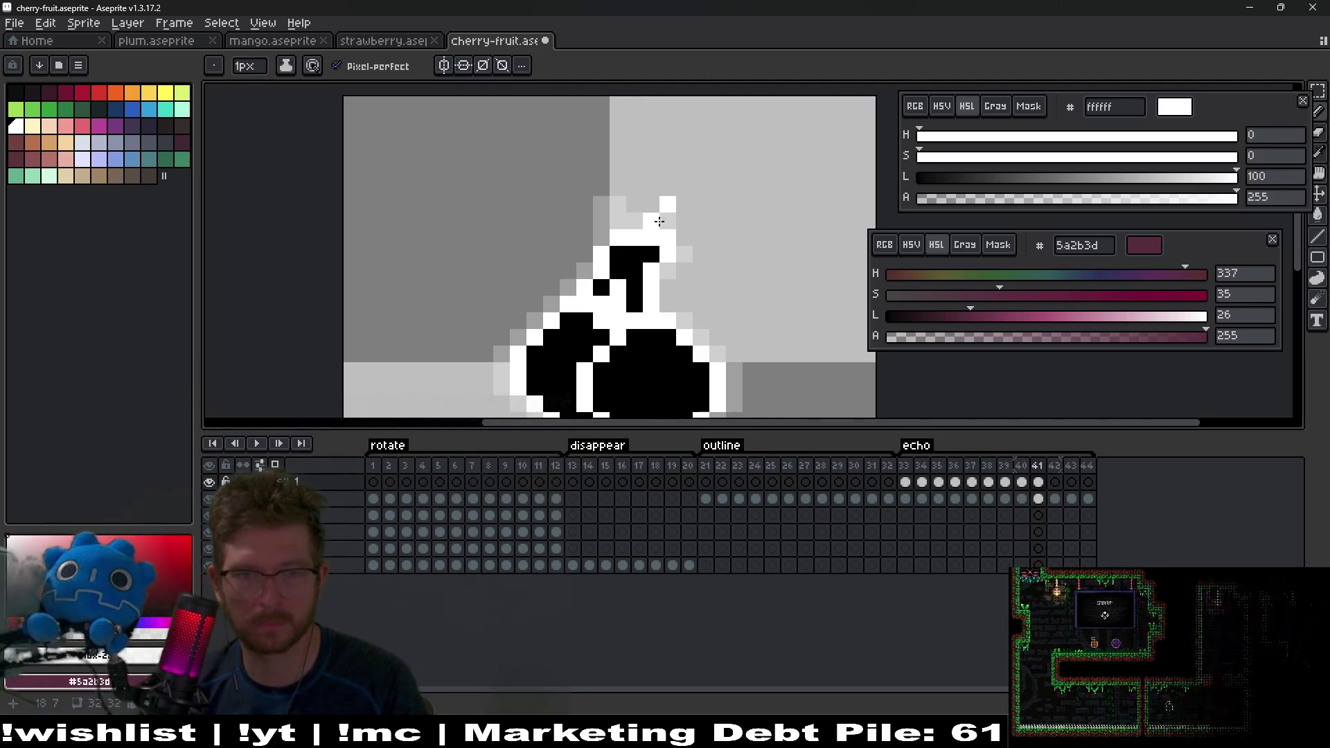
{"action": "key", "text": "r"}
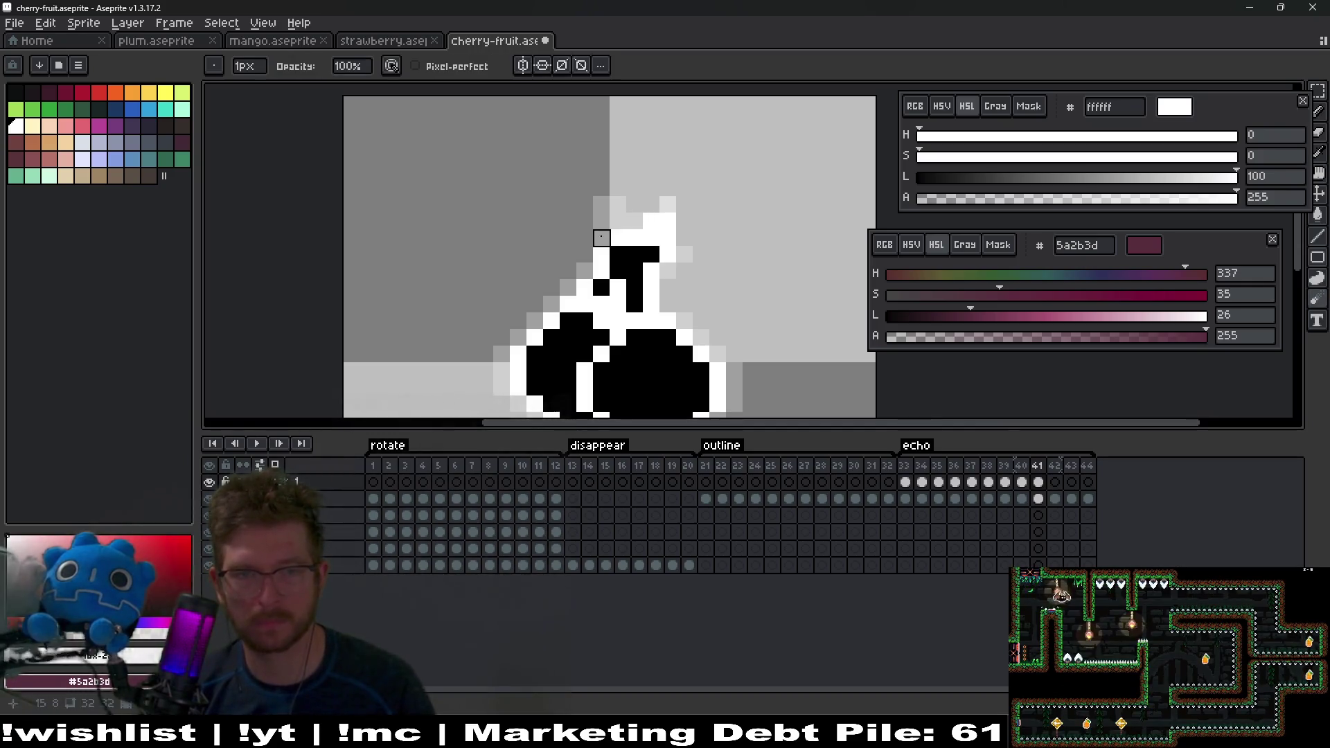
{"action": "key", "text": "b"}
{"action": "left_click_drag", "start_coordinate": [585, 271], "coordinate": [584, 246]}
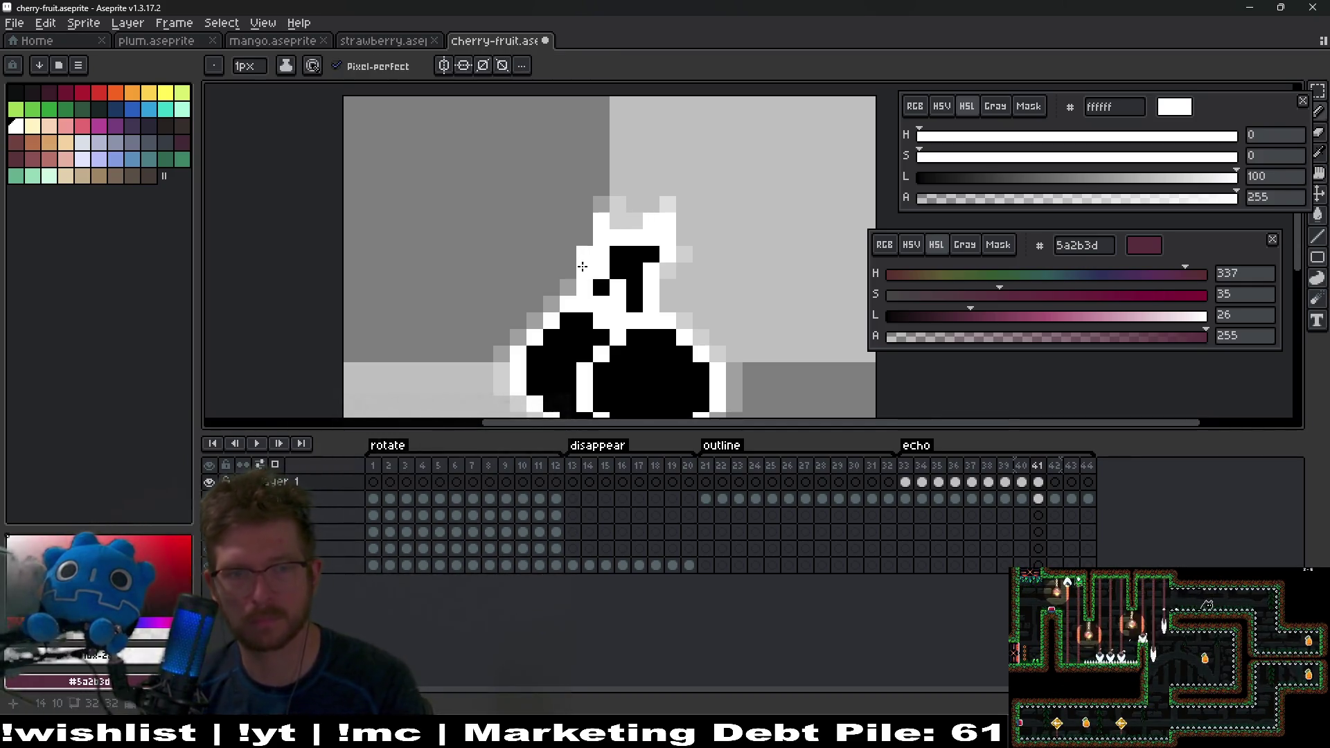
Step: Whiten the cherry's echo outline pixels on frames 42 to 44, wrapping back to frame 1
{"action": "key", "text": "Right"}
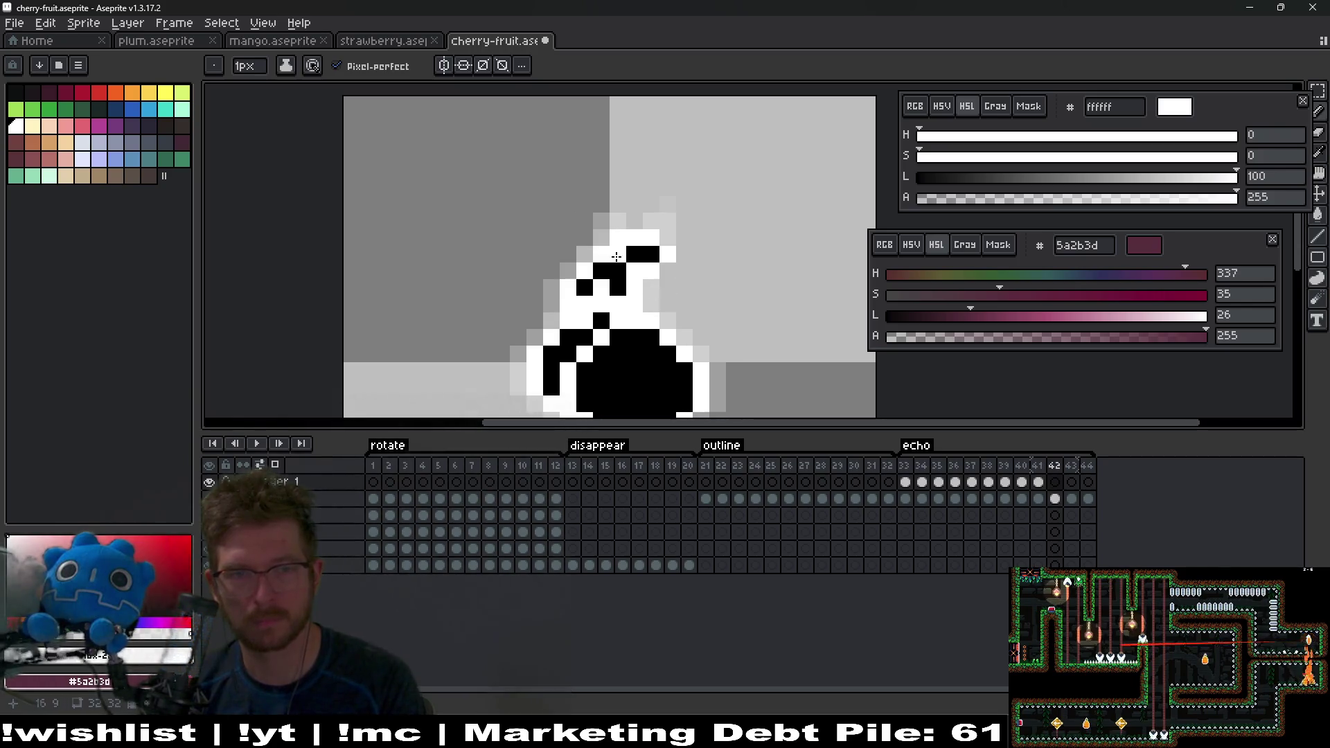
{"action": "left_click", "coordinate": [591, 249]}
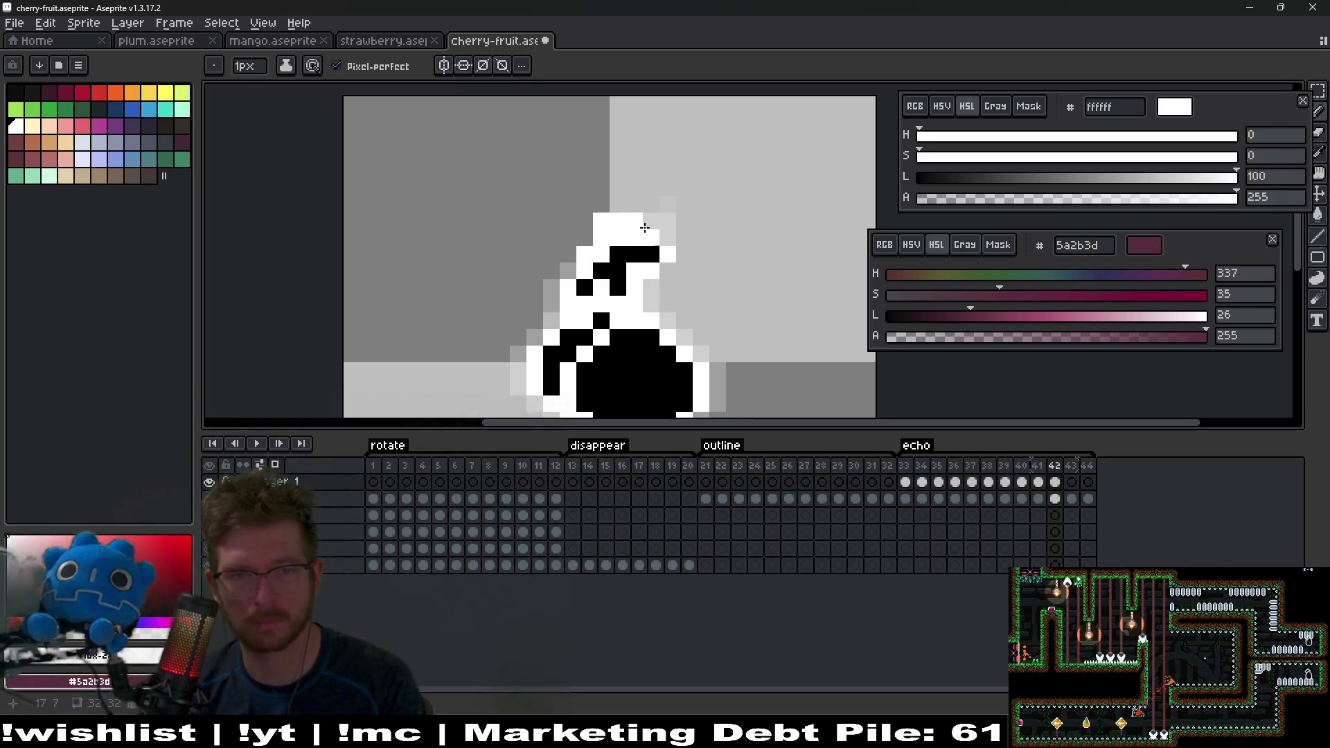
{"action": "key", "text": "Right"}
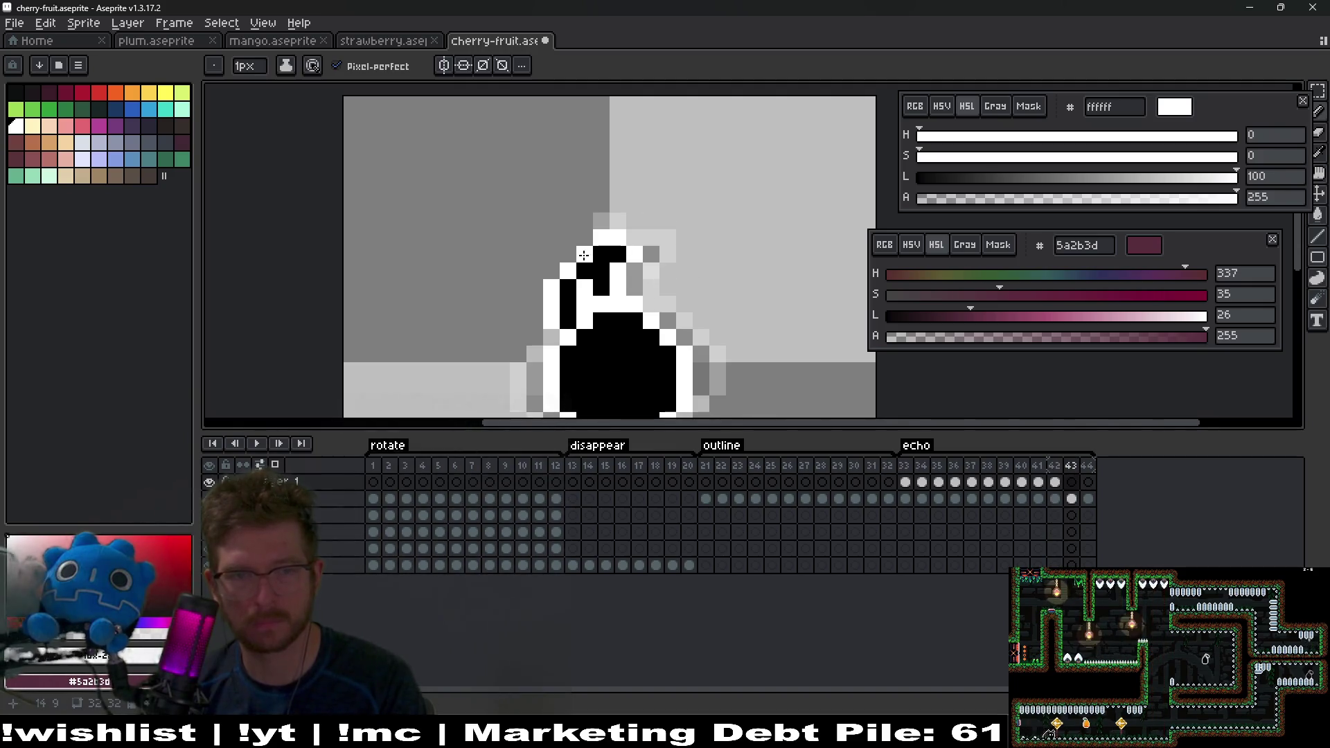
{"action": "mouse_move", "coordinate": [623, 232]}
{"action": "left_mouse_down"}
{"action": "mouse_move", "coordinate": [650, 237]}
{"action": "mouse_move", "coordinate": [628, 238]}
{"action": "left_mouse_up"}
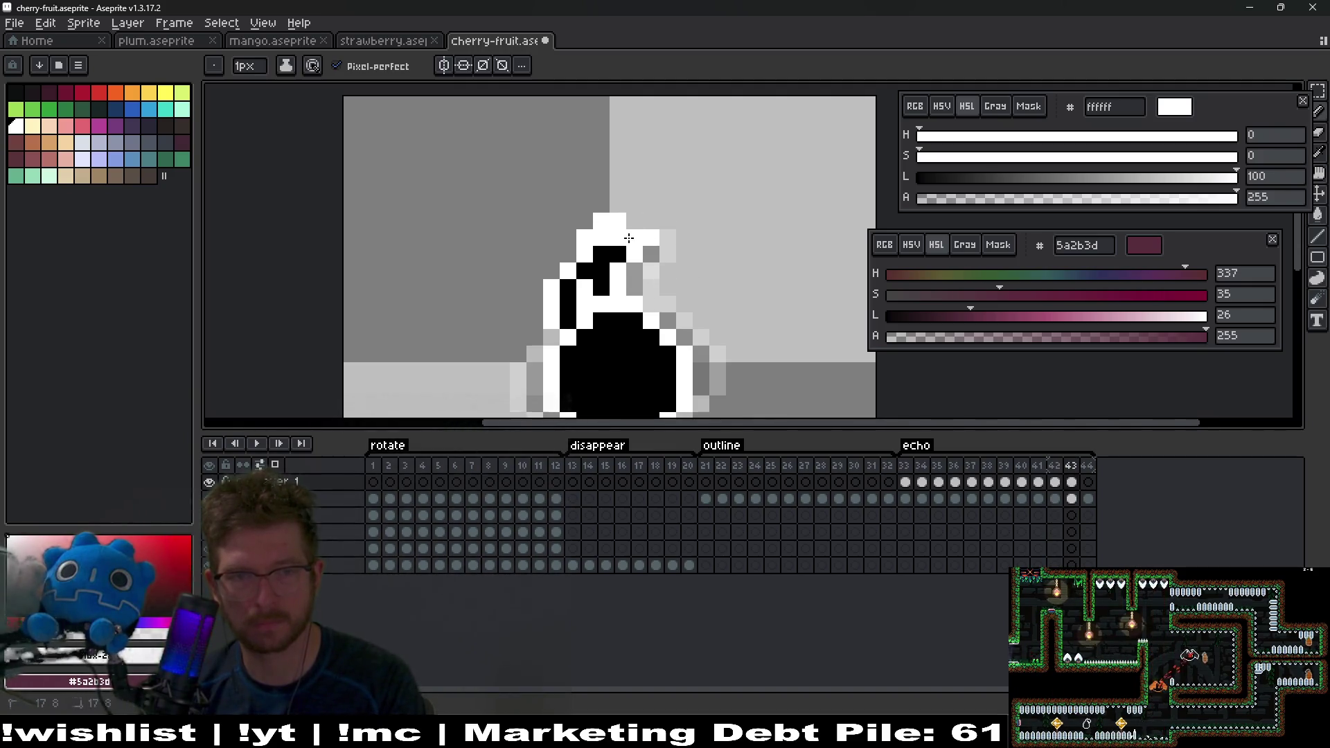
{"action": "key", "text": "Right"}
{"action": "left_click", "coordinate": [585, 237]}
{"action": "left_click", "coordinate": [568, 254]}
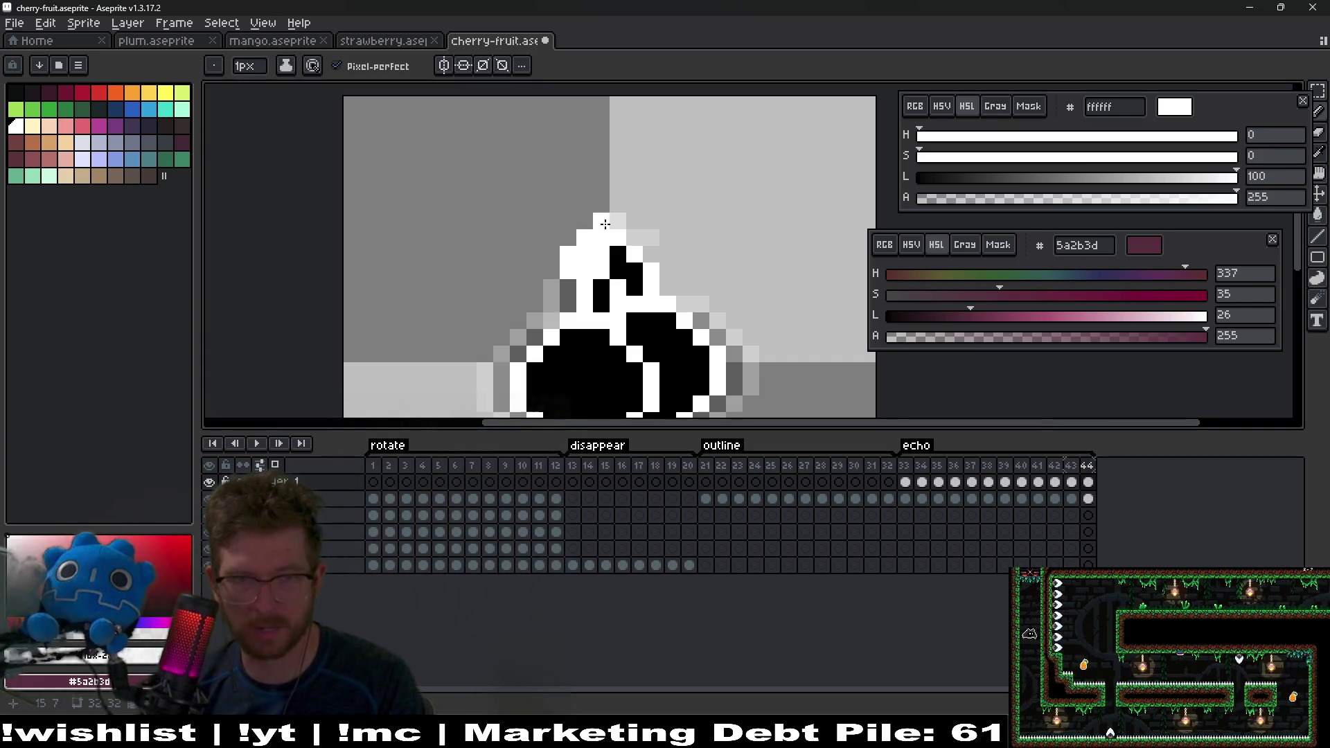
{"action": "key", "text": "Right"}
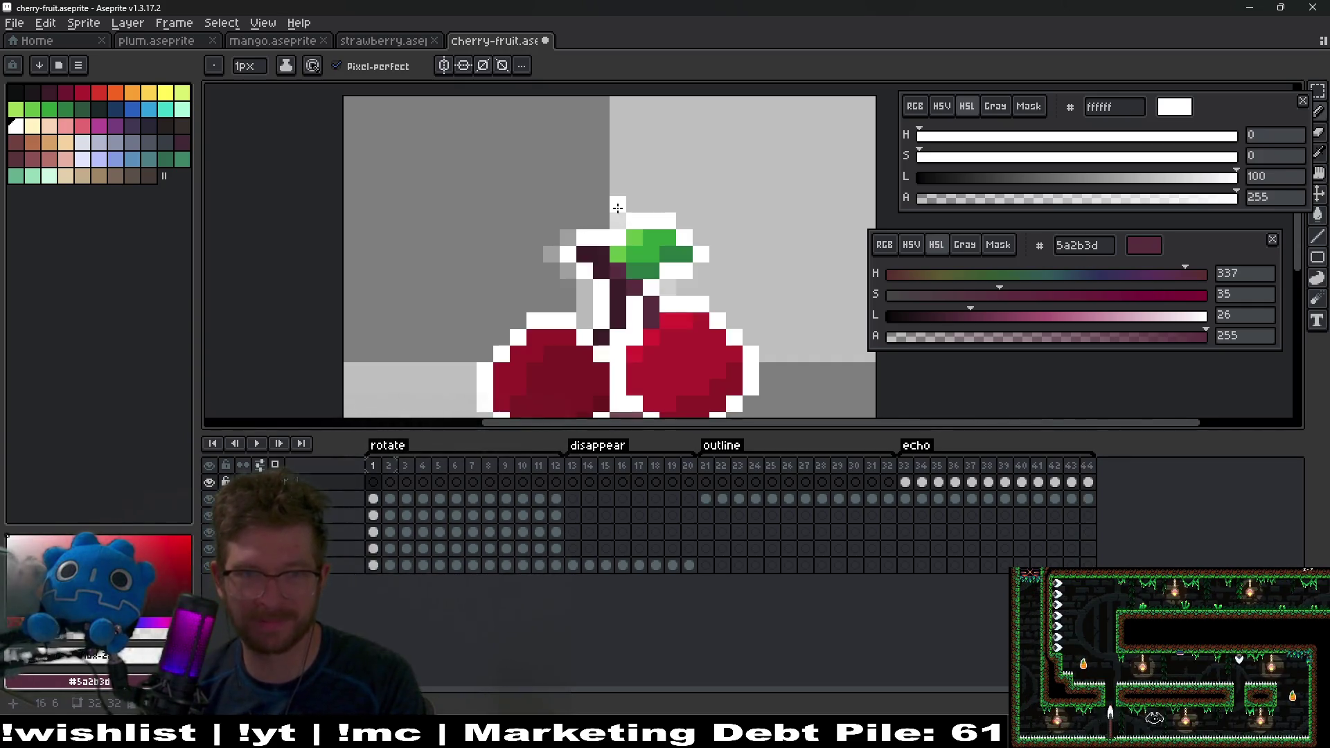
Step: Play the cherry animation in the timeline, then stop playback
{"action": "left_click", "coordinate": [256, 443]}
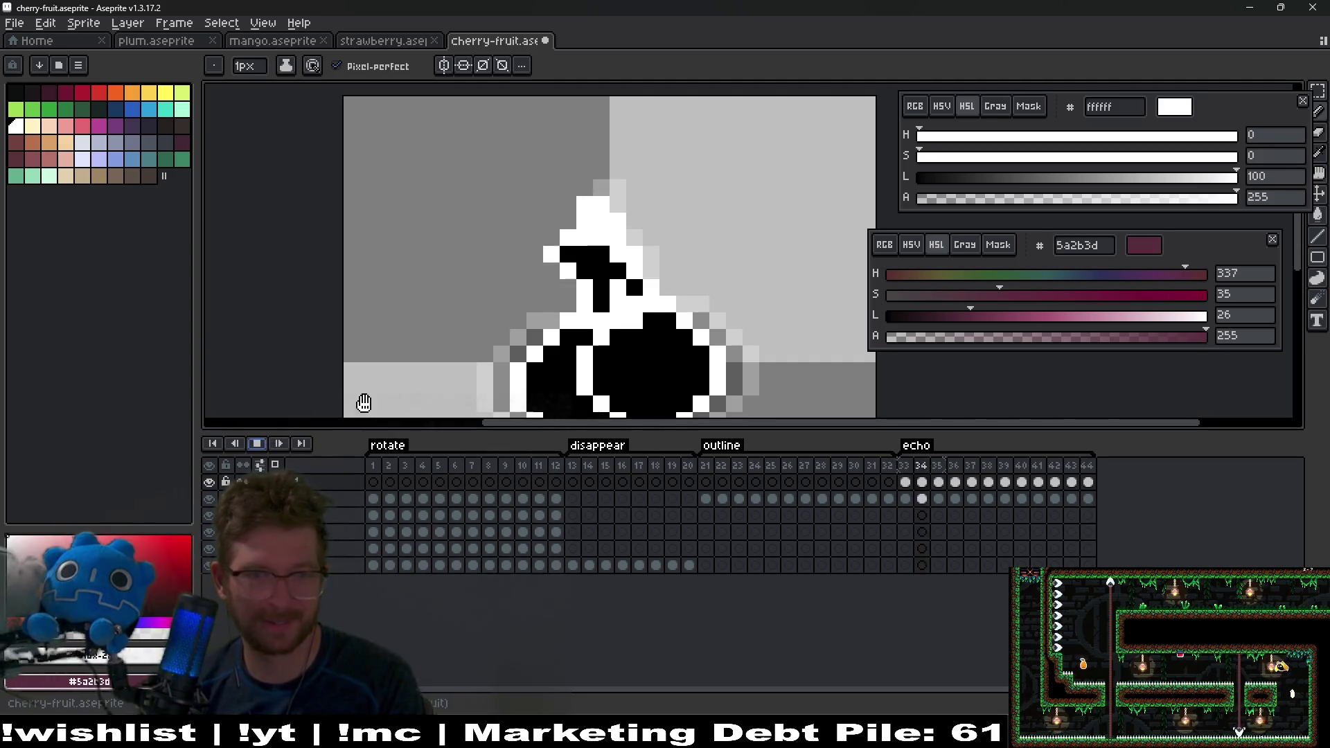
{"action": "scroll", "coordinate": [735, 271], "scroll_direction": "down", "scroll_amount": 4}
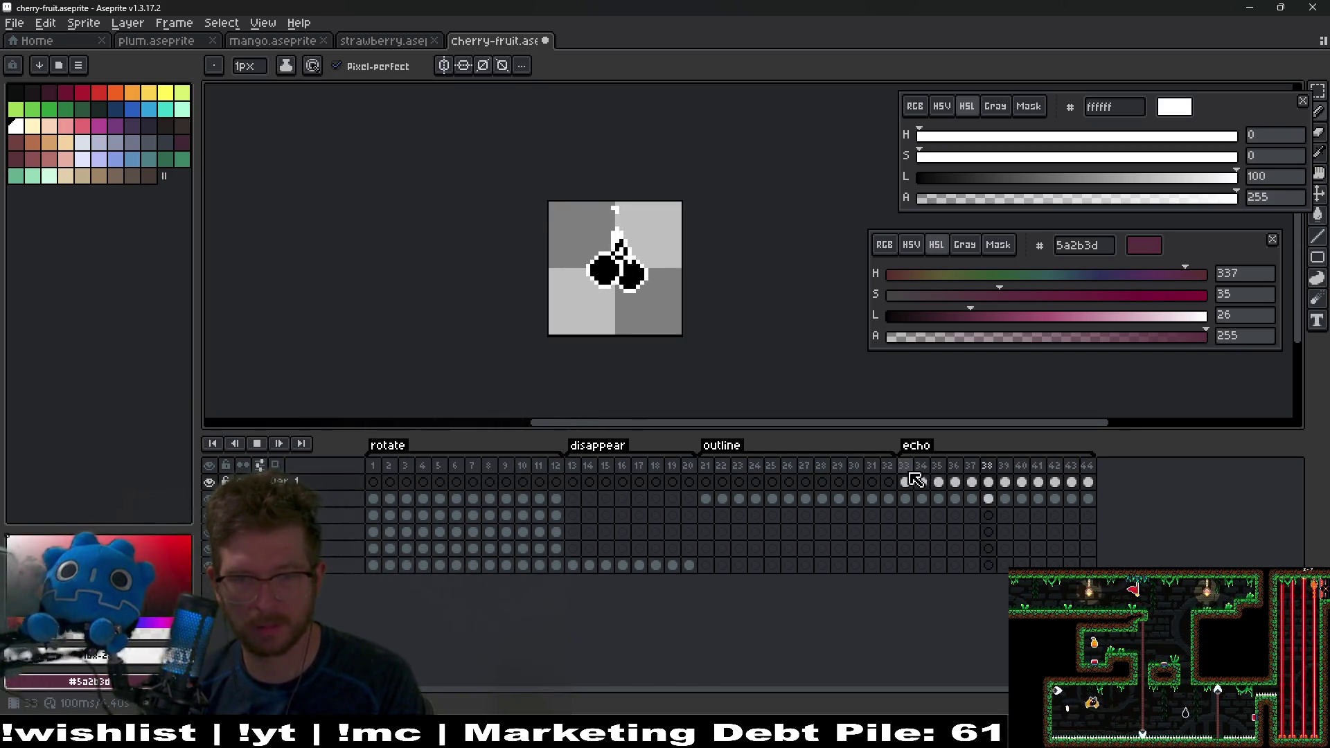
{"action": "left_click", "coordinate": [257, 444]}
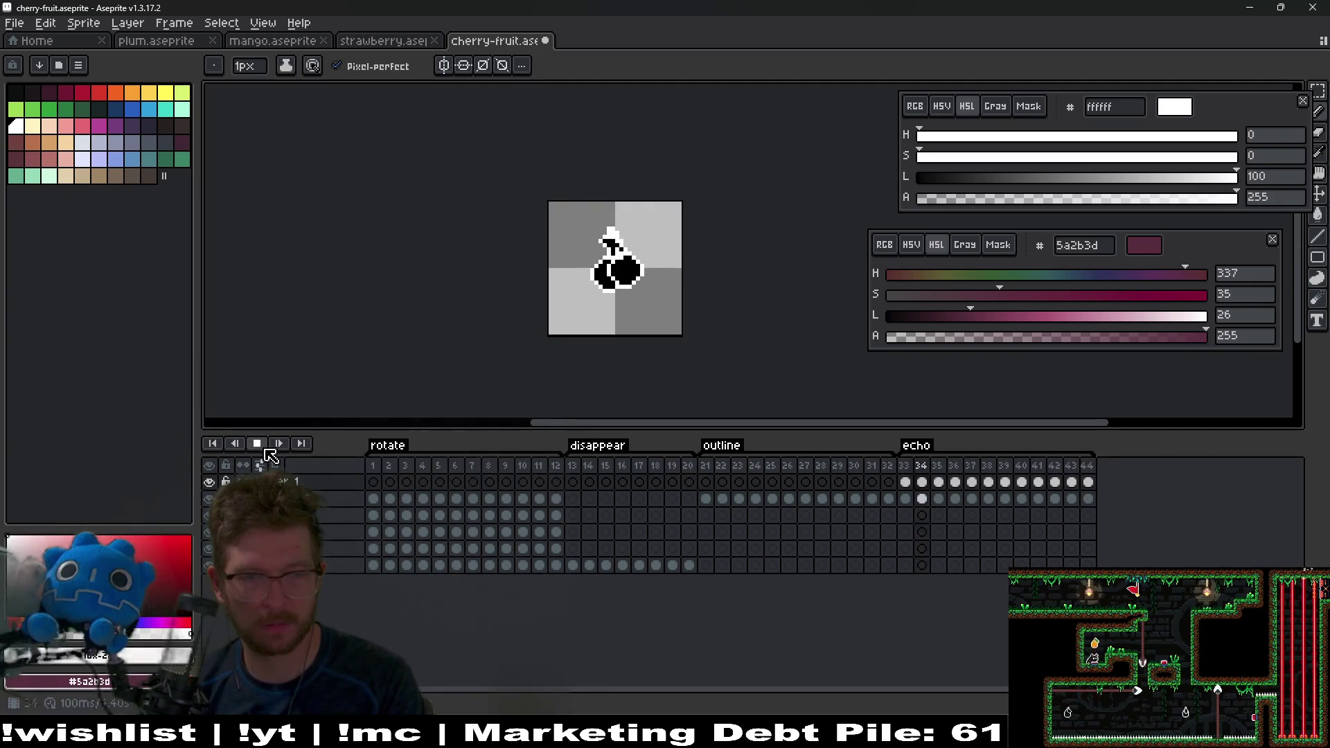
Step: Return to frame 33 at the echo start and step forward through the echo frames
{"action": "left_click", "coordinate": [905, 466]}
{"action": "scroll", "coordinate": [632, 228], "scroll_direction": "up", "scroll_amount": 3}
{"action": "key", "text": "Right"}
{"action": "key", "text": "Right"}
{"action": "key", "text": "Right"}
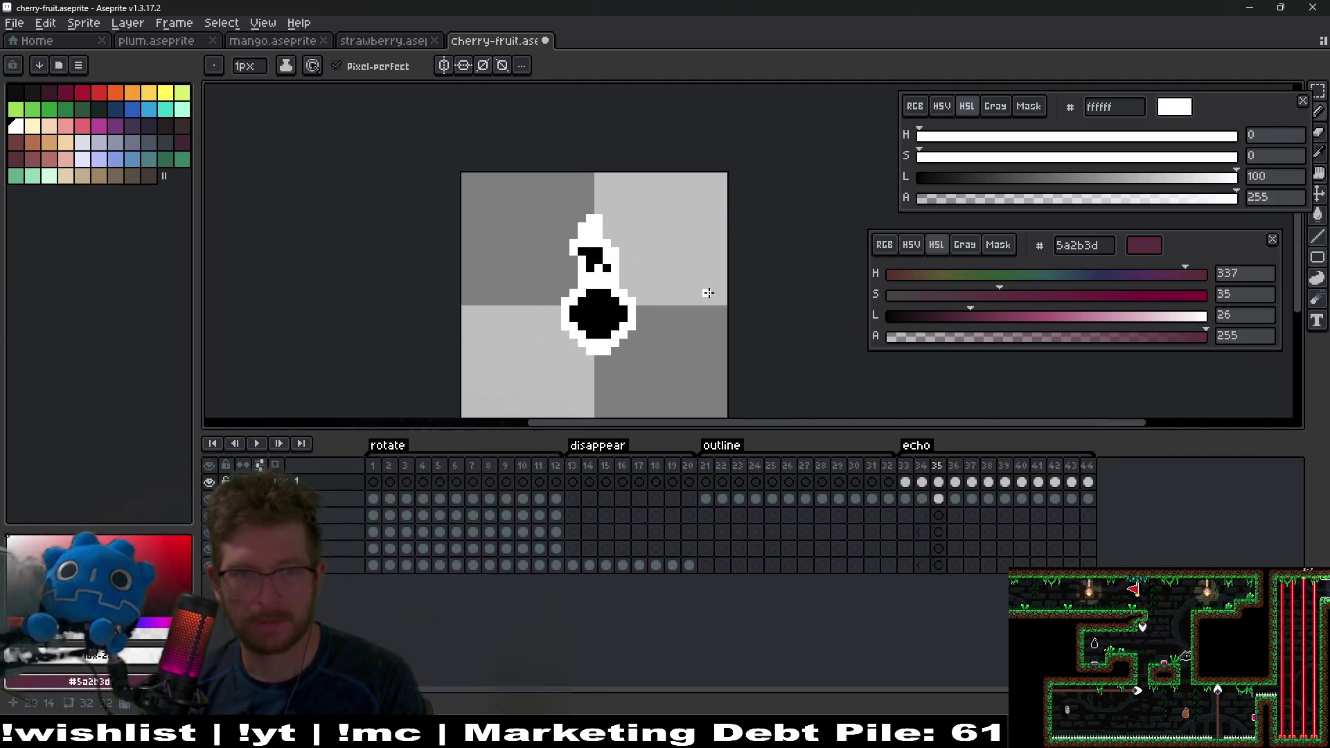
Step: Nudge an outline pixel one step down-right, then step ahead through the echo frames
{"action": "scroll", "coordinate": [628, 238], "scroll_direction": "up", "scroll_amount": 2}
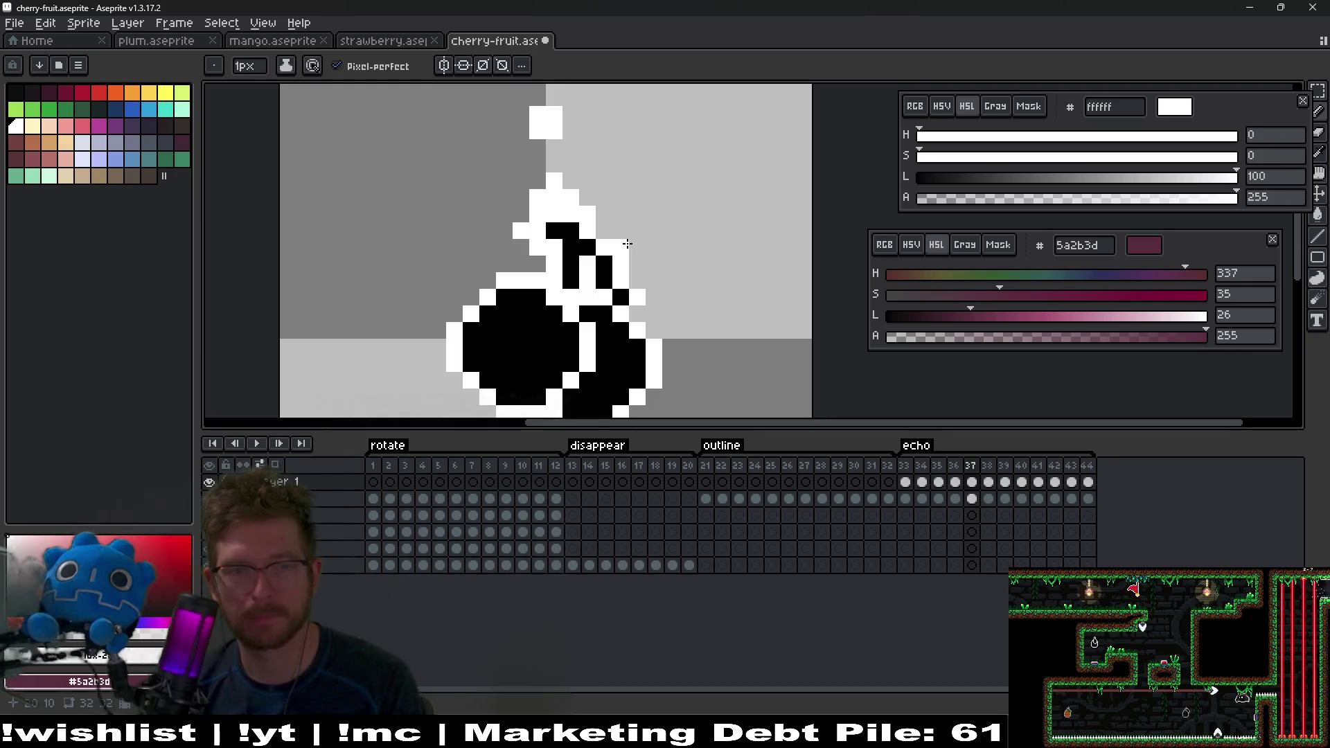
{"action": "left_click_drag", "start_coordinate": [629, 248], "coordinate": [634, 271]}
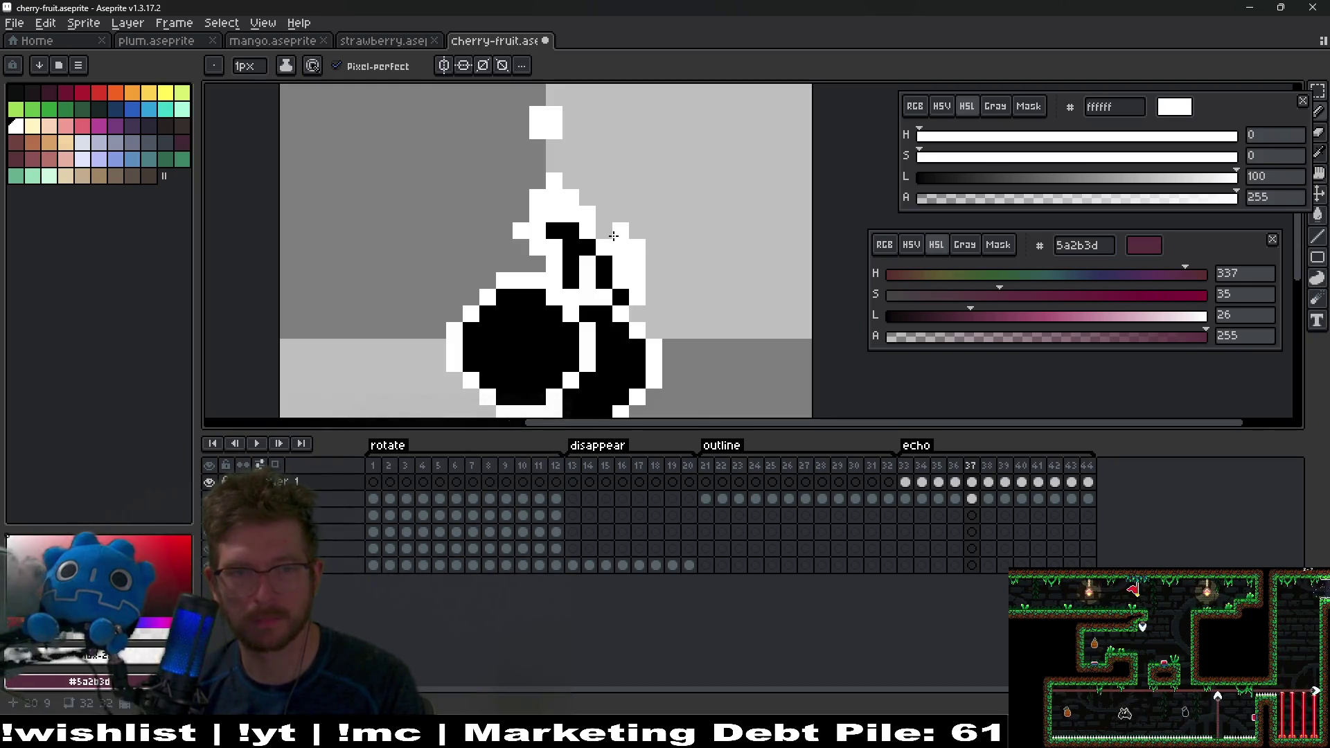
{"action": "key", "text": "Right"}
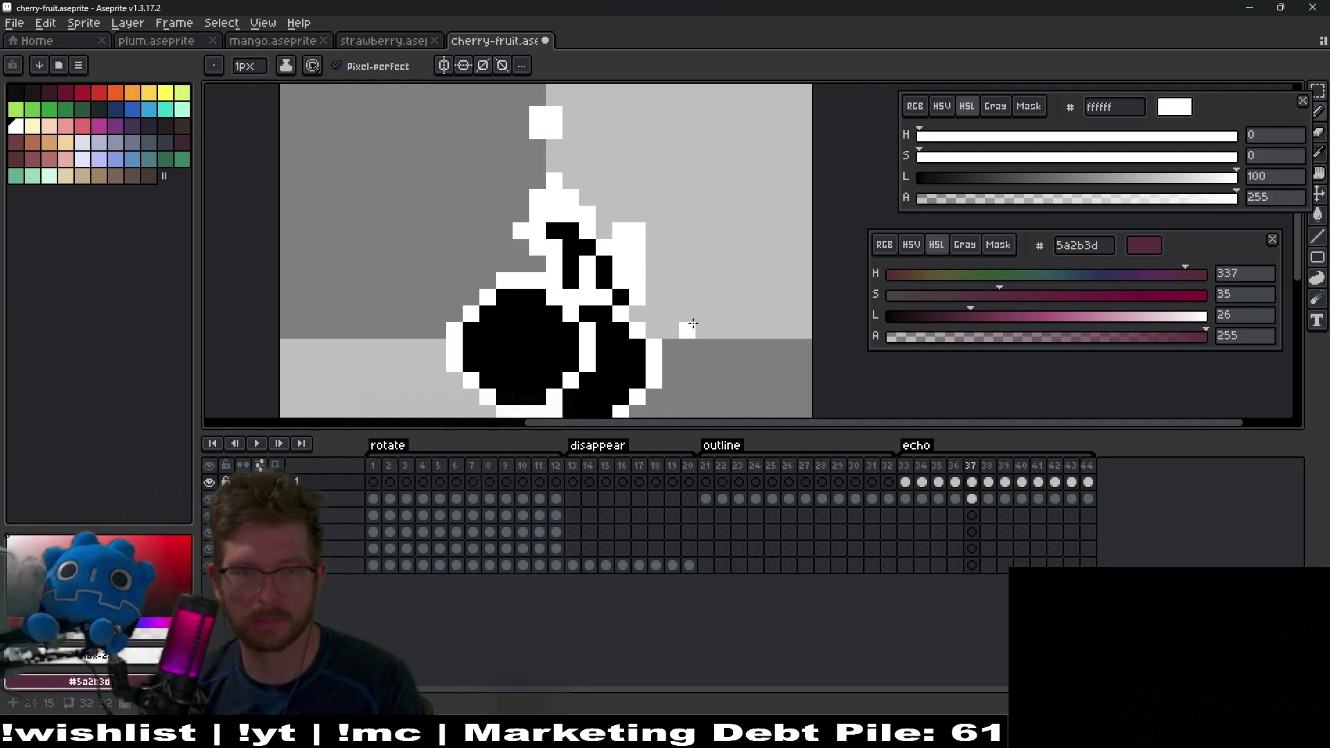
{"action": "key", "text": "Left"}
{"action": "key", "text": "Right"}
{"action": "key", "text": "Right"}
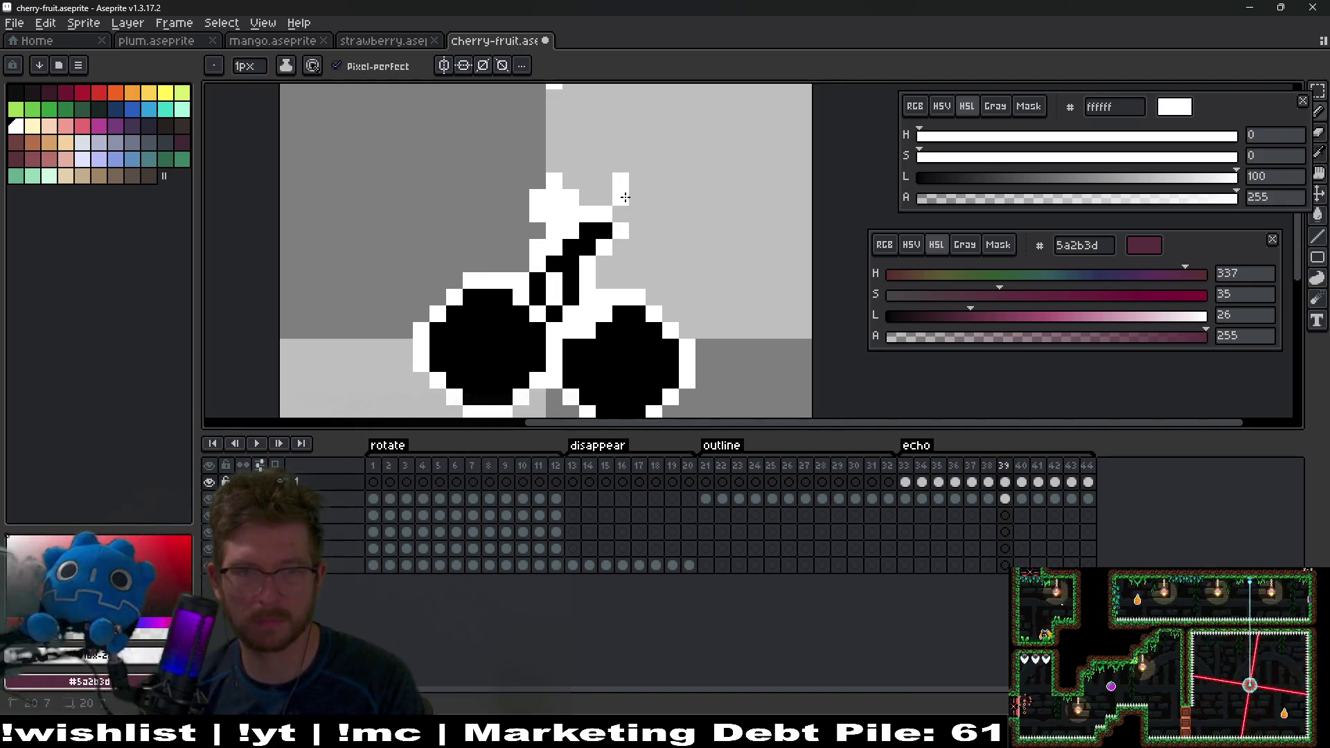
{"action": "key", "text": "Right"}
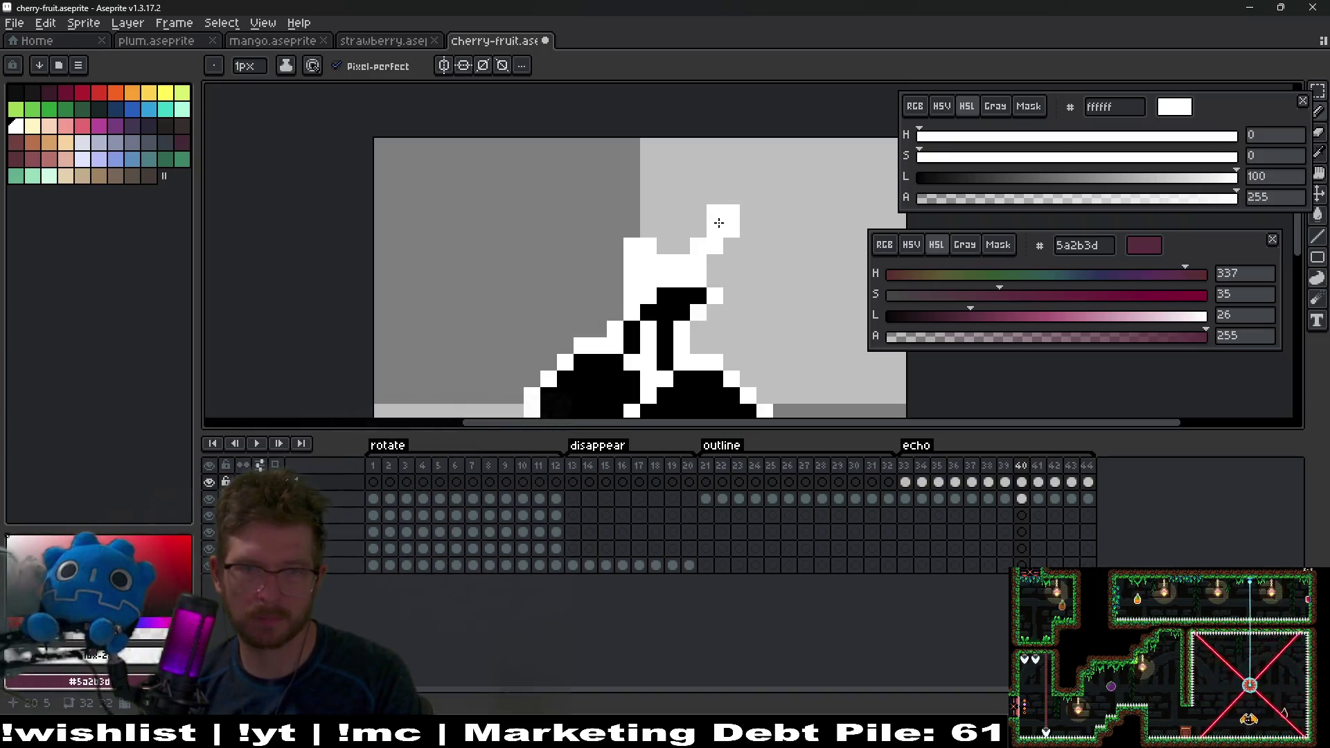
Step: Erase a stray white pixel and draw a white pixel and streak down beside the stem
{"action": "right_click", "coordinate": [715, 246]}
{"action": "left_click", "coordinate": [724, 281]}
{"action": "left_click_drag", "start_coordinate": [731, 290], "coordinate": [714, 326]}
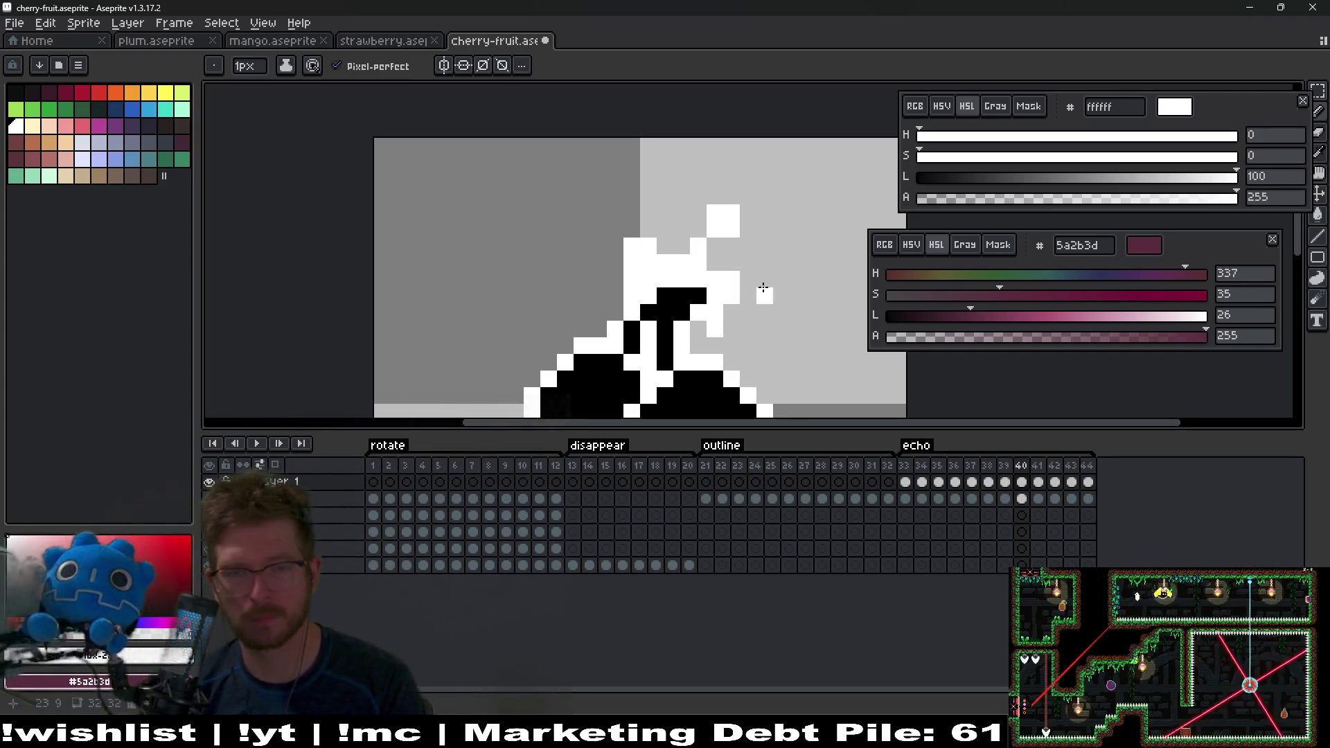
{"action": "scroll", "coordinate": [678, 209], "scroll_direction": "down", "scroll_amount": 2}
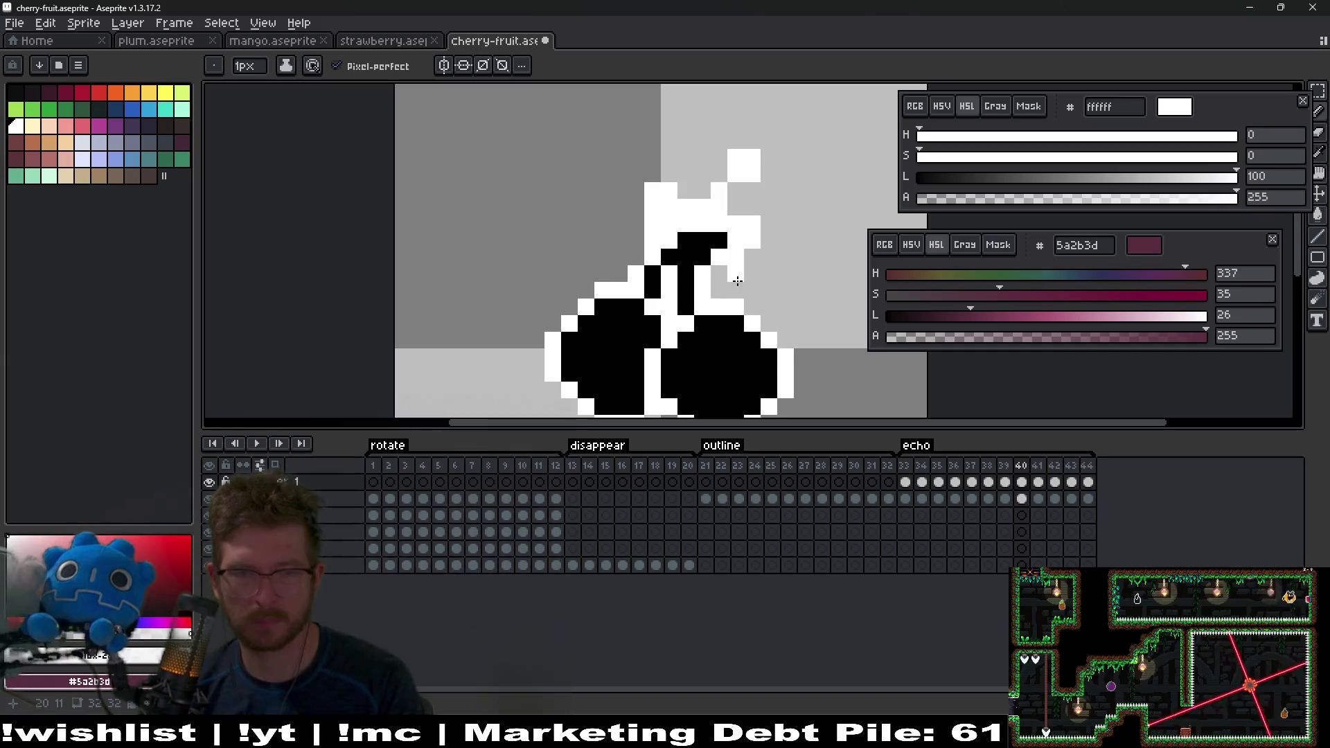
{"action": "scroll", "coordinate": [726, 295], "scroll_direction": "down", "scroll_amount": 2}
Step: Add a white pixel above the cherry on frame 40 and a trail pixel on frame 41
{"action": "key", "text": "period"}
{"action": "key", "text": "period"}
{"action": "key", "text": "comma"}
{"action": "key", "text": "comma"}
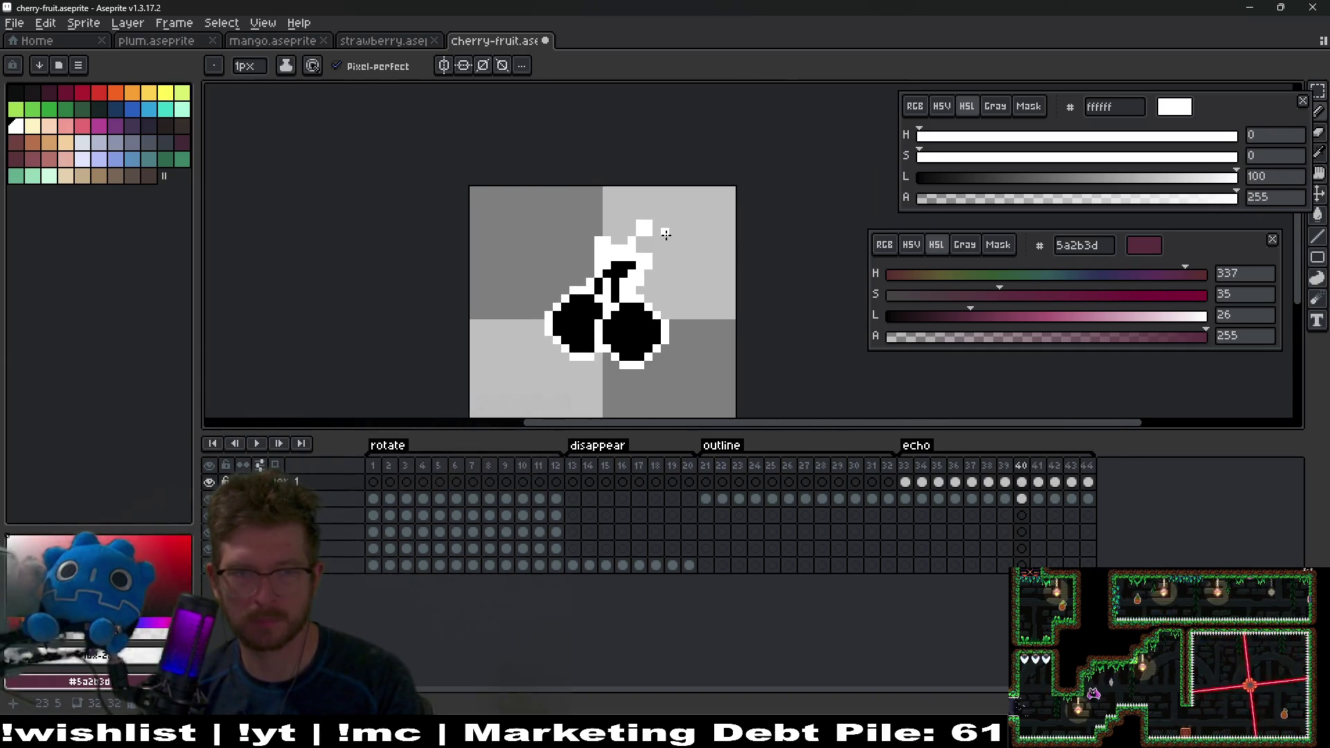
{"action": "scroll", "coordinate": [666, 234], "scroll_direction": "up", "scroll_amount": 1}
{"action": "left_click", "coordinate": [647, 192]}
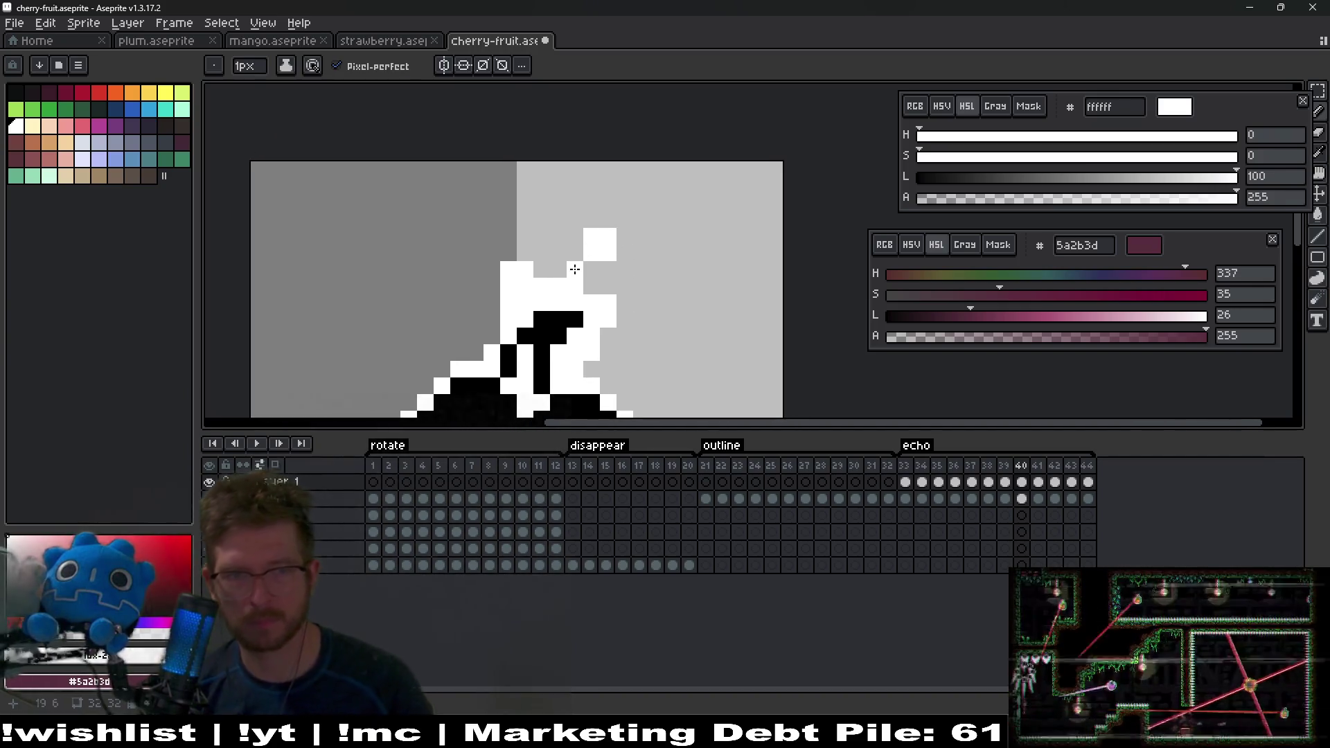
{"action": "key", "text": "period"}
{"action": "left_click", "coordinate": [638, 247]}
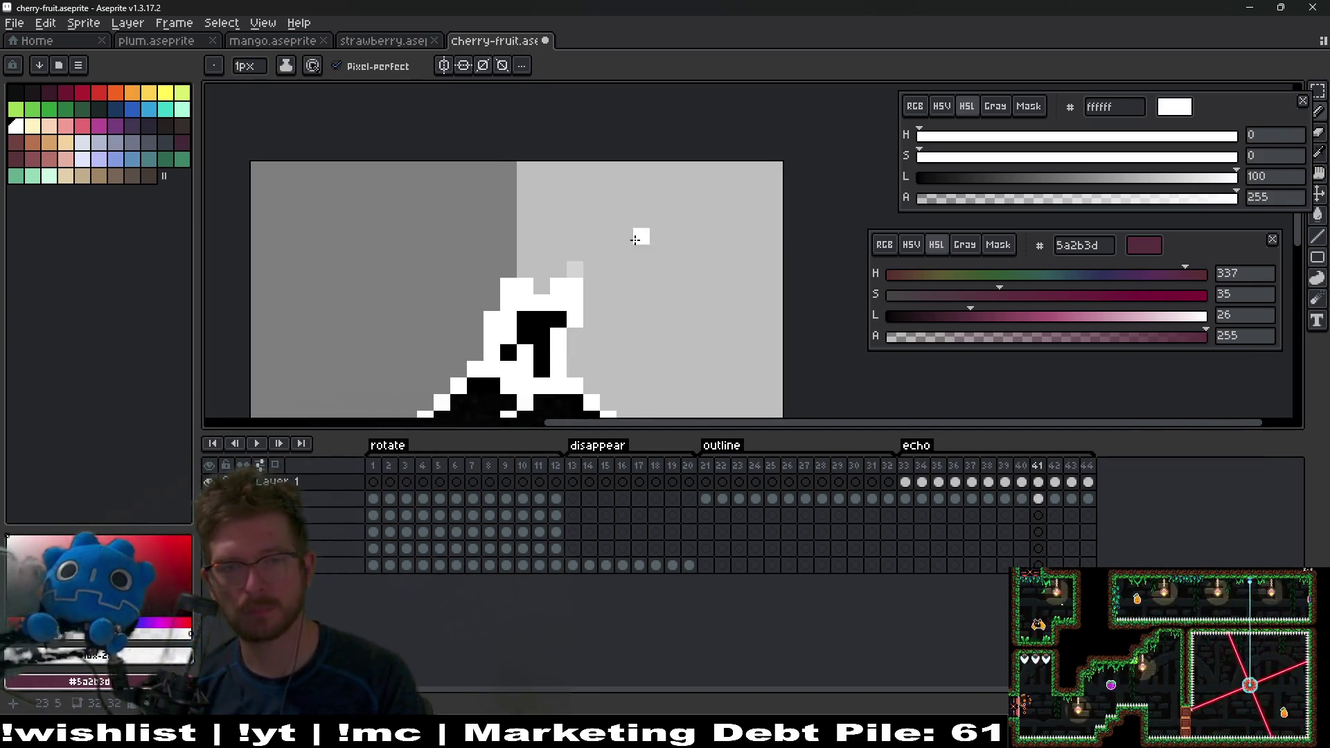
Step: With onion skin on, paint a white dash above the cherry and white pixels to its right
{"action": "key", "text": "F3"}
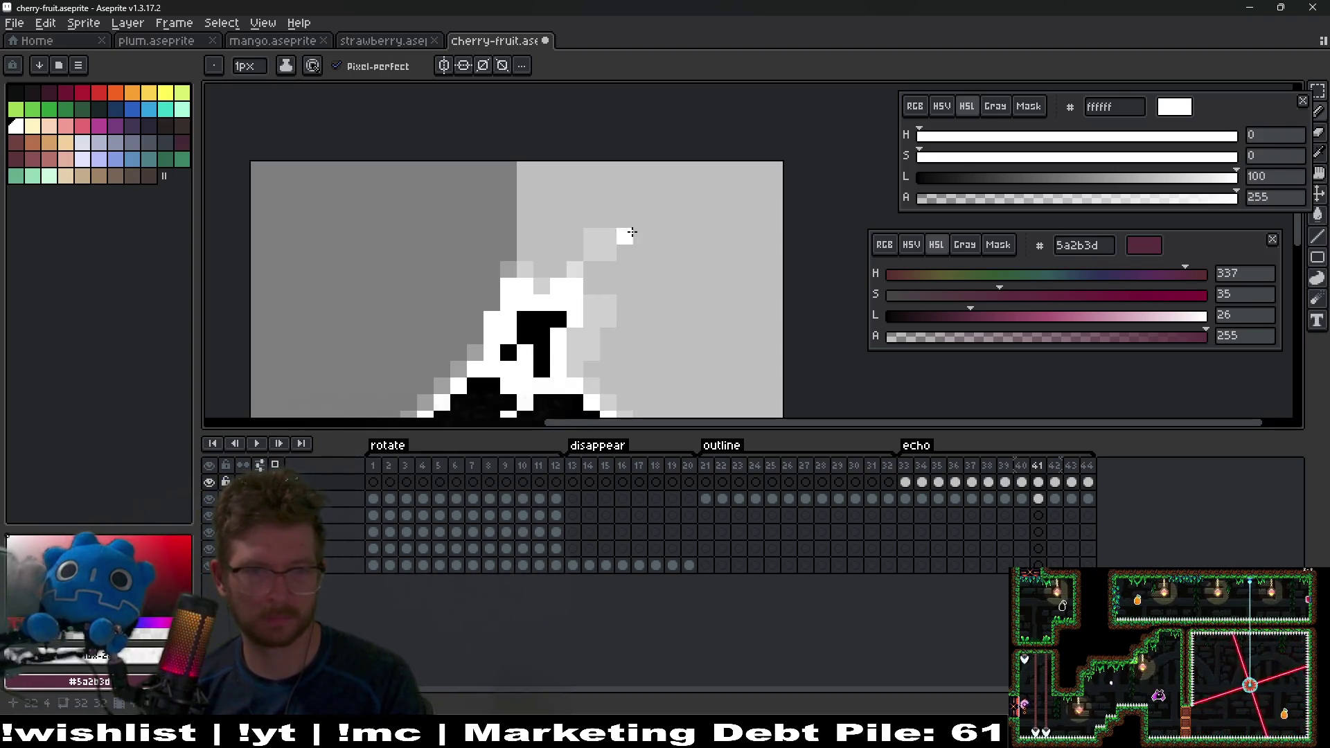
{"action": "left_click_drag", "start_coordinate": [592, 203], "coordinate": [604, 209]}
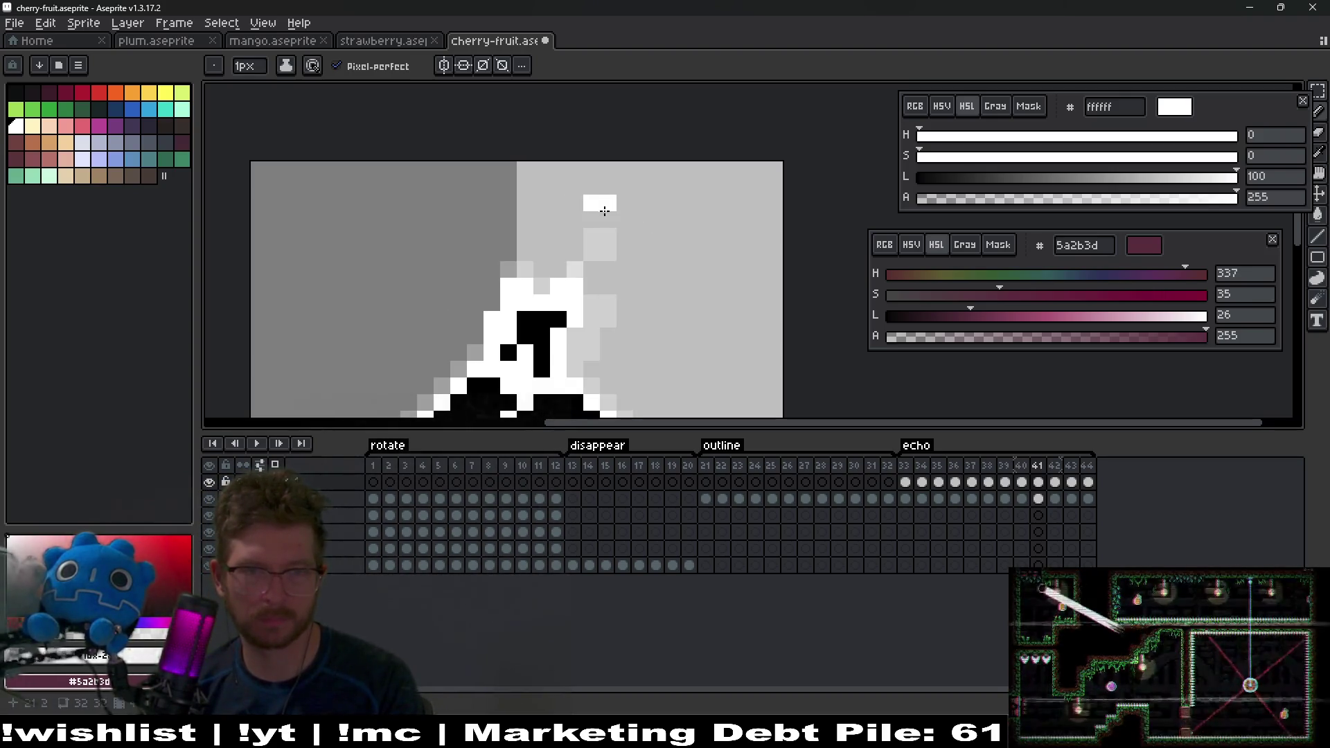
{"action": "left_click", "coordinate": [608, 219]}
{"action": "scroll", "coordinate": [638, 232], "scroll_direction": "down", "scroll_amount": 1}
{"action": "scroll", "coordinate": [637, 233], "scroll_direction": "right", "scroll_amount": 1}
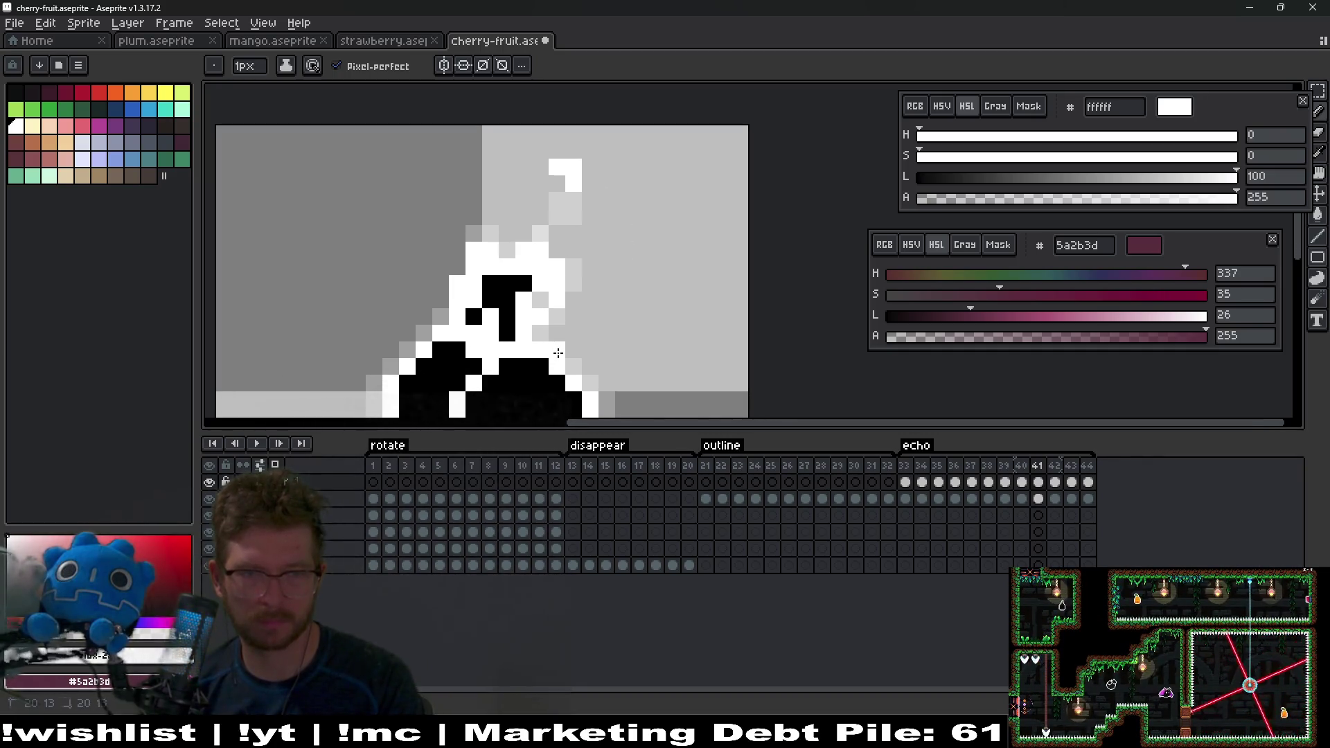
{"action": "left_click_drag", "start_coordinate": [571, 347], "coordinate": [573, 332]}
{"action": "left_click", "coordinate": [606, 350]}
Step: Move frame 40's misplaced white trail pixel further right, then play the echo animation
{"action": "key", "text": "comma"}
{"action": "key", "text": "period"}
{"action": "key", "text": "comma"}
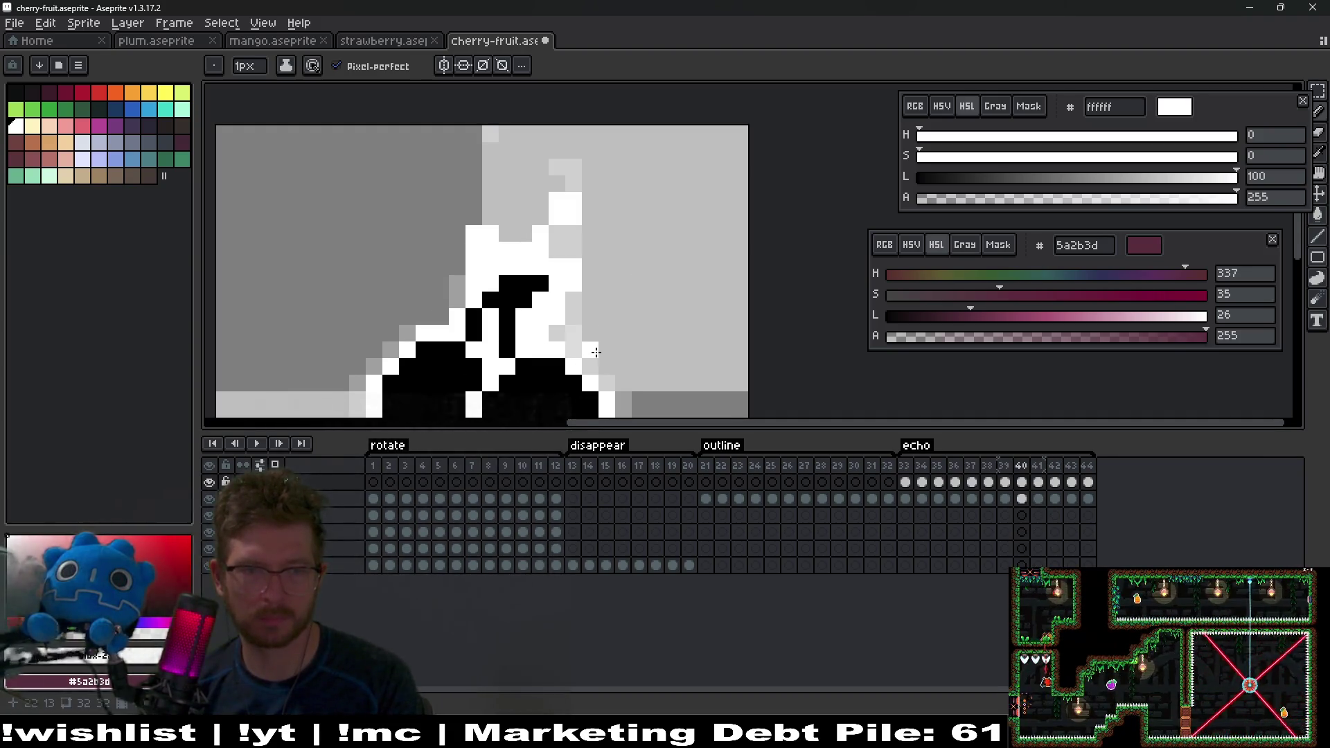
{"action": "key", "text": "ctrl+z"}
{"action": "left_click", "coordinate": [640, 349]}
{"action": "key", "text": "comma"}
{"action": "key", "text": "comma"}
{"action": "key", "text": "period"}
{"action": "key", "text": "period"}
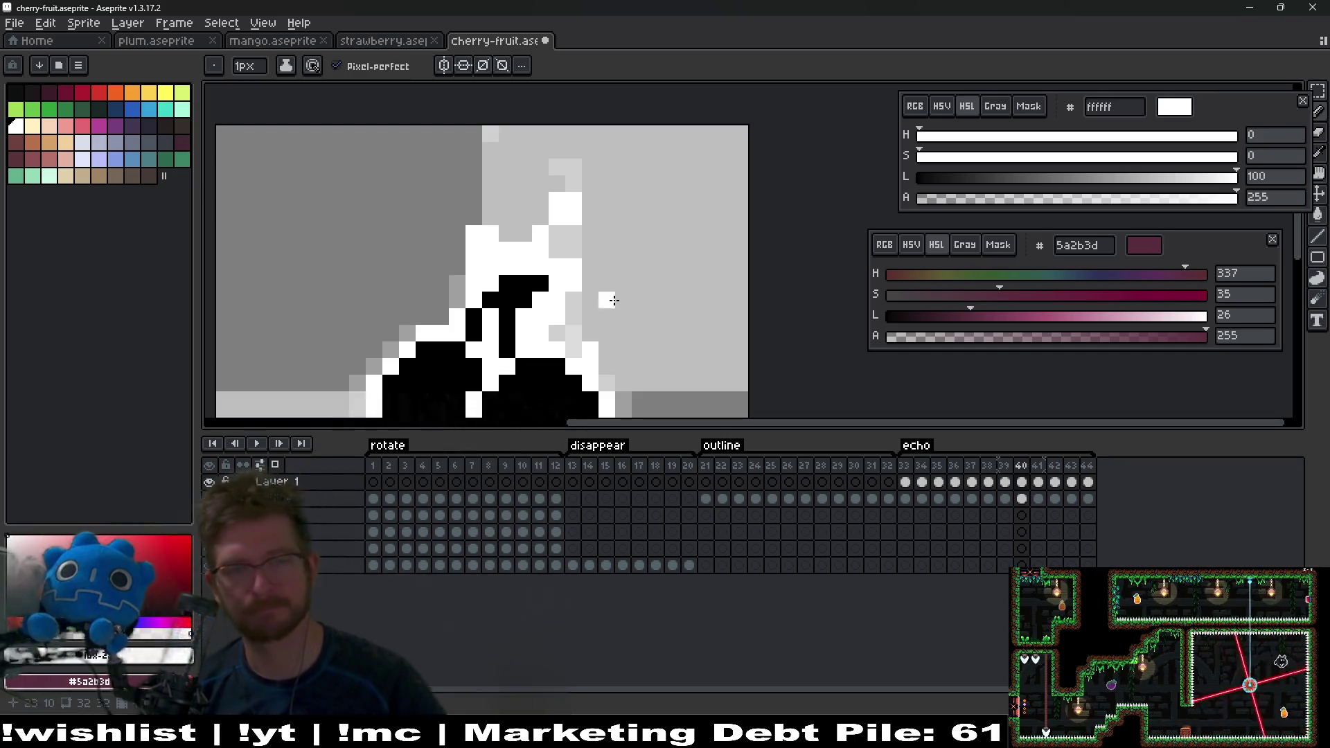
{"action": "scroll", "coordinate": [696, 325], "scroll_direction": "down", "scroll_amount": 8}
{"action": "key", "text": "Return"}
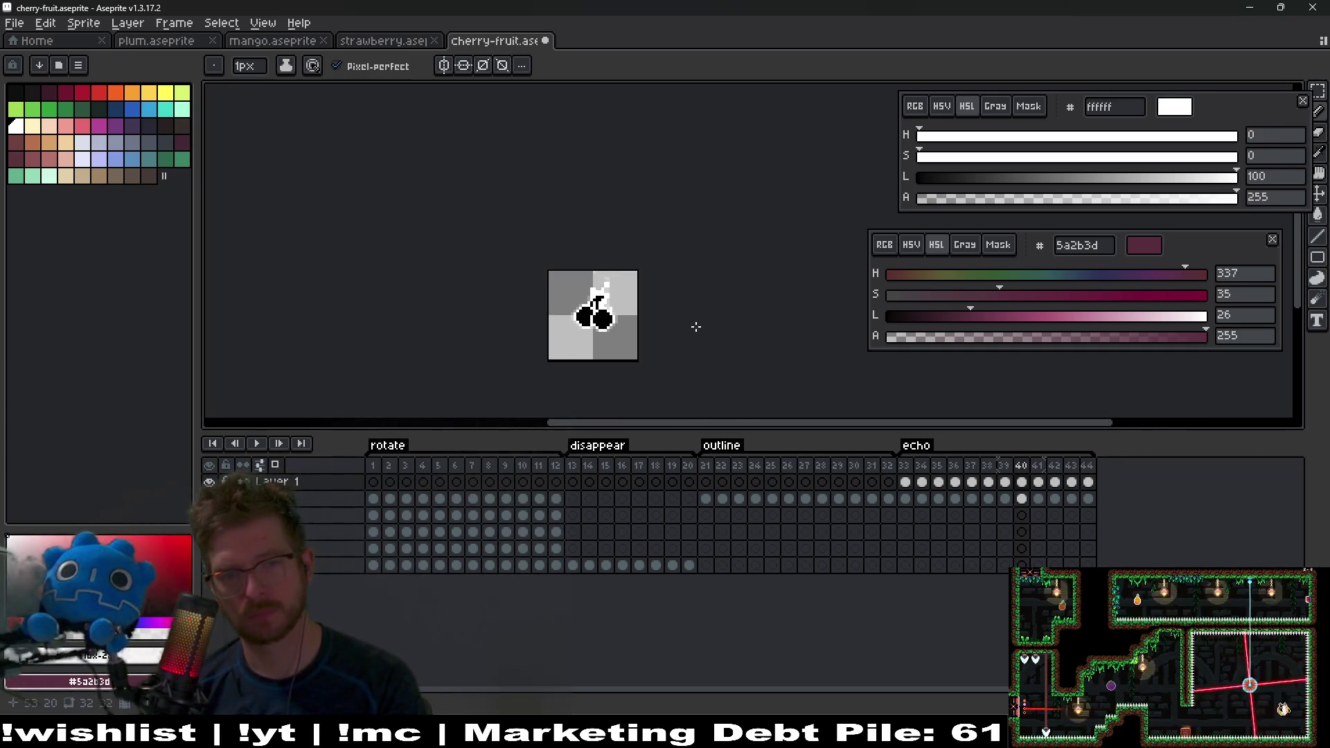
Step: Two frames ahead, paint white pixels along the echo's upper-right edge and top row
{"action": "scroll", "coordinate": [625, 336], "scroll_direction": "up", "scroll_amount": 6}
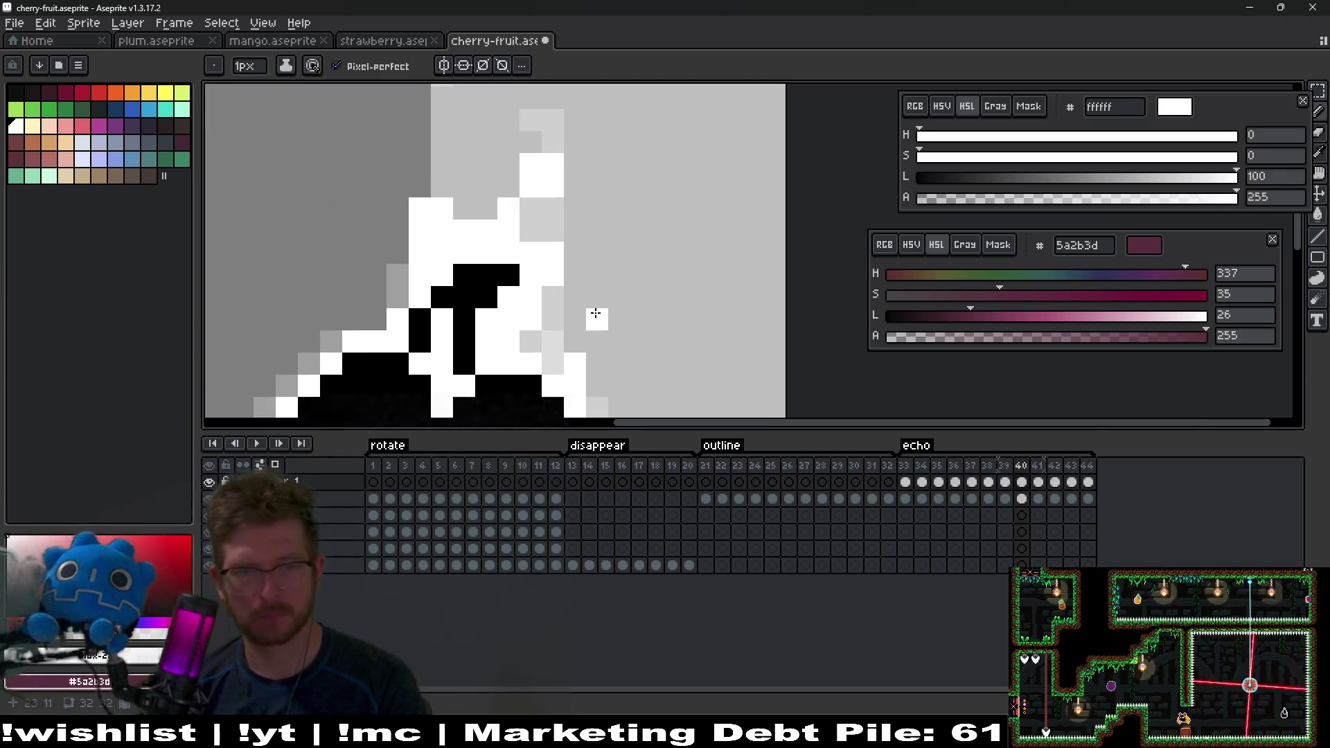
{"action": "mouse_move", "coordinate": [613, 340]}
{"action": "left_mouse_down"}
{"action": "mouse_move", "coordinate": [593, 279]}
{"action": "mouse_move", "coordinate": [589, 295]}
{"action": "left_mouse_up"}
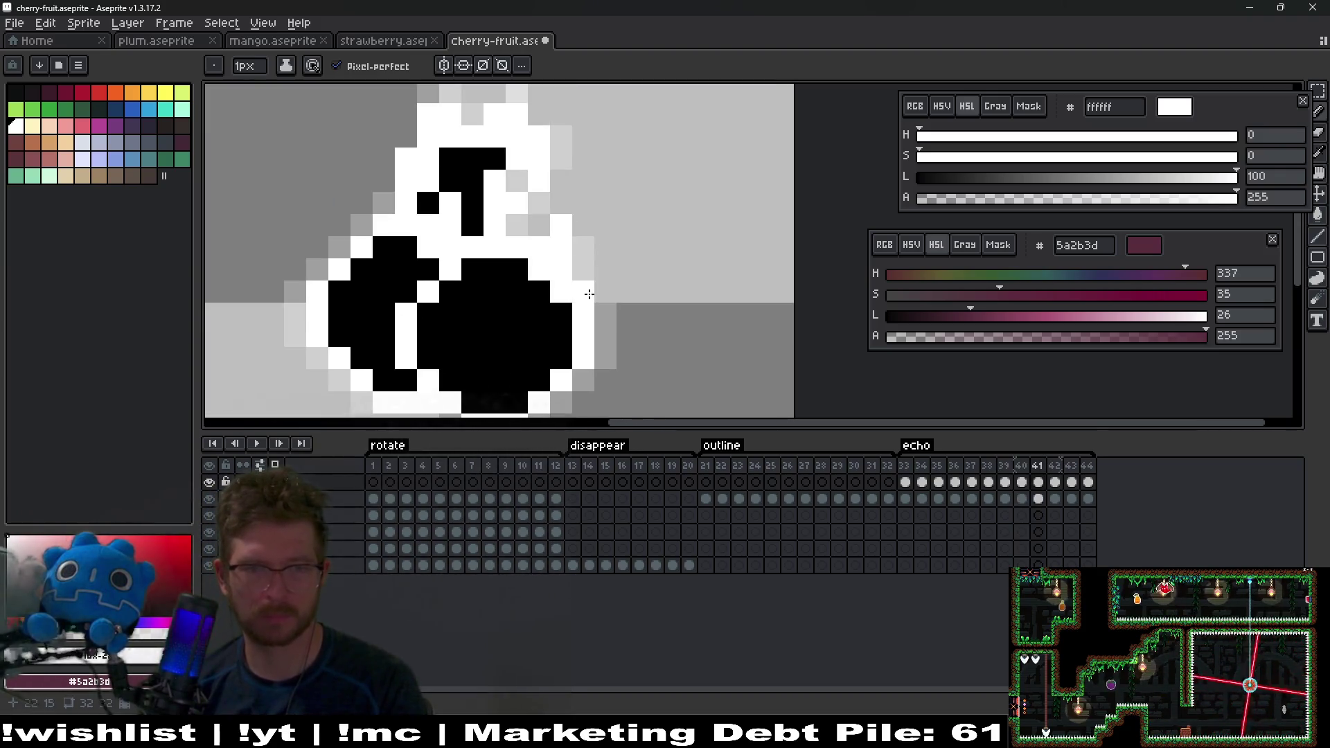
{"action": "scroll", "coordinate": [588, 228], "scroll_direction": "down", "scroll_amount": 3}
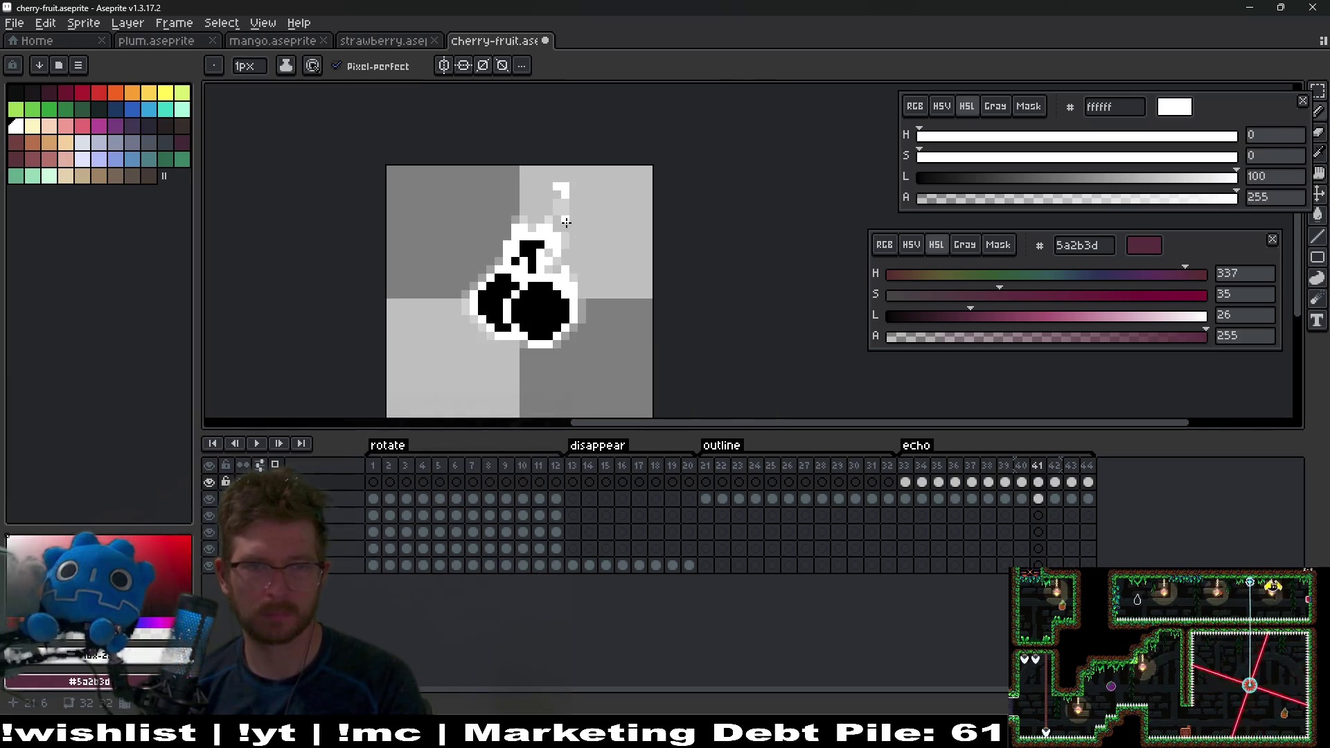
{"action": "scroll", "coordinate": [584, 221], "scroll_direction": "up", "scroll_amount": 2}
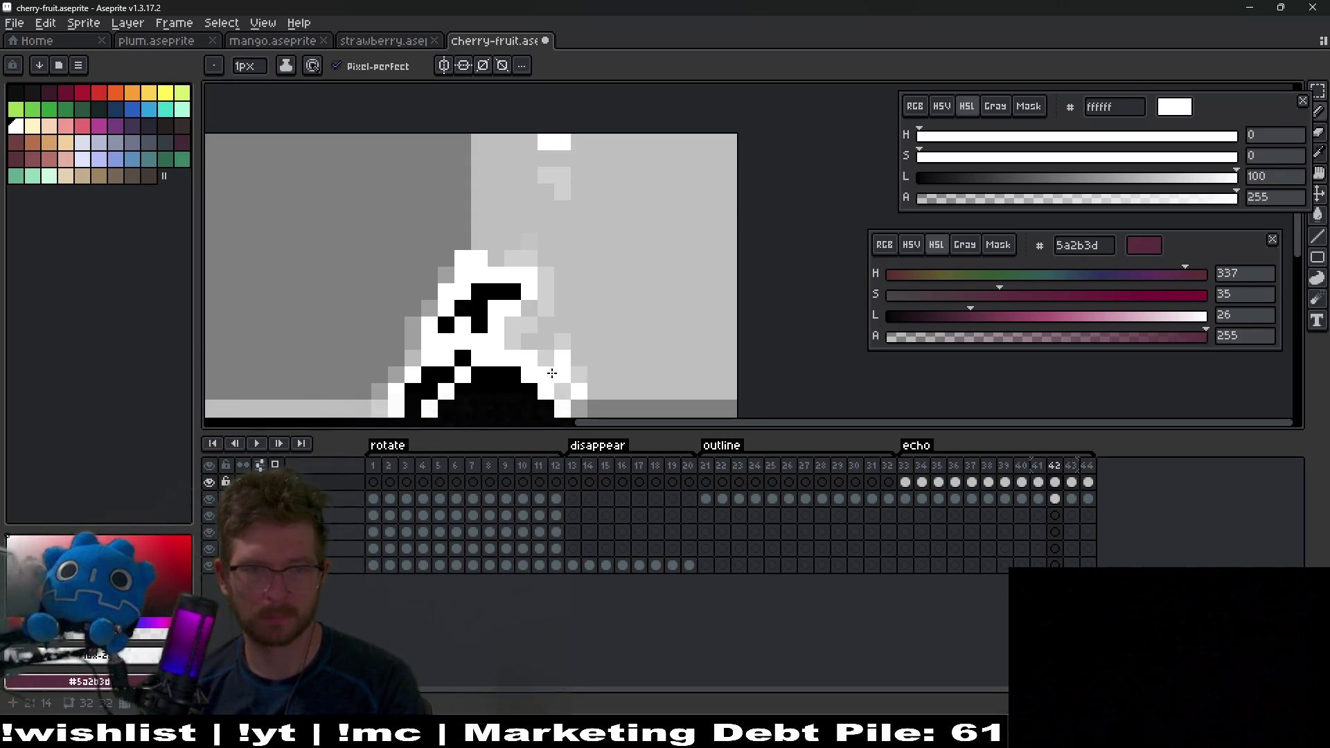
{"action": "left_click_drag", "start_coordinate": [551, 371], "coordinate": [564, 252]}
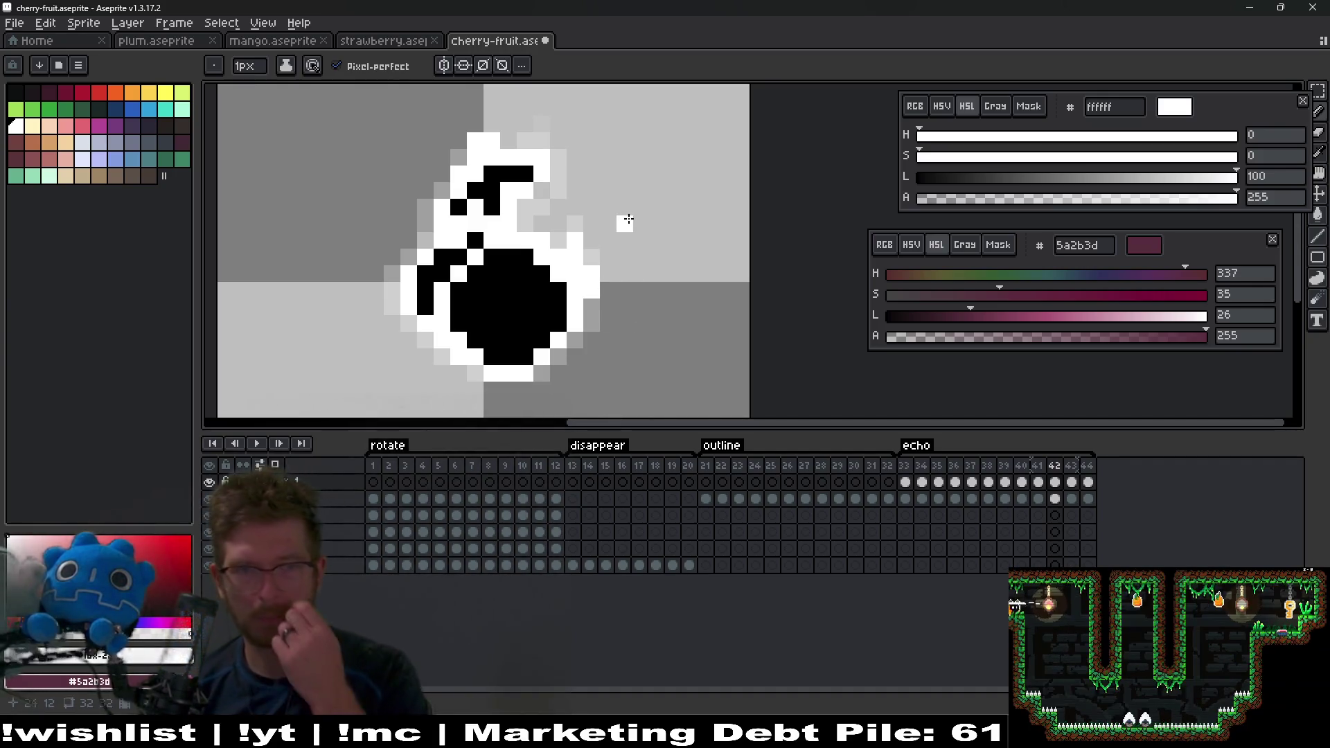
{"action": "key", "text": "Right"}
{"action": "left_click_drag", "start_coordinate": [616, 218], "coordinate": [612, 269]}
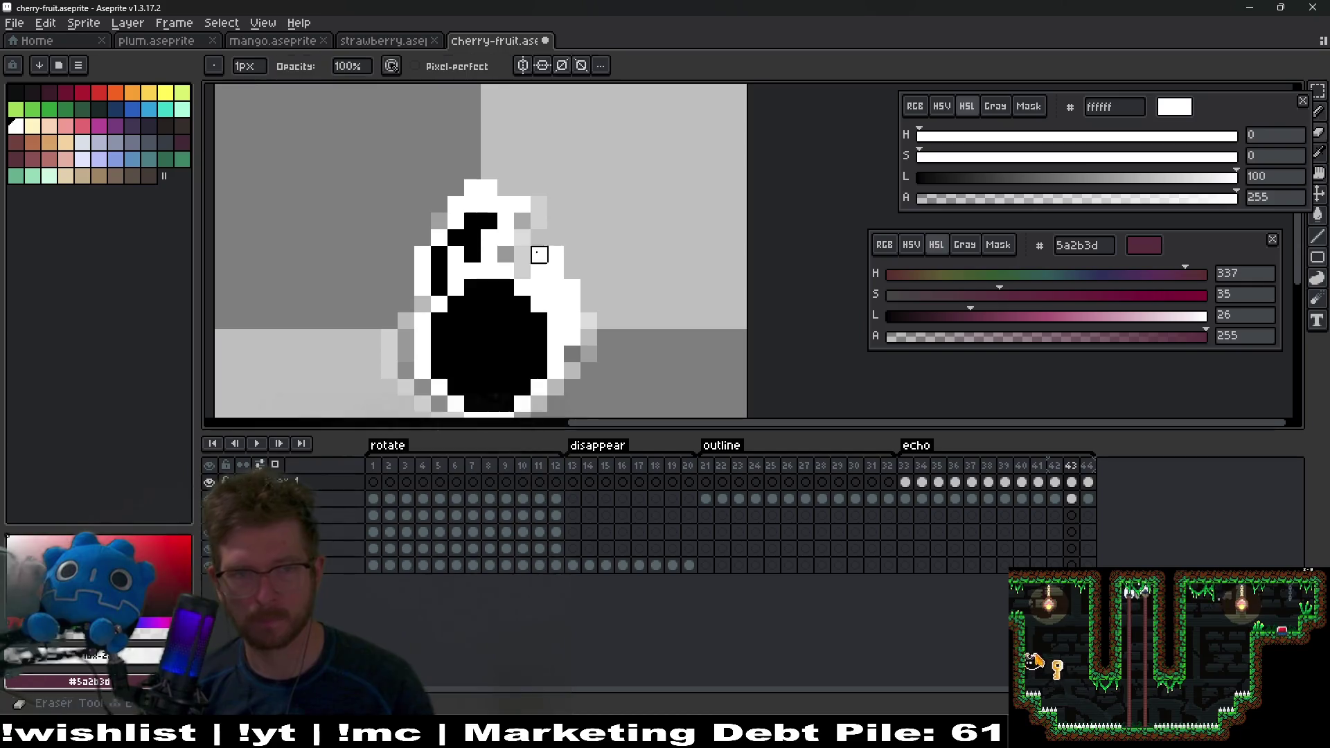
{"action": "scroll", "coordinate": [582, 245], "scroll_direction": "down", "scroll_amount": 2}
{"action": "scroll", "coordinate": [588, 240], "scroll_direction": "up", "scroll_amount": 1}
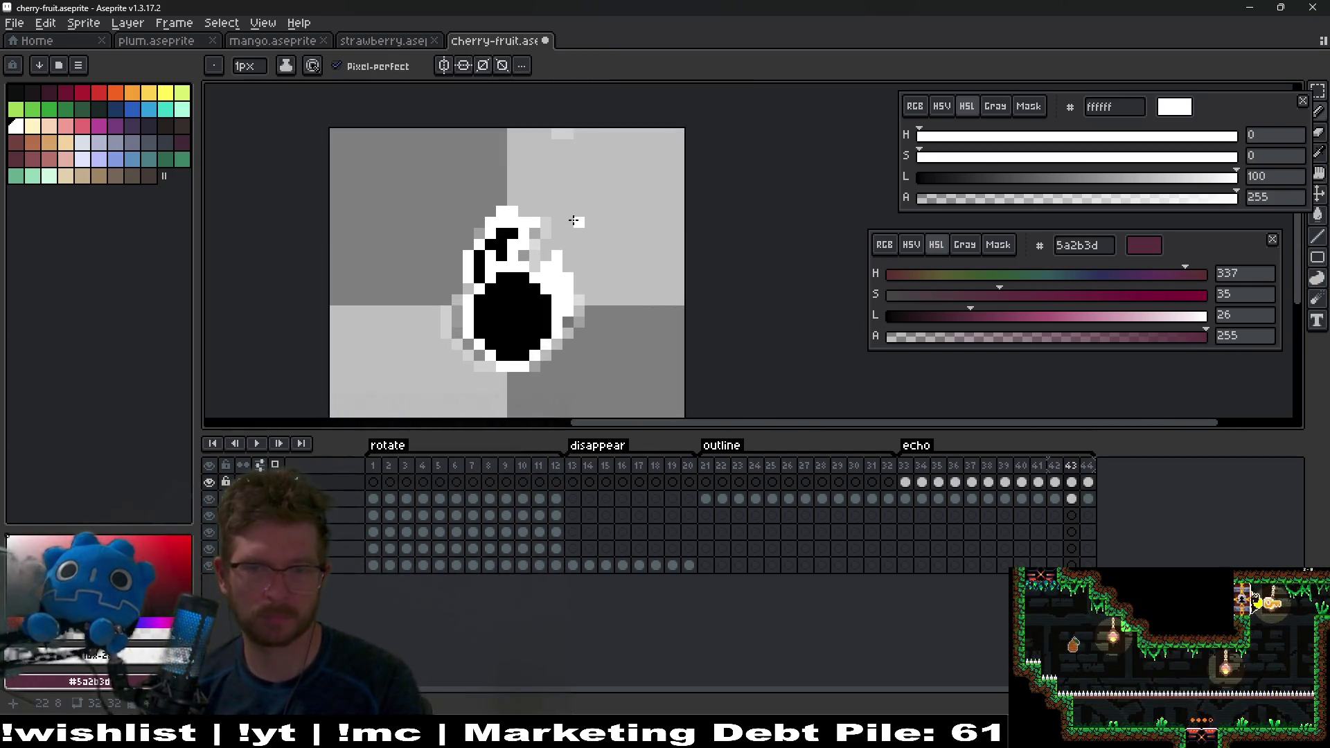
{"action": "key", "text": "Right"}
{"action": "scroll", "coordinate": [554, 257], "scroll_direction": "up", "scroll_amount": 2}
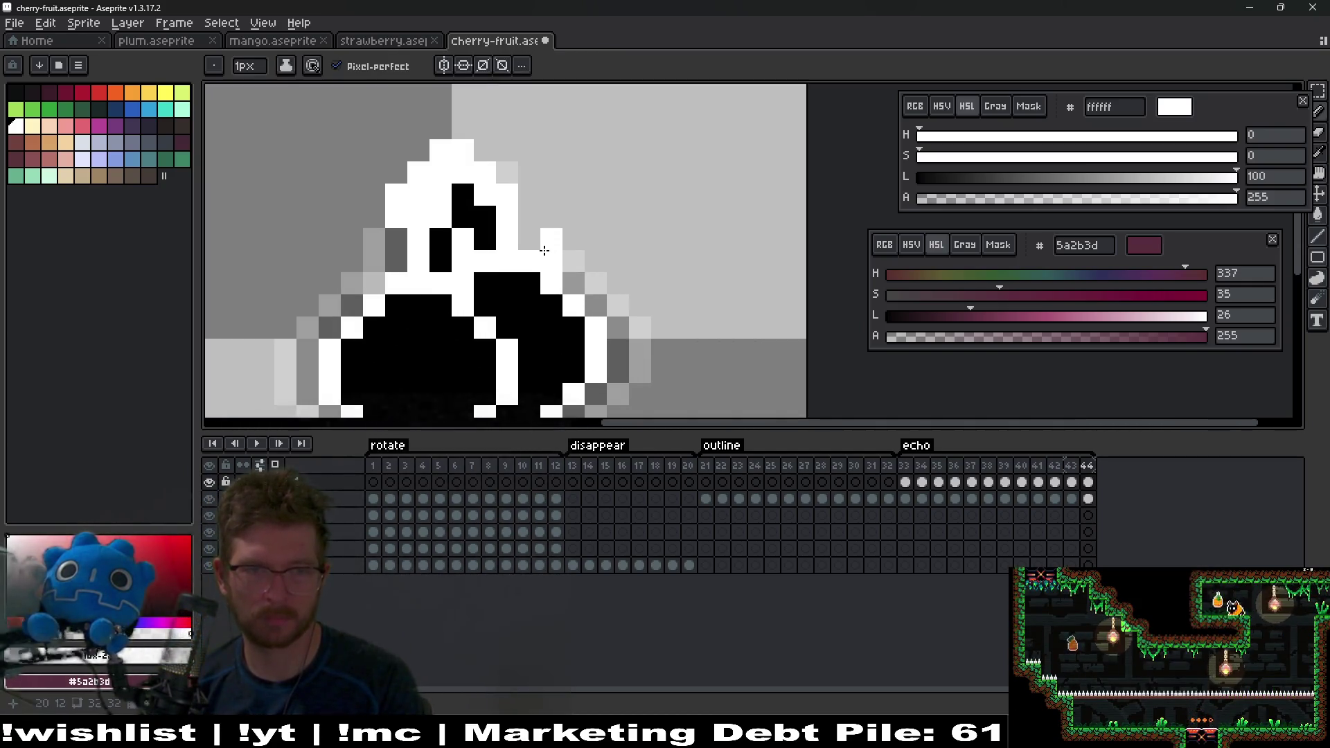
{"action": "left_click", "coordinate": [573, 261]}
{"action": "left_click_drag", "start_coordinate": [530, 216], "coordinate": [566, 221]}
{"action": "scroll", "coordinate": [565, 211], "scroll_direction": "down", "scroll_amount": 4}
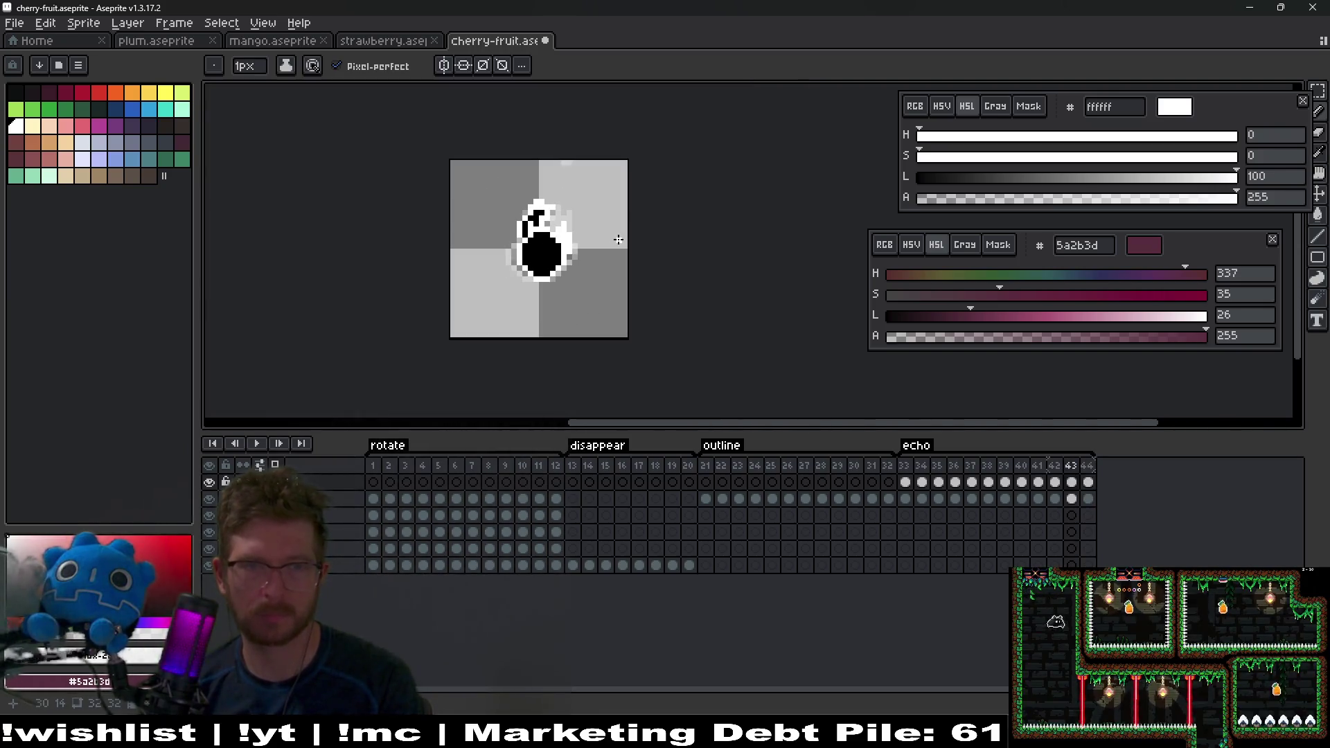
{"action": "scroll", "coordinate": [596, 225], "scroll_direction": "up", "scroll_amount": 3}
Step: Jump back to frame 33 and paint white pixels around the stem
{"action": "key", "text": "Home"}
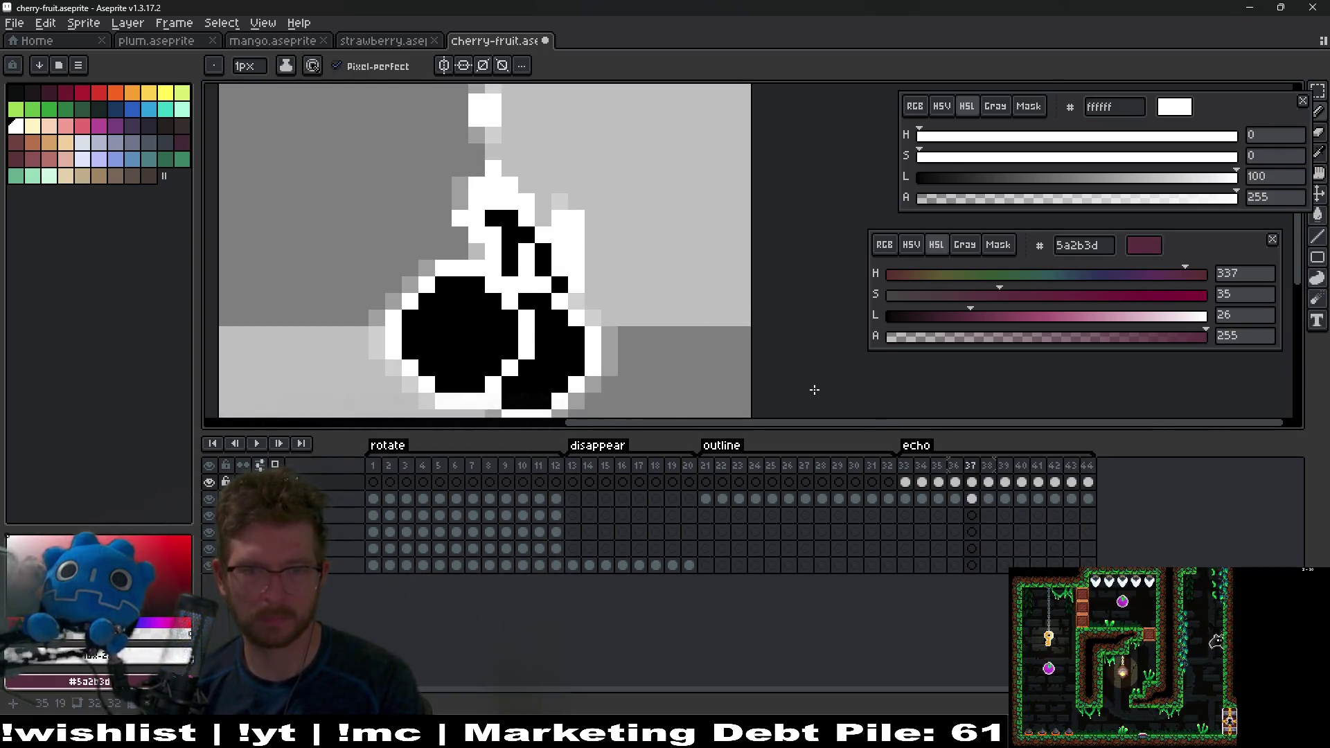
{"action": "scroll", "coordinate": [570, 232], "scroll_direction": "up", "scroll_amount": 3}
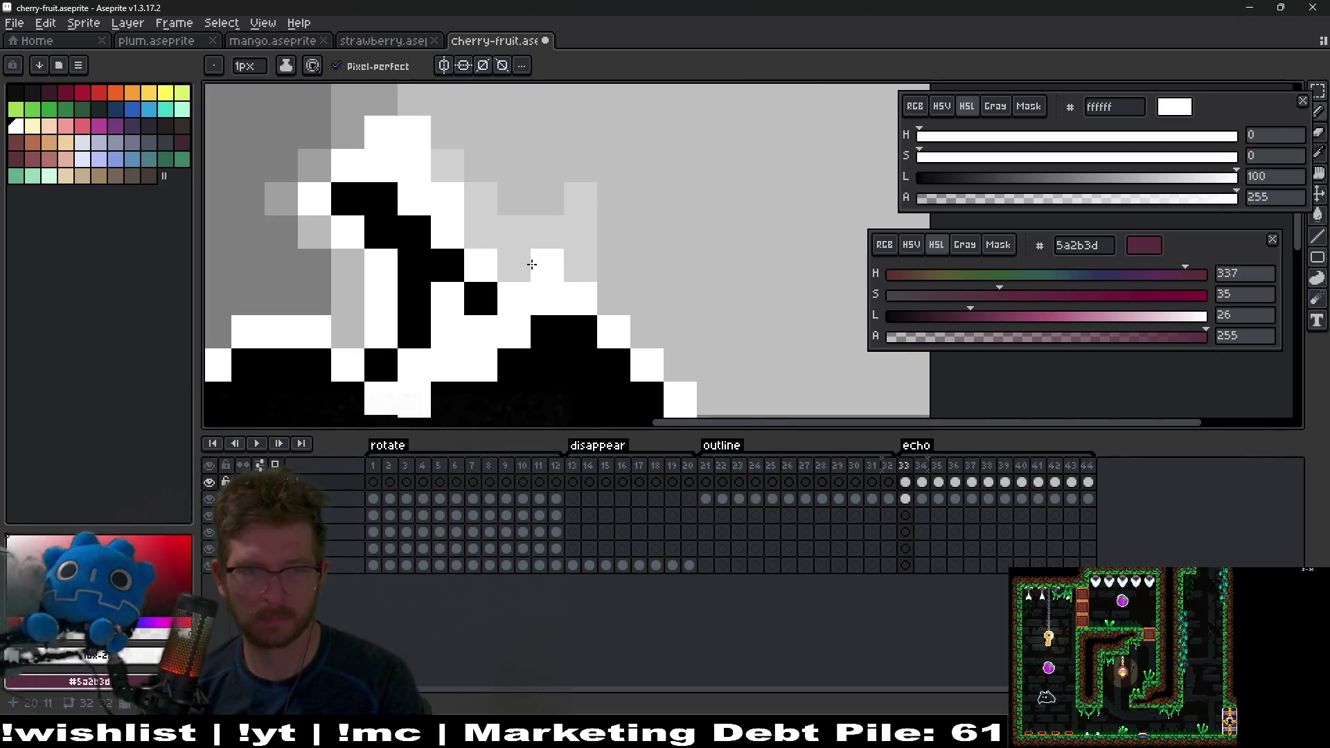
{"action": "mouse_move", "coordinate": [507, 267]}
{"action": "left_mouse_down"}
{"action": "mouse_move", "coordinate": [511, 222]}
{"action": "mouse_move", "coordinate": [484, 217]}
{"action": "mouse_move", "coordinate": [573, 268]}
{"action": "mouse_move", "coordinate": [537, 208]}
{"action": "left_mouse_up"}
{"action": "scroll", "coordinate": [629, 289], "scroll_direction": "down", "scroll_amount": 4}
Step: On frame 34, paint white pixels right of the echo and turn a grey neighbour white
{"action": "key", "text": "Right"}
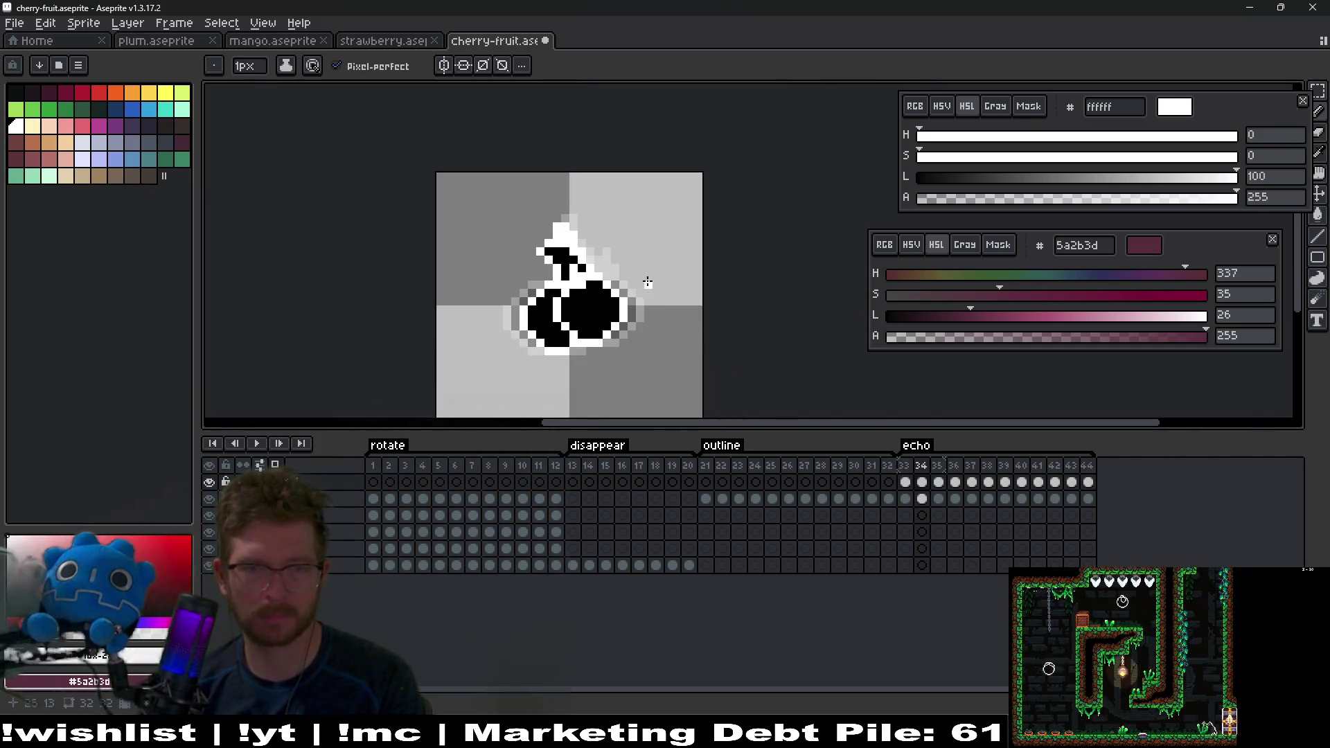
{"action": "scroll", "coordinate": [606, 258], "scroll_direction": "up", "scroll_amount": 3}
{"action": "mouse_move", "coordinate": [606, 258]}
{"action": "left_mouse_down"}
{"action": "mouse_move", "coordinate": [624, 306]}
{"action": "mouse_move", "coordinate": [593, 264]}
{"action": "mouse_move", "coordinate": [635, 306]}
{"action": "left_mouse_up"}
{"action": "left_click", "coordinate": [641, 329]}
{"action": "scroll", "coordinate": [659, 291], "scroll_direction": "down", "scroll_amount": 3}
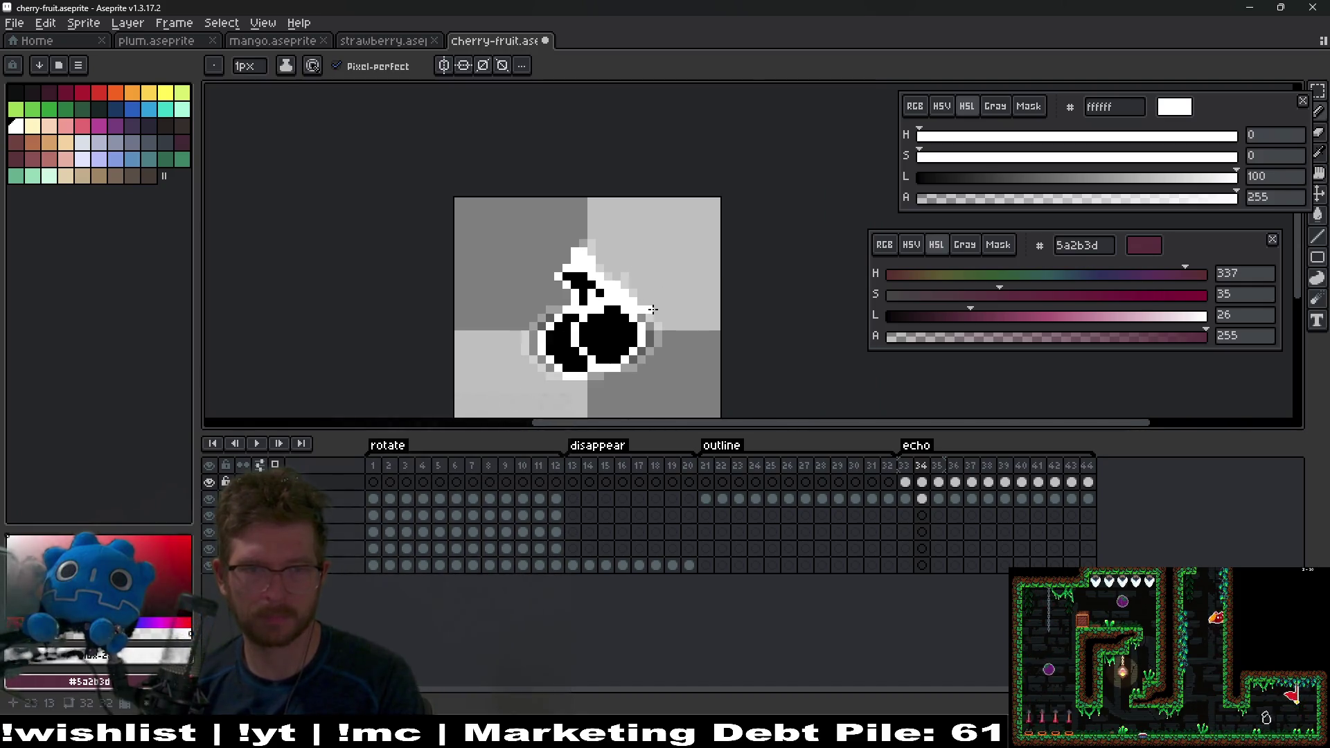
Step: On frame 35, undo a stray white pixel and repaint white along the echo's right side
{"action": "key", "text": "Right"}
{"action": "mouse_move", "coordinate": [615, 301]}
{"action": "left_mouse_down"}
{"action": "mouse_move", "coordinate": [632, 333]}
{"action": "mouse_move", "coordinate": [609, 309]}
{"action": "mouse_move", "coordinate": [651, 272]}
{"action": "mouse_move", "coordinate": [639, 279]}
{"action": "left_mouse_up"}
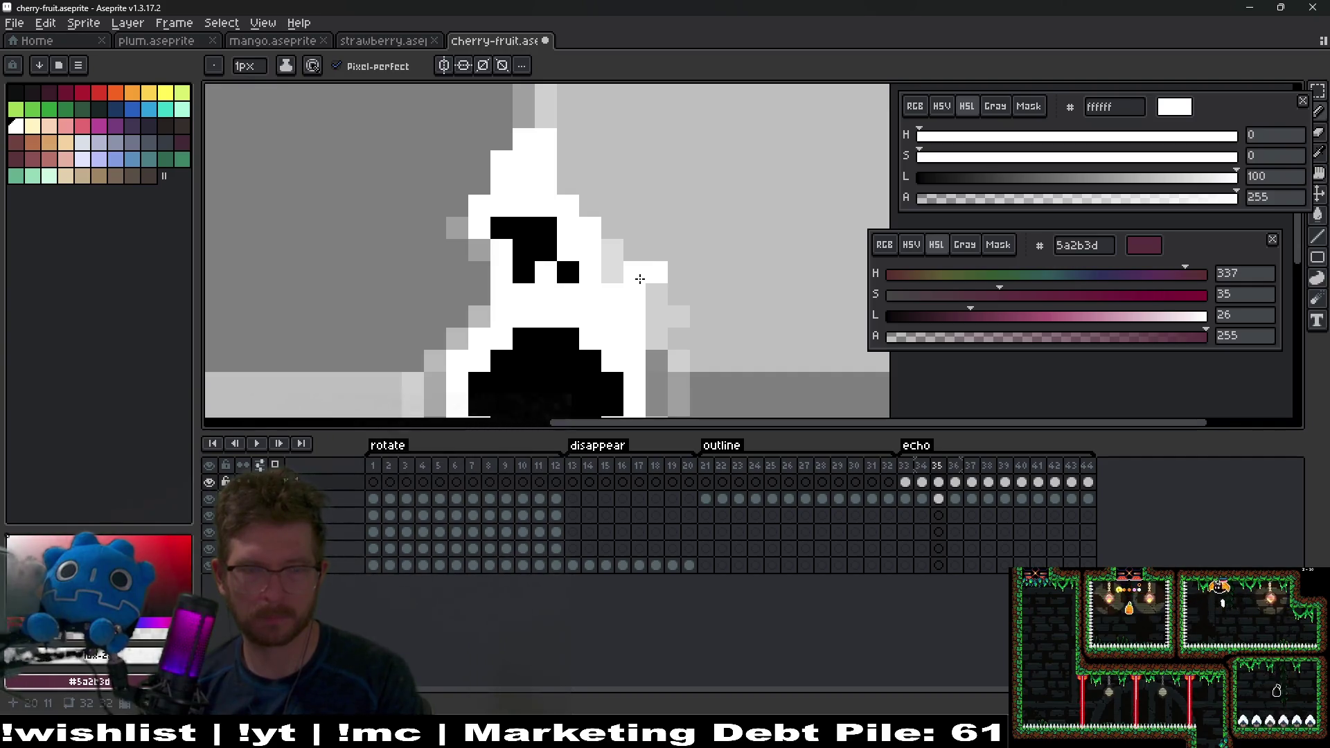
{"action": "key", "text": "ctrl+z"}
{"action": "mouse_move", "coordinate": [657, 338]}
{"action": "left_mouse_down"}
{"action": "mouse_move", "coordinate": [656, 362]}
{"action": "mouse_move", "coordinate": [659, 323]}
{"action": "mouse_move", "coordinate": [648, 327]}
{"action": "left_mouse_up"}
{"action": "scroll", "coordinate": [659, 323], "scroll_direction": "down", "scroll_amount": 3}
Step: Paint one dark pixel beside the echo on frame 36, advance to frame 37, and play
{"action": "key", "text": "Right"}
{"action": "scroll", "coordinate": [665, 318], "scroll_direction": "up", "scroll_amount": 3}
{"action": "left_click", "coordinate": [652, 295]}
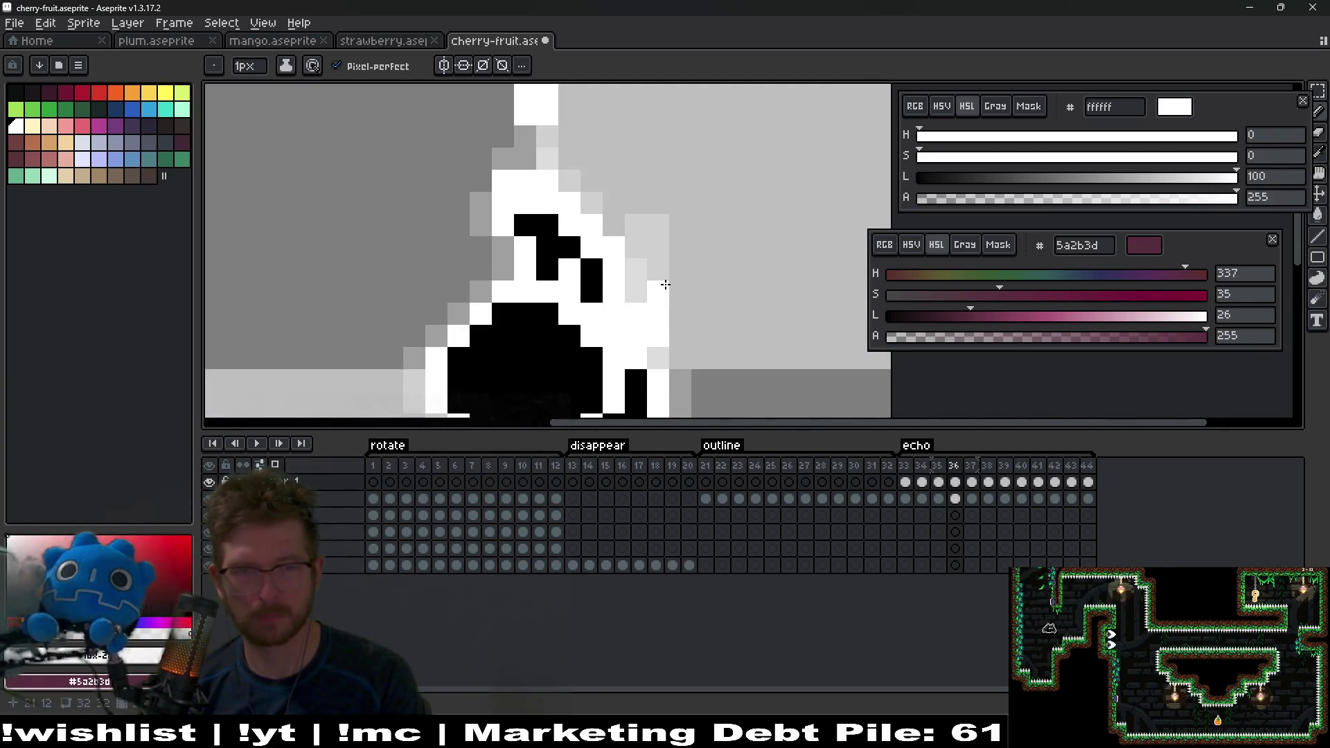
{"action": "scroll", "coordinate": [665, 284], "scroll_direction": "down", "scroll_amount": 3}
{"action": "key", "text": "Right"}
{"action": "key", "text": "Right"}
{"action": "key", "text": "Right"}
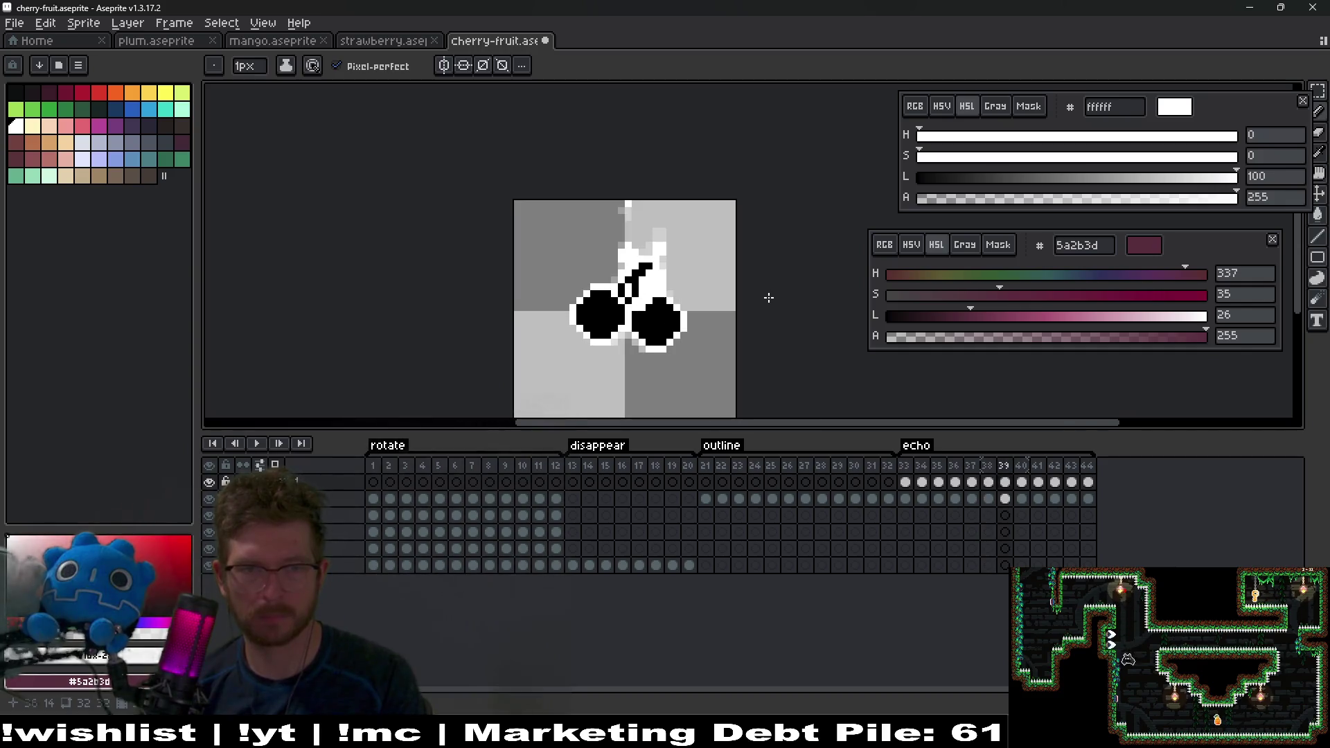
{"action": "scroll", "coordinate": [766, 297], "scroll_direction": "down", "scroll_amount": 2}
{"action": "left_click", "coordinate": [256, 448]}
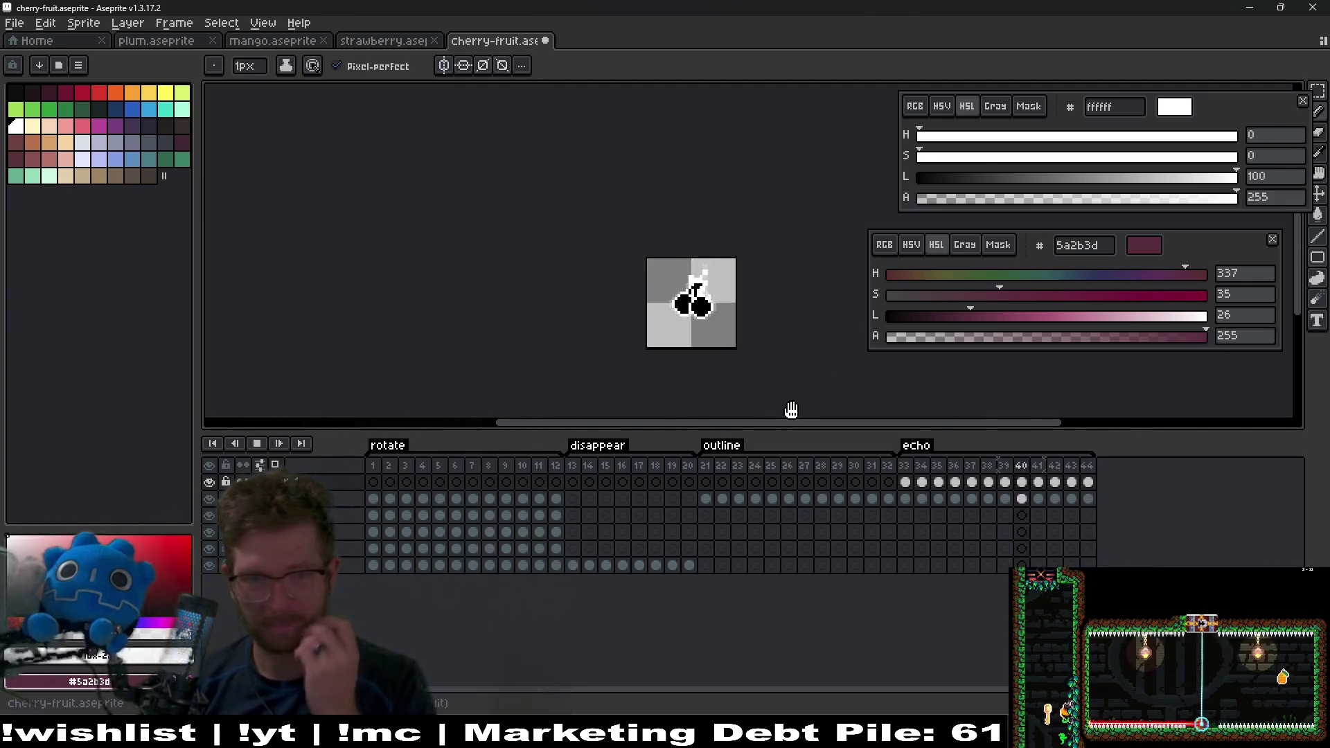
Step: Stop playback with Enter and select frame 33 in the timeline
{"action": "key", "text": "Return"}
{"action": "left_click", "coordinate": [903, 483]}
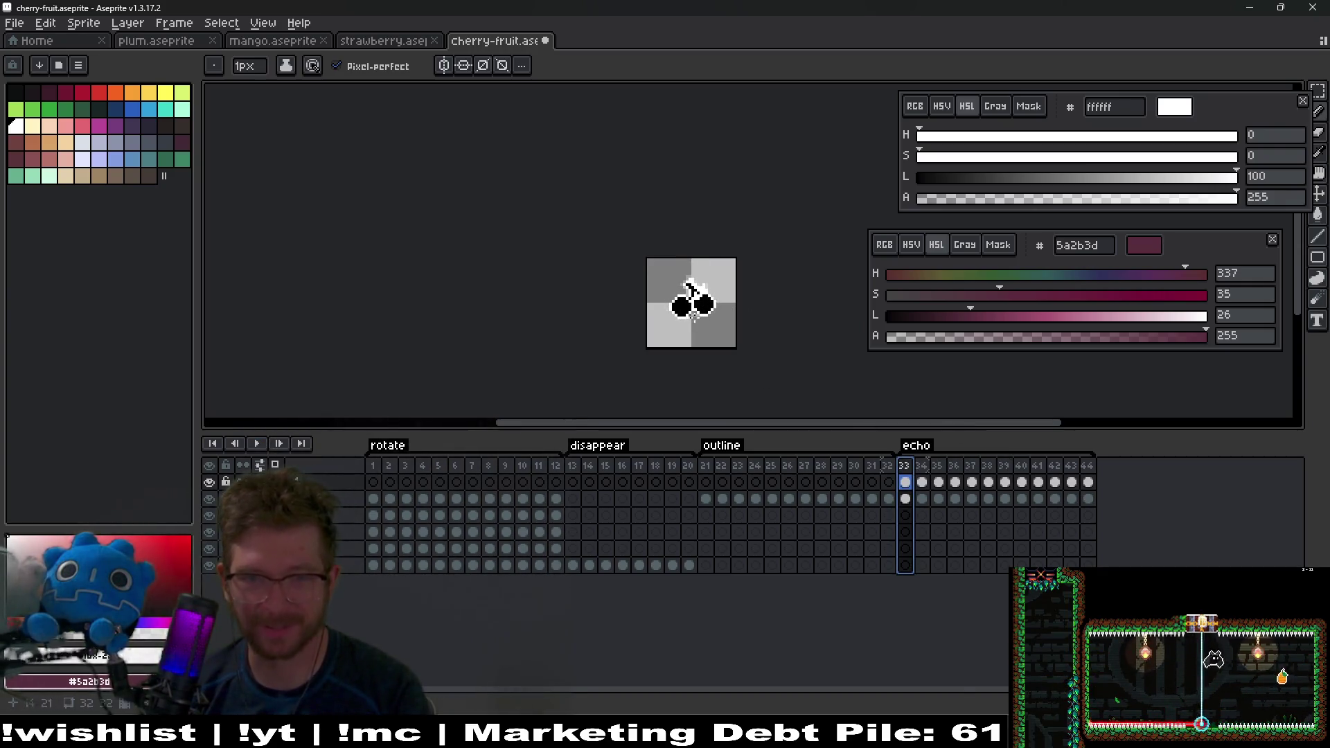
{"action": "scroll", "coordinate": [673, 283], "scroll_direction": "up", "scroll_amount": 3}
{"action": "scroll", "coordinate": [672, 282], "scroll_direction": "up", "scroll_amount": 3}
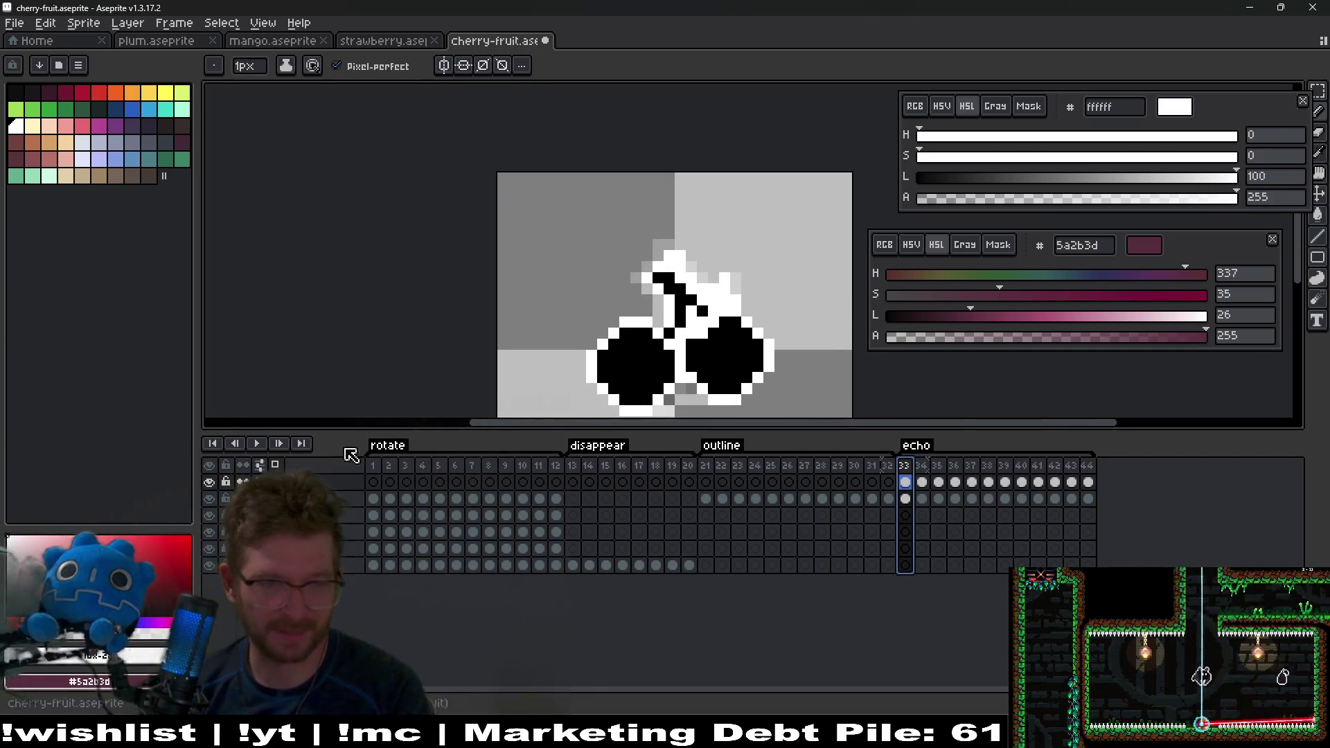
Step: Replay the animation, then add white pixels left of the echo on frames 39 and 40
{"action": "key", "text": "Return"}
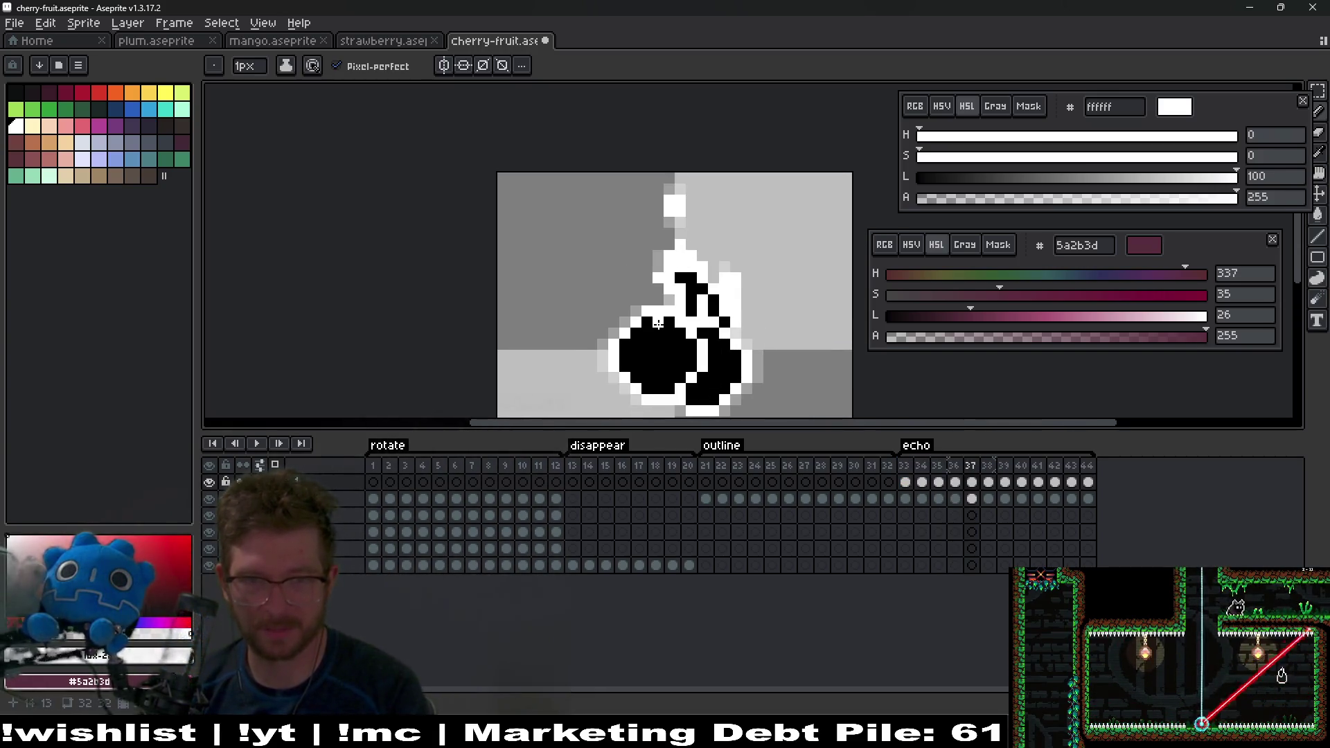
{"action": "scroll", "coordinate": [620, 302], "scroll_direction": "up", "scroll_amount": 2}
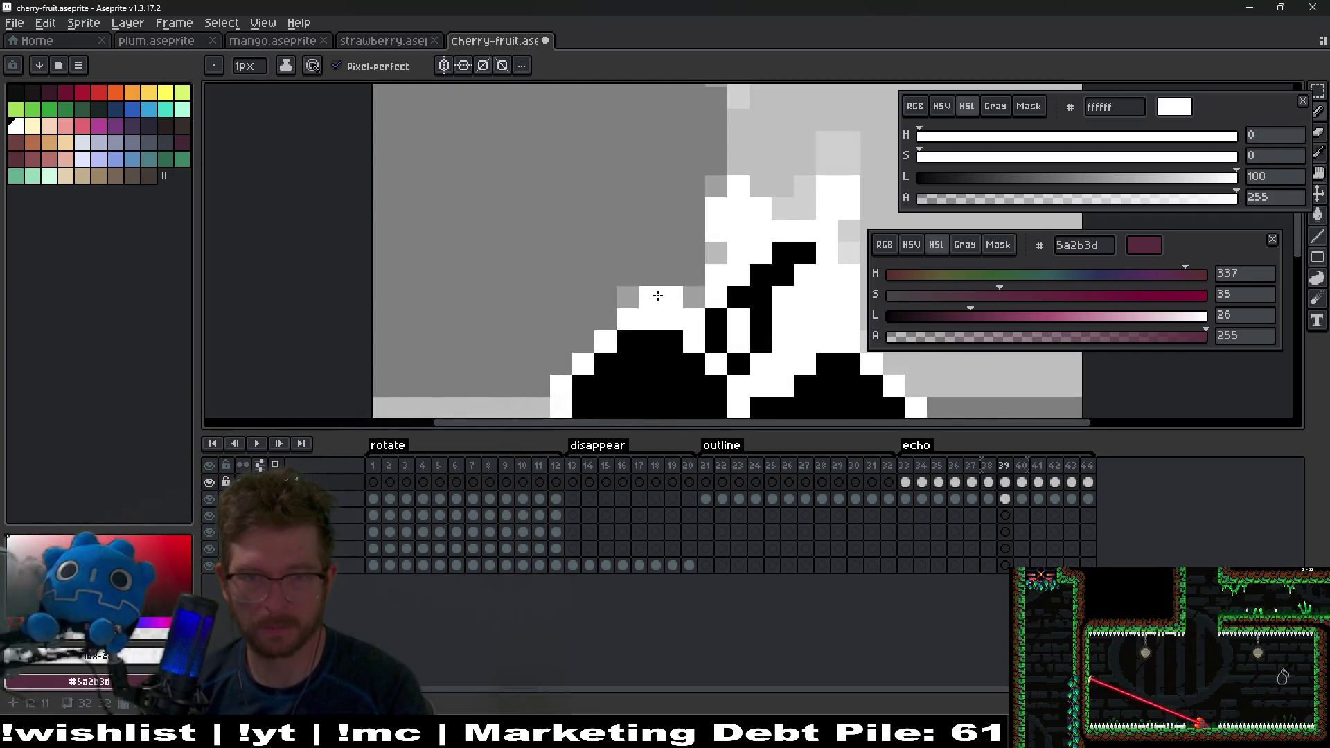
{"action": "left_click", "coordinate": [621, 305]}
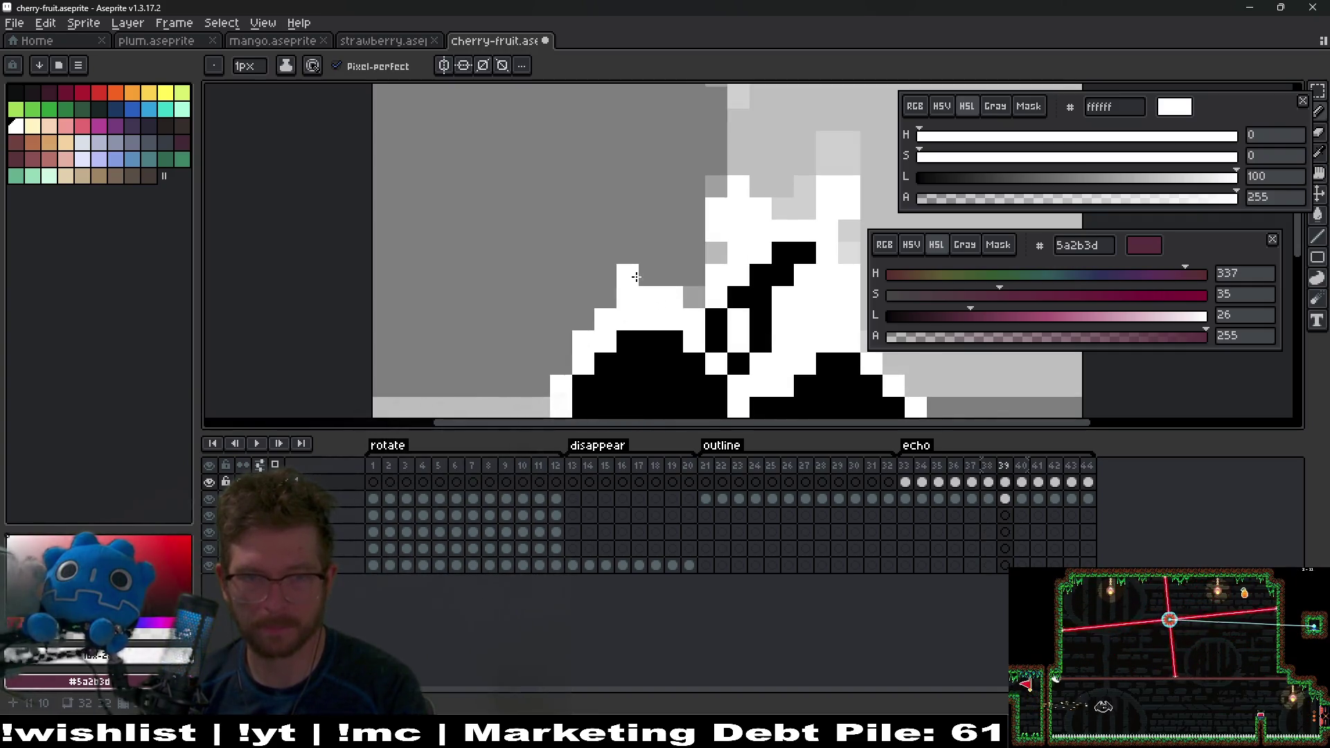
{"action": "key", "text": "period"}
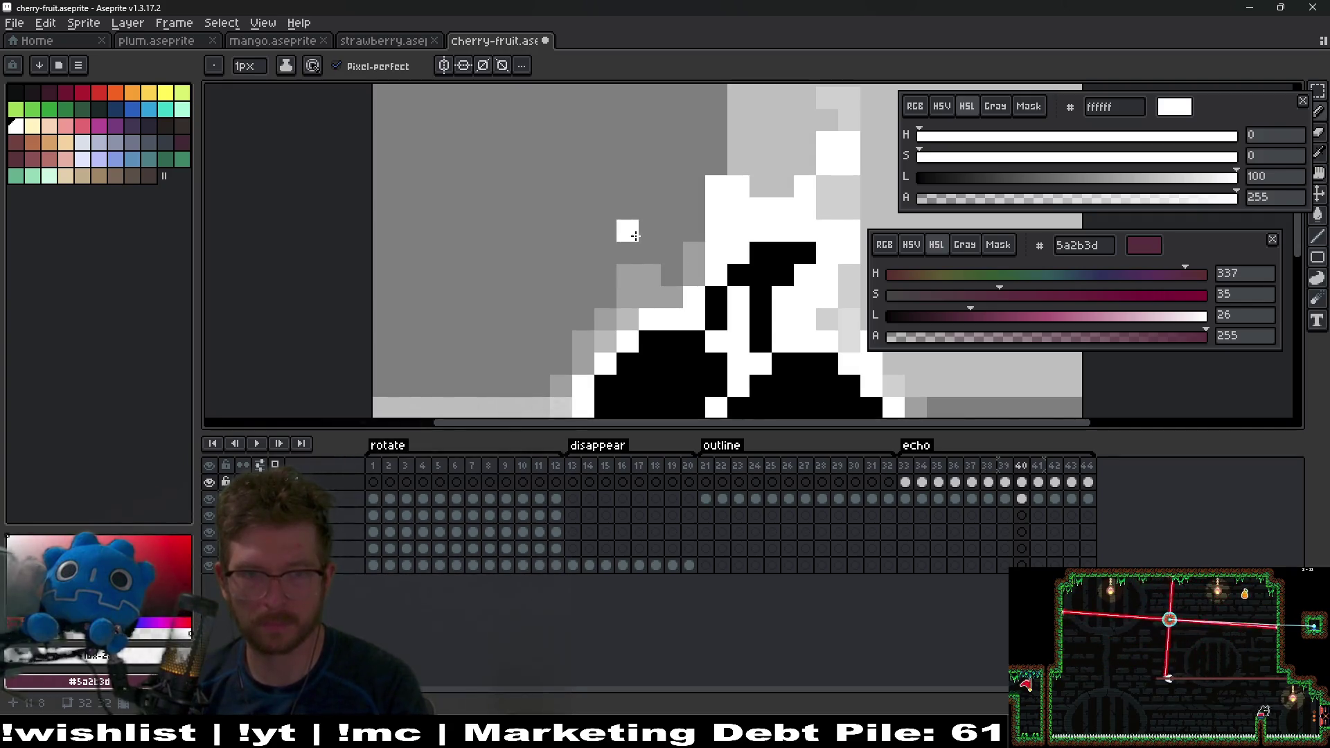
{"action": "left_click_drag", "start_coordinate": [662, 281], "coordinate": [633, 244]}
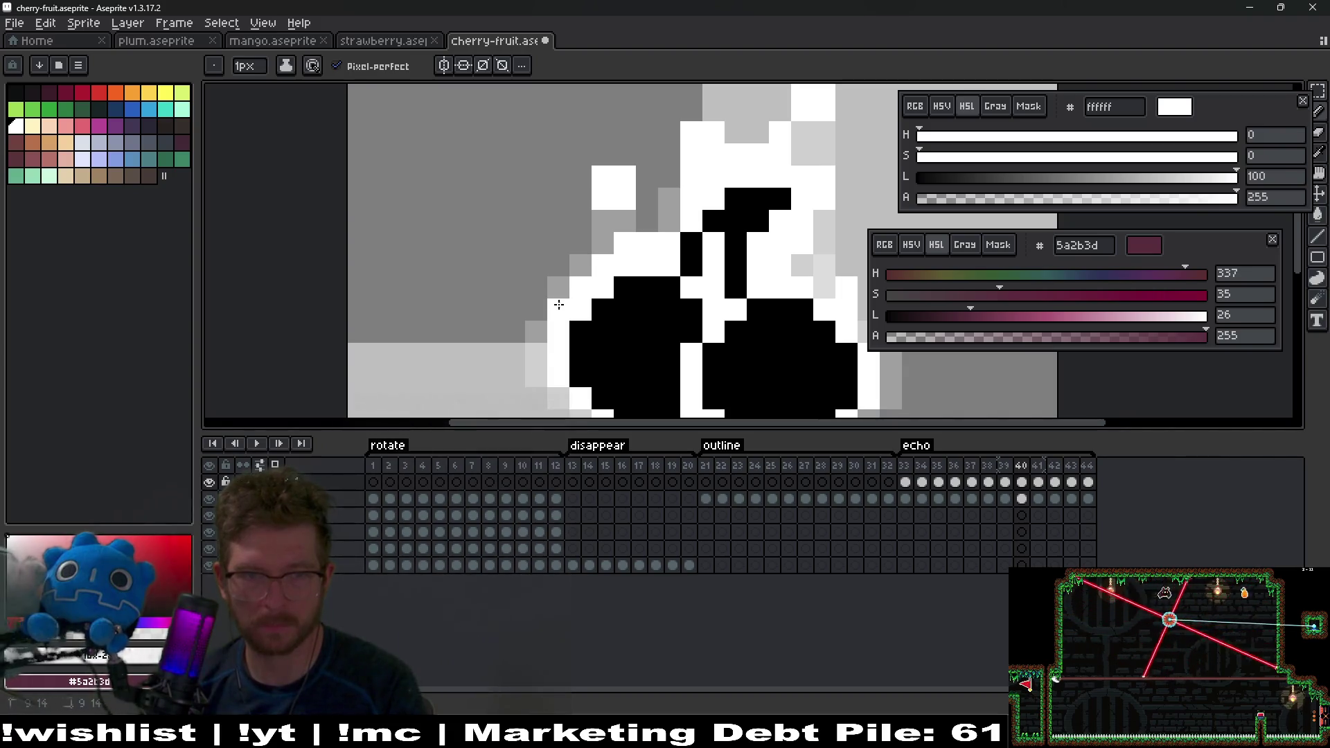
{"action": "scroll", "coordinate": [647, 249], "scroll_direction": "down", "scroll_amount": 5}
{"action": "scroll", "coordinate": [636, 265], "scroll_direction": "up", "scroll_amount": 3}
Step: Pencil a few white pixels near the echo on frame 41
{"action": "key", "text": "period"}
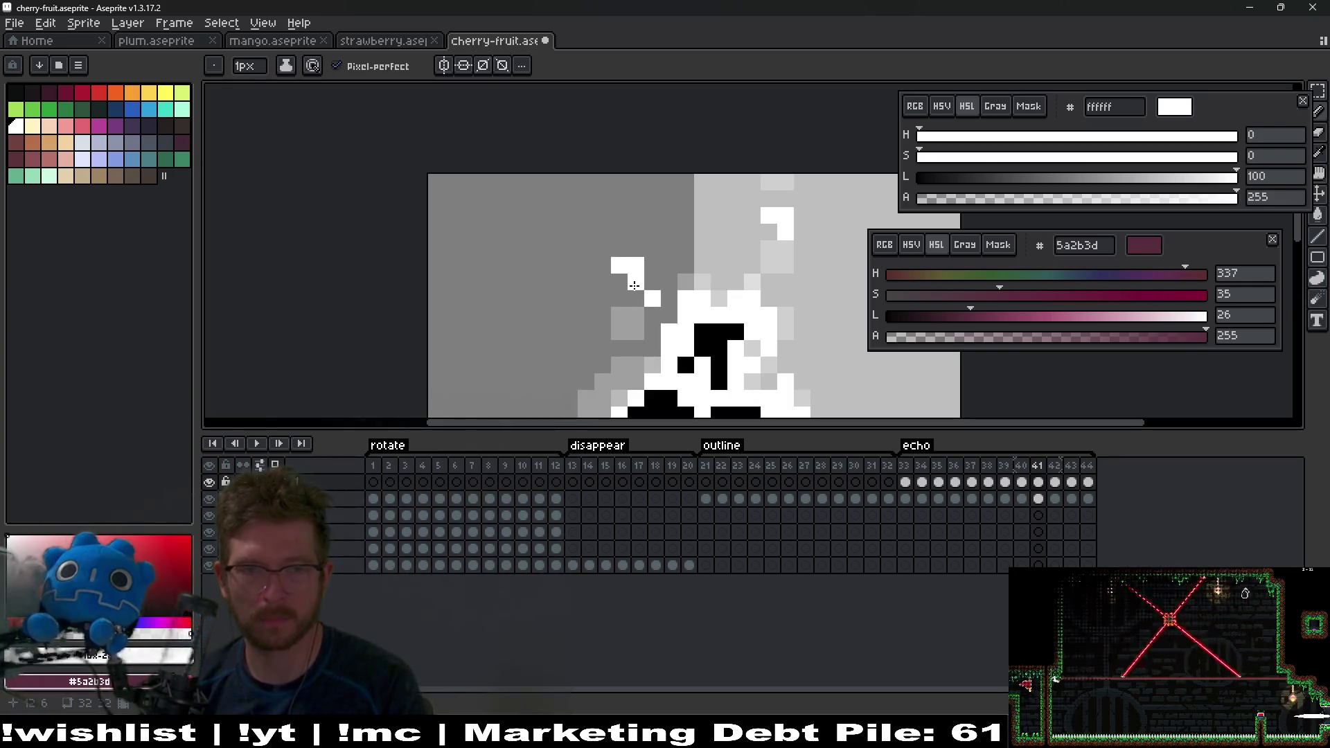
{"action": "left_click_drag", "start_coordinate": [624, 333], "coordinate": [734, 307]}
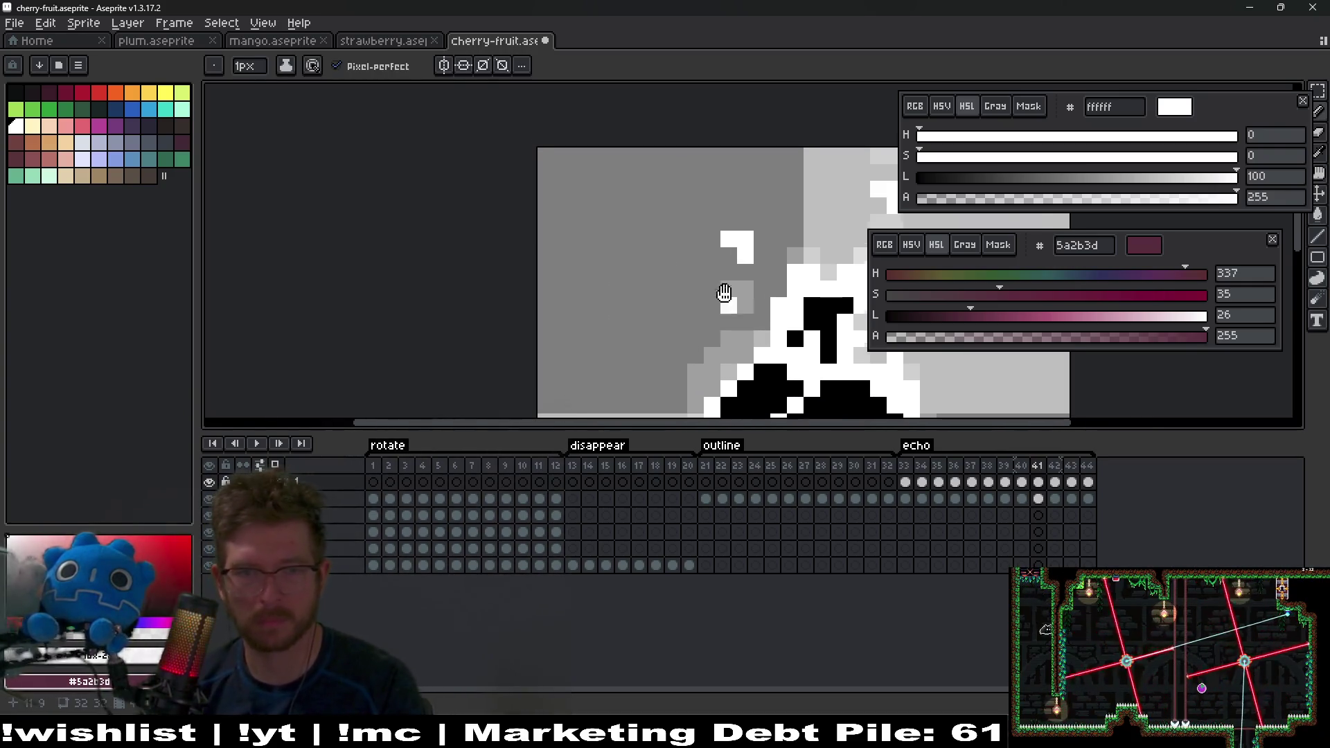
{"action": "scroll", "coordinate": [734, 307], "scroll_direction": "up", "scroll_amount": 2}
{"action": "left_click_drag", "start_coordinate": [688, 252], "coordinate": [668, 360]}
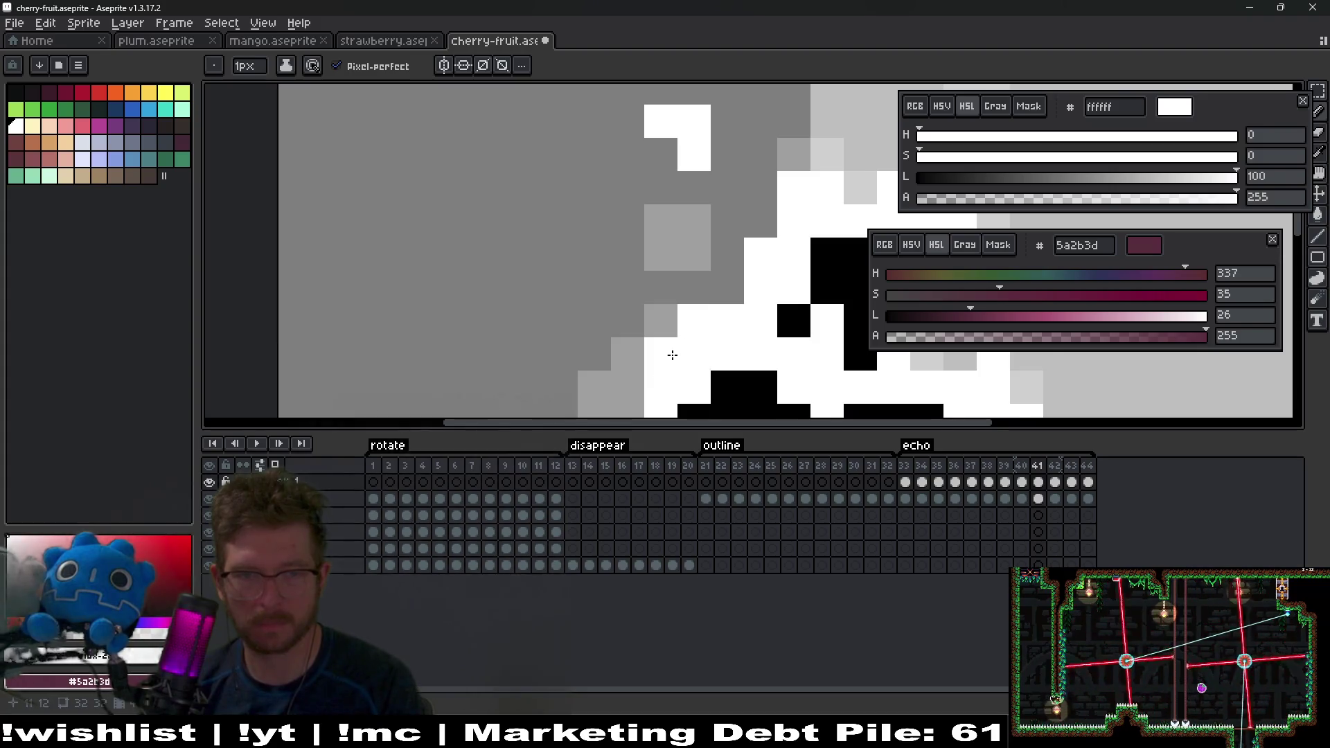
{"action": "scroll", "coordinate": [671, 355], "scroll_direction": "down", "scroll_amount": 2}
{"action": "scroll", "coordinate": [700, 257], "scroll_direction": "down", "scroll_amount": 3}
Step: Add white pixels to the echo on frame 42, comparing against the neighbouring frame
{"action": "key", "text": "Right"}
{"action": "scroll", "coordinate": [676, 244], "scroll_direction": "up", "scroll_amount": 1}
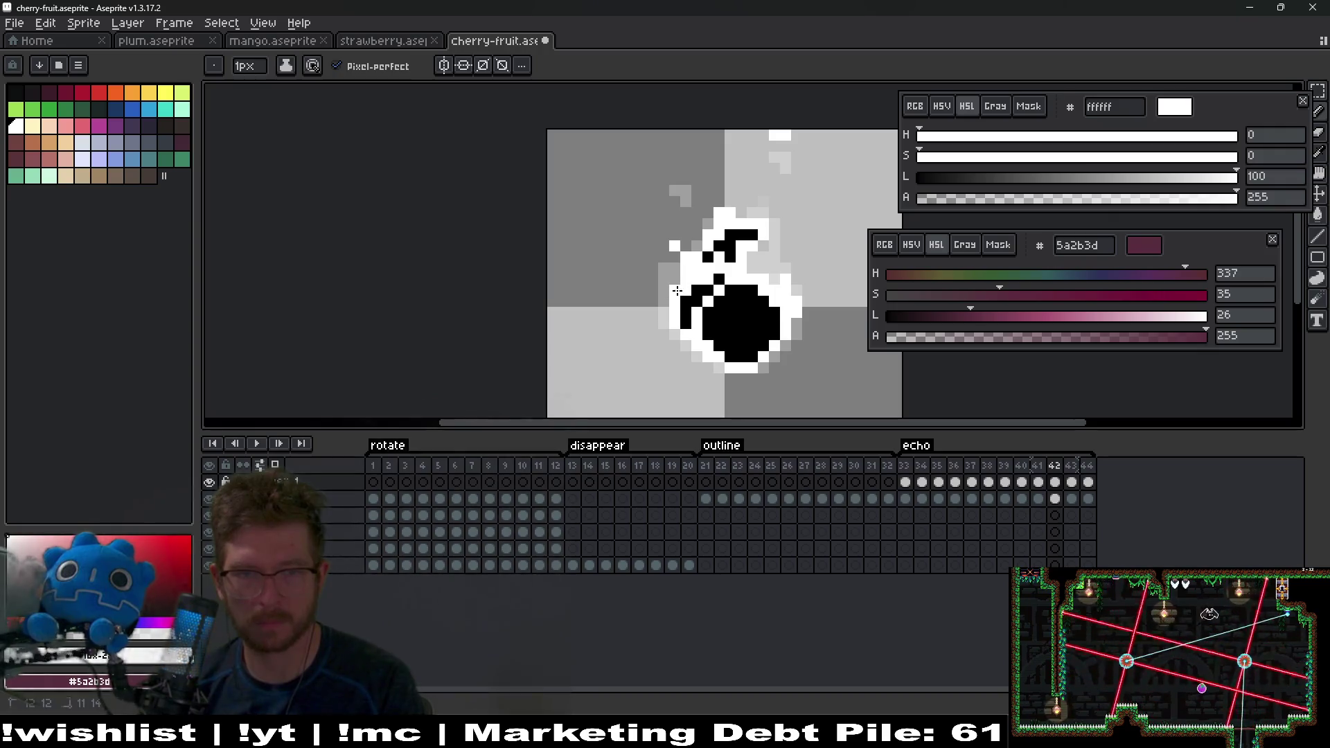
{"action": "left_click_drag", "start_coordinate": [685, 233], "coordinate": [667, 291]}
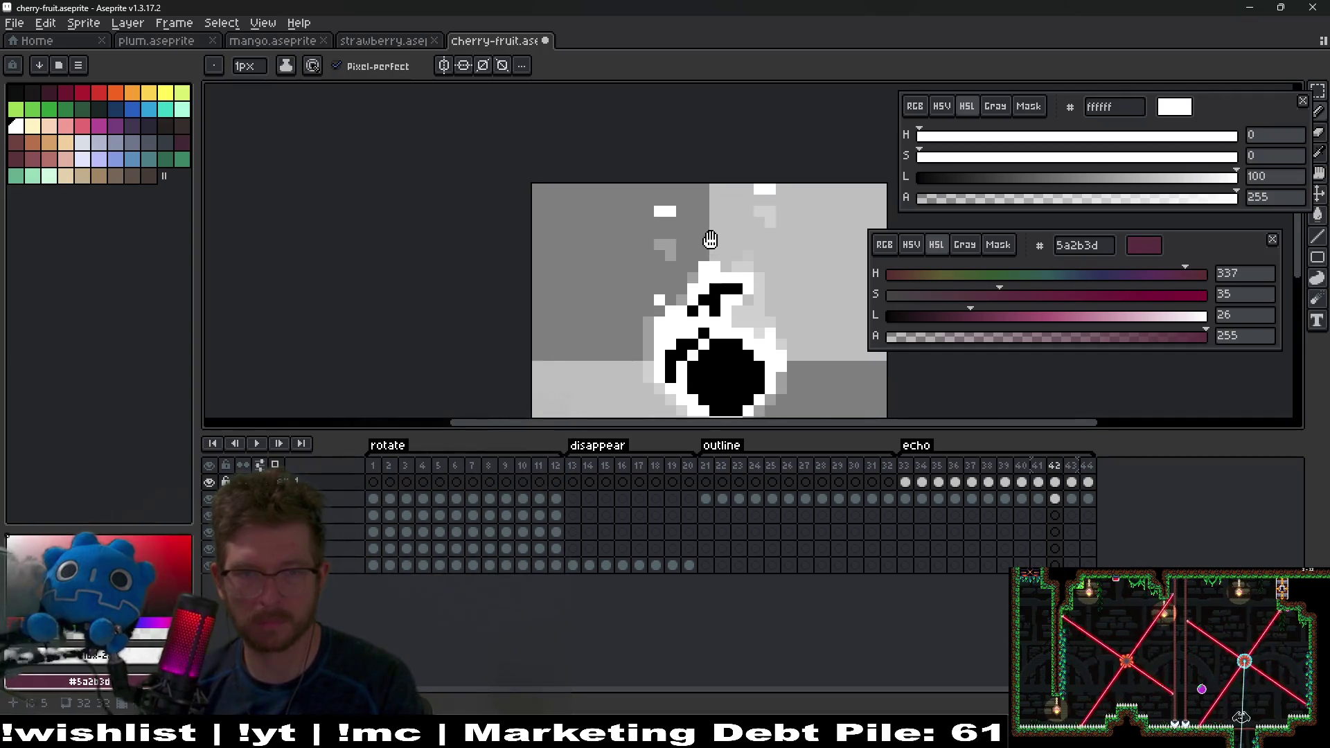
{"action": "scroll", "coordinate": [692, 239], "scroll_direction": "up", "scroll_amount": 3}
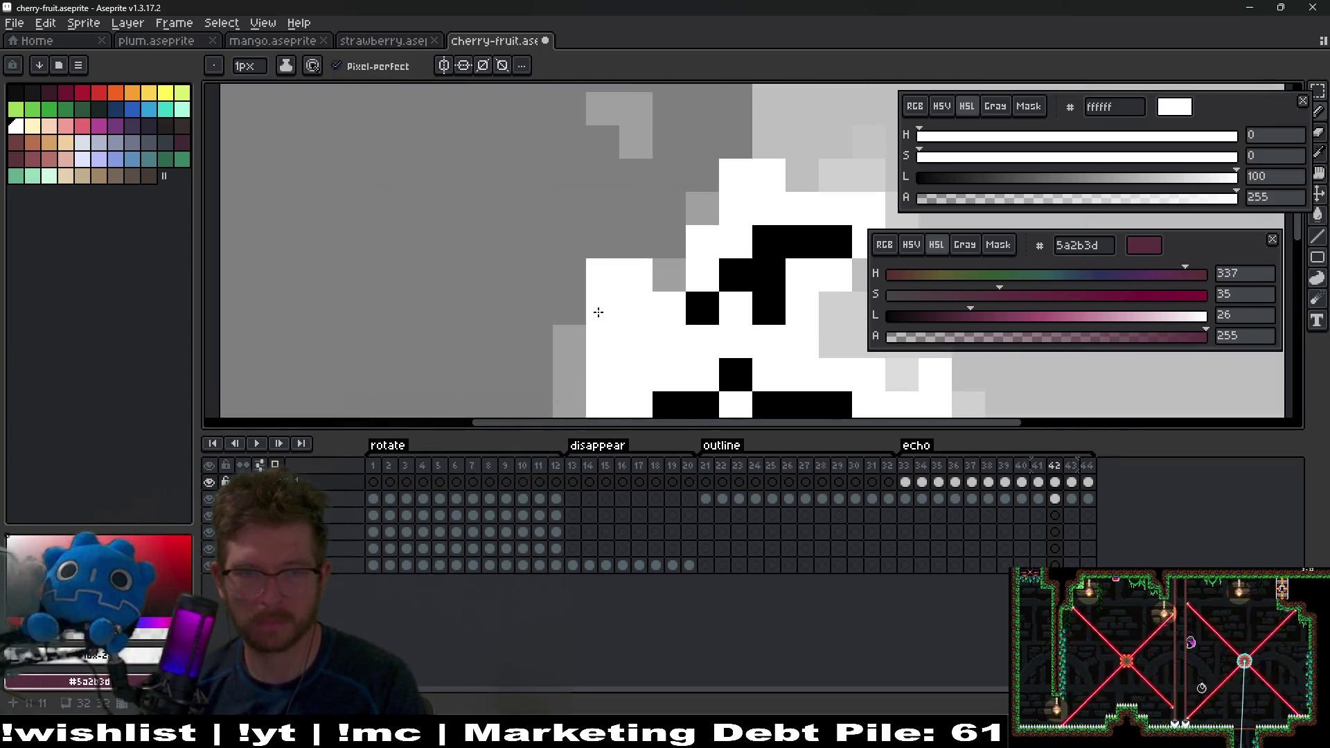
{"action": "scroll", "coordinate": [598, 313], "scroll_direction": "down", "scroll_amount": 5}
{"action": "key", "text": "Left"}
{"action": "key", "text": "Right"}
{"action": "scroll", "coordinate": [622, 320], "scroll_direction": "up", "scroll_amount": 2}
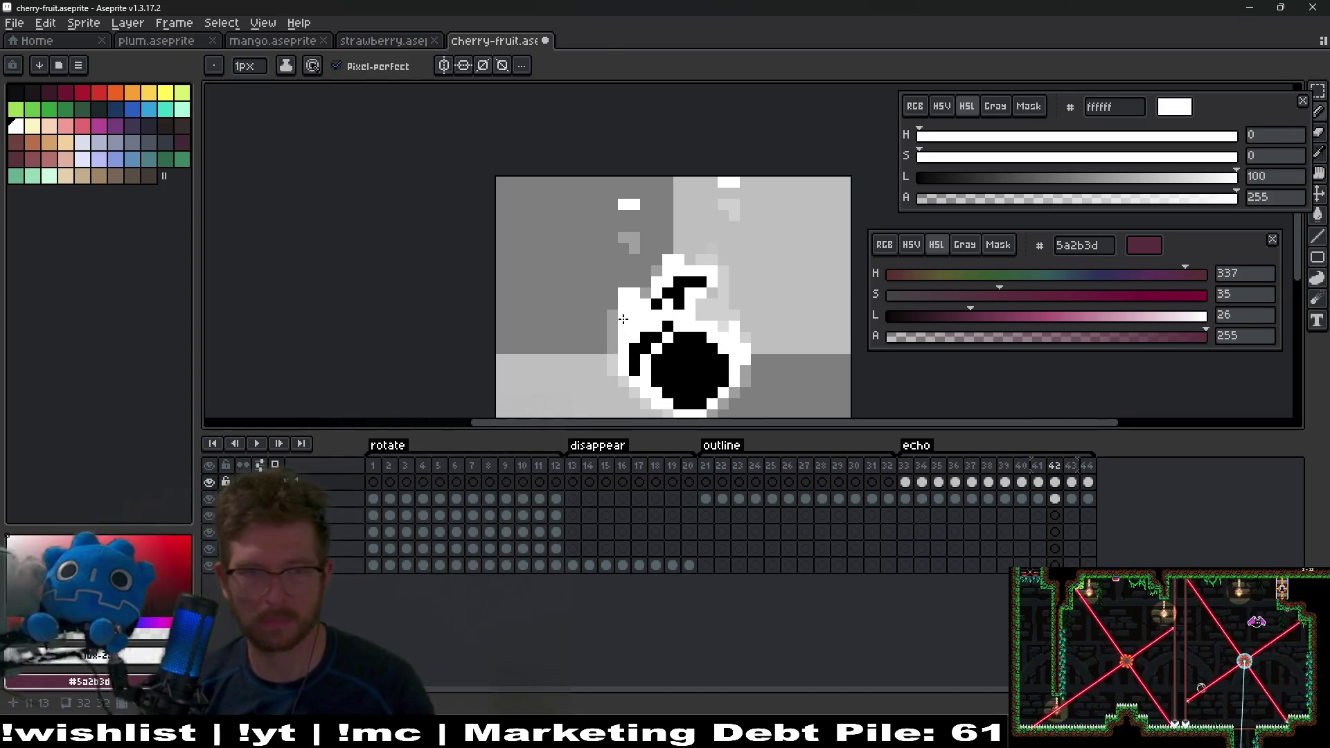
Step: Widen the echo's left side with white pixels on frame 43, then advance to frame 44
{"action": "key", "text": "r"}
{"action": "key", "text": "Right"}
{"action": "scroll", "coordinate": [643, 303], "scroll_direction": "up", "scroll_amount": 2}
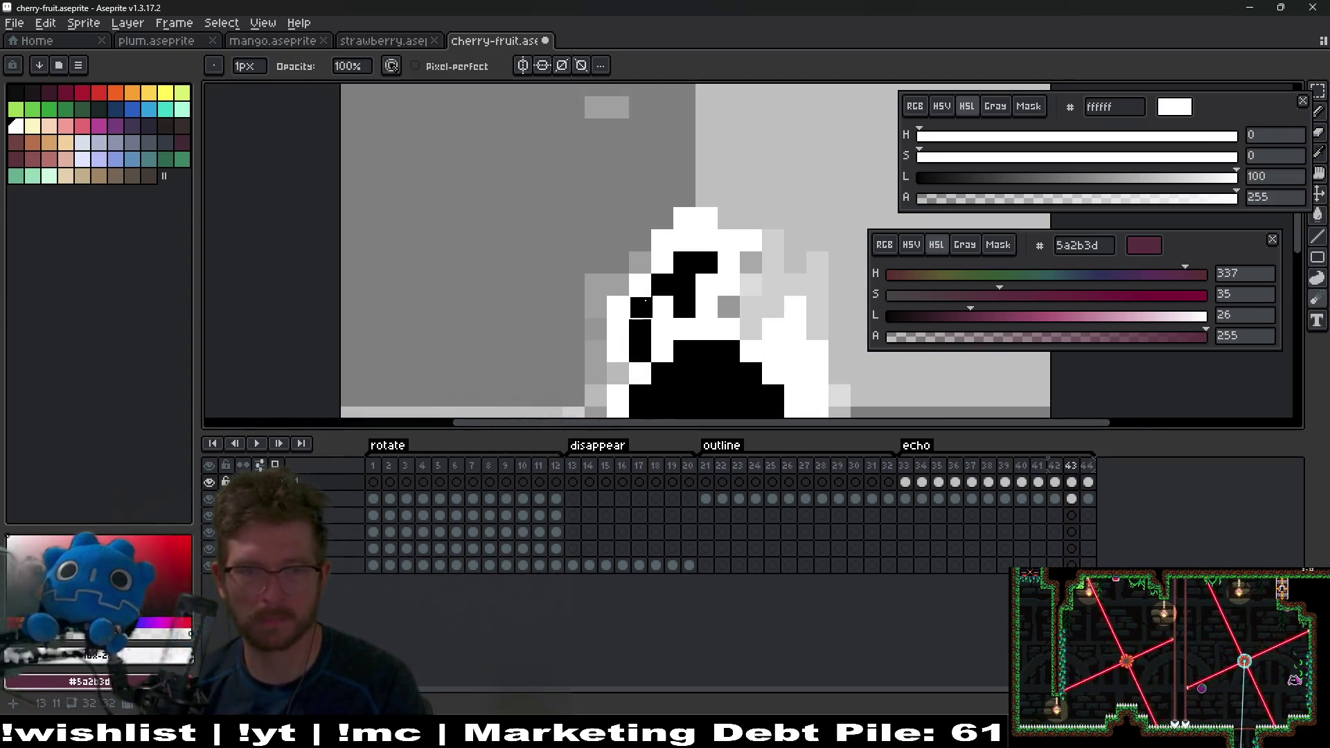
{"action": "key", "text": "b"}
{"action": "left_click", "coordinate": [600, 303]}
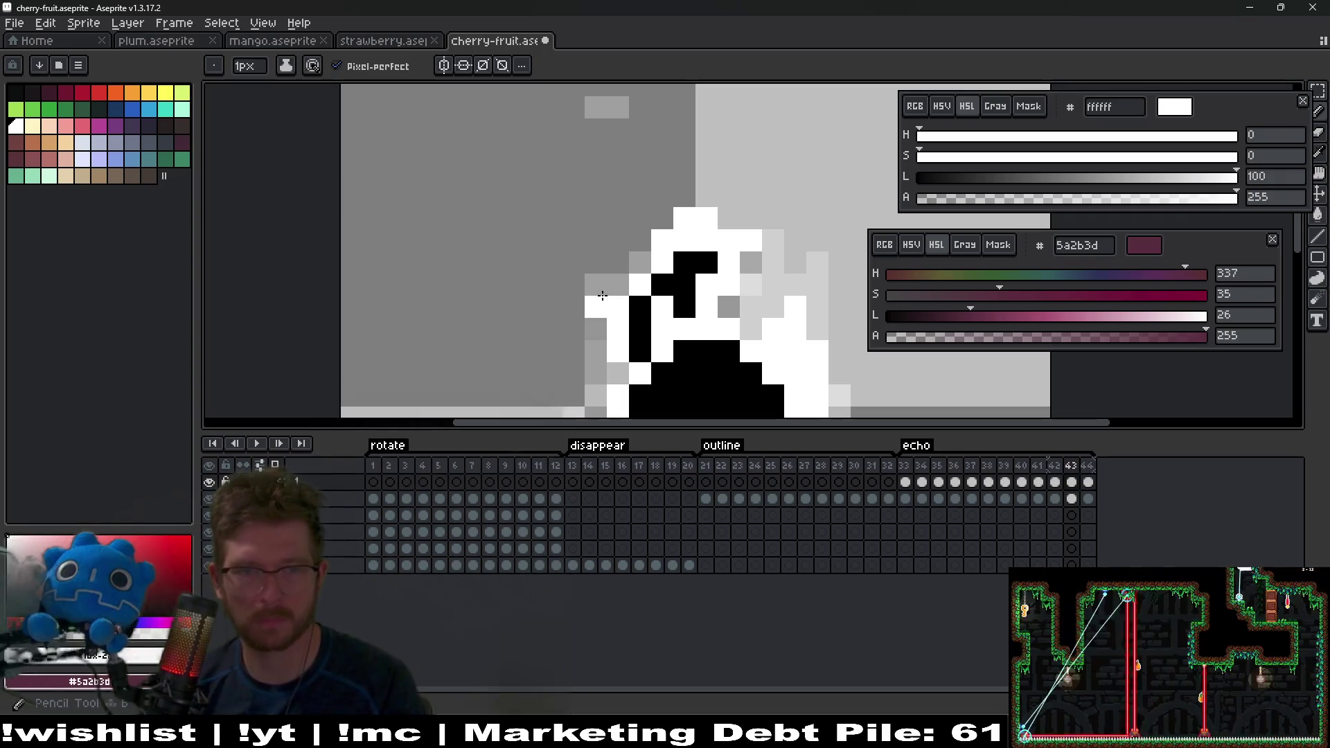
{"action": "mouse_move", "coordinate": [596, 150]}
{"action": "left_mouse_down"}
{"action": "mouse_move", "coordinate": [677, 193]}
{"action": "mouse_move", "coordinate": [632, 173]}
{"action": "left_mouse_up"}
{"action": "left_click_drag", "start_coordinate": [626, 255], "coordinate": [624, 290]}
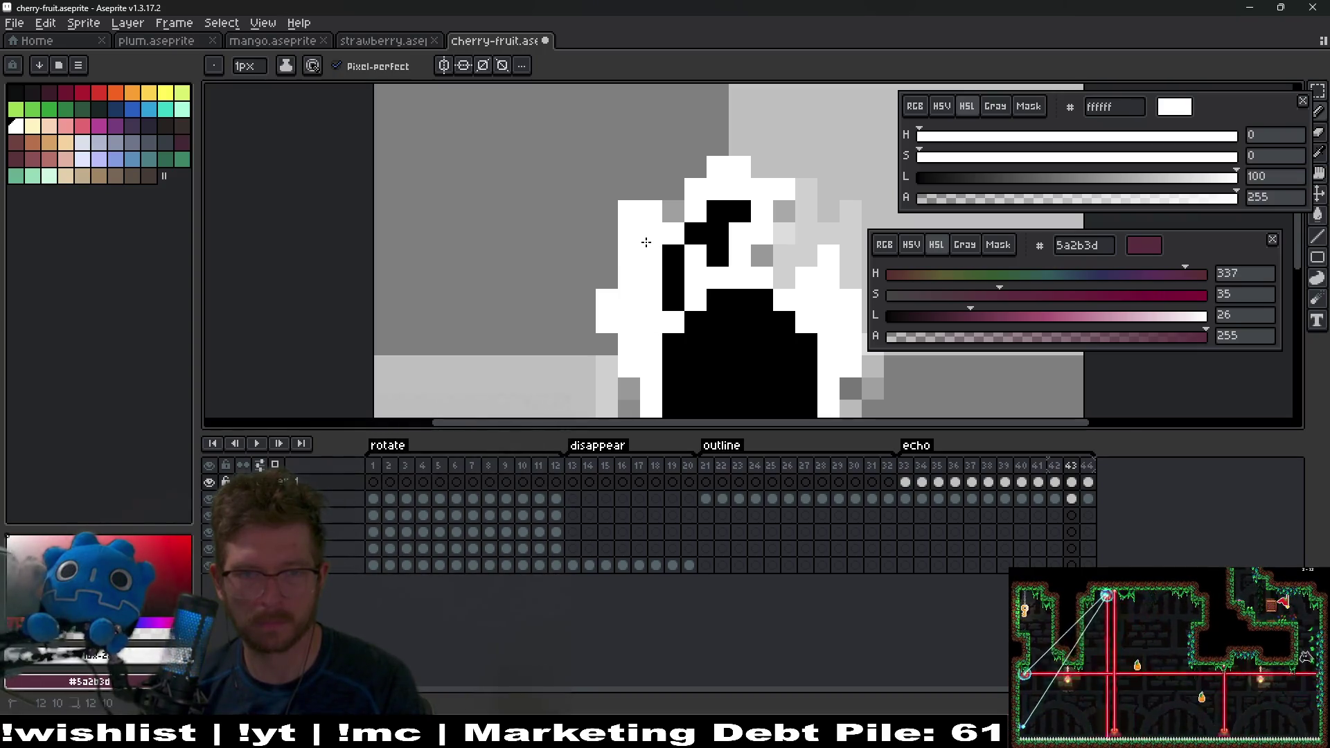
{"action": "scroll", "coordinate": [646, 242], "scroll_direction": "down", "scroll_amount": 5}
{"action": "key", "text": "Right"}
{"action": "scroll", "coordinate": [657, 251], "scroll_direction": "up", "scroll_amount": 4}
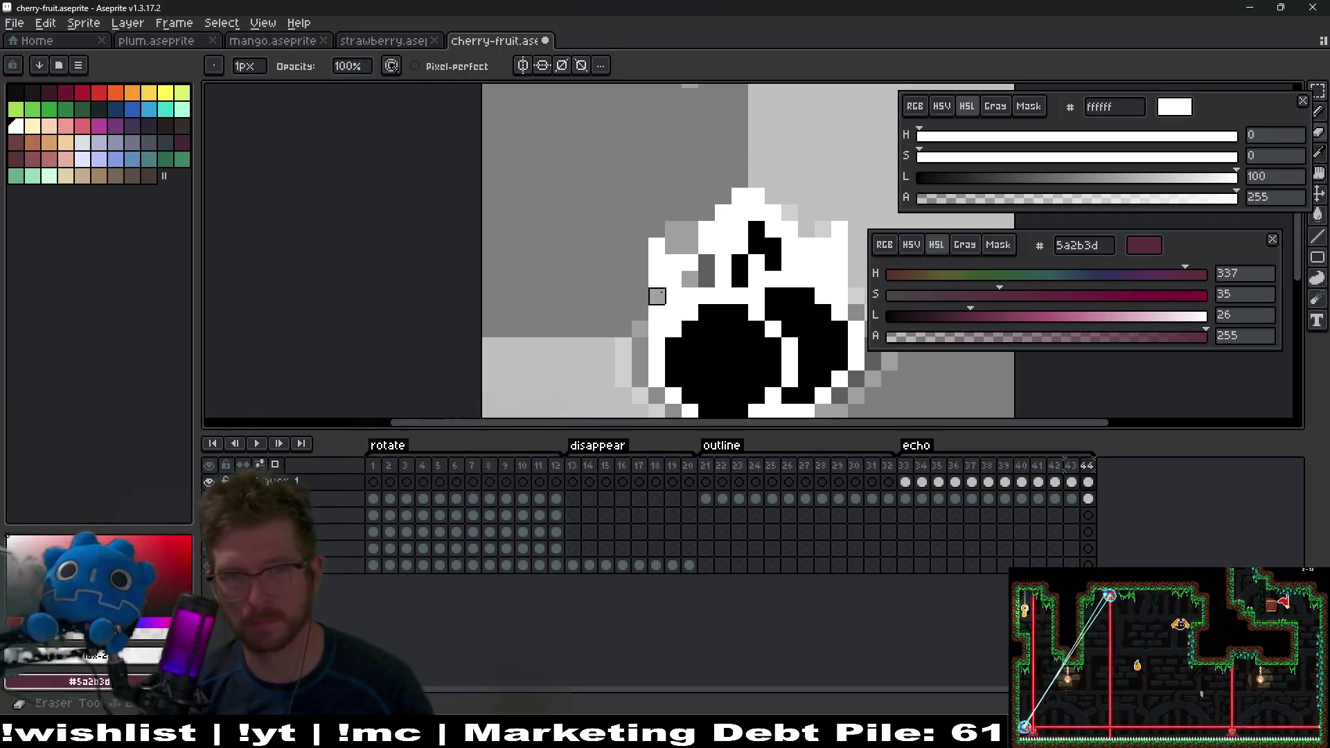
Step: Preview the cherry animation and bring the cherry's left side into view at frame 34
{"action": "scroll", "coordinate": [690, 301], "scroll_direction": "down", "scroll_amount": 3}
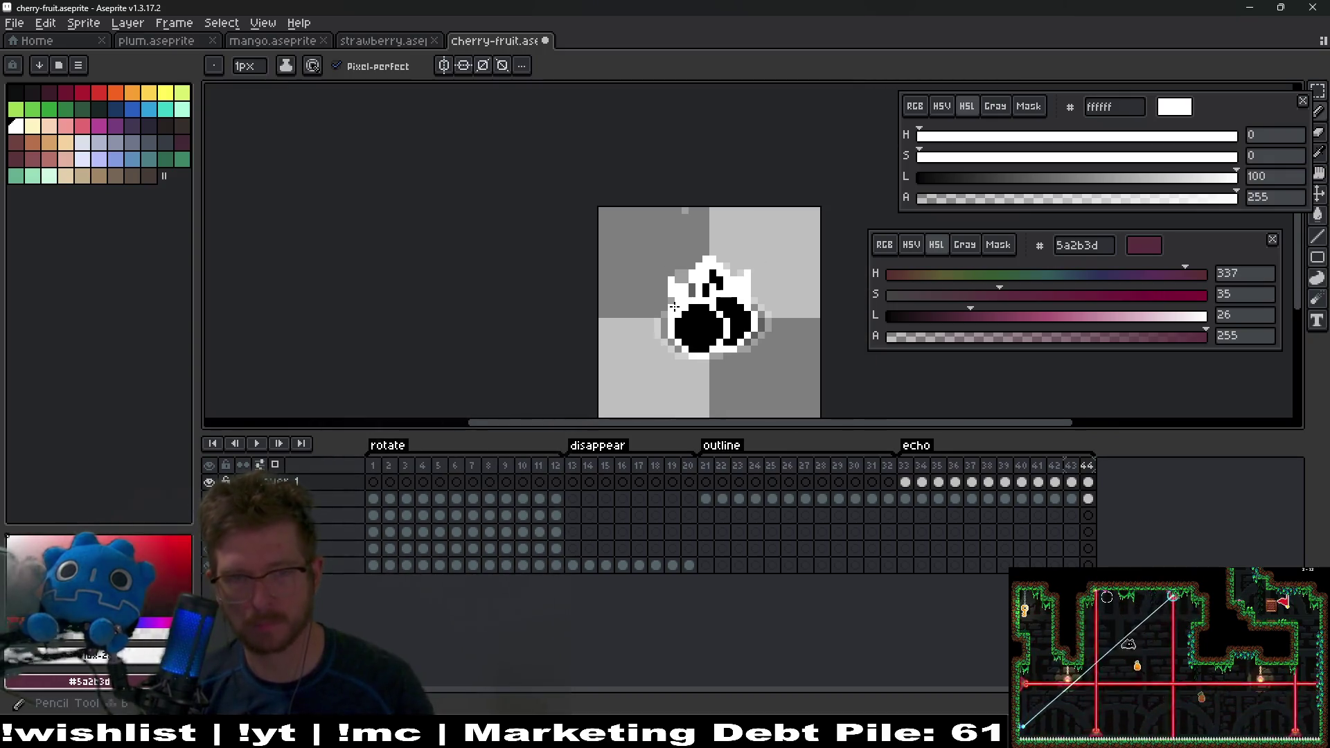
{"action": "scroll", "coordinate": [675, 304], "scroll_direction": "up", "scroll_amount": 1}
{"action": "key", "text": "Right"}
{"action": "key", "text": "Return"}
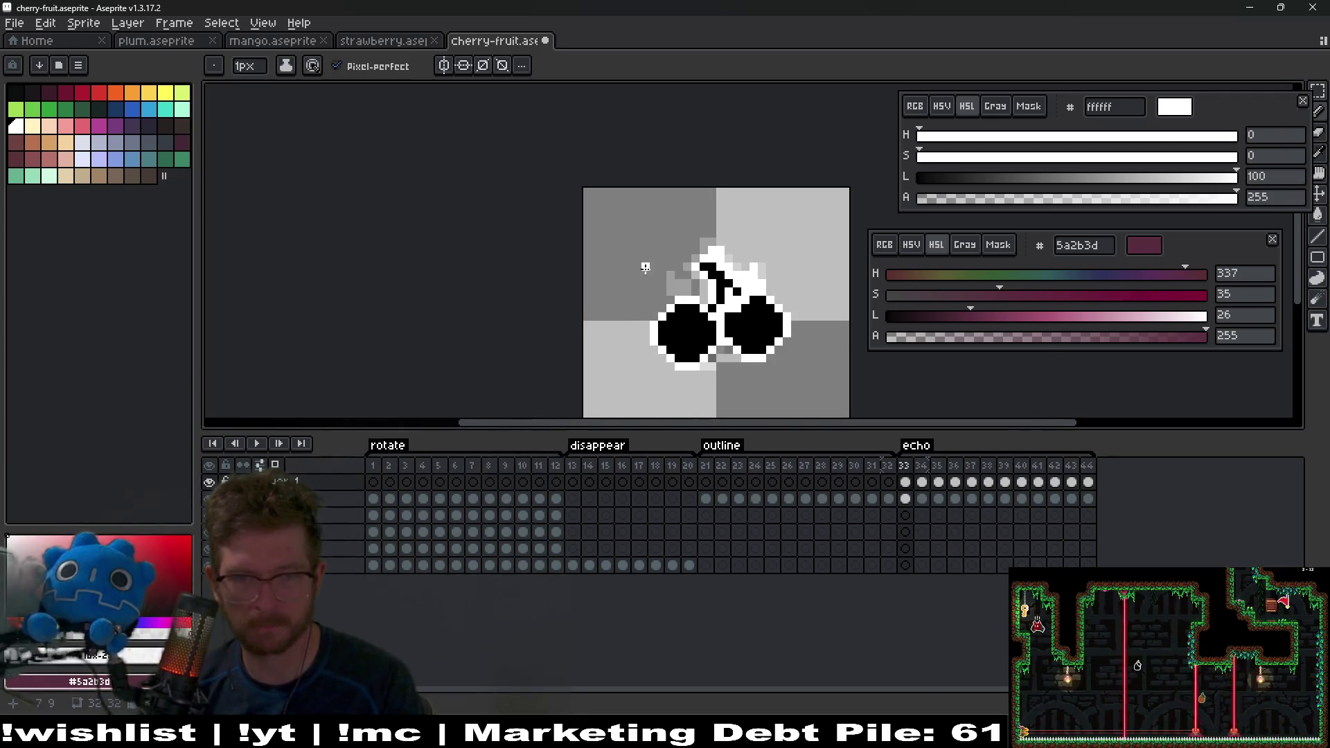
{"action": "scroll", "coordinate": [718, 323], "scroll_direction": "up", "scroll_amount": 2}
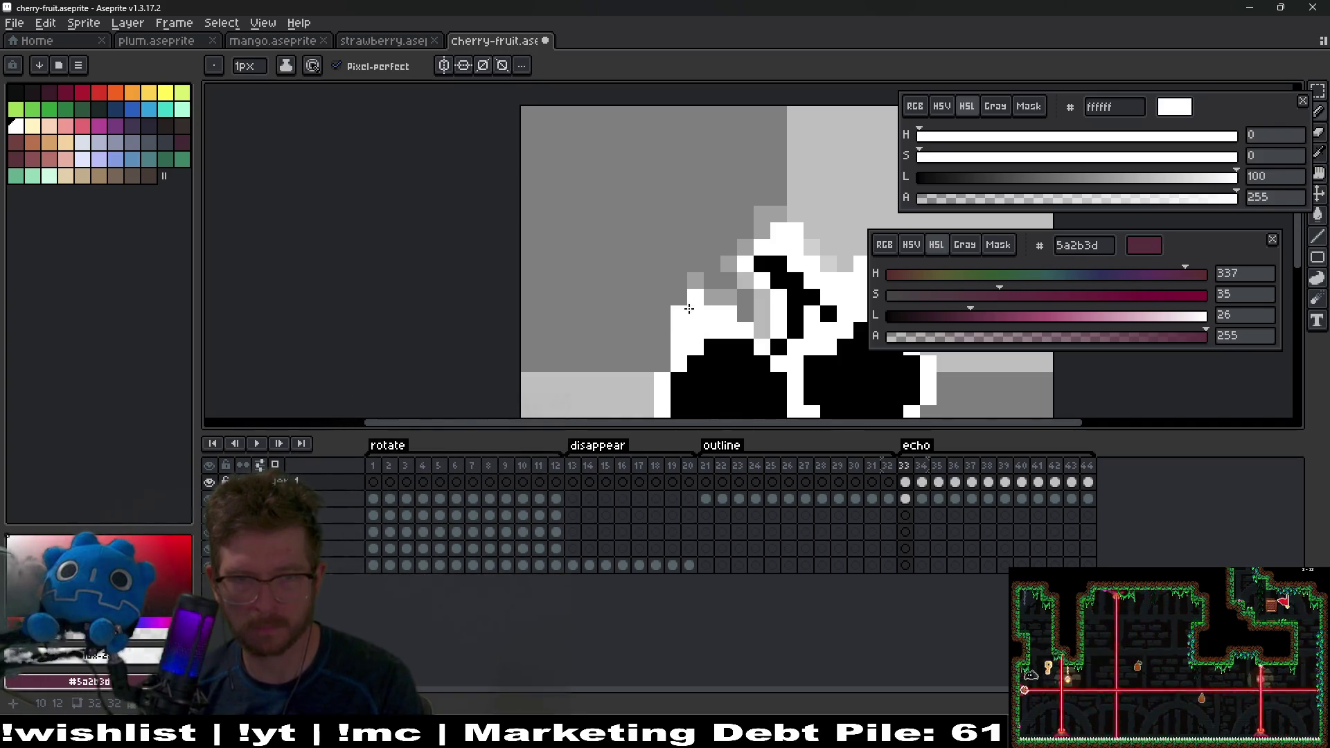
{"action": "key", "text": "Right"}
{"action": "mouse_move", "coordinate": [687, 310]}
{"action": "left_mouse_down"}
{"action": "mouse_move", "coordinate": [658, 270]}
{"action": "mouse_move", "coordinate": [701, 245]}
{"action": "left_mouse_up"}
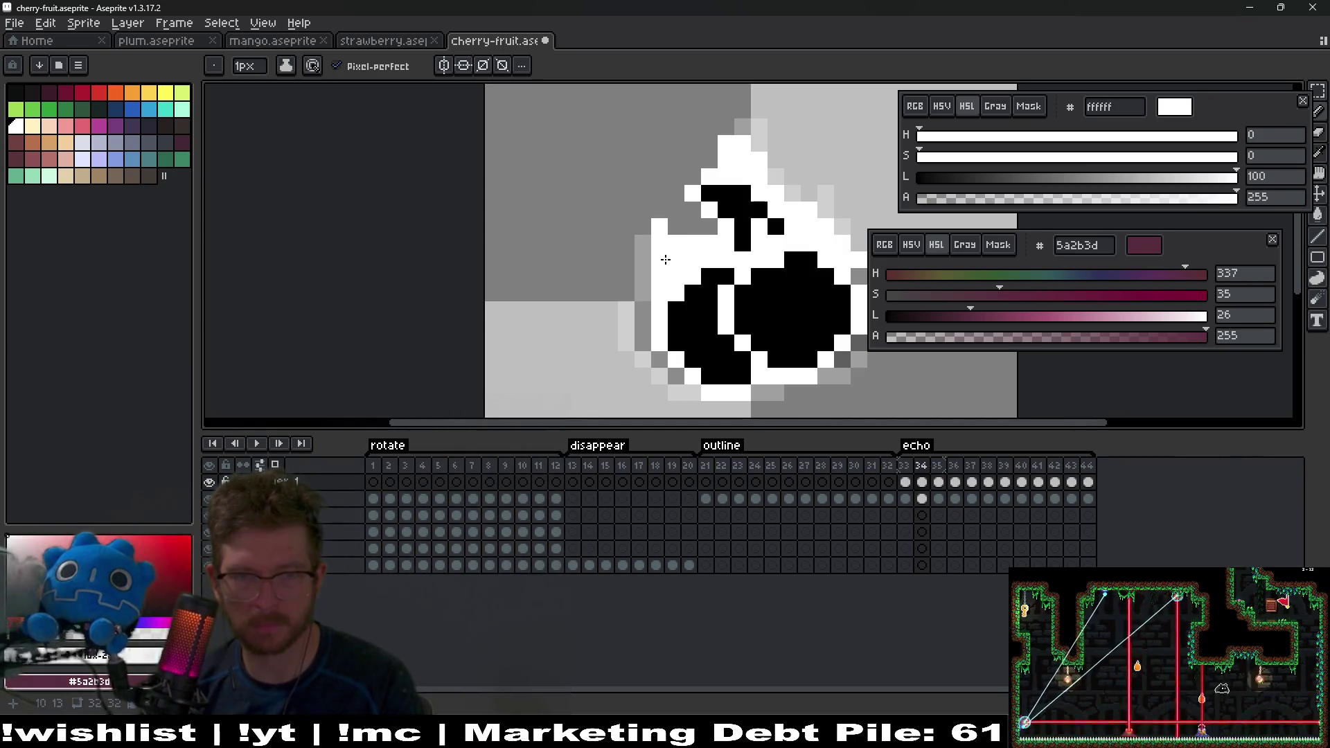
{"action": "scroll", "coordinate": [674, 227], "scroll_direction": "down", "scroll_amount": 1}
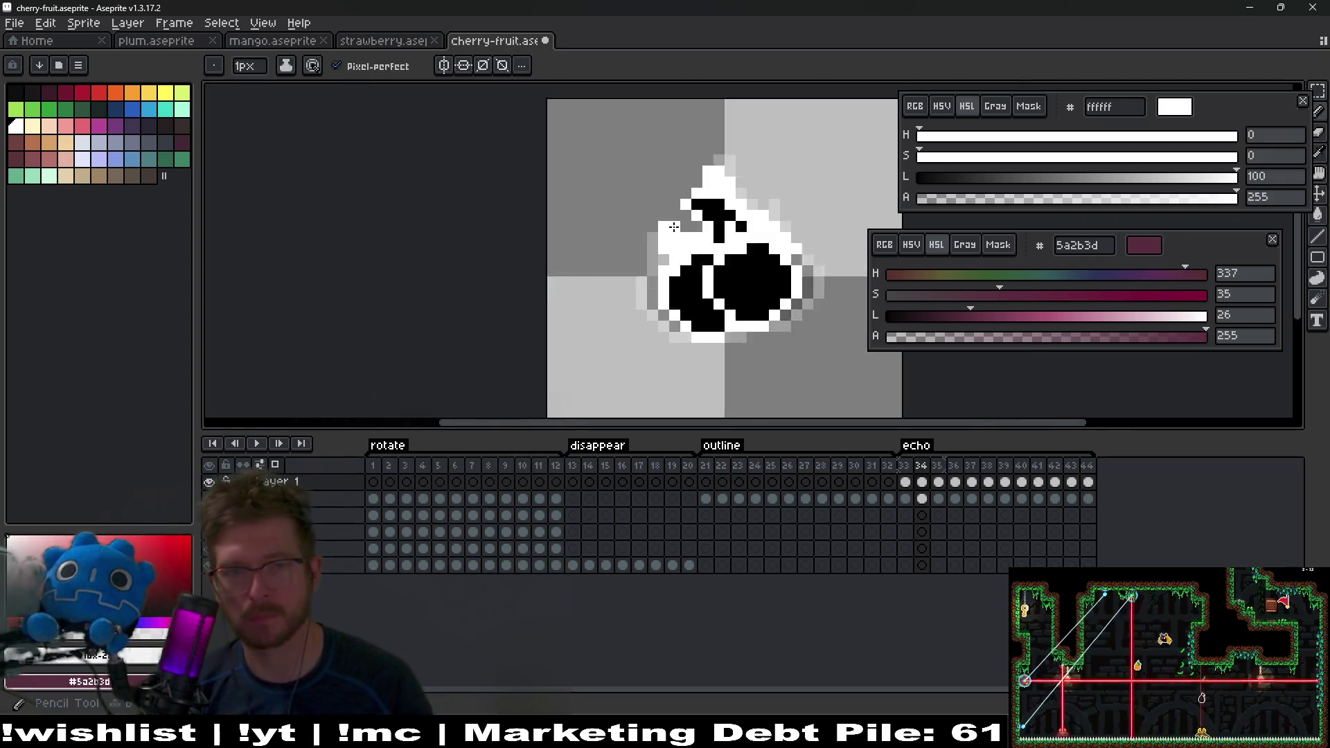
{"action": "scroll", "coordinate": [675, 229], "scroll_direction": "down", "scroll_amount": 1}
{"action": "key", "text": "Right"}
{"action": "scroll", "coordinate": [683, 245], "scroll_direction": "up", "scroll_amount": 2}
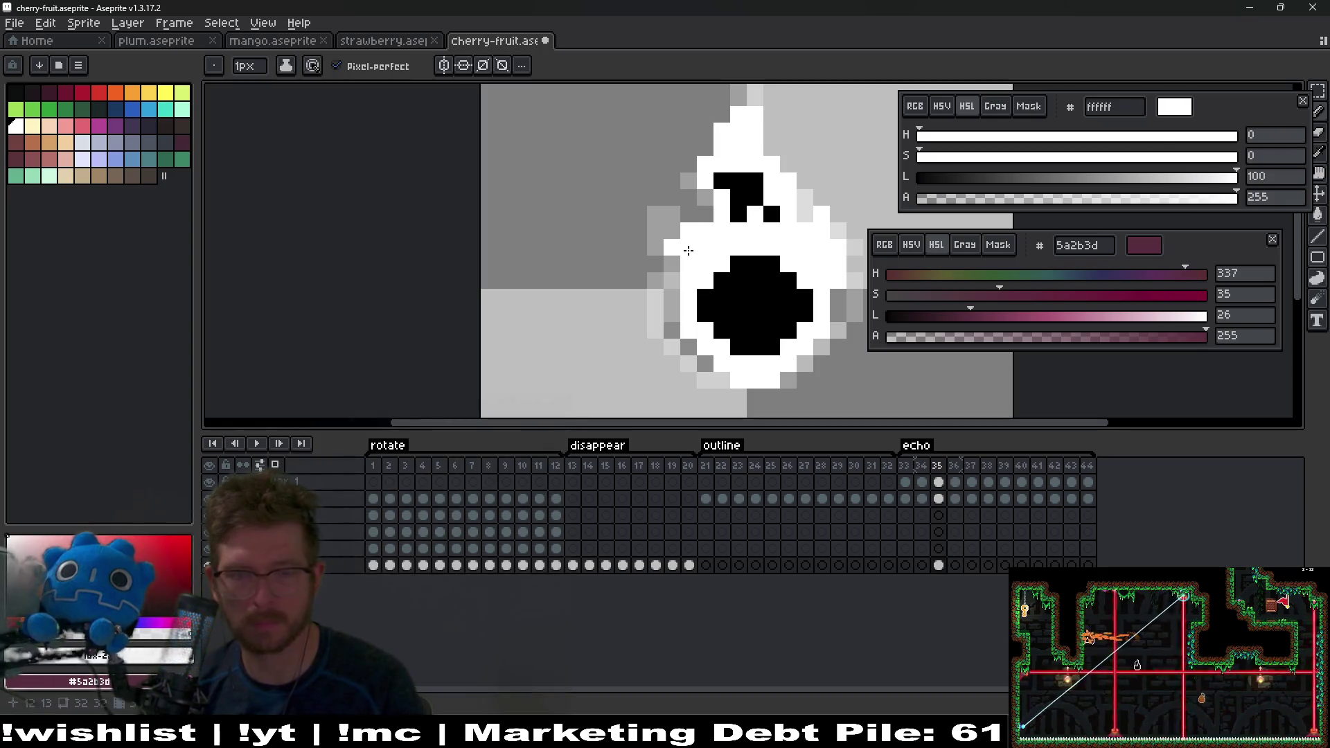
Step: Paint white outline pixels along the cherry's left edge on echo frames 34 and 35
{"action": "key", "text": "v"}
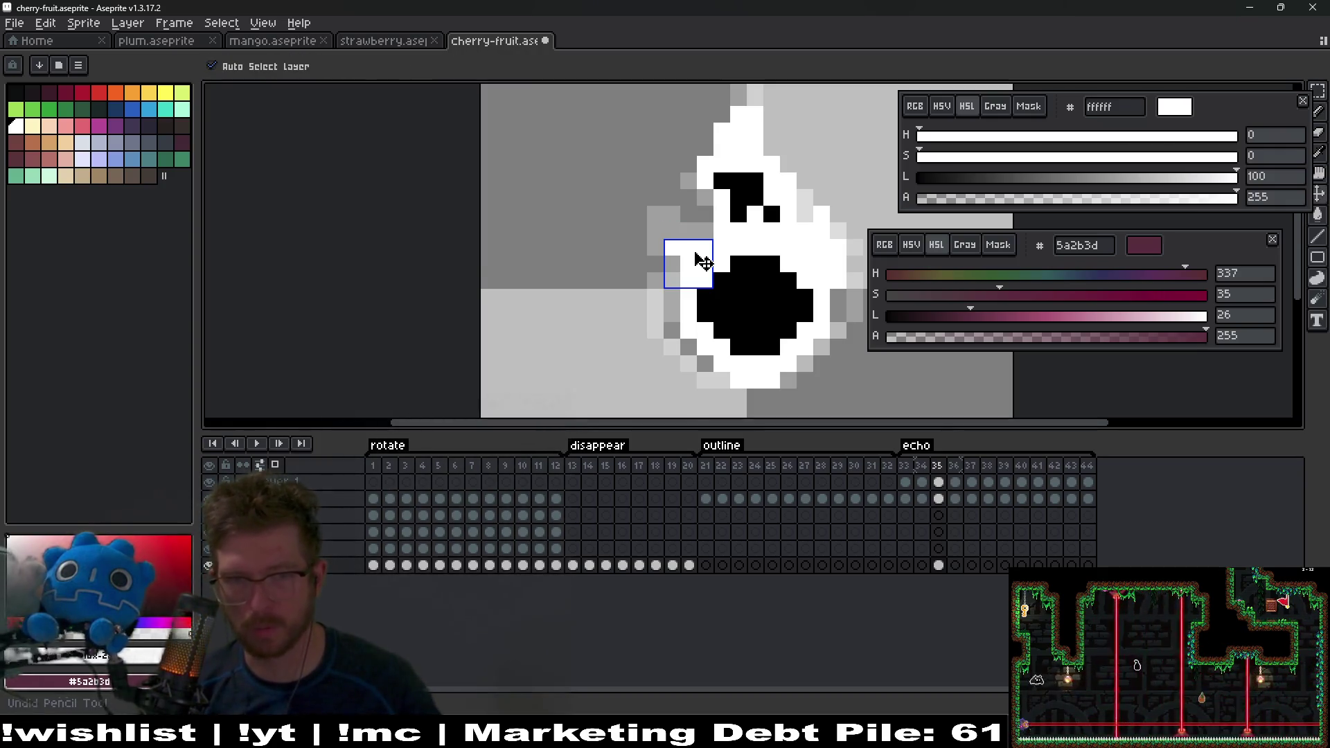
{"action": "left_click", "coordinate": [701, 261]}
{"action": "key", "text": "b"}
{"action": "key", "text": "Left"}
{"action": "key", "text": "Left"}
{"action": "key", "text": "Right"}
{"action": "scroll", "coordinate": [658, 219], "scroll_direction": "up", "scroll_amount": 1}
{"action": "key", "text": "e"}
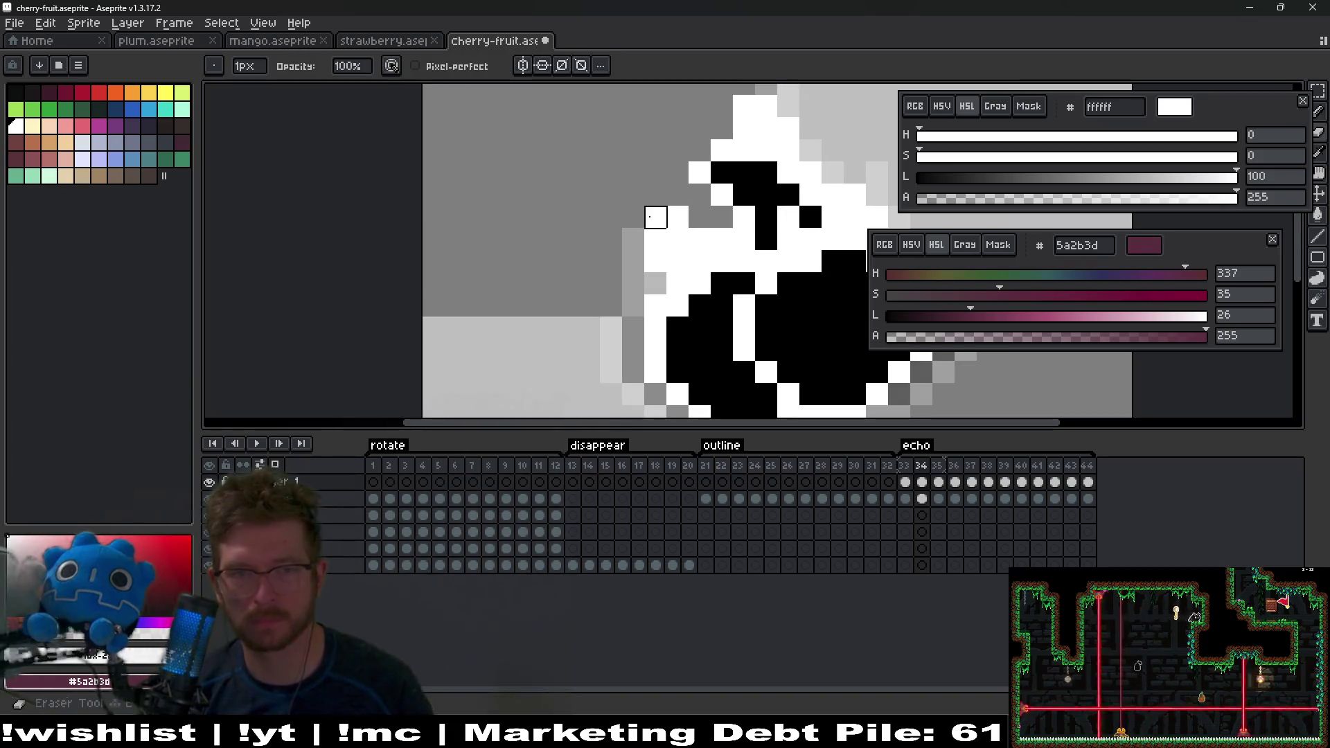
{"action": "key", "text": "b"}
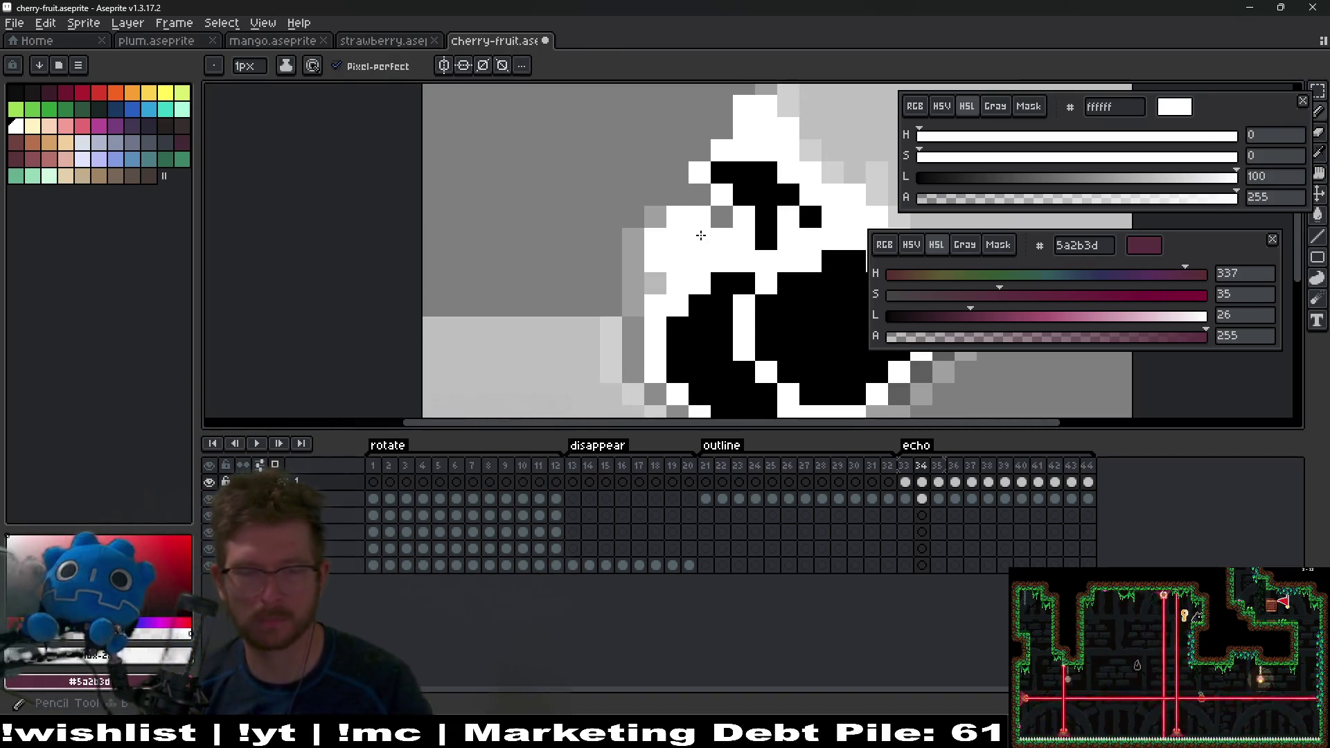
{"action": "key", "text": "Right"}
{"action": "left_click_drag", "start_coordinate": [678, 260], "coordinate": [683, 276]}
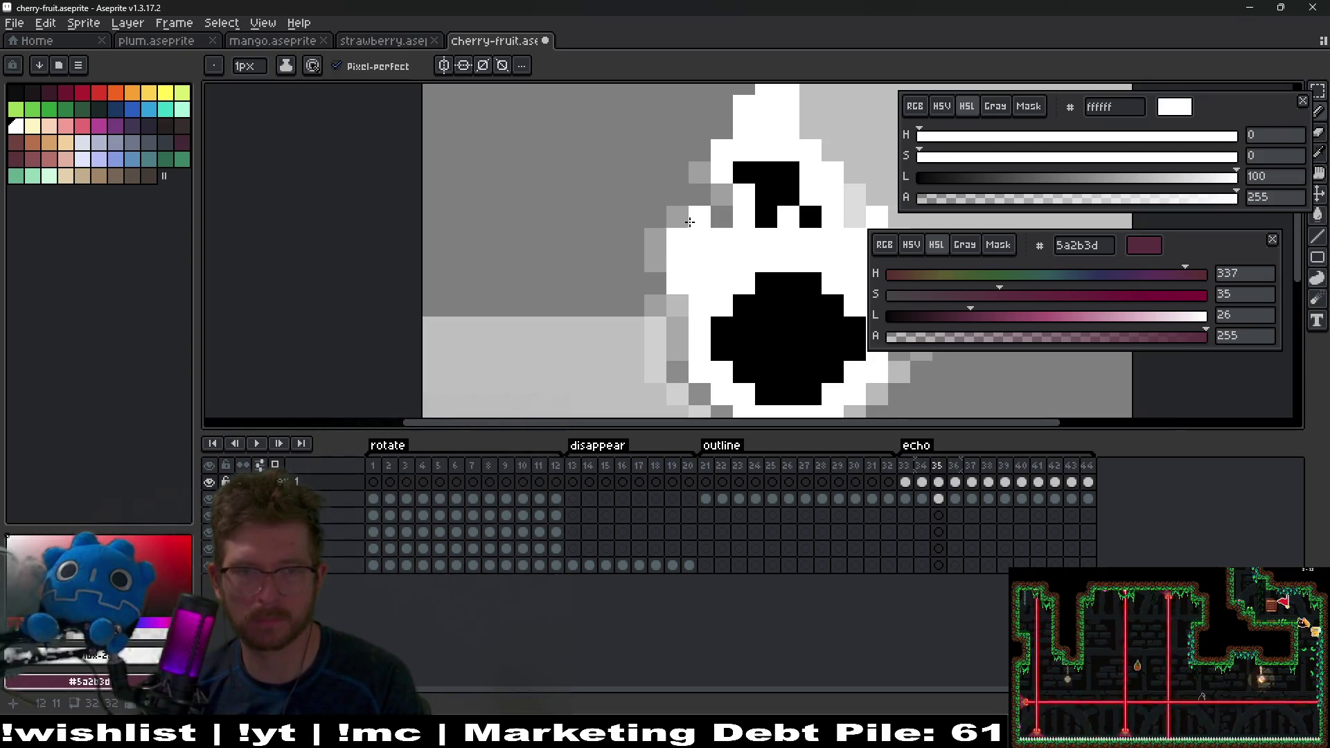
Step: Touch up the white outline on echo frames 36 and 37, turning the top-left white pixel light grey
{"action": "key", "text": "Right"}
{"action": "scroll", "coordinate": [685, 214], "scroll_direction": "down", "scroll_amount": 3}
{"action": "scroll", "coordinate": [706, 214], "scroll_direction": "up", "scroll_amount": 2}
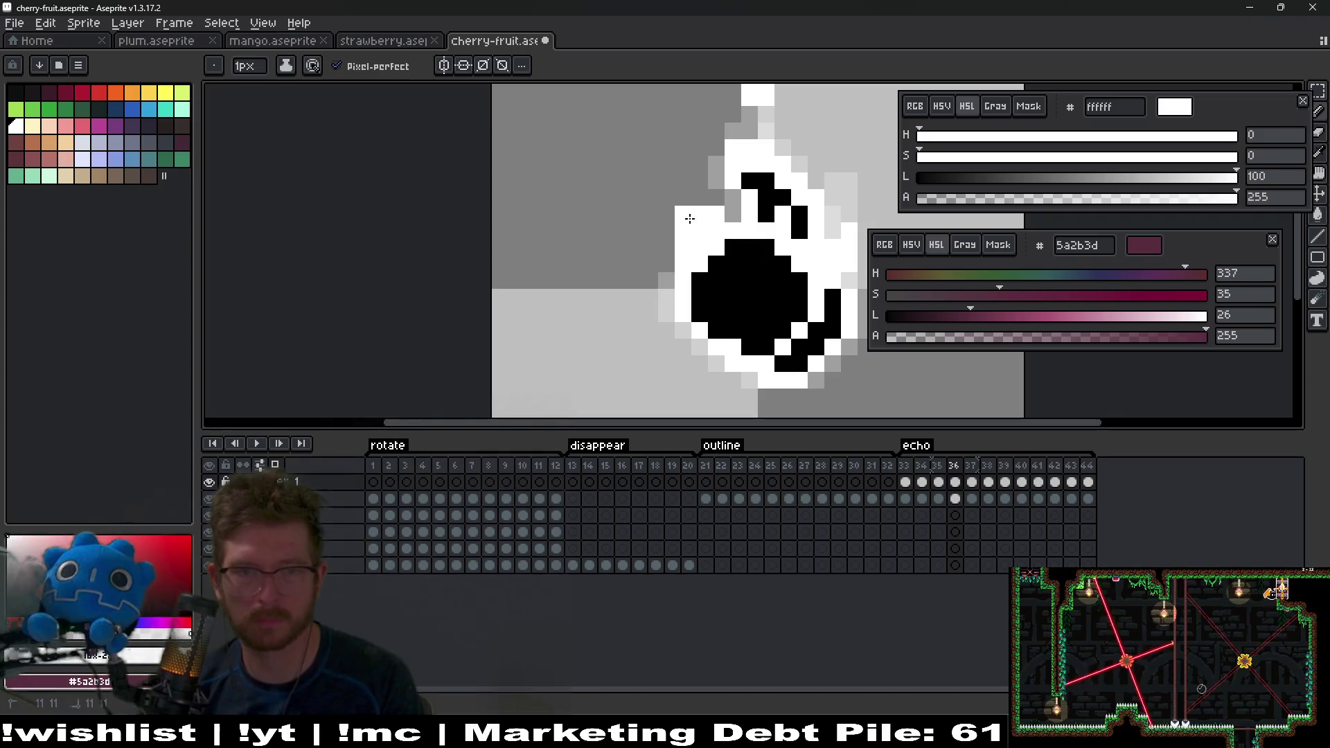
{"action": "key", "text": "r"}
{"action": "key", "text": "b"}
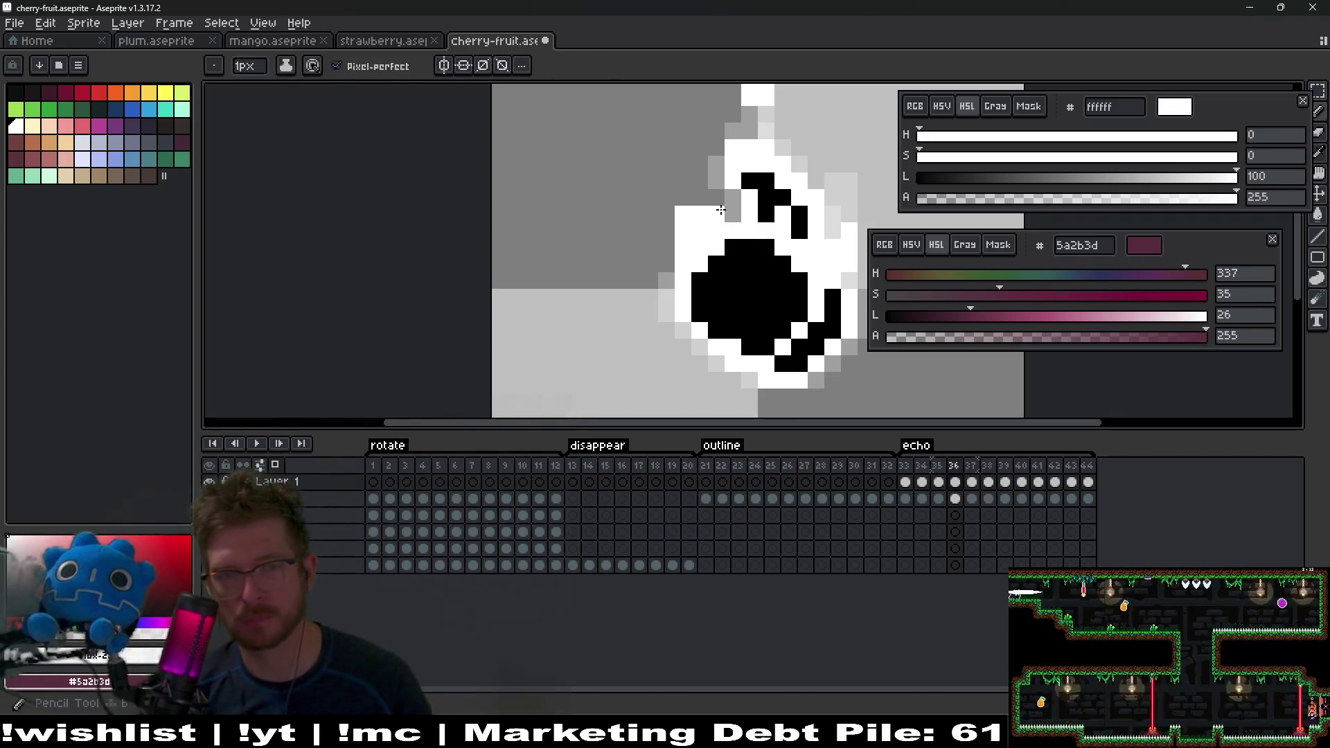
{"action": "key", "text": "Right"}
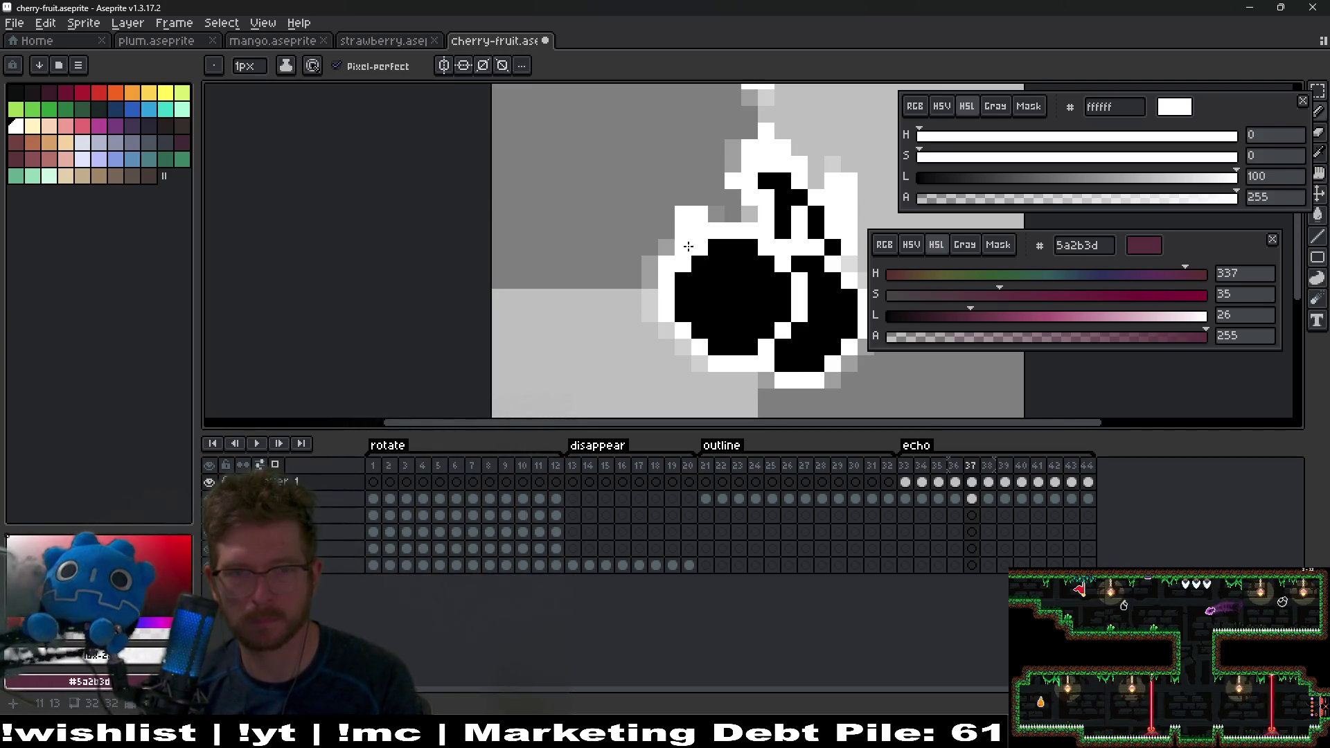
{"action": "key", "text": "Right"}
{"action": "key", "text": "Left"}
{"action": "key", "text": "Left"}
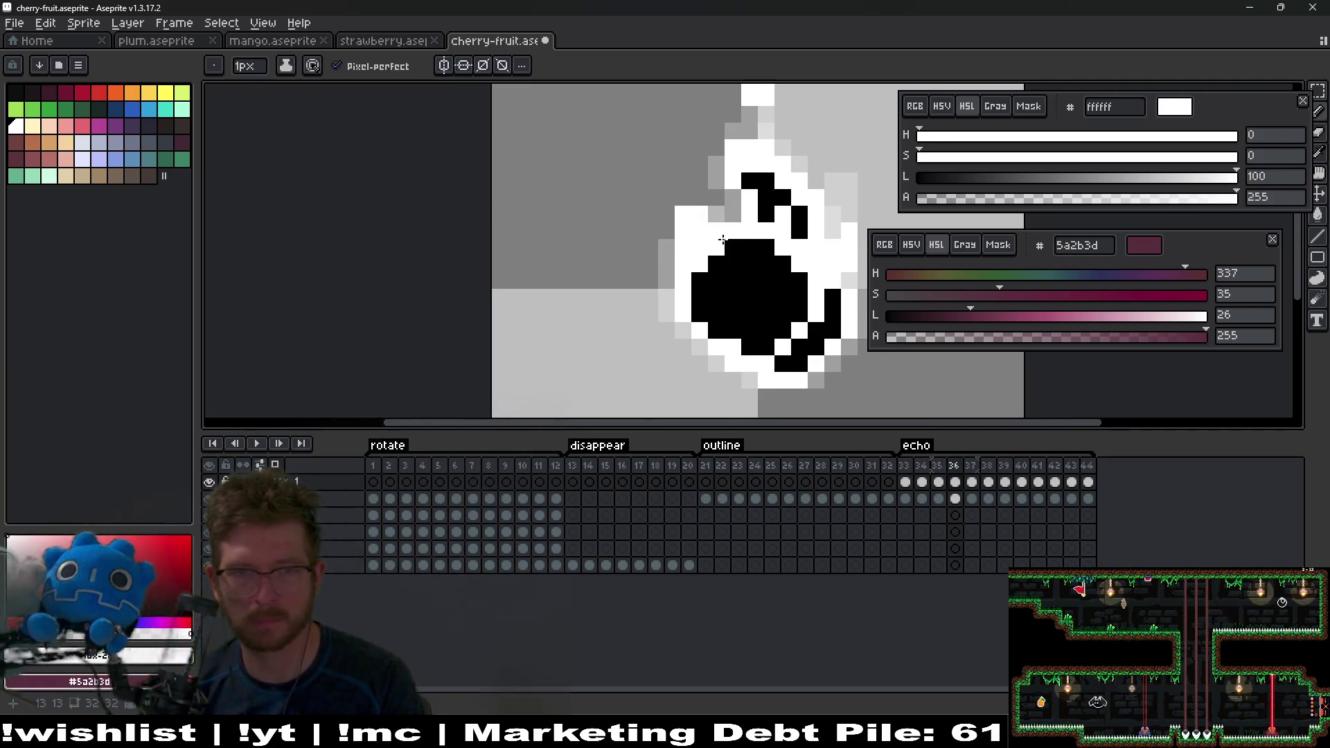
{"action": "key", "text": "Right"}
{"action": "key", "text": "e"}
{"action": "left_click", "coordinate": [684, 214]}
{"action": "key", "text": "b"}
{"action": "key", "text": "Left"}
{"action": "key", "text": "Left"}
{"action": "key", "text": "Right"}
{"action": "key", "text": "Right"}
{"action": "key", "text": "Left"}
{"action": "key", "text": "Left"}
{"action": "key", "text": "Left"}
{"action": "key", "text": "Right"}
{"action": "key", "text": "Right"}
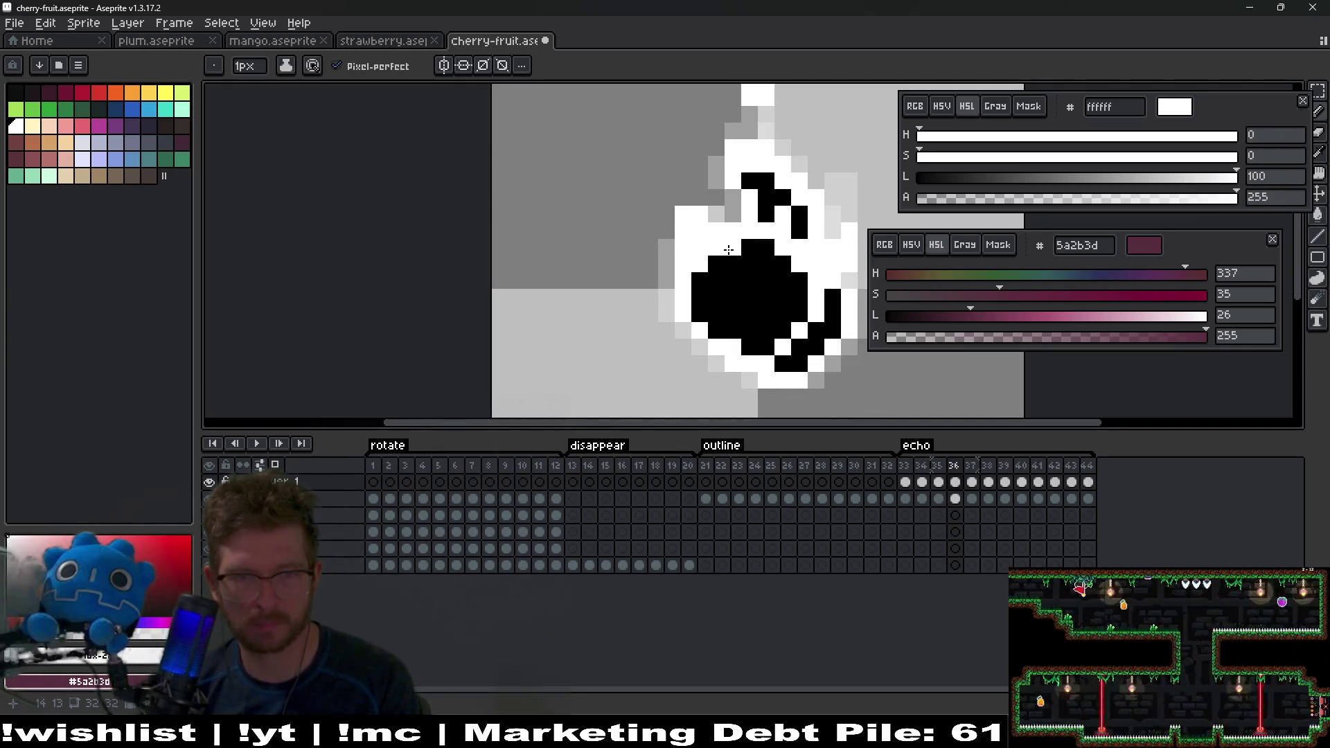
{"action": "scroll", "coordinate": [678, 258], "scroll_direction": "down", "scroll_amount": 5}
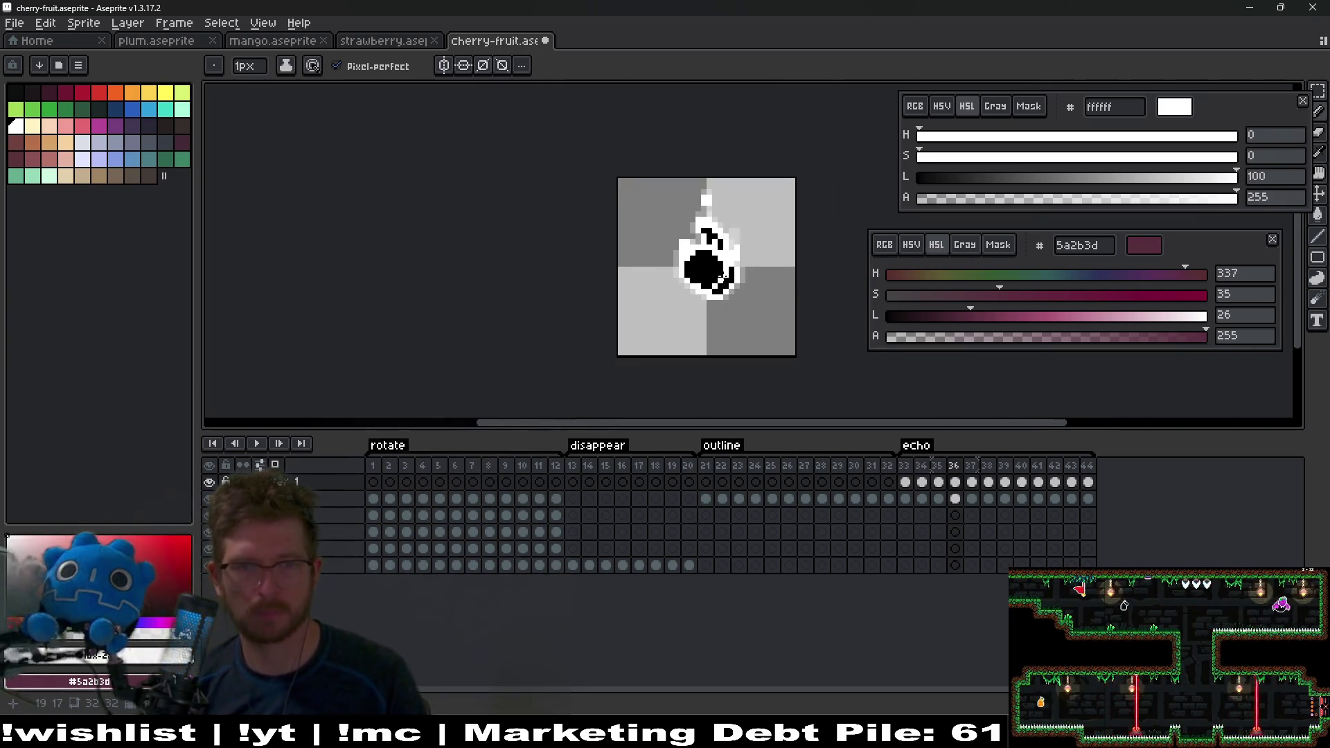
Step: Preview the cherry animation, then save the cherry sprite with Ctrl+S
{"action": "left_click", "coordinate": [264, 445]}
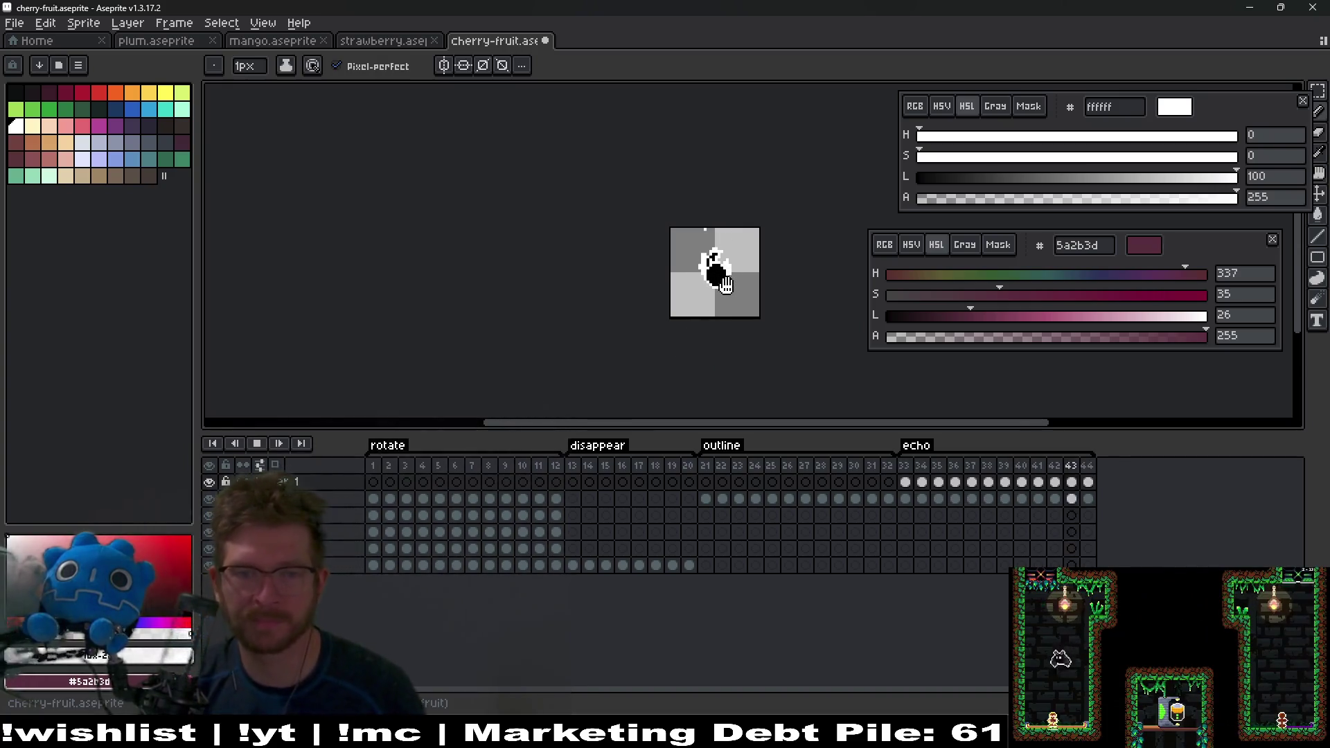
{"action": "left_click", "coordinate": [256, 443]}
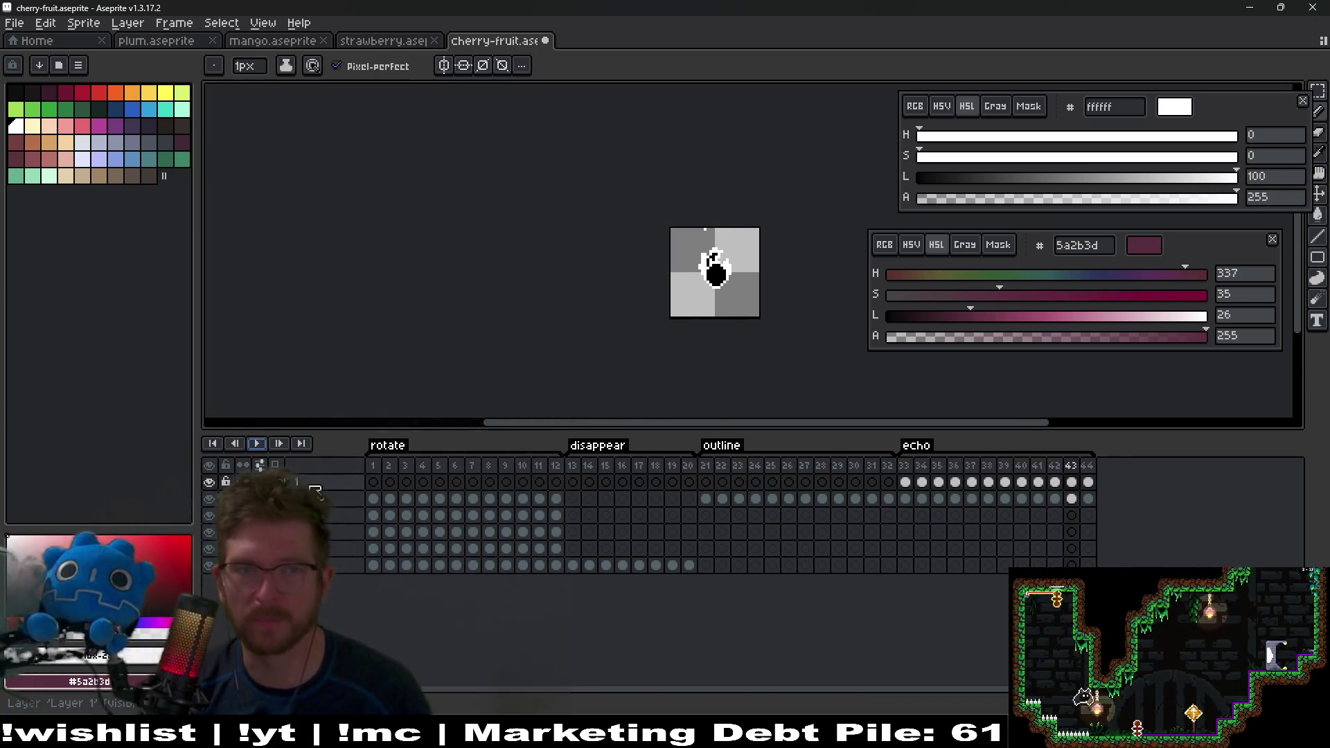
{"action": "key", "text": "ctrl+s"}
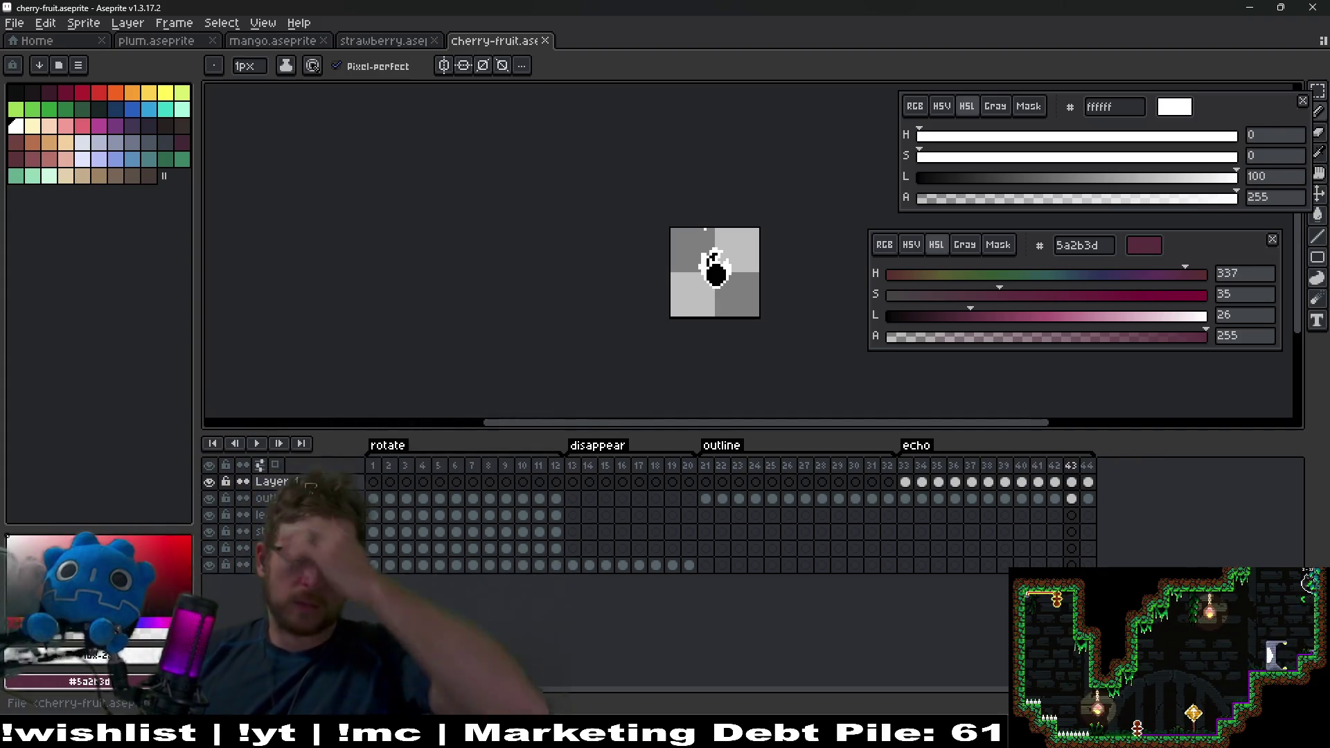
Step: Export the plum sprite sheet as plum-Sheet.png
{"action": "scroll", "coordinate": [714, 270], "scroll_direction": "up", "scroll_amount": 2}
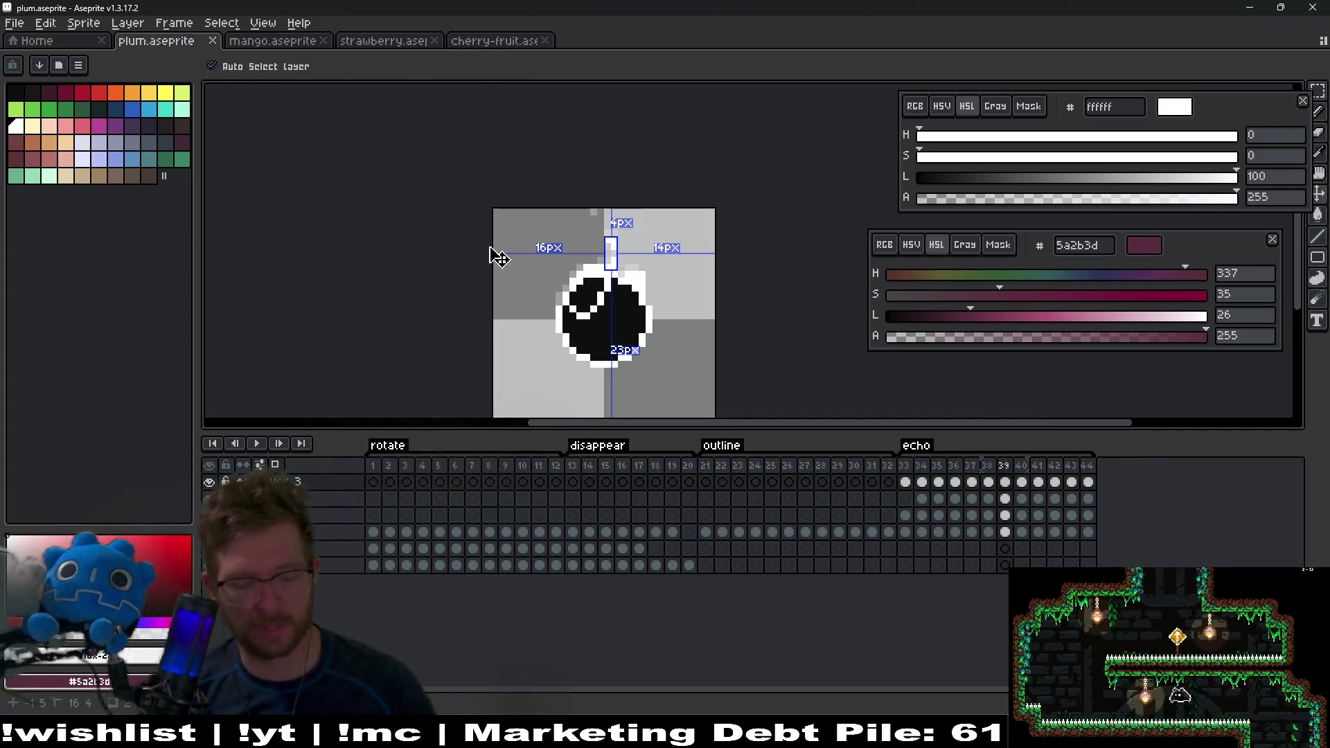
{"action": "key", "text": "ctrl+e"}
{"action": "key", "text": "Return"}
{"action": "key", "text": "ctrl+alt+shift+s"}
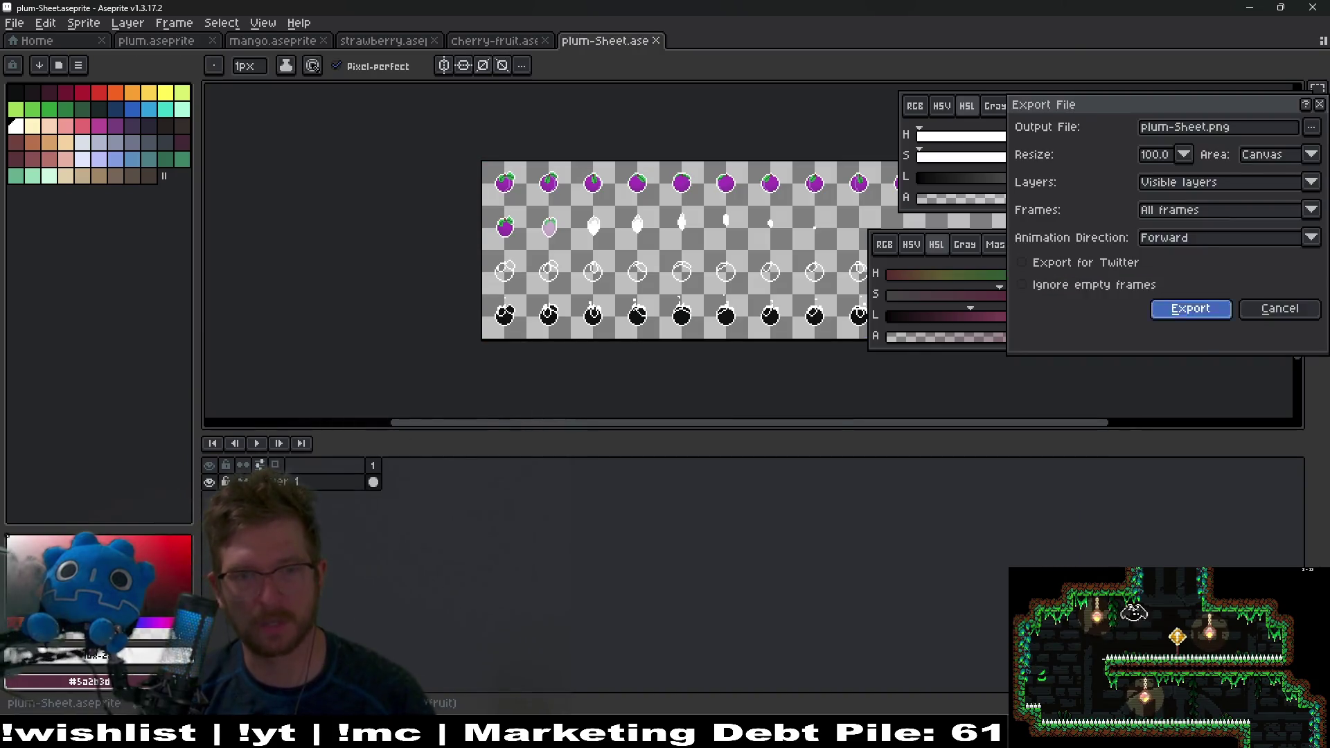
{"action": "key", "text": "Return"}
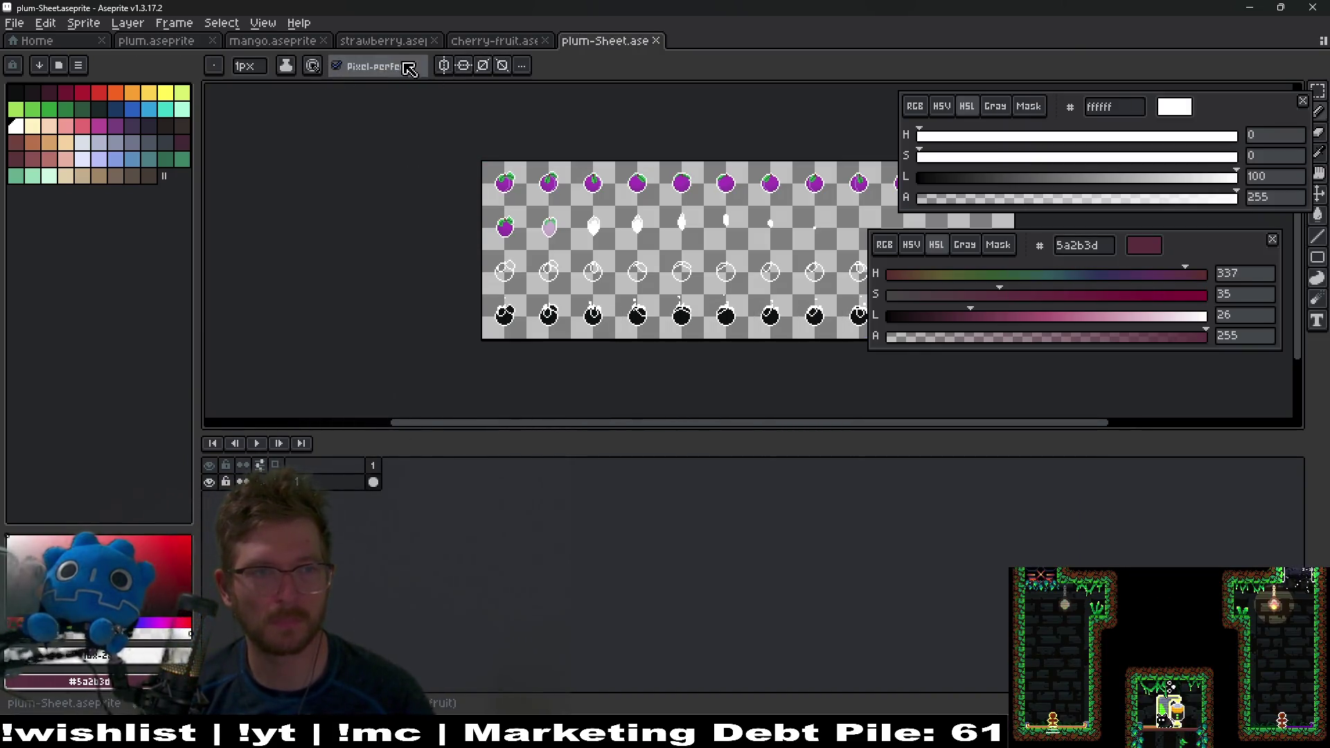
{"action": "middle_click", "coordinate": [625, 40]}
Step: Export the mango sprite sheet as mango-Sheet.png
{"action": "left_click", "coordinate": [266, 43]}
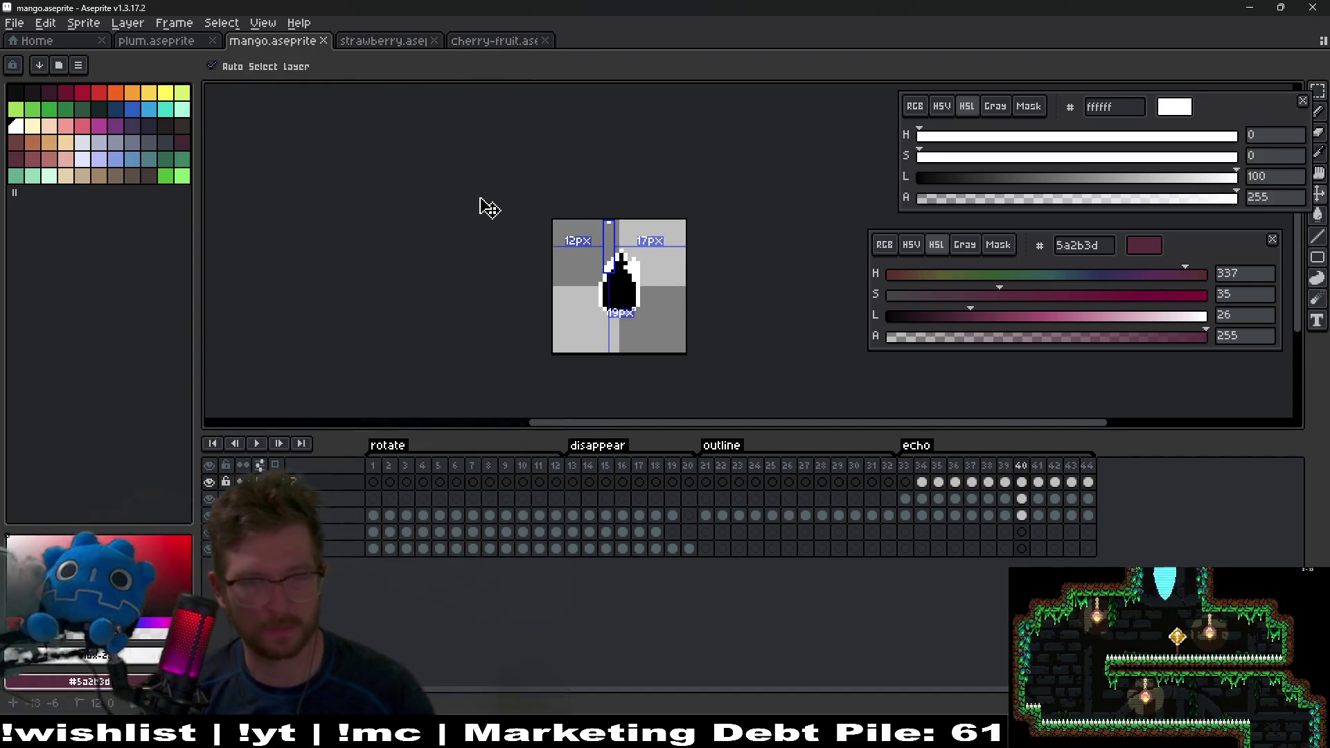
{"action": "key", "text": "ctrl+e"}
{"action": "key", "text": "Return"}
{"action": "key", "text": "ctrl+alt+shift+s"}
{"action": "key", "text": "Return"}
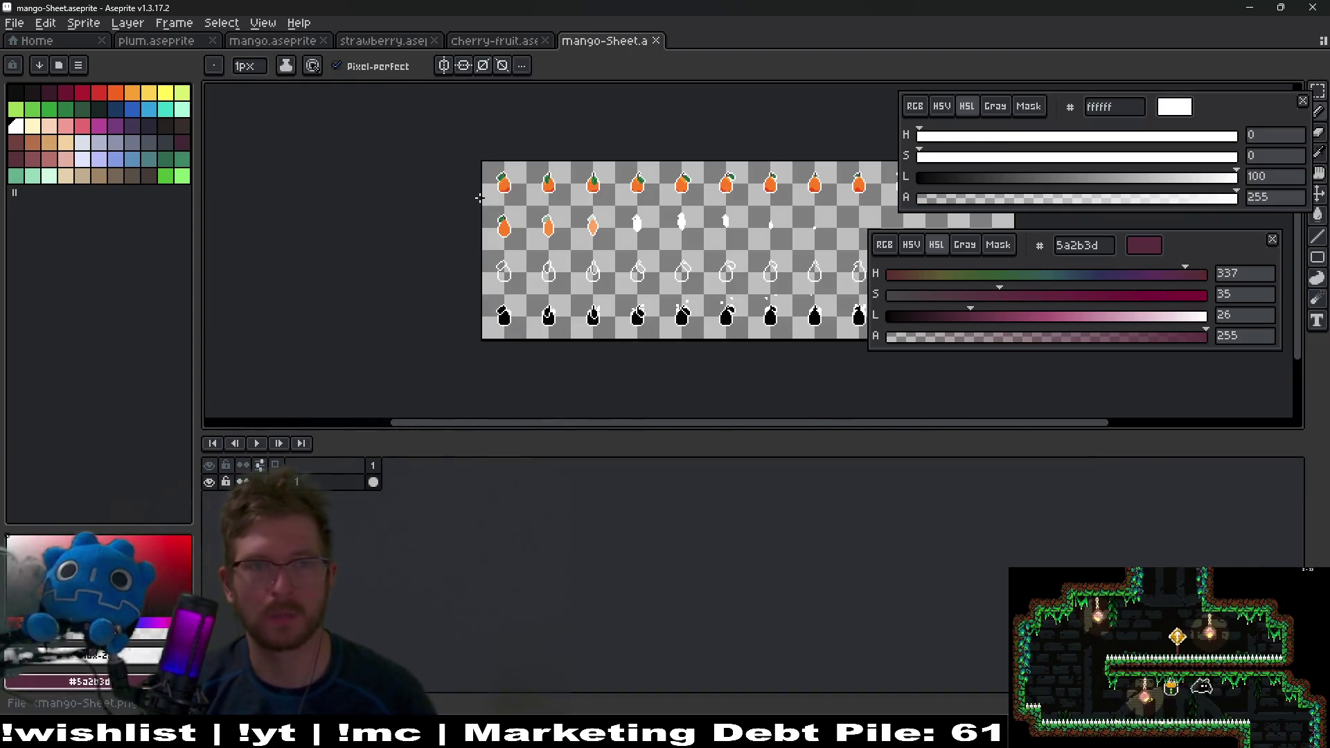
{"action": "middle_click", "coordinate": [621, 42]}
Step: Export the strawberry sprite sheet
{"action": "left_click", "coordinate": [385, 41]}
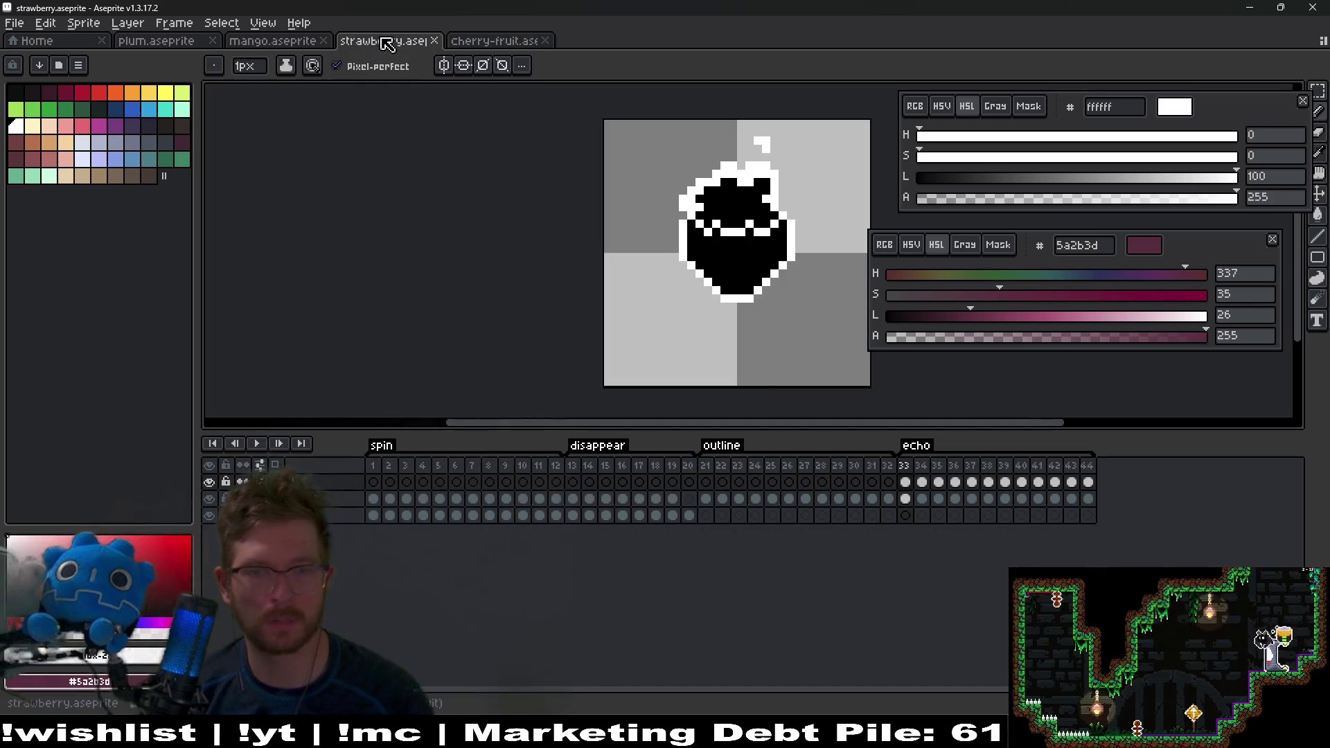
{"action": "key", "text": "ctrl+e"}
{"action": "key", "text": "Return"}
{"action": "key", "text": "ctrl+alt+shift+s"}
{"action": "key", "text": "Return"}
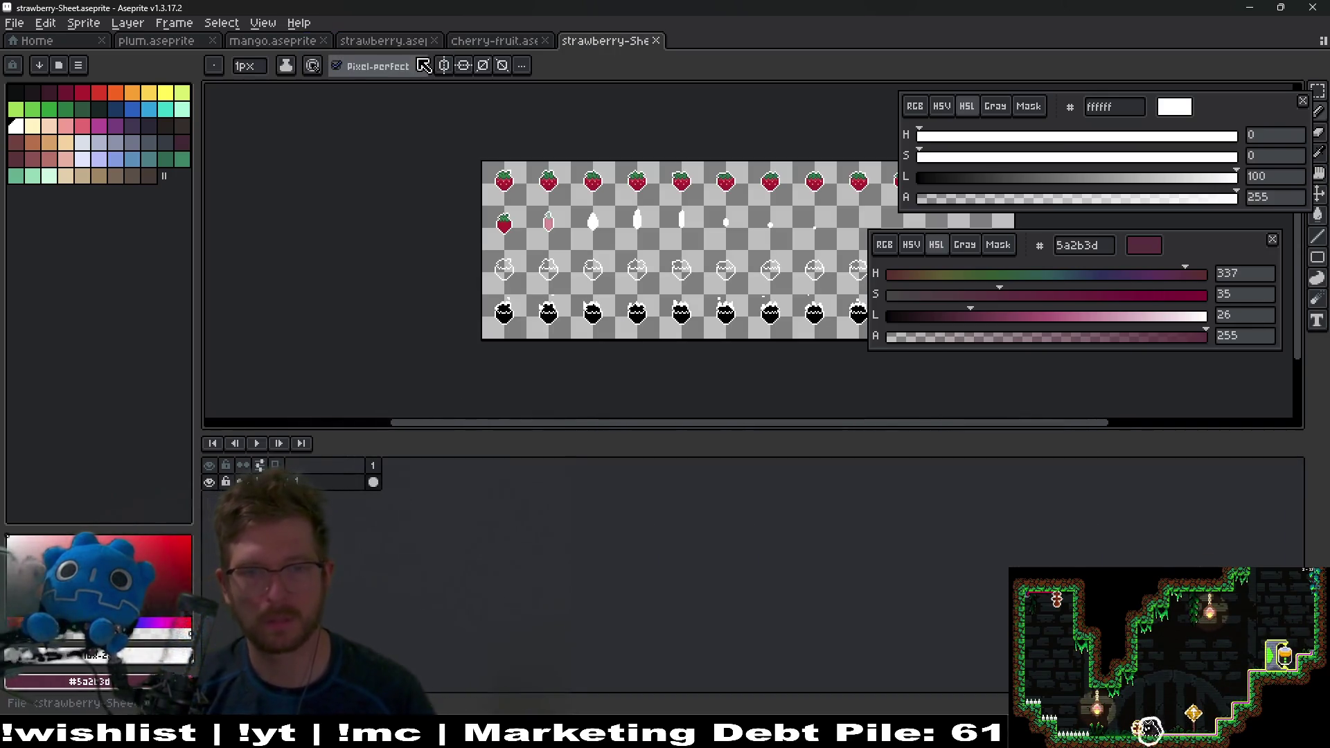
Step: Export cherry-fruit-Sheet.png over the existing file and return to Godot
{"action": "left_click", "coordinate": [521, 43]}
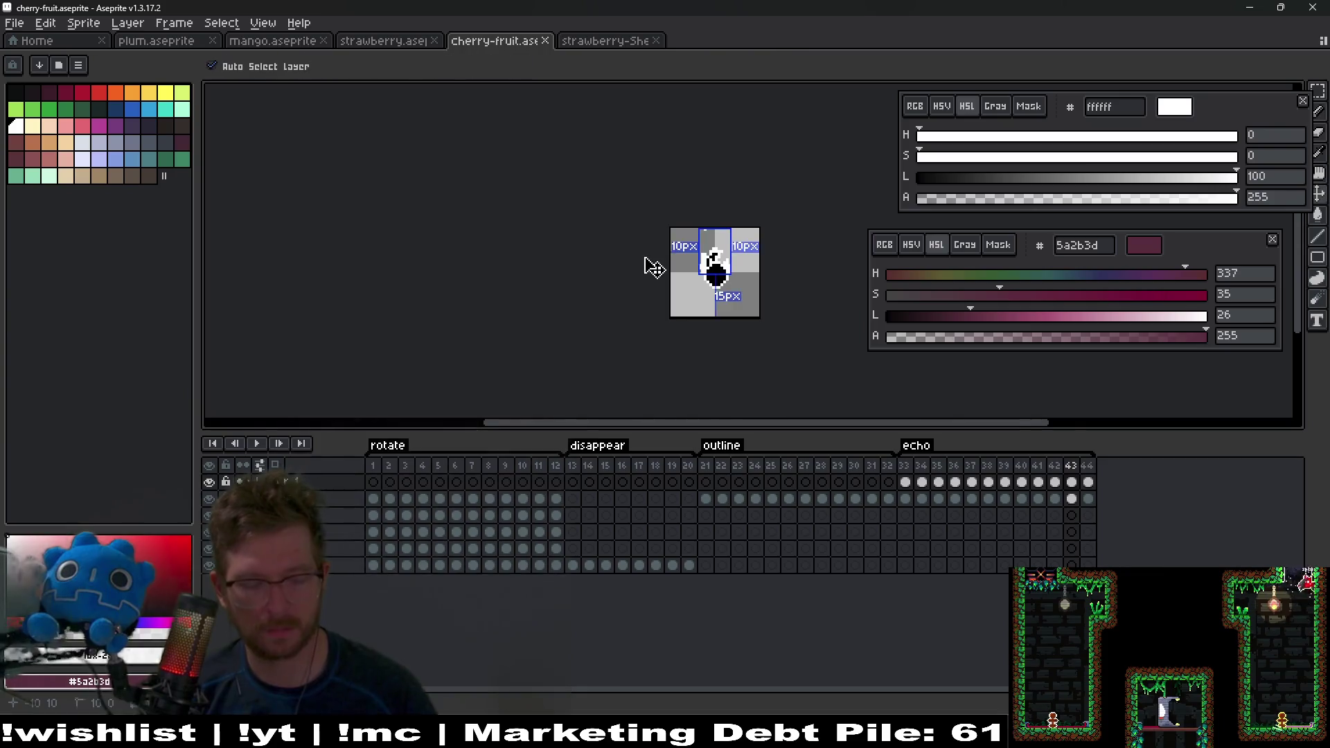
{"action": "key", "text": "ctrl+e"}
{"action": "key", "text": "Return"}
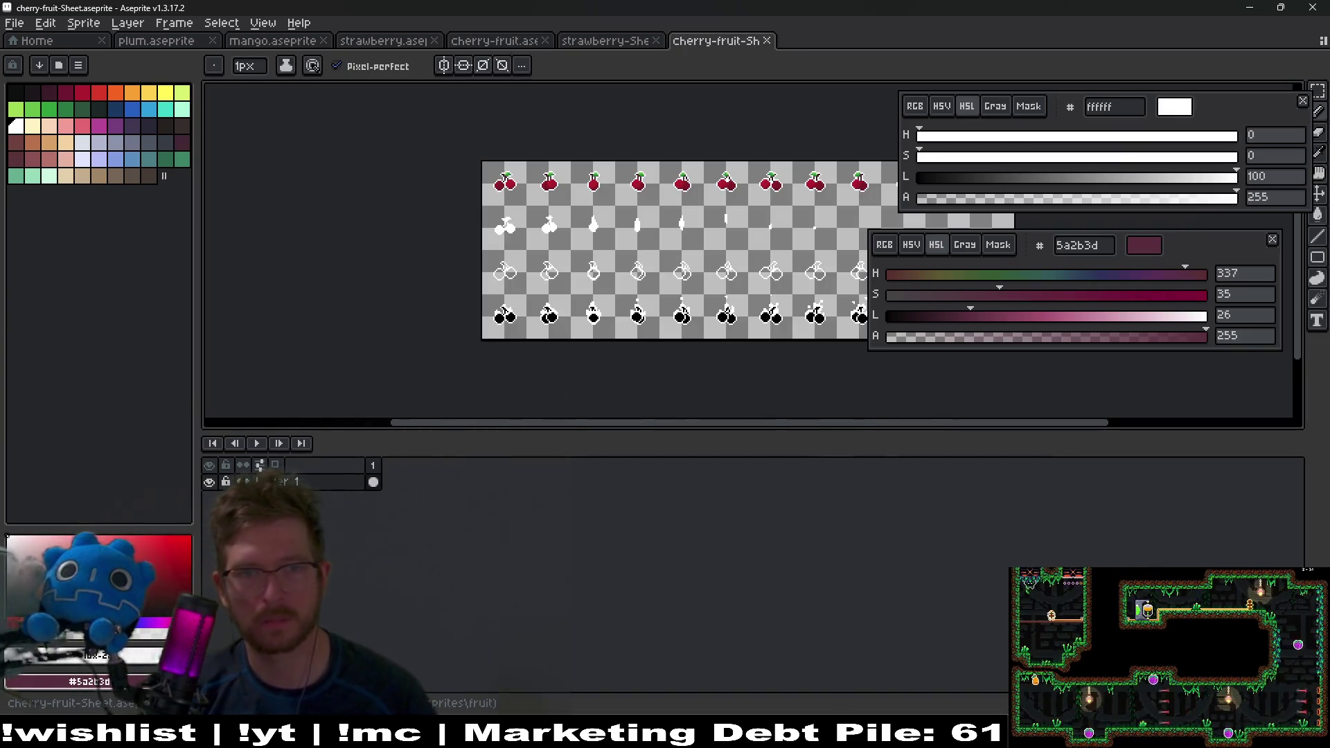
{"action": "key", "text": "Return"}
{"action": "left_click", "coordinate": [765, 41]}
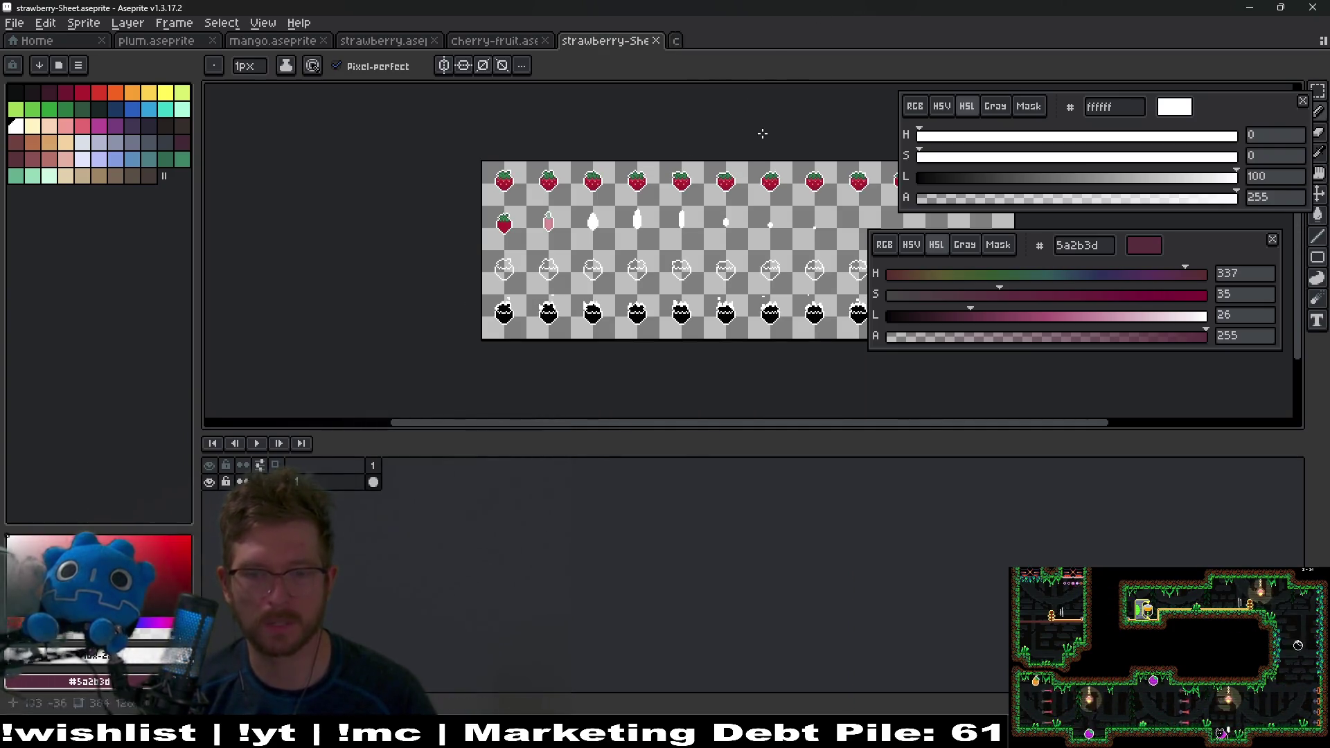
{"action": "key", "text": "alt+Tab"}
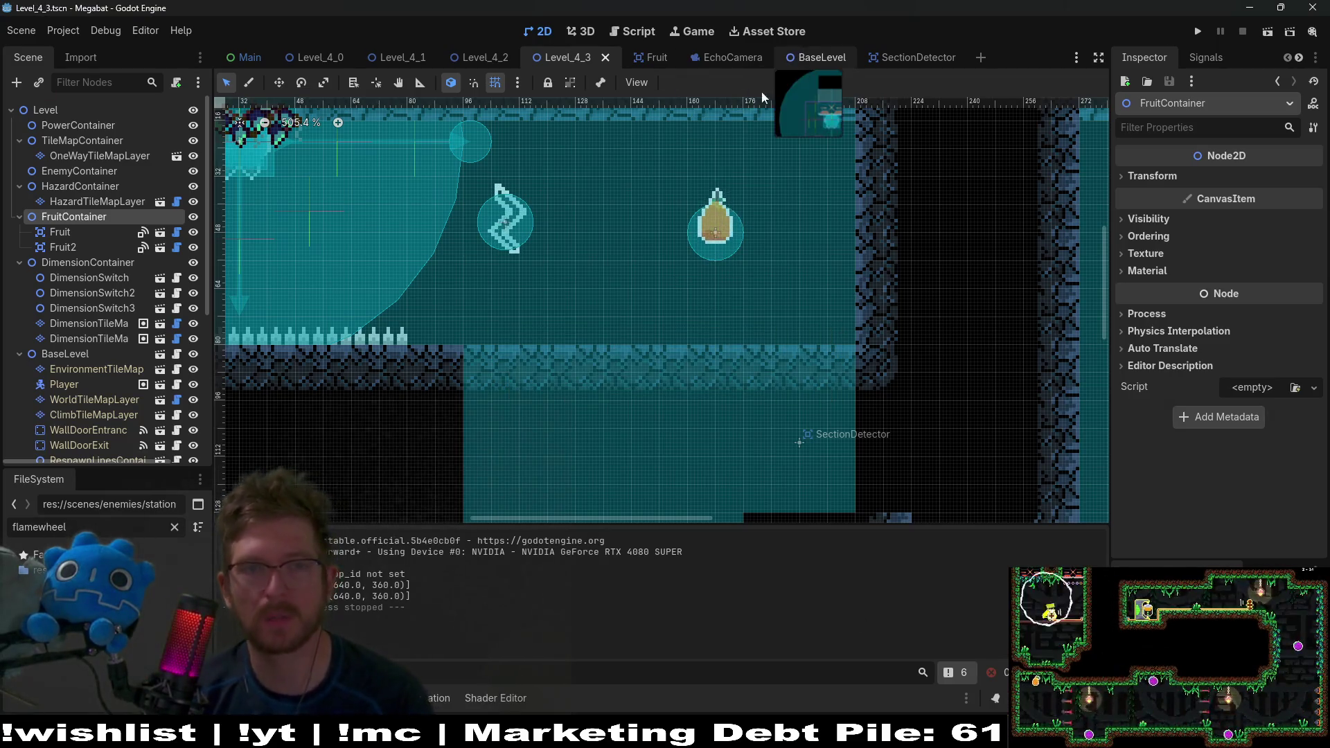
Step: In the Fruit scene, raise FruitSprite's Vframes from 3 to 4 and save the scene
{"action": "left_click", "coordinate": [647, 64]}
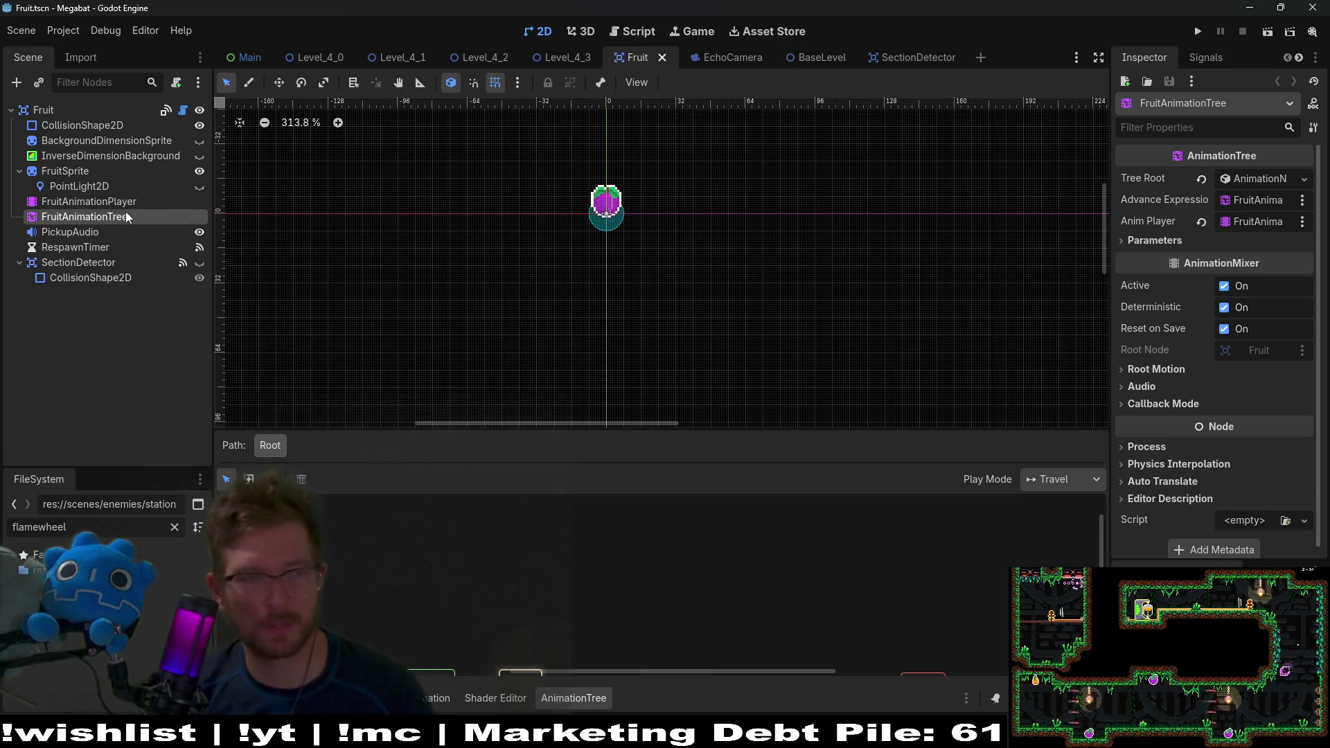
{"action": "left_click", "coordinate": [62, 172]}
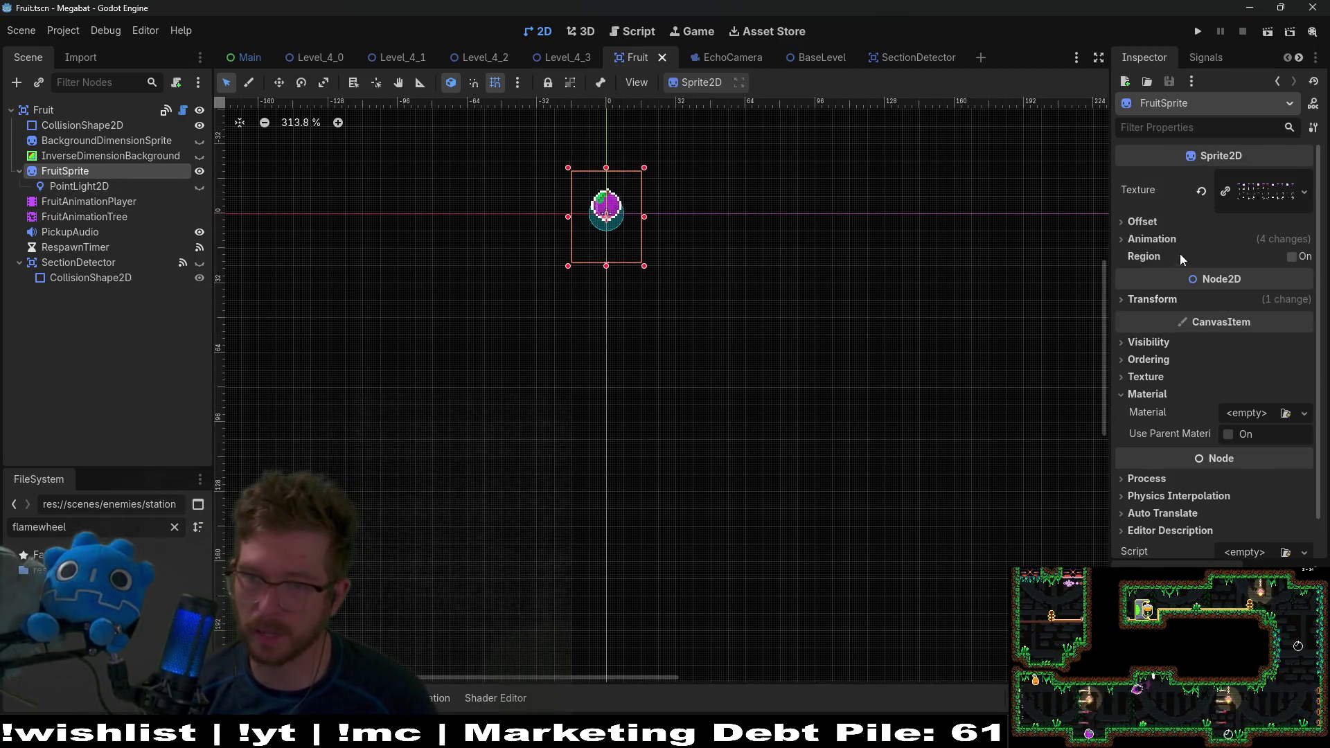
{"action": "left_click", "coordinate": [1140, 221]}
{"action": "left_click", "coordinate": [1140, 222]}
{"action": "left_click", "coordinate": [1151, 239]}
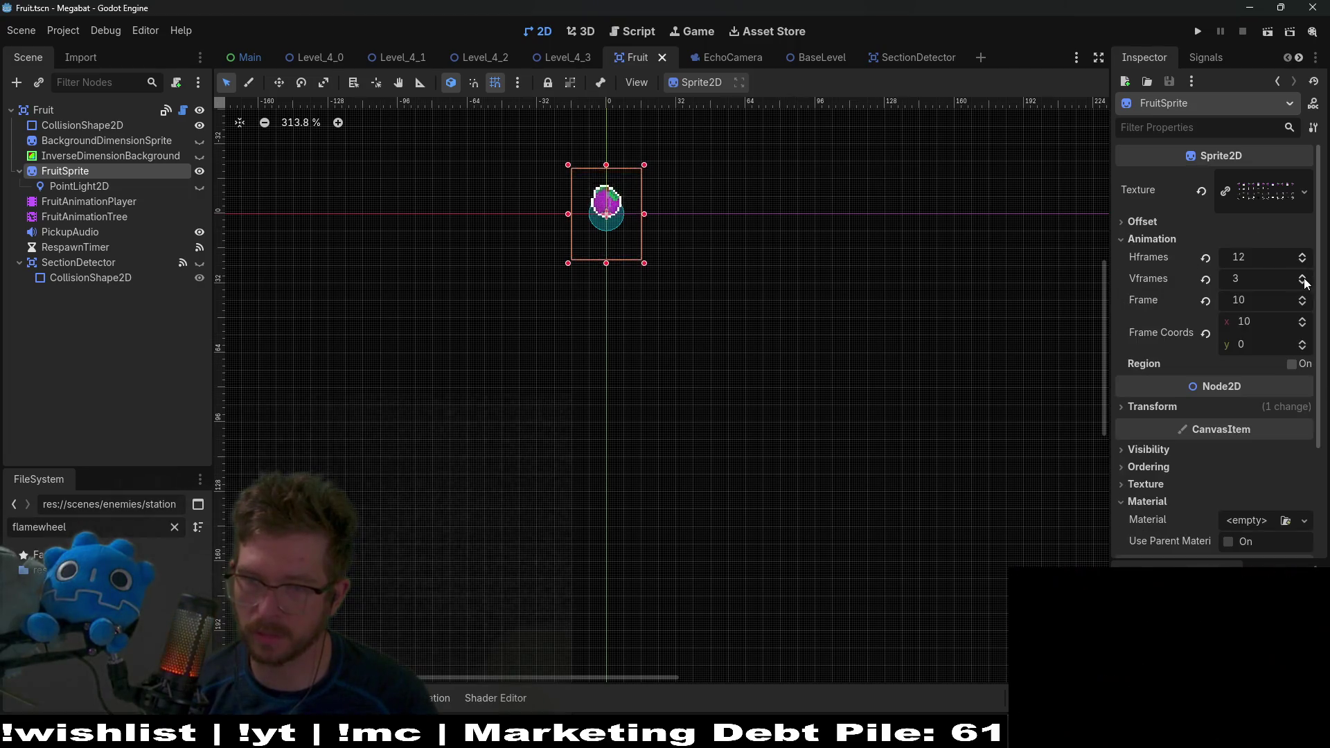
{"action": "left_click", "coordinate": [1302, 276]}
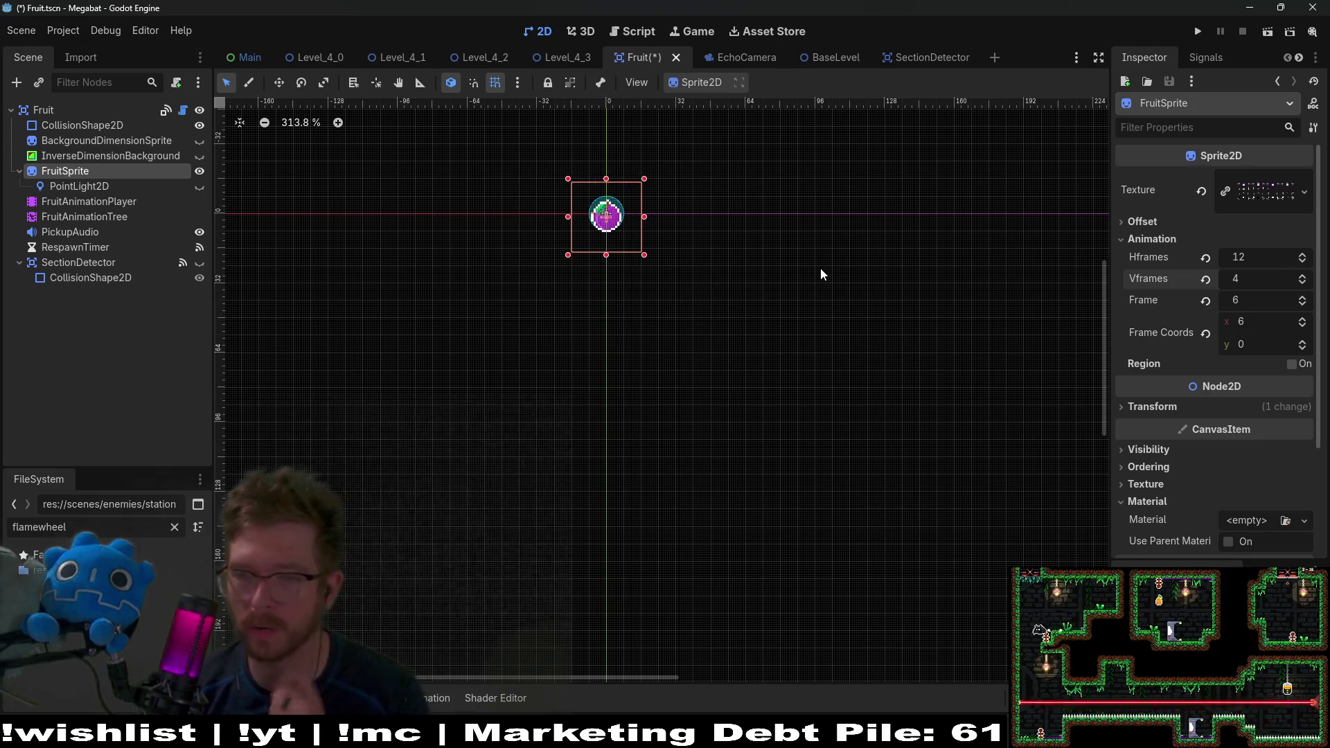
{"action": "key", "text": "ctrl+s"}
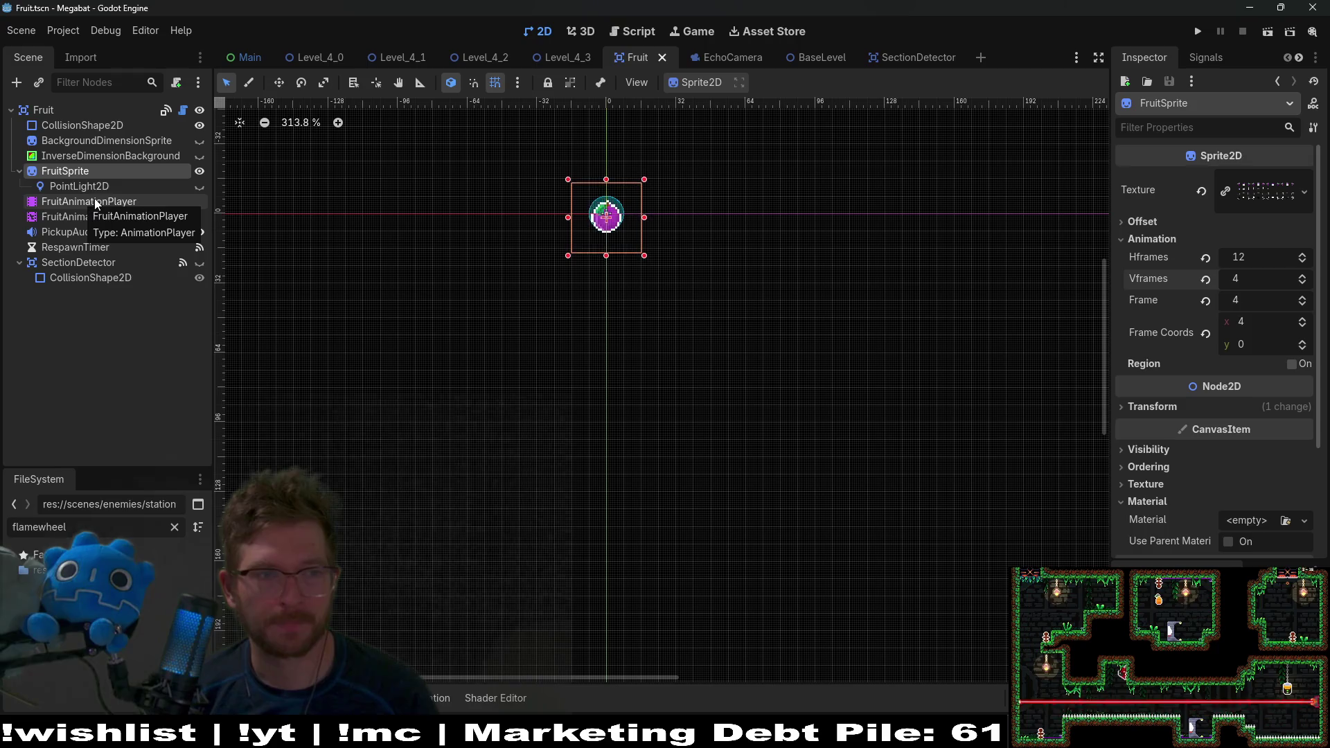
{"action": "left_click", "coordinate": [98, 217]}
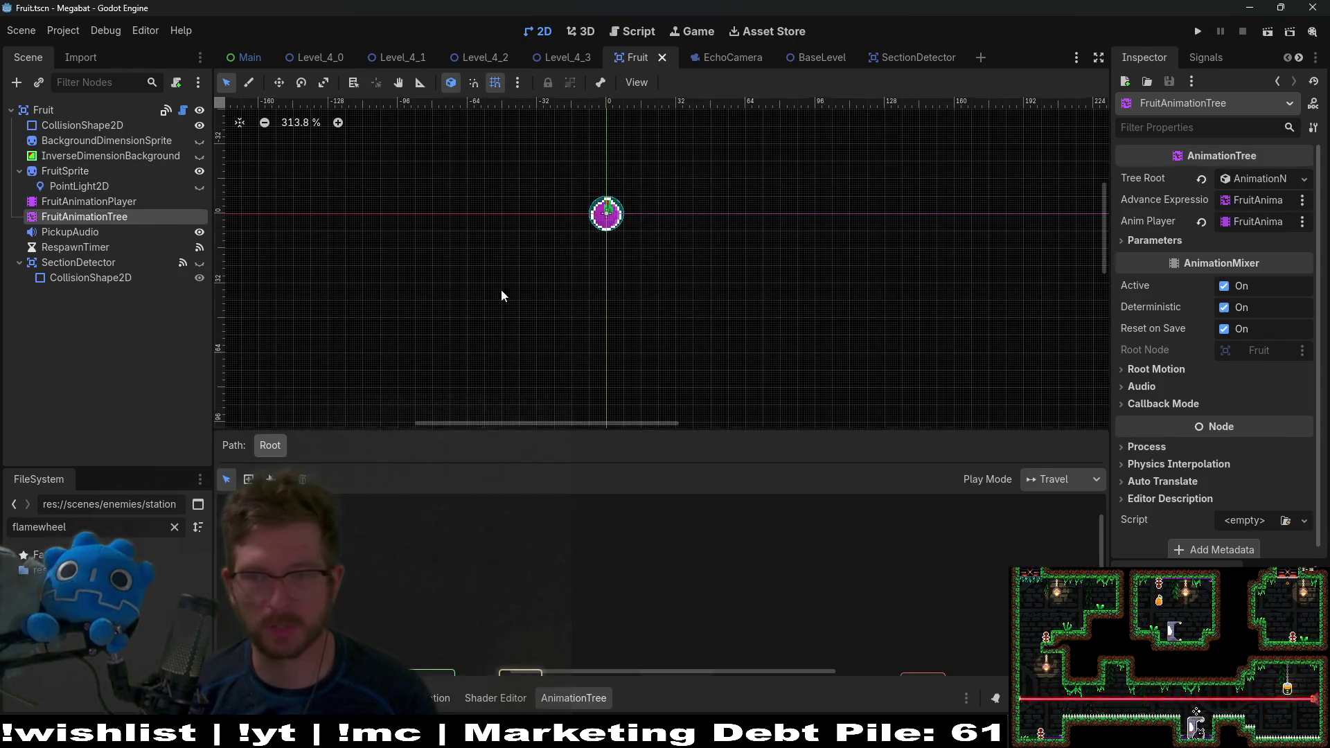
{"action": "key", "text": "ctrl+s"}
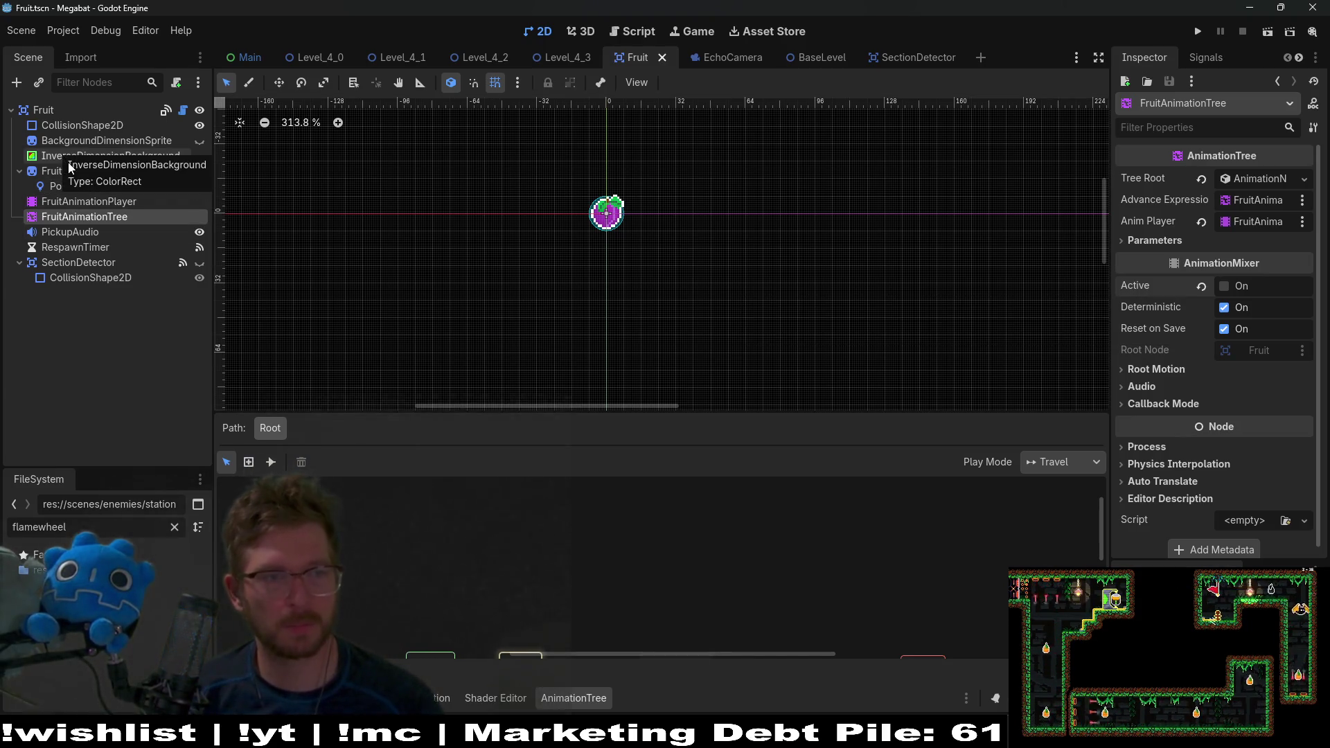
Step: Add a new animation named 'echo_idle' to FruitAnimationPlayer
{"action": "left_click", "coordinate": [112, 204]}
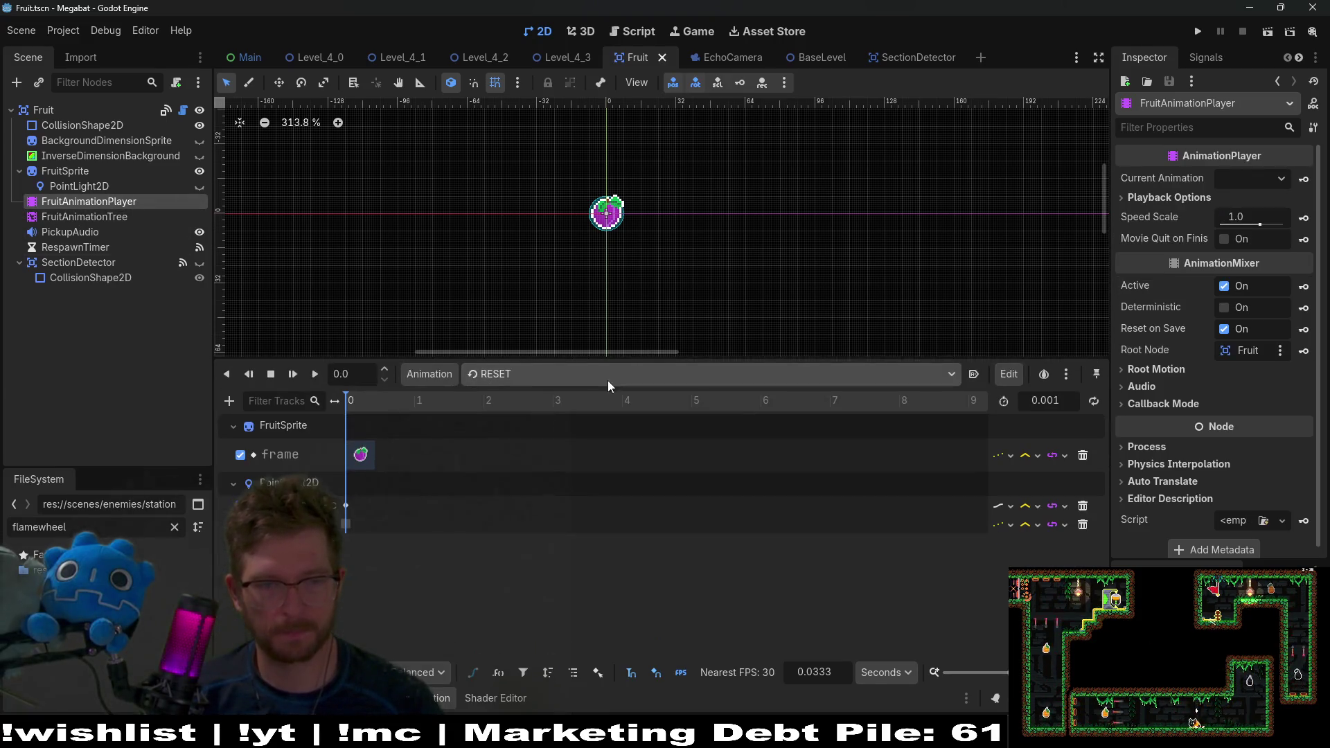
{"action": "left_click", "coordinate": [440, 374]}
{"action": "left_click", "coordinate": [447, 399]}
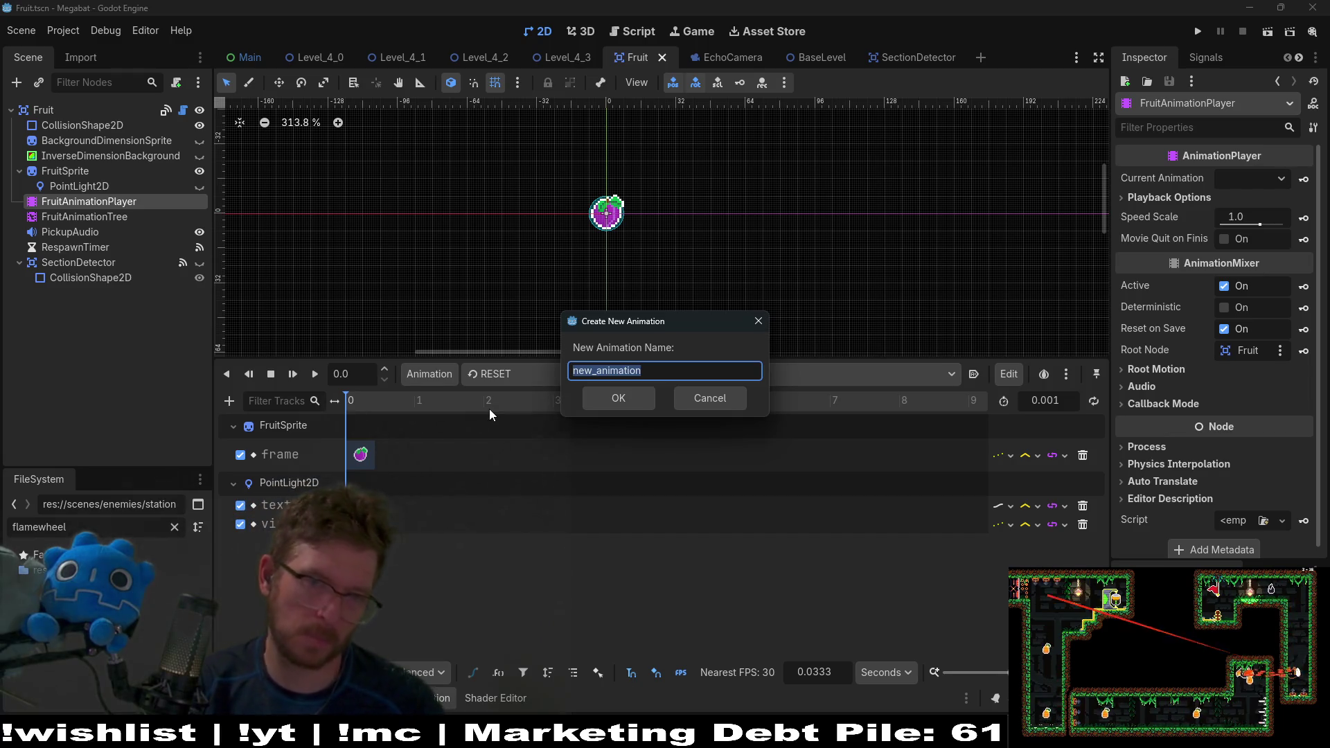
{"action": "type", "text": "ec"}
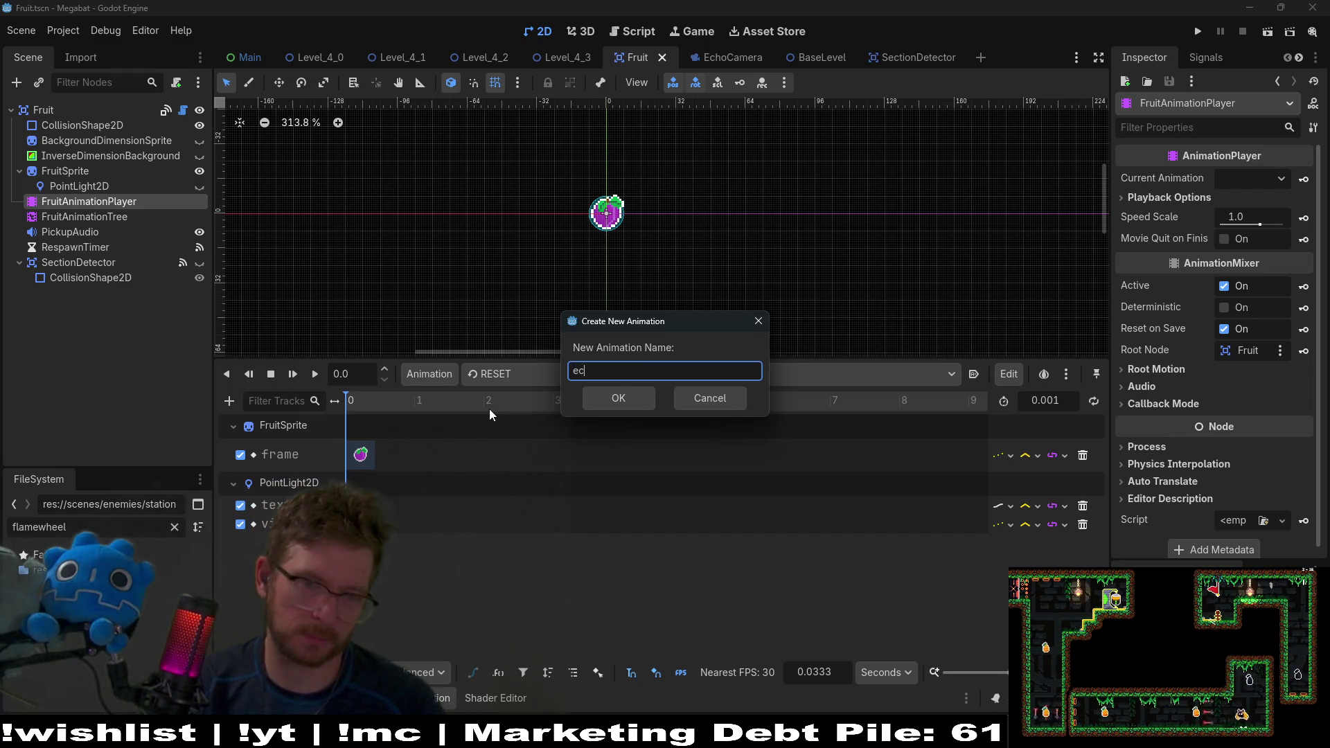
{"action": "type", "text": "ho_idel"}
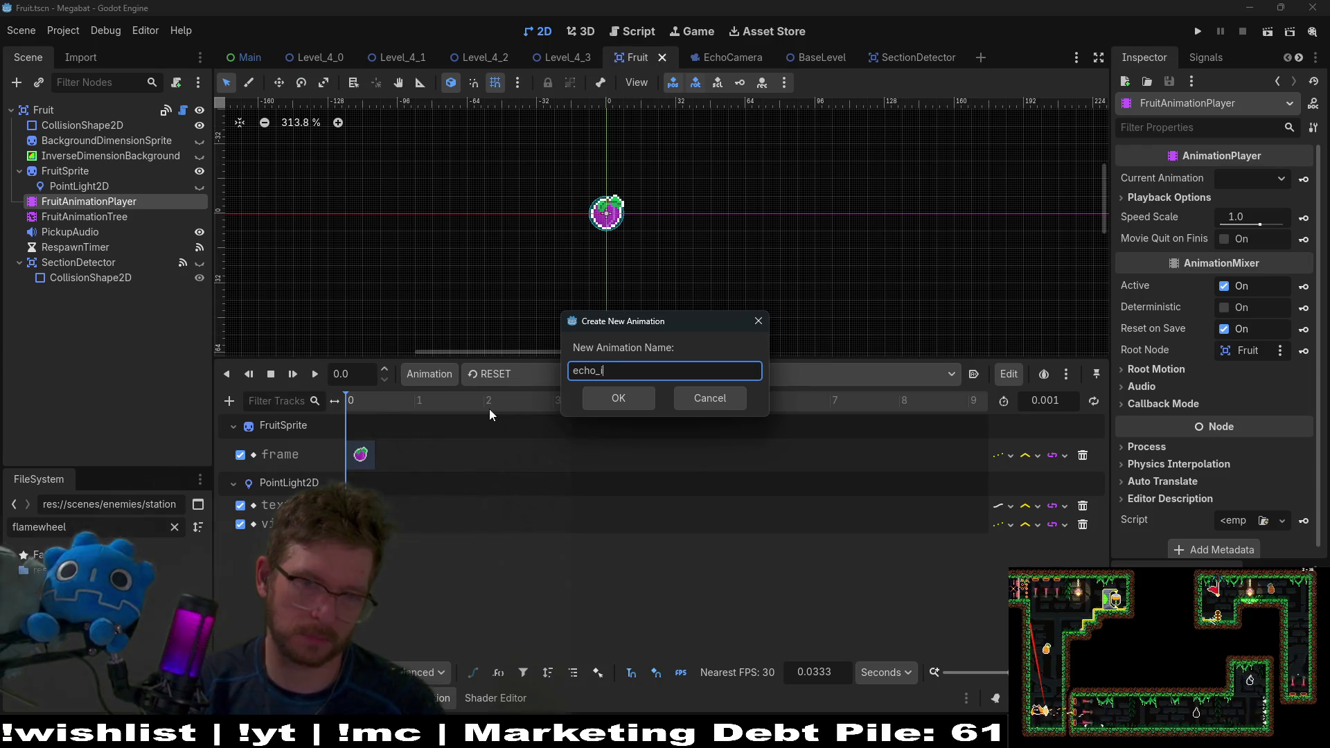
{"action": "key", "text": "BackSpace"}
{"action": "key", "text": "BackSpace"}
{"action": "type", "text": "le"}
{"action": "key", "text": "Return"}
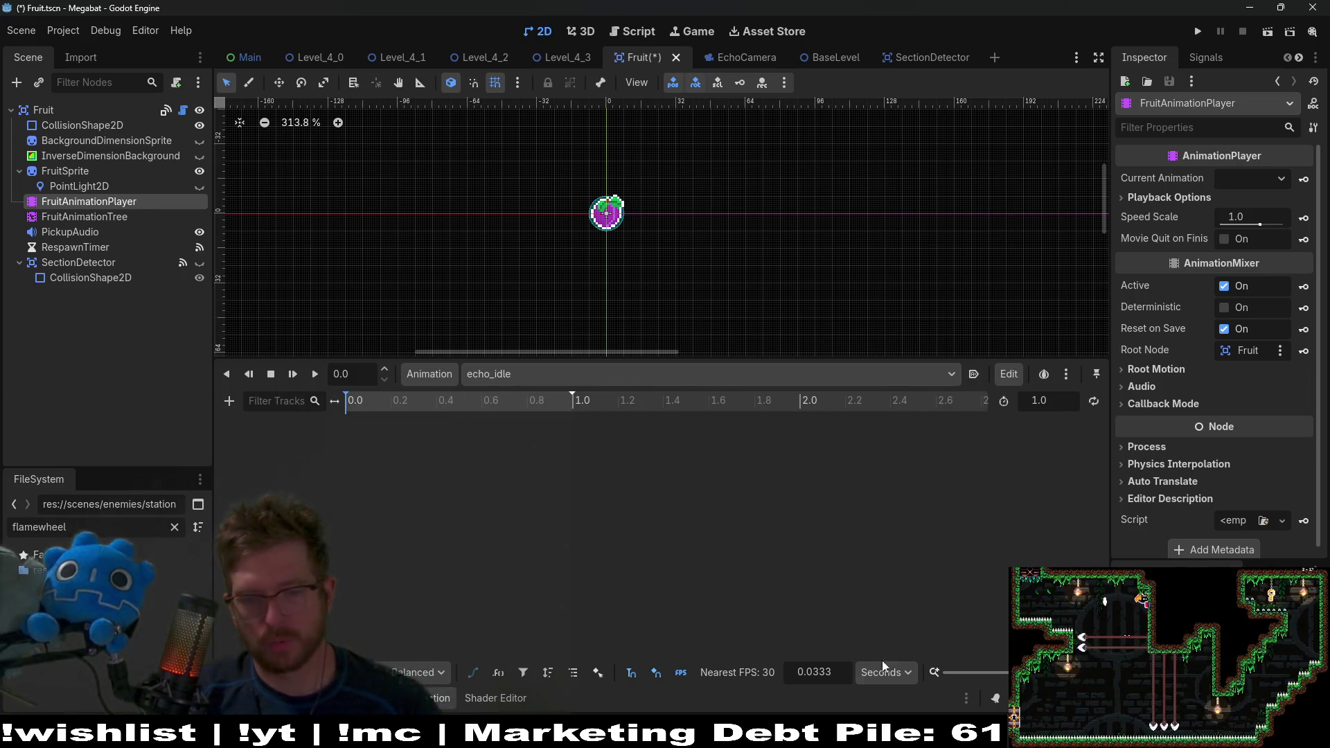
{"action": "left_click", "coordinate": [819, 677]}
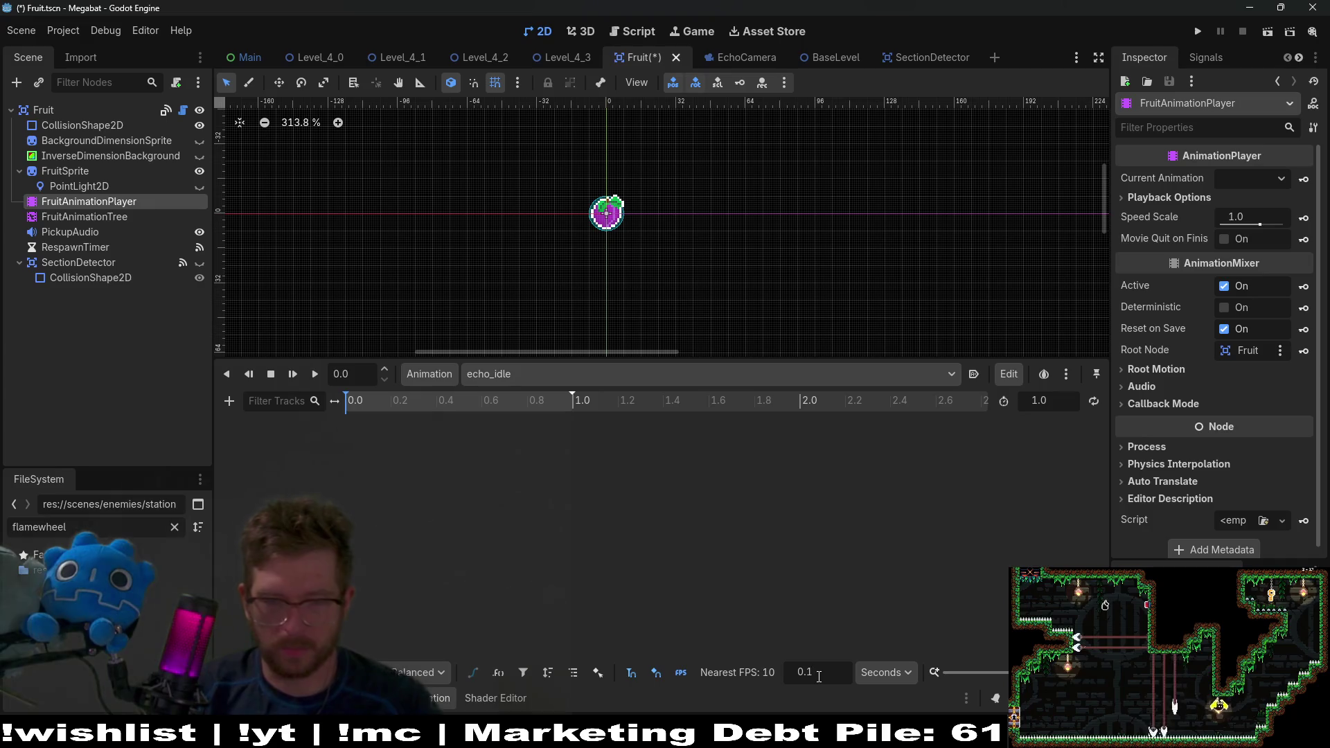
Step: Select FruitSprite, keeping echo_idle as the animation being edited
{"action": "left_click", "coordinate": [59, 171]}
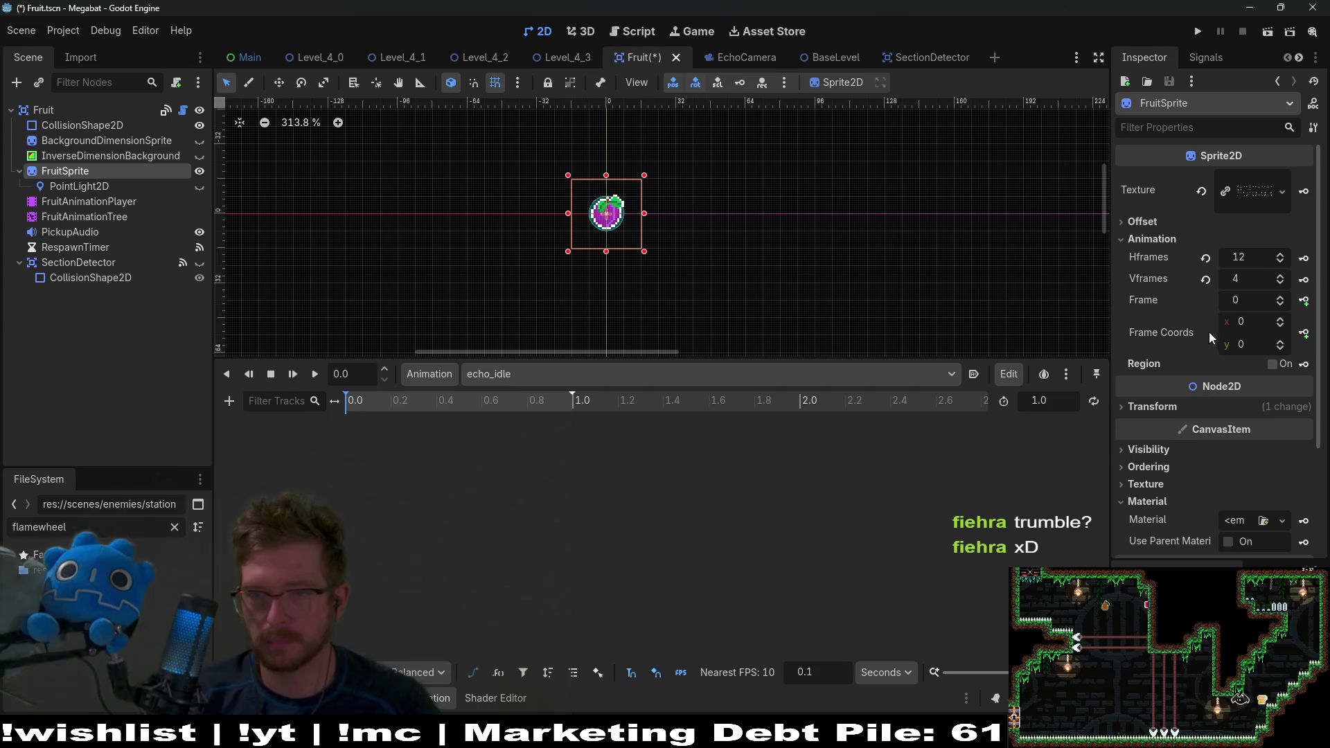
{"action": "left_click", "coordinate": [555, 372]}
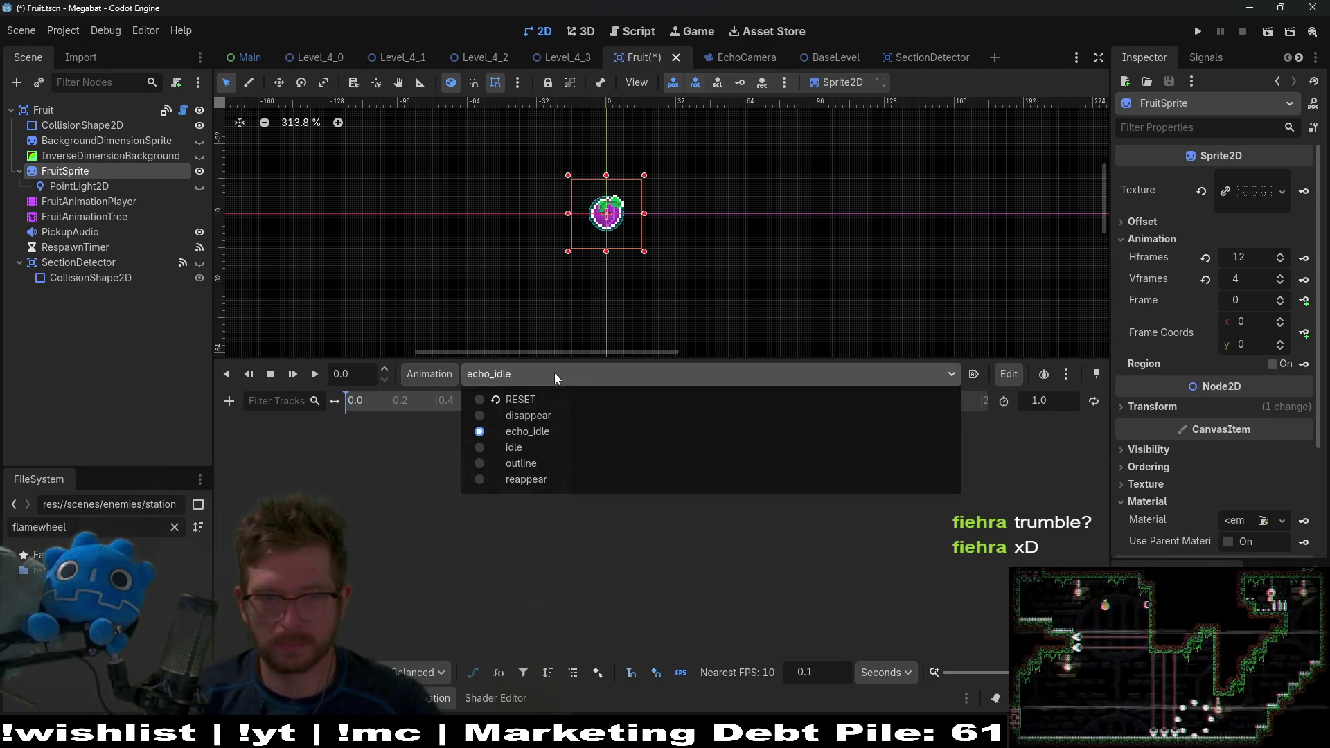
{"action": "left_click", "coordinate": [555, 373]}
{"action": "left_click_drag", "start_coordinate": [616, 208], "coordinate": [683, 253]}
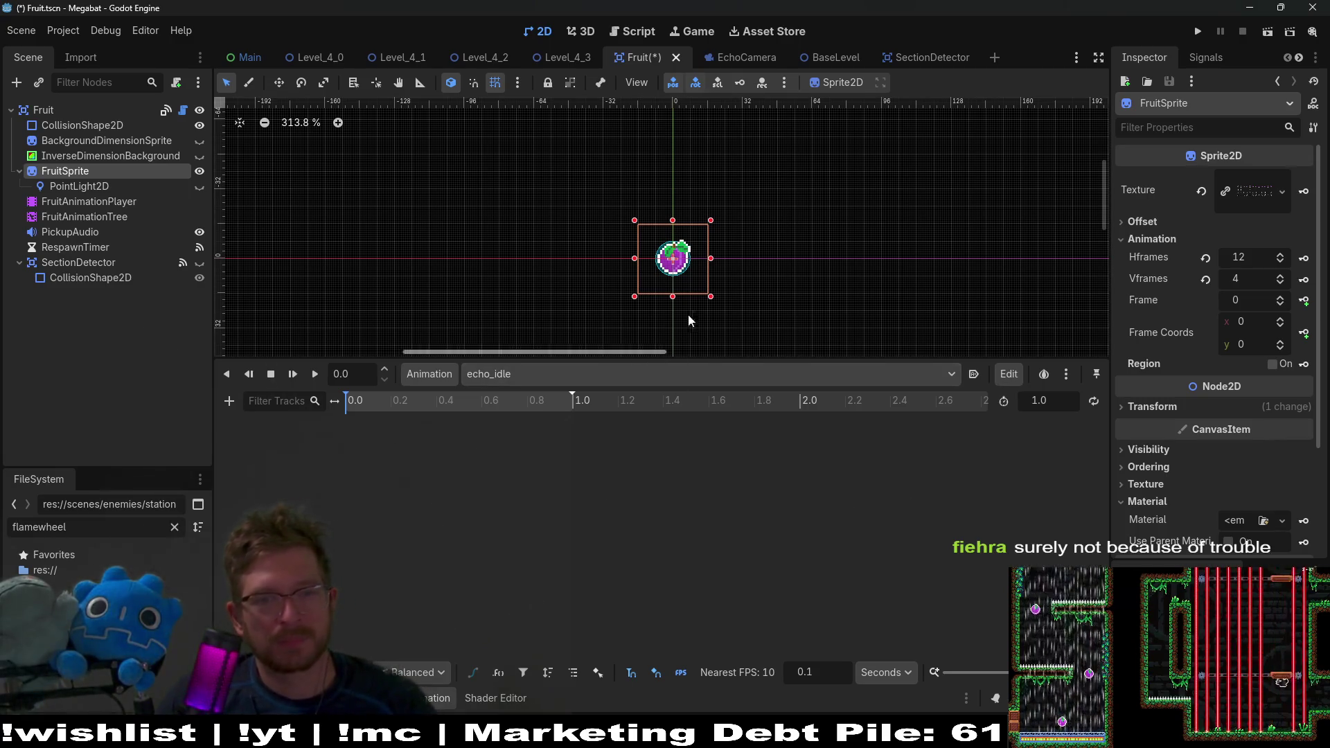
{"action": "left_click", "coordinate": [76, 187]}
{"action": "left_click", "coordinate": [65, 173]}
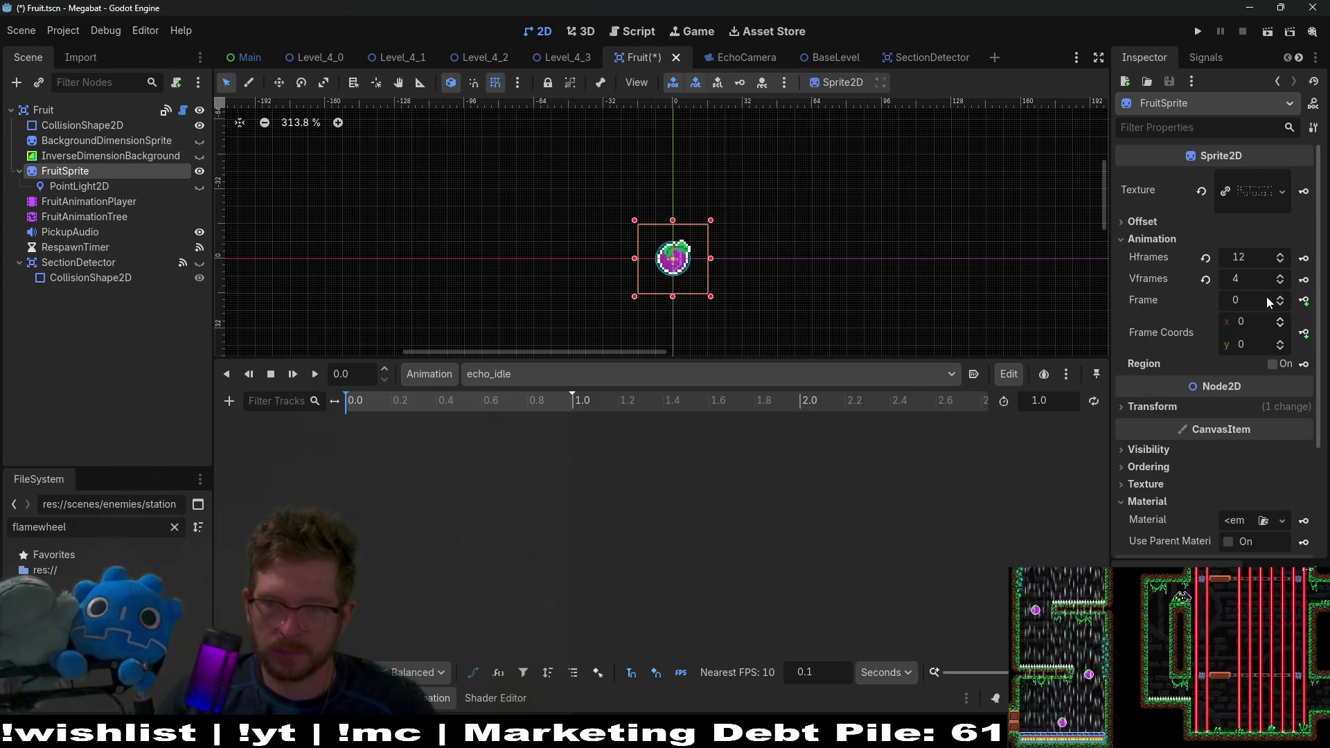
Step: Set FruitSprite's Frame to 36 after checking the fourth row of the sprite sheet in Aseprite
{"action": "left_click", "coordinate": [1246, 300]}
{"action": "type", "text": "5"}
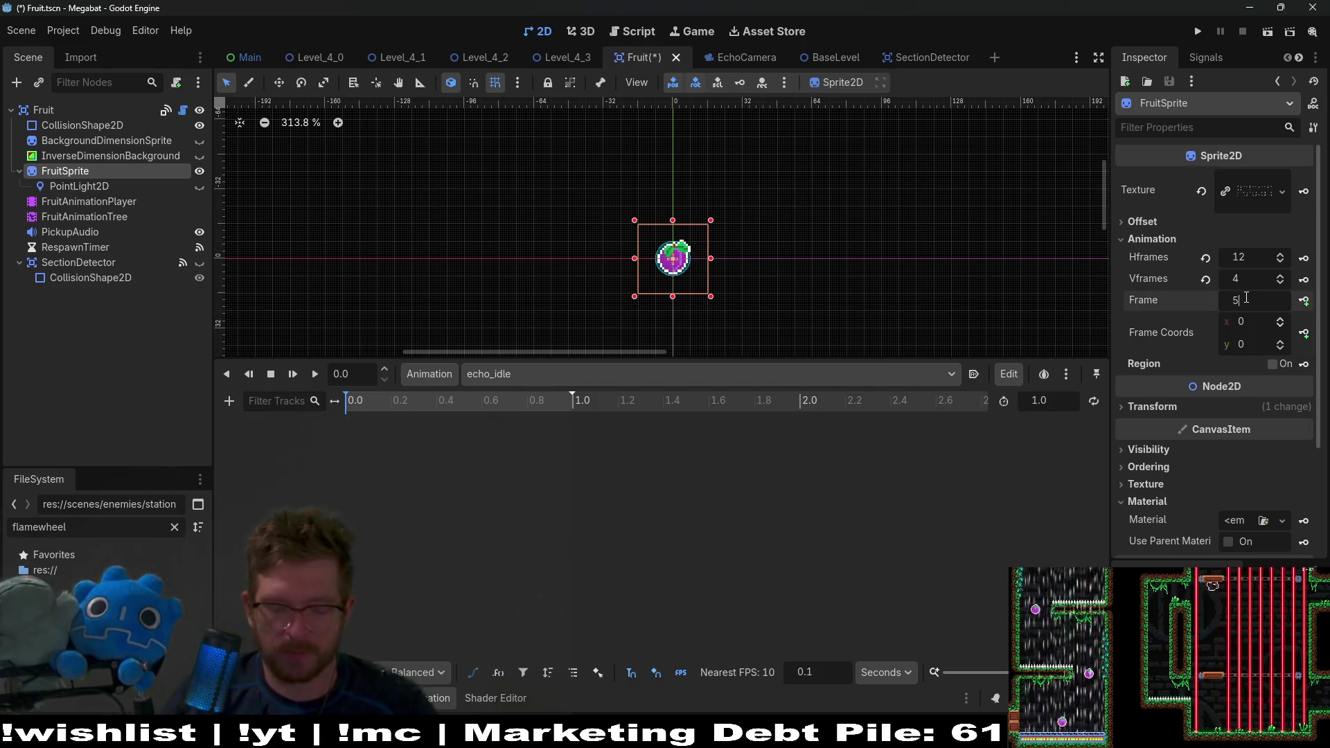
{"action": "type", "text": "7"}
{"action": "key", "text": "Return"}
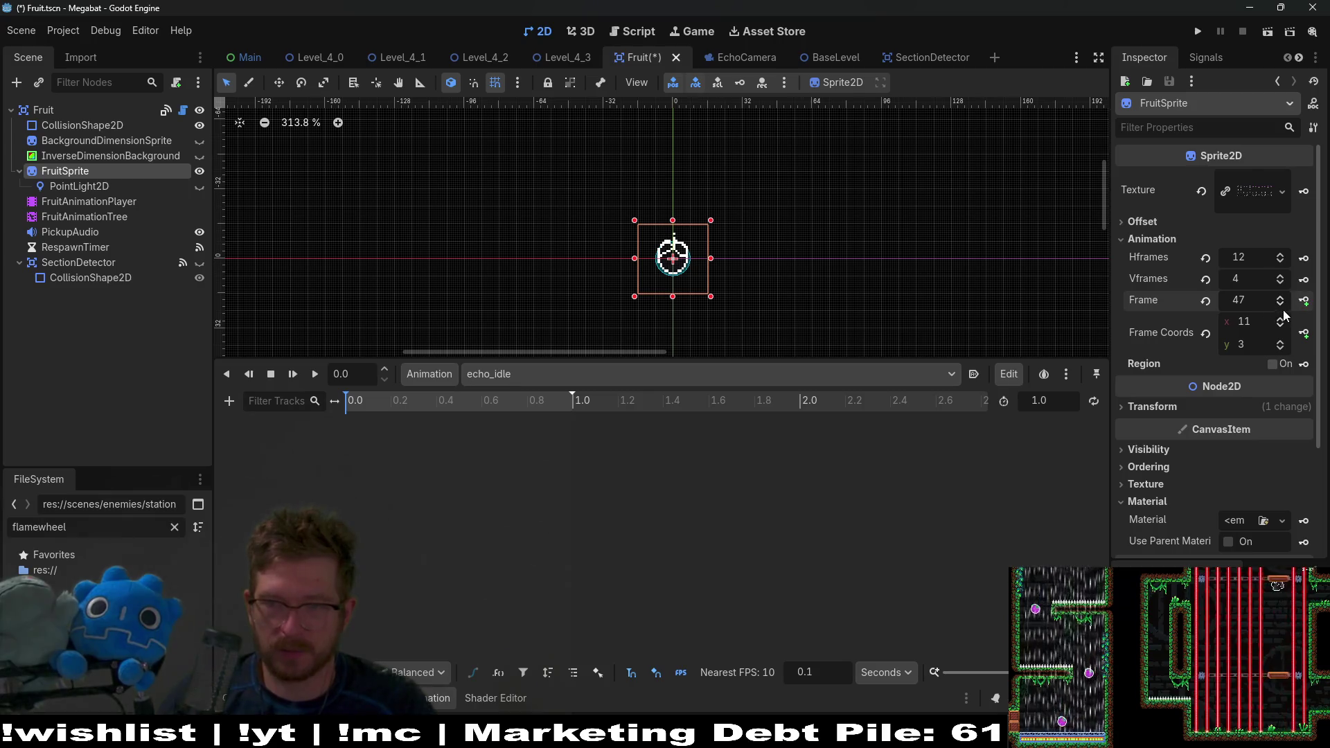
{"action": "scroll", "coordinate": [1283, 309], "scroll_direction": "down", "scroll_amount": 4}
{"action": "scroll", "coordinate": [1284, 308], "scroll_direction": "down", "scroll_amount": 2}
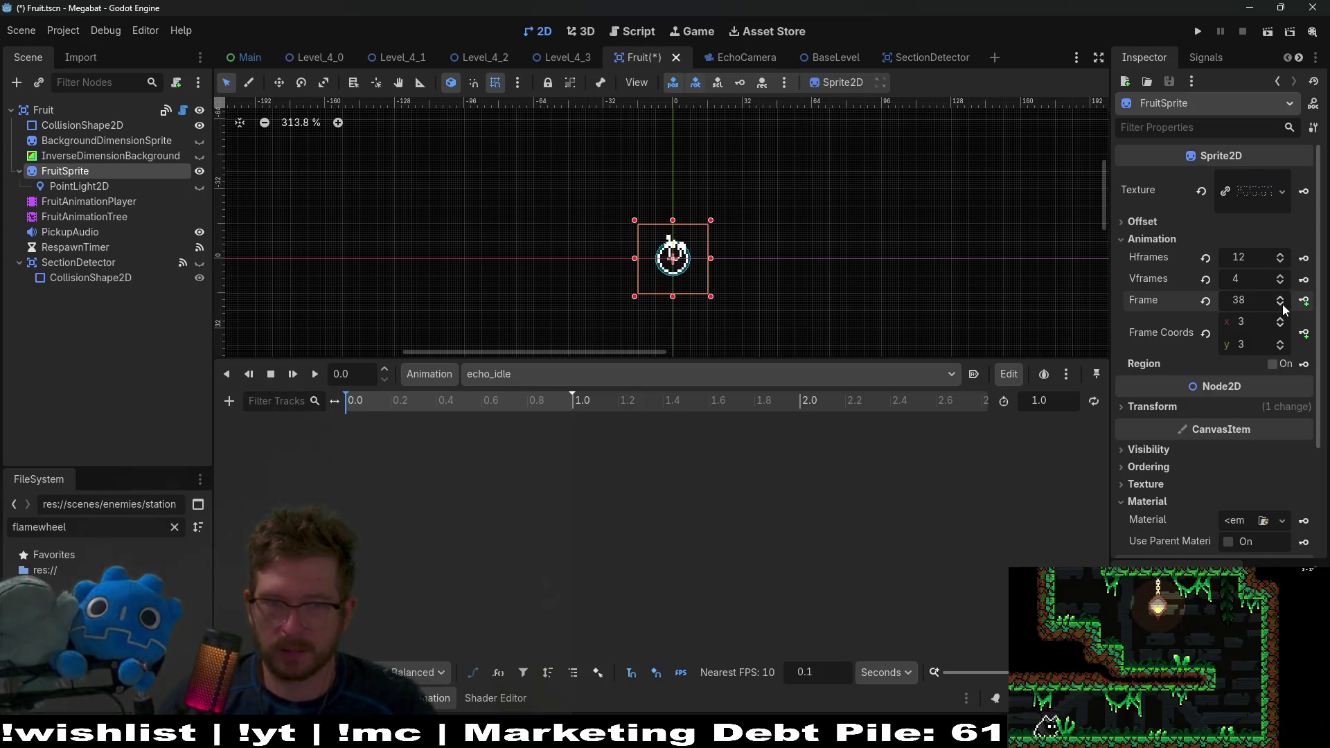
{"action": "scroll", "coordinate": [1284, 309], "scroll_direction": "down", "scroll_amount": 2}
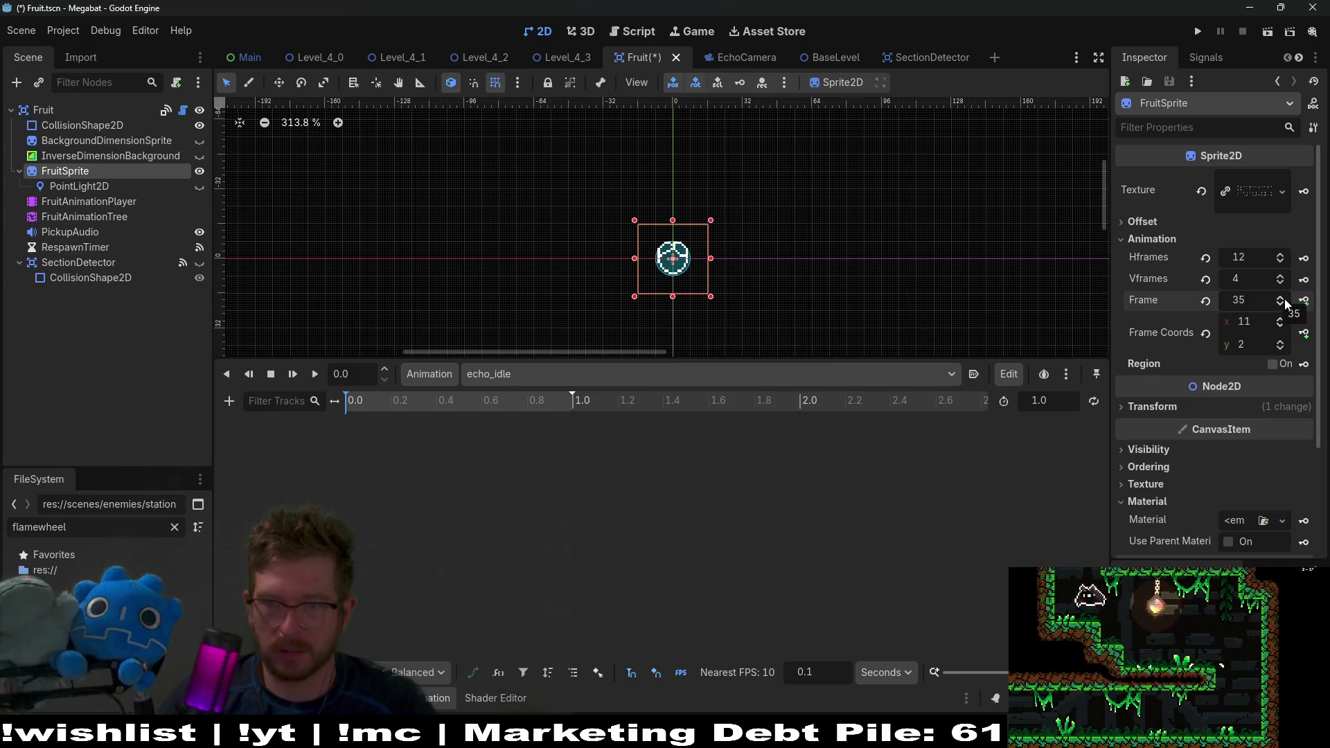
{"action": "scroll", "coordinate": [1284, 302], "scroll_direction": "up", "scroll_amount": 1}
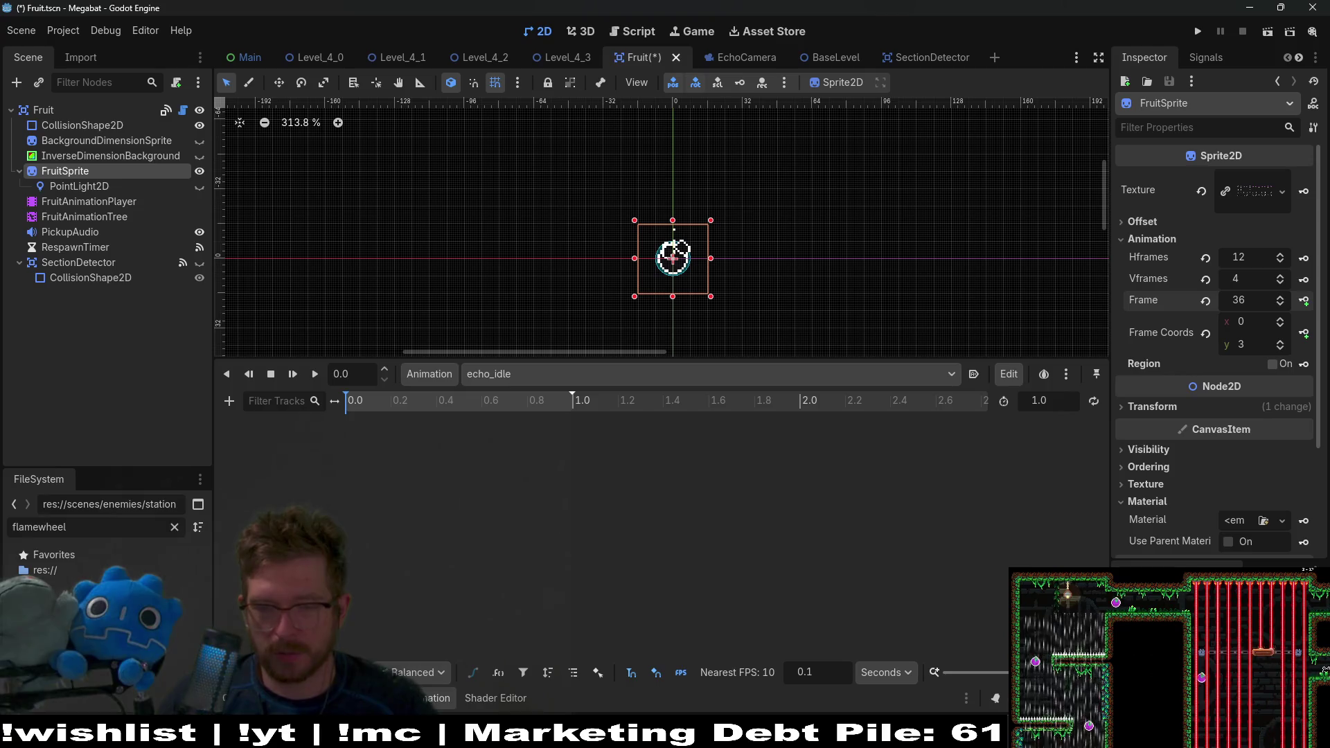
{"action": "key", "text": "alt+Tab"}
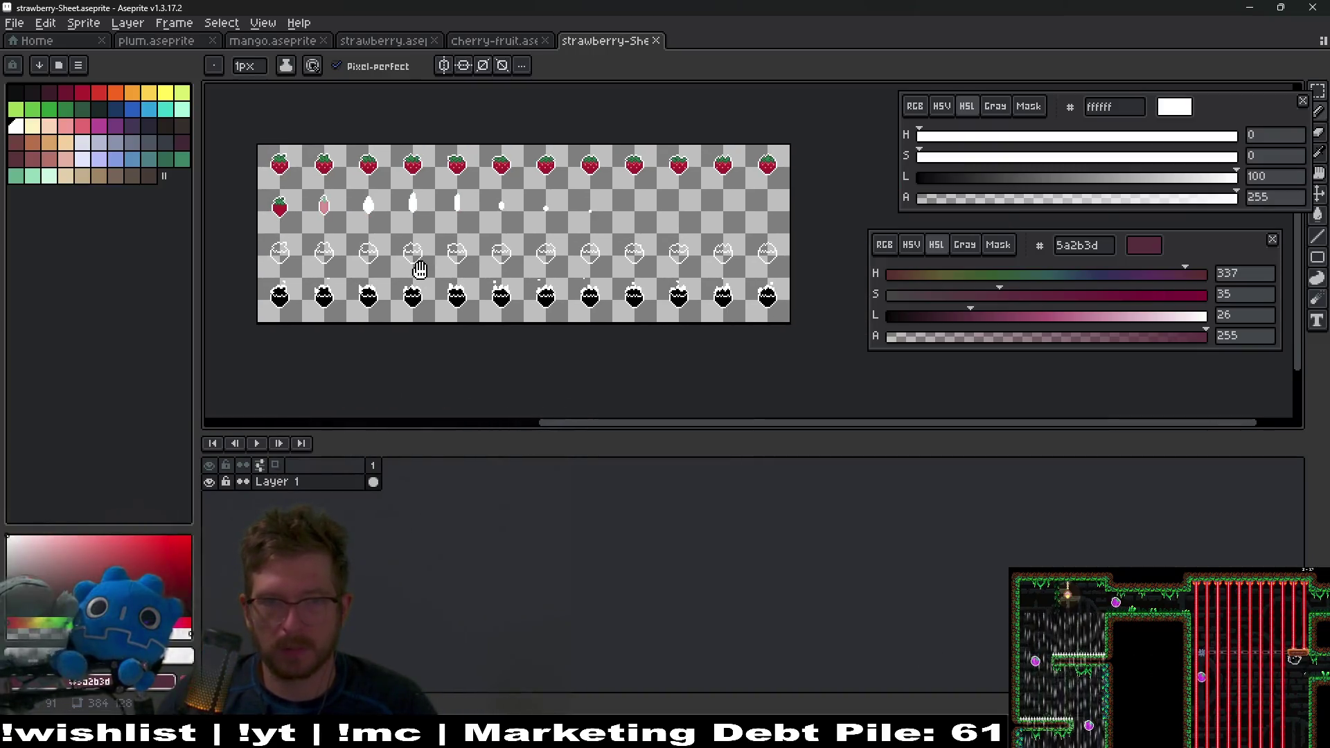
{"action": "left_click_drag", "start_coordinate": [417, 273], "coordinate": [599, 288]}
{"action": "key", "text": "alt+Tab"}
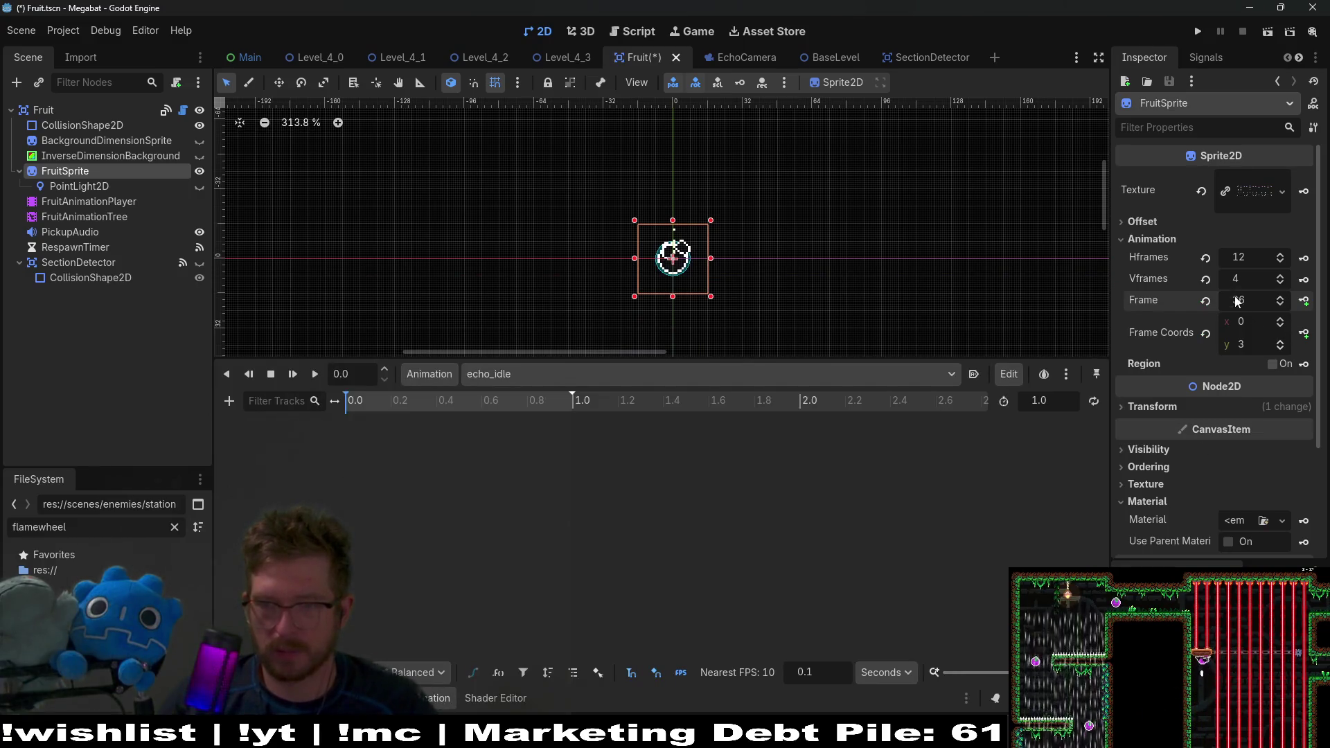
Step: Set echo_idle's length to 1.2 s and key FruitSprite frames 36–47 every 0.1 s
{"action": "left_click", "coordinate": [1042, 400]}
{"action": "type", "text": "1.2"}
{"action": "key", "text": "Return"}
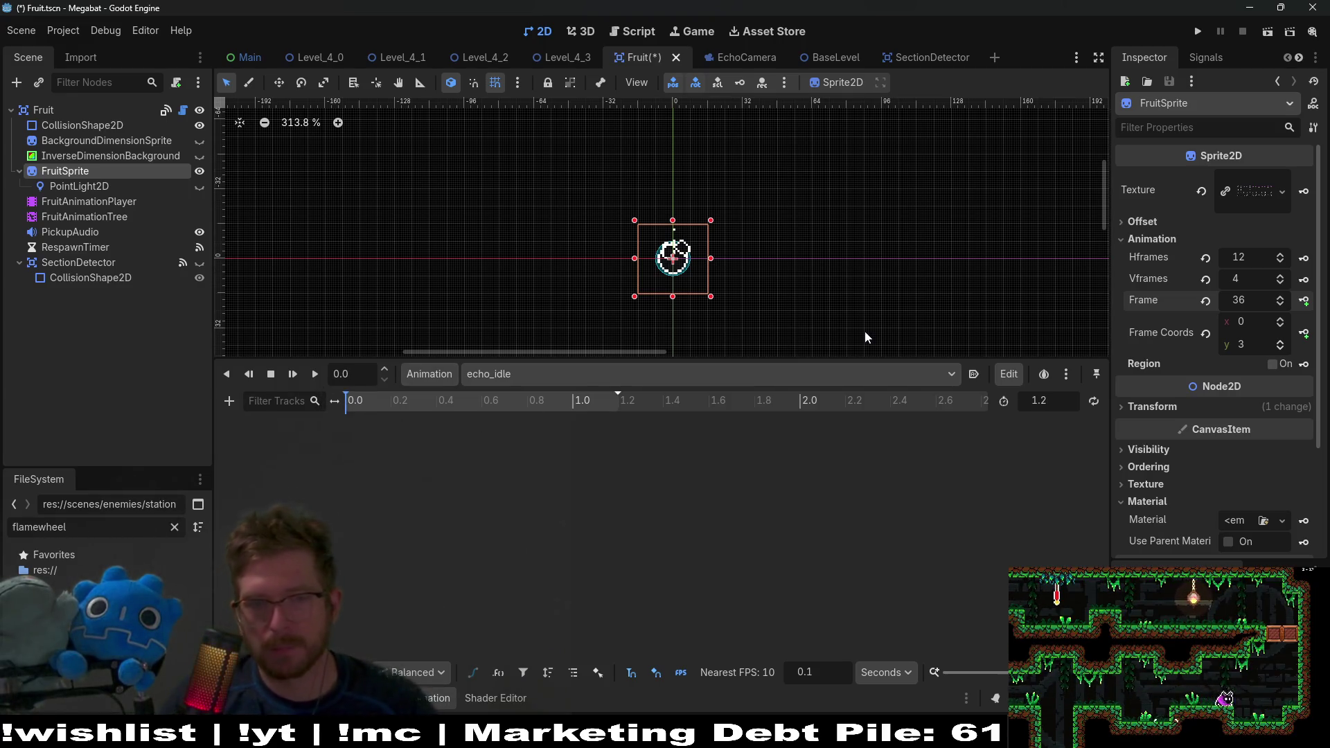
{"action": "left_click", "coordinate": [1280, 296]}
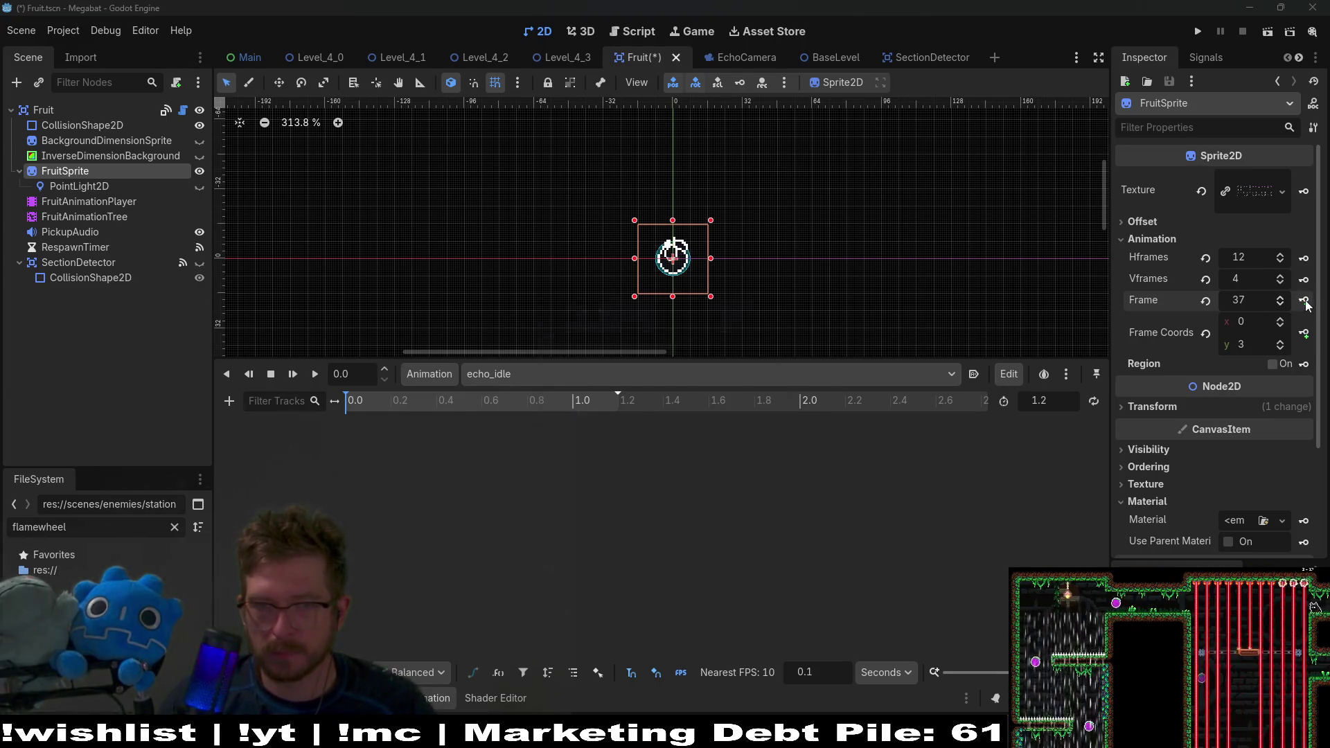
{"action": "left_click", "coordinate": [1304, 300]}
{"action": "left_click", "coordinate": [613, 417]}
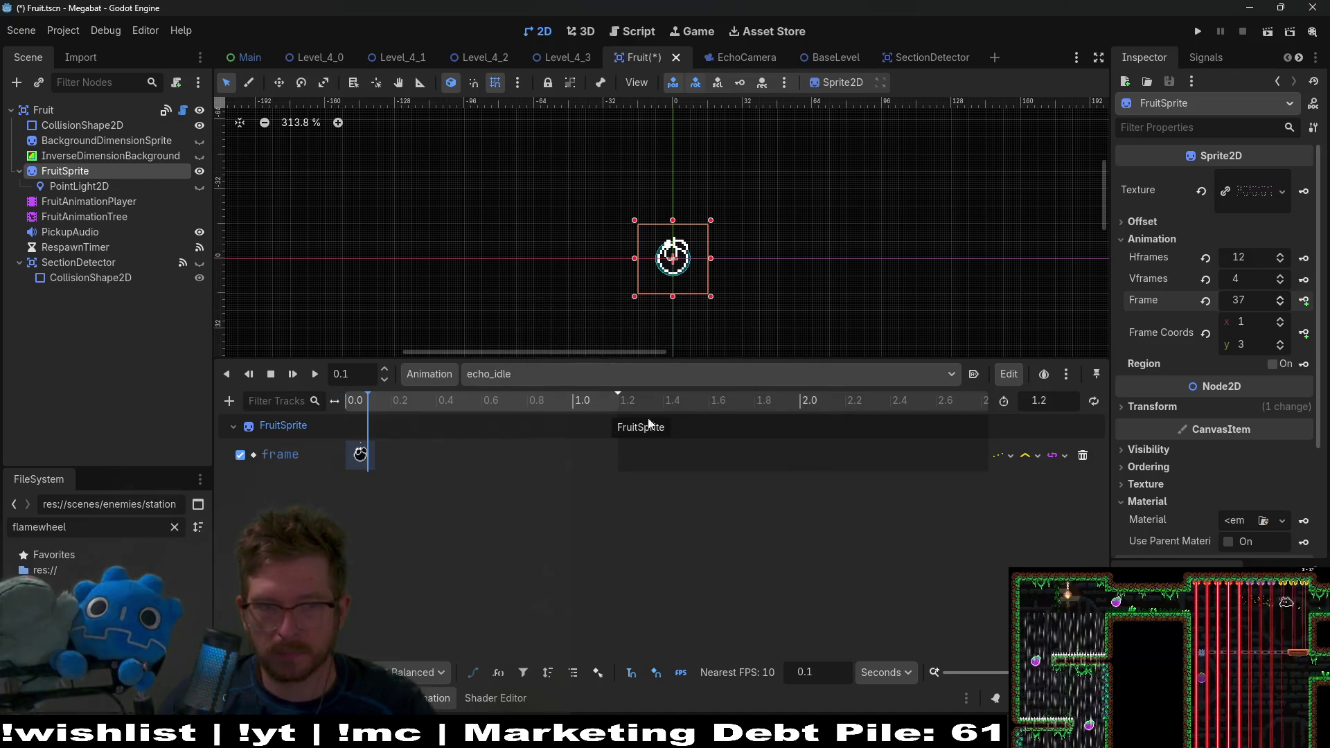
{"action": "left_click", "coordinate": [1304, 300]}
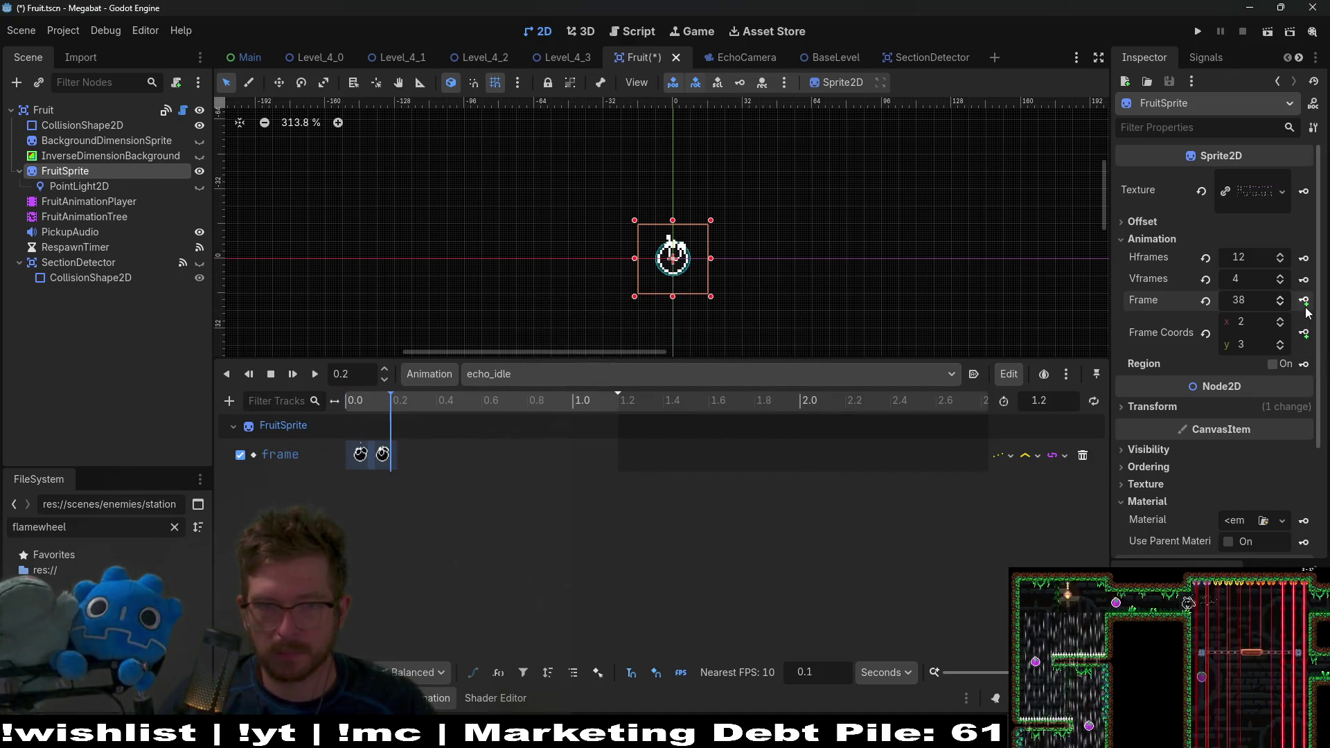
{"action": "left_click", "coordinate": [1304, 301]}
{"action": "left_click", "coordinate": [1303, 301]}
{"action": "left_click", "coordinate": [1304, 301]}
{"action": "left_click", "coordinate": [1303, 301]}
{"action": "left_click", "coordinate": [1304, 301]}
{"action": "left_click", "coordinate": [1304, 301]}
{"action": "left_click", "coordinate": [1304, 301]}
{"action": "left_click", "coordinate": [1304, 300]}
{"action": "left_click", "coordinate": [1303, 300]}
{"action": "left_click", "coordinate": [1303, 301]}
{"action": "left_click", "coordinate": [1303, 302]}
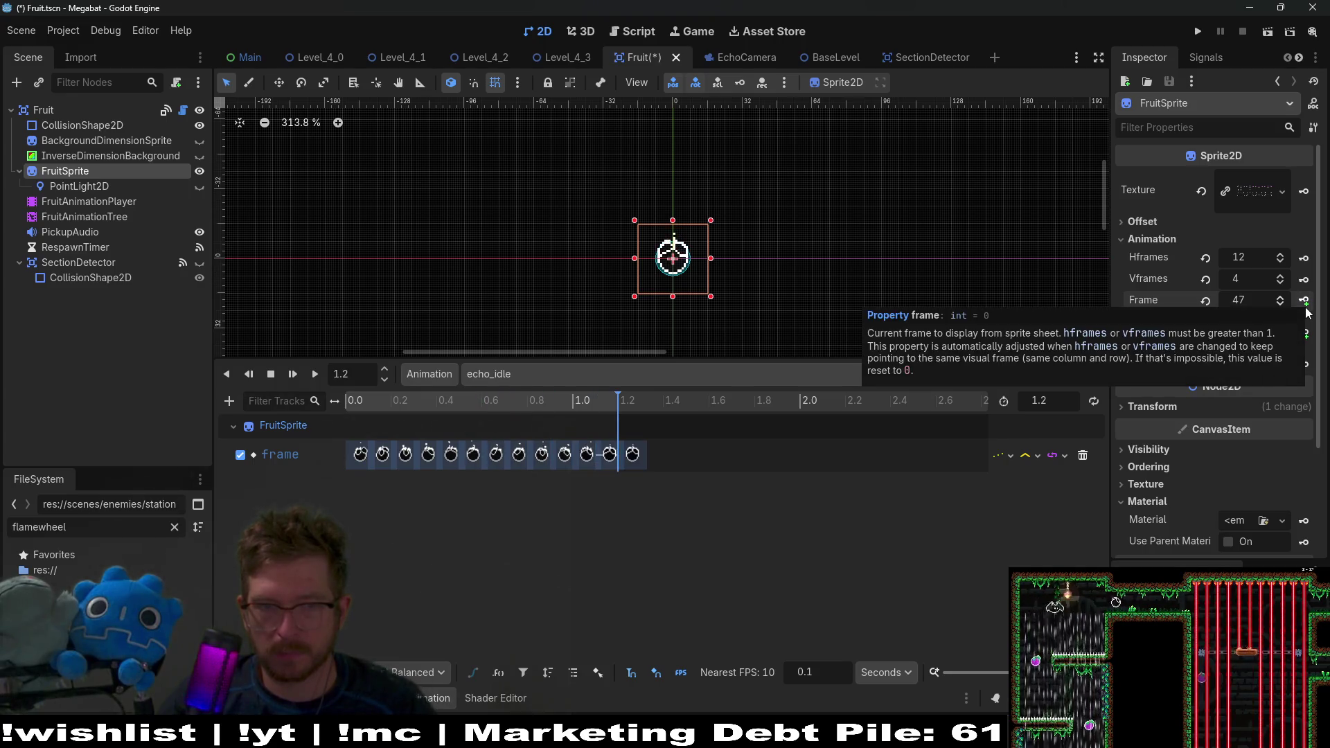
Step: Delete the extra key at 1.2 s, preview echo_idle, and turn on looping
{"action": "scroll", "coordinate": [594, 464], "scroll_direction": "up", "scroll_amount": 3}
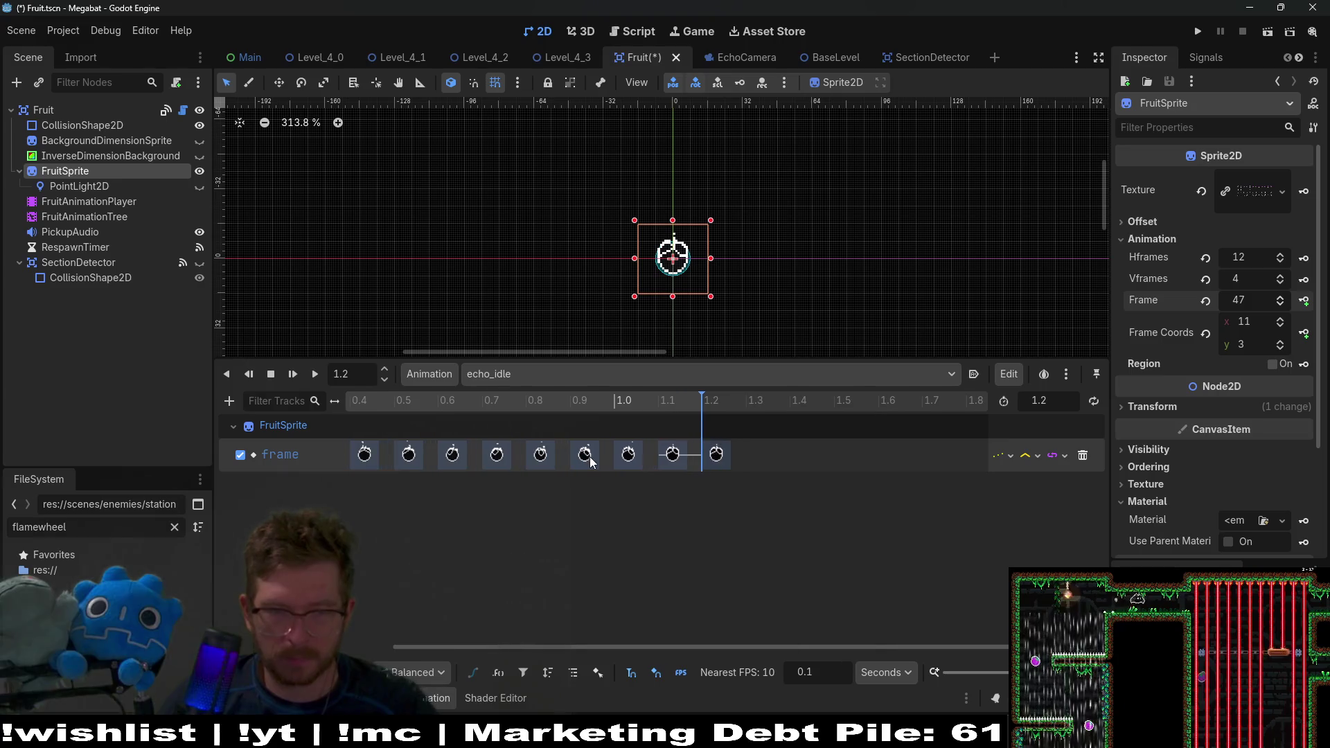
{"action": "left_click", "coordinate": [718, 453]}
{"action": "key", "text": "Delete"}
{"action": "key", "text": "shift+d"}
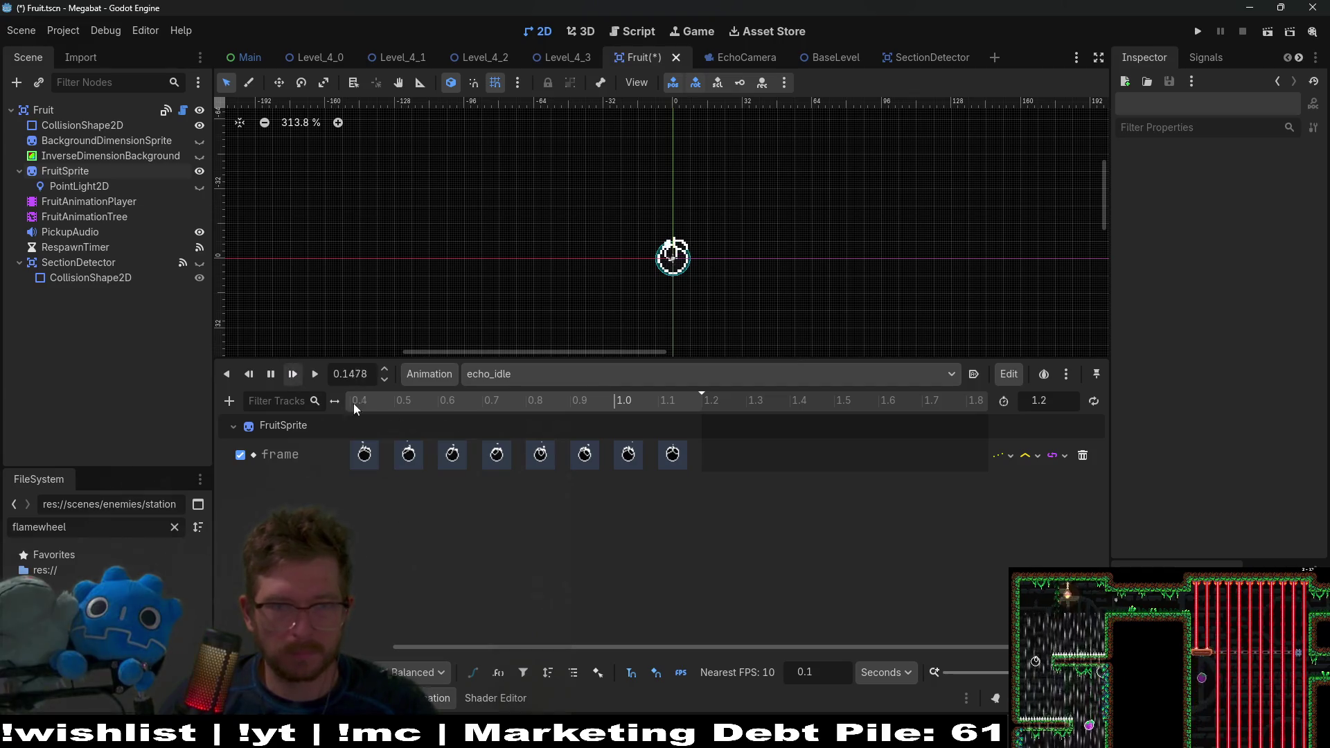
{"action": "left_click", "coordinate": [1093, 402]}
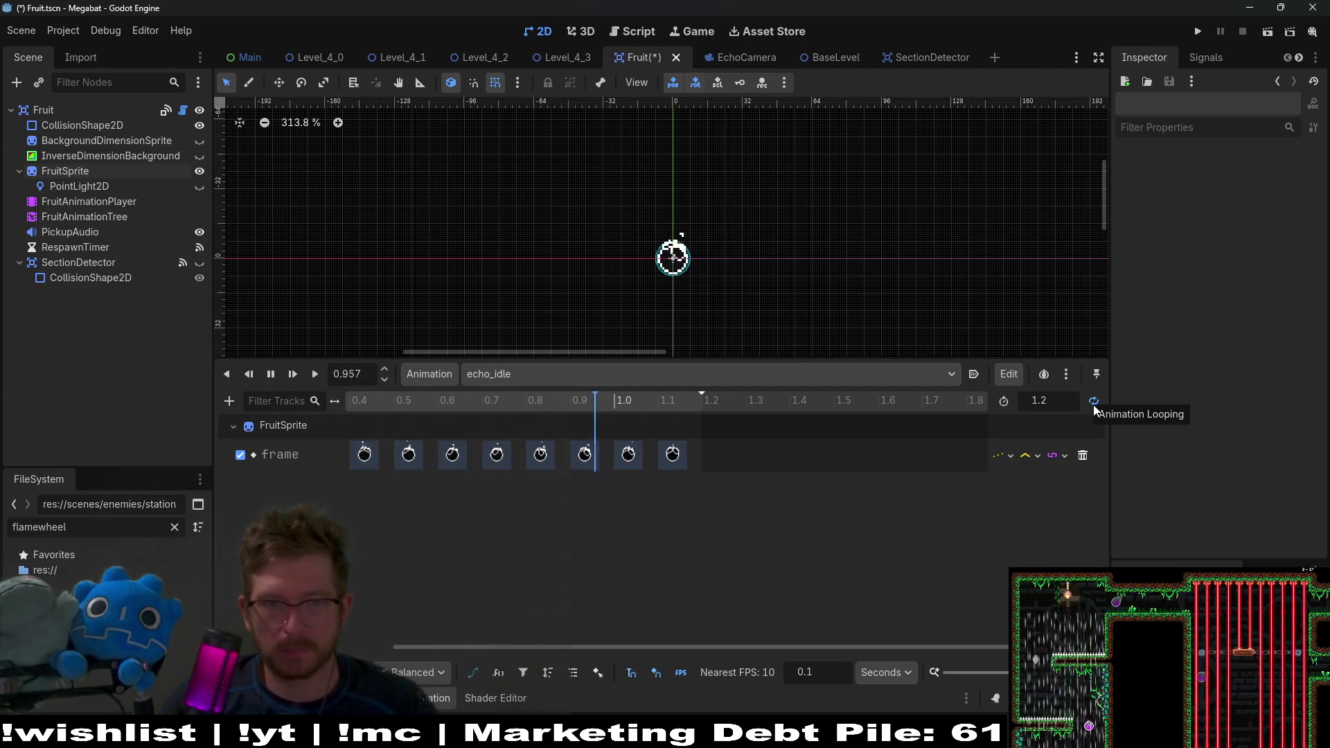
Step: Pause and rewind the echo_idle preview to 0.0, then open Fruit.gd
{"action": "left_click", "coordinate": [271, 374]}
{"action": "left_click_drag", "start_coordinate": [555, 644], "coordinate": [495, 645]}
{"action": "left_click", "coordinate": [271, 374]}
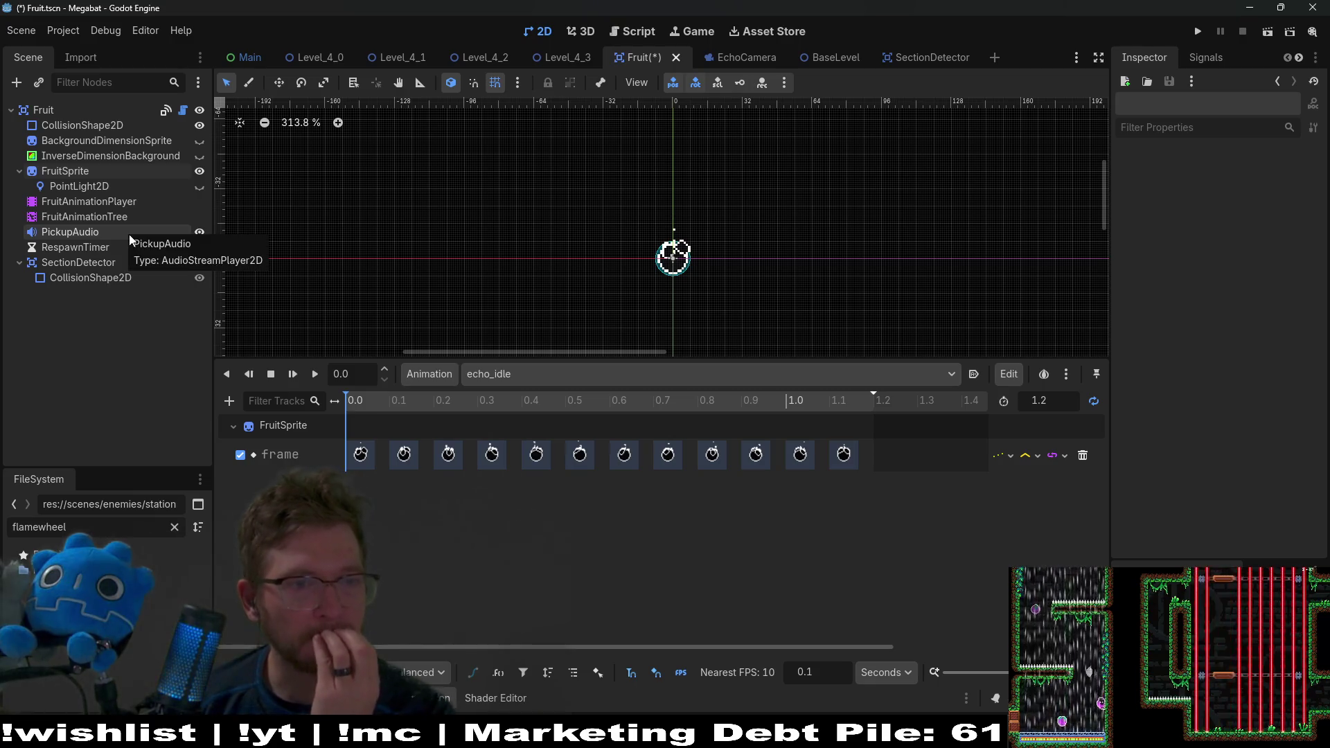
{"action": "left_click", "coordinate": [183, 111]}
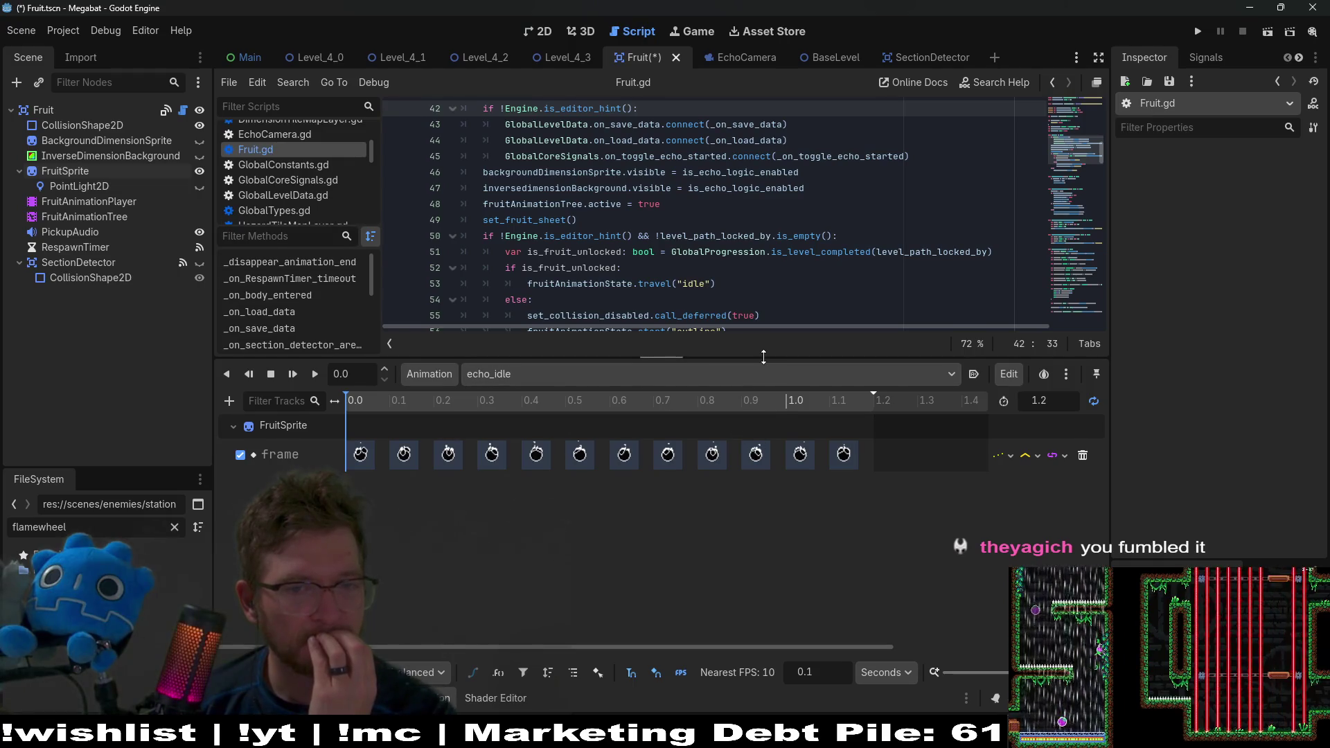
Step: Add an echo_idle state to FruitAnimationTree's state machine graph
{"action": "left_click_drag", "start_coordinate": [764, 356], "coordinate": [764, 513]}
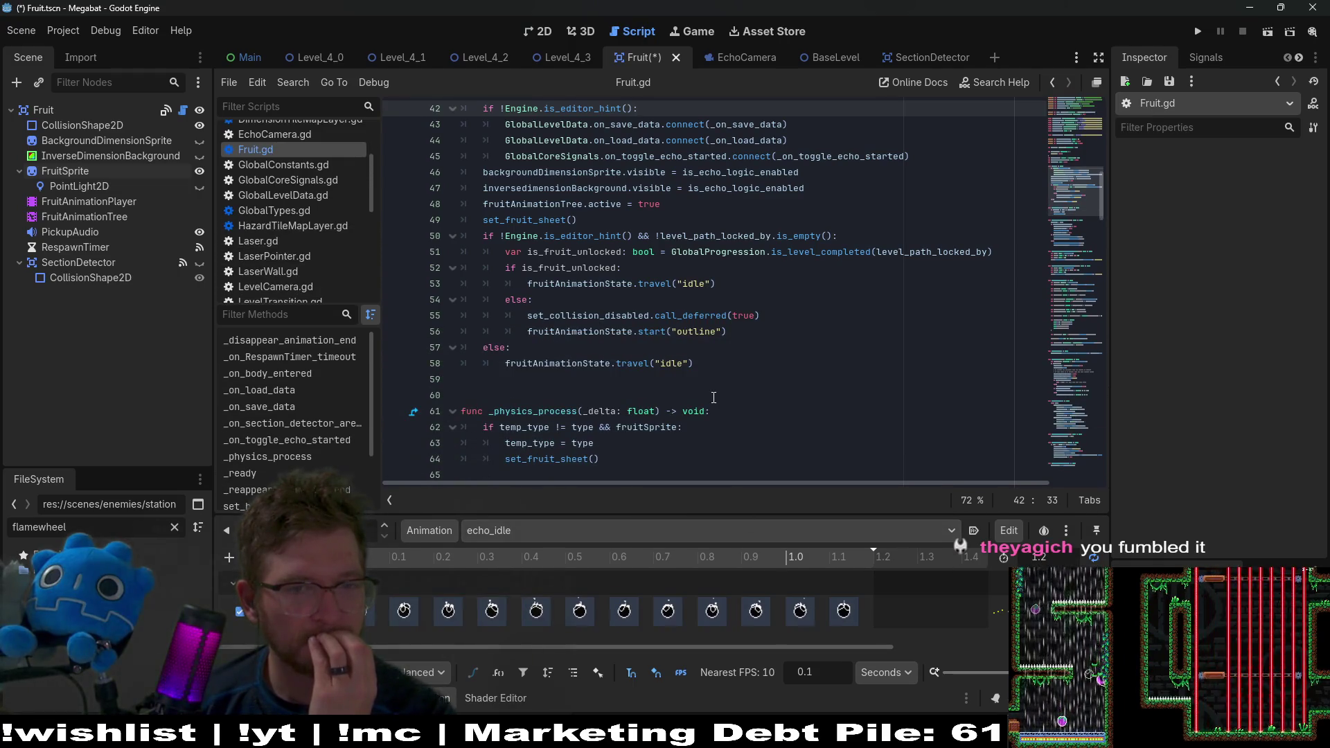
{"action": "mouse_move", "coordinate": [689, 516]}
{"action": "left_mouse_down"}
{"action": "mouse_move", "coordinate": [691, 475]}
{"action": "mouse_move", "coordinate": [693, 542]}
{"action": "mouse_move", "coordinate": [701, 480]}
{"action": "left_mouse_up"}
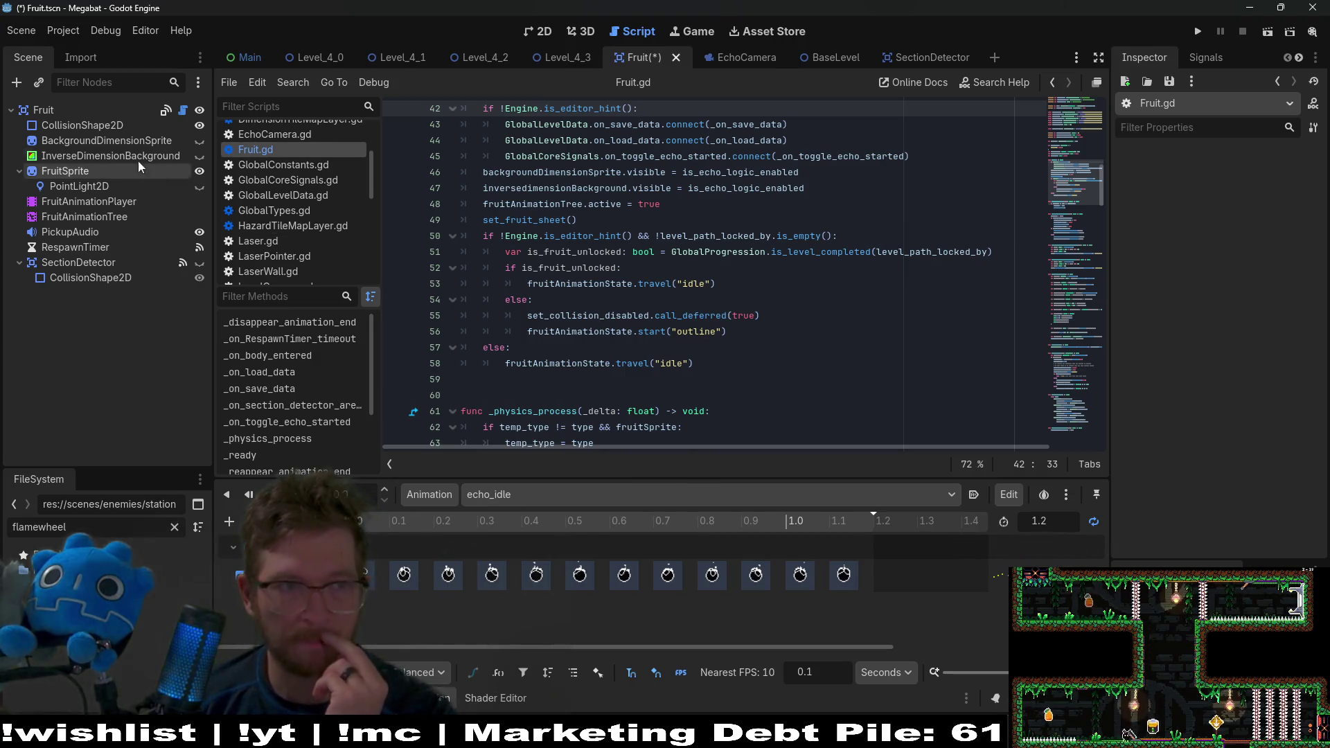
{"action": "left_click", "coordinate": [138, 217]}
{"action": "left_click_drag", "start_coordinate": [722, 409], "coordinate": [719, 241]}
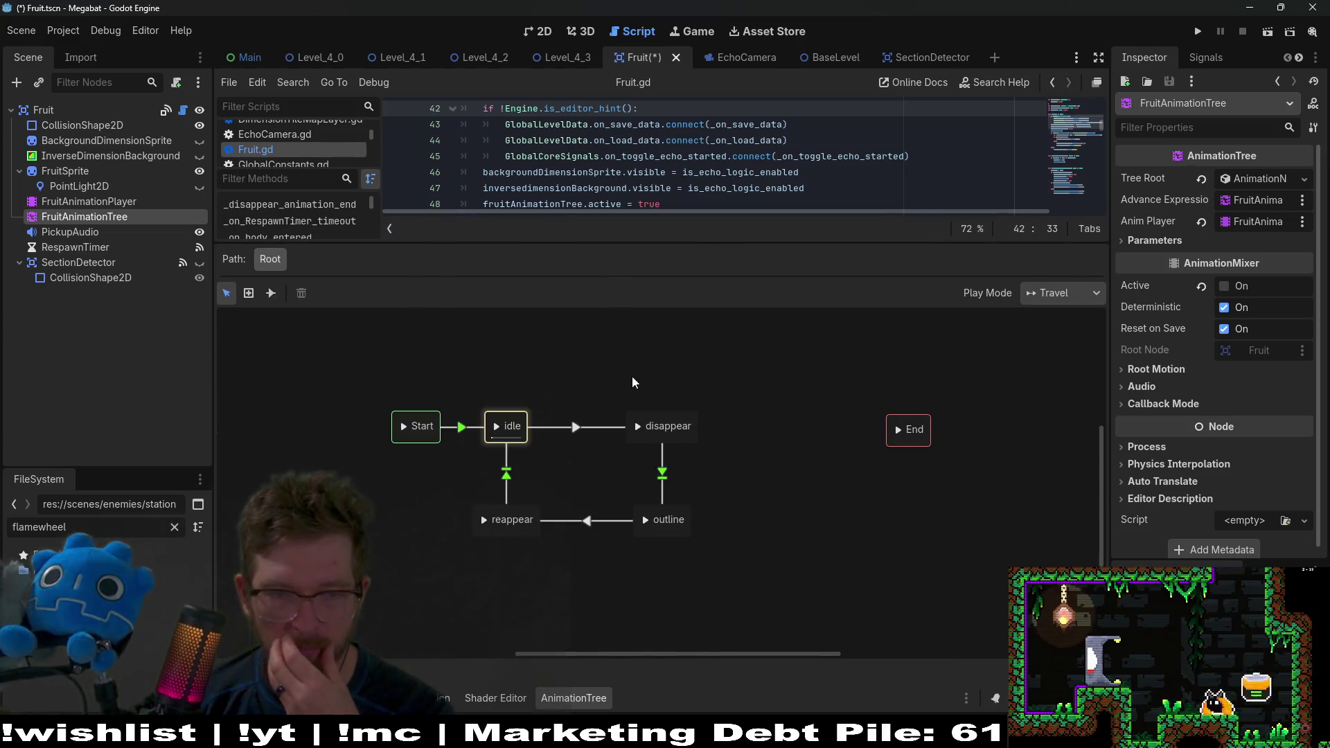
{"action": "right_click", "coordinate": [553, 349]}
{"action": "mouse_move", "coordinate": [609, 357]}
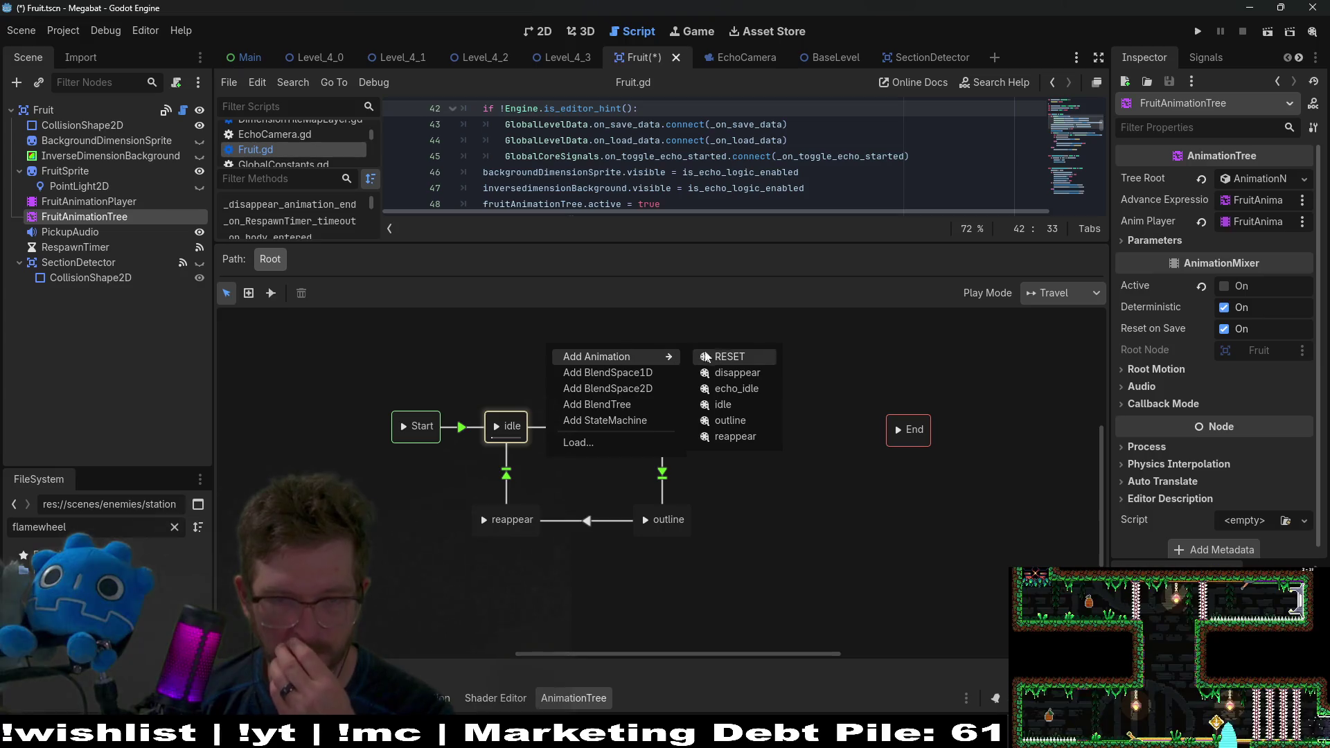
{"action": "left_click", "coordinate": [748, 389]}
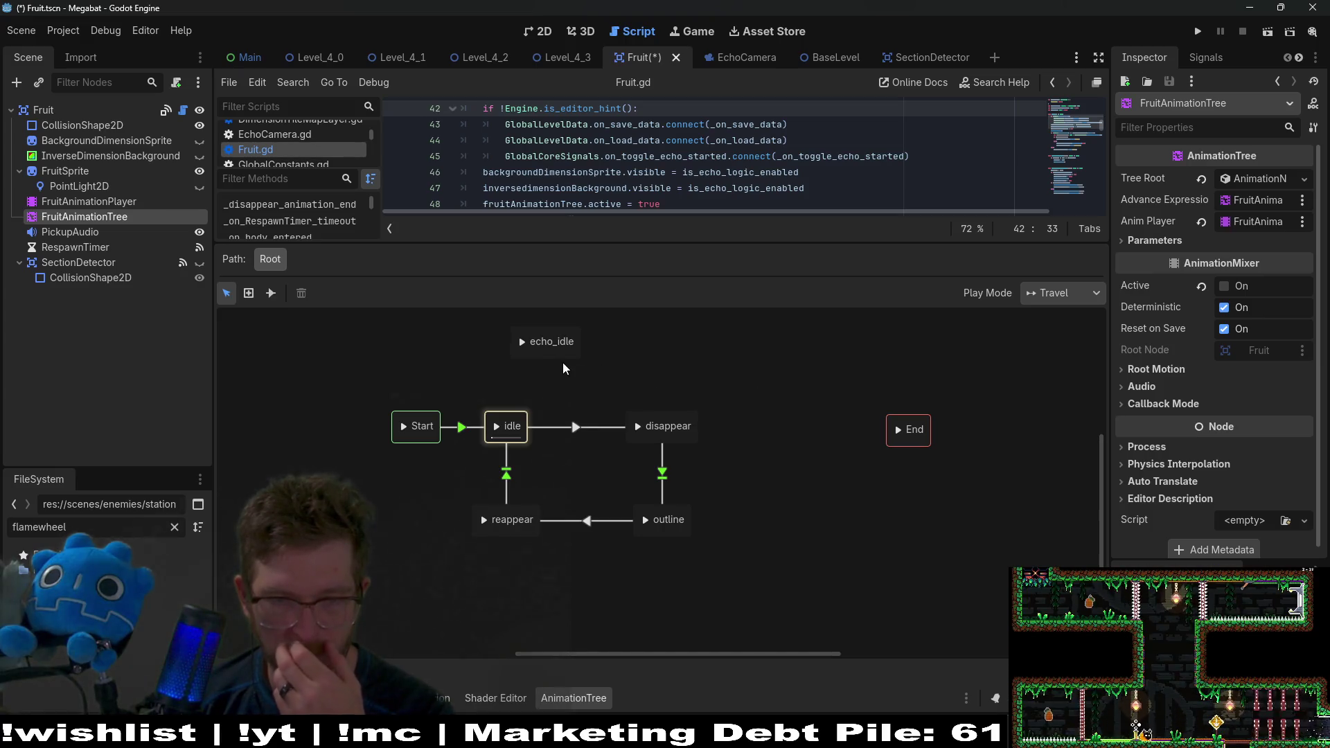
Step: Move reappear and outline lower, place echo_idle above idle, and connect idle to echo_idle
{"action": "scroll", "coordinate": [627, 416], "scroll_direction": "down", "scroll_amount": 2}
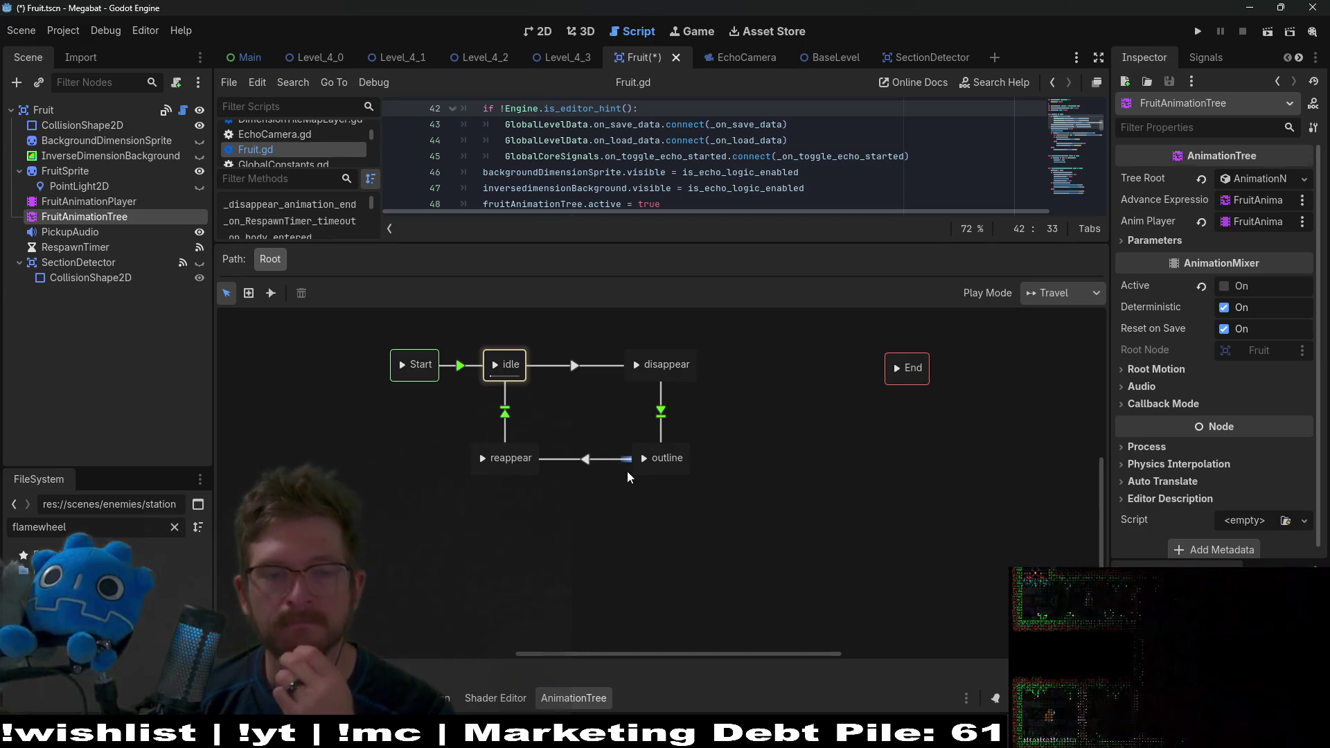
{"action": "left_click_drag", "start_coordinate": [524, 472], "coordinate": [522, 540]}
{"action": "left_click_drag", "start_coordinate": [656, 470], "coordinate": [655, 540]}
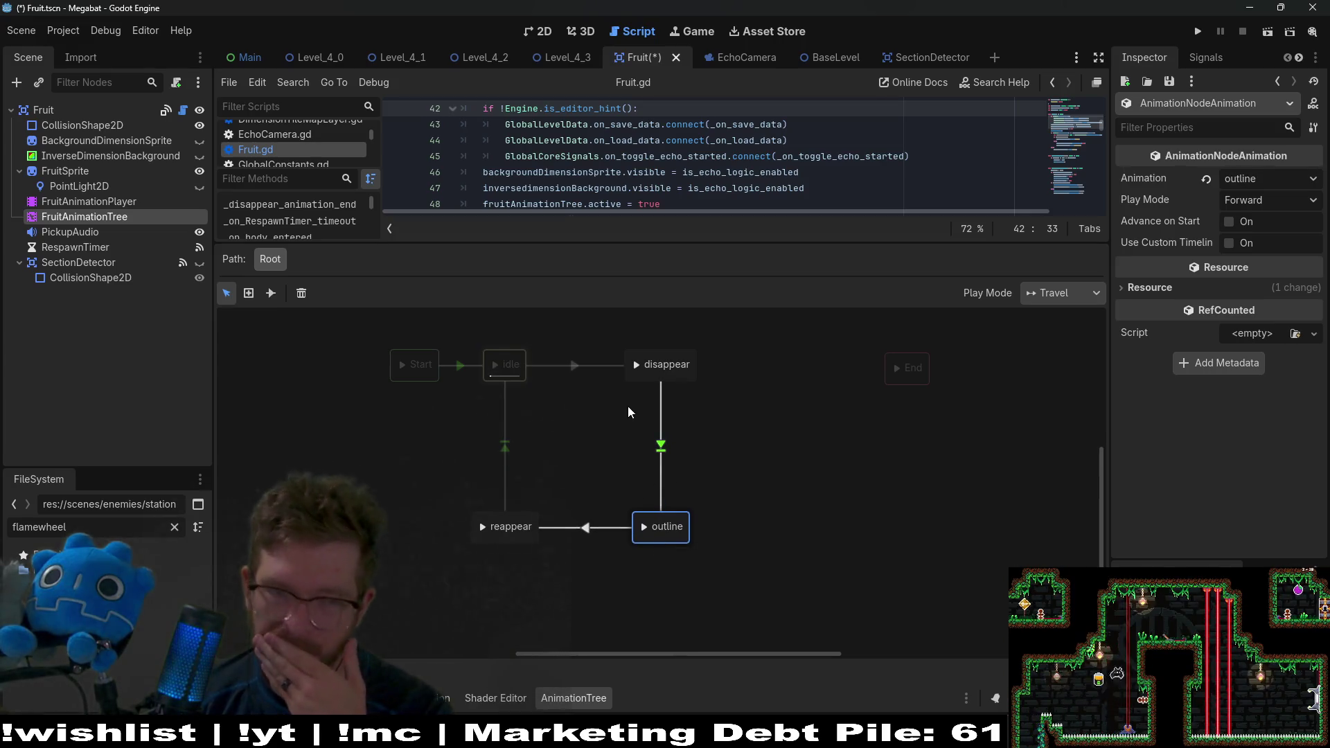
{"action": "scroll", "coordinate": [616, 471], "scroll_direction": "up", "scroll_amount": 2}
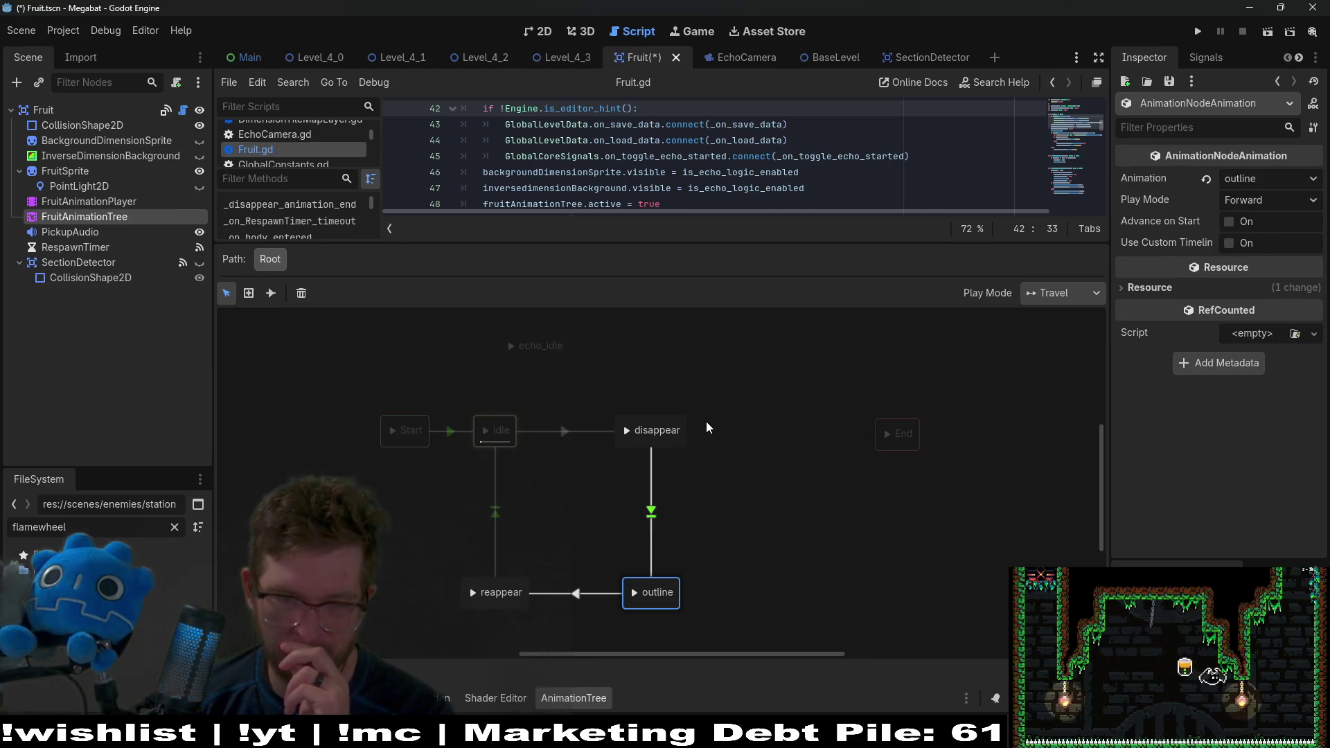
{"action": "scroll", "coordinate": [706, 421], "scroll_direction": "up", "scroll_amount": 3}
{"action": "left_click_drag", "start_coordinate": [554, 397], "coordinate": [516, 405]}
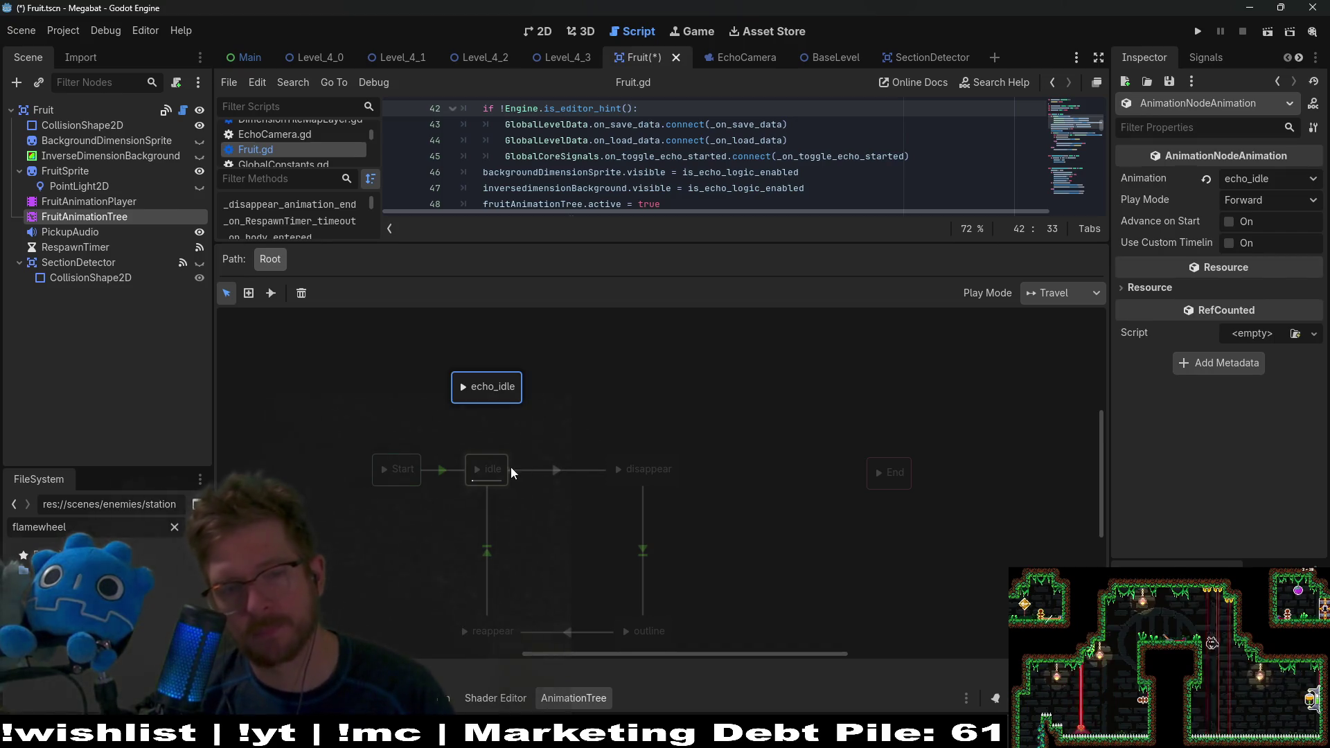
{"action": "left_click_drag", "start_coordinate": [482, 464], "coordinate": [485, 391]}
{"action": "left_click", "coordinate": [494, 425]}
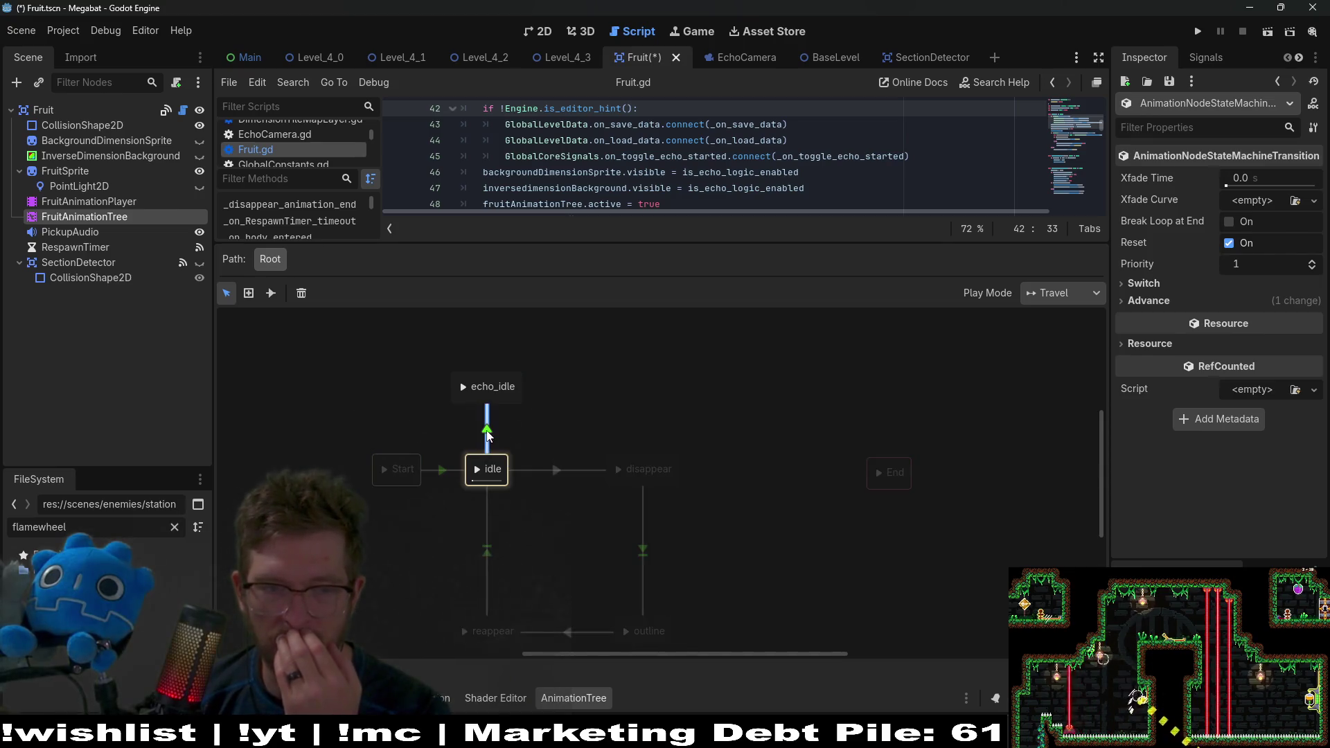
Step: Set the idle→echo_idle transition's advance mode to Enabled and expand its Switch settings
{"action": "left_click", "coordinate": [1148, 301]}
{"action": "left_click", "coordinate": [1243, 319]}
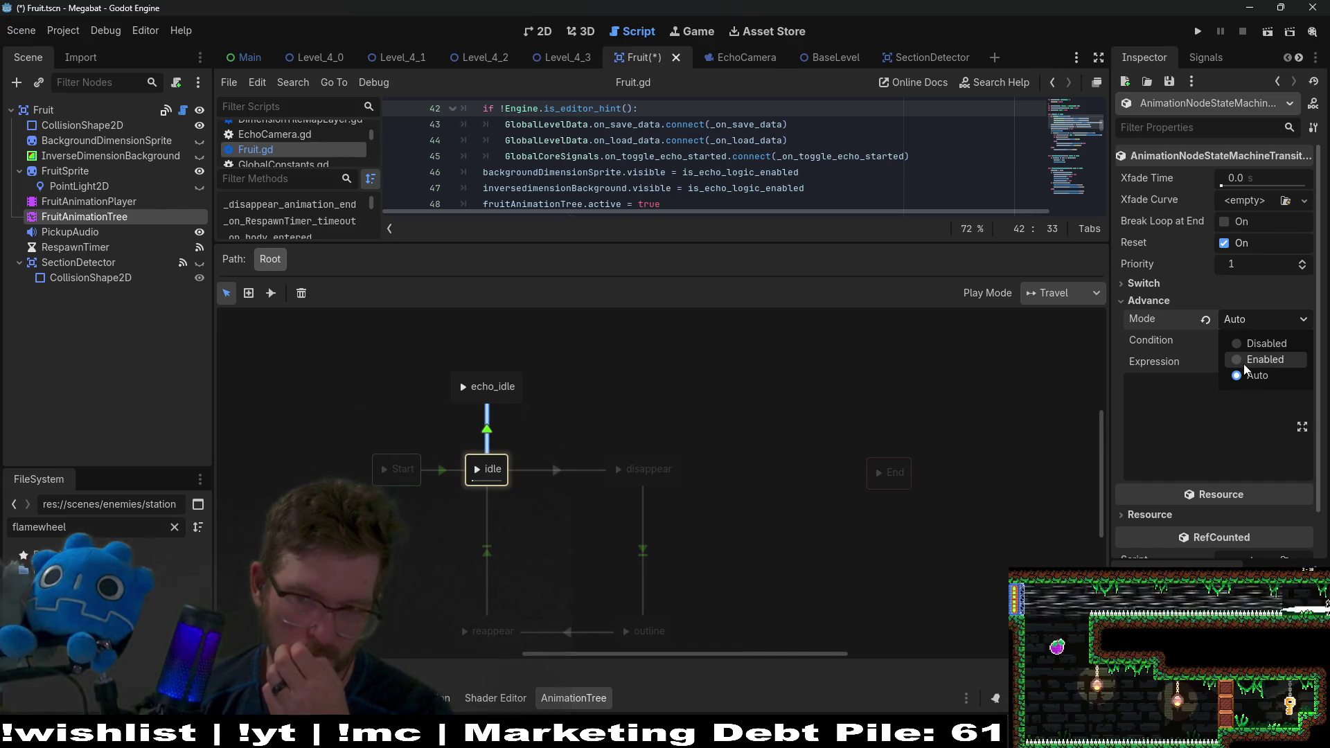
{"action": "left_click", "coordinate": [1265, 360]}
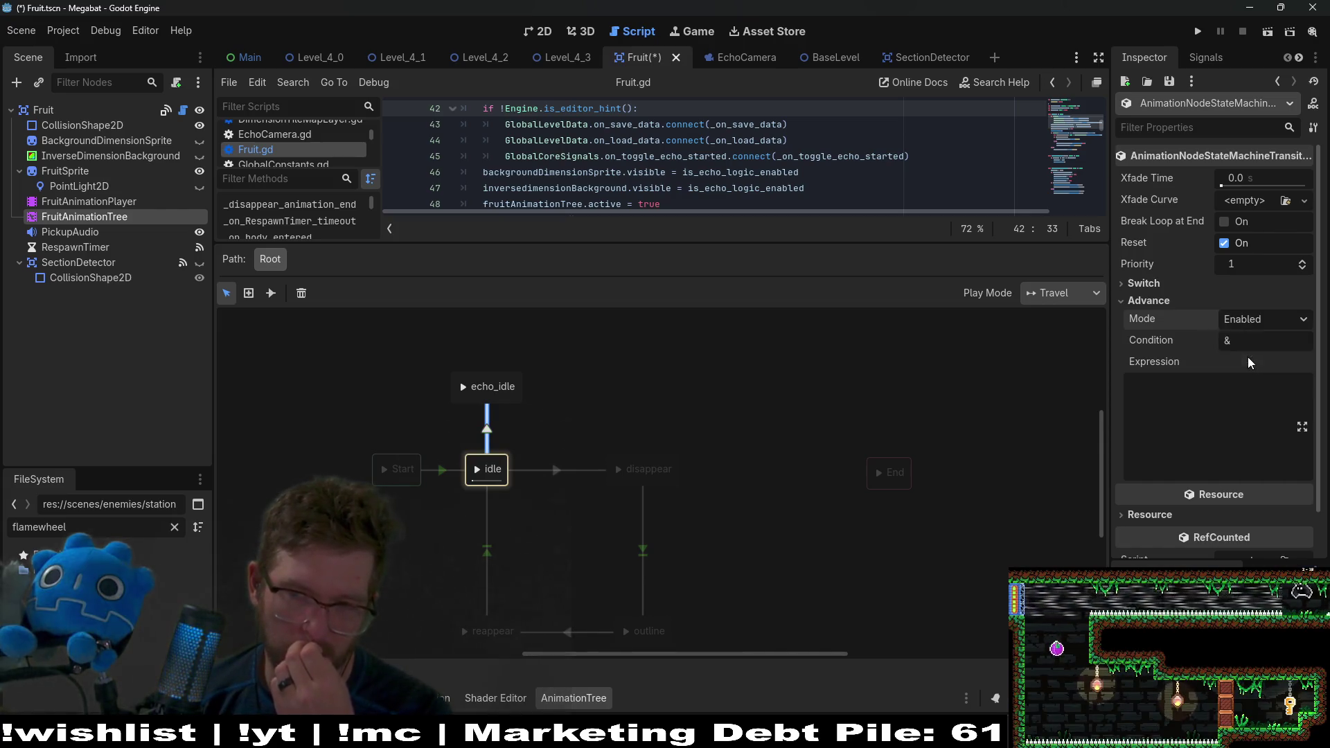
{"action": "left_click", "coordinate": [1219, 284]}
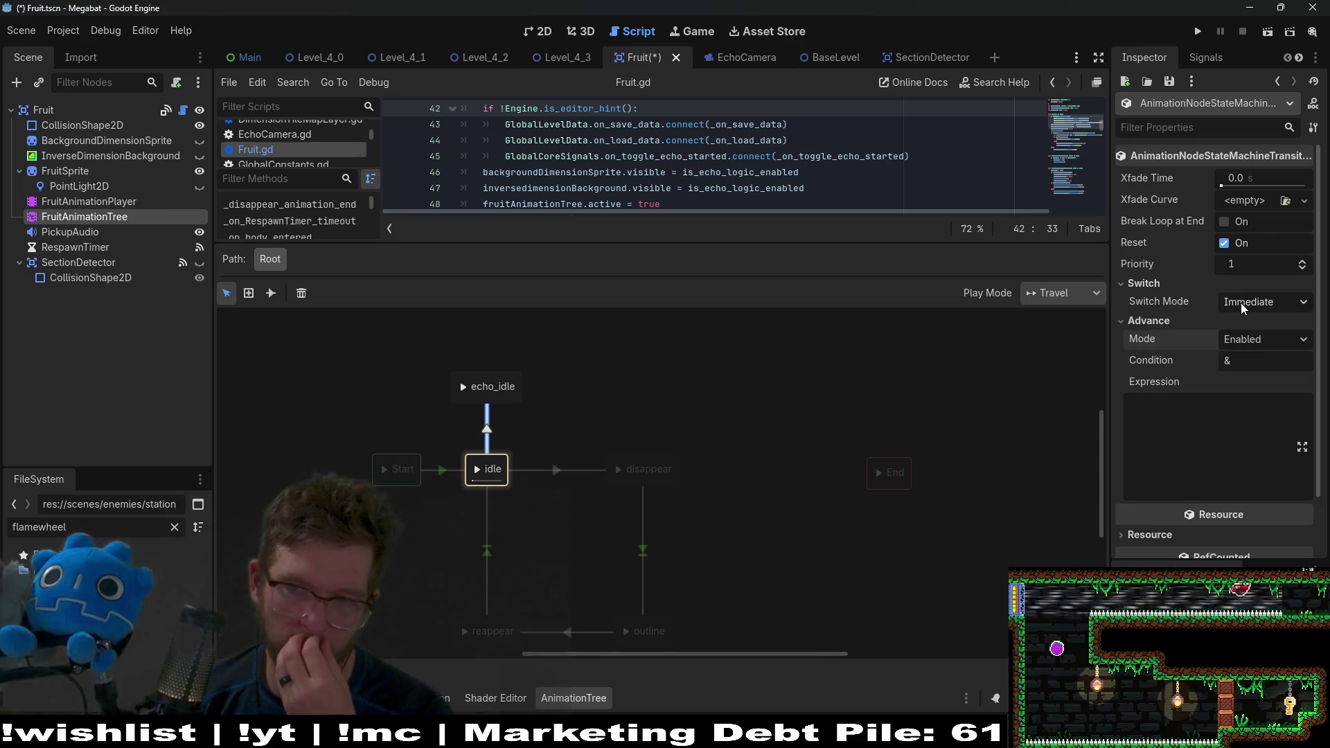
Step: Set the echo_idle→disappear transition's advance mode to Enabled, then enlarge the script area
{"action": "left_click", "coordinate": [609, 454]}
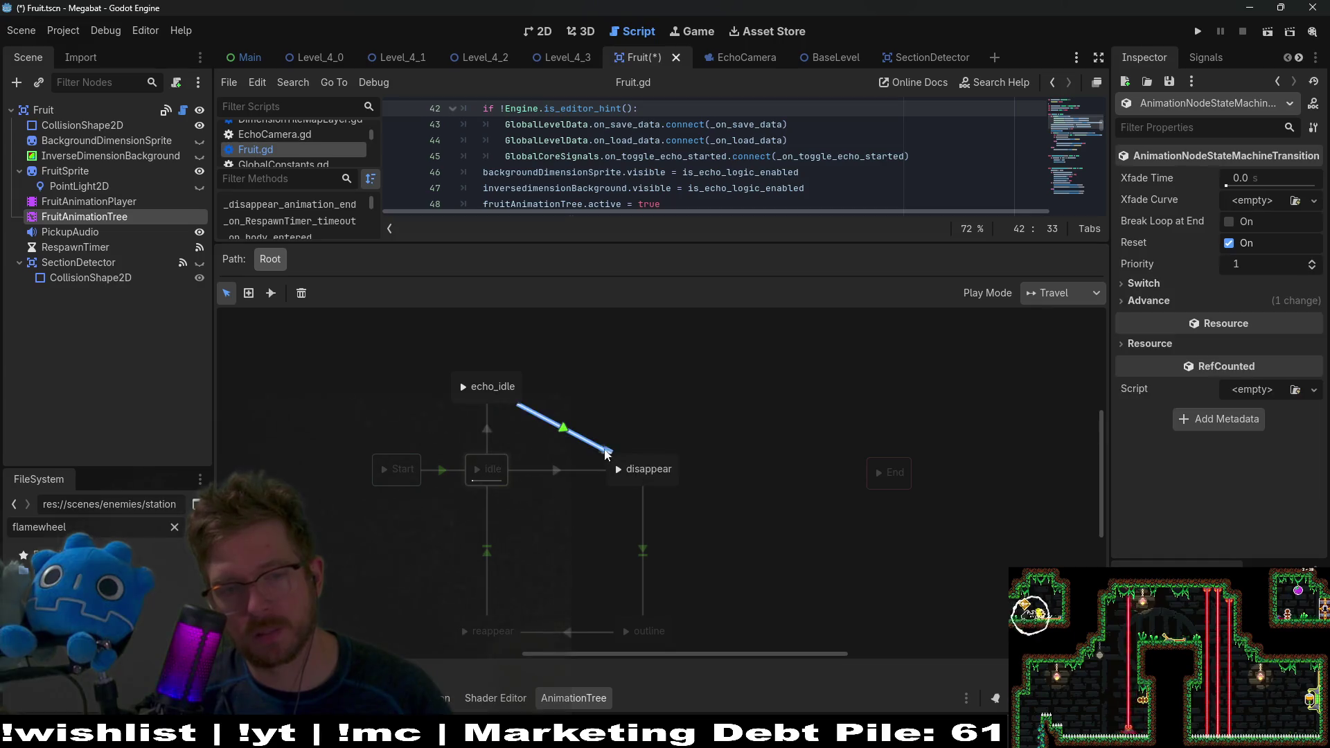
{"action": "left_click", "coordinate": [1167, 302]}
{"action": "left_click", "coordinate": [1255, 320]}
{"action": "left_click", "coordinate": [1253, 363]}
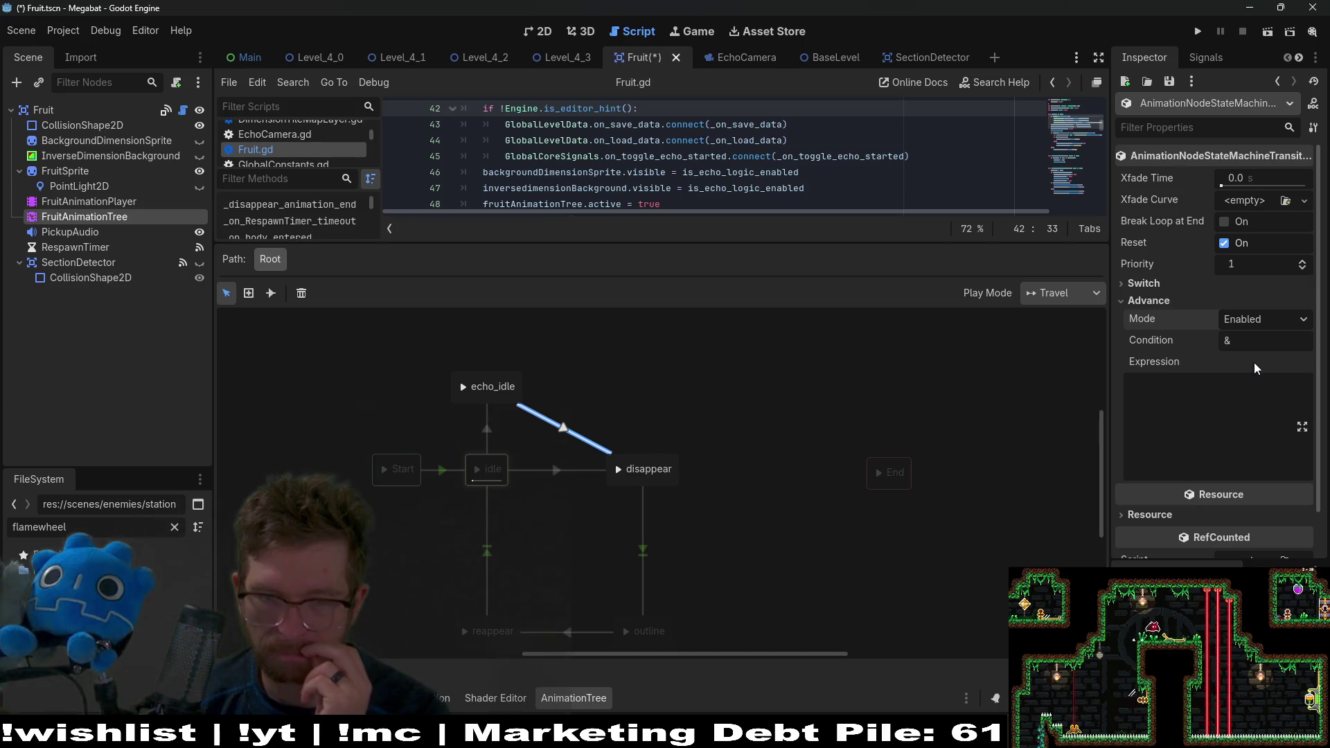
{"action": "scroll", "coordinate": [687, 444], "scroll_direction": "down", "scroll_amount": 2}
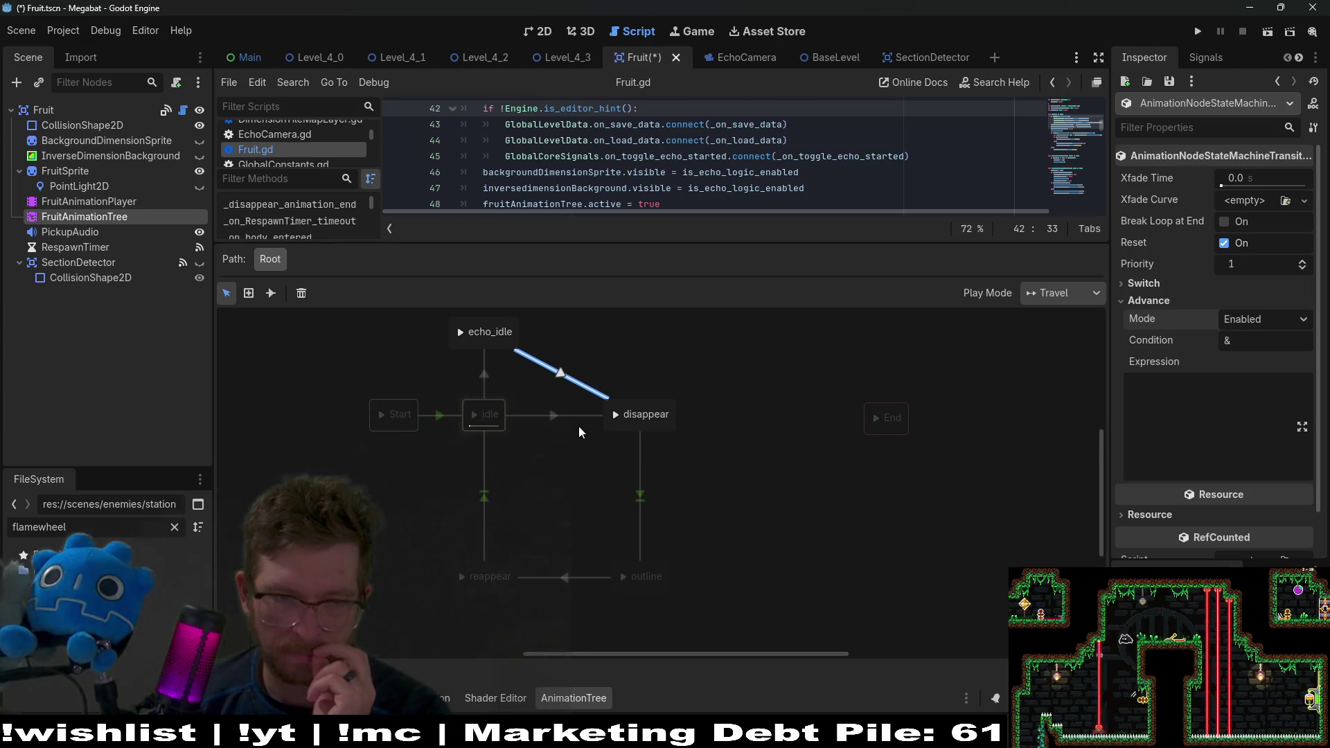
{"action": "scroll", "coordinate": [527, 478], "scroll_direction": "up", "scroll_amount": 1}
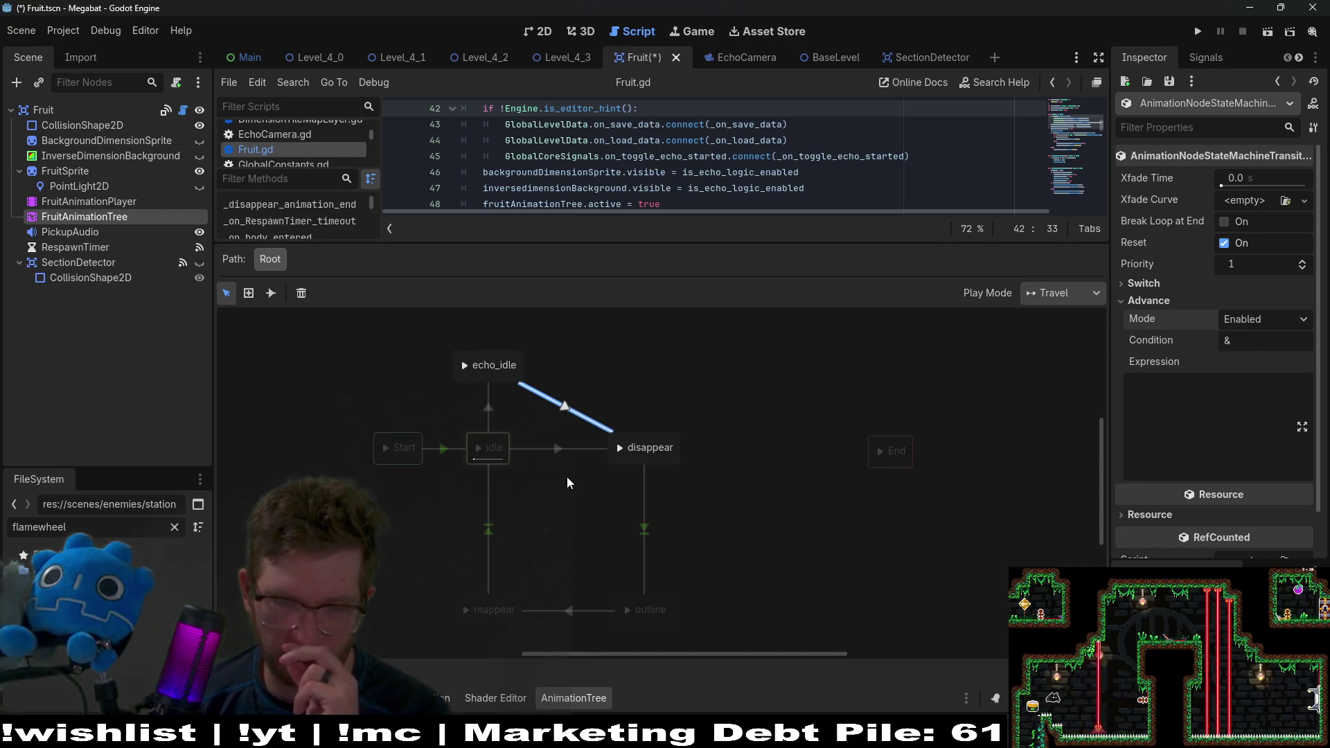
{"action": "mouse_move", "coordinate": [613, 406]}
{"action": "left_mouse_down"}
{"action": "mouse_move", "coordinate": [600, 455]}
{"action": "mouse_move", "coordinate": [588, 421]}
{"action": "left_mouse_up"}
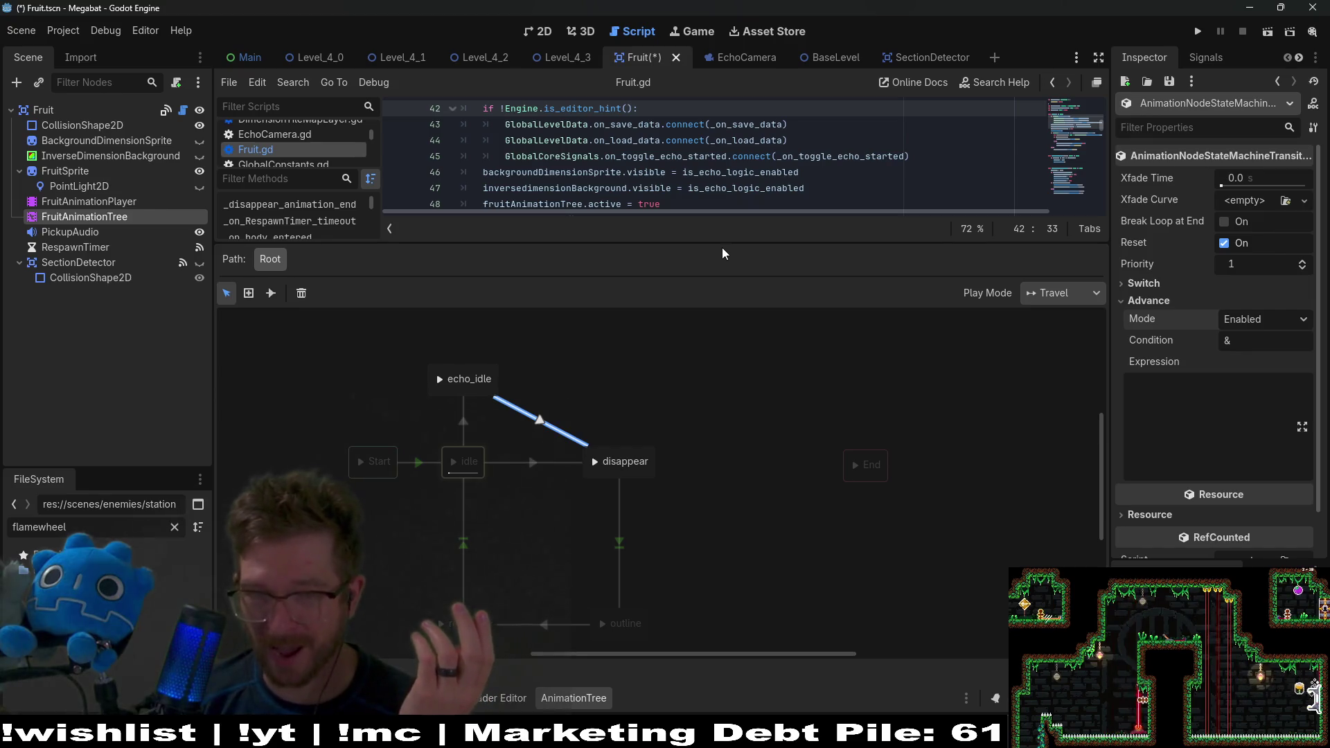
{"action": "left_click_drag", "start_coordinate": [724, 244], "coordinate": [745, 413]}
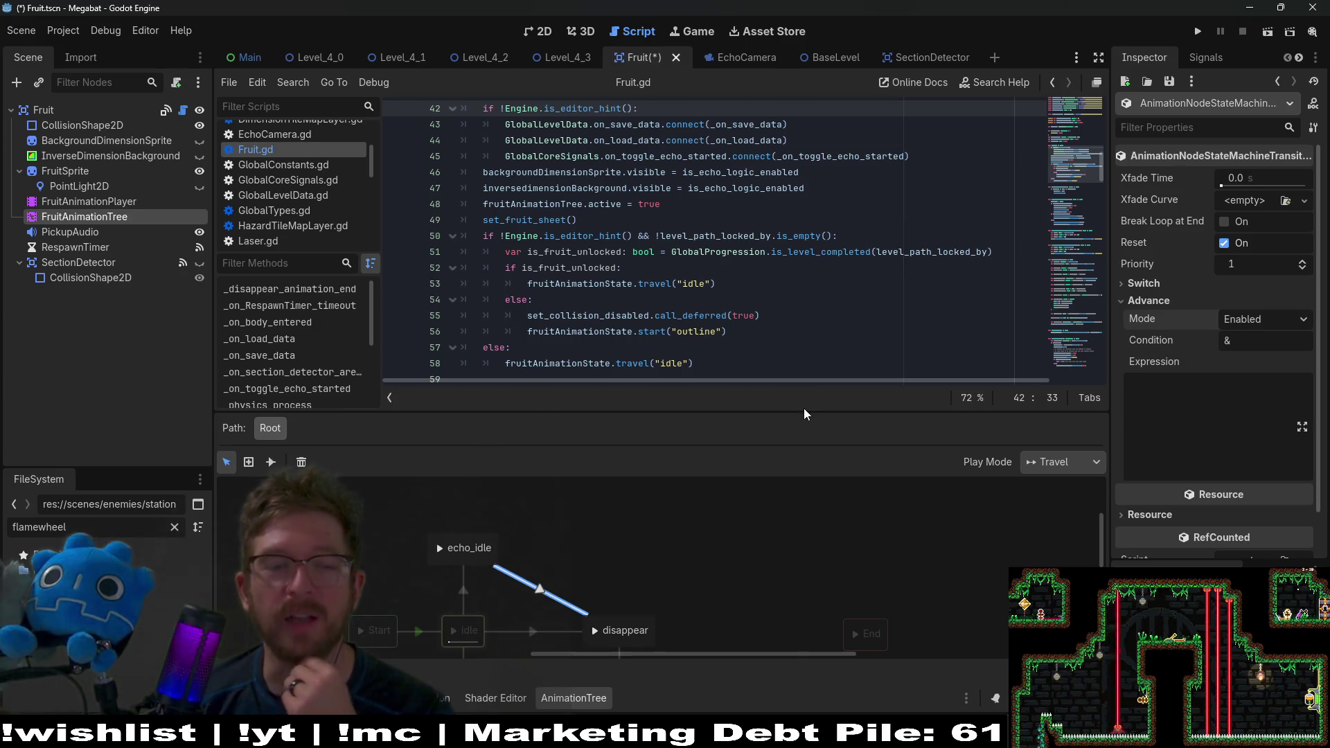
Step: Close the AnimationTree panel, reselect FruitAnimationTree and save the Fruit scene
{"action": "left_click", "coordinate": [574, 698]}
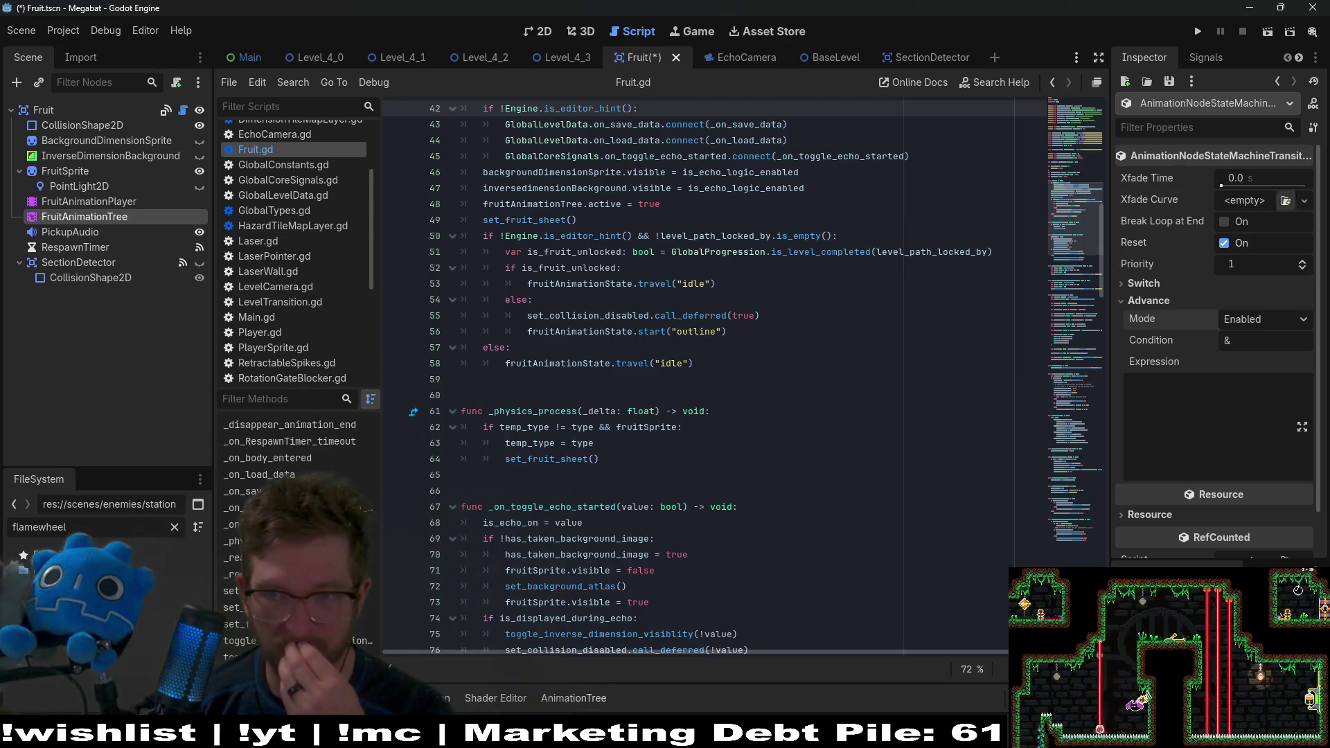
{"action": "left_click", "coordinate": [106, 204]}
{"action": "left_click", "coordinate": [97, 216]}
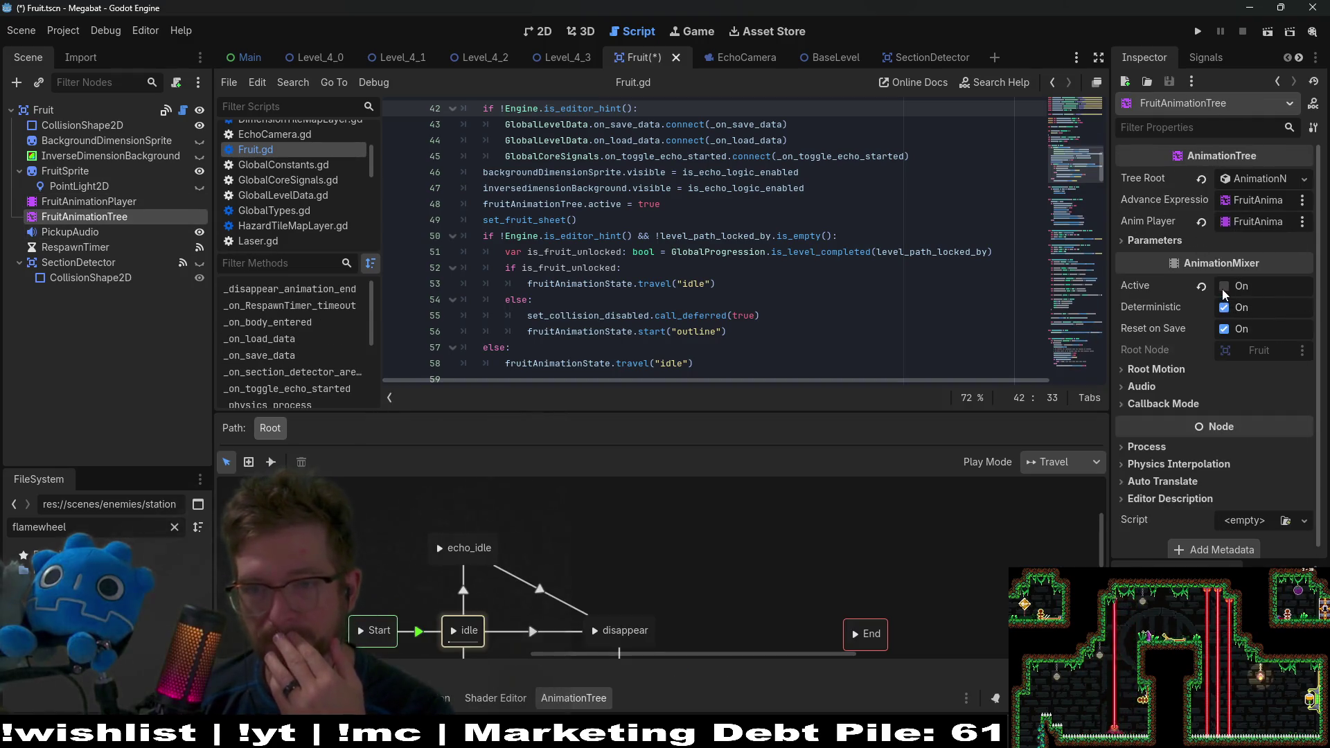
{"action": "key", "text": "ctrl+s"}
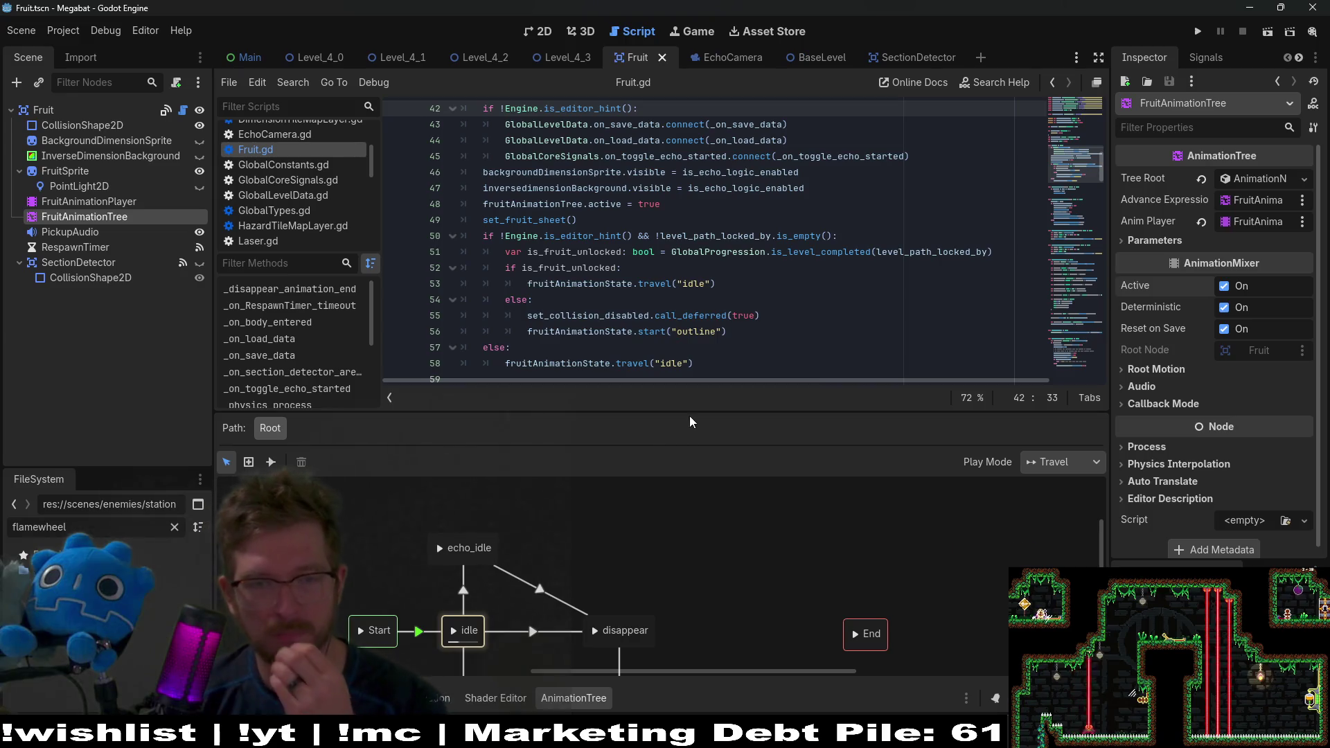
{"action": "left_click", "coordinate": [573, 698]}
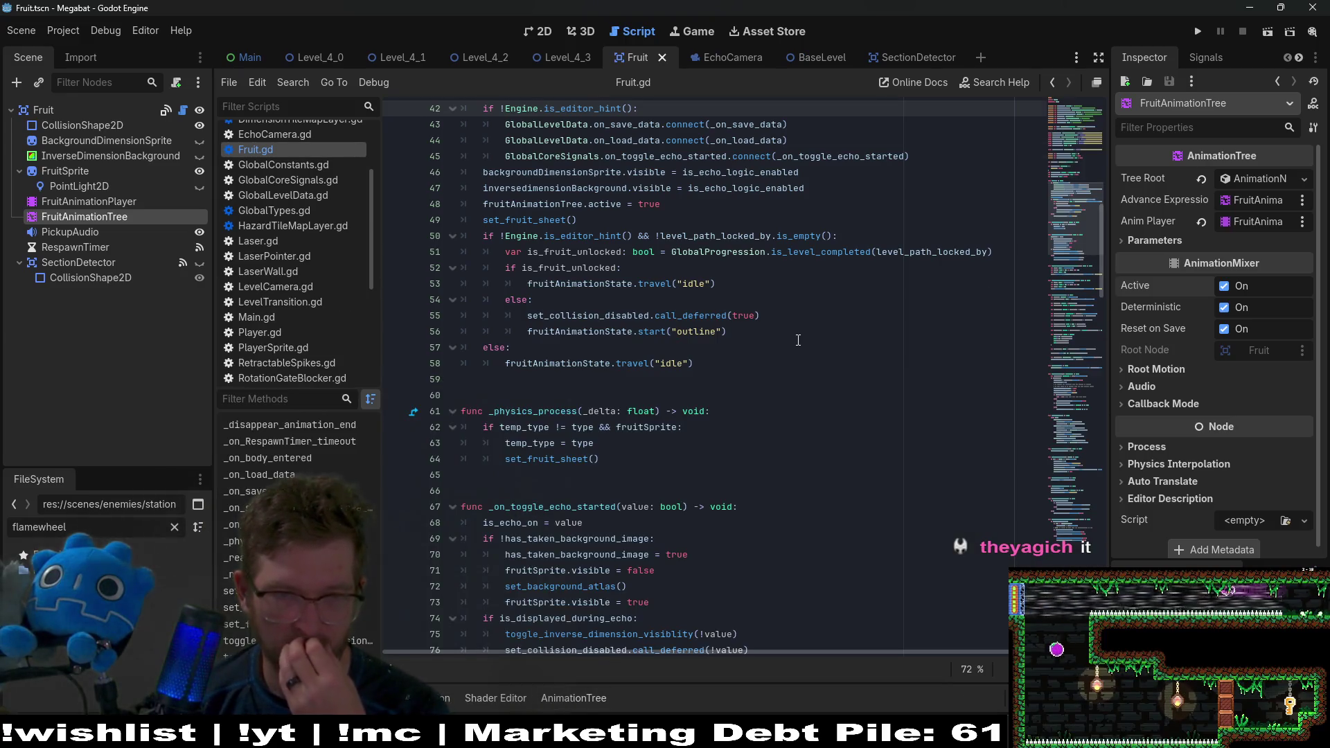
Step: Review Fruit.gd's _ready code, highlighting the fruitAnimationState variable
{"action": "scroll", "coordinate": [797, 339], "scroll_direction": "up", "scroll_amount": 2}
{"action": "scroll", "coordinate": [798, 339], "scroll_direction": "up", "scroll_amount": 12}
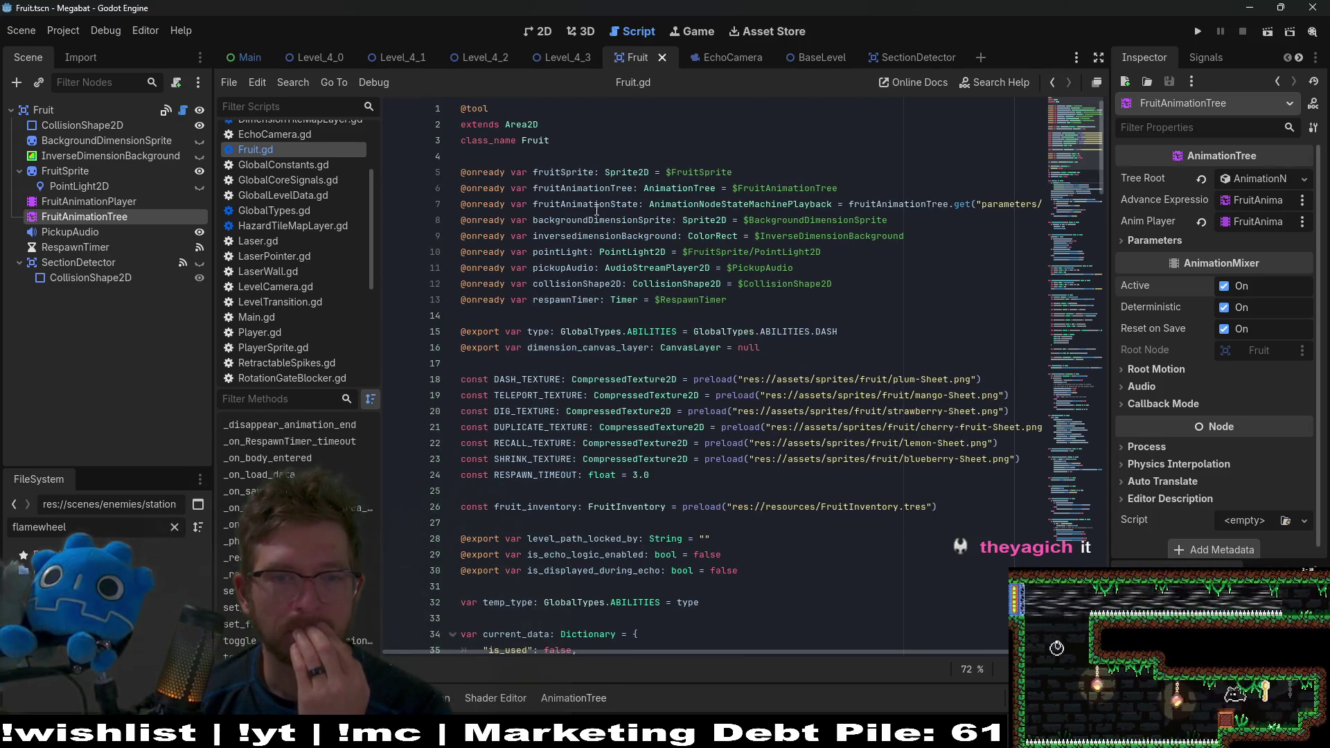
{"action": "double_click", "coordinate": [597, 209]}
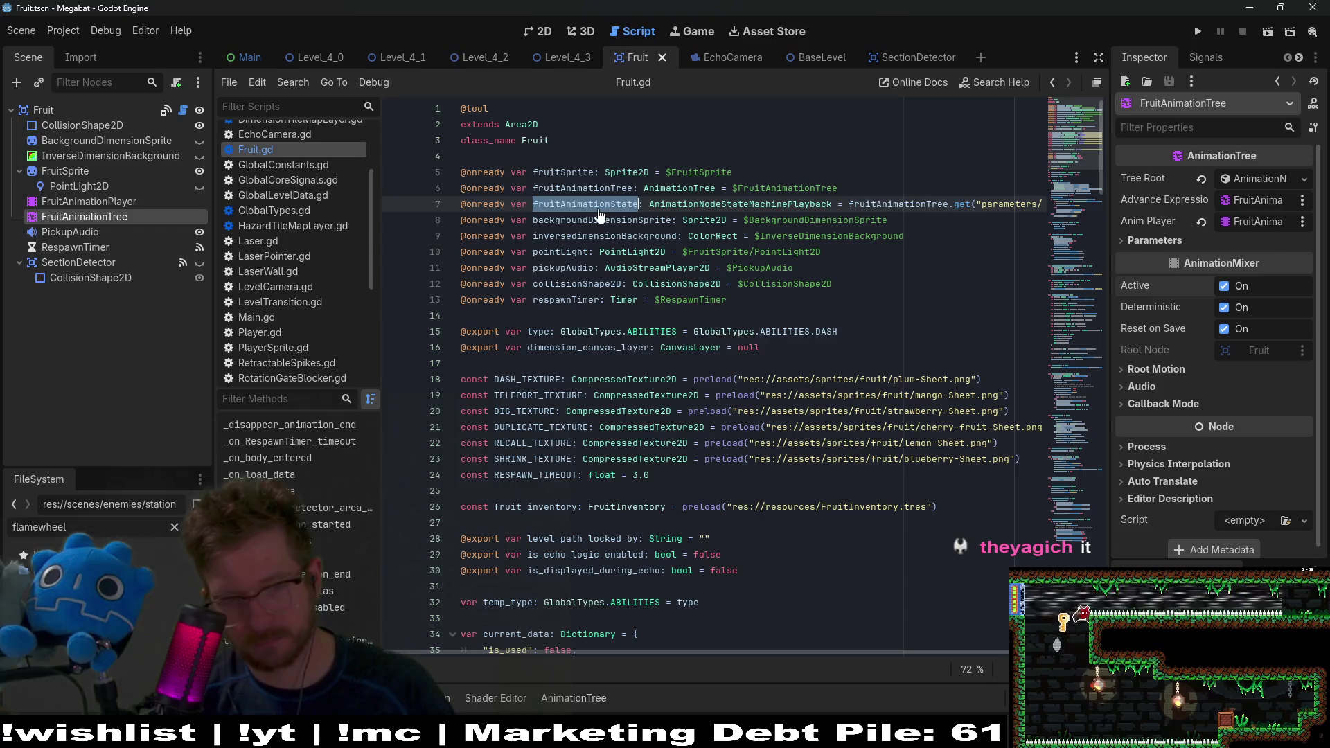
{"action": "scroll", "coordinate": [615, 345], "scroll_direction": "down", "scroll_amount": 3}
{"action": "scroll", "coordinate": [611, 474], "scroll_direction": "down", "scroll_amount": 7}
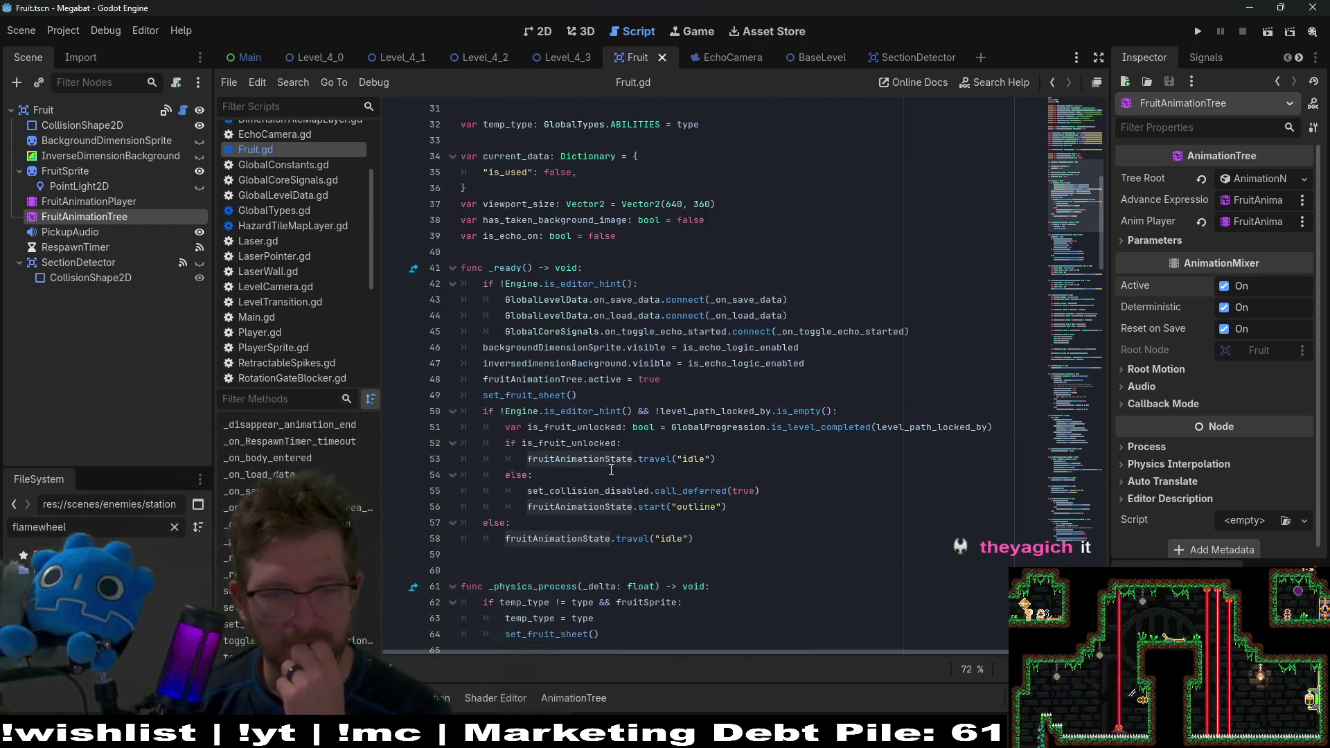
{"action": "scroll", "coordinate": [769, 338], "scroll_direction": "down", "scroll_amount": 2}
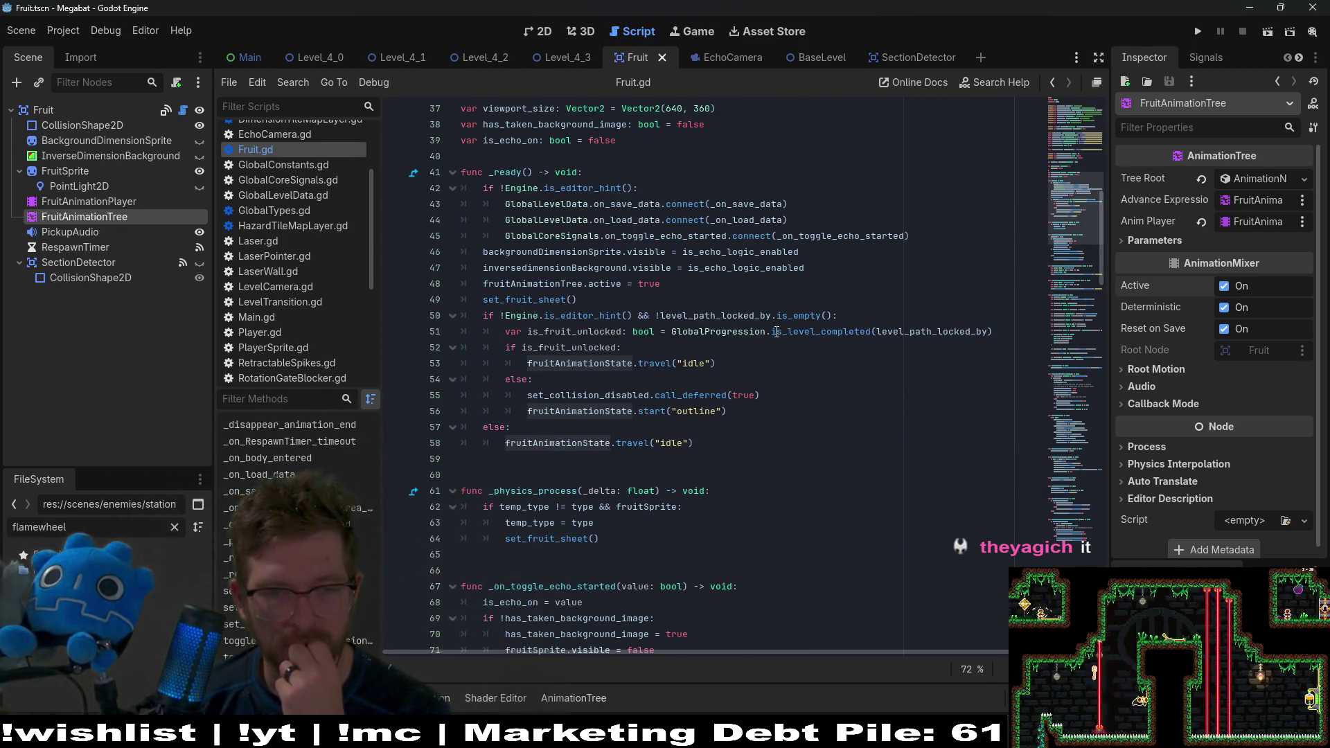
{"action": "mouse_move", "coordinate": [776, 332]}
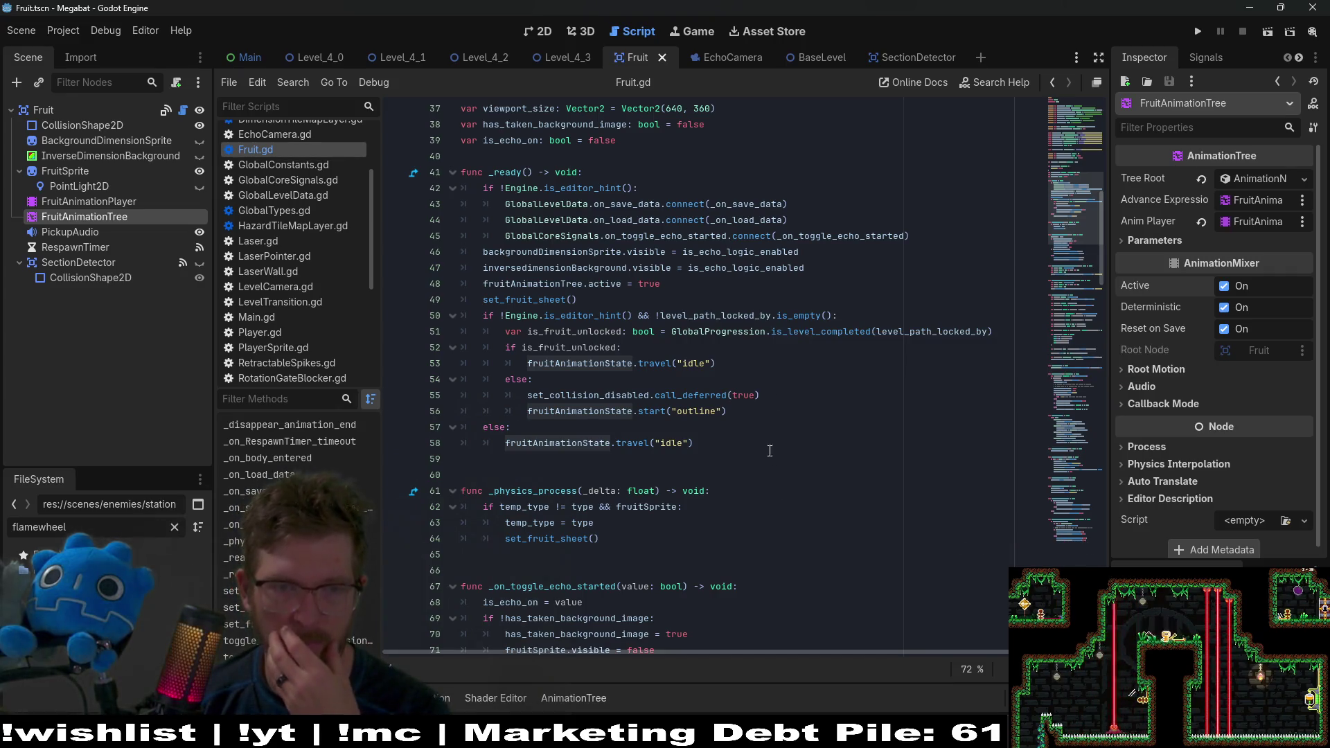
{"action": "scroll", "coordinate": [745, 352], "scroll_direction": "down", "scroll_amount": 2}
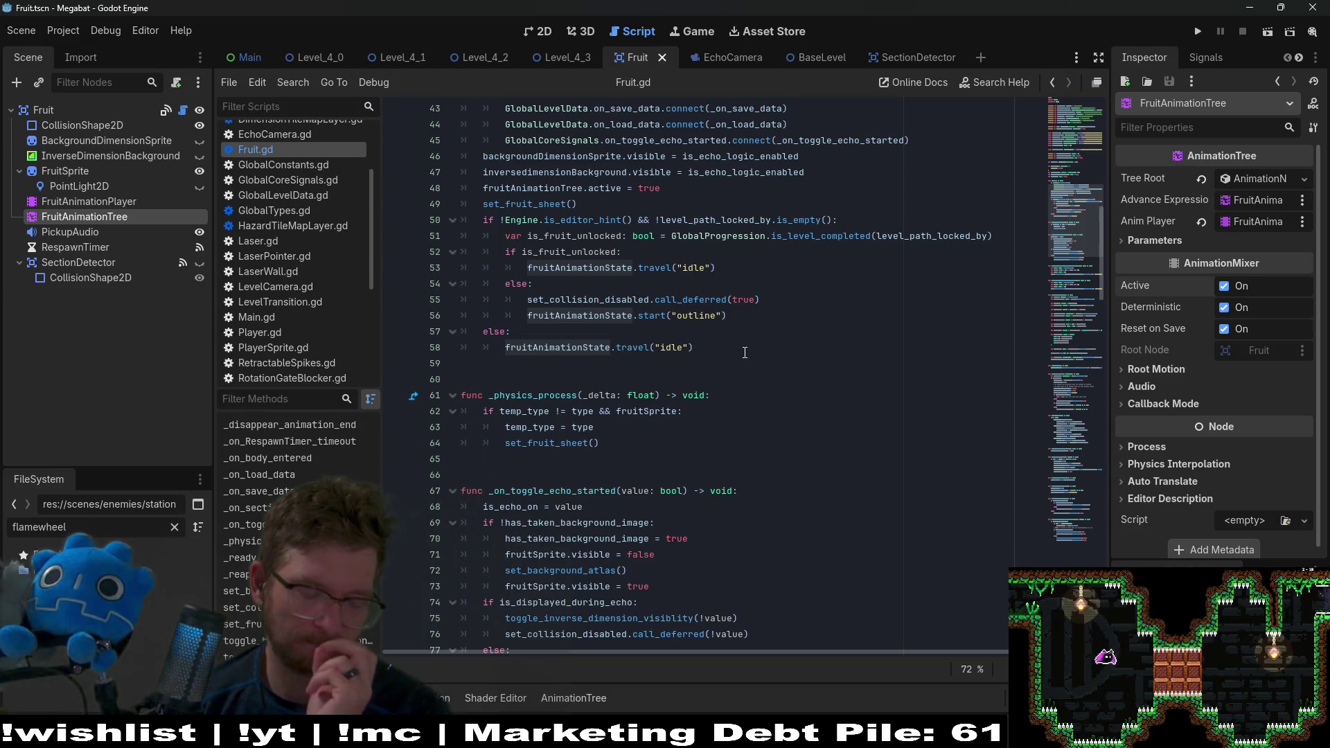
{"action": "scroll", "coordinate": [744, 353], "scroll_direction": "up", "scroll_amount": 7}
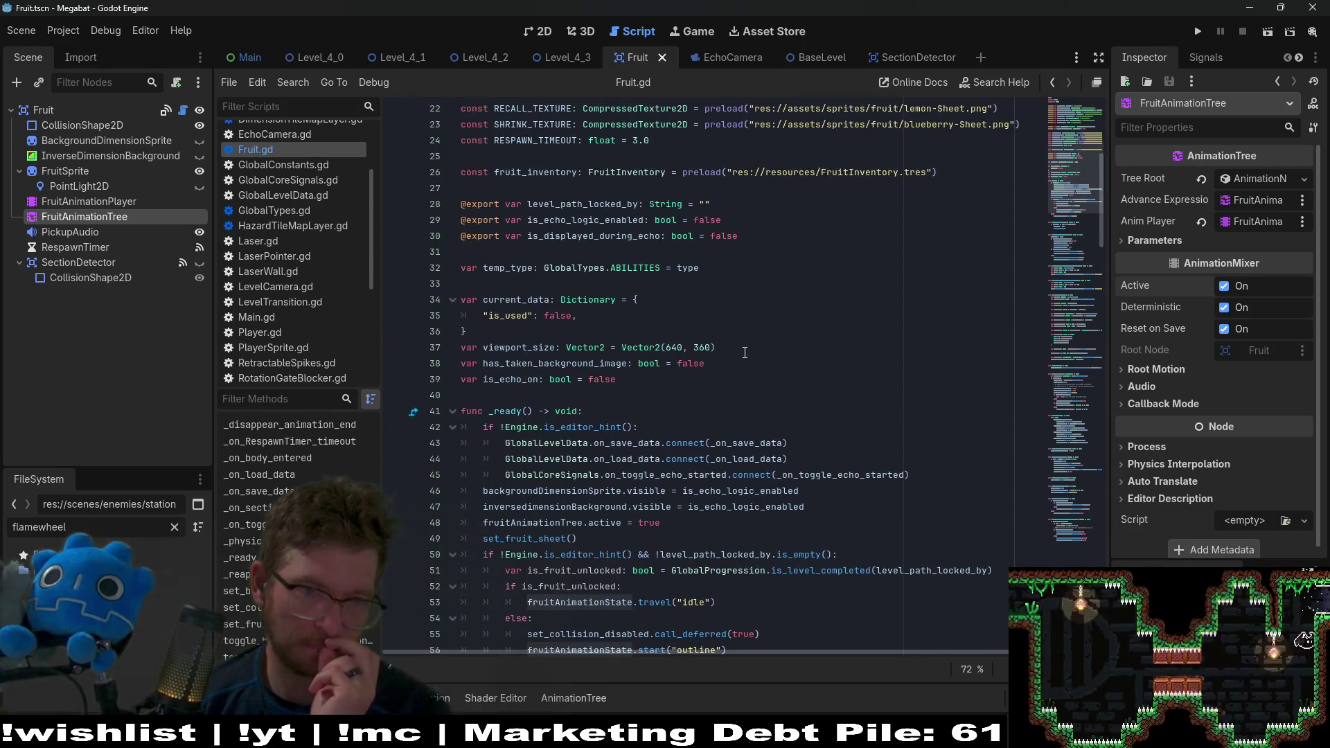
Step: Place the caret on blank line 59 below the physics process function
{"action": "left_click", "coordinate": [691, 374]}
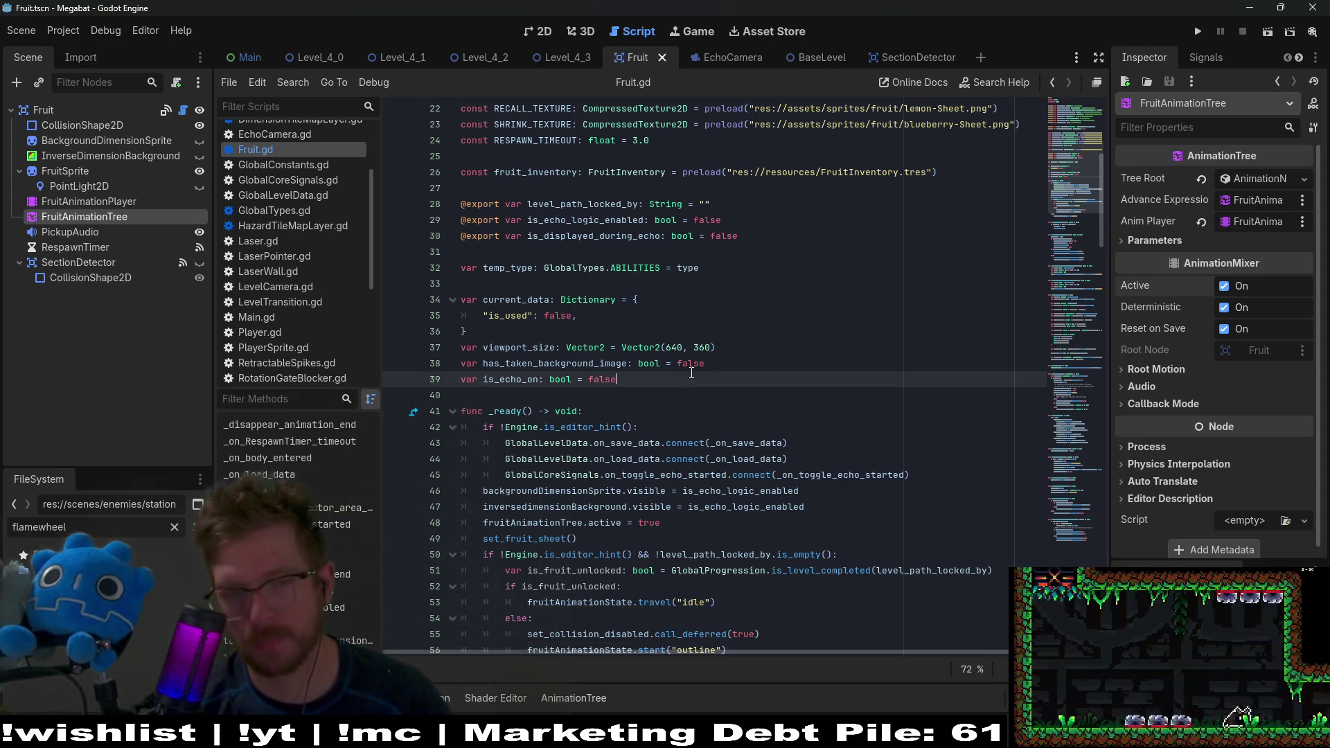
{"action": "scroll", "coordinate": [691, 374], "scroll_direction": "down", "scroll_amount": 2}
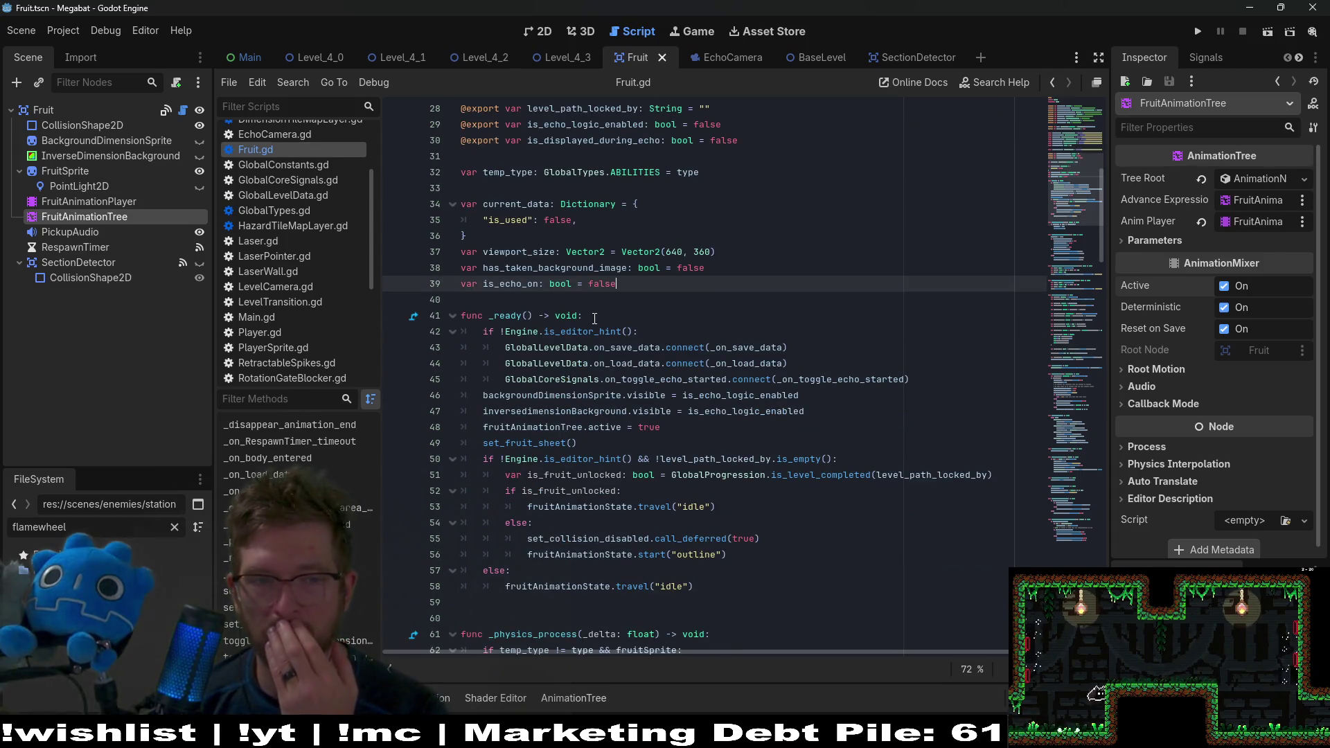
{"action": "scroll", "coordinate": [594, 318], "scroll_direction": "down", "scroll_amount": 5}
{"action": "left_click", "coordinate": [501, 363]}
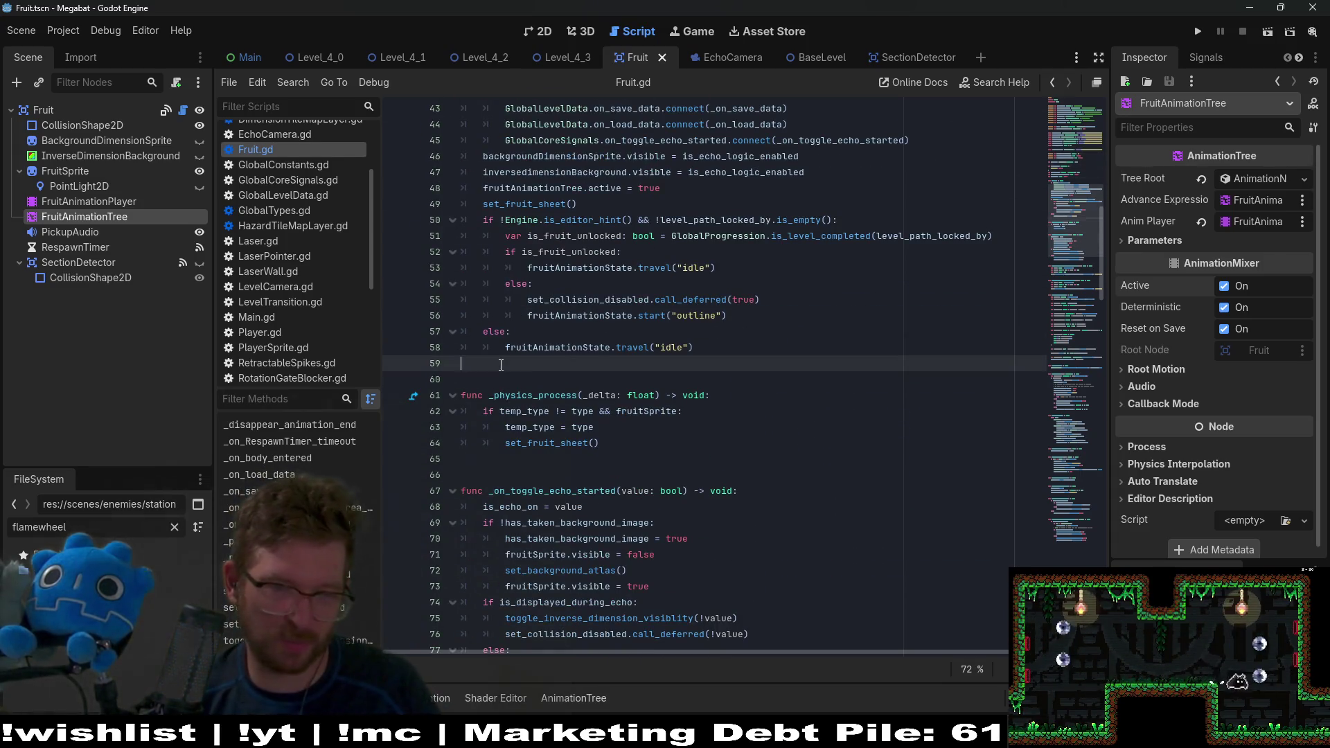
Step: Add a new function header get_idle_animation_name() -> String below the physics process function
{"action": "key", "text": "Down"}
{"action": "key", "text": "Down"}
{"action": "key", "text": "Down"}
{"action": "key", "text": "Return"}
{"action": "key", "text": "Return"}
{"action": "key", "text": "Return"}
{"action": "type", "text": "func "}
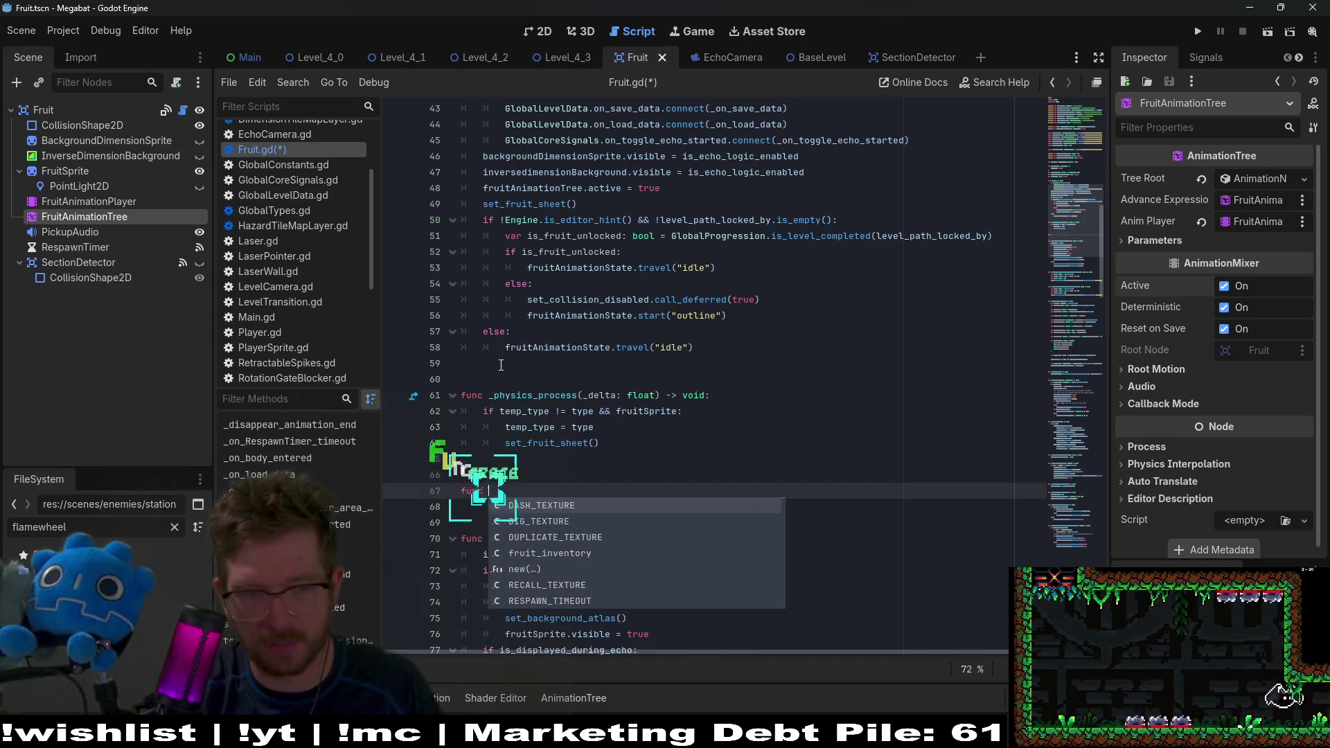
{"action": "type", "text": "get_"}
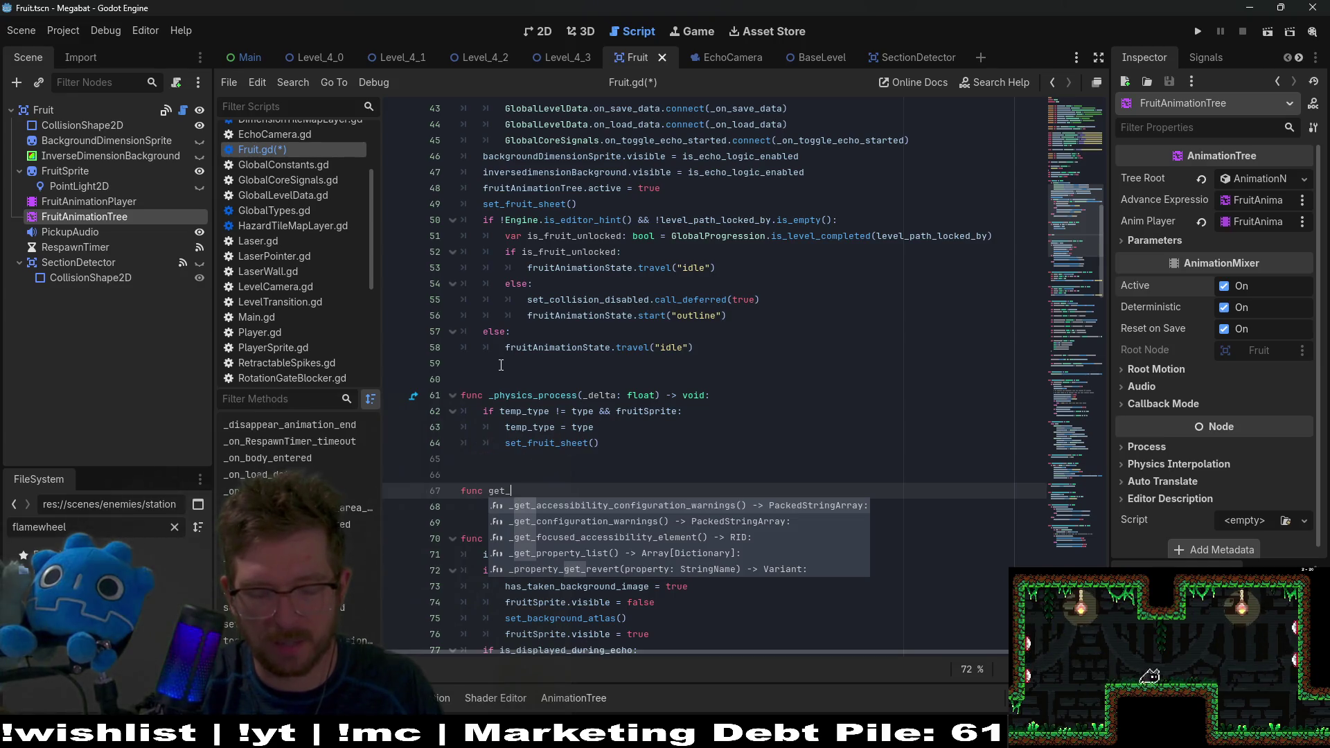
{"action": "type", "text": "idle_animation"}
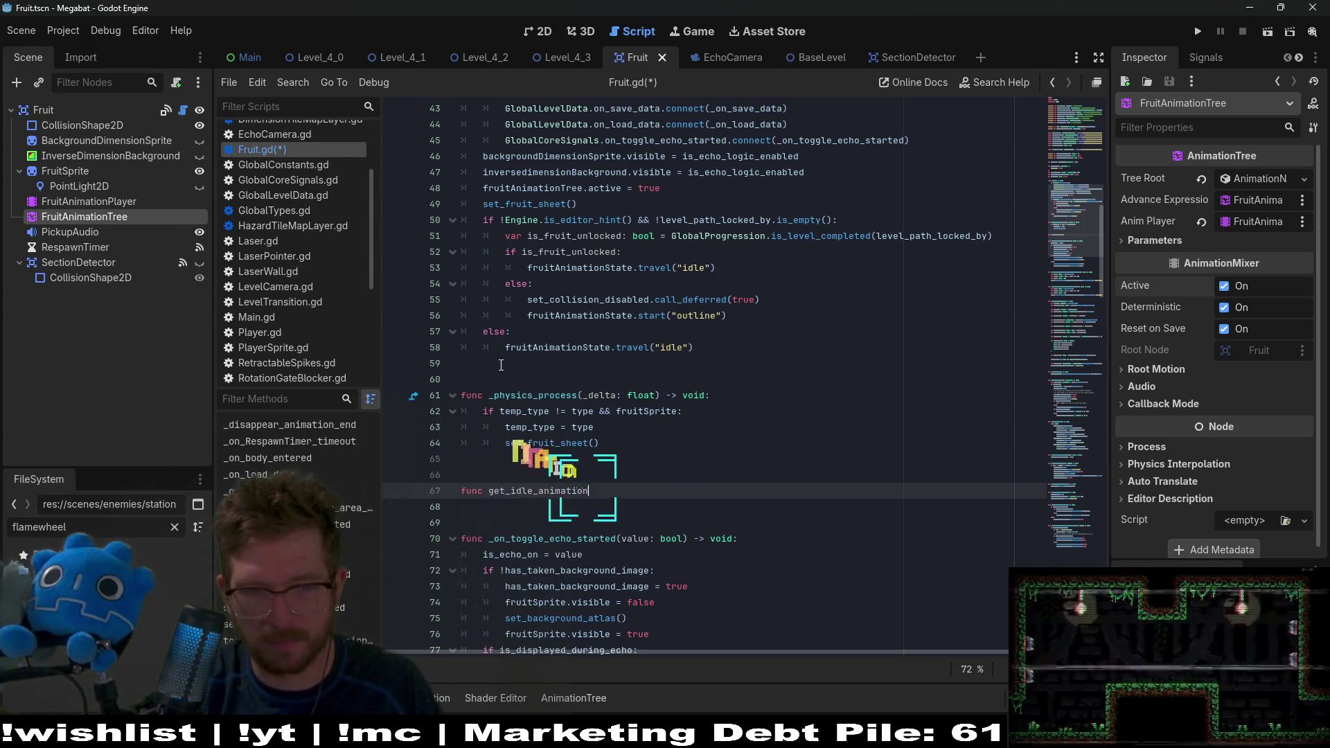
{"action": "type", "text": "_name() -> String ="}
{"action": "key", "text": "BackSpace"}
{"action": "key", "text": "BackSpace"}
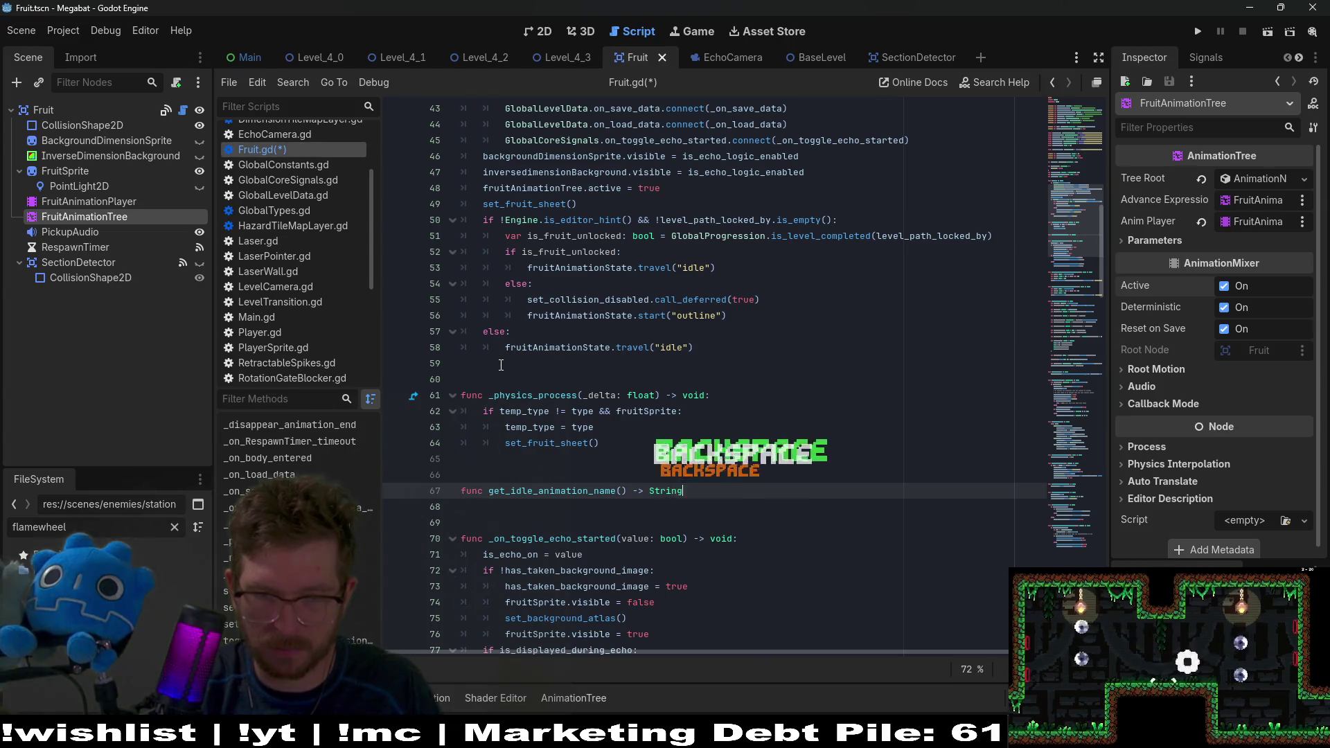
{"action": "type", "text": ":"}
{"action": "key", "text": "Return"}
{"action": "key", "text": "BackSpace"}
{"action": "type", "text": "if"}
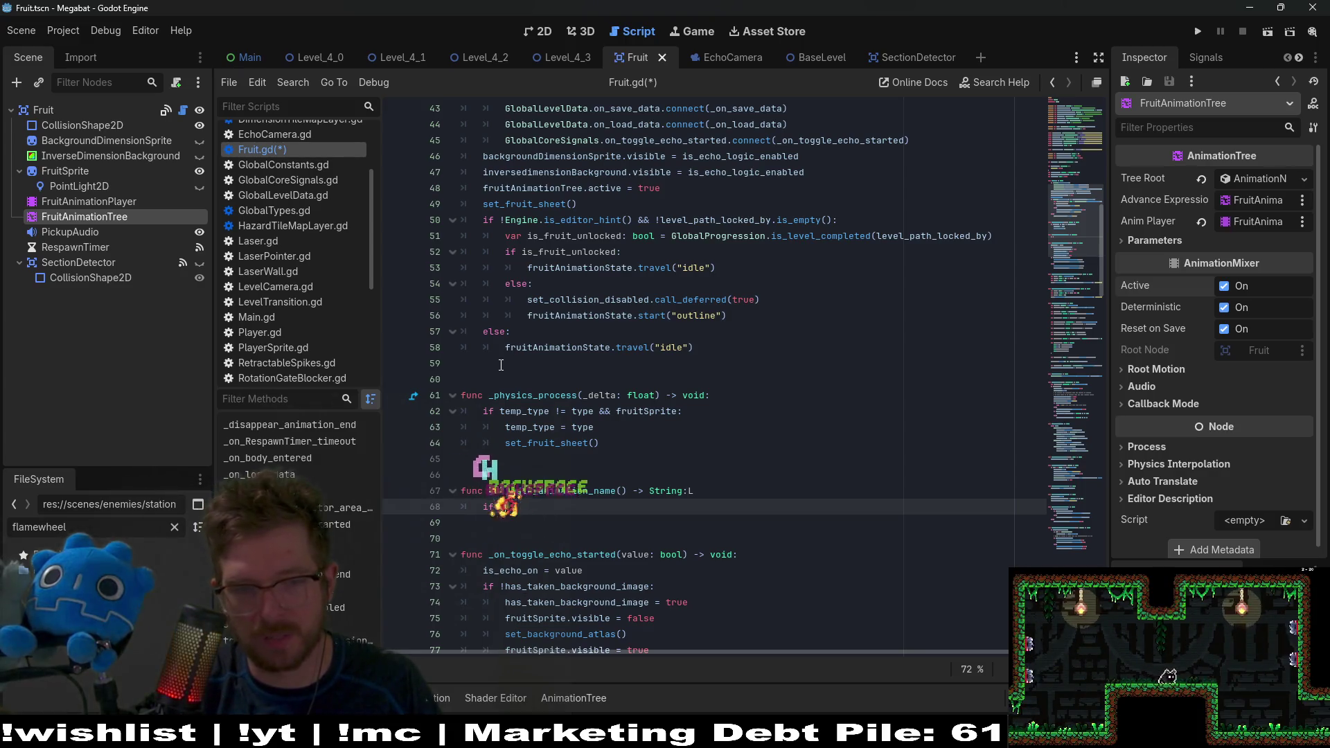
Step: Write the body: if is_echo_on return "echo_idle", else "idle"
{"action": "type", "text": "ischo"}
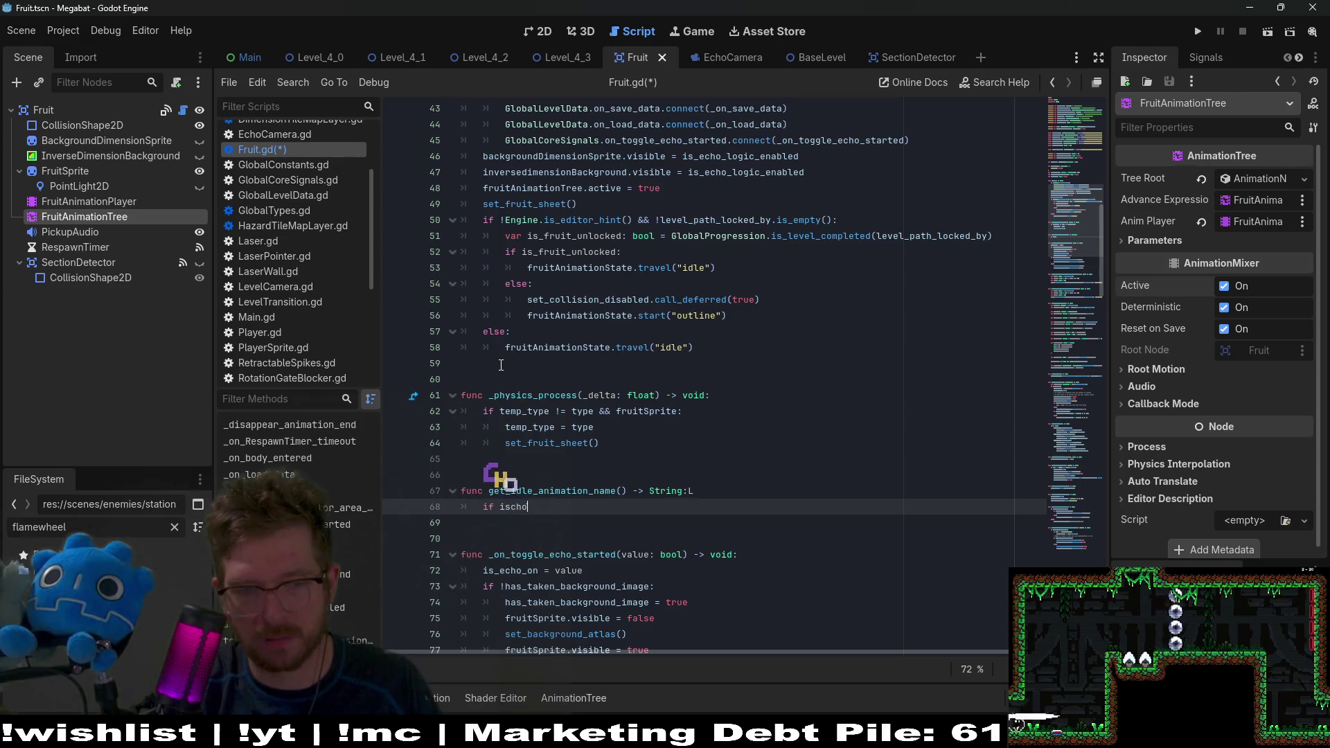
{"action": "key", "text": "BackSpace"}
{"action": "key", "text": "BackSpace"}
{"action": "key", "text": "BackSpace"}
{"action": "type", "text": "_echo_"}
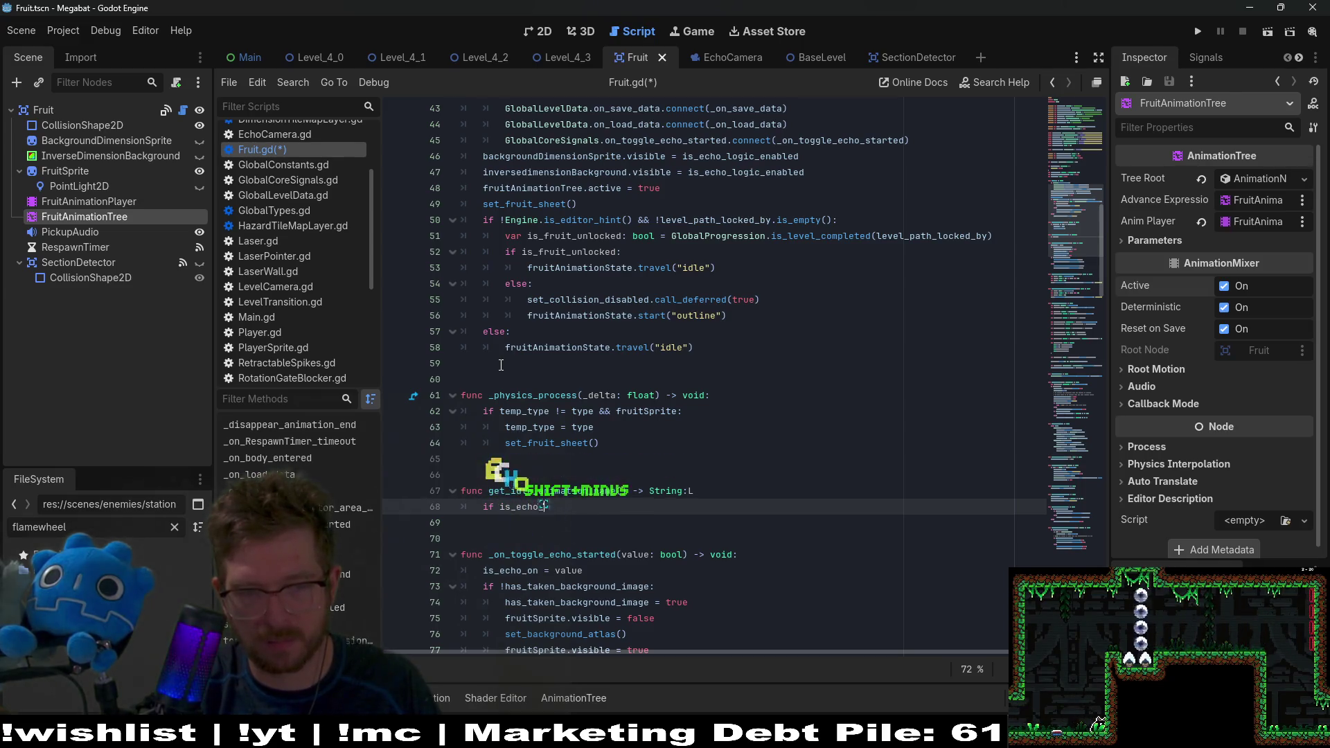
{"action": "type", "text": "on:"}
{"action": "key", "text": "Return"}
{"action": "type", "text": "return"}
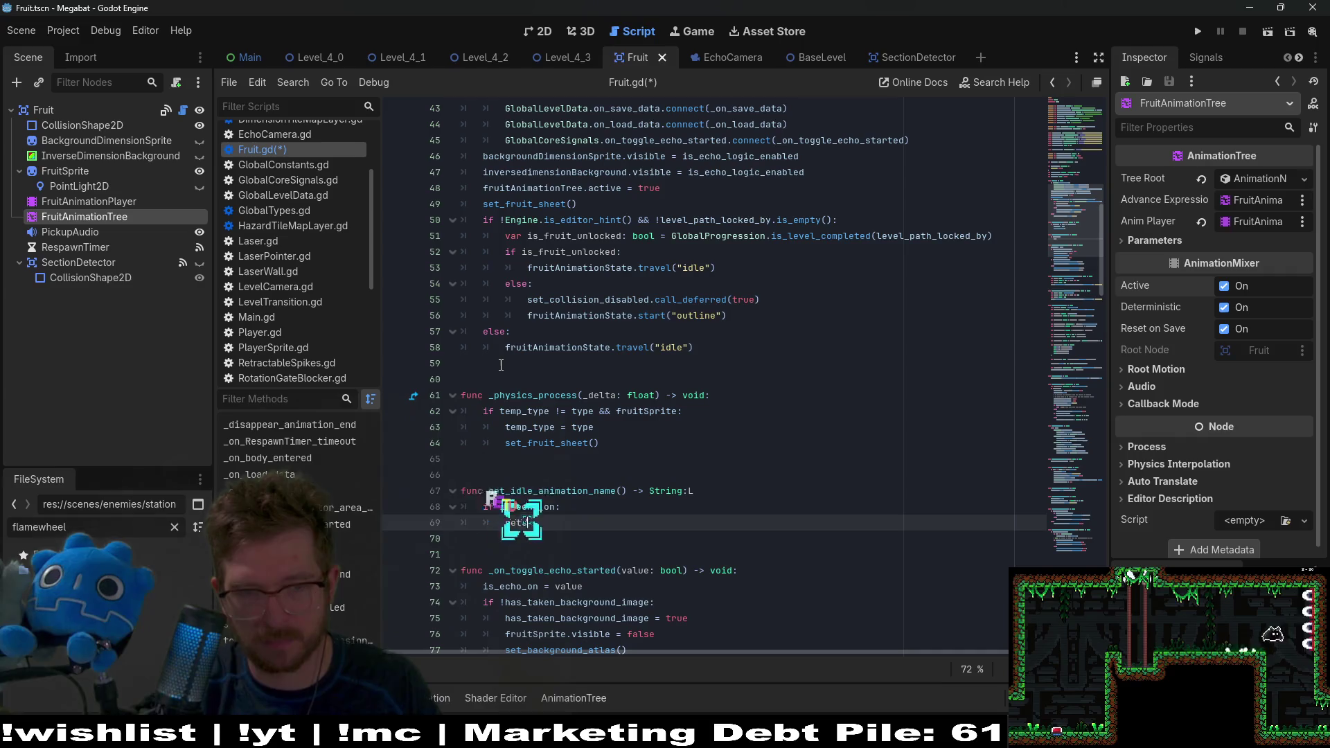
{"action": "key", "text": "BackSpace"}
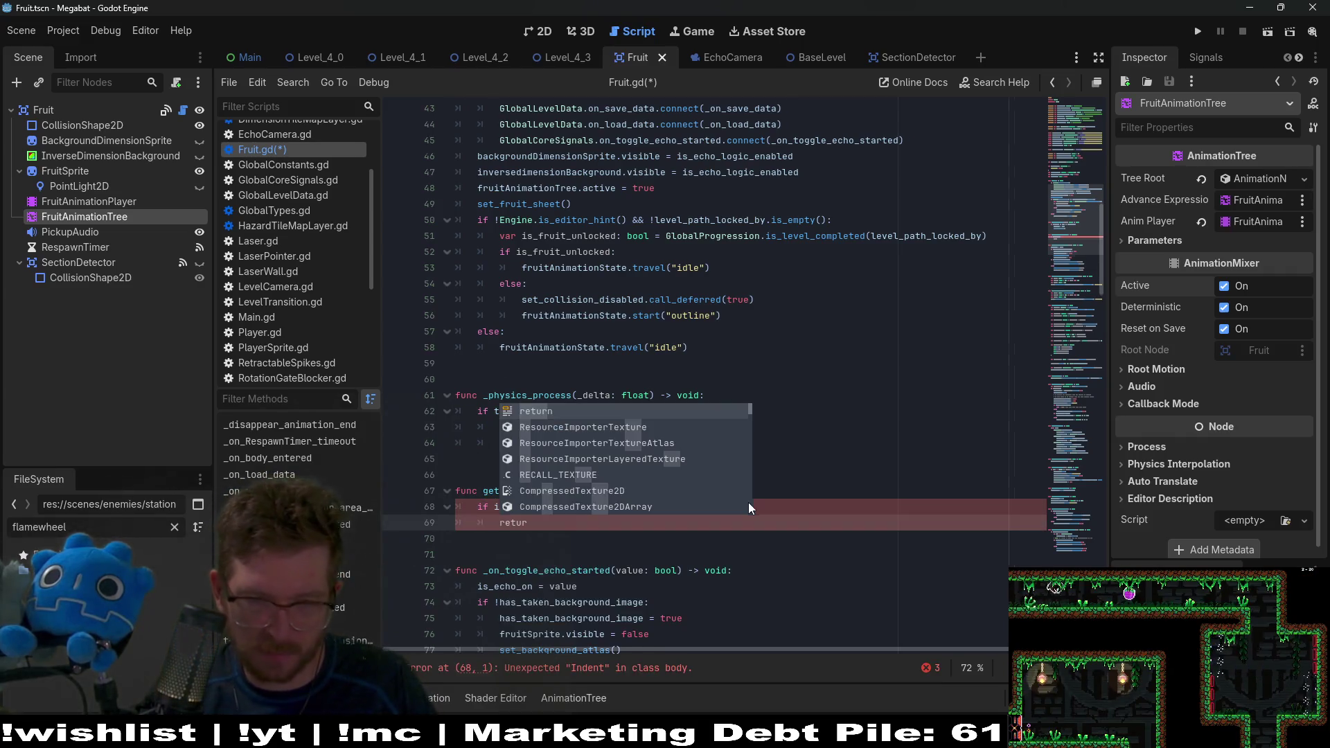
{"action": "key", "text": "Escape"}
{"action": "key", "text": "BackSpace"}
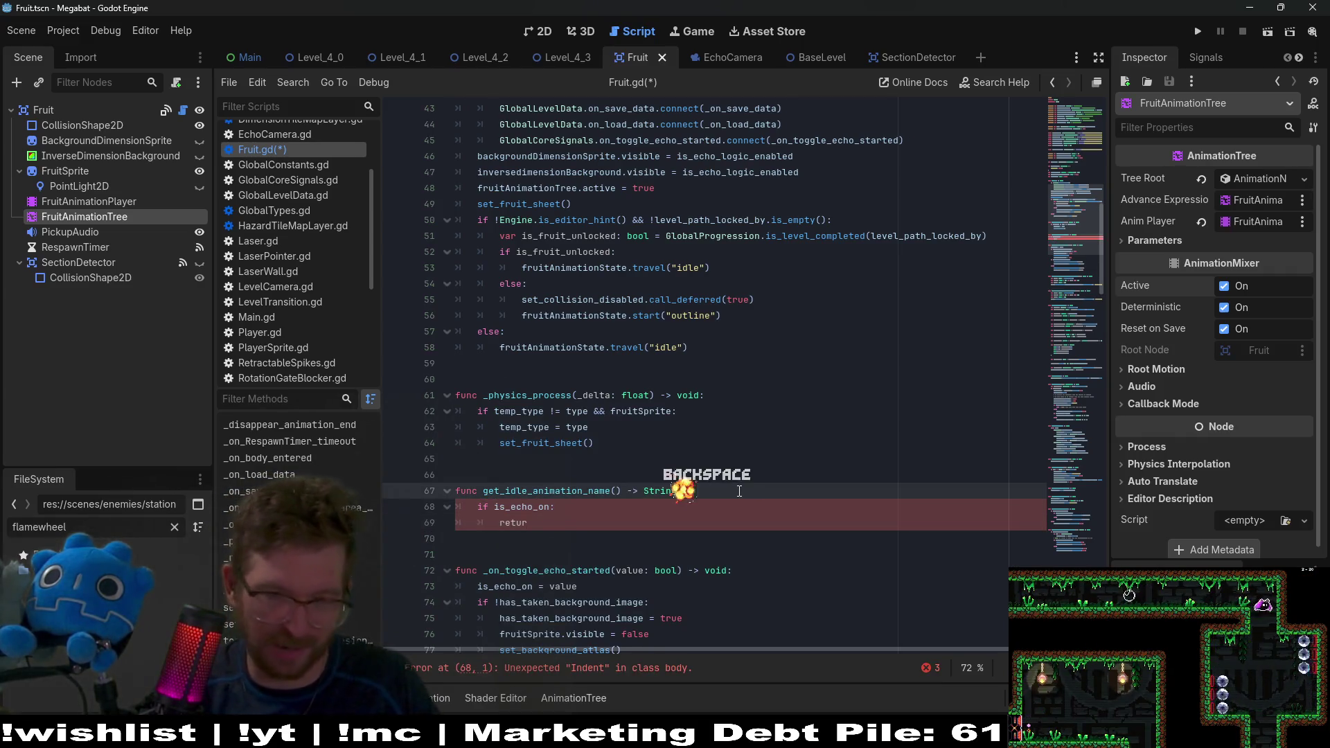
{"action": "type", "text": "n \"e"}
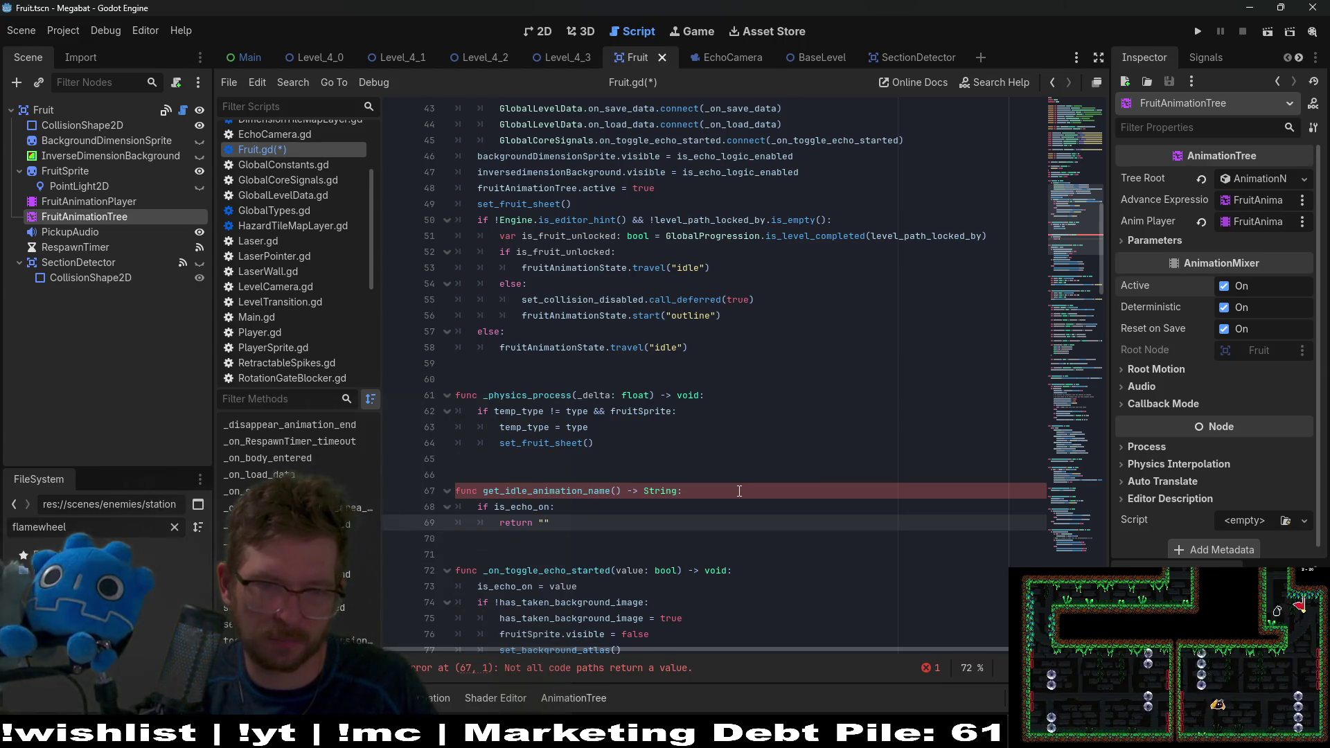
{"action": "type", "text": "cho_idl"}
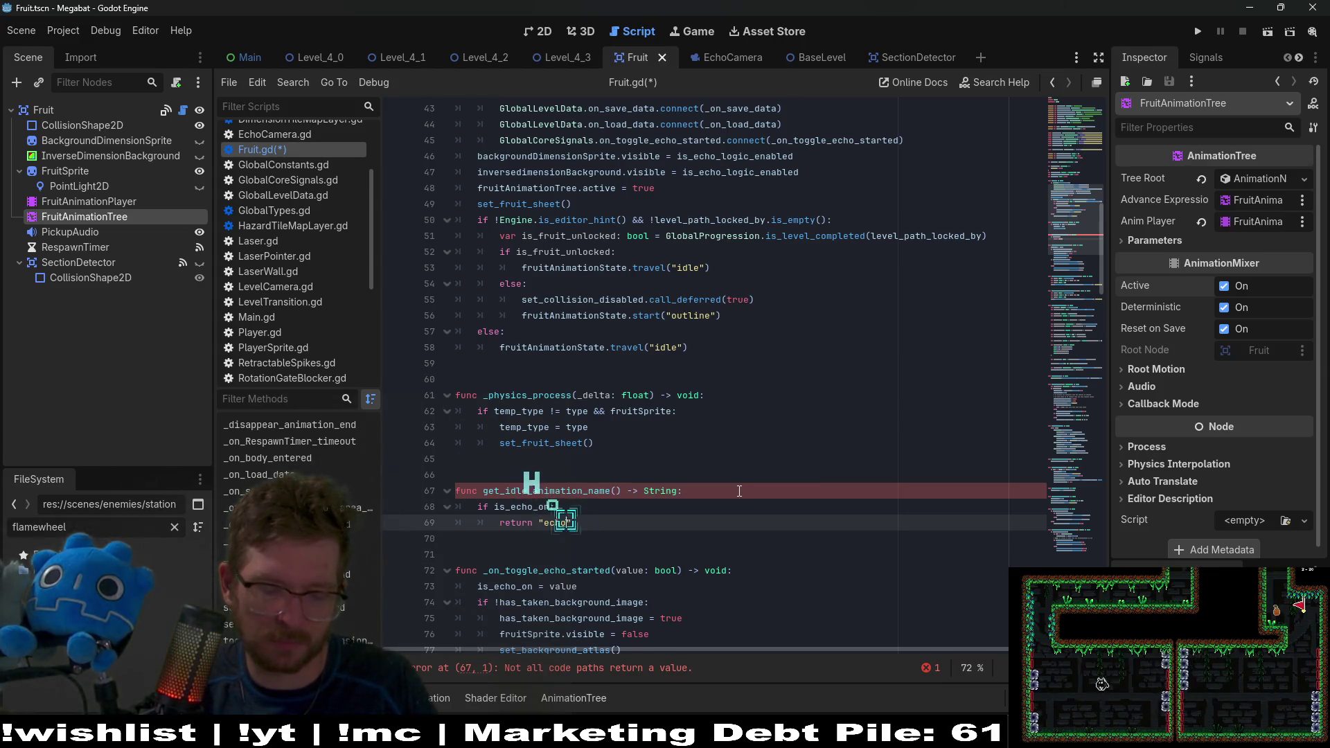
{"action": "type", "text": "e"}
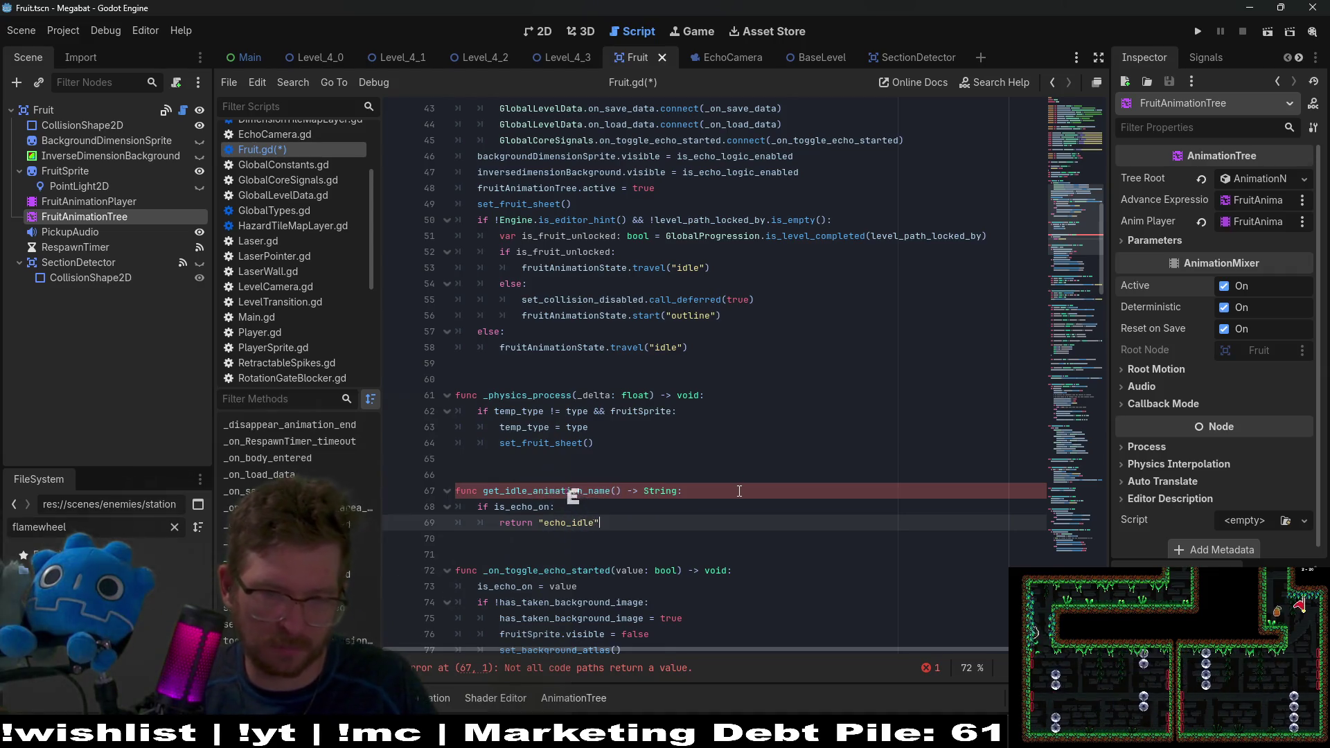
{"action": "key", "text": "Return"}
{"action": "key", "text": "BackSpace"}
{"action": "type", "text": "else:"}
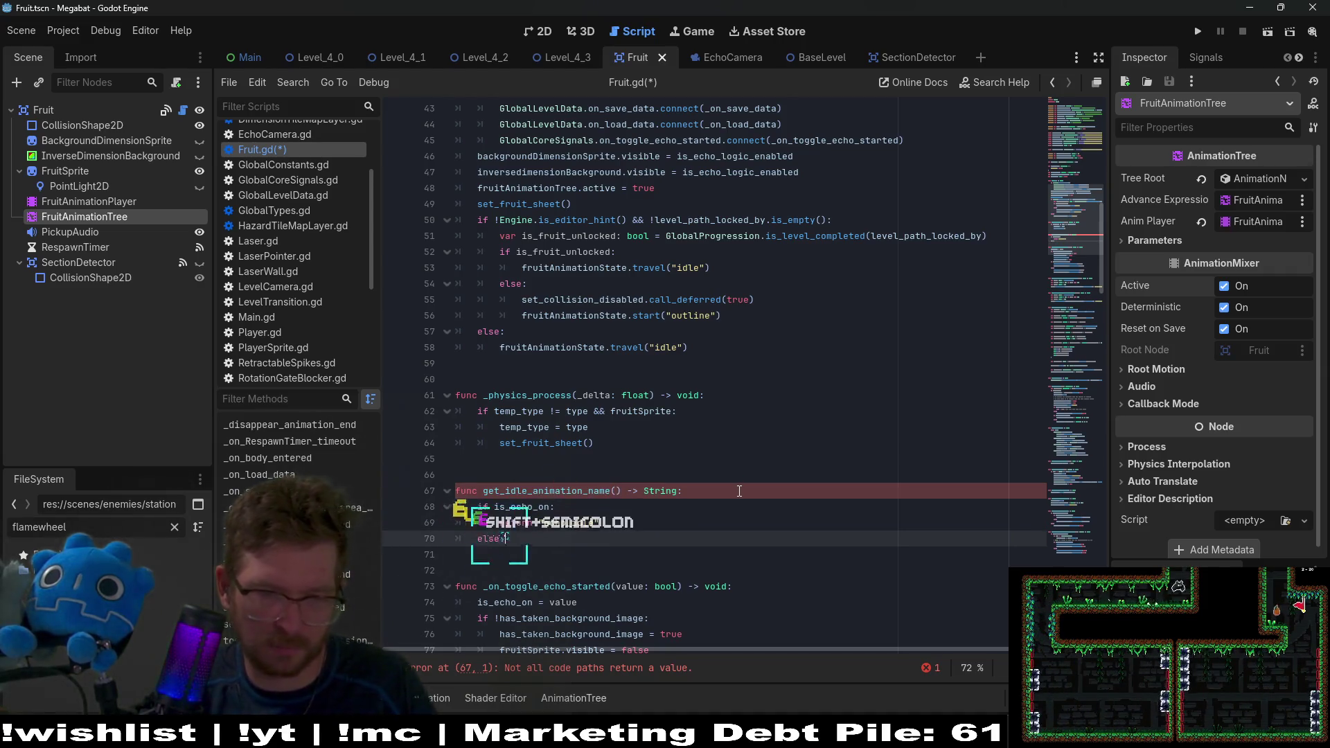
{"action": "key", "text": "Return"}
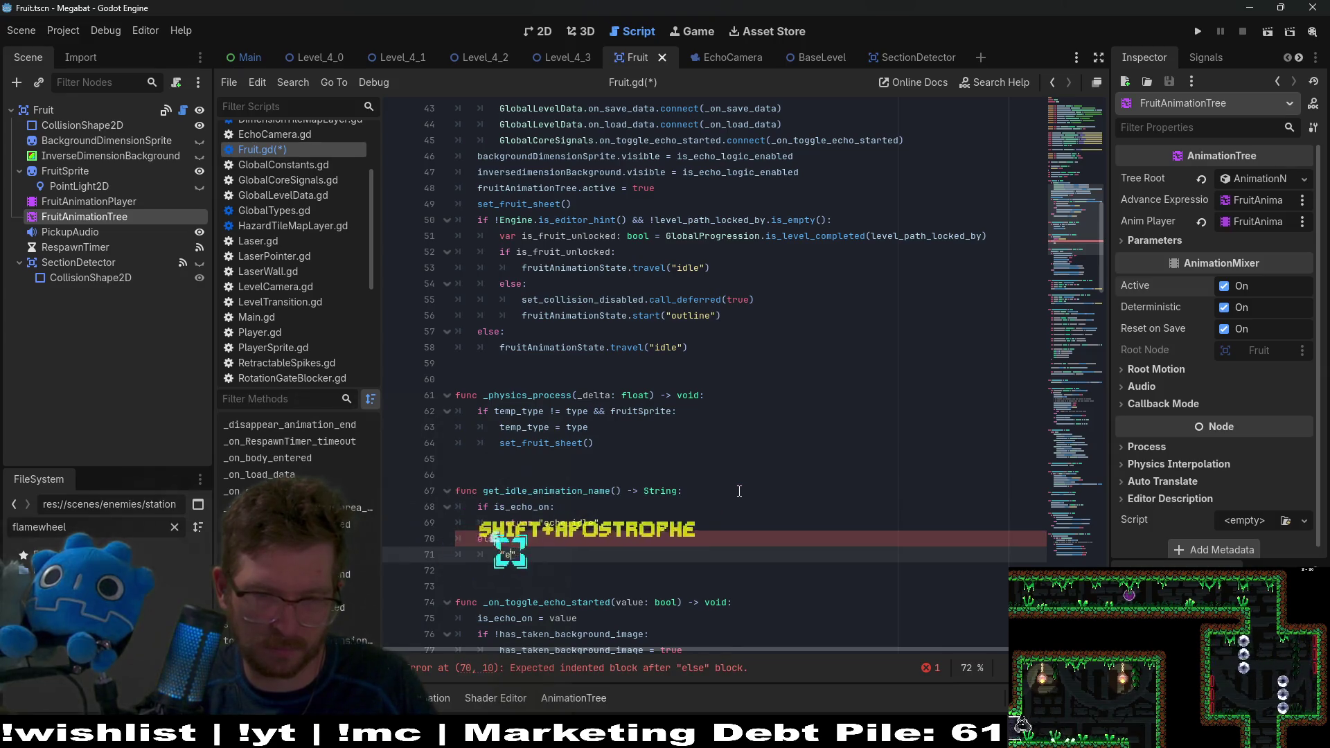
{"action": "type", "text": "\"id"}
{"action": "key", "text": "BackSpace"}
{"action": "type", "text": "le"}
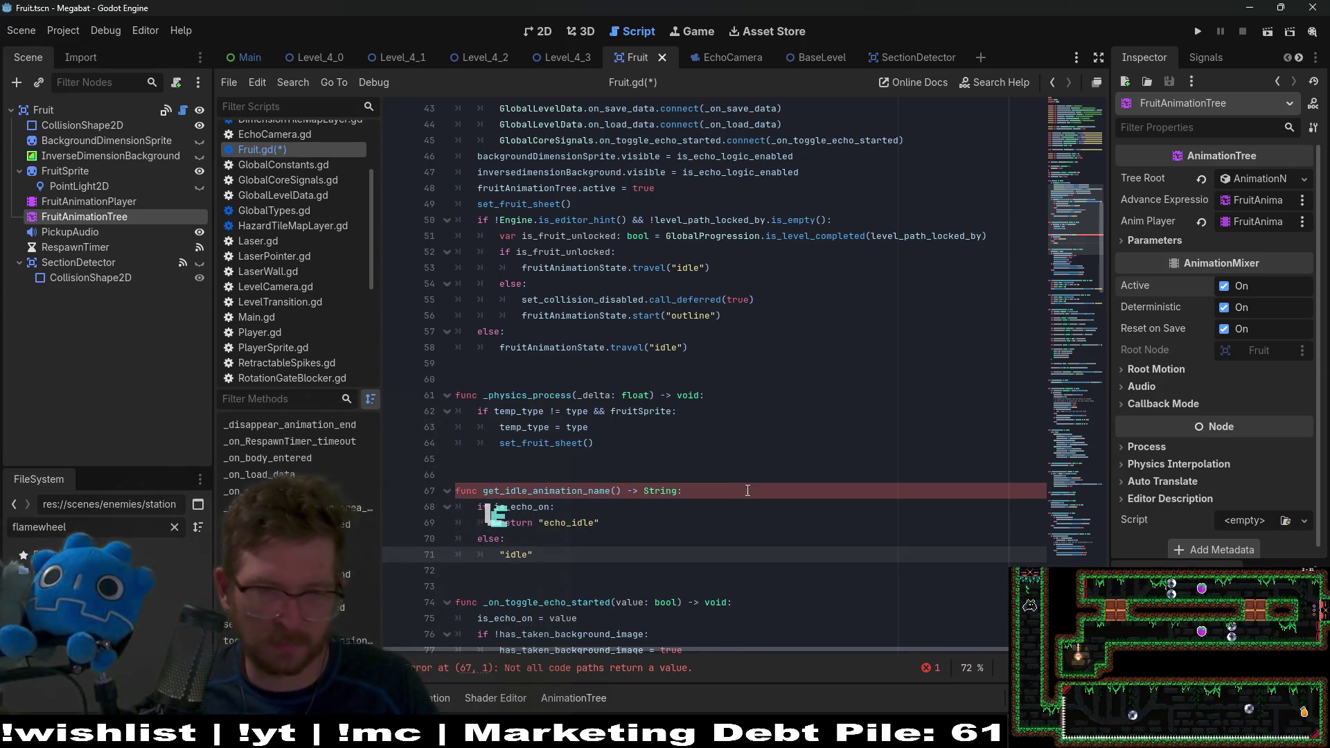
Step: Fix the String return type capitalization and add return before "idle" in the else branch
{"action": "left_click", "coordinate": [649, 491]}
{"action": "key", "text": "BackSpace"}
{"action": "type", "text": "s"}
{"action": "left_click", "coordinate": [619, 494]}
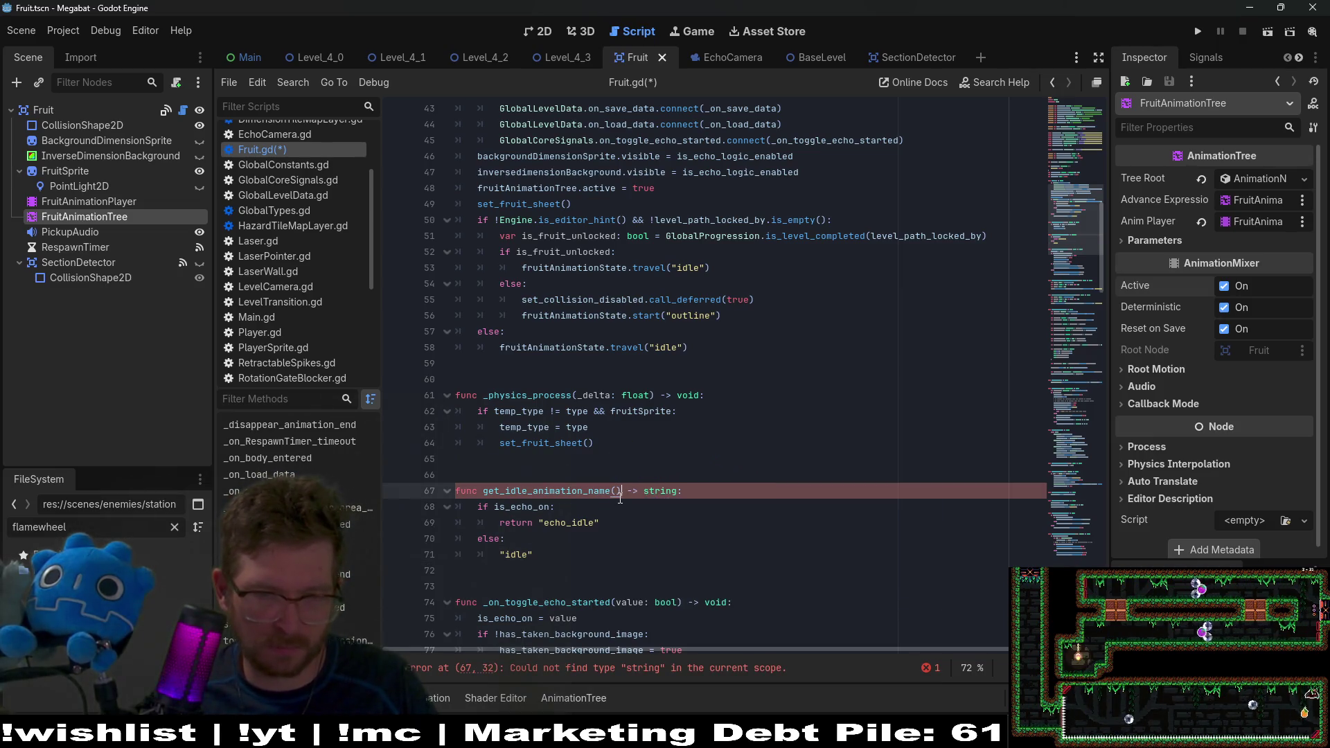
{"action": "left_click", "coordinate": [493, 552]}
{"action": "type", "text": "return"}
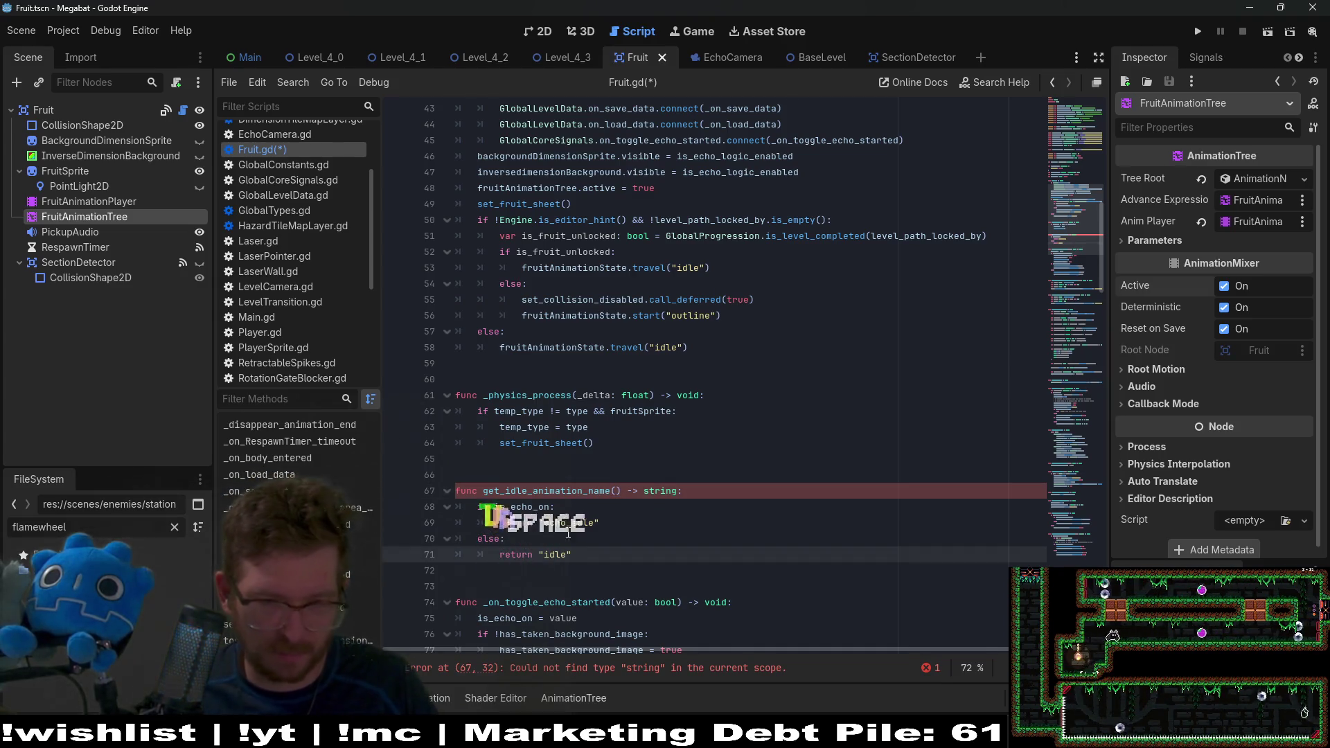
{"action": "left_click", "coordinate": [649, 492]}
{"action": "key", "text": "BackSpace"}
{"action": "type", "text": "S"}
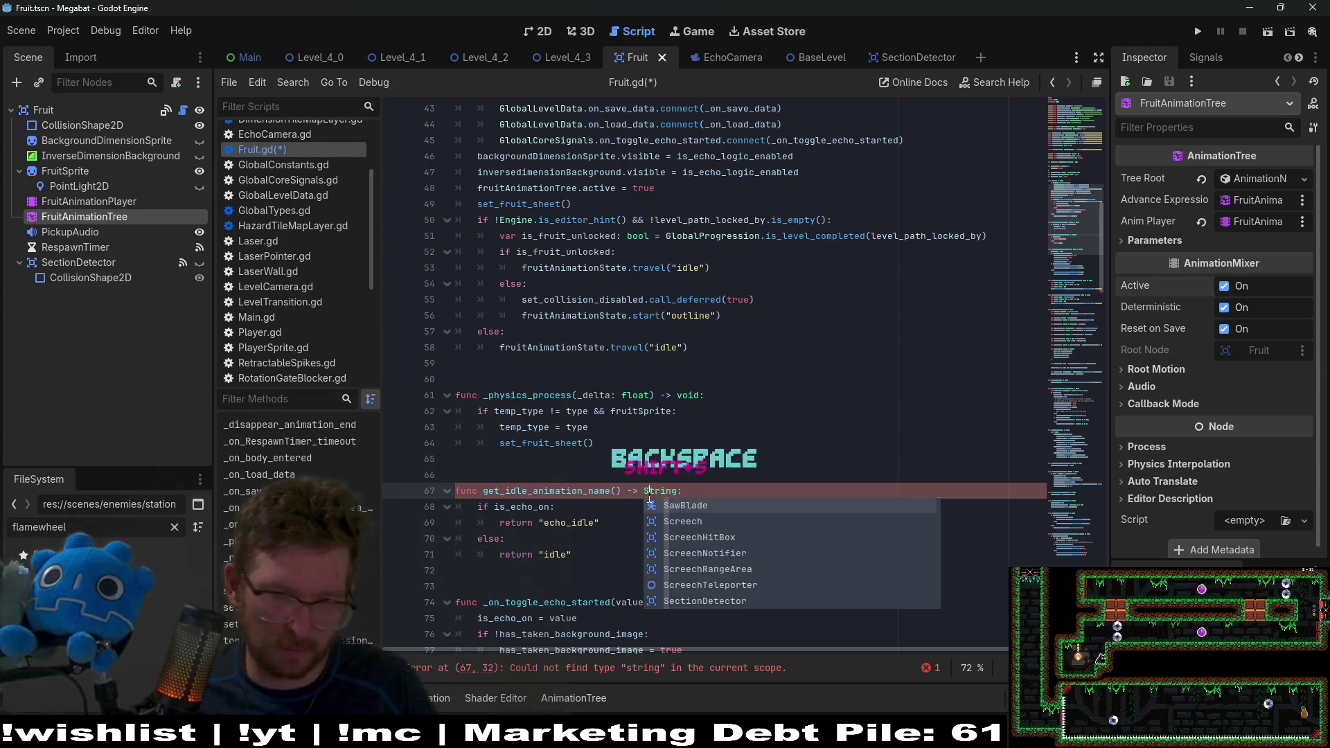
{"action": "key", "text": "Escape"}
{"action": "double_click", "coordinate": [547, 490]}
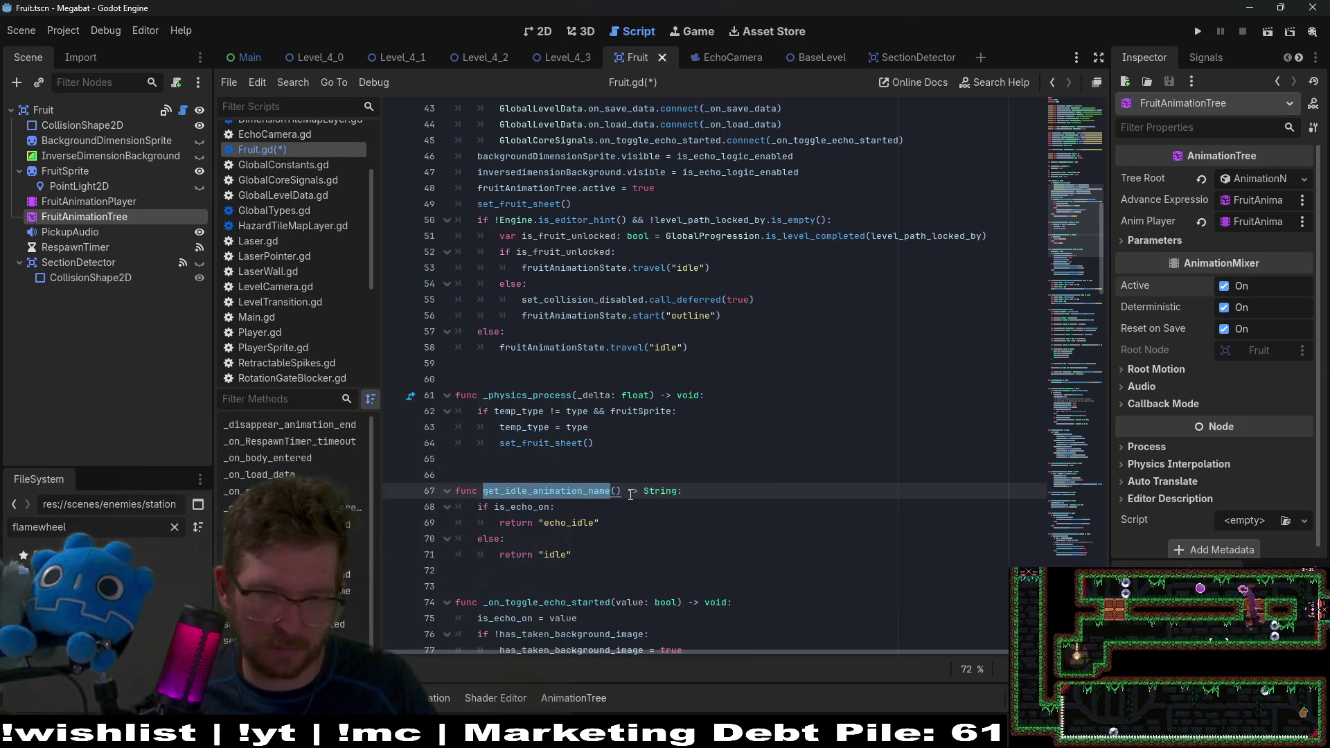
{"action": "left_click_drag", "start_coordinate": [595, 491], "coordinate": [461, 475]}
{"action": "key", "text": "ctrl+z"}
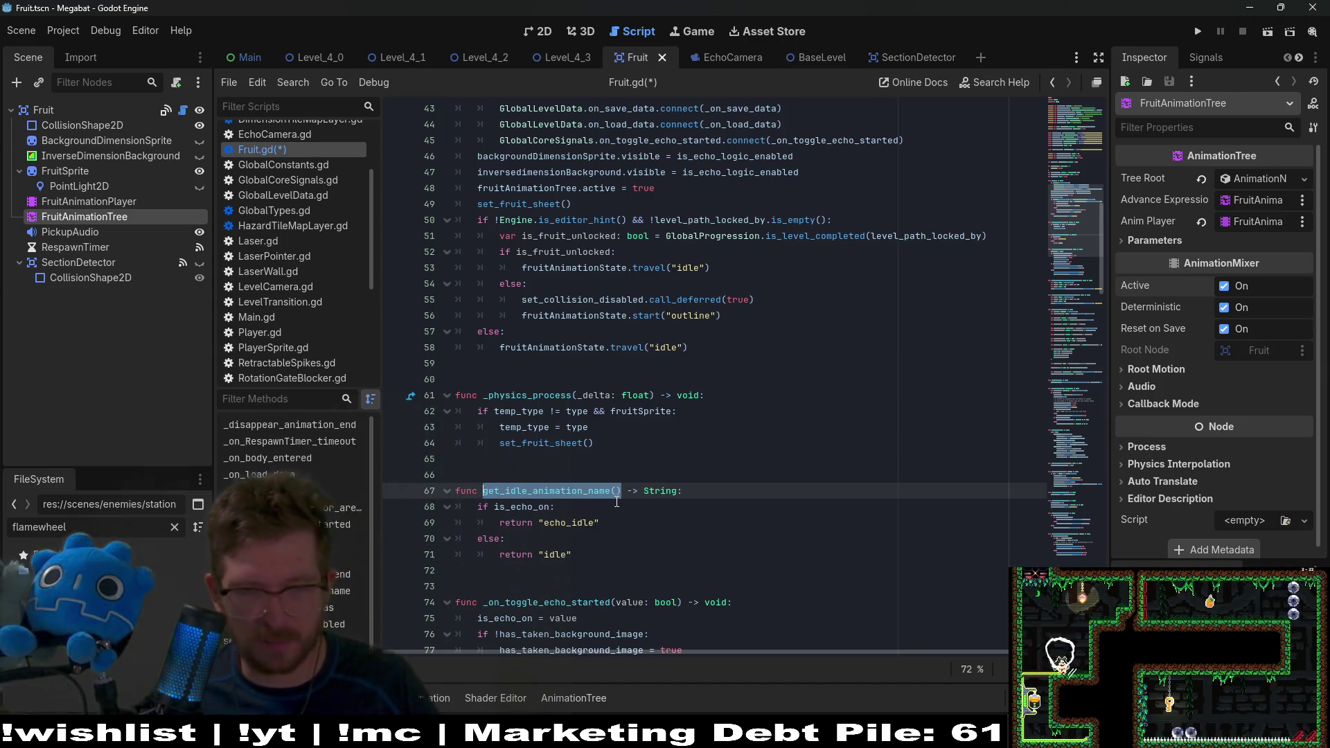
{"action": "left_click", "coordinate": [693, 379]}
{"action": "left_click", "coordinate": [762, 347]}
{"action": "key", "text": "ctrl+f"}
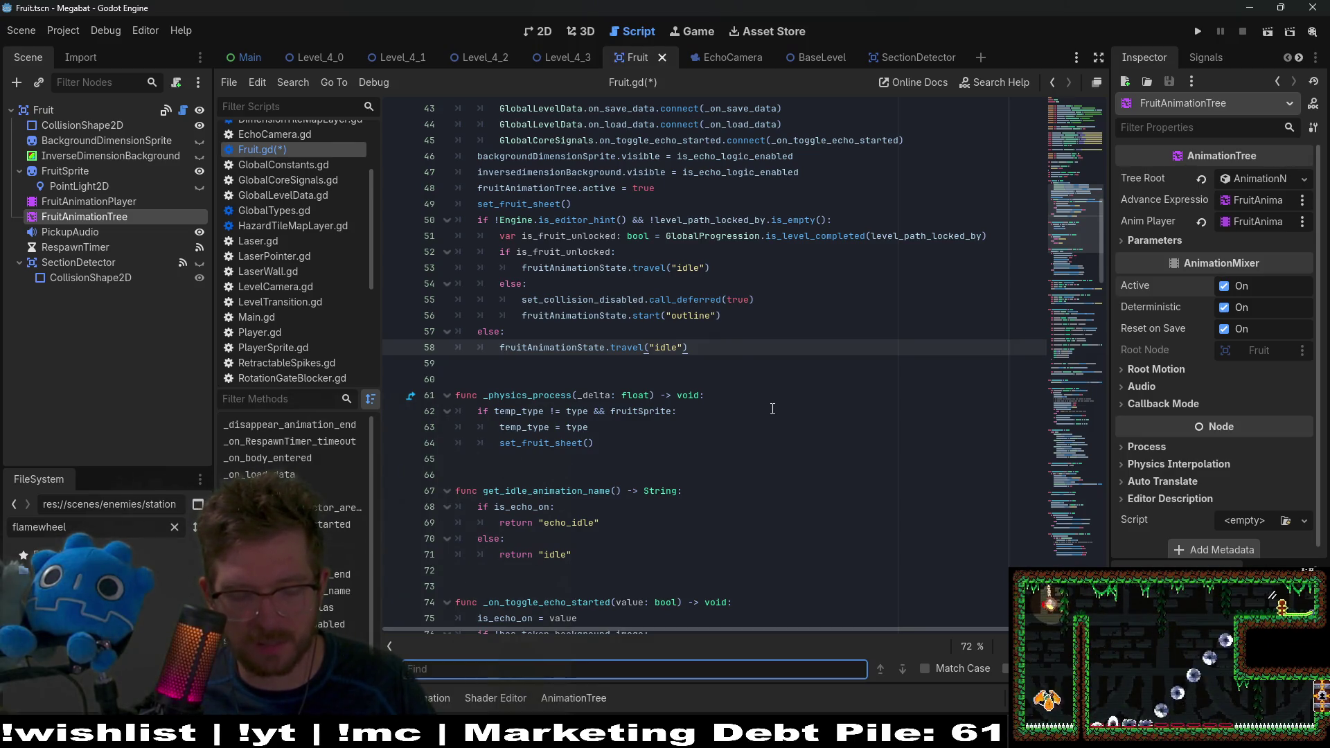
{"action": "type", "text": "r"}
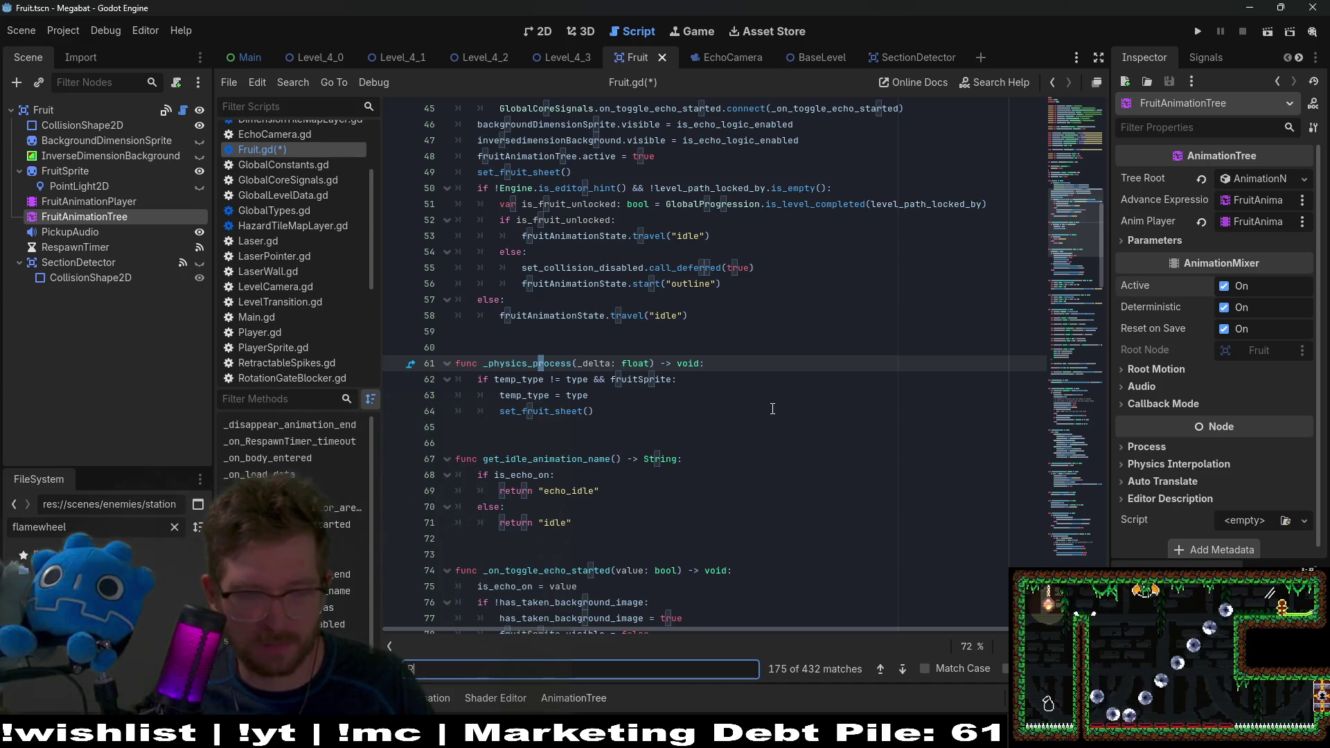
{"action": "key", "text": "Escape"}
{"action": "left_click", "coordinate": [787, 393]}
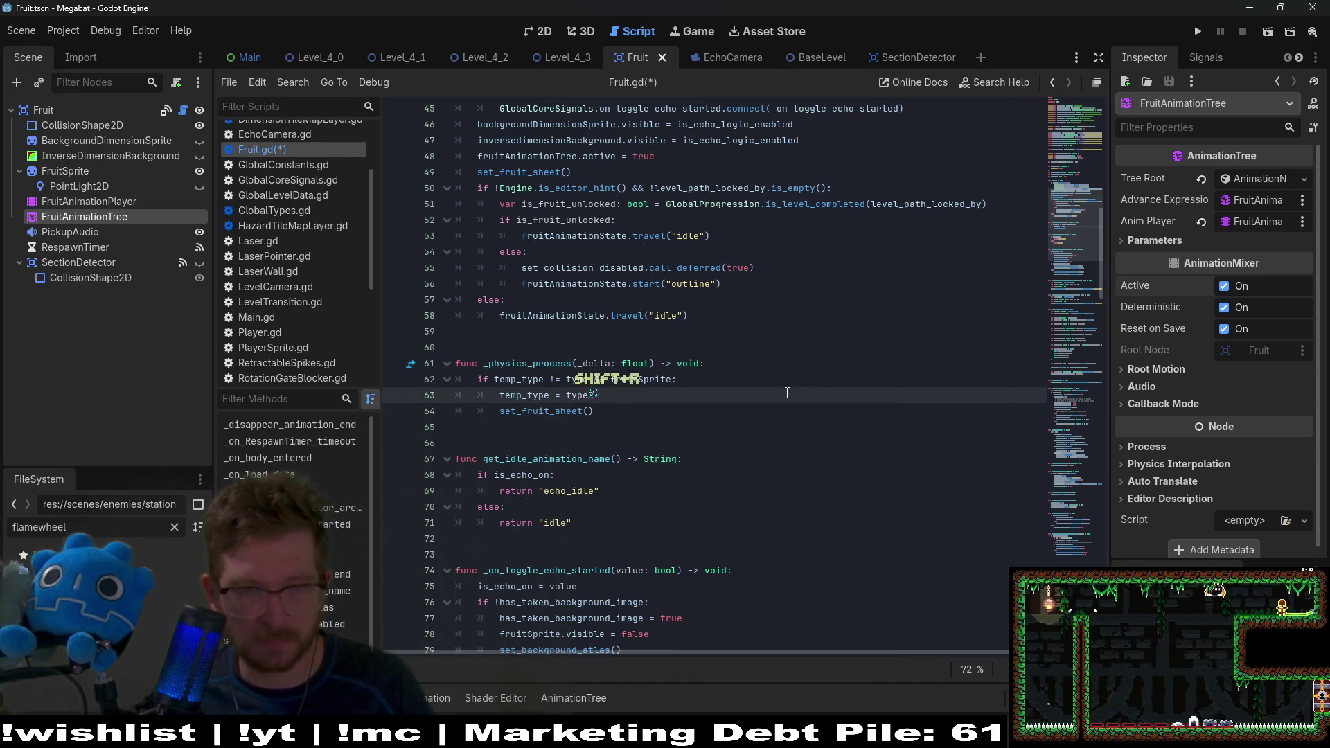
Step: Undo a stray R and search for "idle with get_idle_animation_name() as replacement
{"action": "type", "text": "R"}
{"action": "key", "text": "ctrl+z"}
{"action": "key", "text": "ctrl+f"}
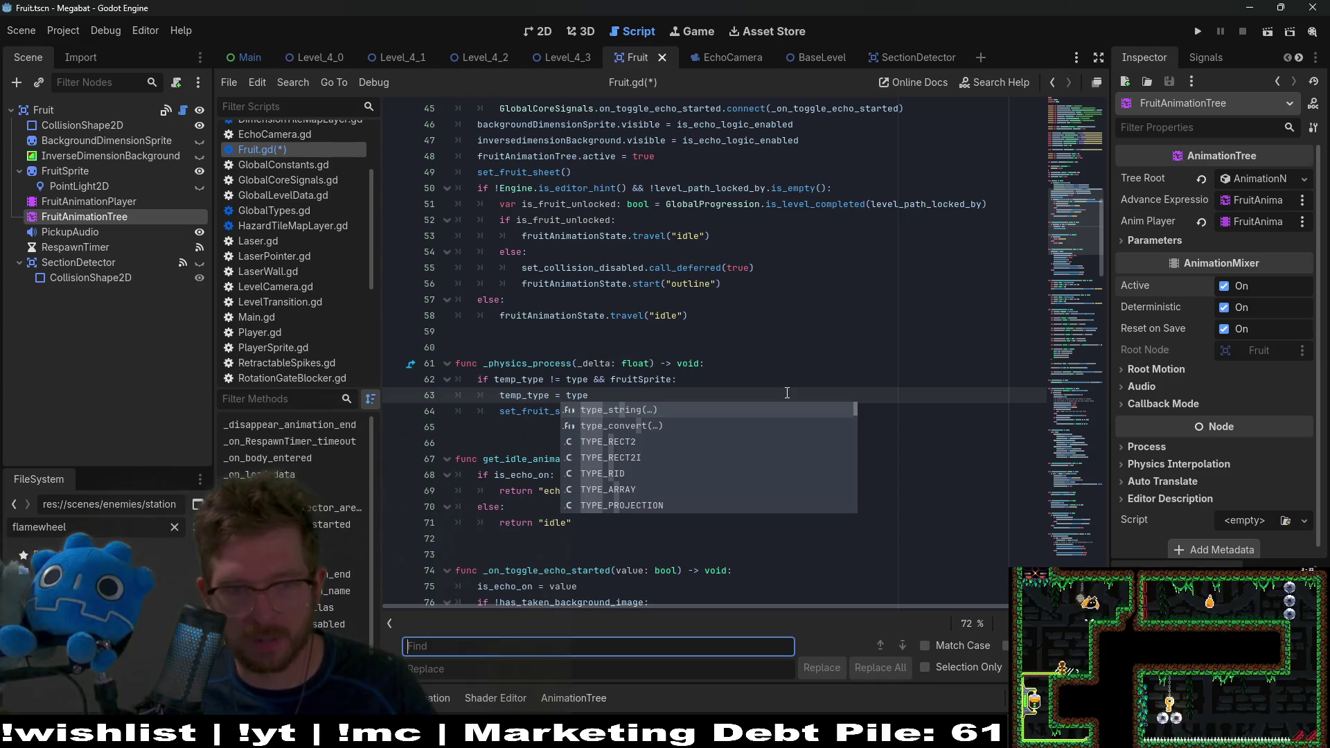
{"action": "left_click", "coordinate": [617, 652]}
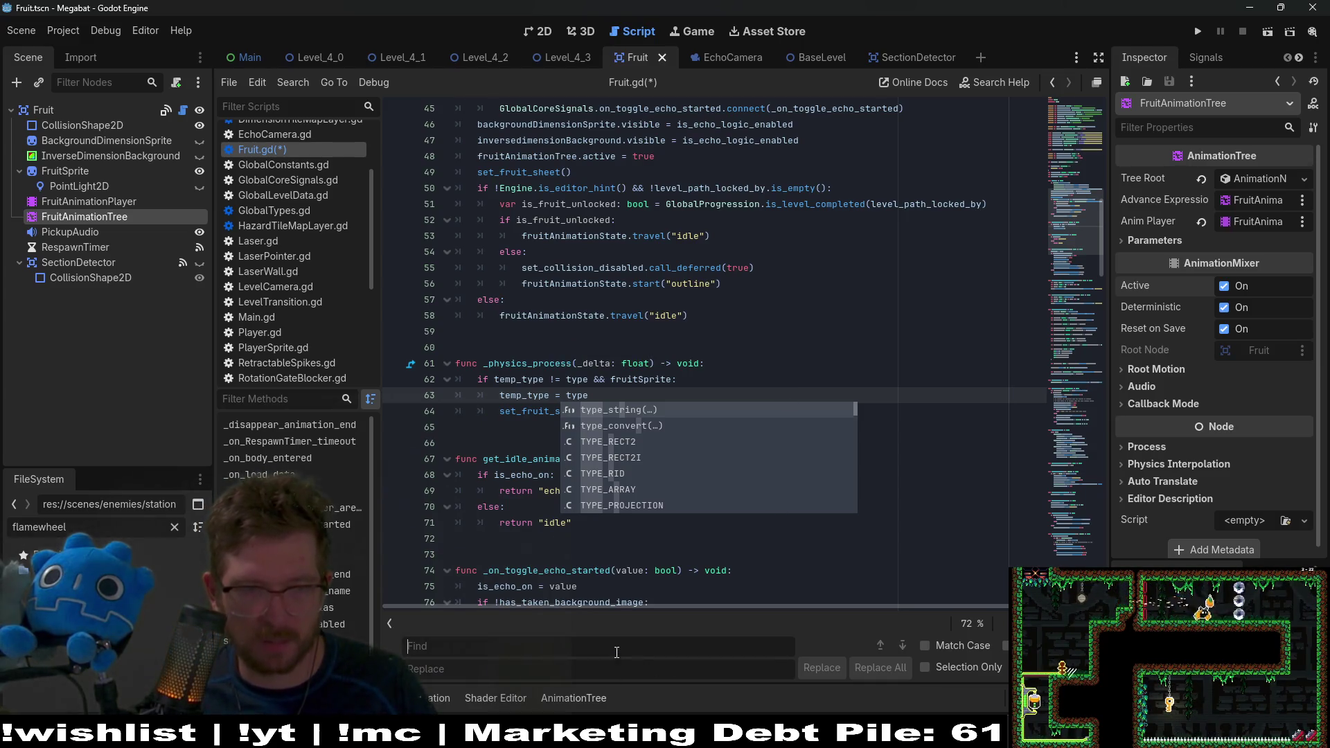
{"action": "type", "text": "\""}
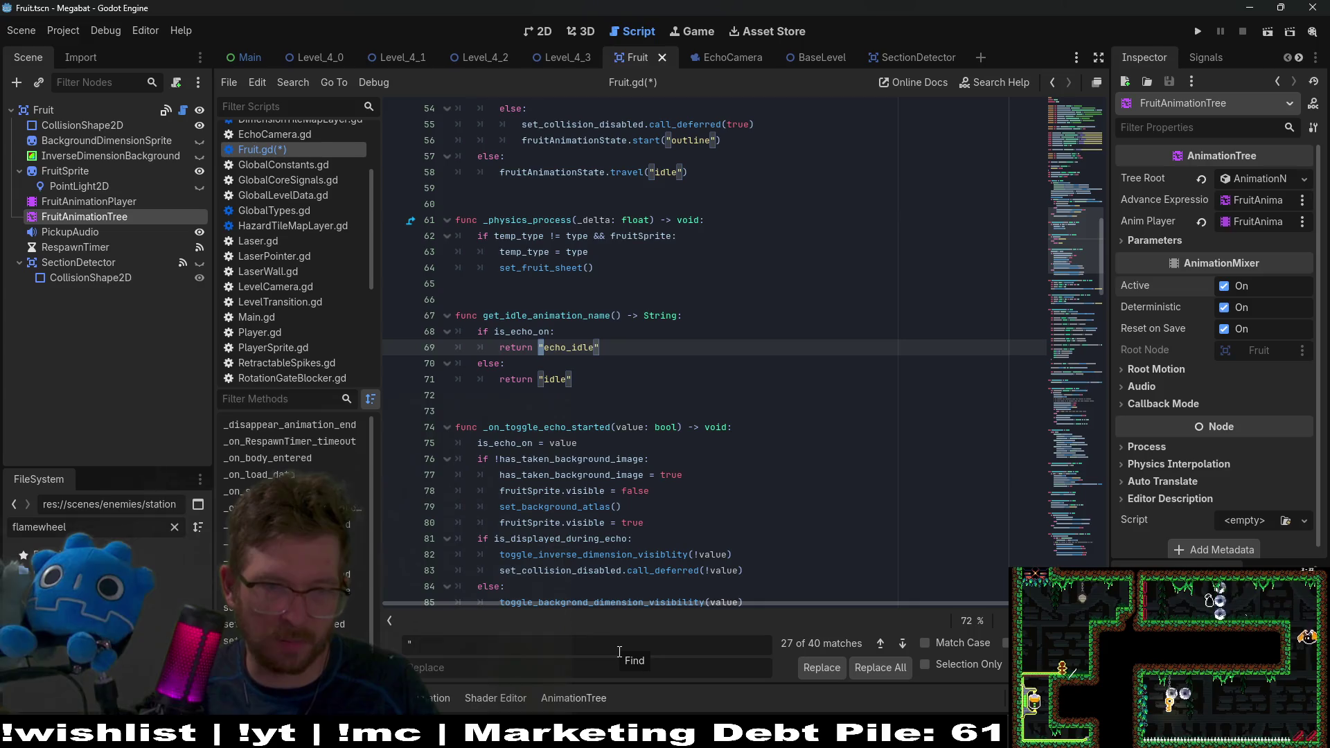
{"action": "type", "text": "idle"}
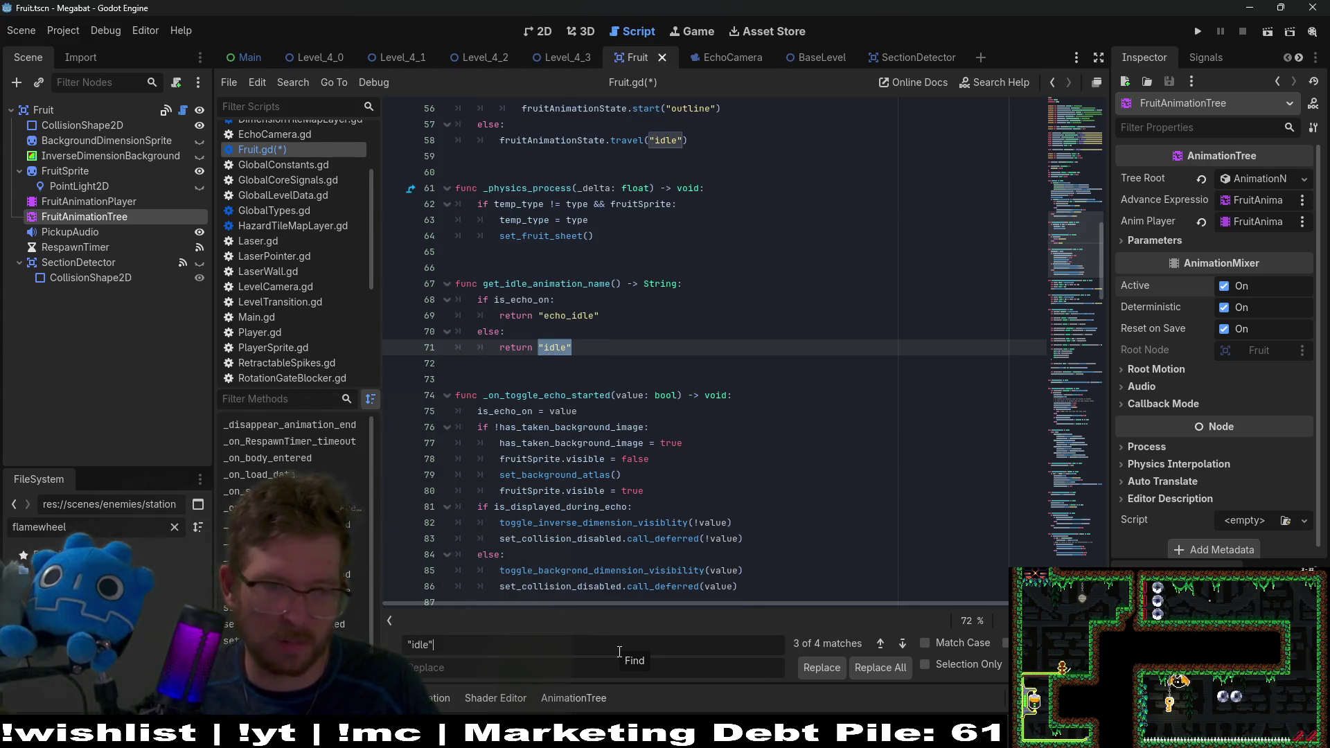
{"action": "type", "text": "get_idle_animation_name()"}
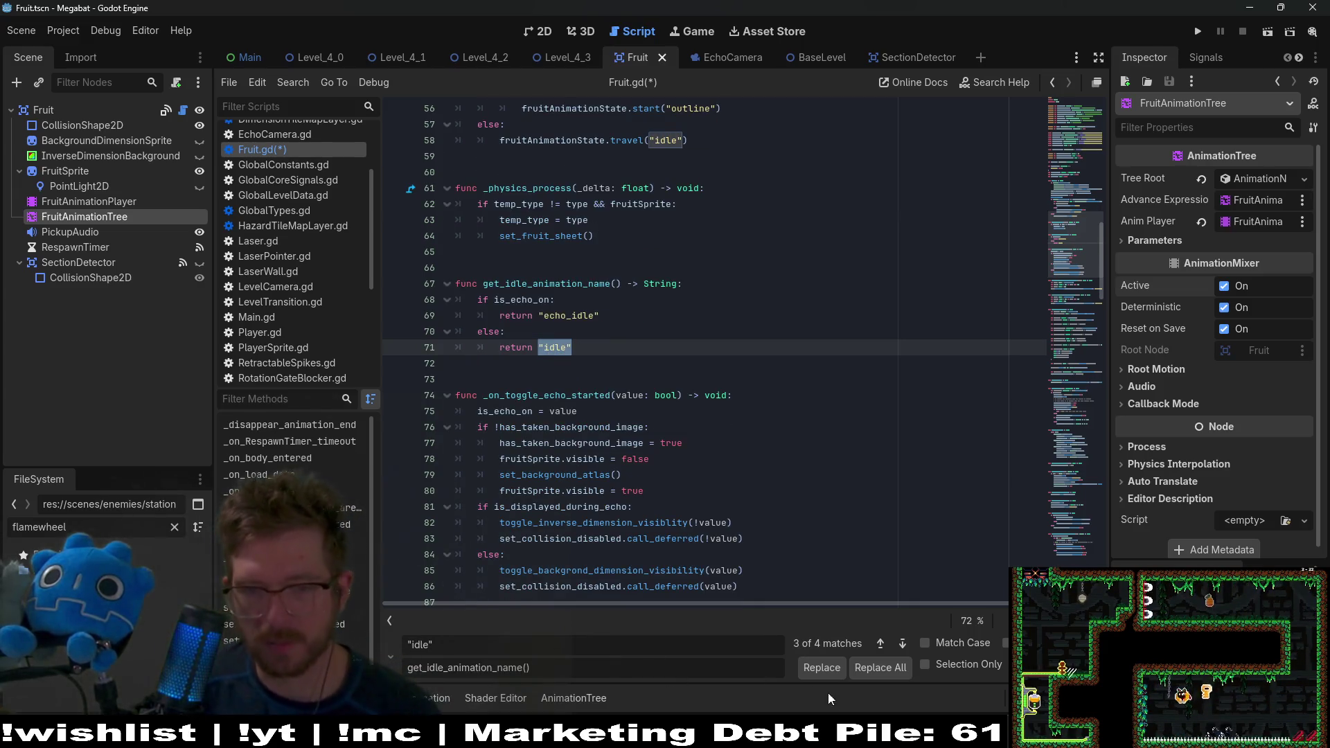
Step: Replace the "idle" travels on lines 53, 58 and in _on_load_data
{"action": "left_click", "coordinate": [879, 644]}
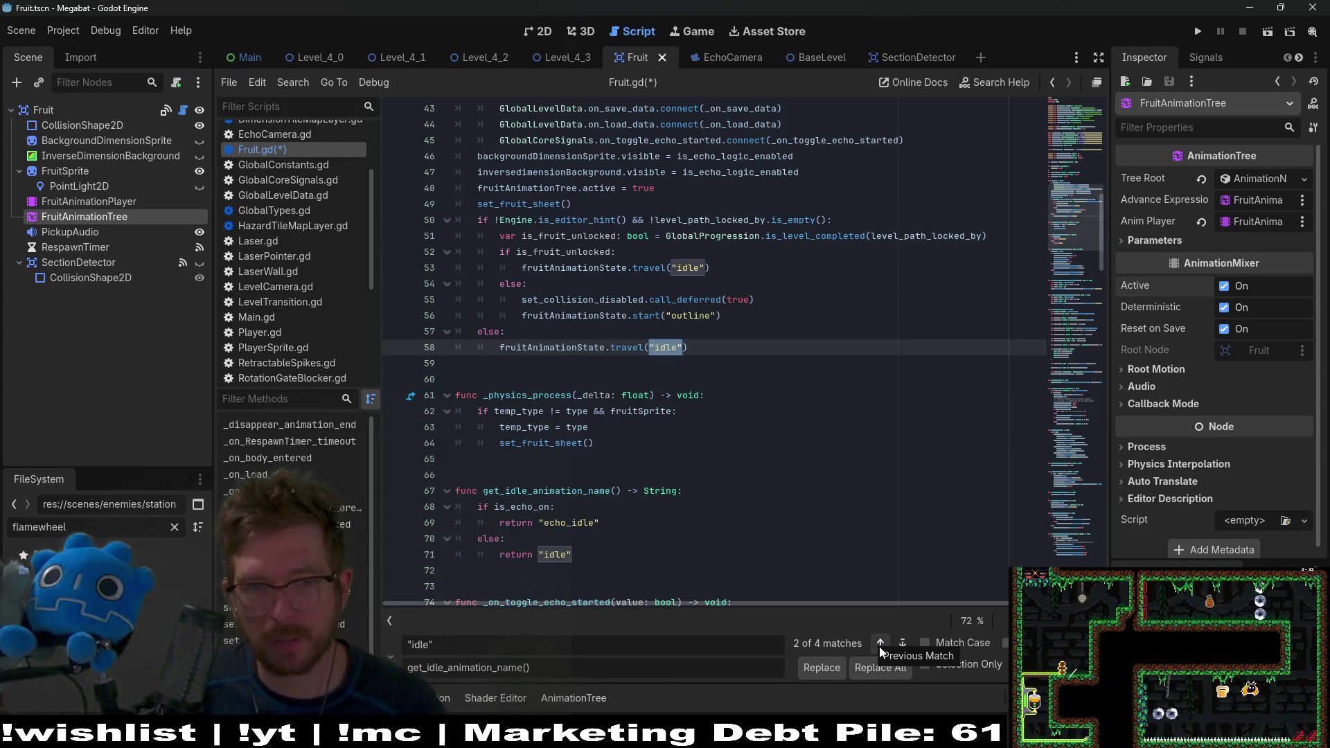
{"action": "left_click", "coordinate": [880, 644]}
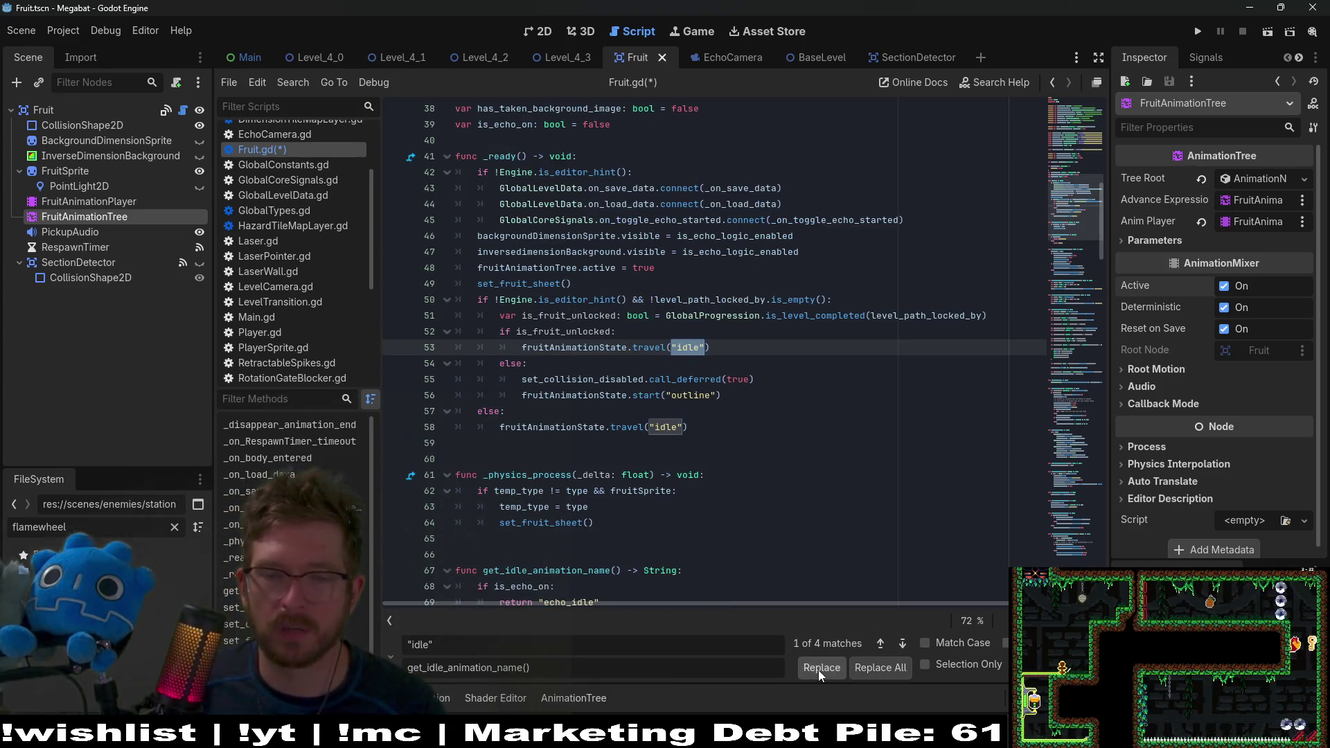
{"action": "key", "text": "ctrl+r"}
{"action": "key", "text": "ctrl+r"}
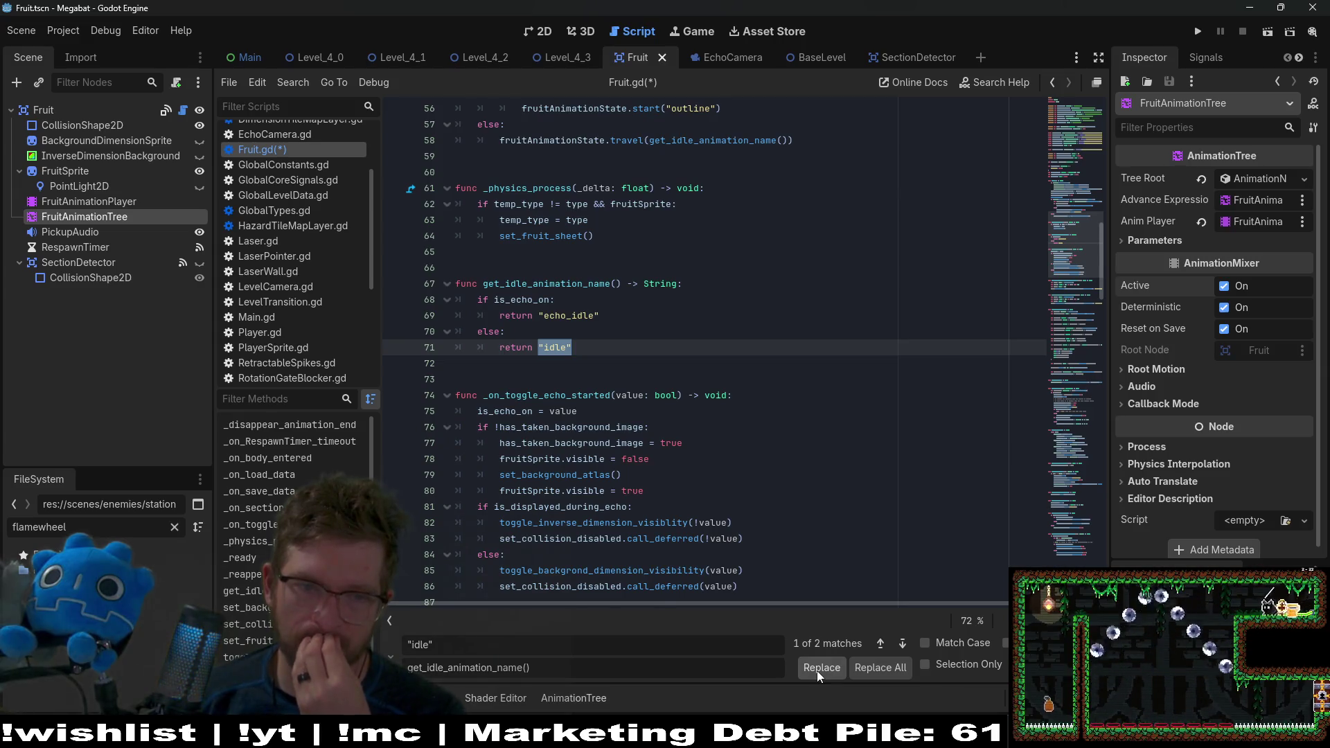
{"action": "key", "text": "ctrl+r"}
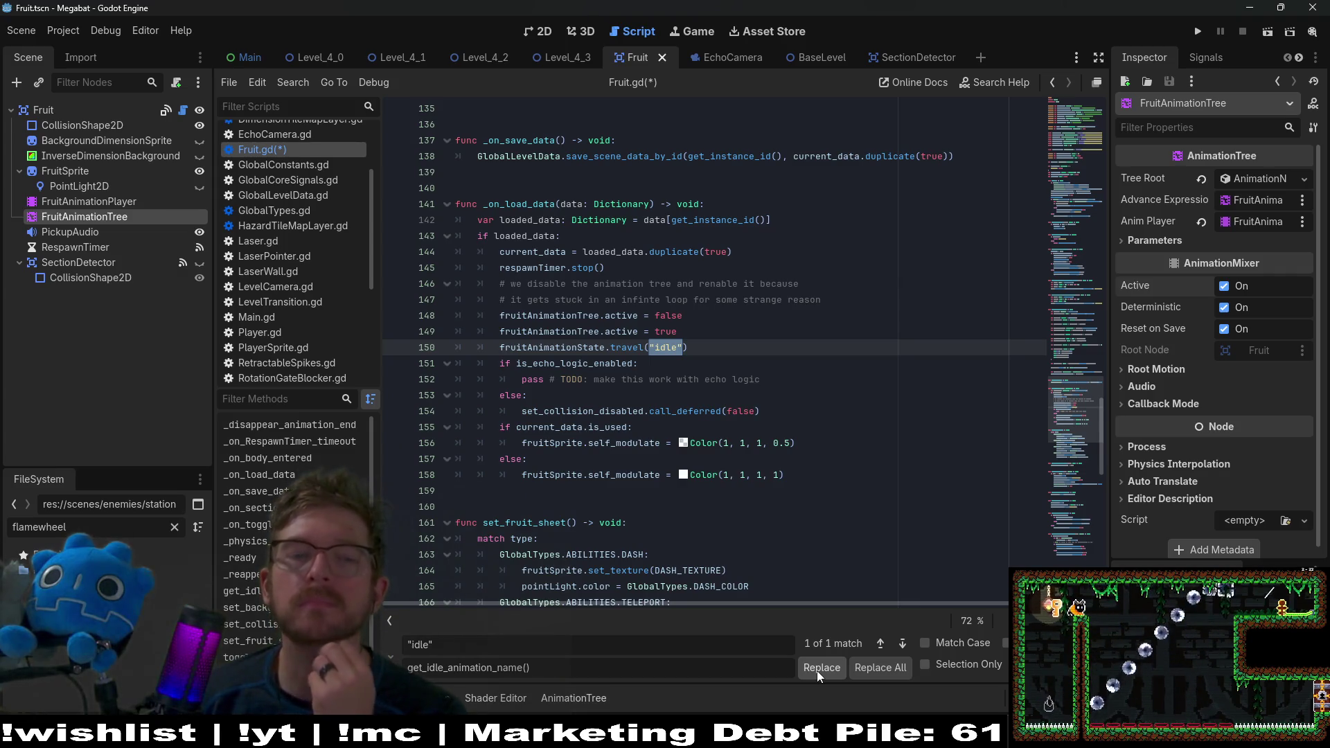
{"action": "key", "text": "ctrl+r"}
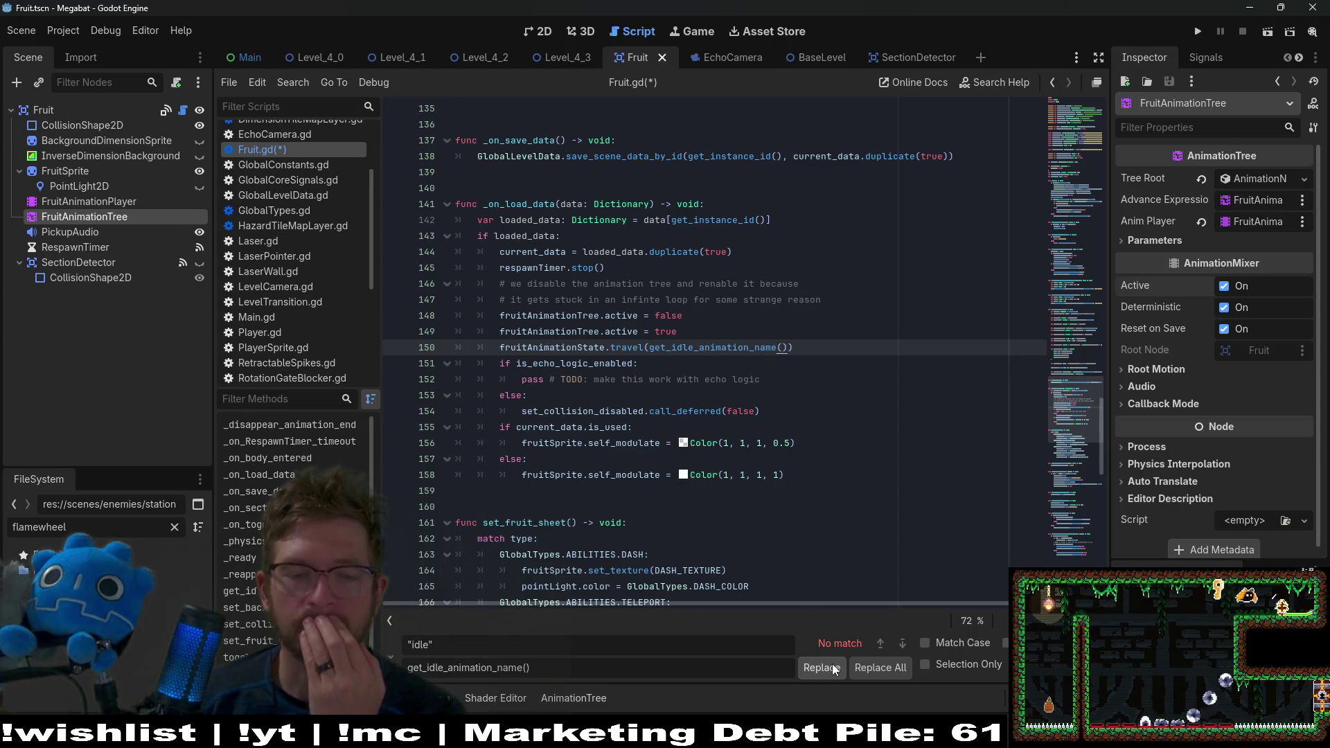
Step: Change line 71's else branch to return "idle" instead of the recursive call
{"action": "scroll", "coordinate": [713, 486], "scroll_direction": "down", "scroll_amount": 8}
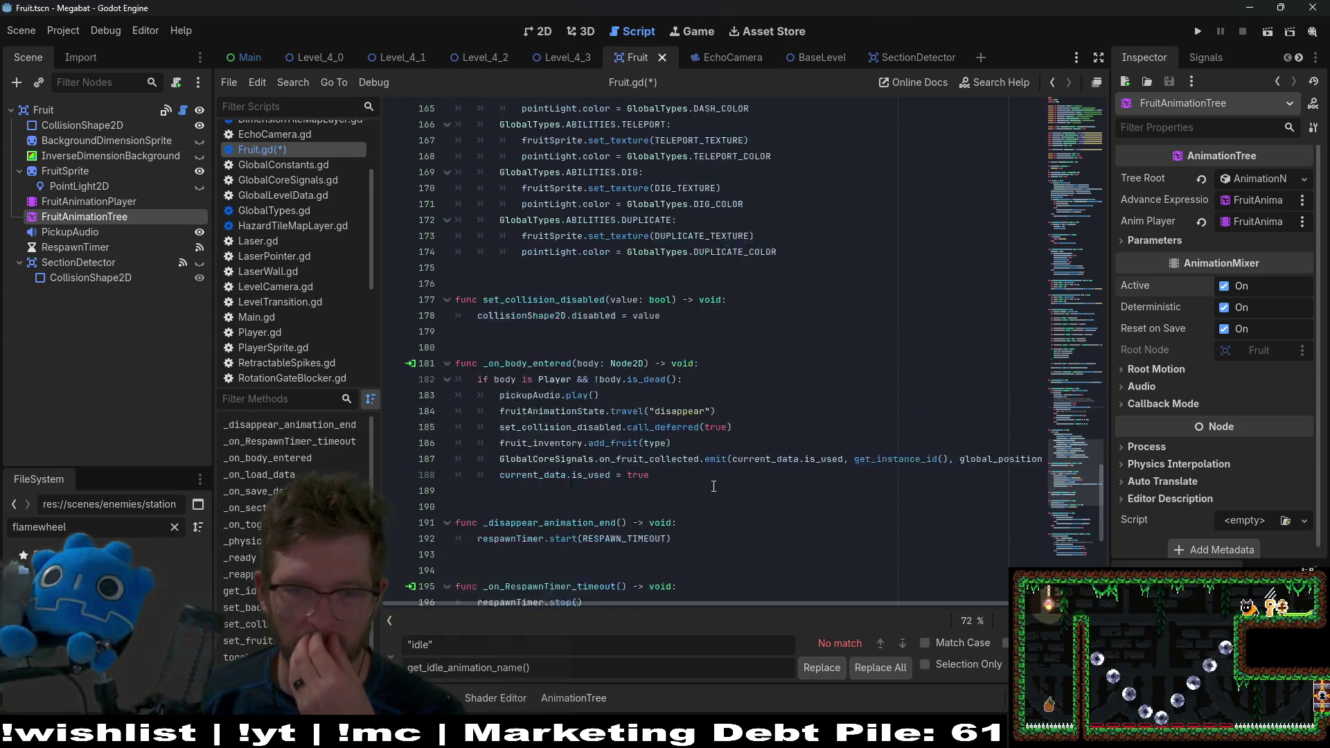
{"action": "scroll", "coordinate": [715, 463], "scroll_direction": "up", "scroll_amount": 11}
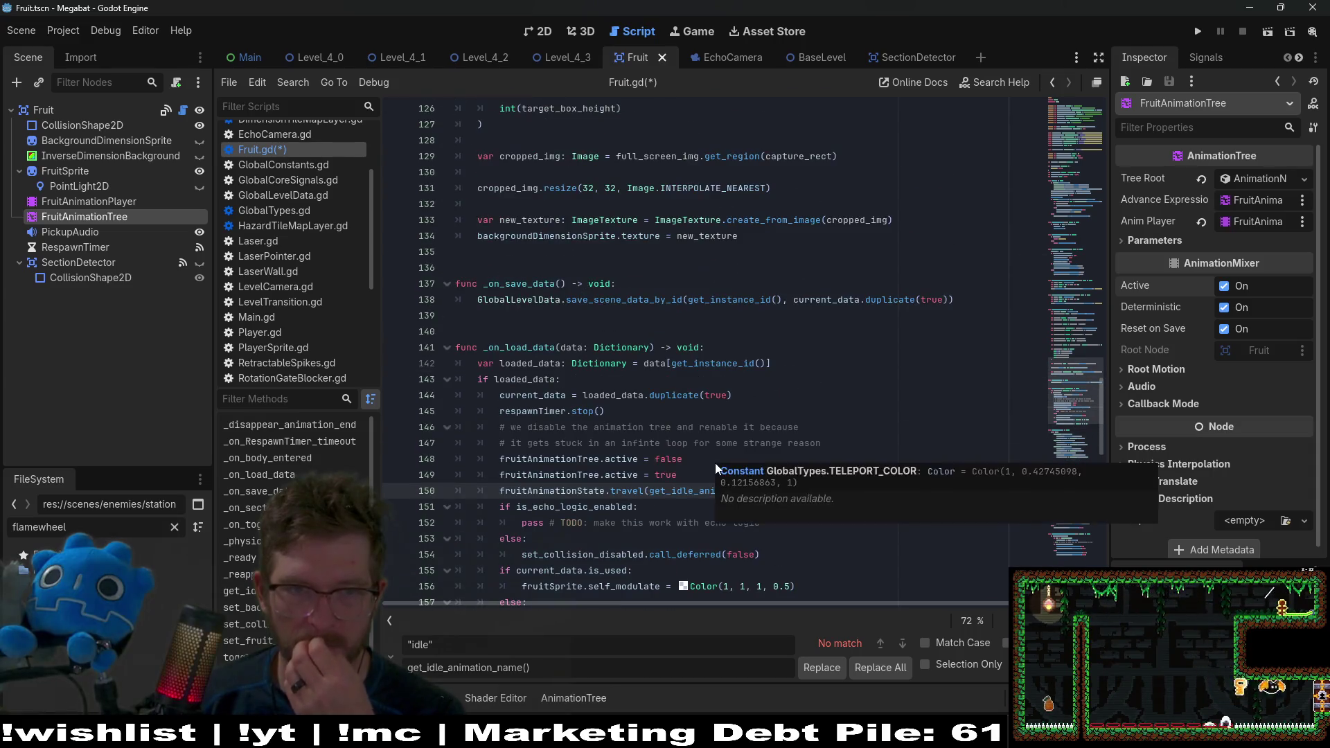
{"action": "scroll", "coordinate": [670, 361], "scroll_direction": "up", "scroll_amount": 20}
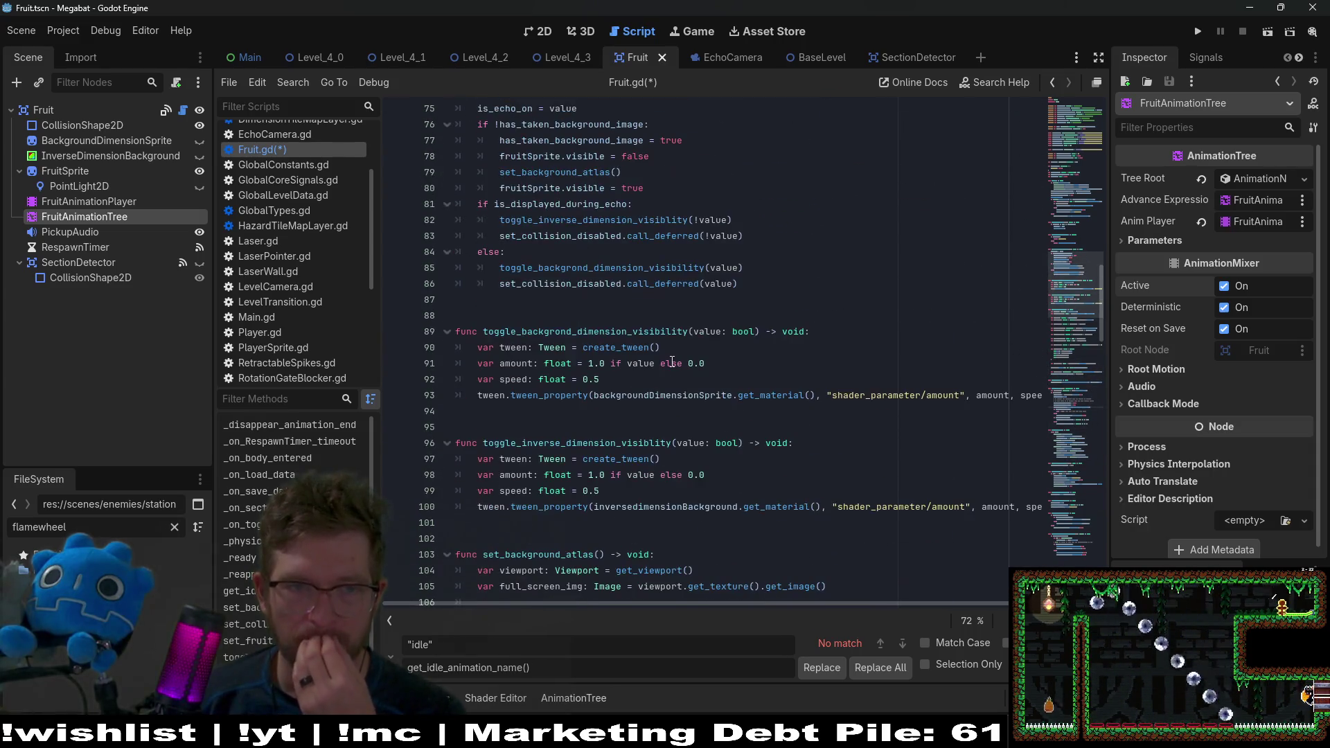
{"action": "scroll", "coordinate": [672, 362], "scroll_direction": "up", "scroll_amount": 12}
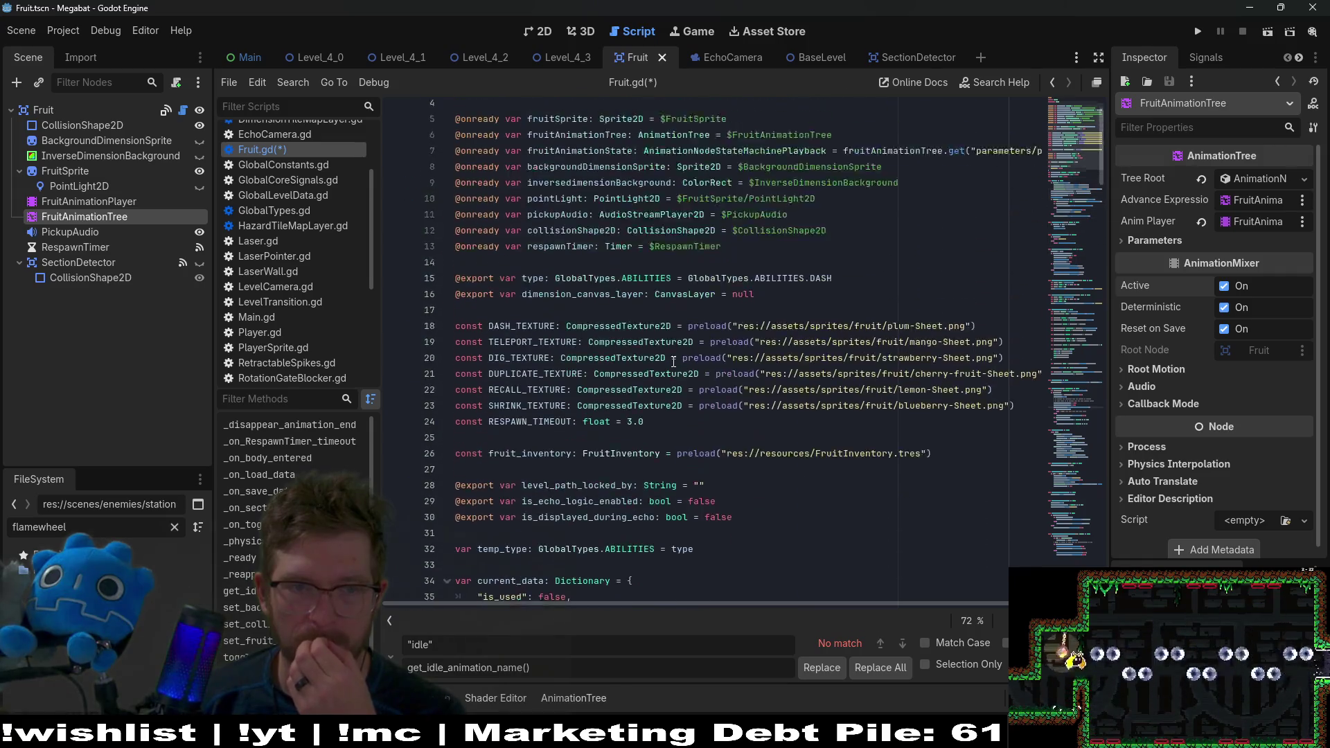
{"action": "scroll", "coordinate": [673, 362], "scroll_direction": "down", "scroll_amount": 9}
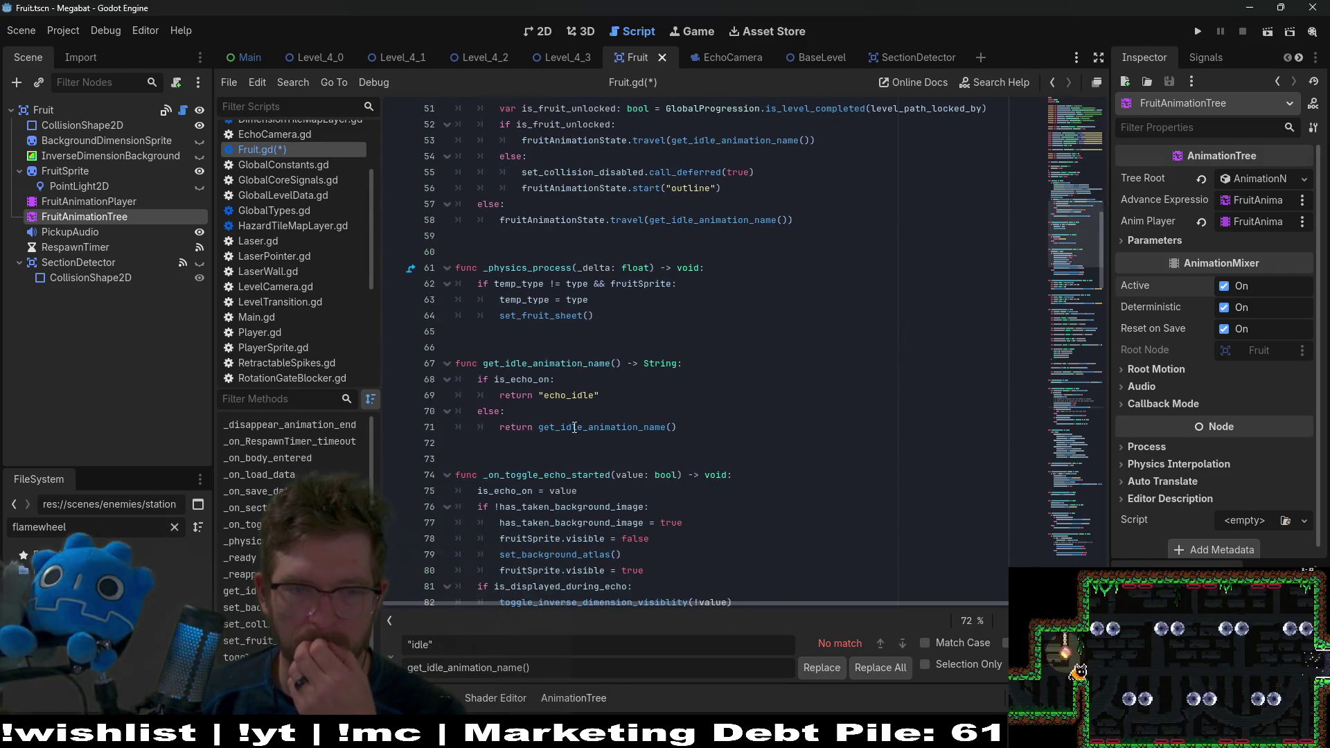
{"action": "left_click", "coordinate": [572, 427]}
{"action": "double_click", "coordinate": [572, 426]}
{"action": "key", "text": "BackSpace"}
{"action": "key", "text": "BackSpace"}
{"action": "key", "text": "Delete"}
{"action": "key", "text": "Delete"}
{"action": "type", "text": "\"idle"}
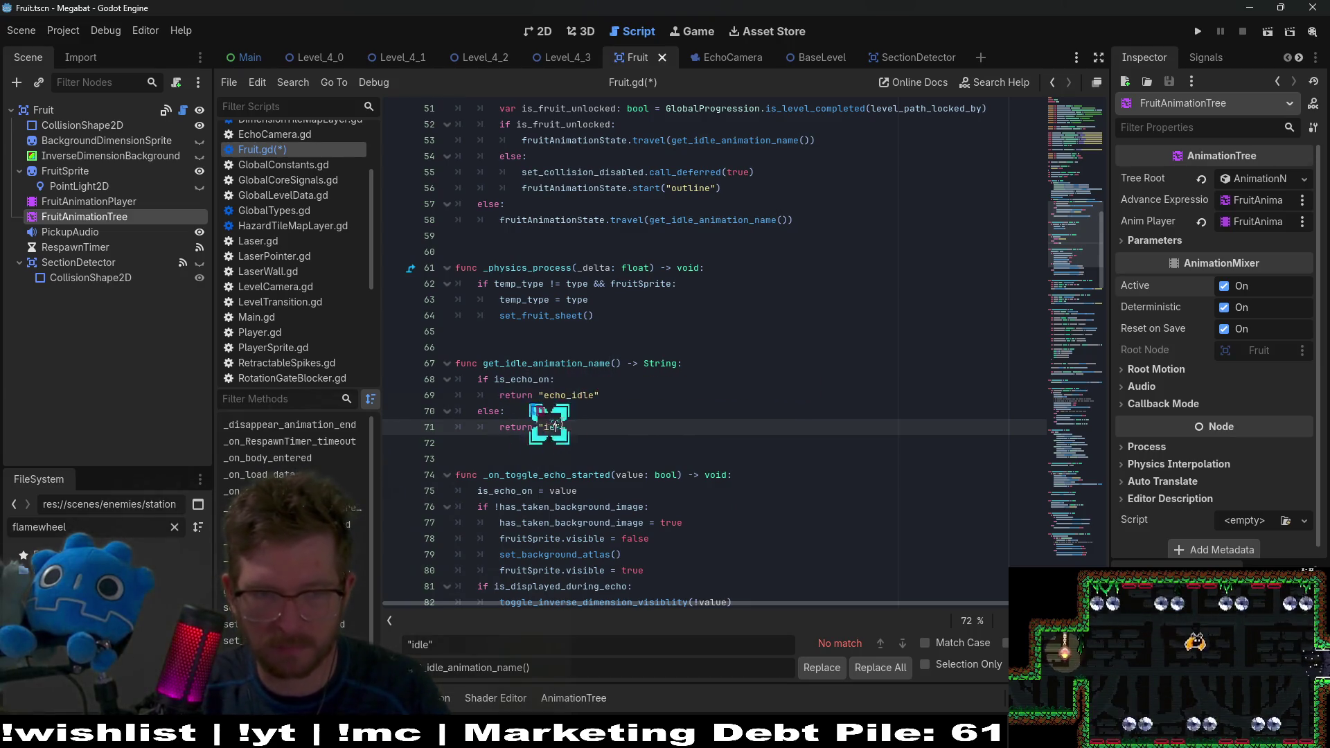
Step: Save Fruit.gd and close the find/replace bar
{"action": "left_click", "coordinate": [651, 399]}
{"action": "key", "text": "ctrl+s"}
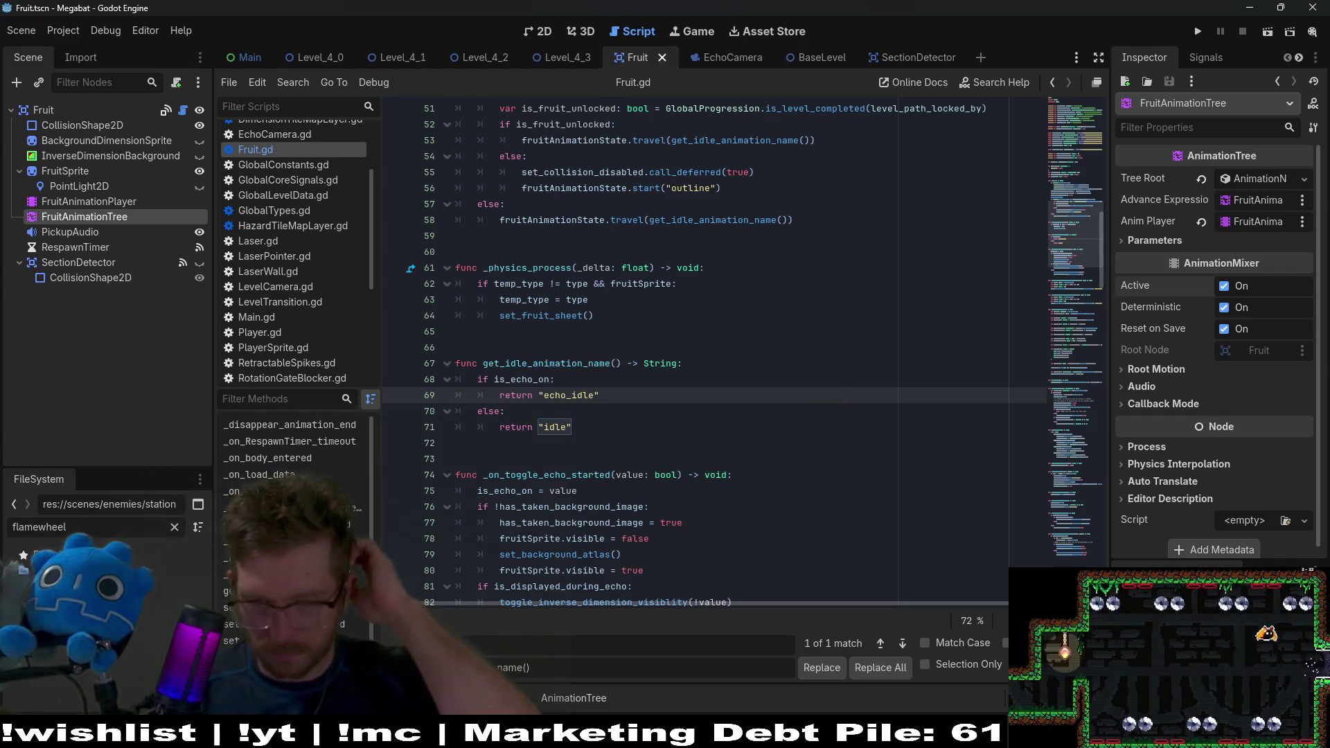
{"action": "key", "text": "Escape"}
{"action": "left_click", "coordinate": [751, 410]}
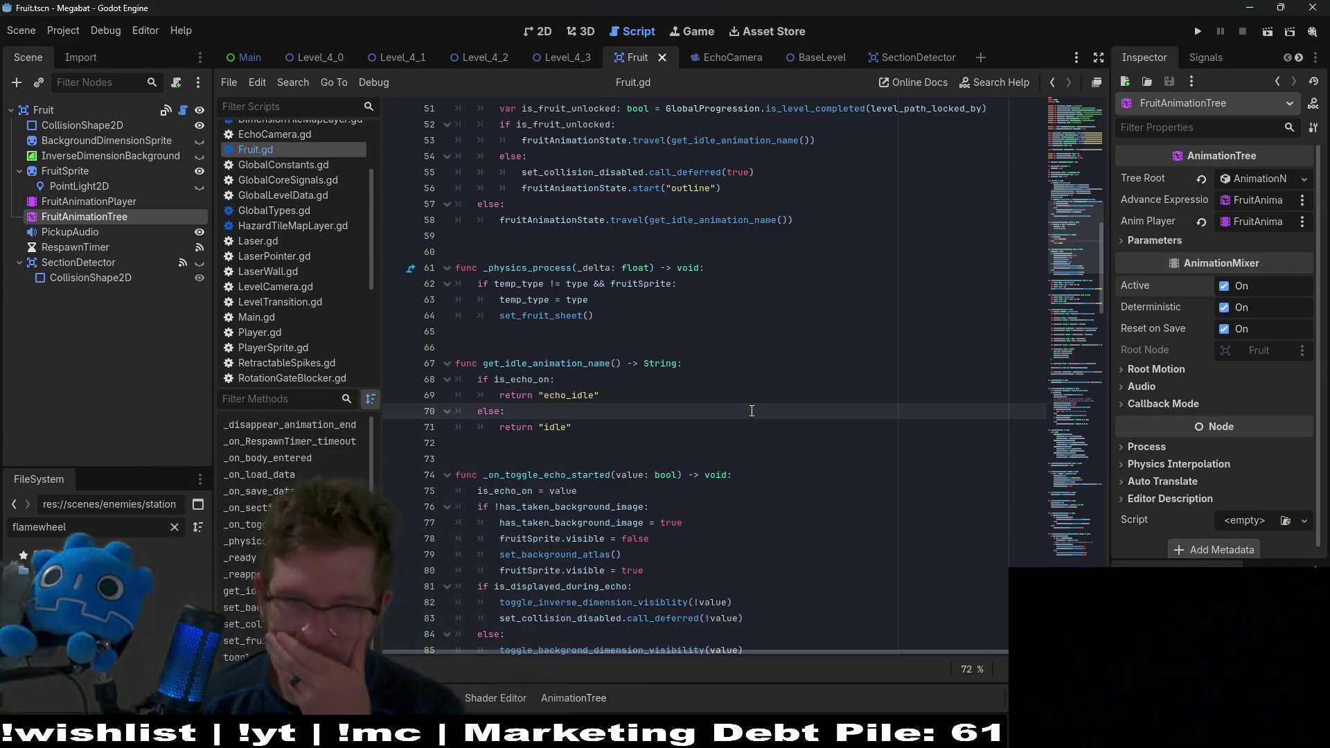
{"action": "scroll", "coordinate": [750, 392], "scroll_direction": "down", "scroll_amount": 3}
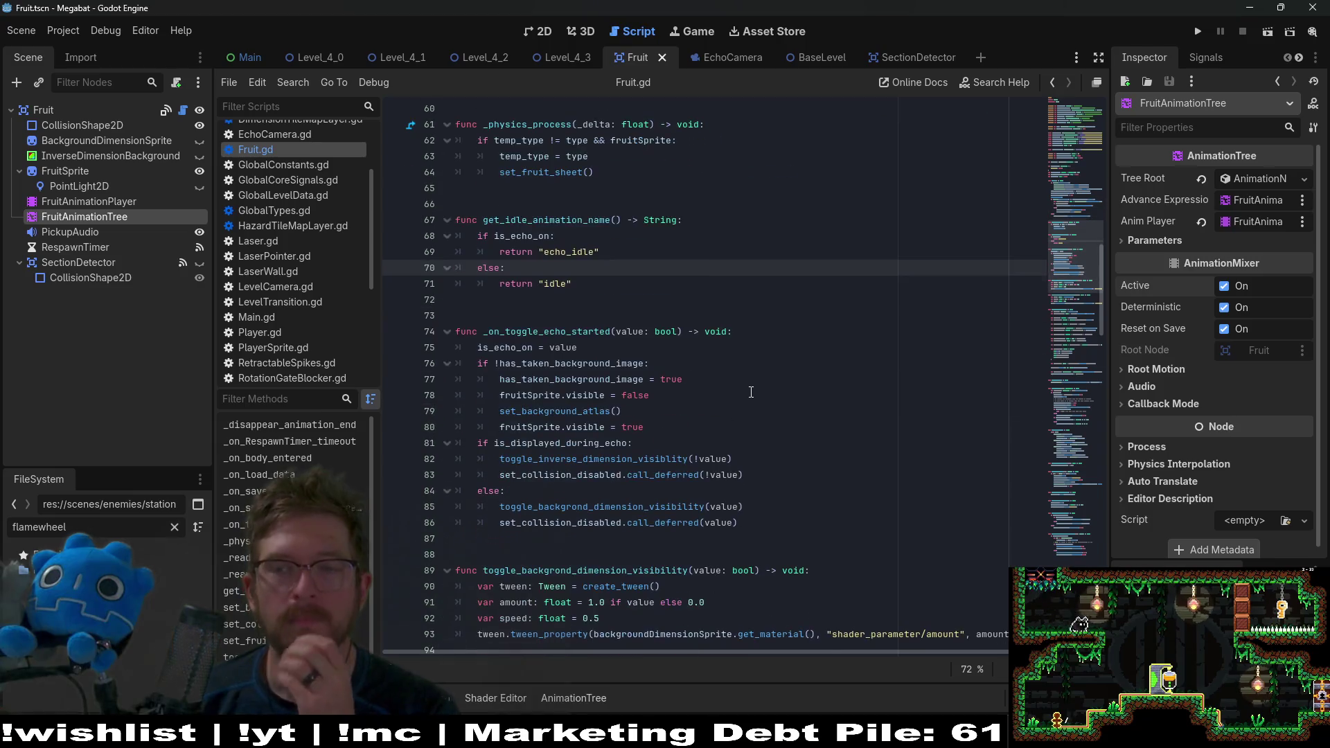
Step: Scroll to _on_load_data and inspect the TODO and set_collision_disabled lines 151–154
{"action": "scroll", "coordinate": [751, 392], "scroll_direction": "down", "scroll_amount": 4}
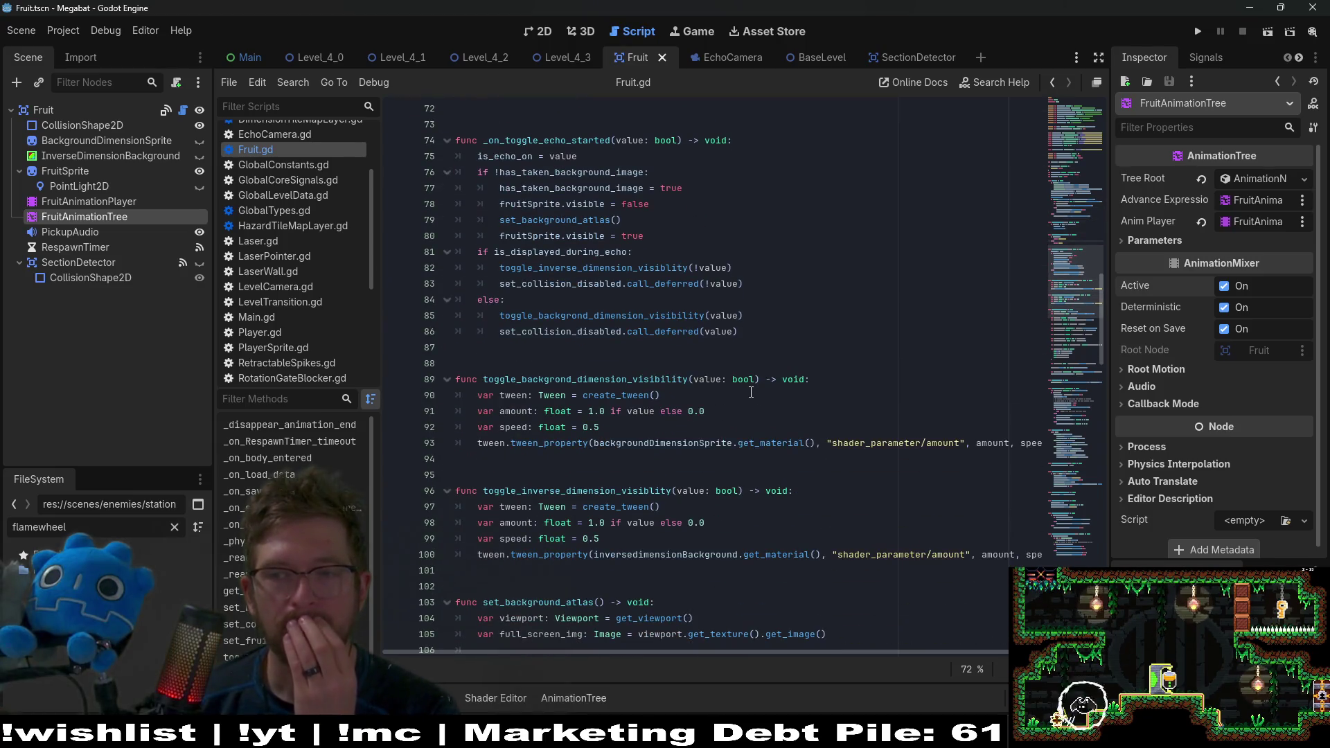
{"action": "scroll", "coordinate": [751, 392], "scroll_direction": "down", "scroll_amount": 7}
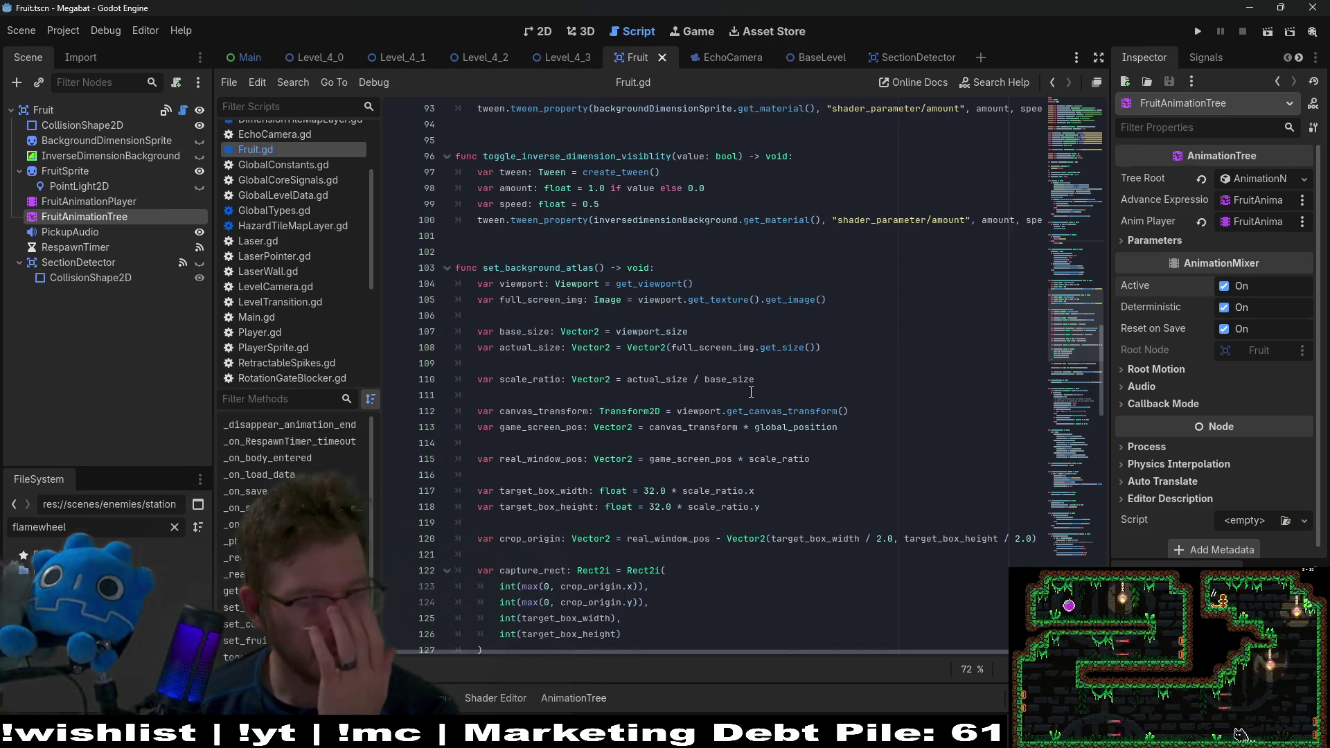
{"action": "scroll", "coordinate": [751, 392], "scroll_direction": "down", "scroll_amount": 10}
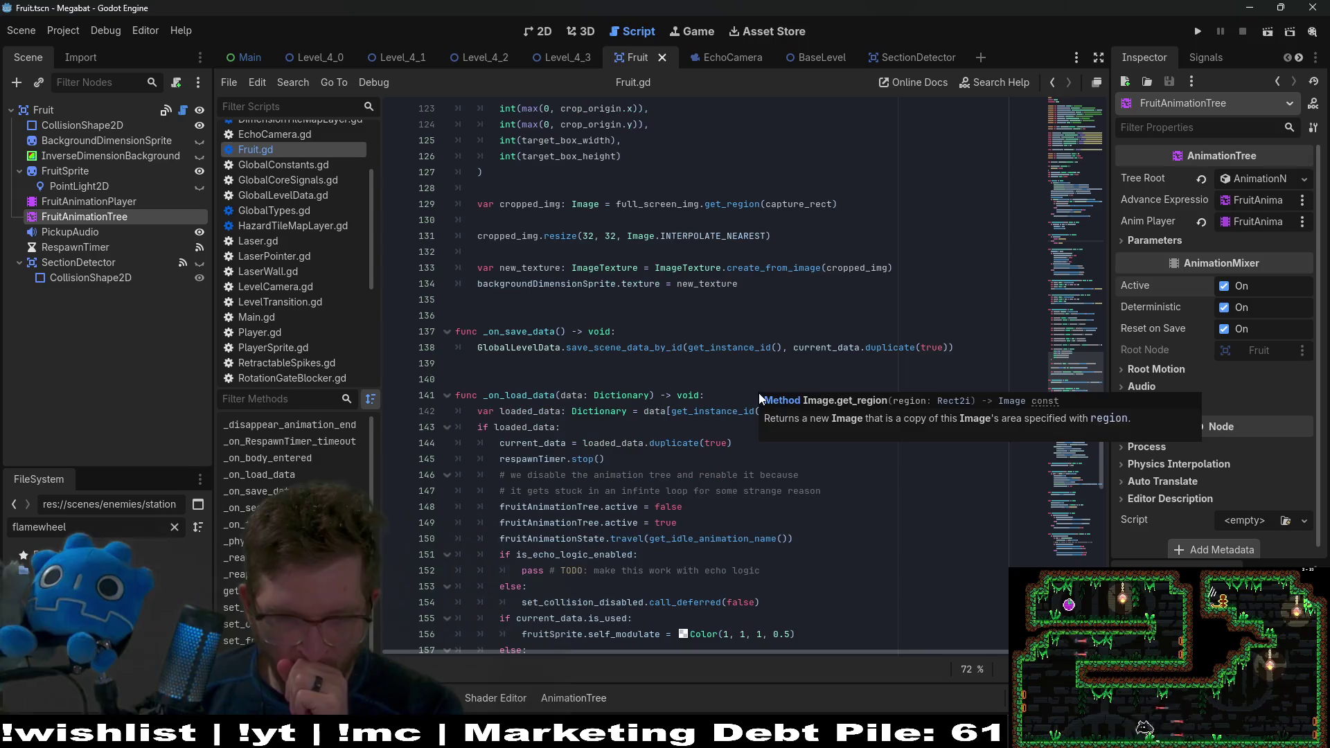
{"action": "scroll", "coordinate": [564, 489], "scroll_direction": "down", "scroll_amount": 4}
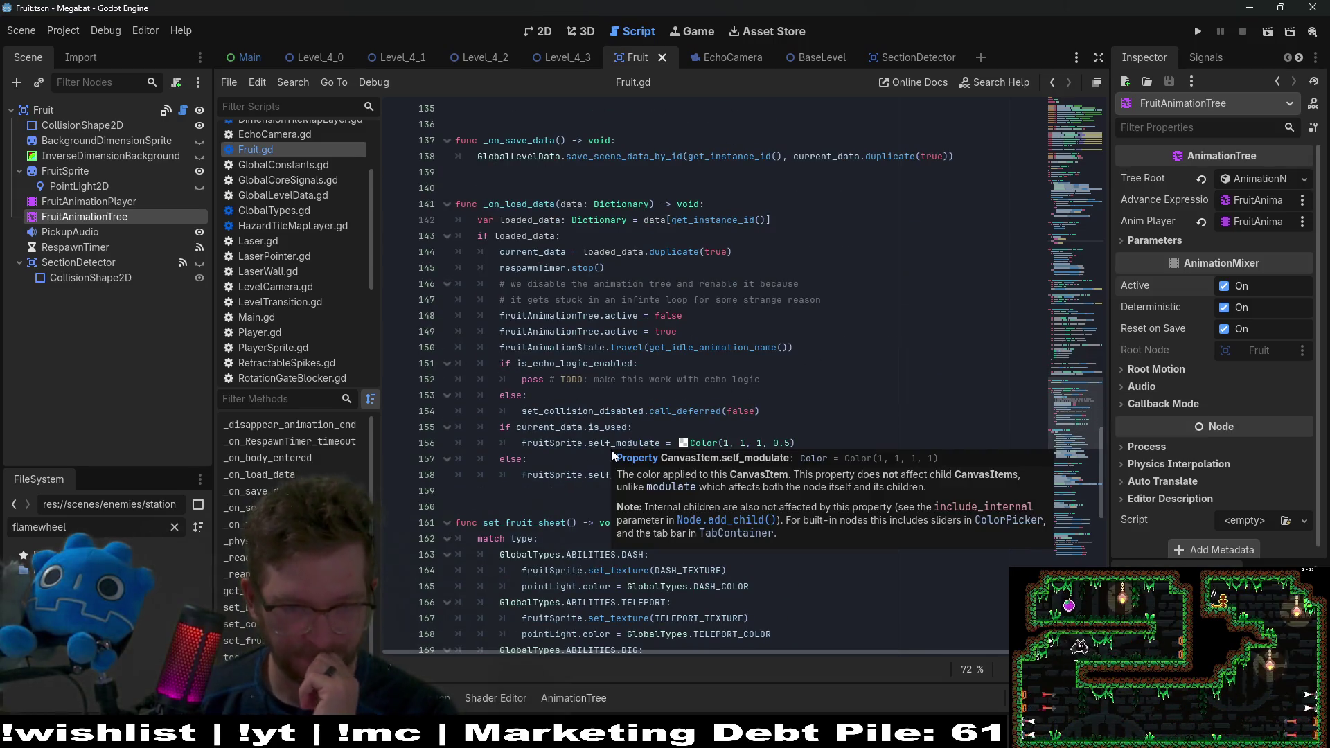
{"action": "left_click", "coordinate": [801, 365]}
{"action": "left_click", "coordinate": [790, 377]}
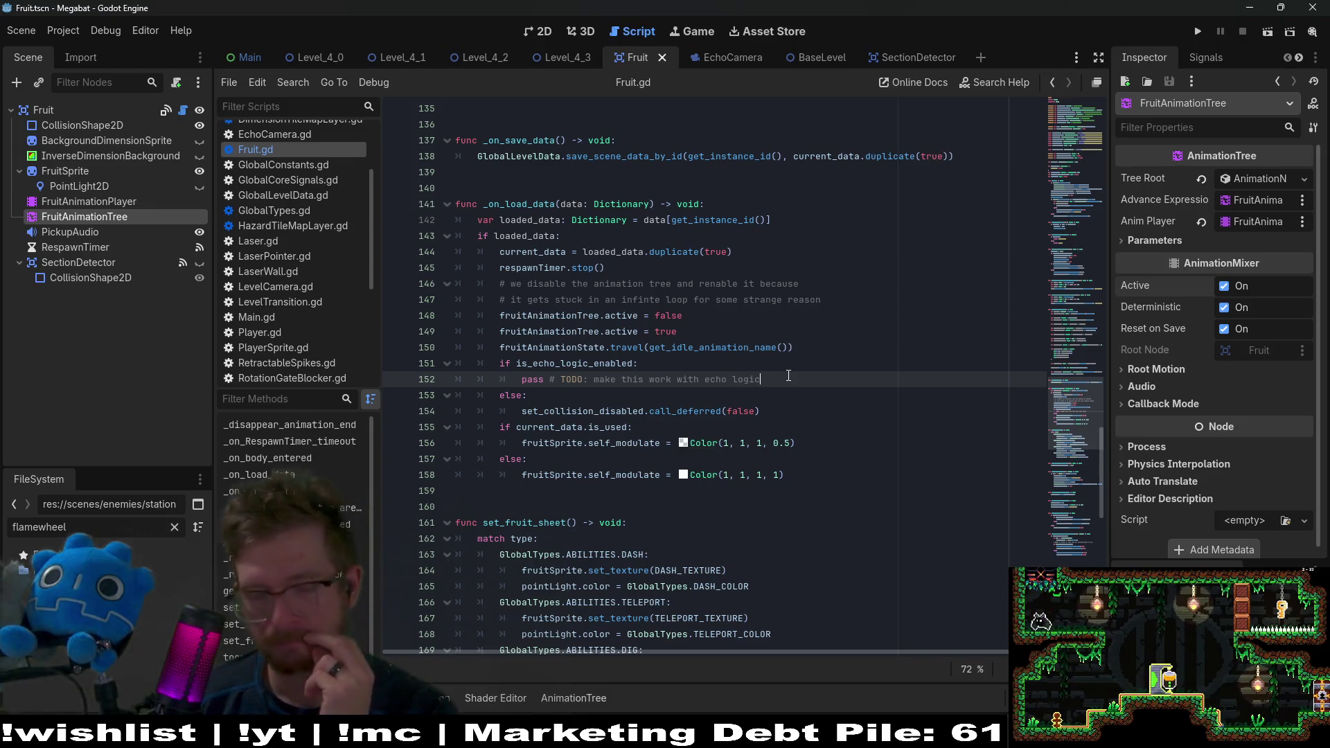
{"action": "left_click_drag", "start_coordinate": [767, 412], "coordinate": [516, 414]}
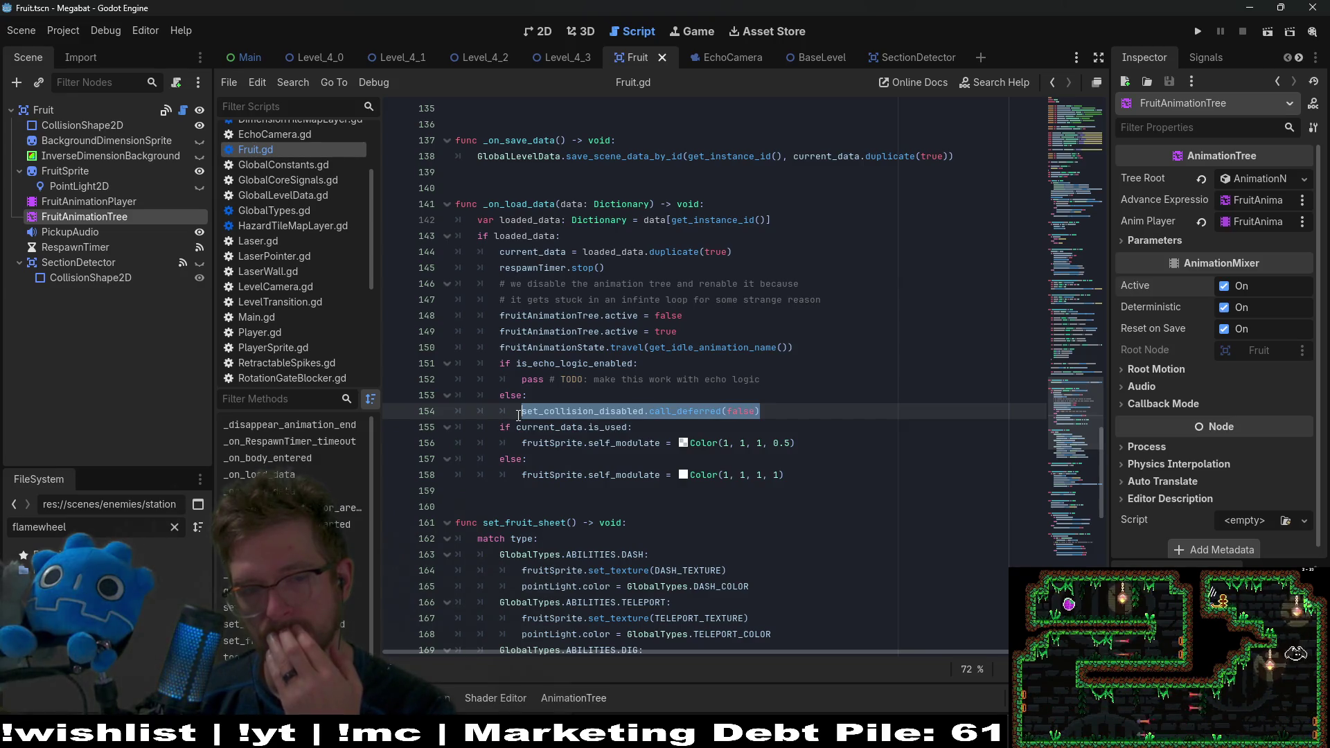
Step: Select is_echo_logic_enabled on line 151 and find its matches
{"action": "scroll", "coordinate": [719, 451], "scroll_direction": "down", "scroll_amount": 10}
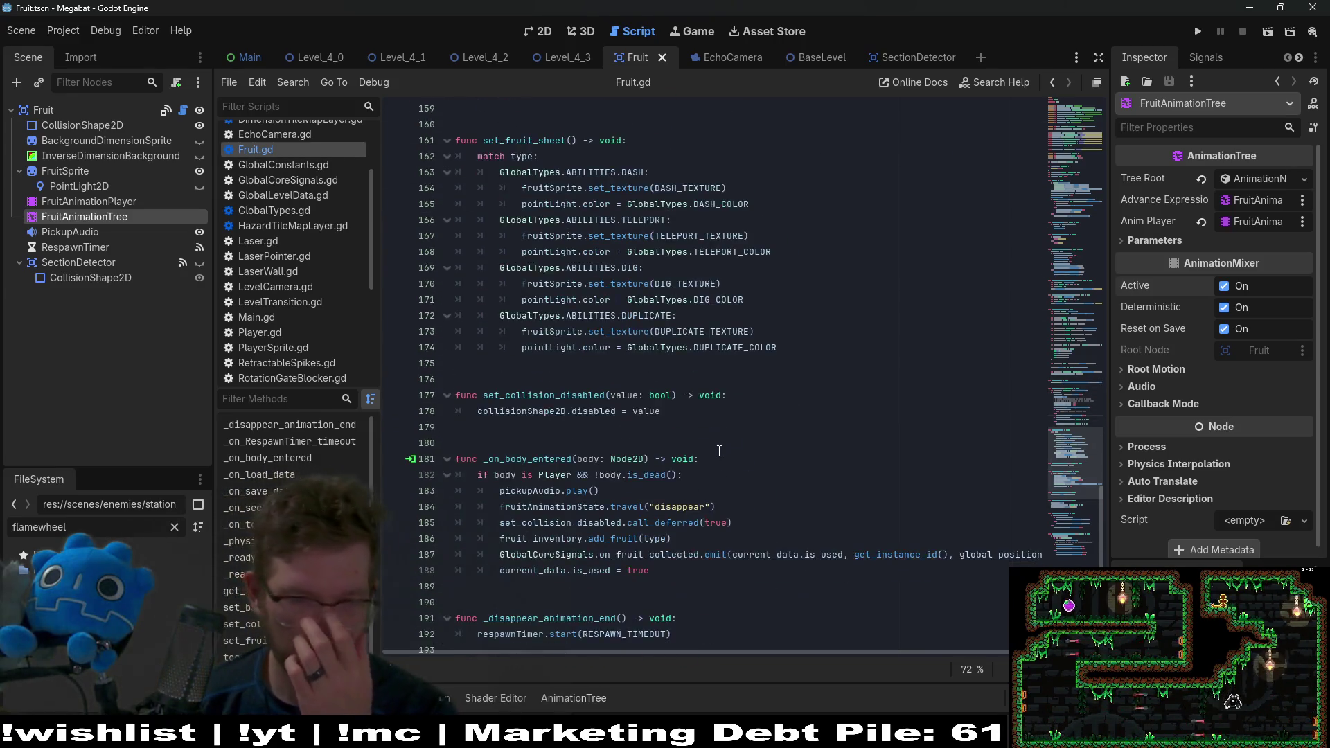
{"action": "scroll", "coordinate": [719, 451], "scroll_direction": "up", "scroll_amount": 9}
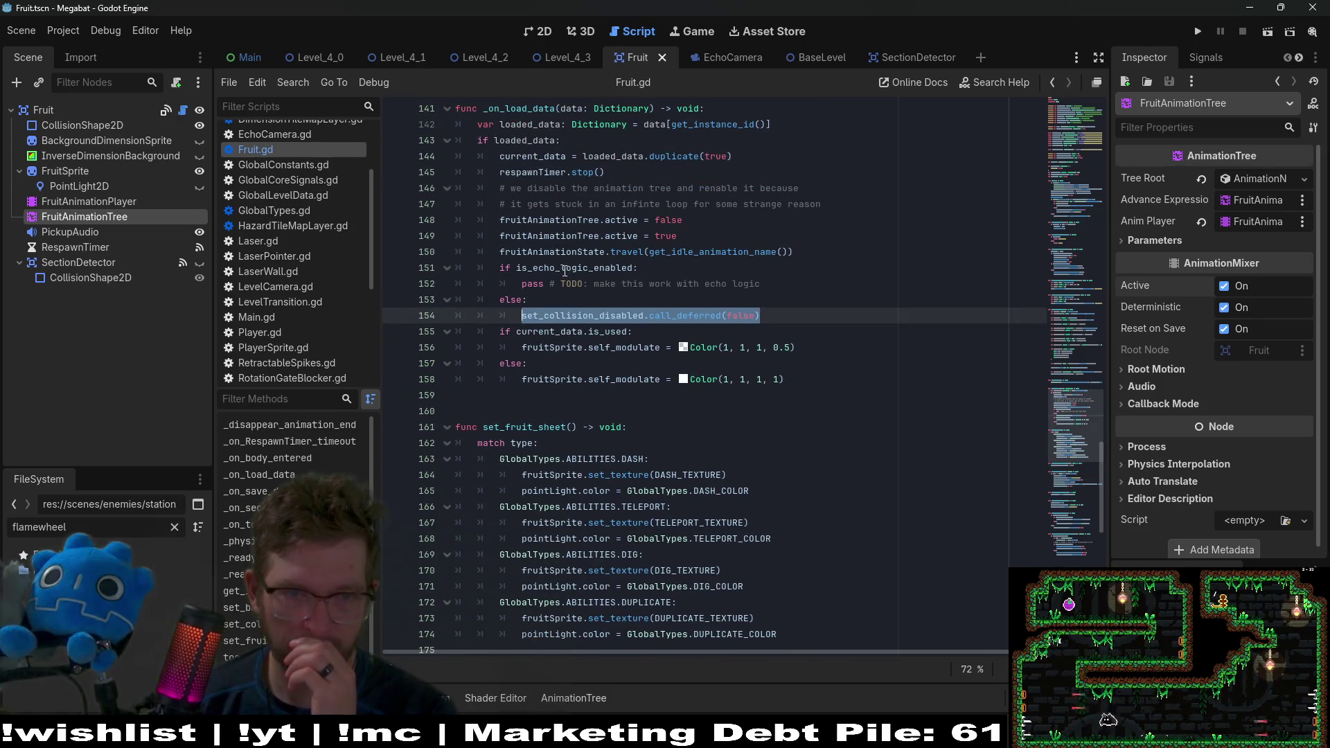
{"action": "double_click", "coordinate": [566, 269]}
{"action": "key", "text": "ctrl+f"}
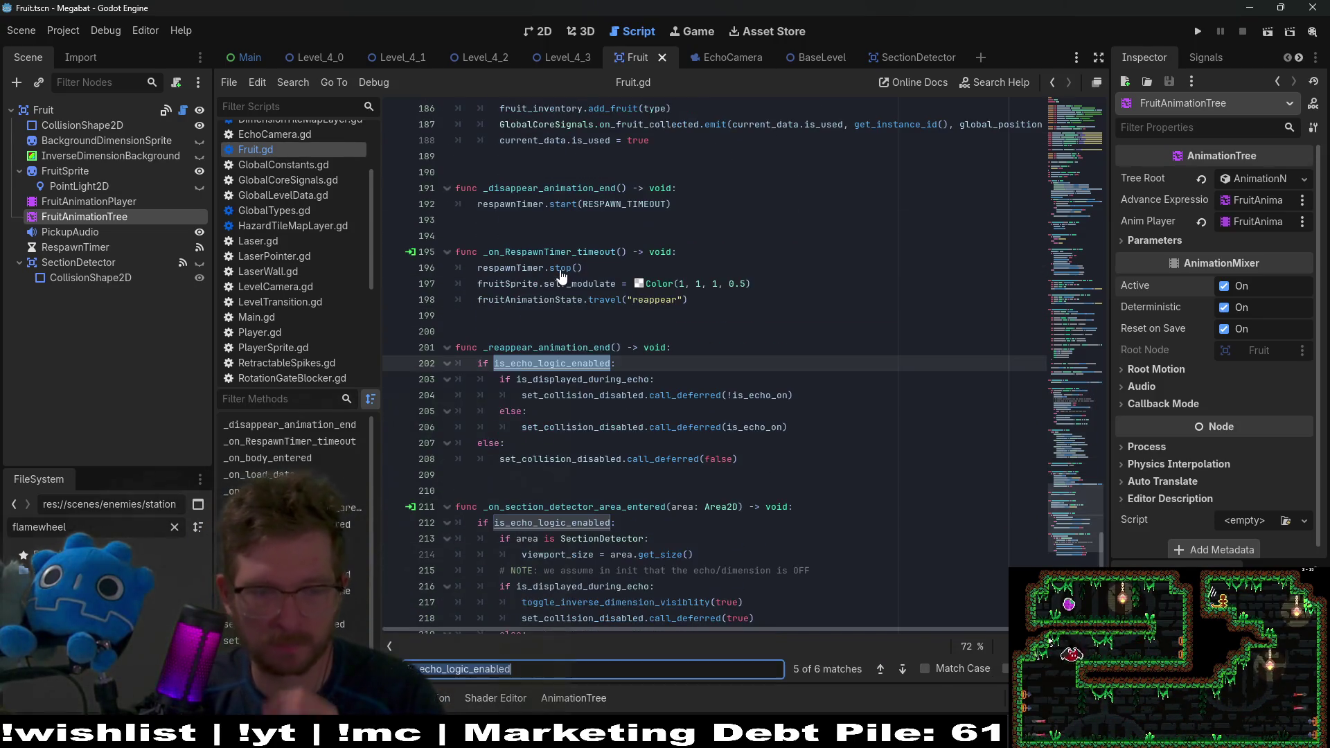
Step: Paste the echo collision if/else from _reappear_animation_end over the pass # TODO on line 152
{"action": "mouse_move", "coordinate": [798, 434]}
{"action": "left_mouse_down"}
{"action": "mouse_move", "coordinate": [665, 426]}
{"action": "mouse_move", "coordinate": [623, 363]}
{"action": "mouse_move", "coordinate": [811, 357]}
{"action": "left_mouse_up"}
{"action": "key", "text": "ctrl+c"}
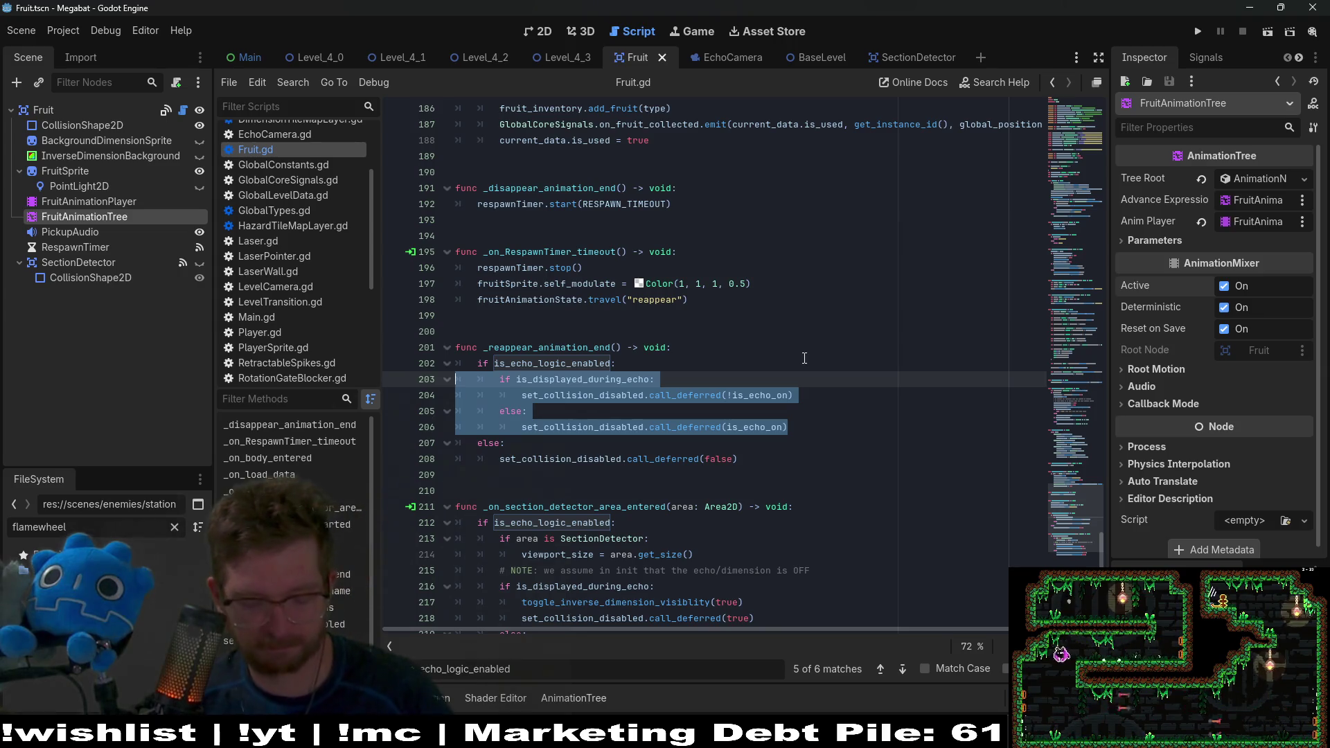
{"action": "scroll", "coordinate": [761, 350], "scroll_direction": "up", "scroll_amount": 9}
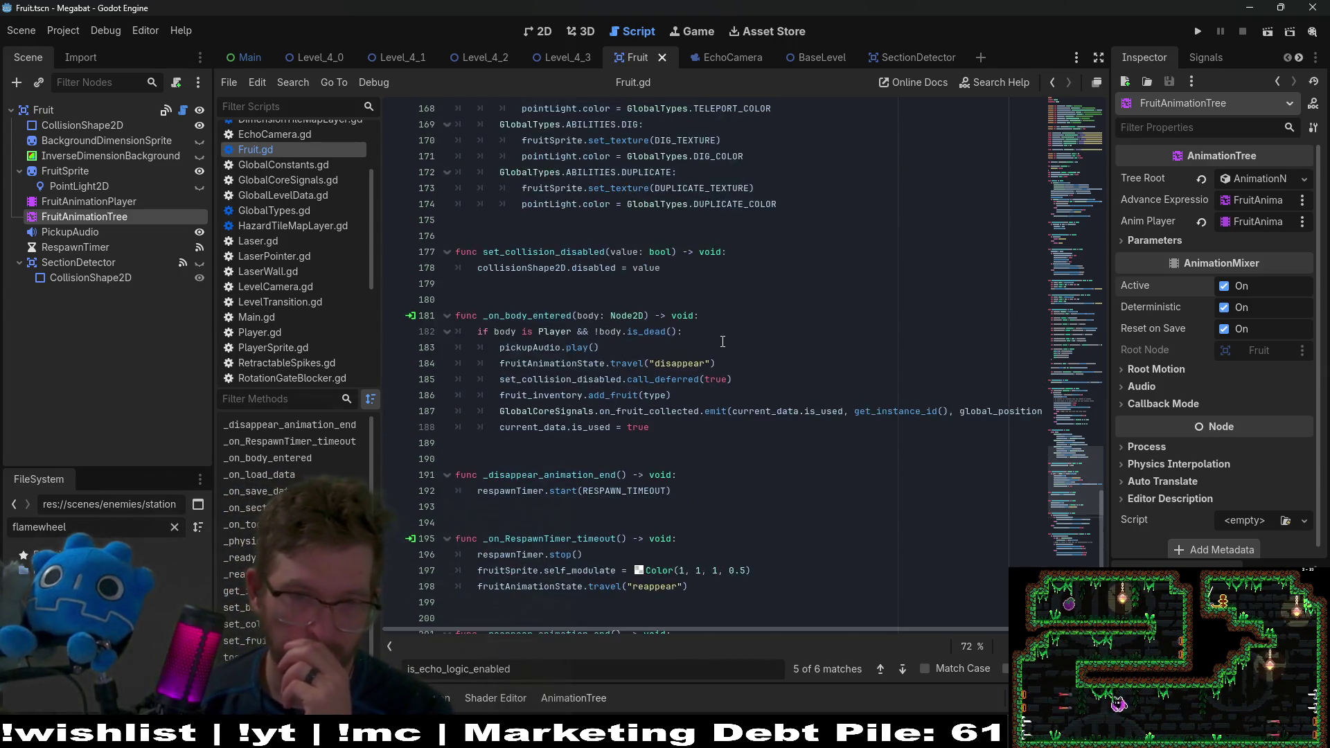
{"action": "scroll", "coordinate": [721, 340], "scroll_direction": "up", "scroll_amount": 6}
{"action": "left_click_drag", "start_coordinate": [760, 284], "coordinate": [508, 286]}
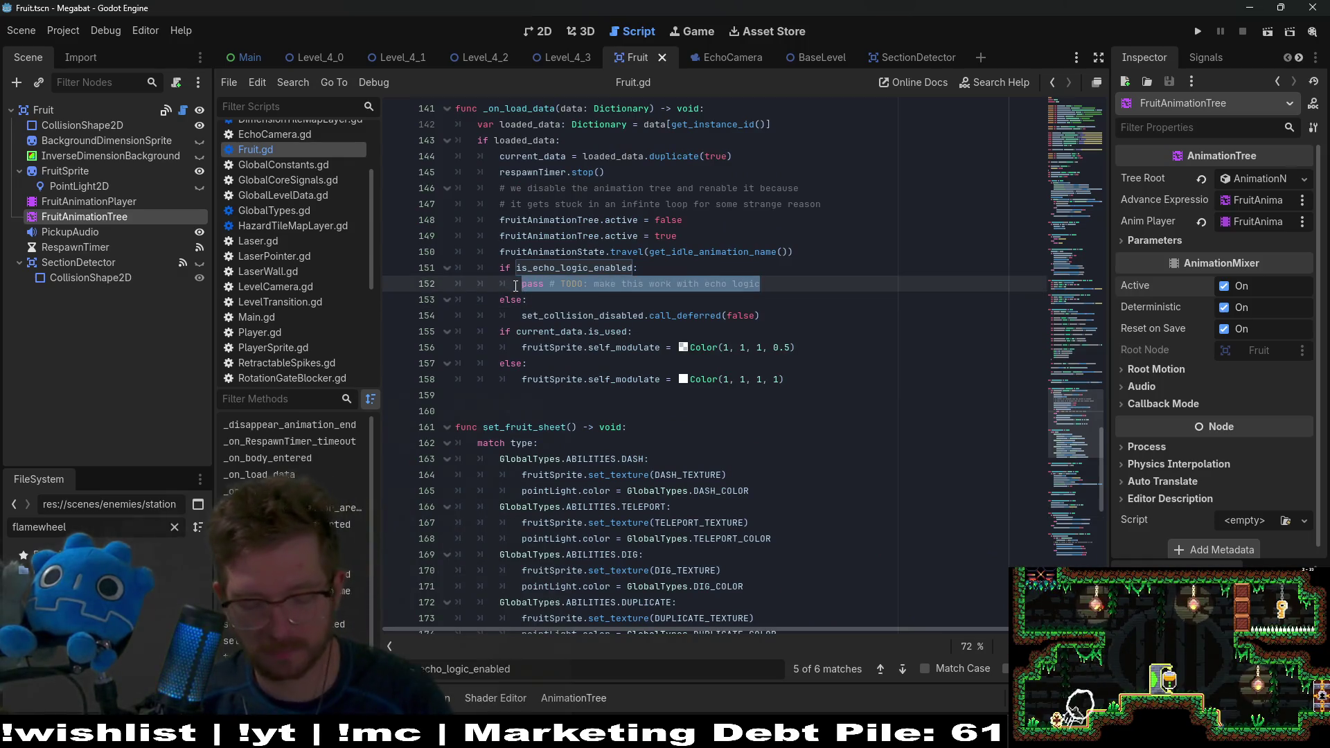
{"action": "key", "text": "ctrl+v"}
{"action": "key", "text": "BackSpace"}
{"action": "key", "text": "Delete"}
Step: Indent the pasted lines 152–155 under the is_echo_logic_enabled check
{"action": "mouse_move", "coordinate": [549, 331]}
{"action": "left_mouse_down"}
{"action": "mouse_move", "coordinate": [499, 331]}
{"action": "mouse_move", "coordinate": [421, 288]}
{"action": "left_mouse_up"}
{"action": "key", "text": "Tab"}
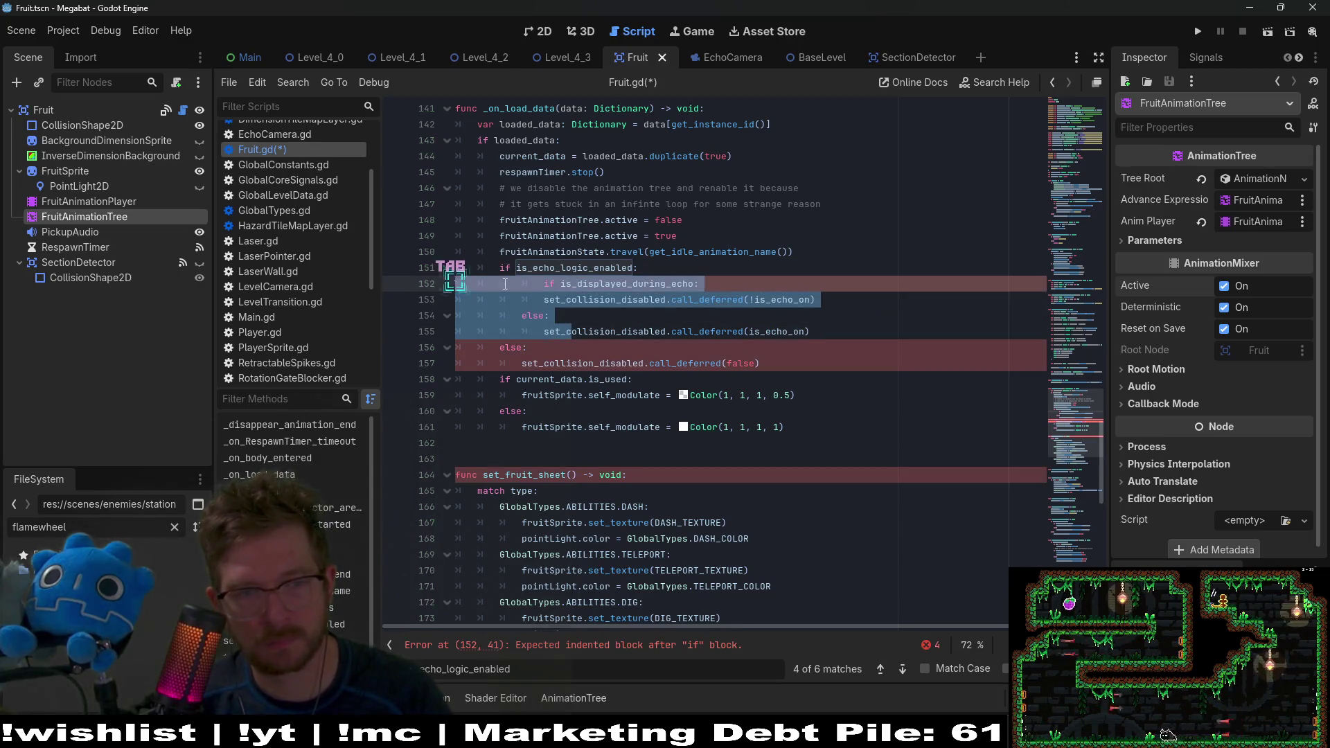
{"action": "left_click", "coordinate": [522, 284]}
{"action": "key", "text": "BackSpace"}
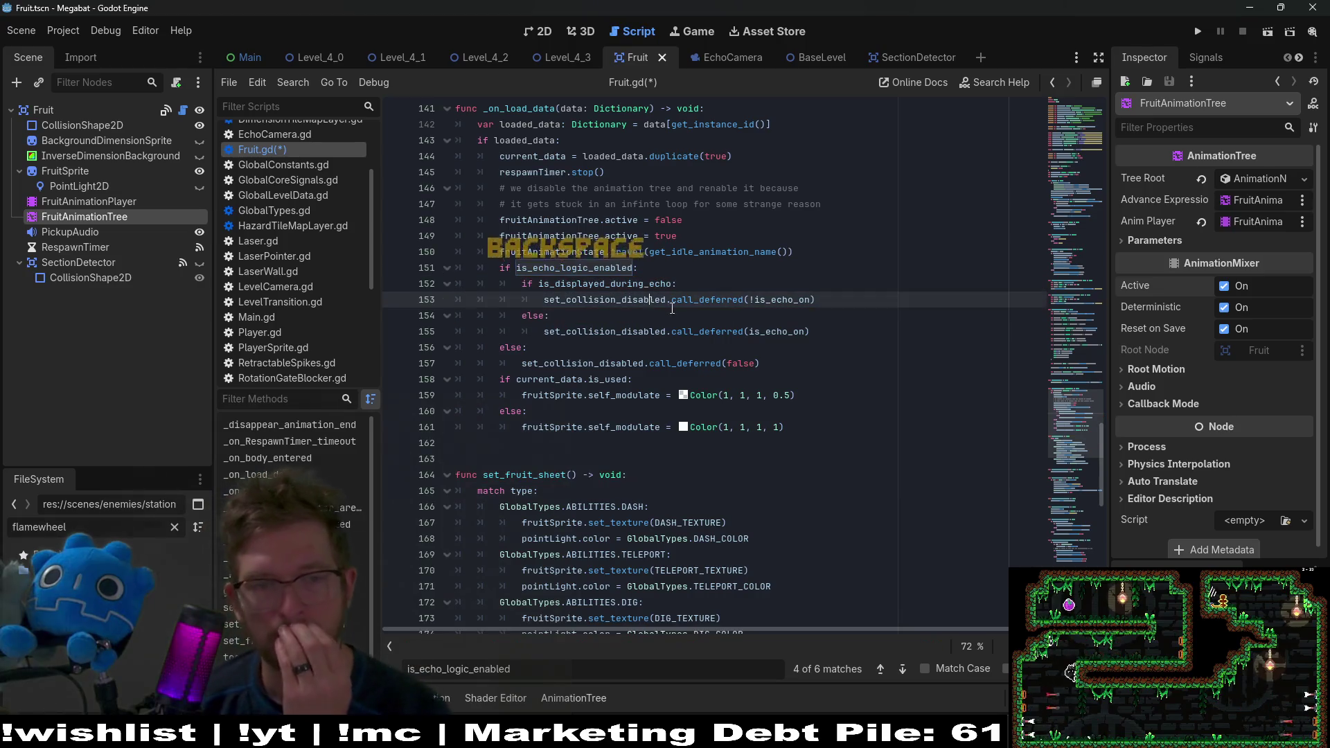
{"action": "left_click", "coordinate": [770, 284]}
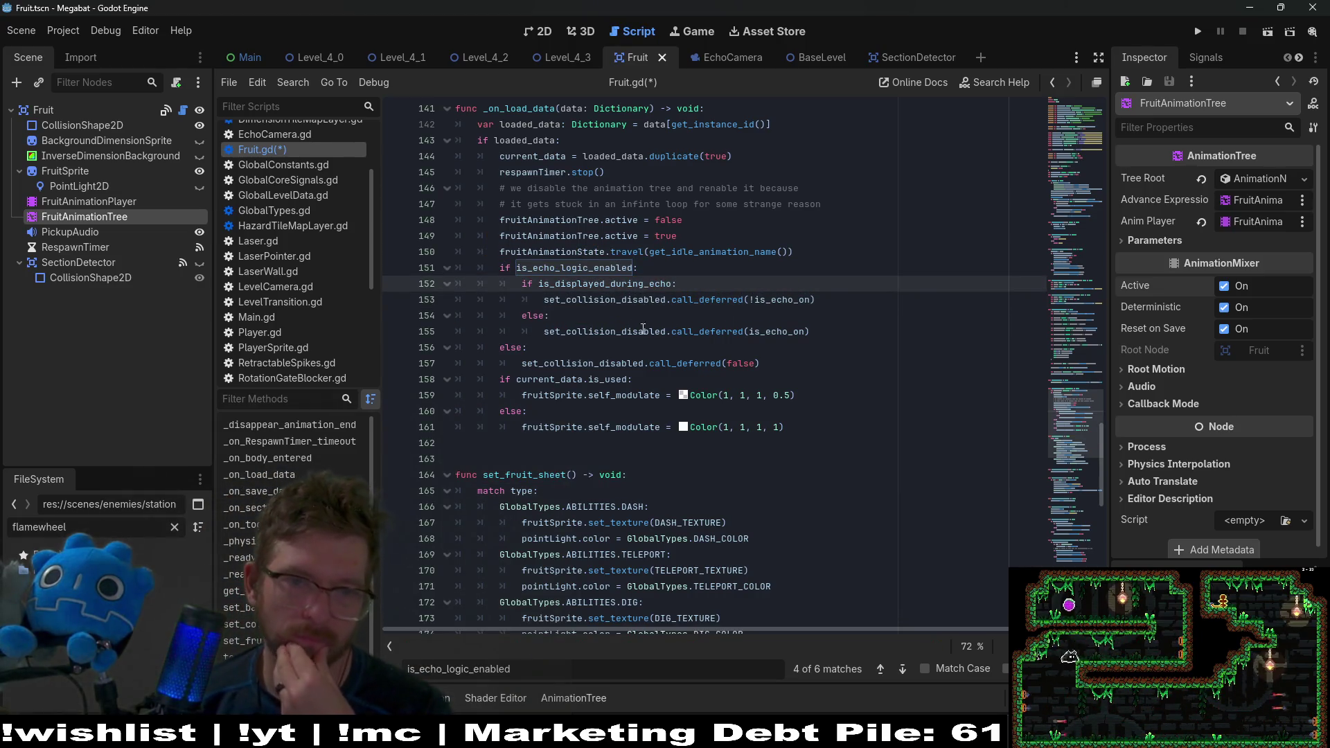
Step: Check the pasted set_collision_disabled and is_displayed_during_echo lines, then save Fruit.gd
{"action": "double_click", "coordinate": [668, 299]}
{"action": "left_click", "coordinate": [775, 300]}
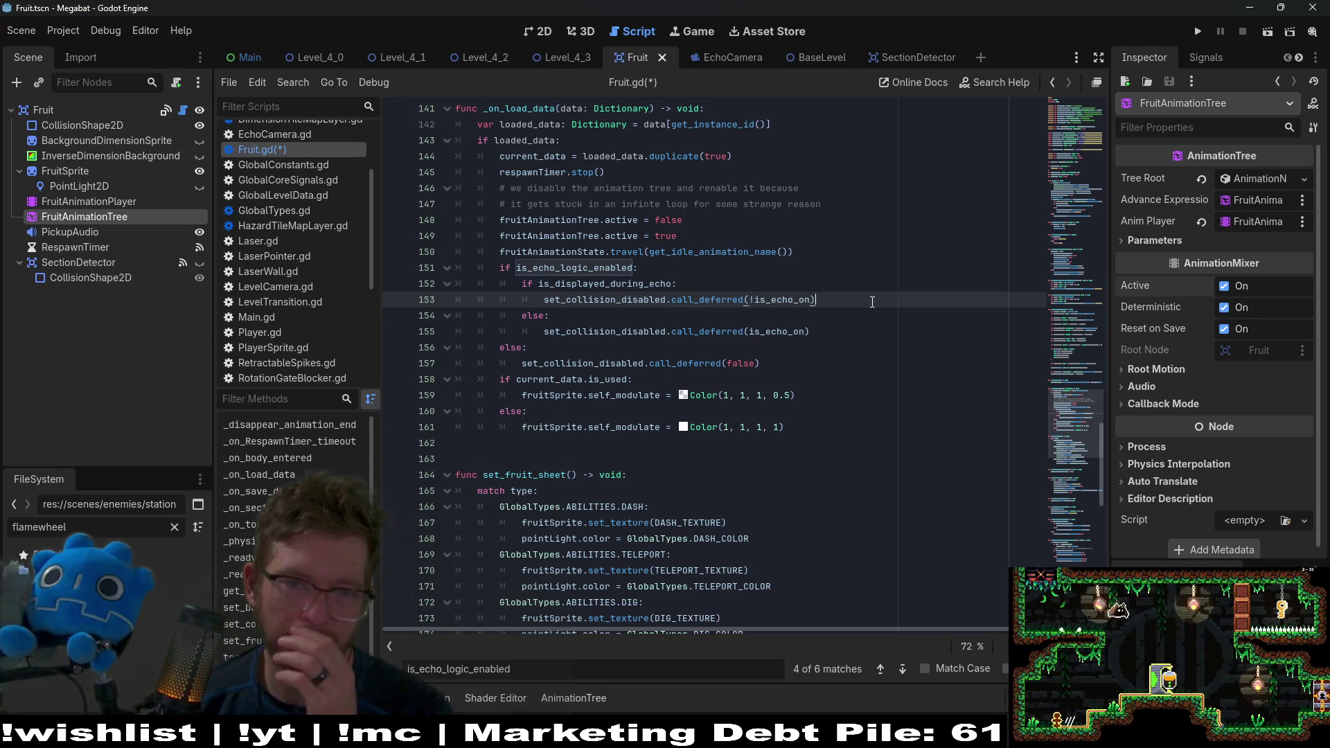
{"action": "double_click", "coordinate": [780, 299]}
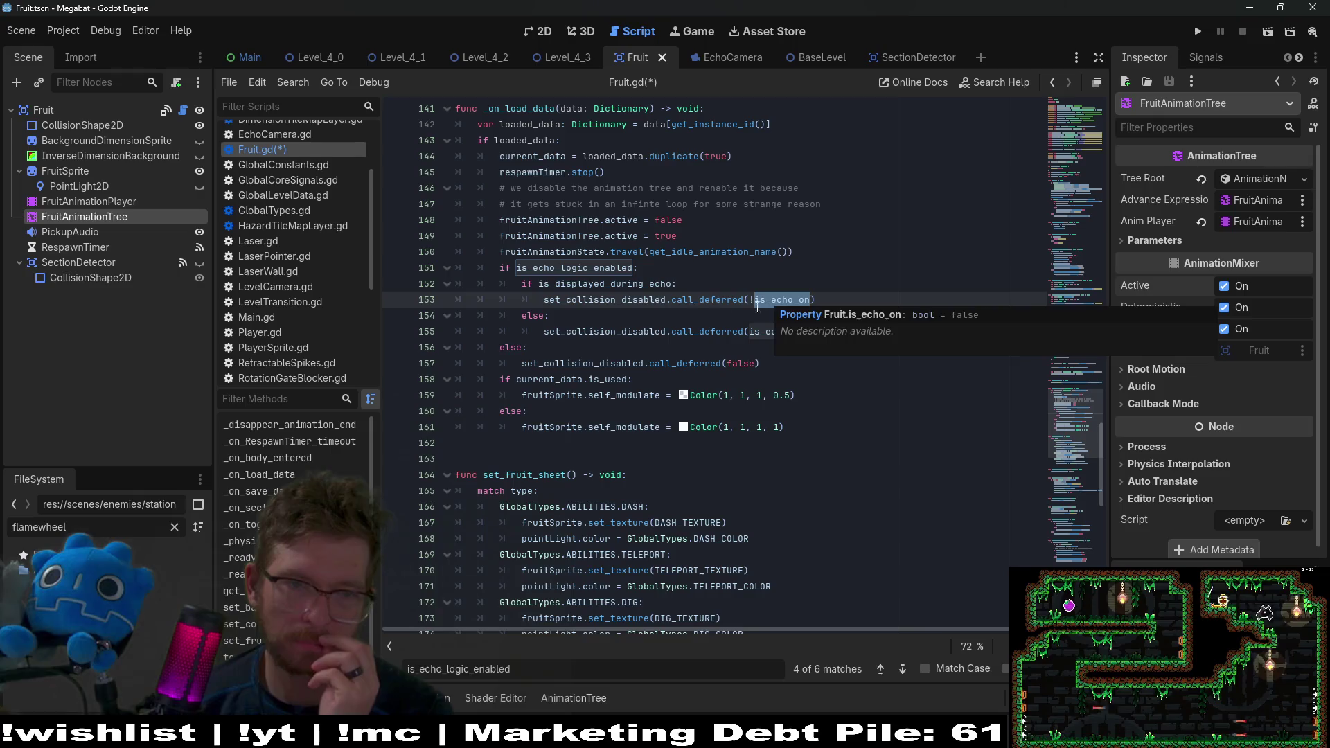
{"action": "double_click", "coordinate": [606, 283]}
{"action": "left_click", "coordinate": [694, 251]}
{"action": "key", "text": "ctrl+s"}
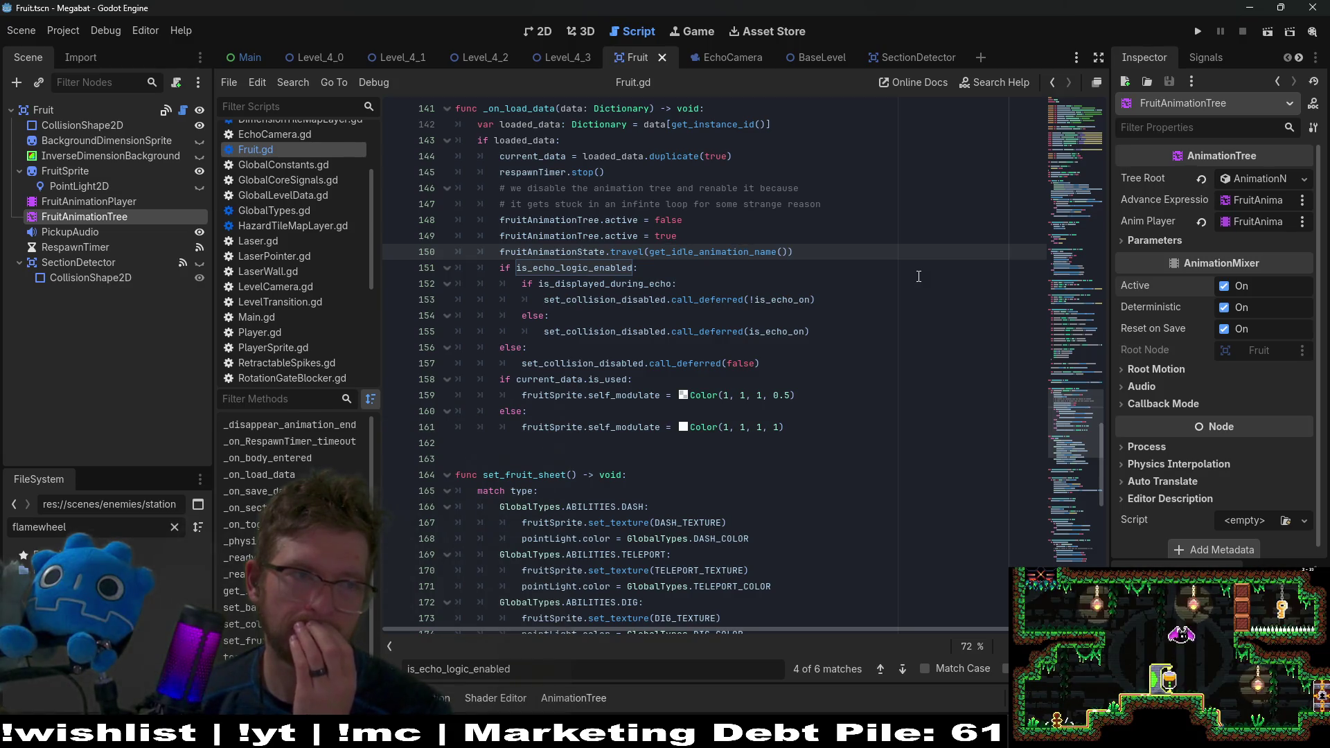
{"action": "left_click", "coordinate": [93, 200]}
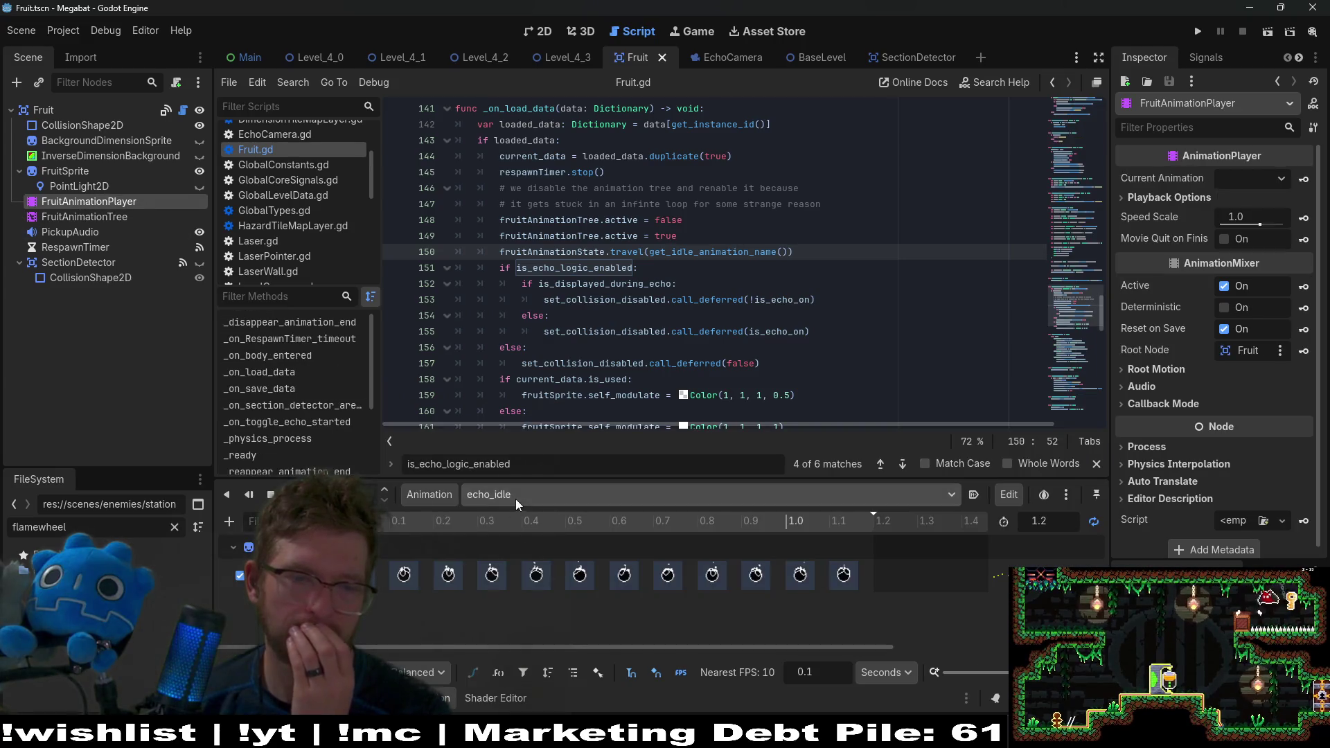
Step: Load the idle animation and enlarge the editor to view its FruitSprite and PointLight2D tracks
{"action": "left_click", "coordinate": [516, 496]}
{"action": "left_click", "coordinate": [523, 564]}
{"action": "scroll", "coordinate": [500, 606], "scroll_direction": "down", "scroll_amount": 1}
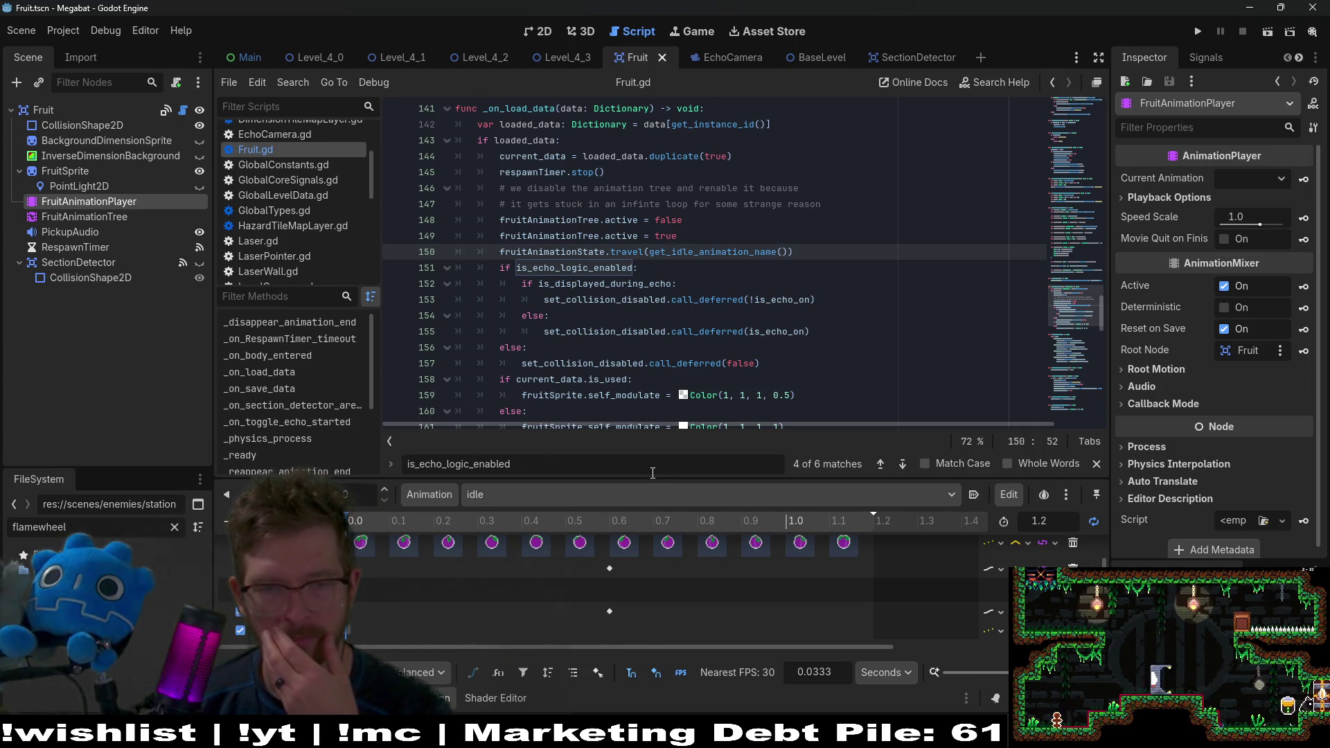
{"action": "left_click_drag", "start_coordinate": [864, 478], "coordinate": [897, 295]}
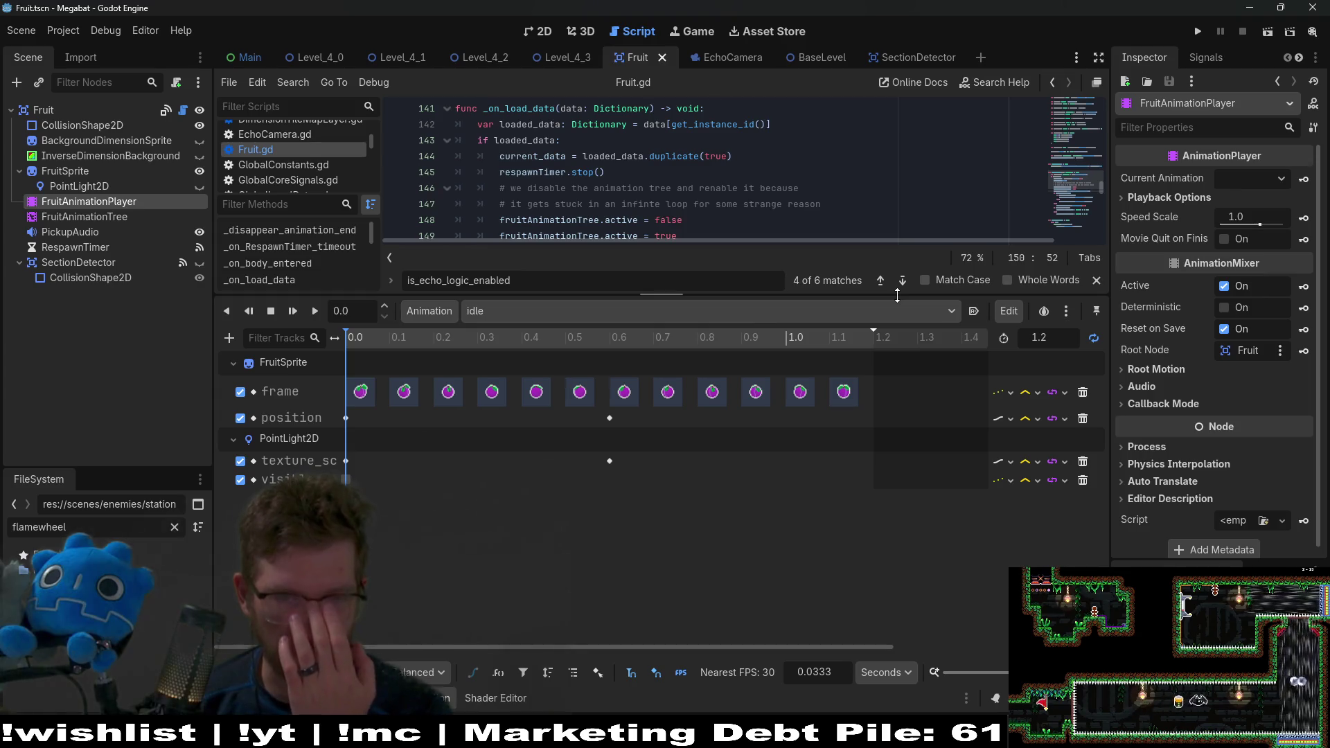
{"action": "mouse_move", "coordinate": [606, 415]}
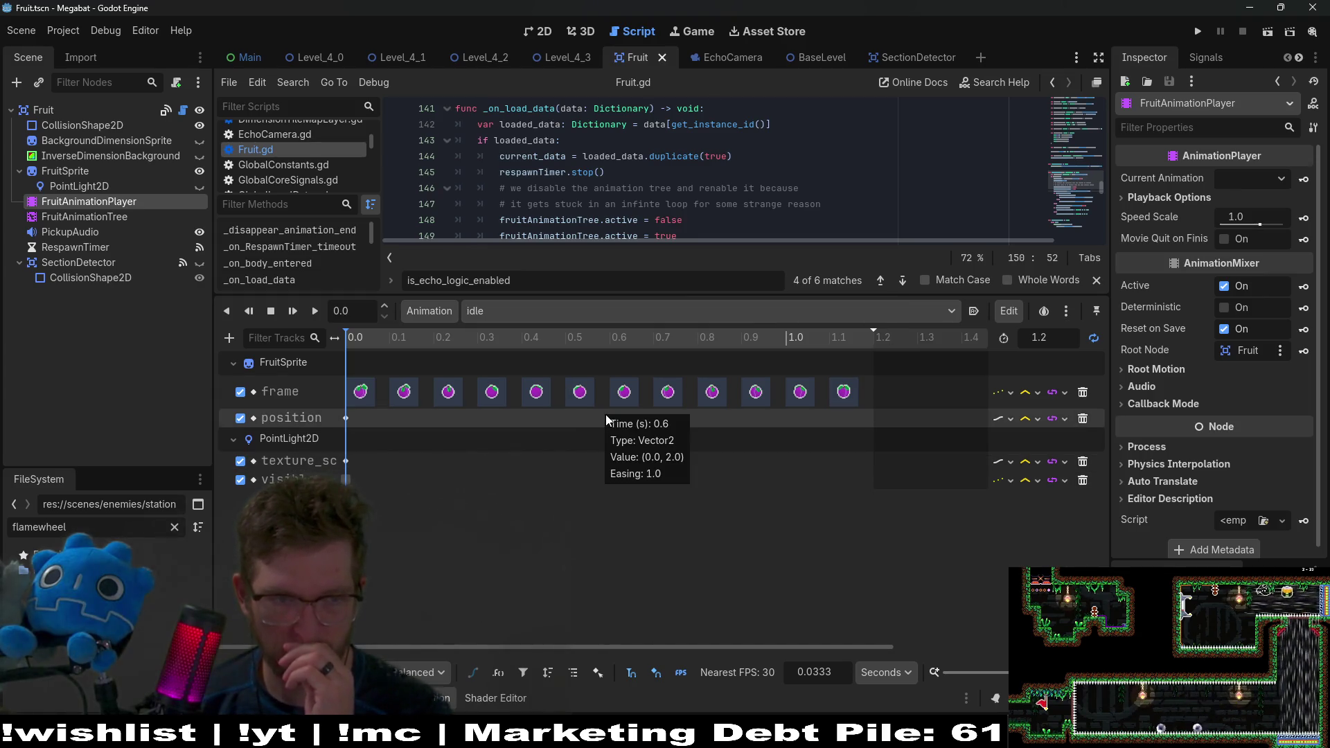
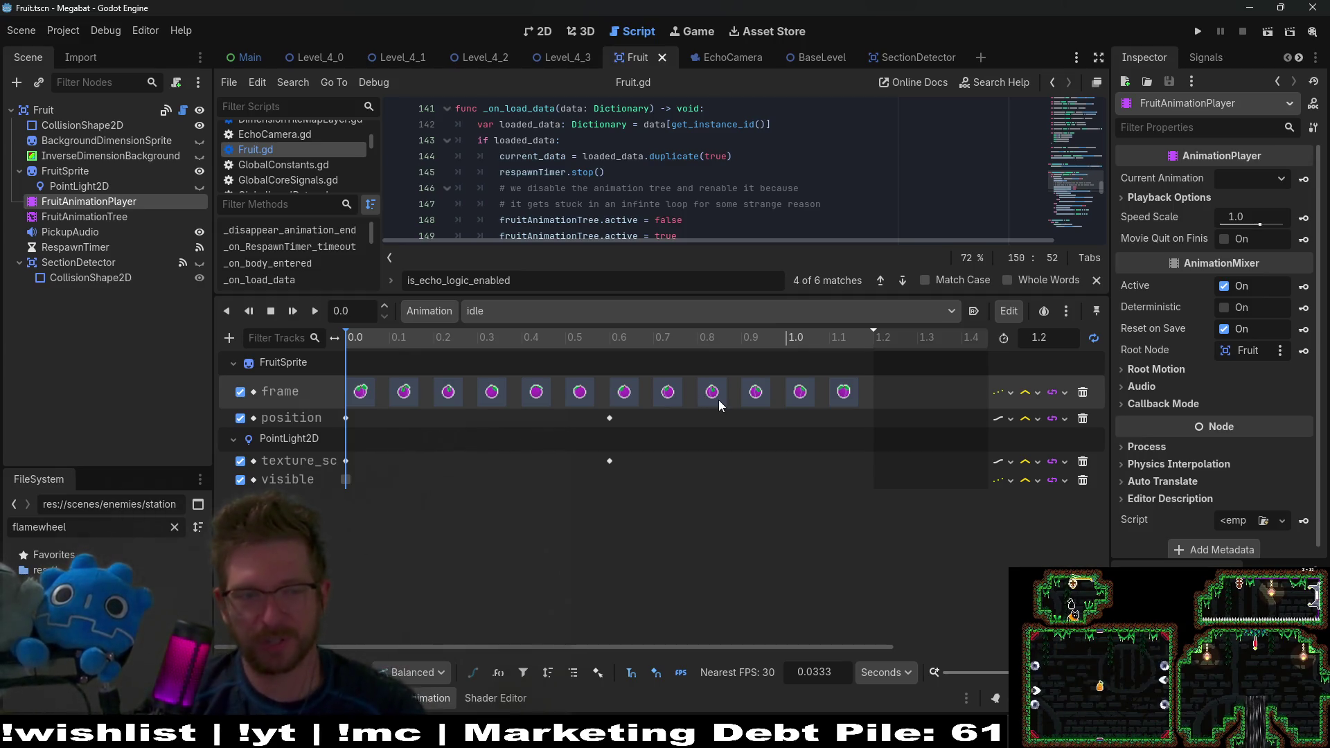
Step: Rename the fruit's echo_idle animation to echo_idle_1
{"action": "left_click", "coordinate": [516, 309]}
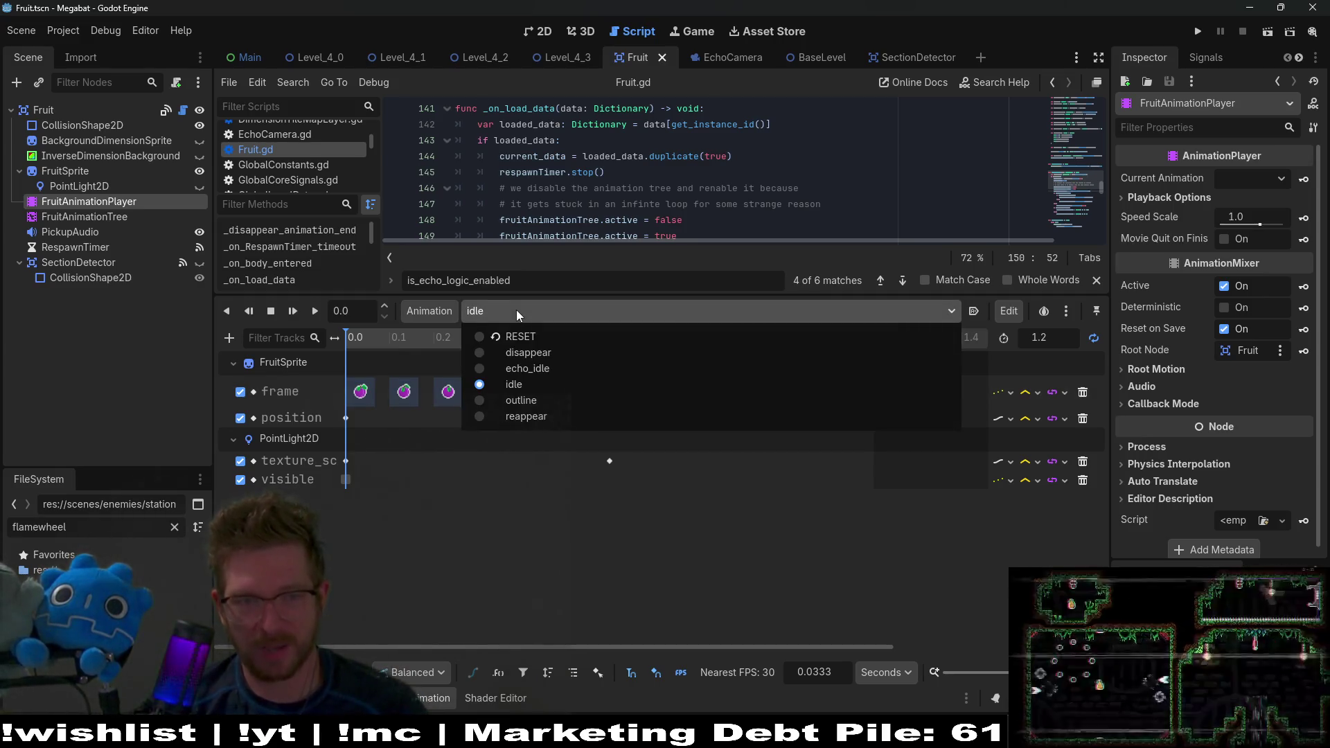
{"action": "left_click", "coordinate": [526, 367]}
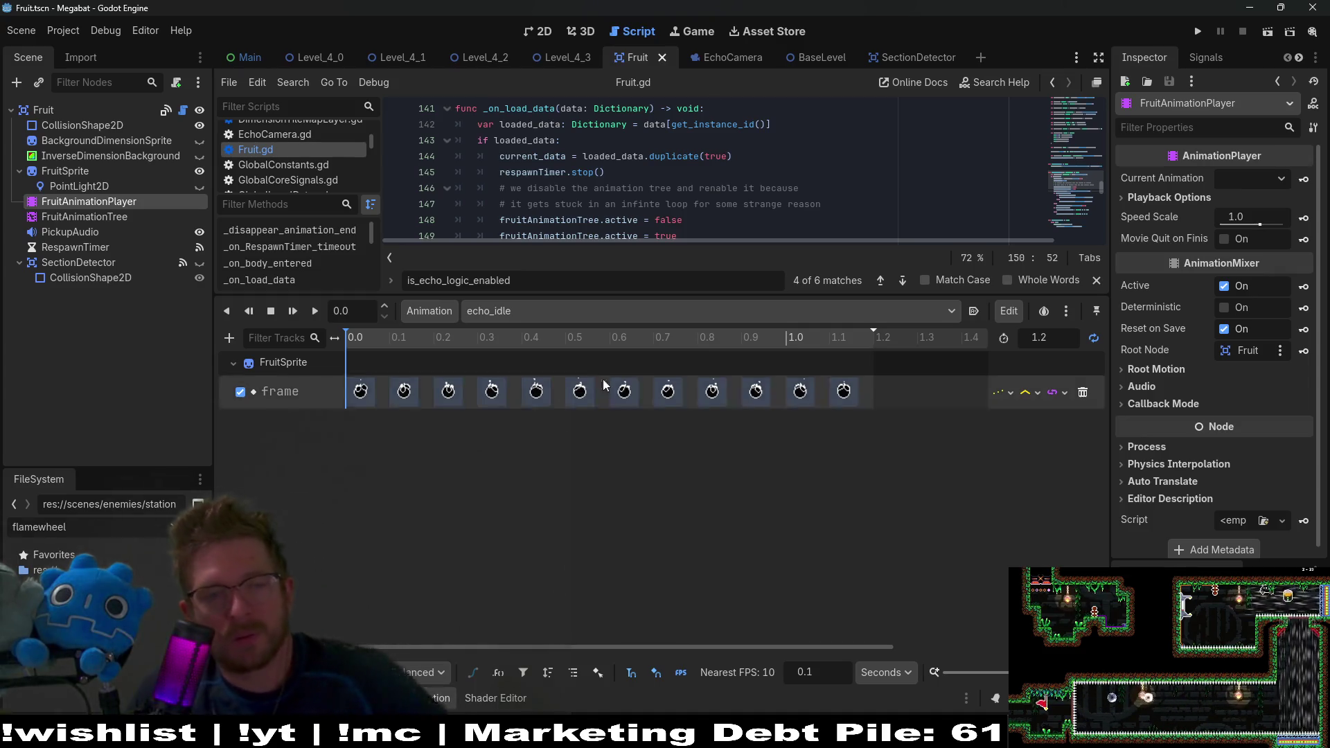
{"action": "left_click", "coordinate": [501, 317]}
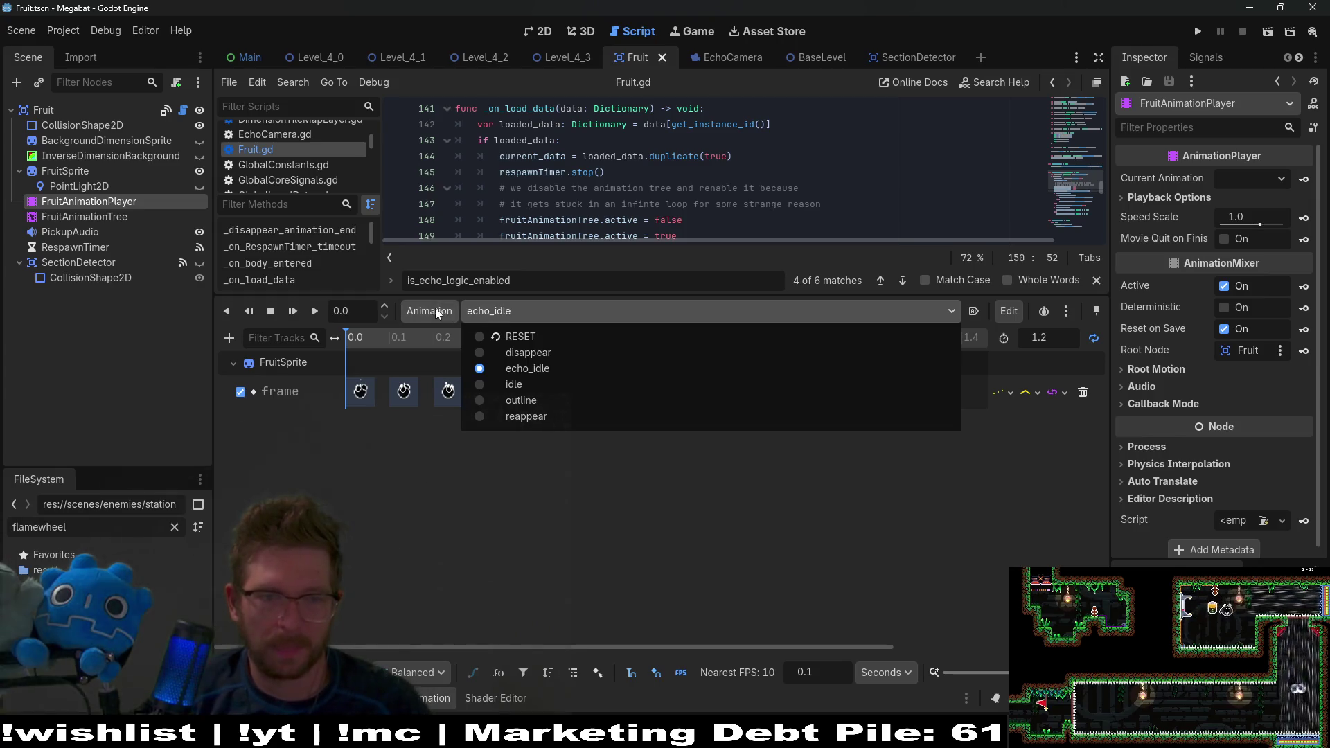
{"action": "left_click", "coordinate": [450, 340]}
{"action": "left_click", "coordinate": [419, 309]}
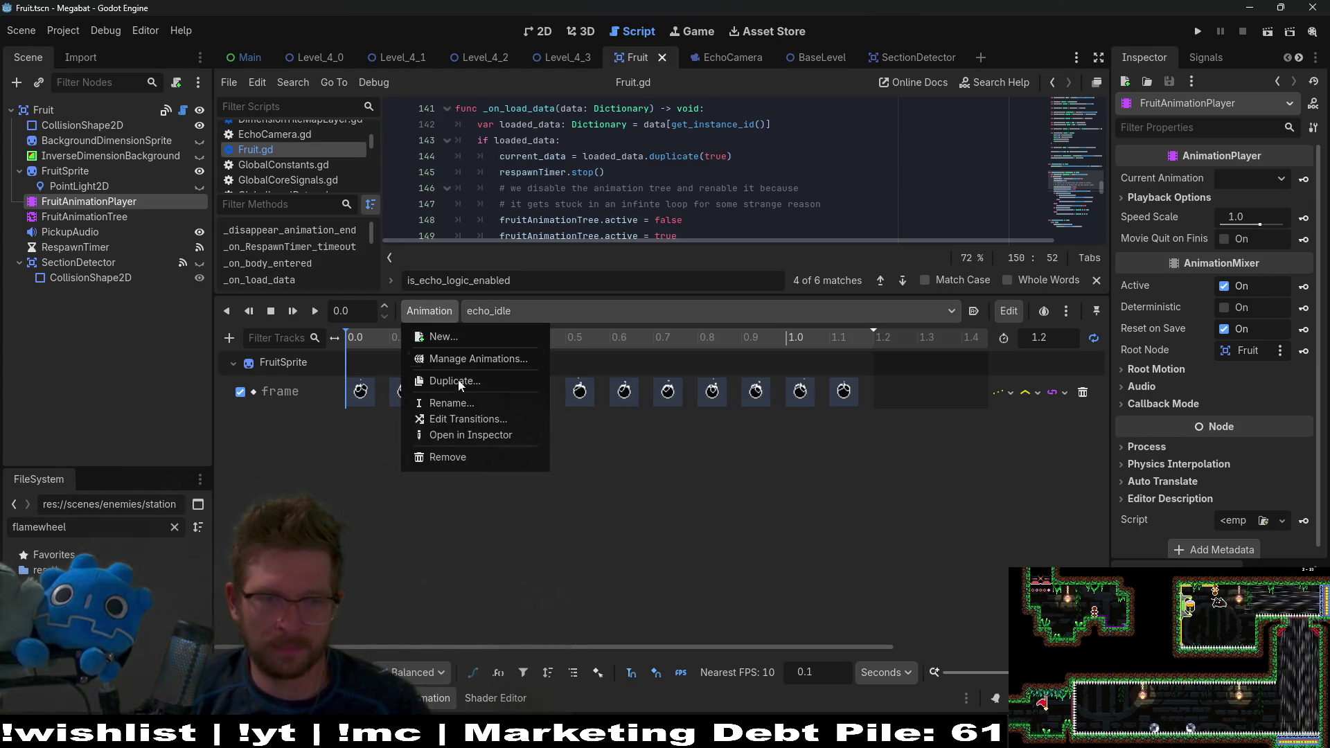
{"action": "left_click", "coordinate": [447, 405]}
{"action": "type", "text": "_1"}
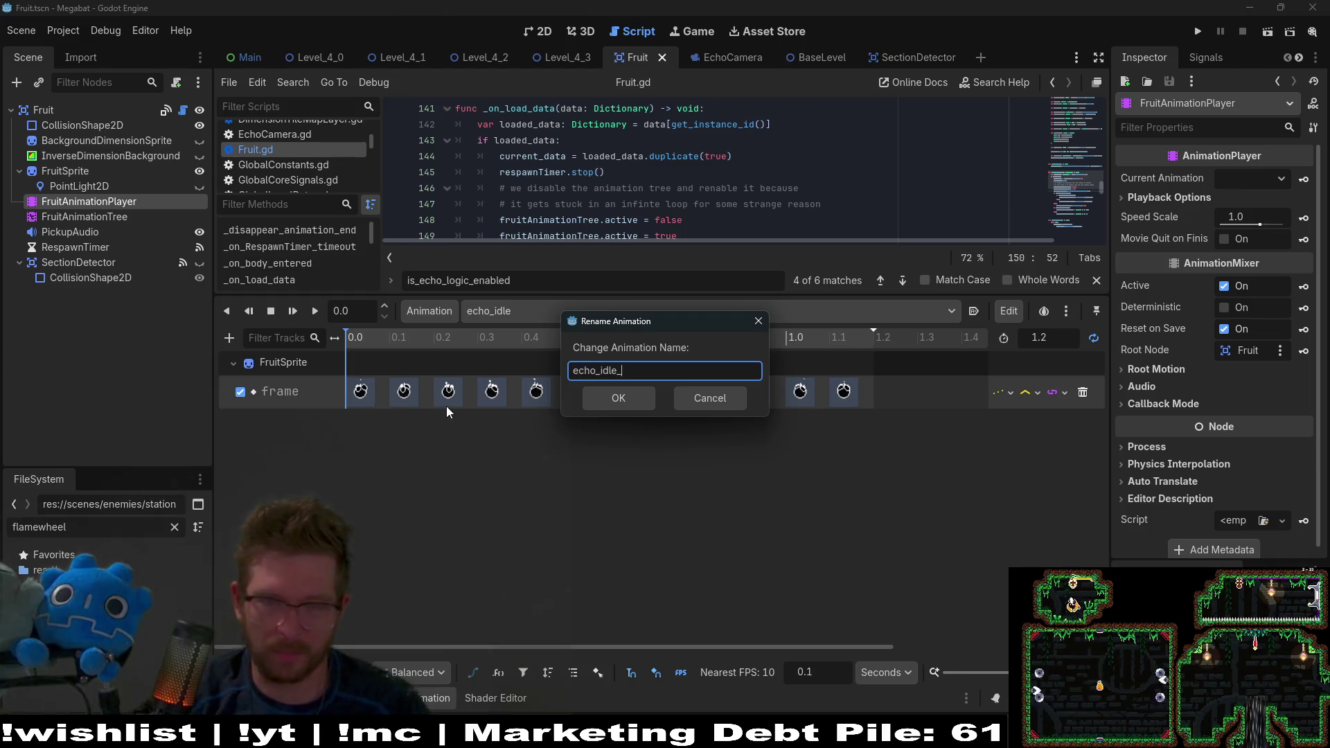
{"action": "key", "text": "Return"}
Step: Select the idle animation and choose to duplicate it
{"action": "left_click", "coordinate": [473, 317]}
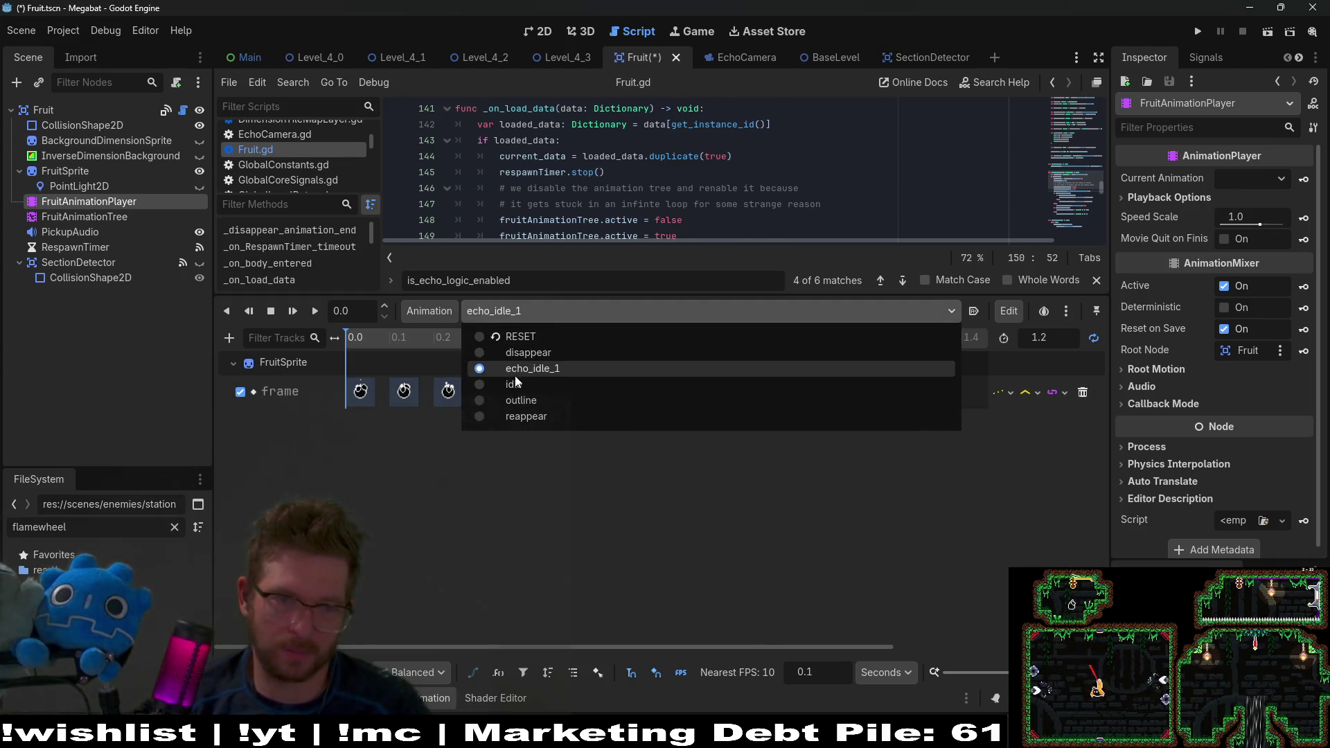
{"action": "left_click", "coordinate": [465, 366]}
{"action": "left_click", "coordinate": [423, 311]}
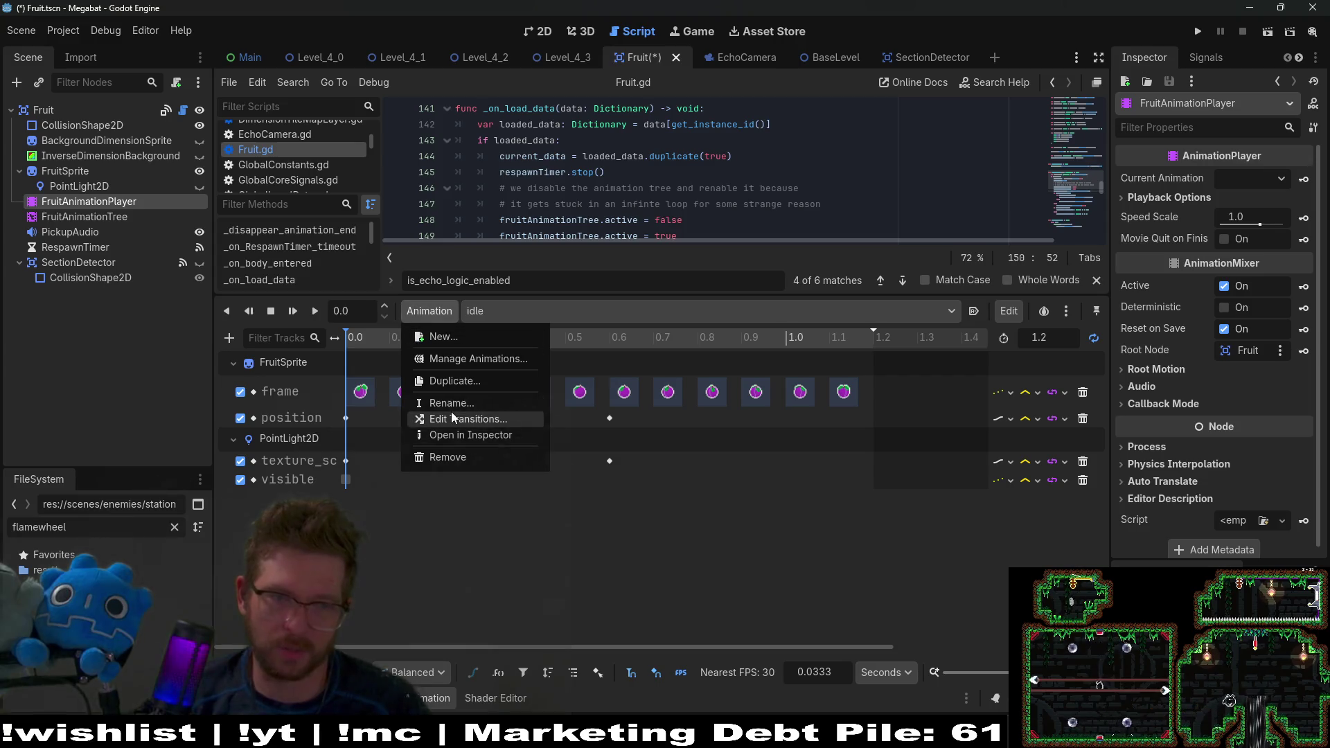
{"action": "left_click", "coordinate": [458, 386]}
{"action": "type", "text": "echo_idle"}
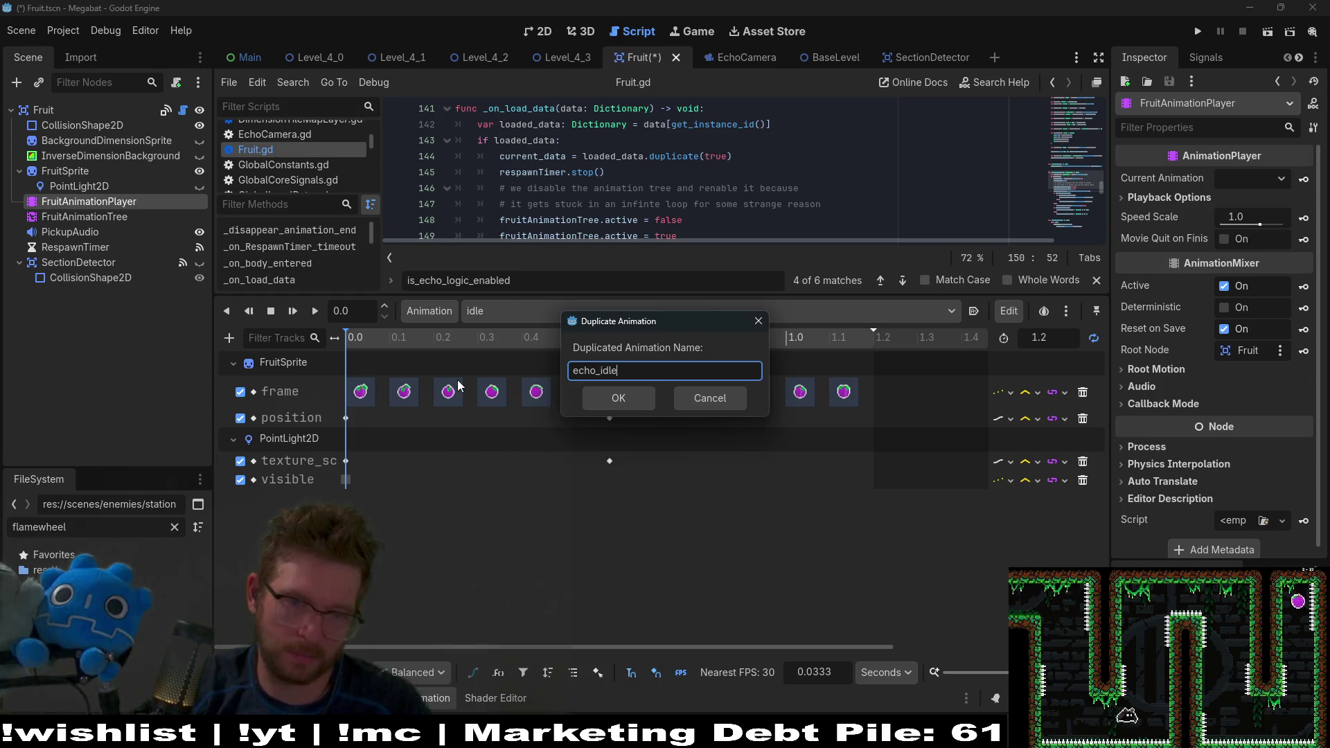
Step: Name the idle copy echo_idle and delete all its sprite frame keyframes
{"action": "key", "text": "Return"}
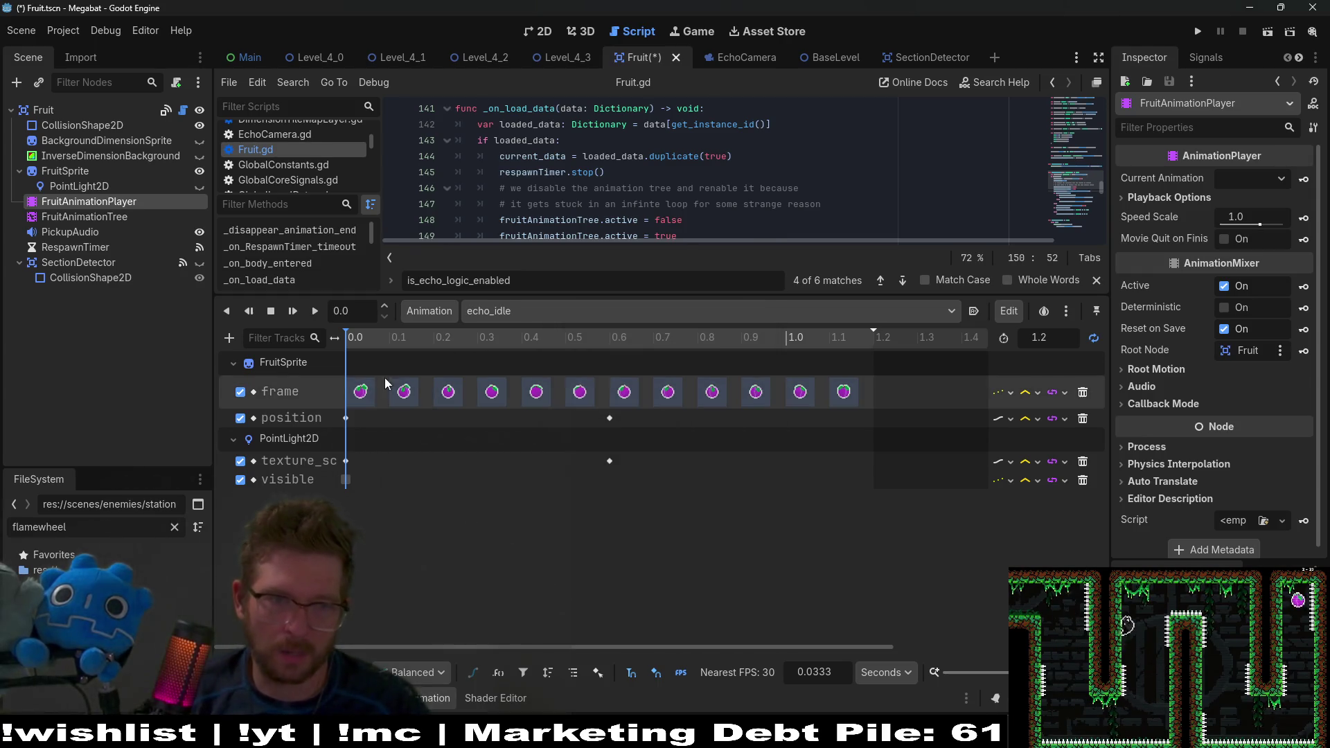
{"action": "left_click", "coordinate": [355, 391]}
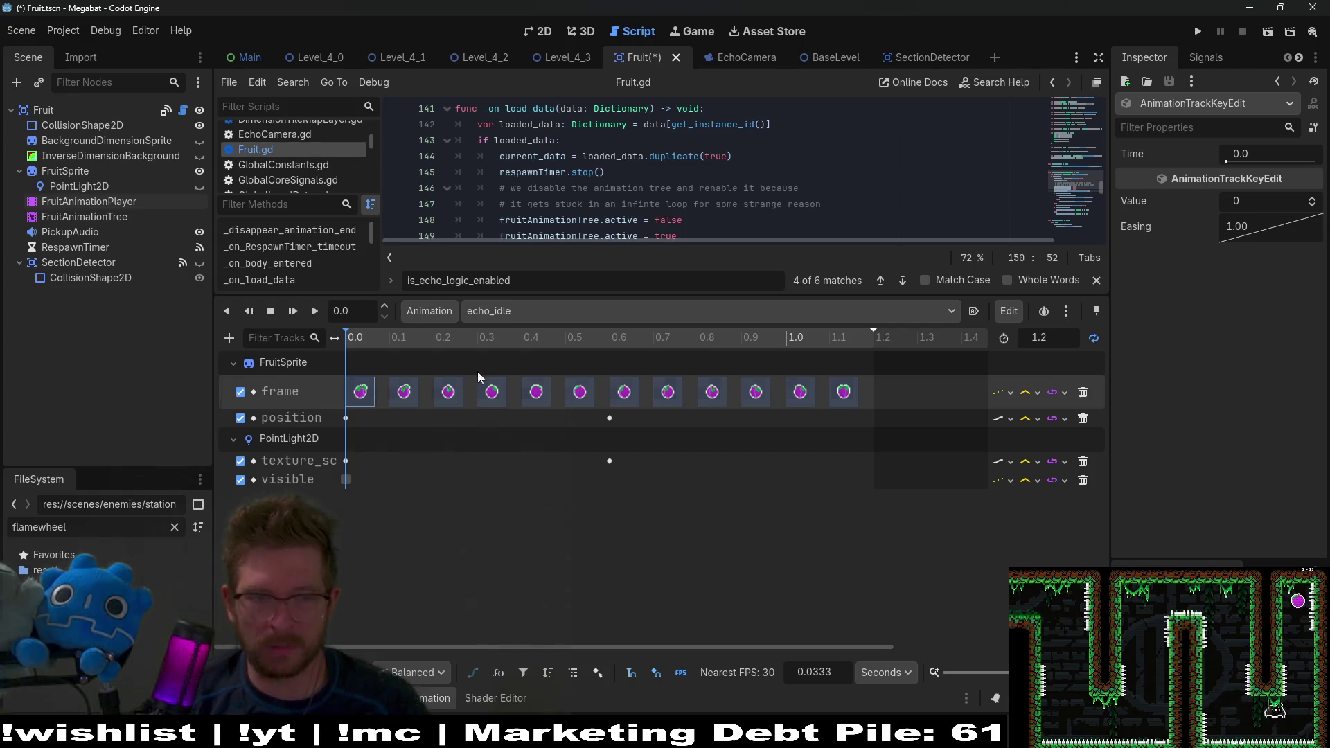
{"action": "left_click_drag", "start_coordinate": [861, 389], "coordinate": [349, 396]}
{"action": "key", "text": "Delete"}
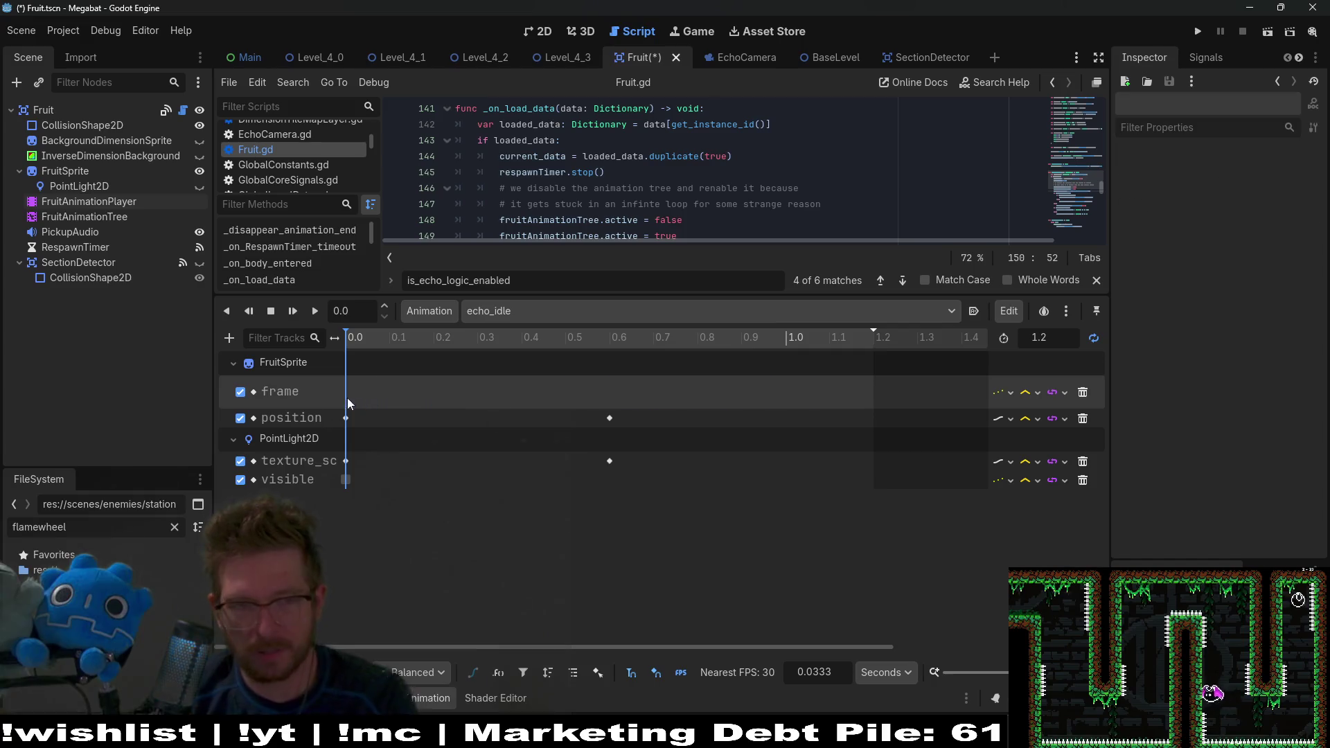
Step: Copy echo_idle_1's echo sprite keyframes and paste them into echo_idle's frame track
{"action": "left_click", "coordinate": [523, 310]}
{"action": "left_click", "coordinate": [558, 364]}
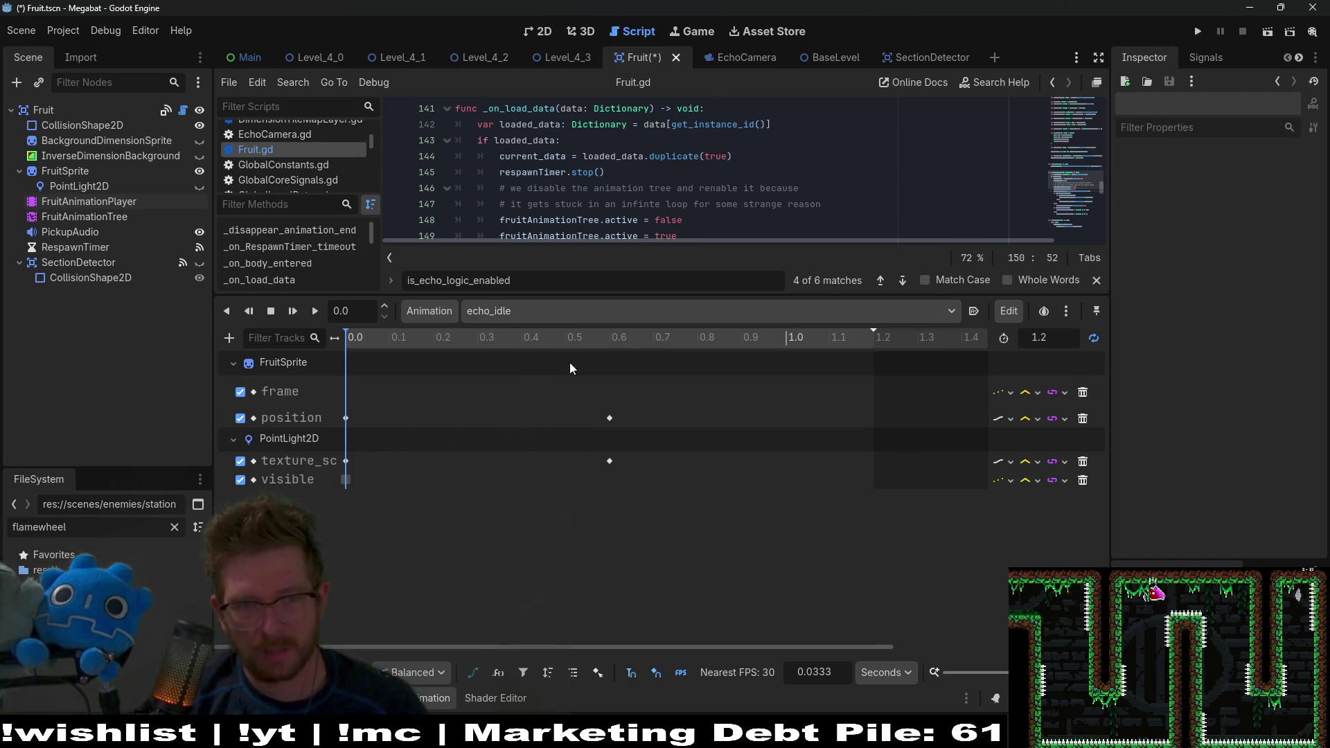
{"action": "left_click", "coordinate": [503, 310]}
{"action": "left_click", "coordinate": [524, 392]}
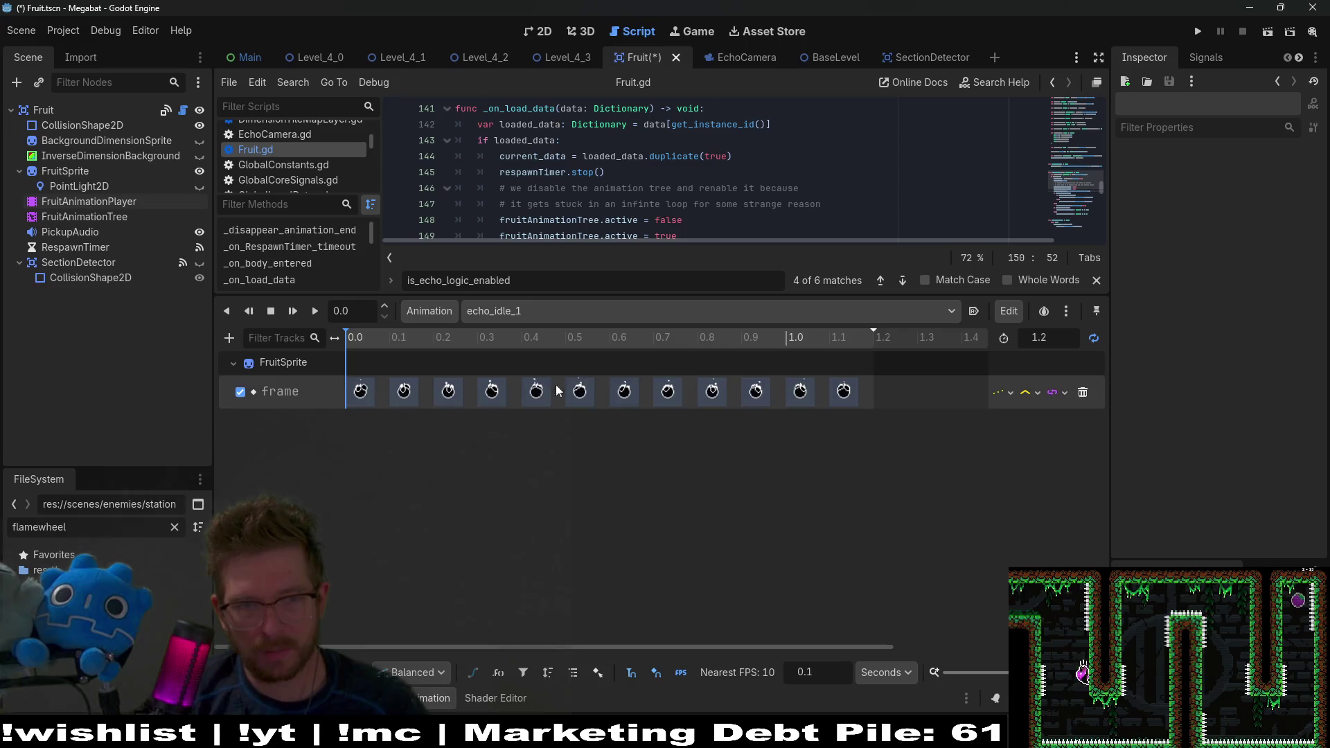
{"action": "left_click_drag", "start_coordinate": [757, 403], "coordinate": [421, 400]}
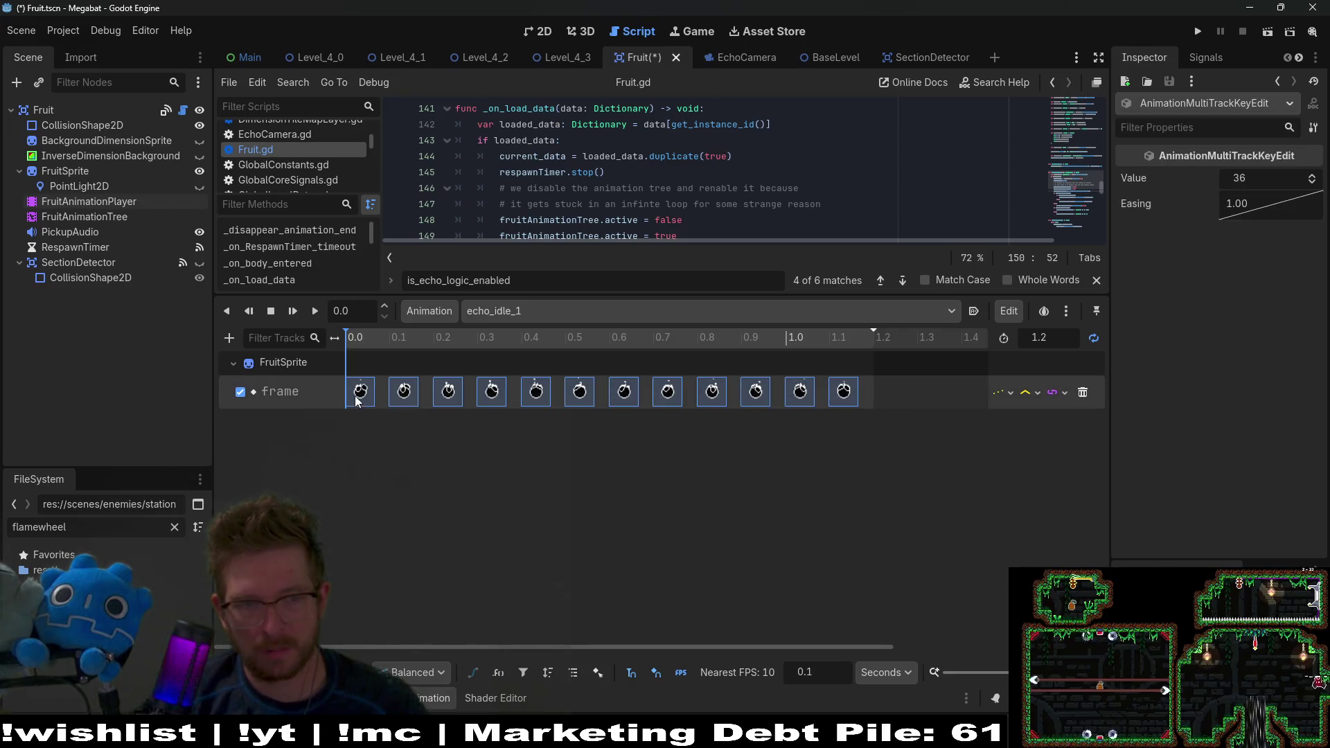
{"action": "left_click", "coordinate": [506, 310]}
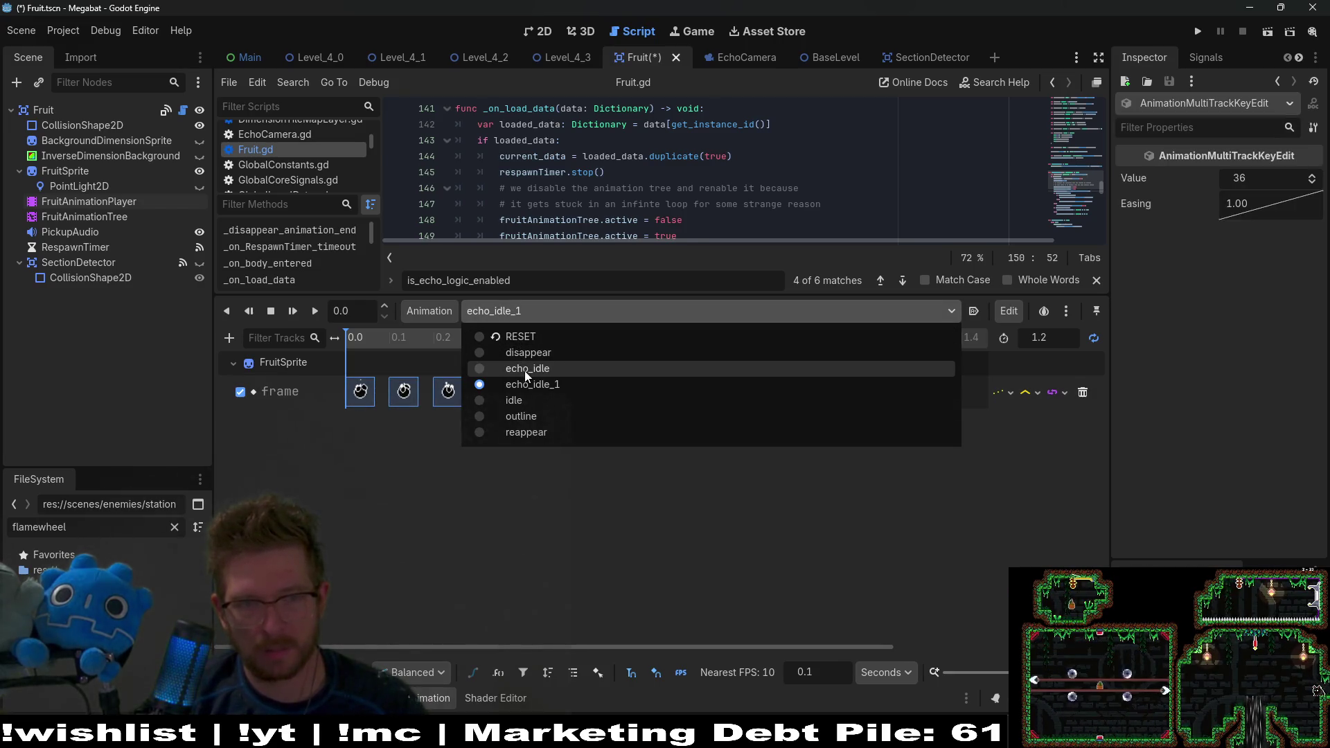
{"action": "left_click", "coordinate": [525, 370]}
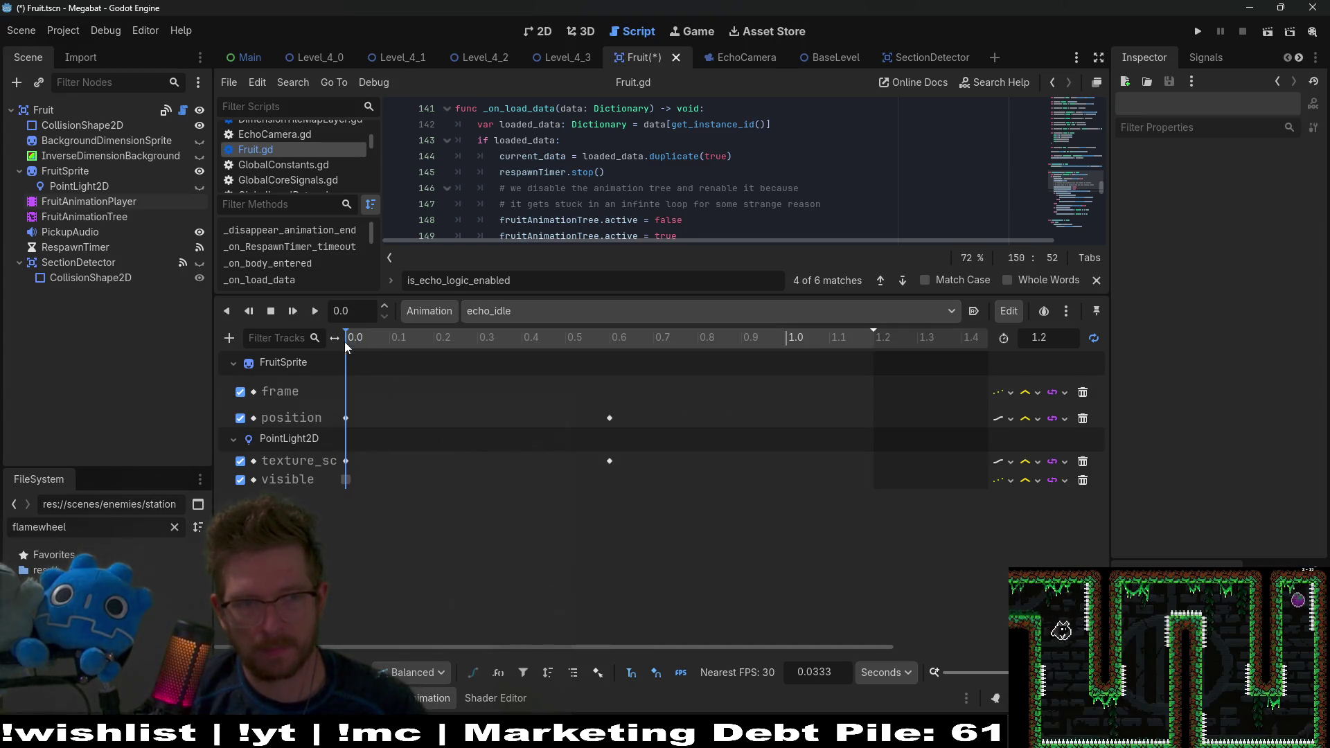
{"action": "key", "text": "ctrl+v"}
Step: Remove the echo_idle_1 animation
{"action": "left_click", "coordinate": [526, 310]}
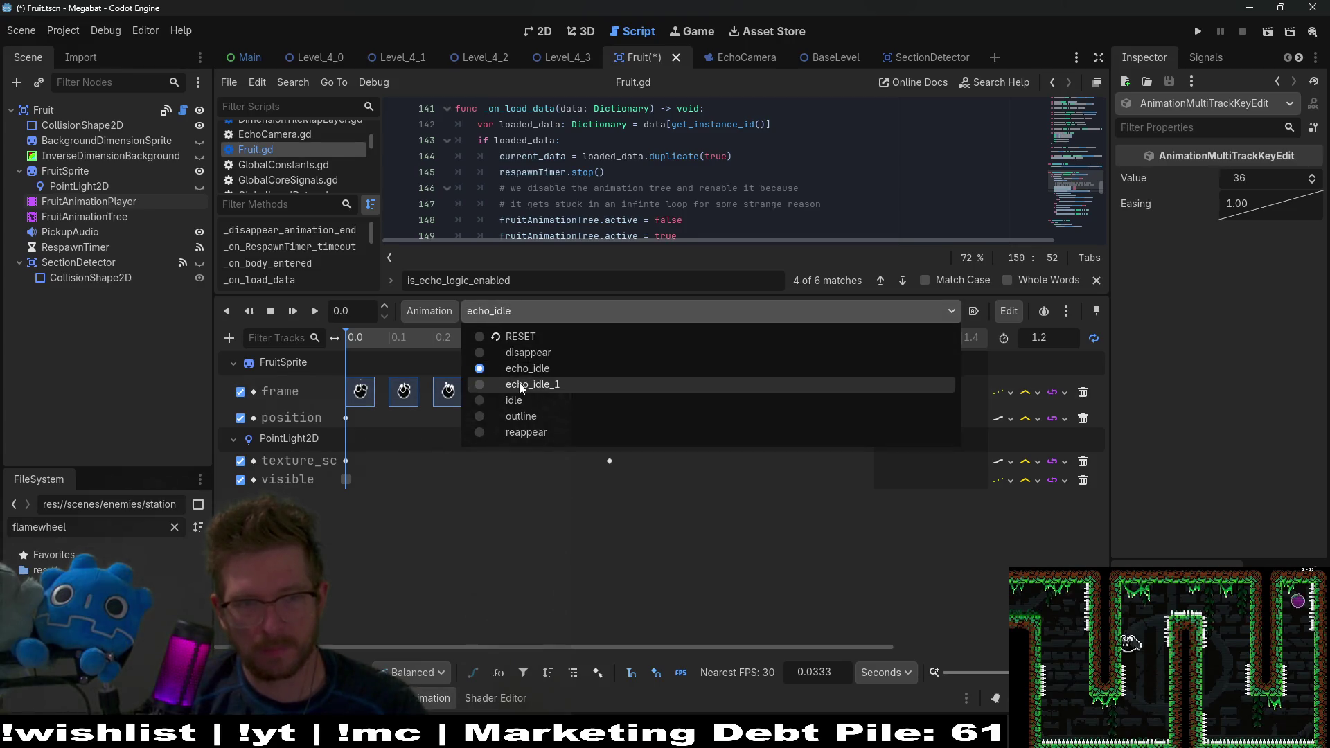
{"action": "left_click", "coordinate": [518, 382]}
{"action": "left_click", "coordinate": [409, 312]}
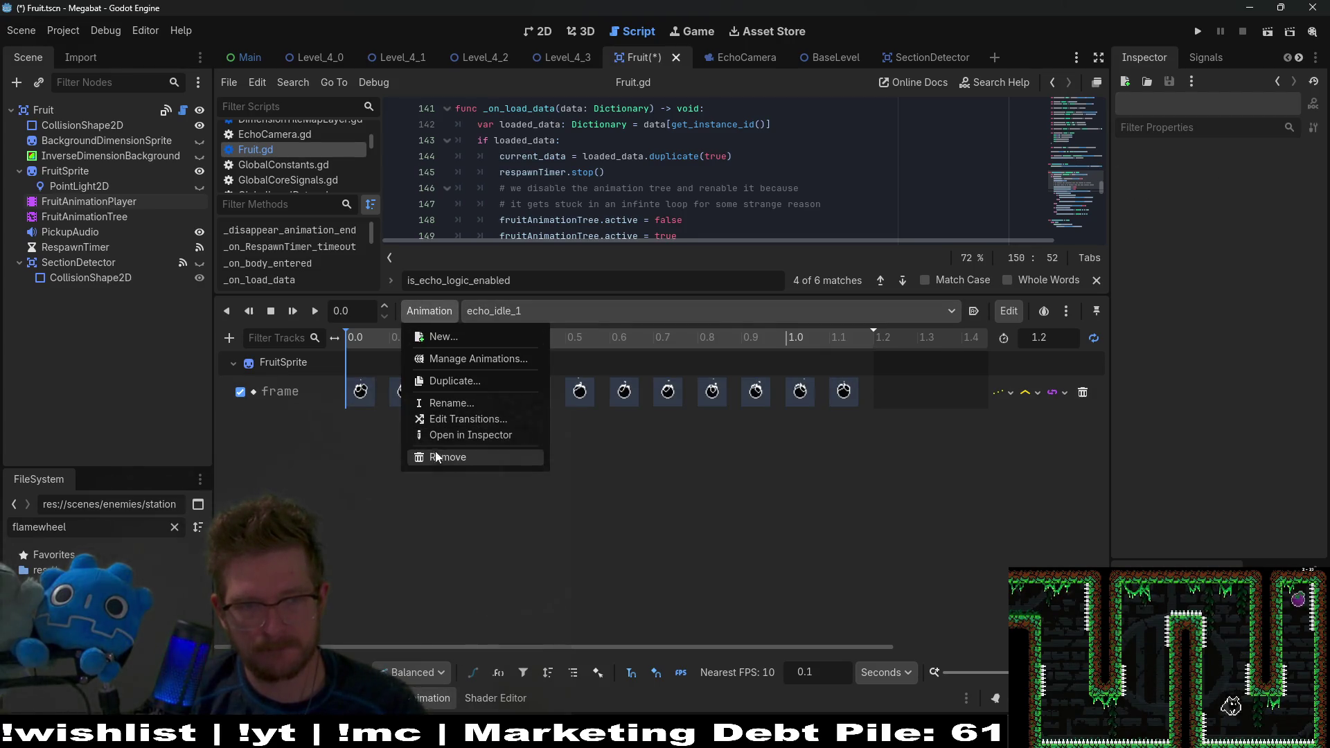
{"action": "left_click", "coordinate": [444, 456]}
{"action": "left_click", "coordinate": [616, 390]}
Step: Return to the echo_idle animation and give the script editor more room
{"action": "left_click", "coordinate": [527, 310]}
{"action": "left_click", "coordinate": [511, 368]}
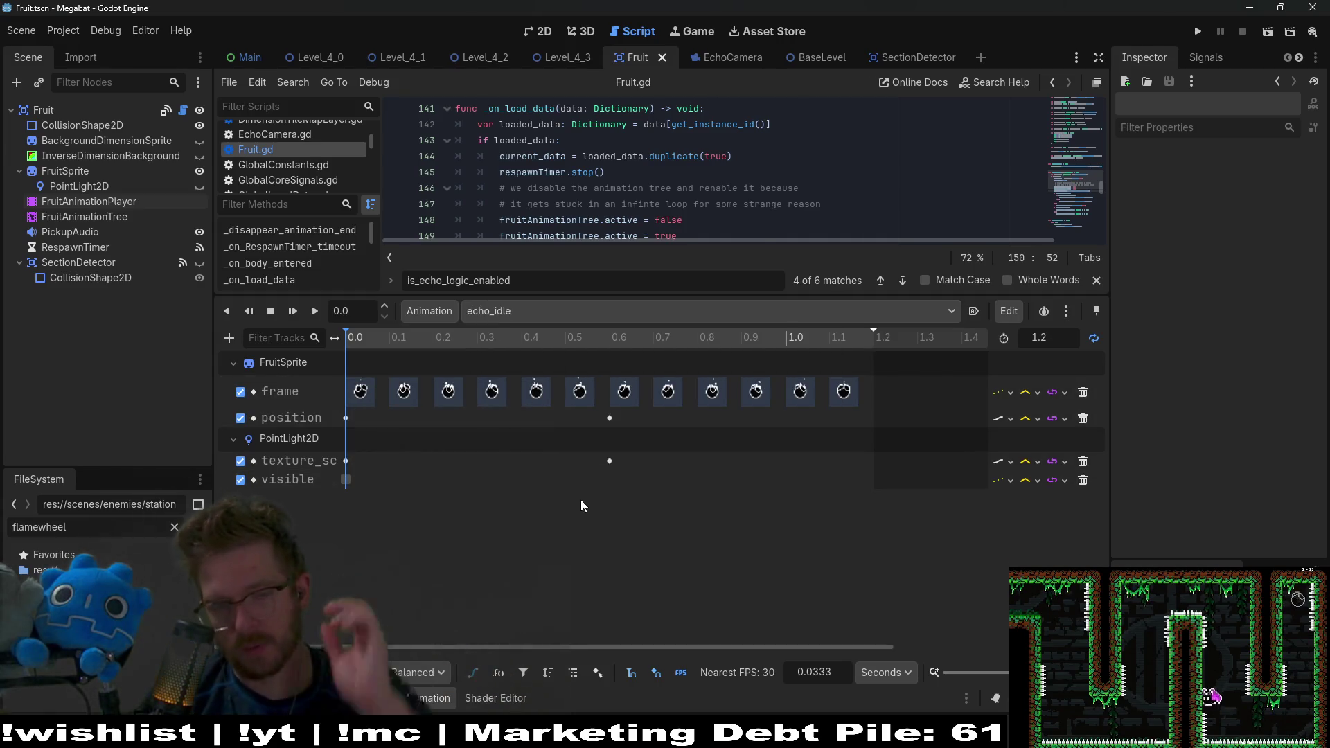
{"action": "mouse_move", "coordinate": [680, 297]}
{"action": "left_mouse_down"}
{"action": "mouse_move", "coordinate": [658, 402]}
{"action": "mouse_move", "coordinate": [644, 385]}
{"action": "left_mouse_up"}
{"action": "left_click", "coordinate": [618, 400]}
{"action": "left_click", "coordinate": [616, 401]}
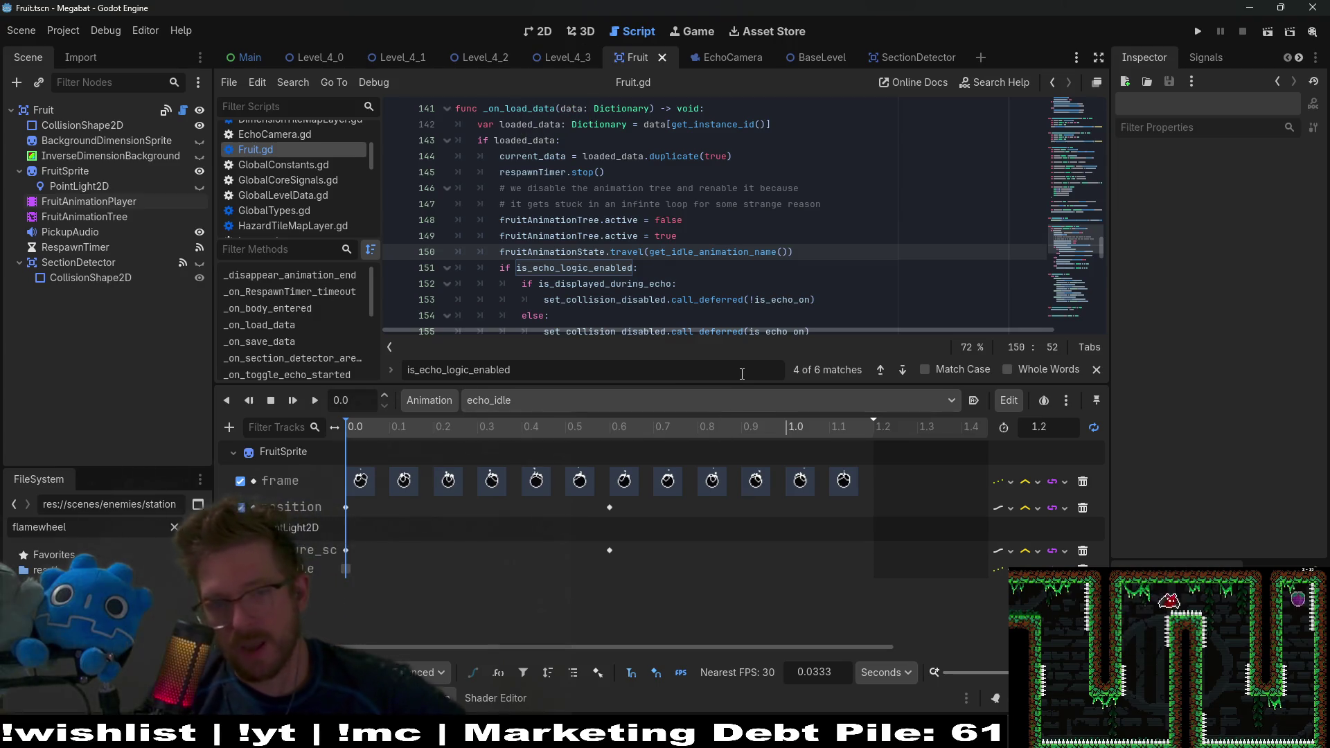
Step: Collapse the Animation panel and open a blank line under get_idle_animation_name's header on line 67
{"action": "left_click", "coordinate": [442, 704]}
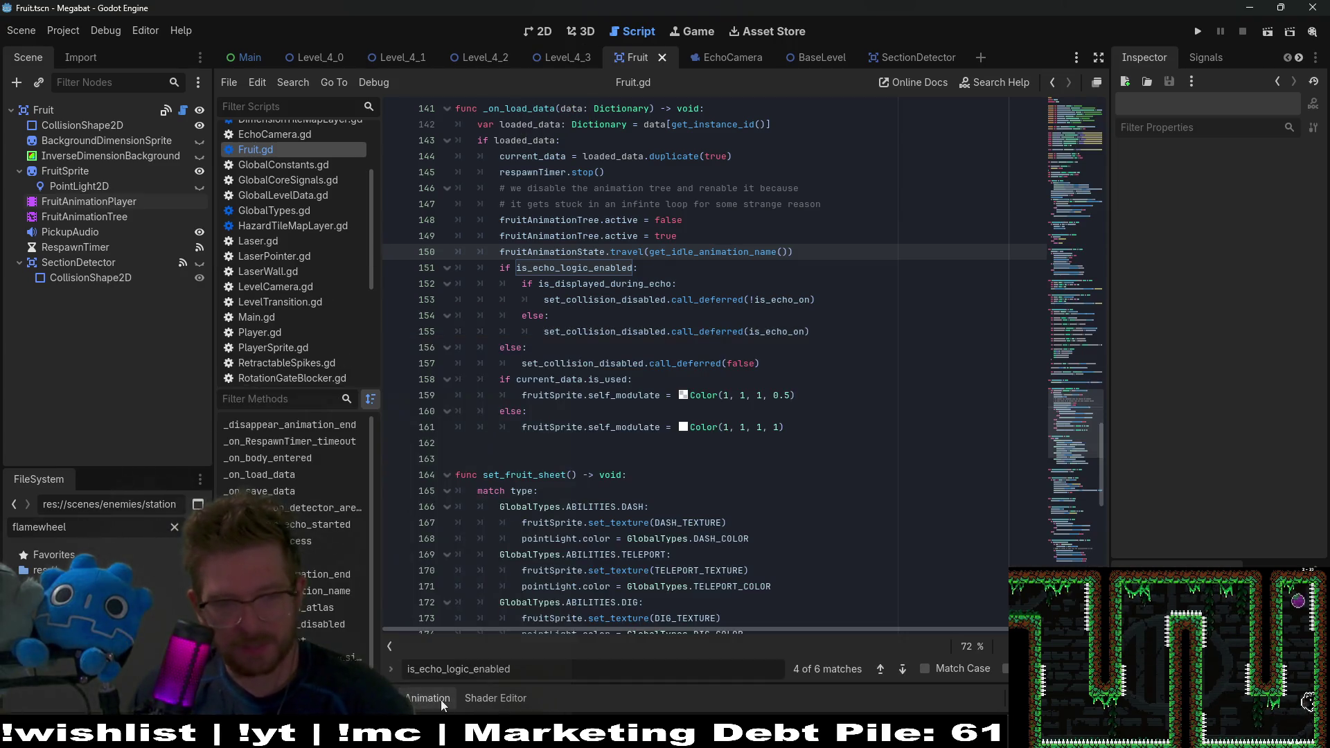
{"action": "scroll", "coordinate": [716, 343], "scroll_direction": "up", "scroll_amount": 10}
{"action": "scroll", "coordinate": [716, 342], "scroll_direction": "up", "scroll_amount": 12}
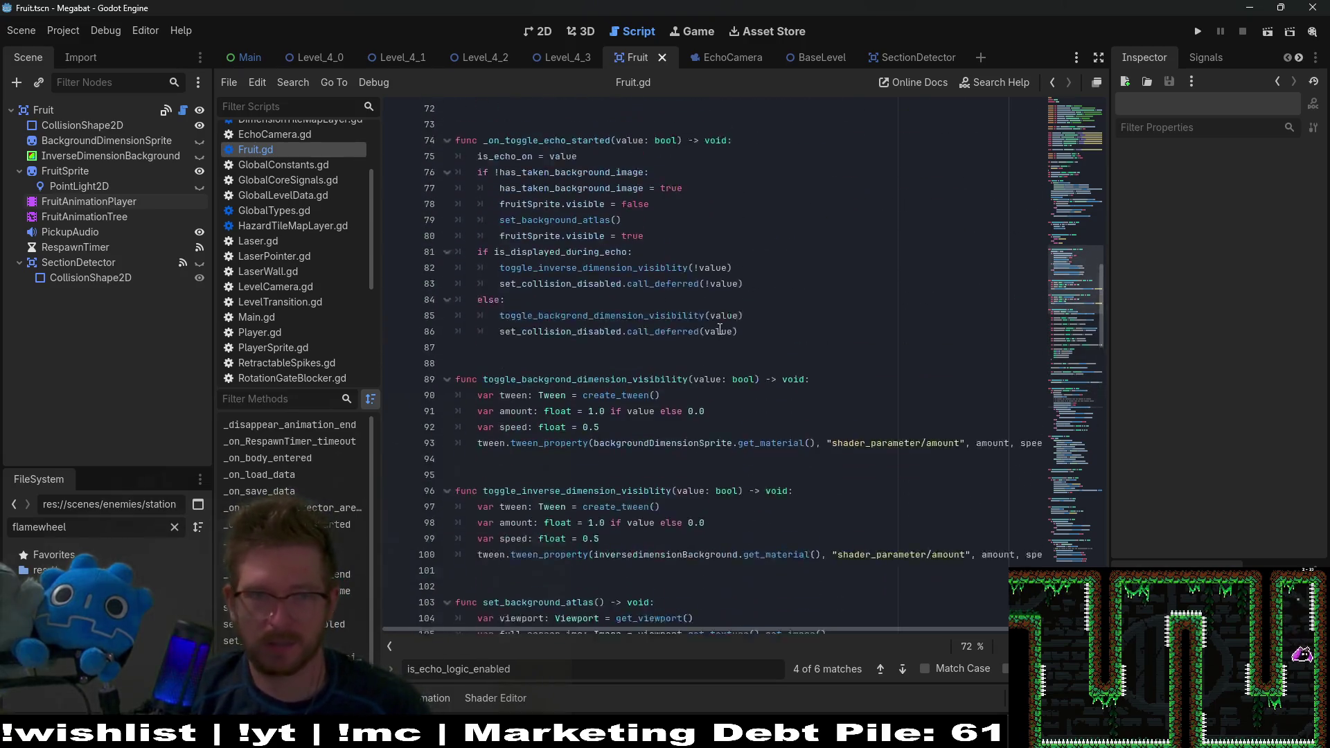
{"action": "left_click_drag", "start_coordinate": [543, 363], "coordinate": [483, 363]}
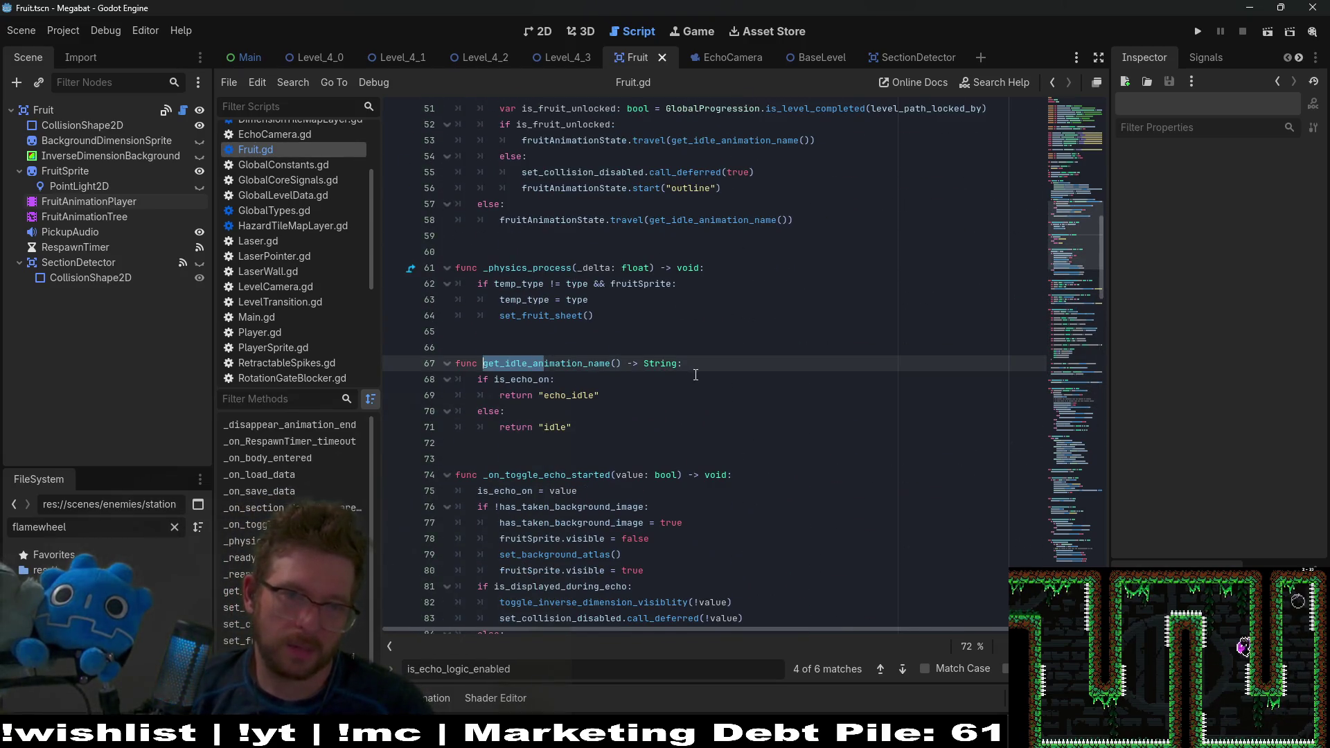
{"action": "double_click", "coordinate": [544, 363]}
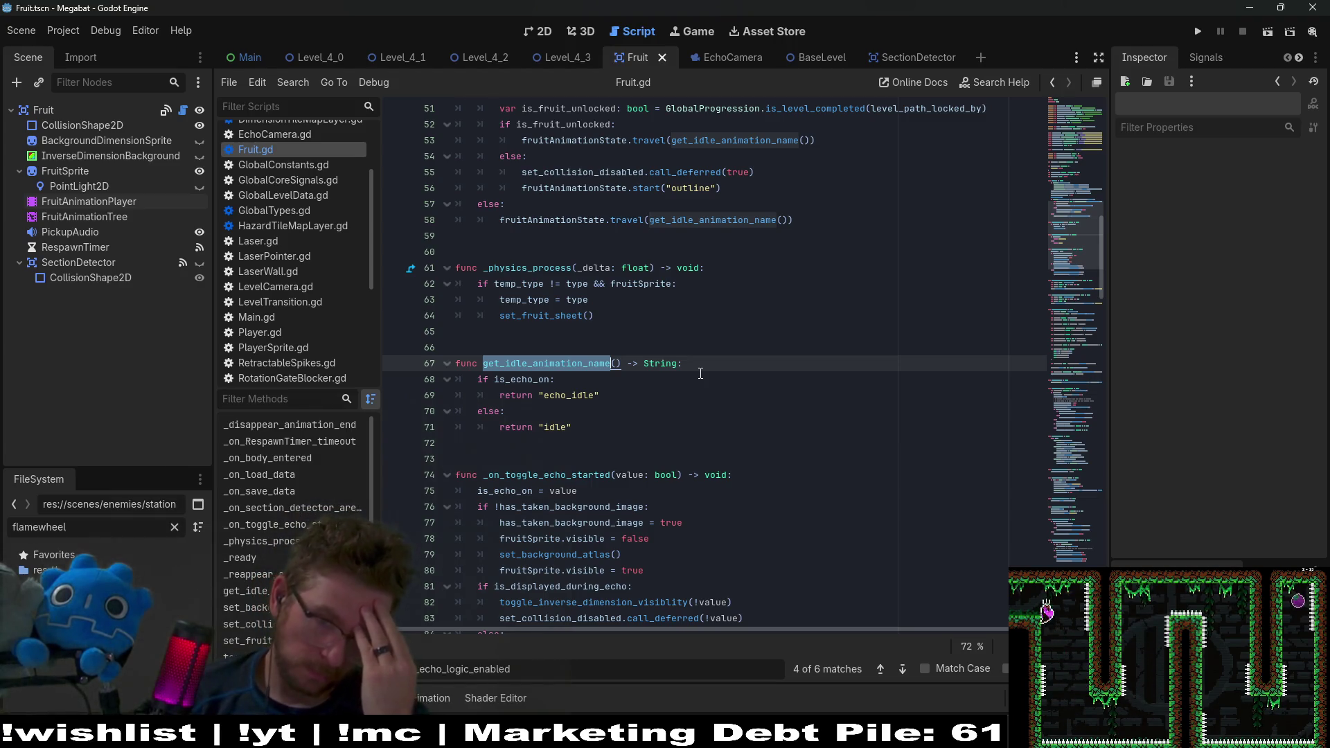
{"action": "scroll", "coordinate": [638, 295], "scroll_direction": "up", "scroll_amount": 4}
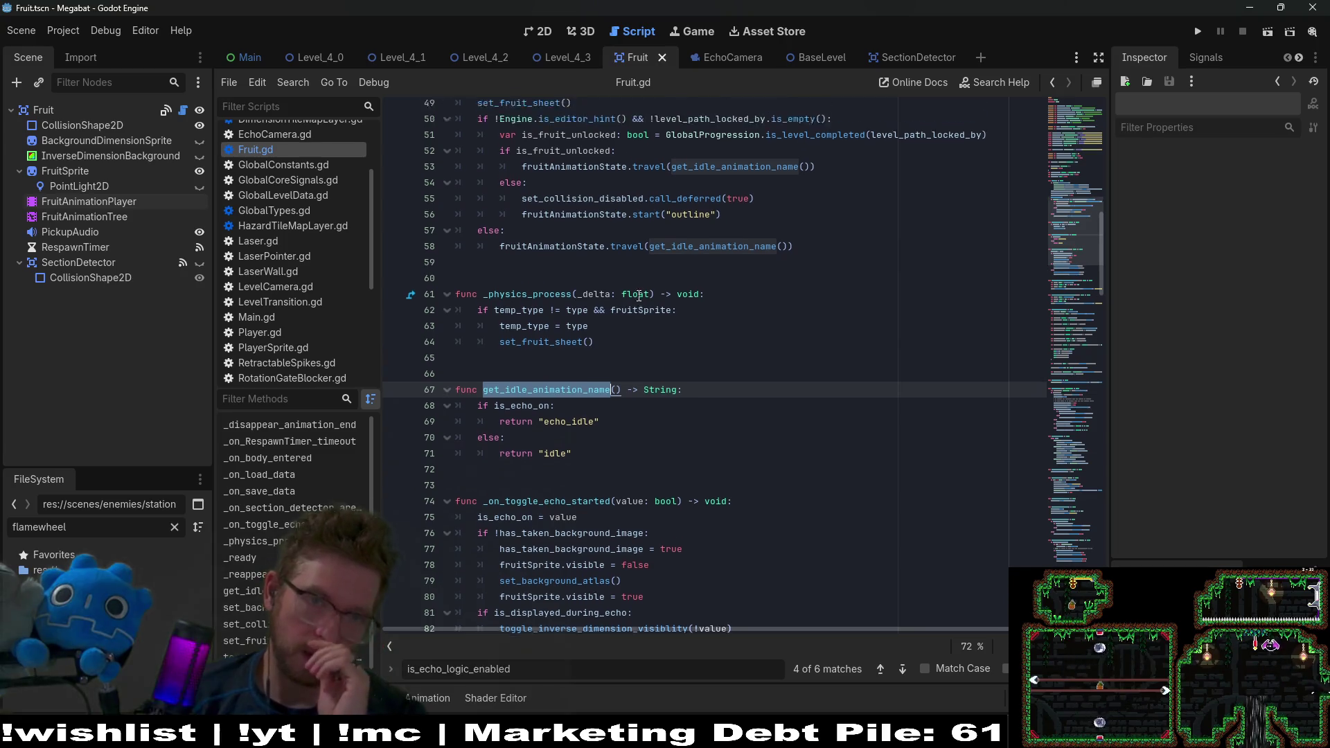
{"action": "scroll", "coordinate": [637, 296], "scroll_direction": "up", "scroll_amount": 4}
{"action": "scroll", "coordinate": [701, 460], "scroll_direction": "down", "scroll_amount": 6}
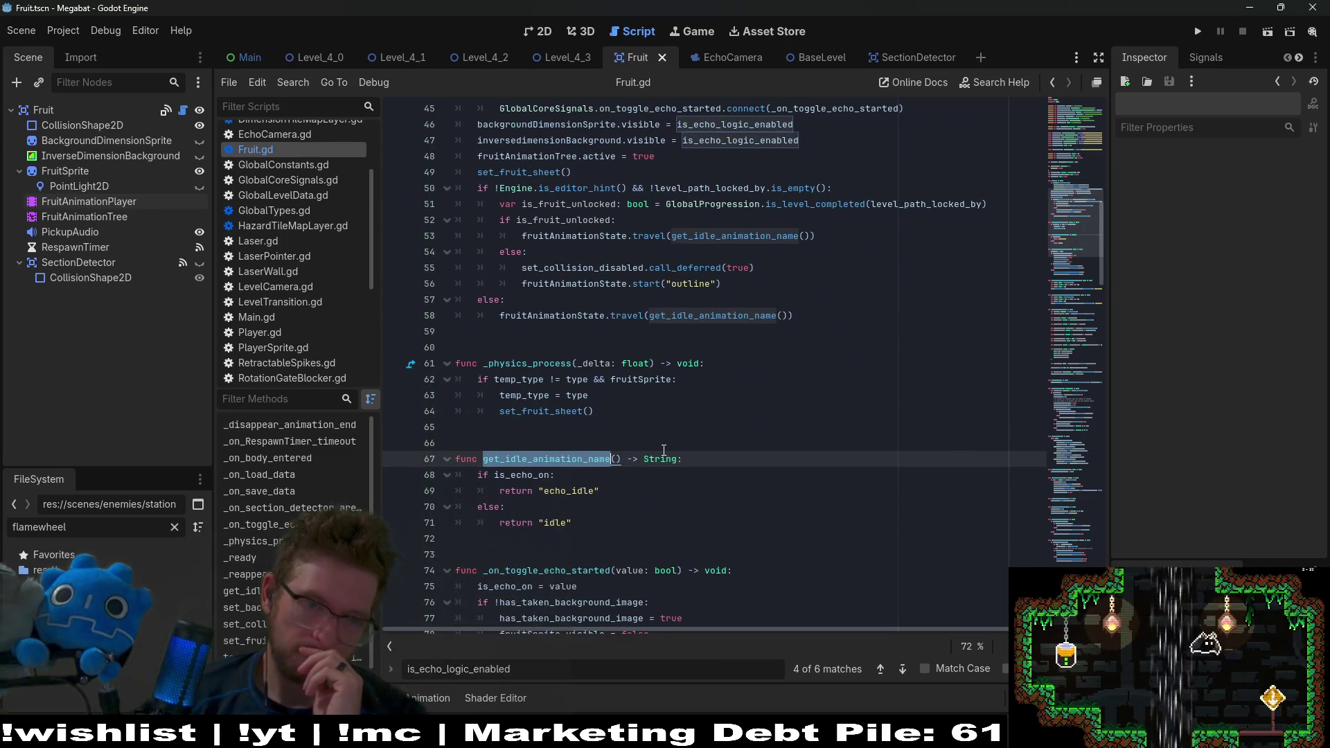
{"action": "left_click", "coordinate": [702, 459]}
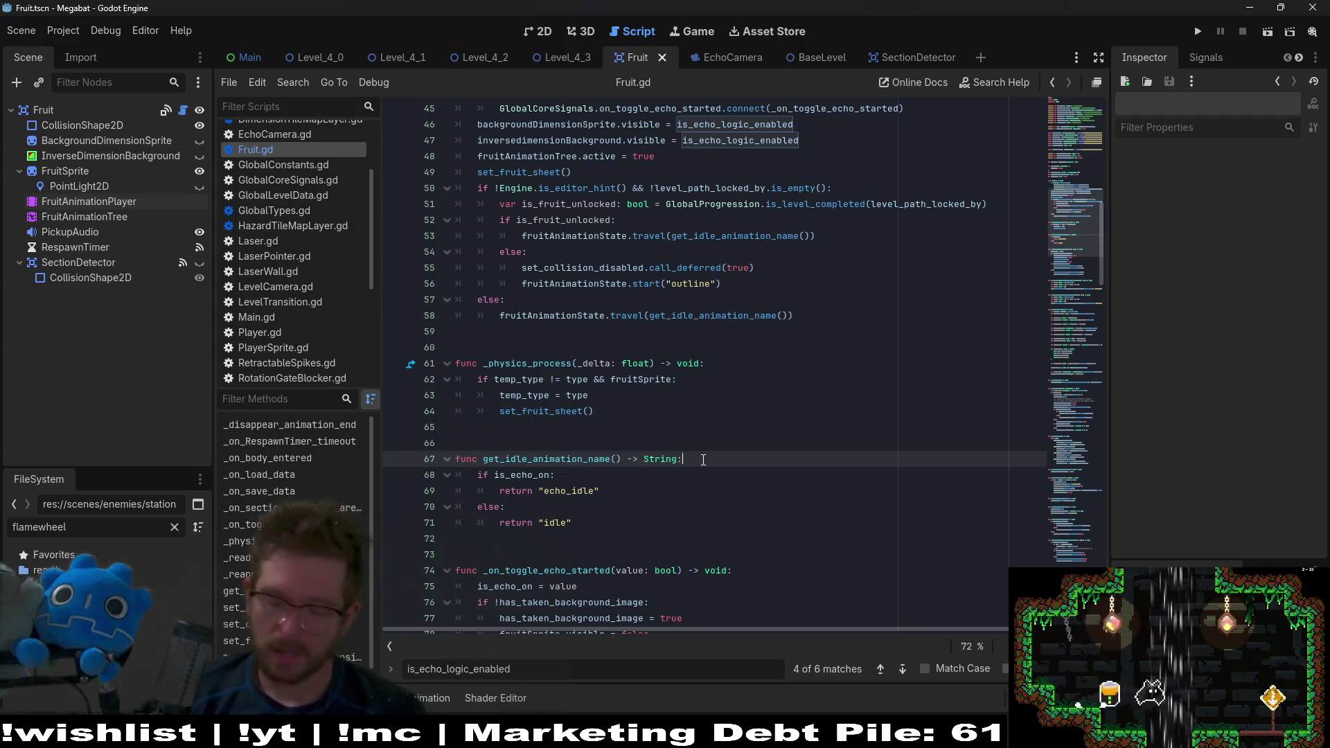
{"action": "key", "text": "Return"}
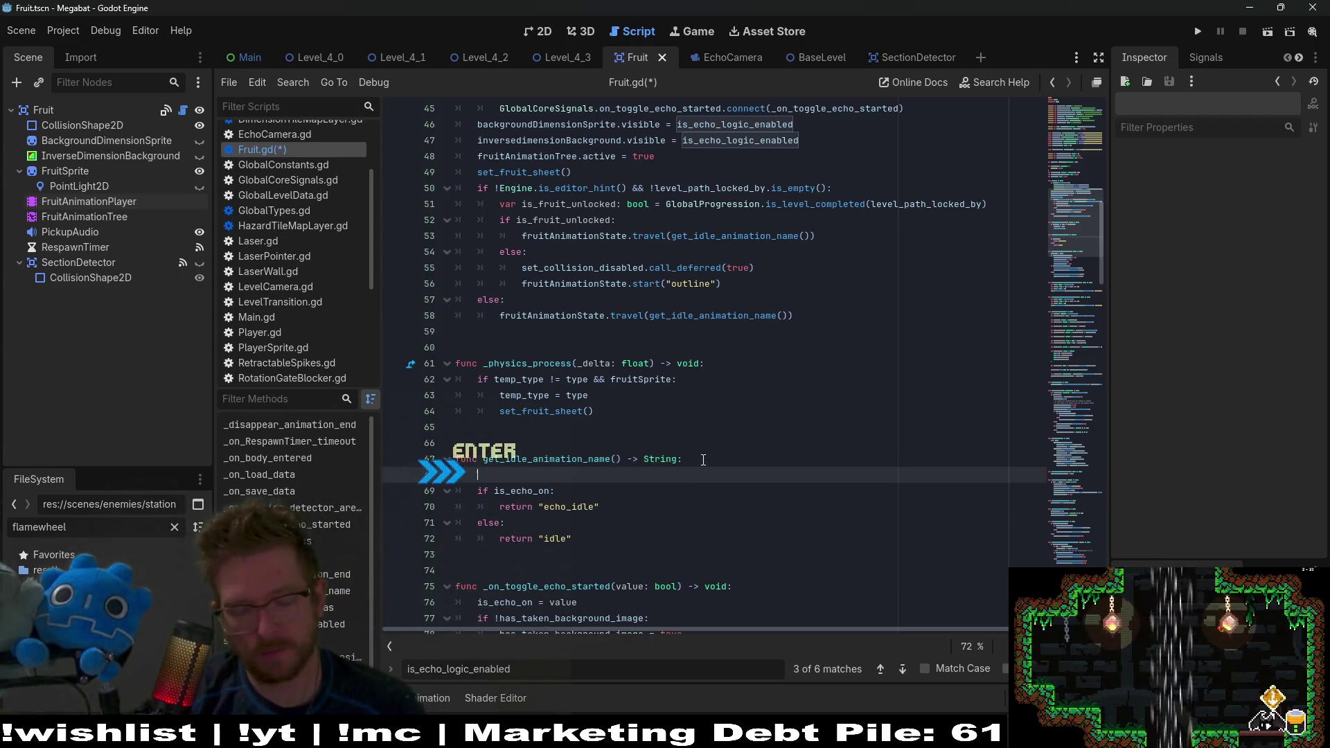
Step: Add an is_echo_logic_enabled check and indent the is_echo_on if/else beneath it
{"action": "type", "text": "is echo"}
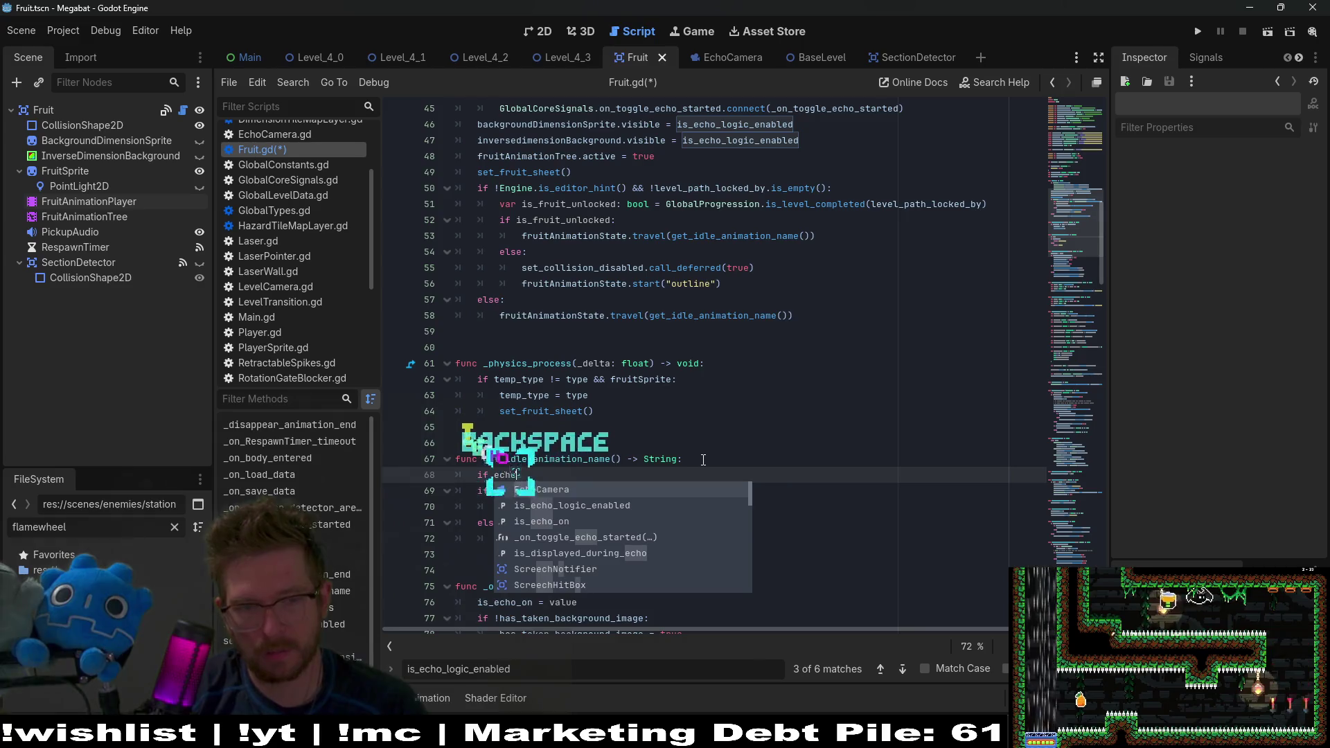
{"action": "key", "text": "Down"}
{"action": "key", "text": "Return"}
{"action": "type", "text": ":"}
{"action": "left_click_drag", "start_coordinate": [455, 490], "coordinate": [571, 538]}
{"action": "key", "text": "Tab"}
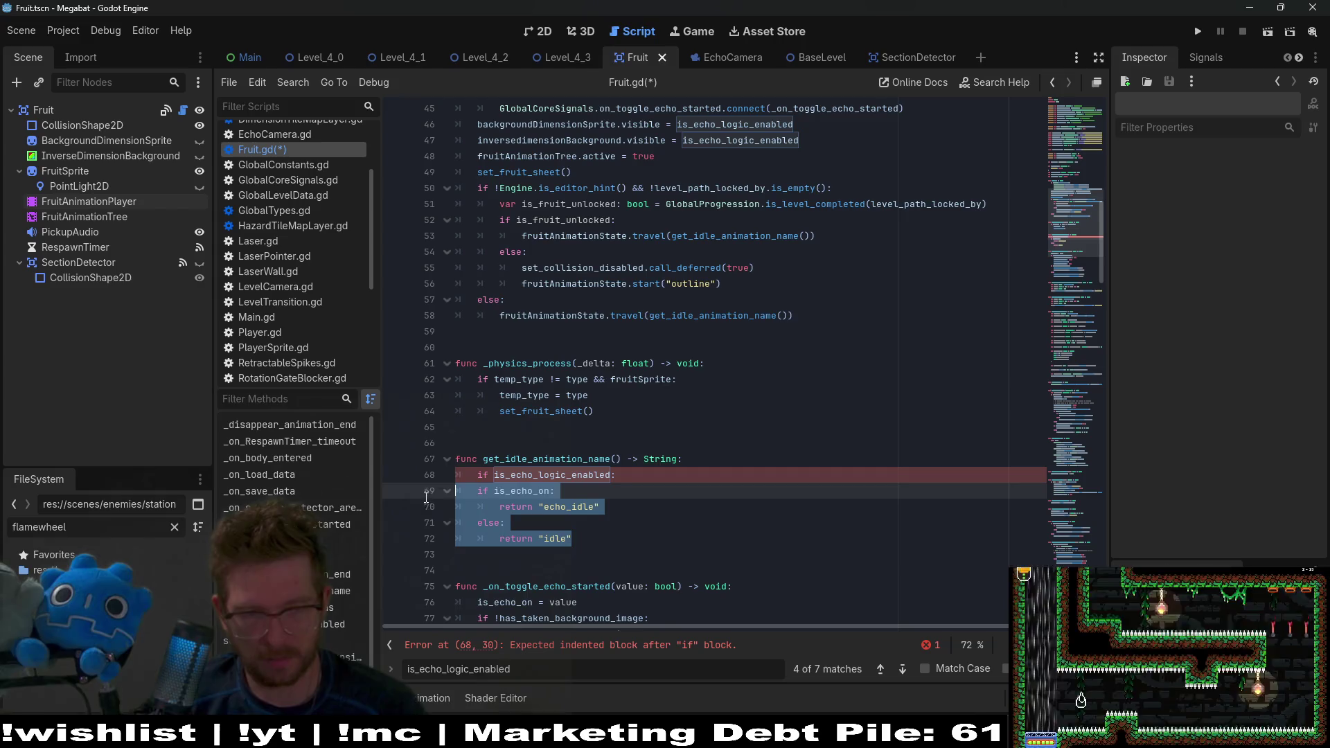
Step: Add an else branch returning "idle" after the block, then select is_echo_on
{"action": "left_click", "coordinate": [627, 539]}
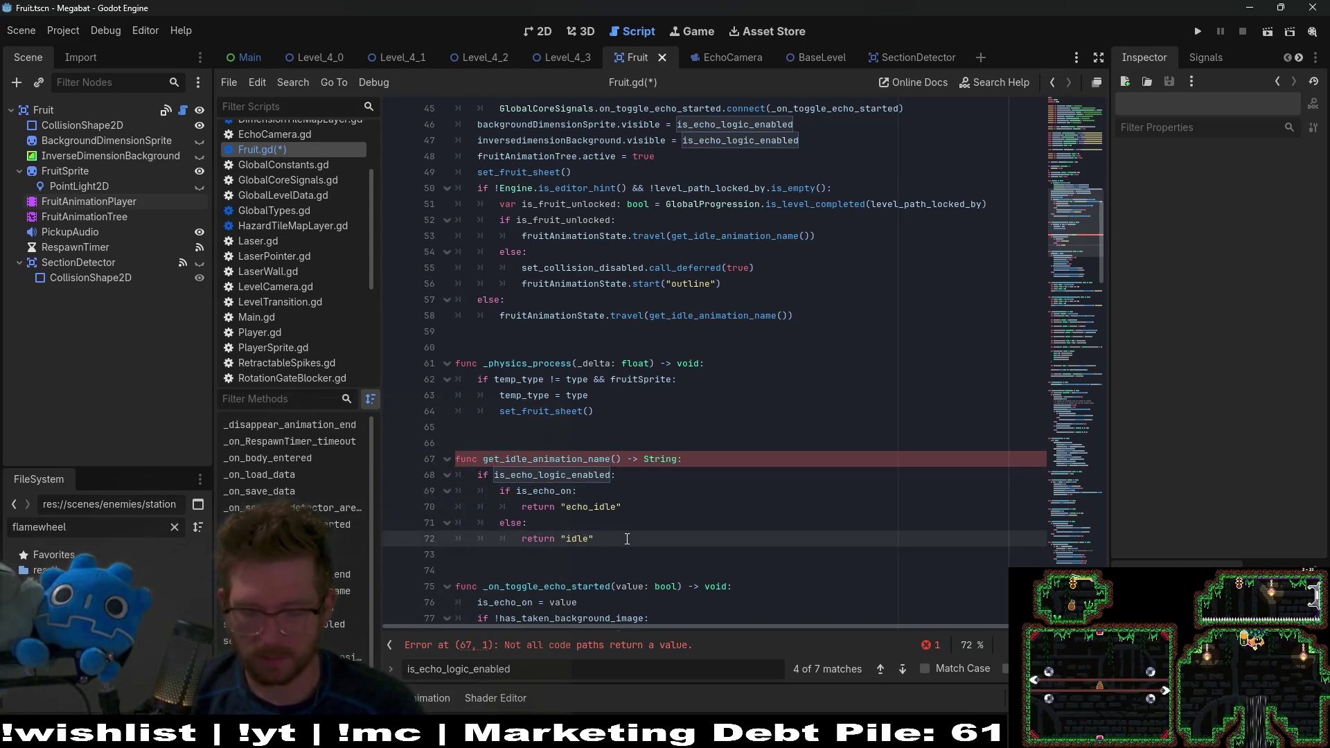
{"action": "key", "text": "Return"}
{"action": "key", "text": "BackSpace"}
{"action": "key", "text": "BackSpace"}
{"action": "key", "text": "Tab"}
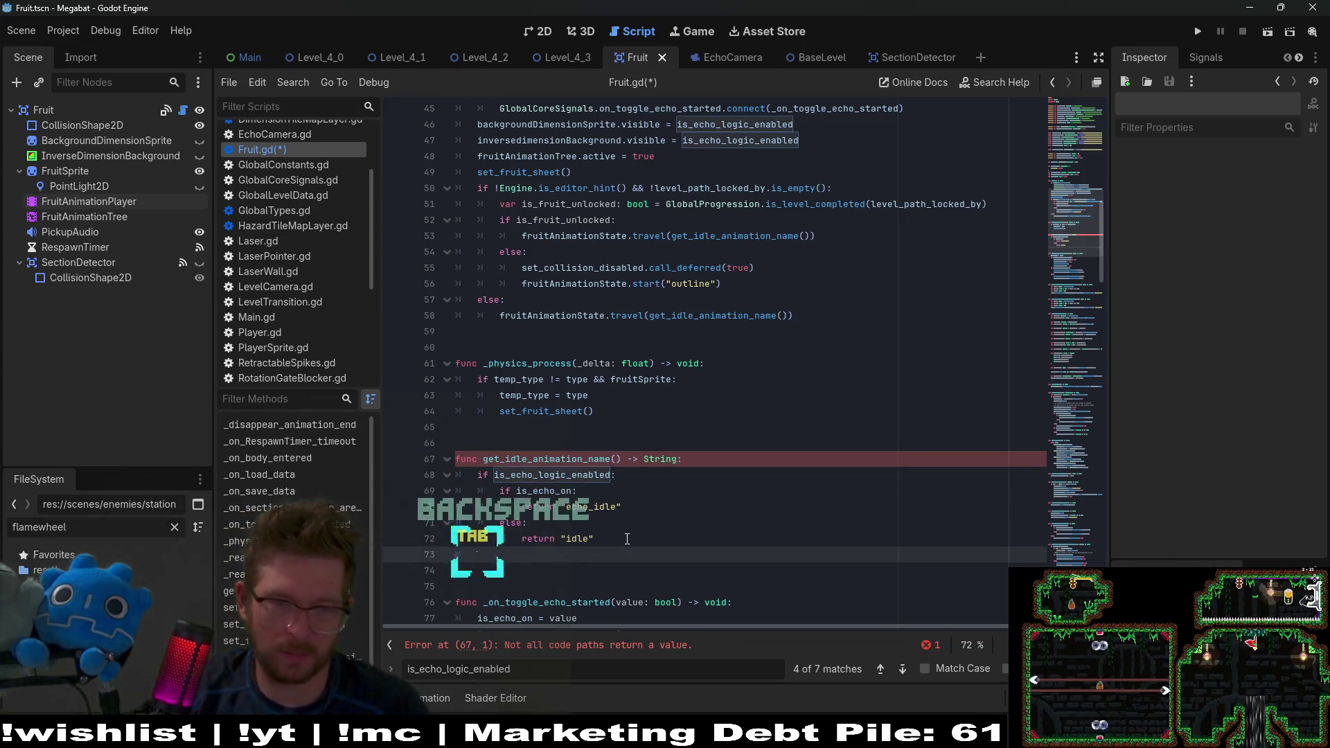
{"action": "type", "text": "else:"}
{"action": "key", "text": "Return"}
{"action": "type", "text": "return \""}
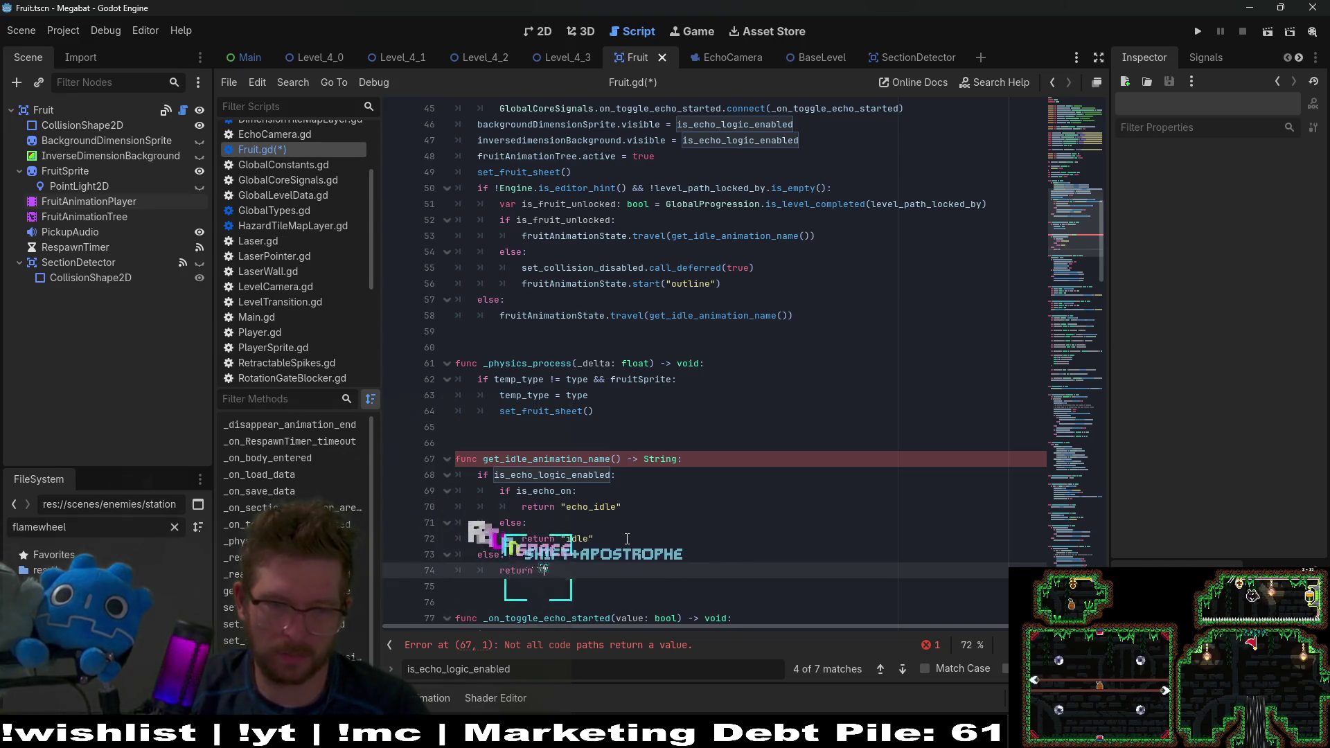
{"action": "type", "text": "idle"}
{"action": "key", "text": "Escape"}
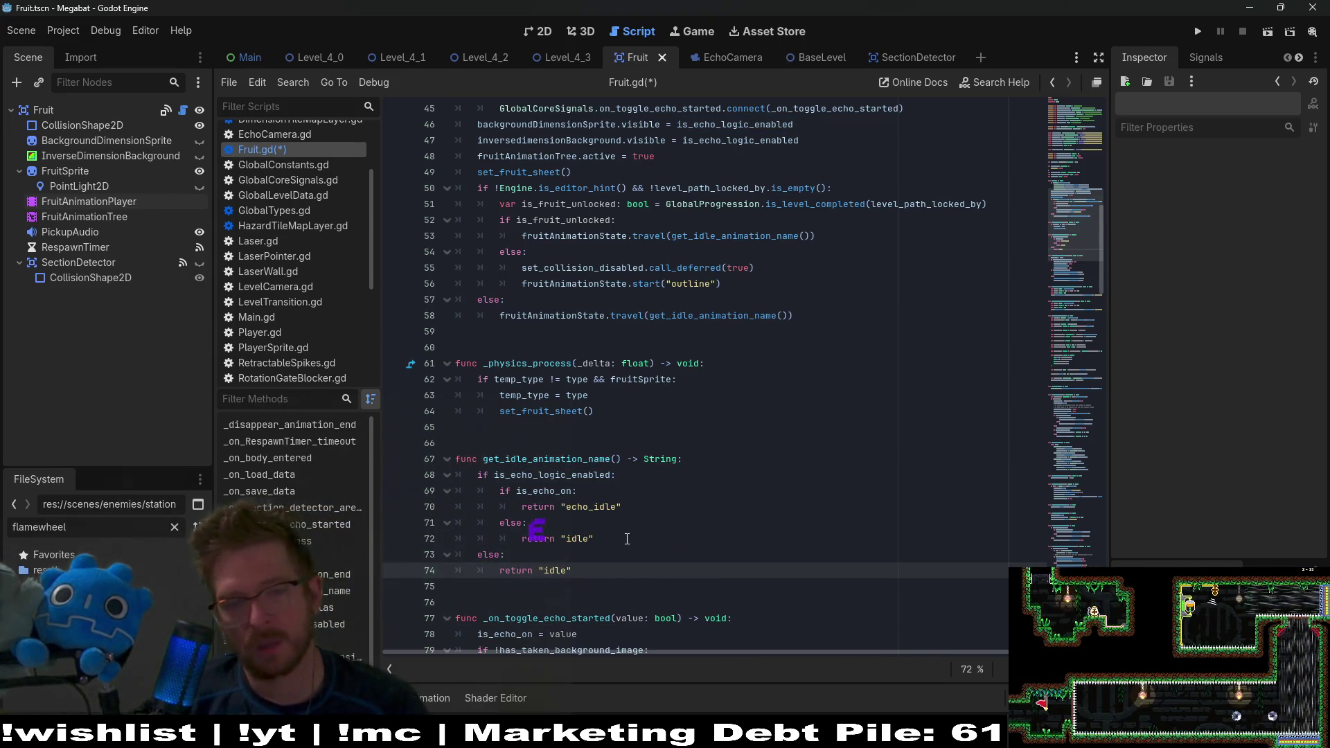
{"action": "key", "text": "Up"}
{"action": "key", "text": "Up"}
{"action": "key", "text": "Up"}
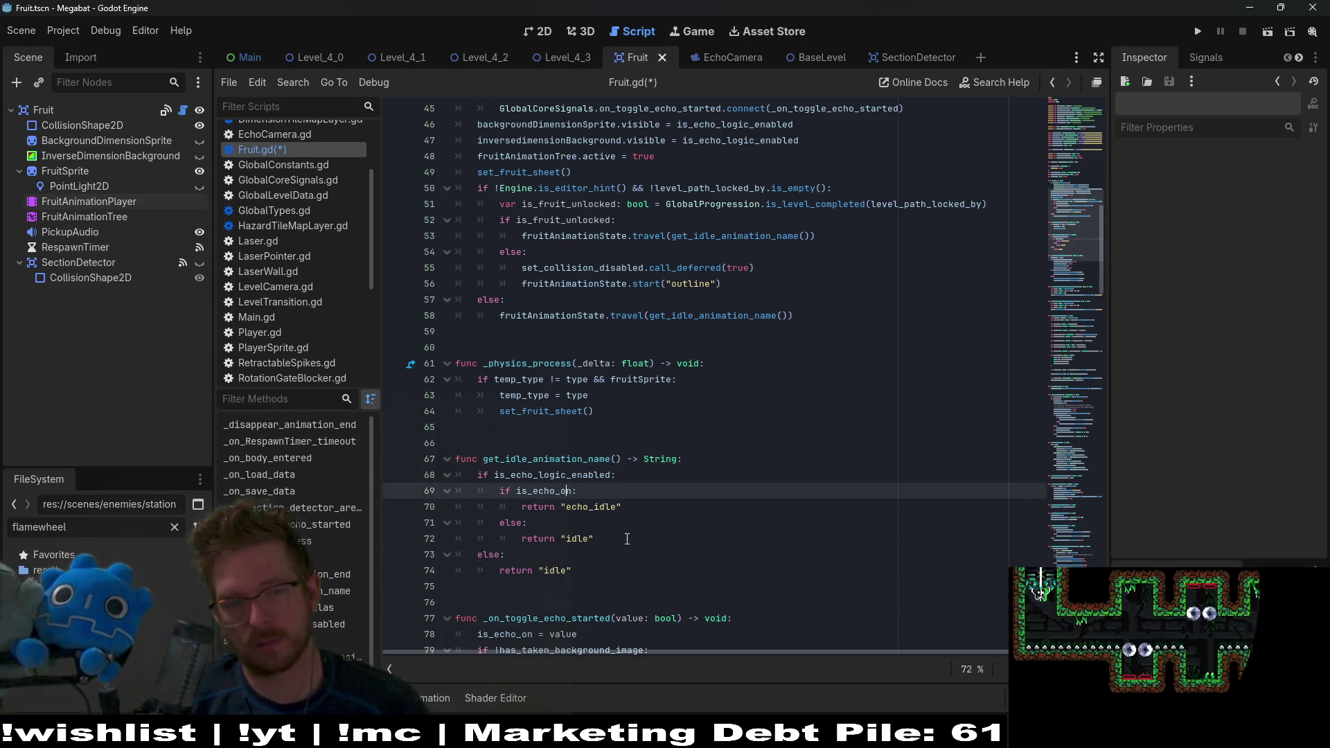
{"action": "double_click", "coordinate": [556, 491]}
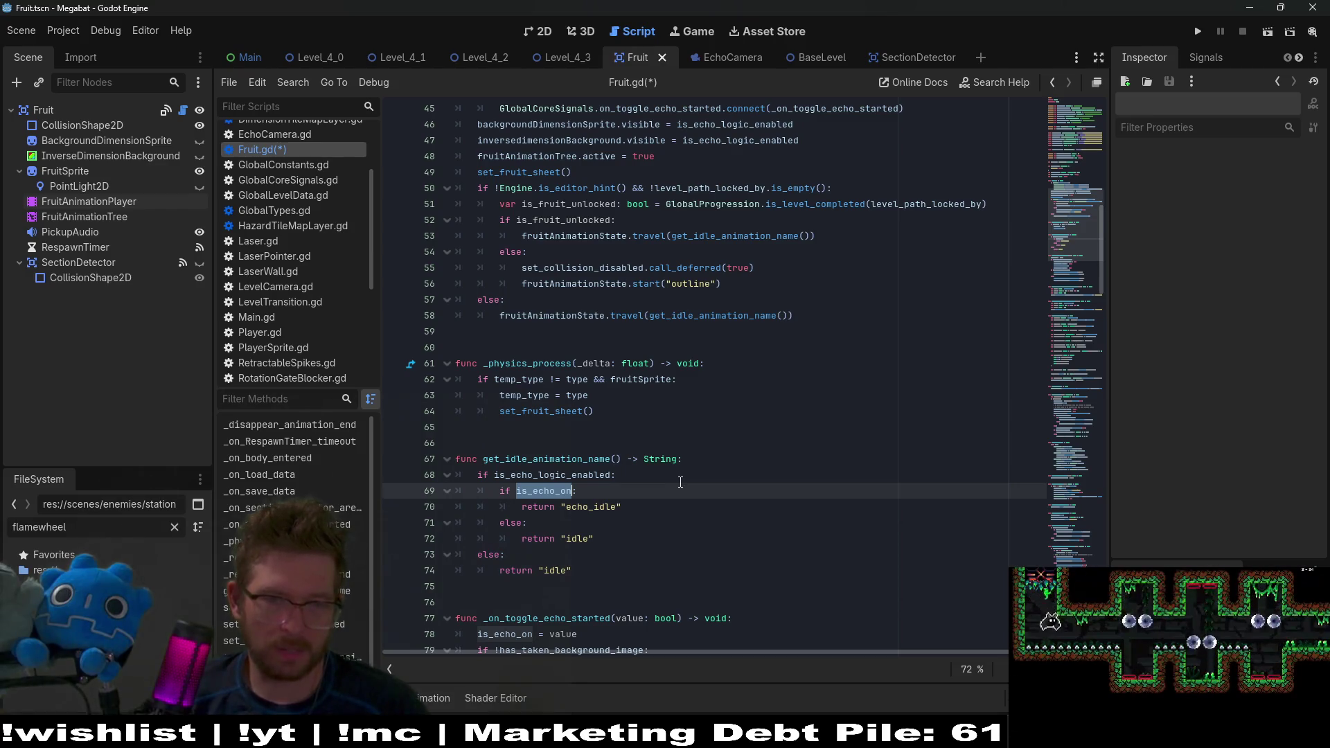
{"action": "left_click", "coordinate": [617, 507]}
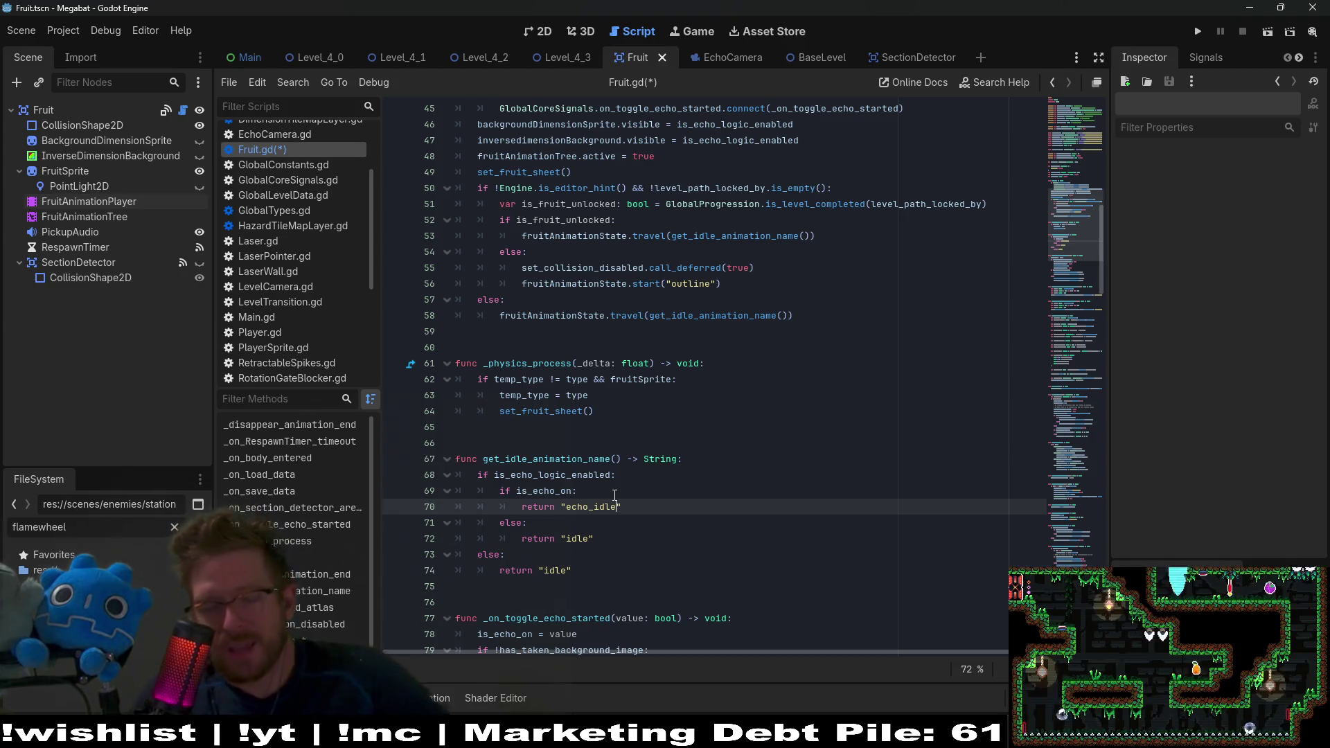
{"action": "scroll", "coordinate": [616, 496], "scroll_direction": "up", "scroll_amount": 8}
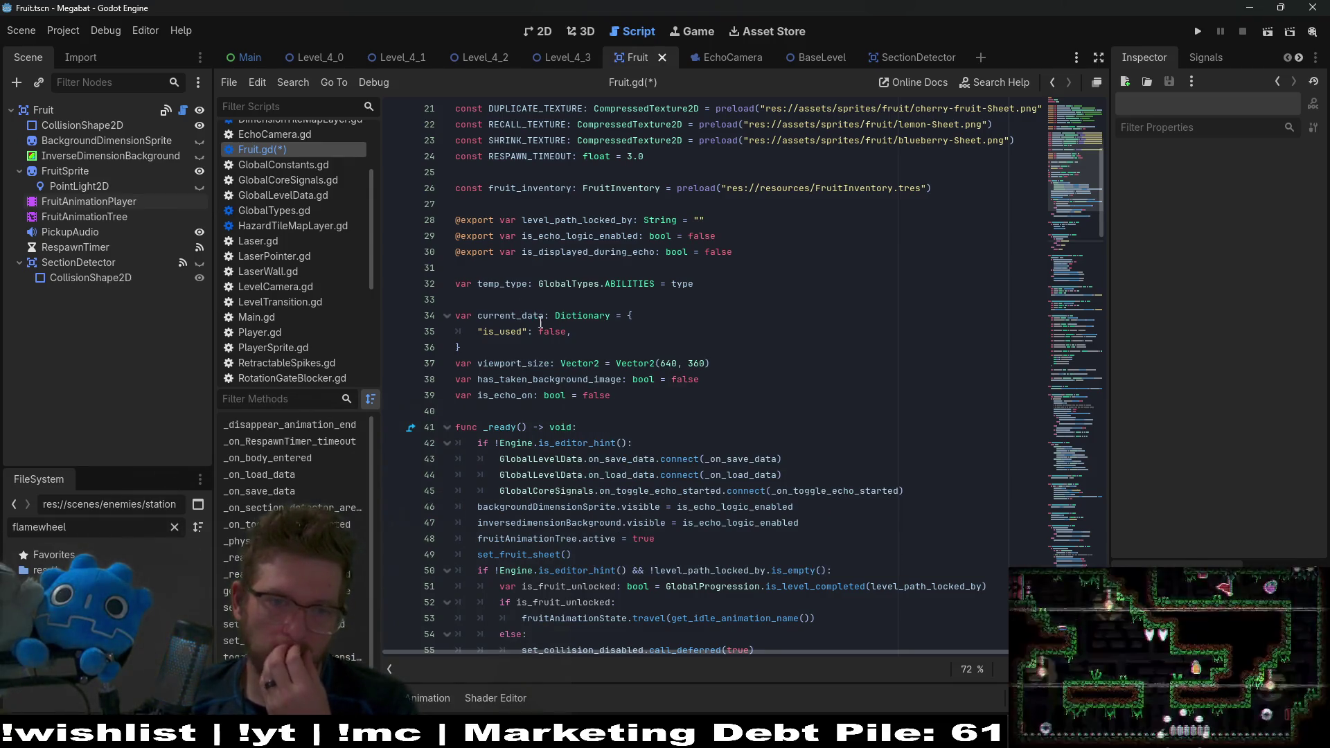
{"action": "double_click", "coordinate": [513, 394]}
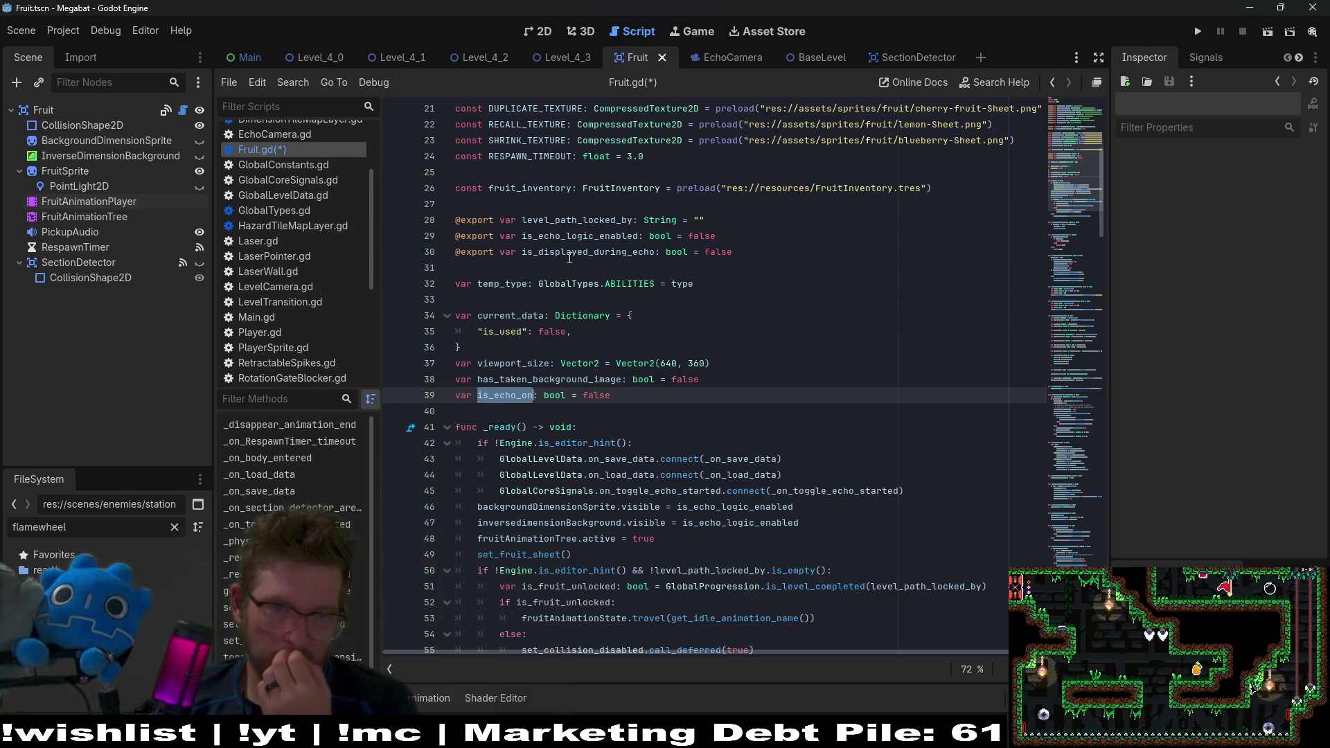
{"action": "double_click", "coordinate": [540, 254]}
{"action": "key", "text": "ctrl+c"}
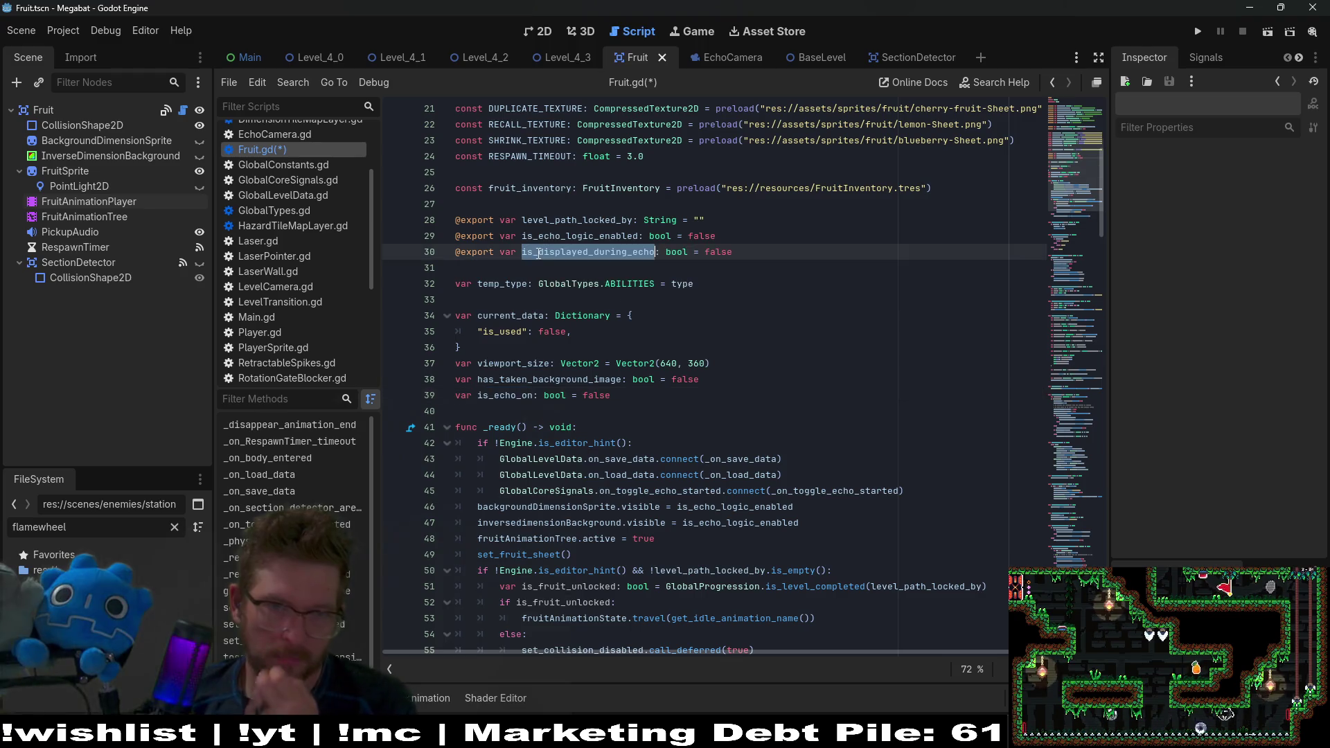
{"action": "scroll", "coordinate": [635, 300], "scroll_direction": "down", "scroll_amount": 10}
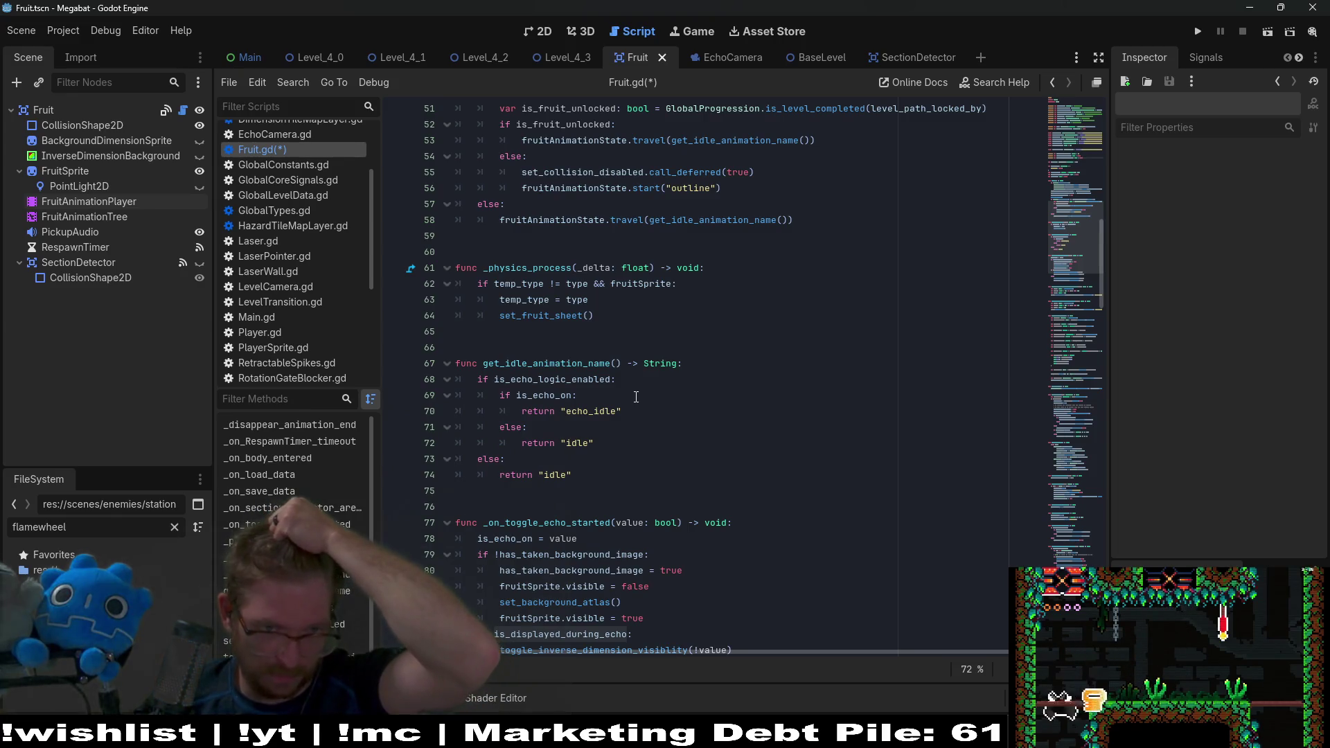
{"action": "left_click", "coordinate": [638, 383]}
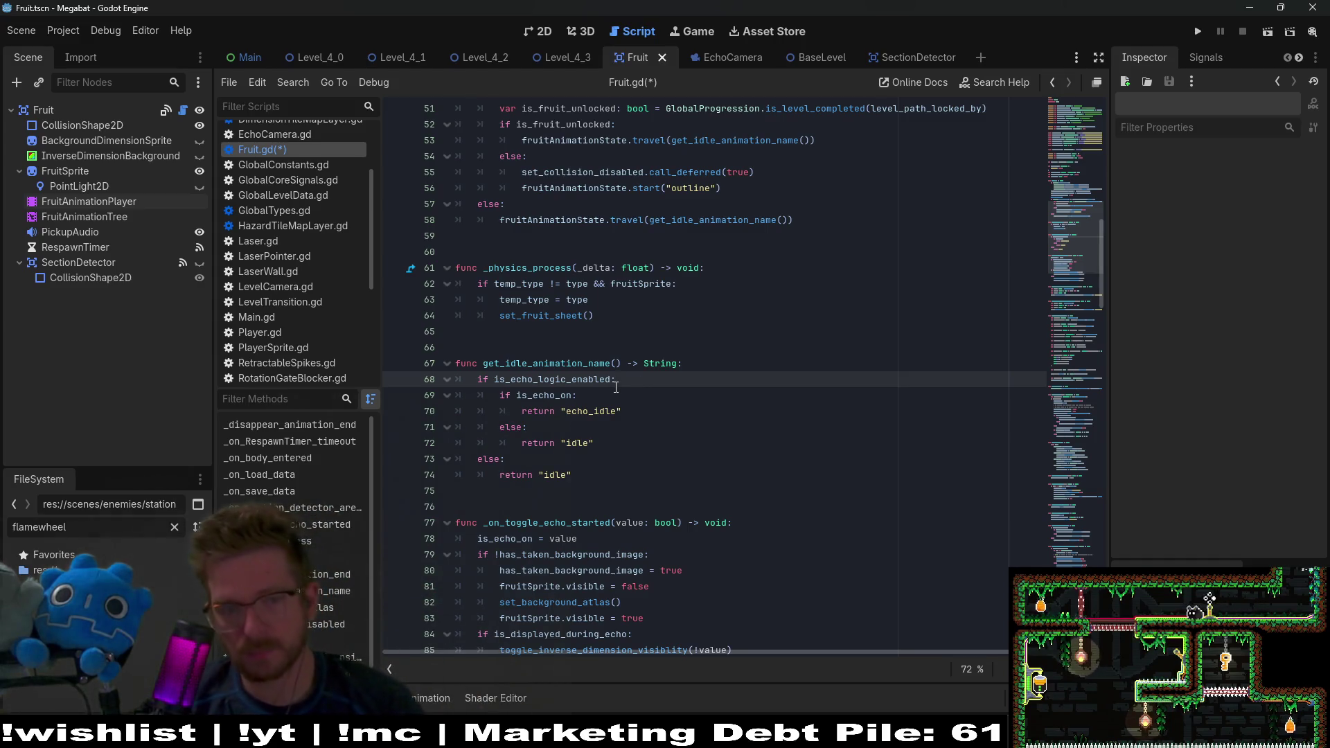
Step: Add 'if is_displayed_during_echo:' with a 'pass' body under the echo logic check
{"action": "key", "text": "Return"}
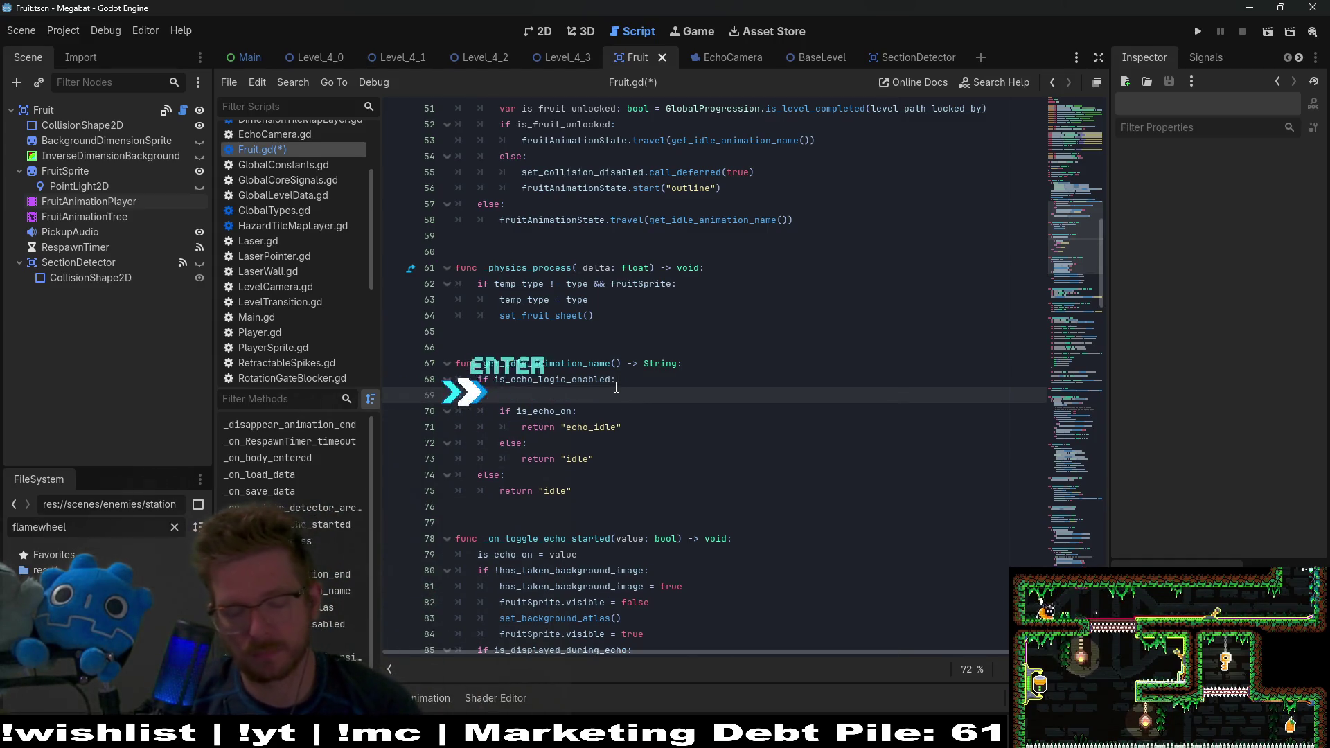
{"action": "type", "text": "if"}
{"action": "key", "text": "ctrl+v"}
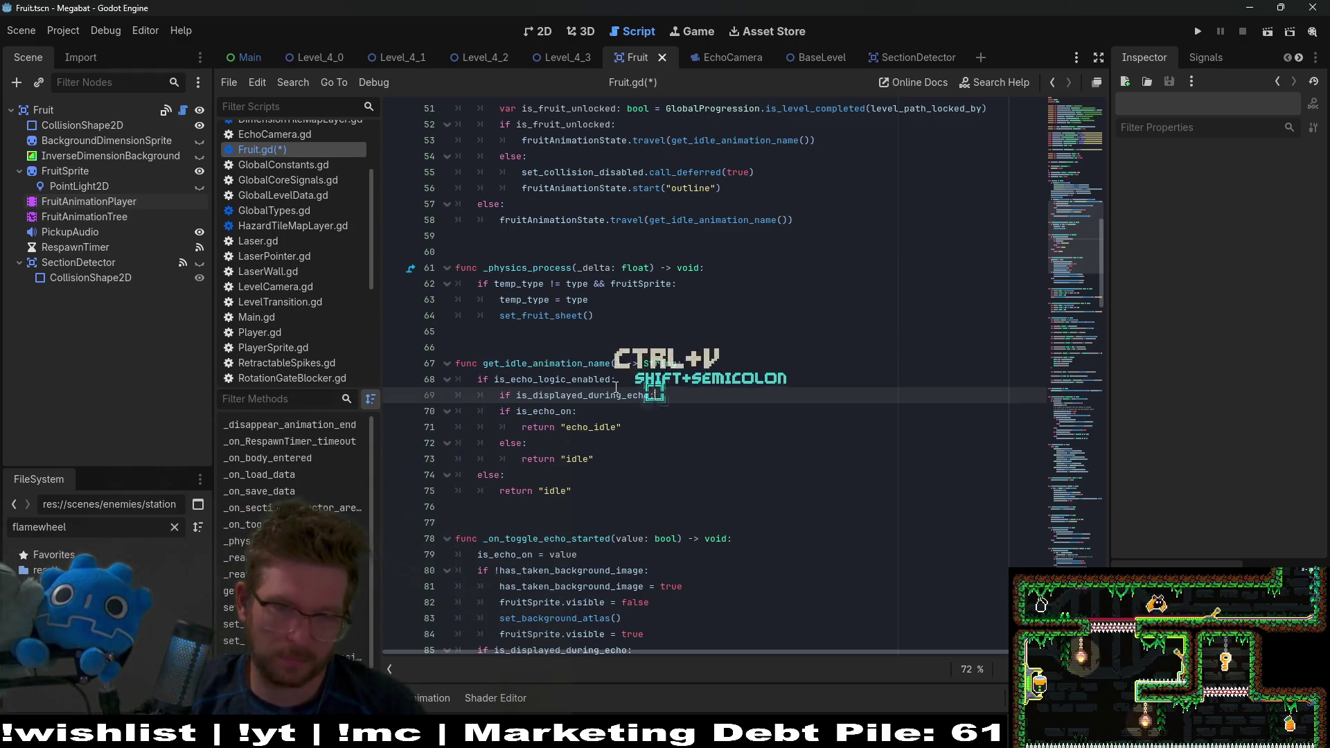
{"action": "type", "text": ":"}
{"action": "key", "text": "Return"}
{"action": "type", "text": "pass"}
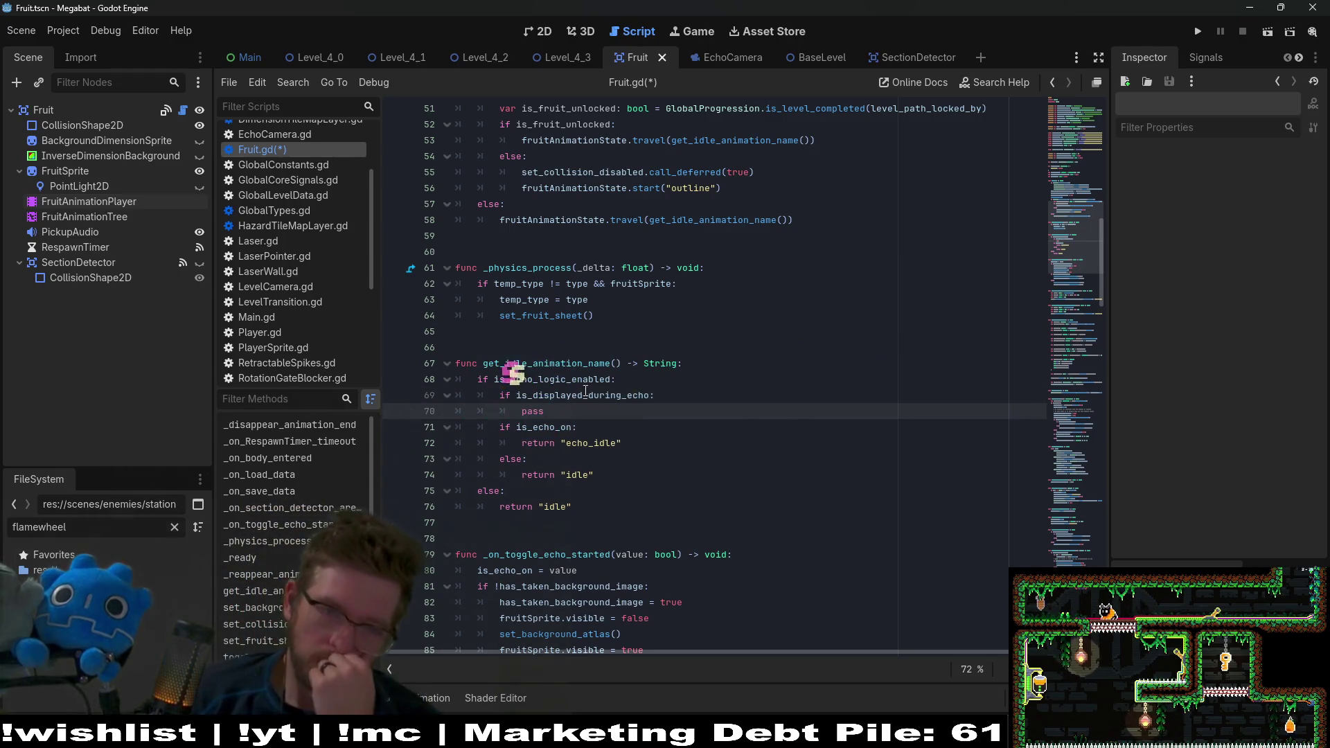
Step: Inspect the two echo conditions and delete the outer else line
{"action": "double_click", "coordinate": [552, 396]}
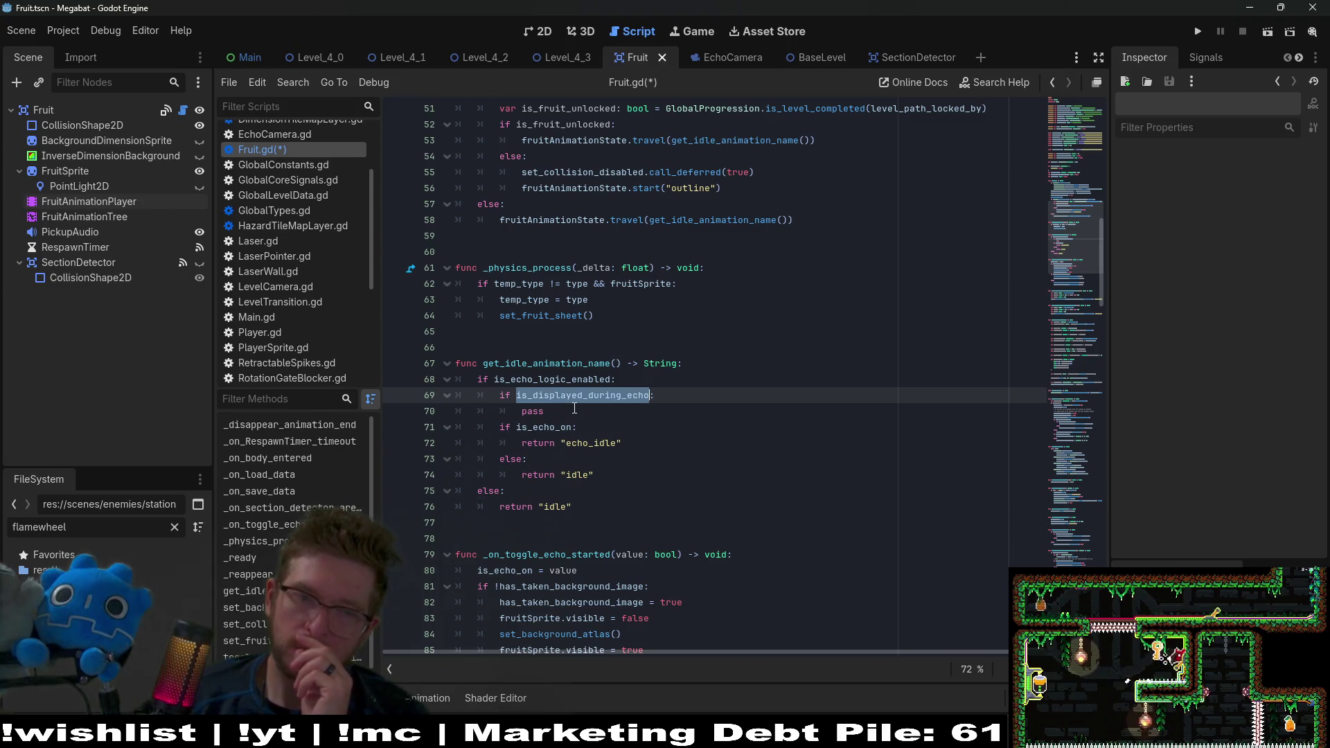
{"action": "double_click", "coordinate": [542, 427]}
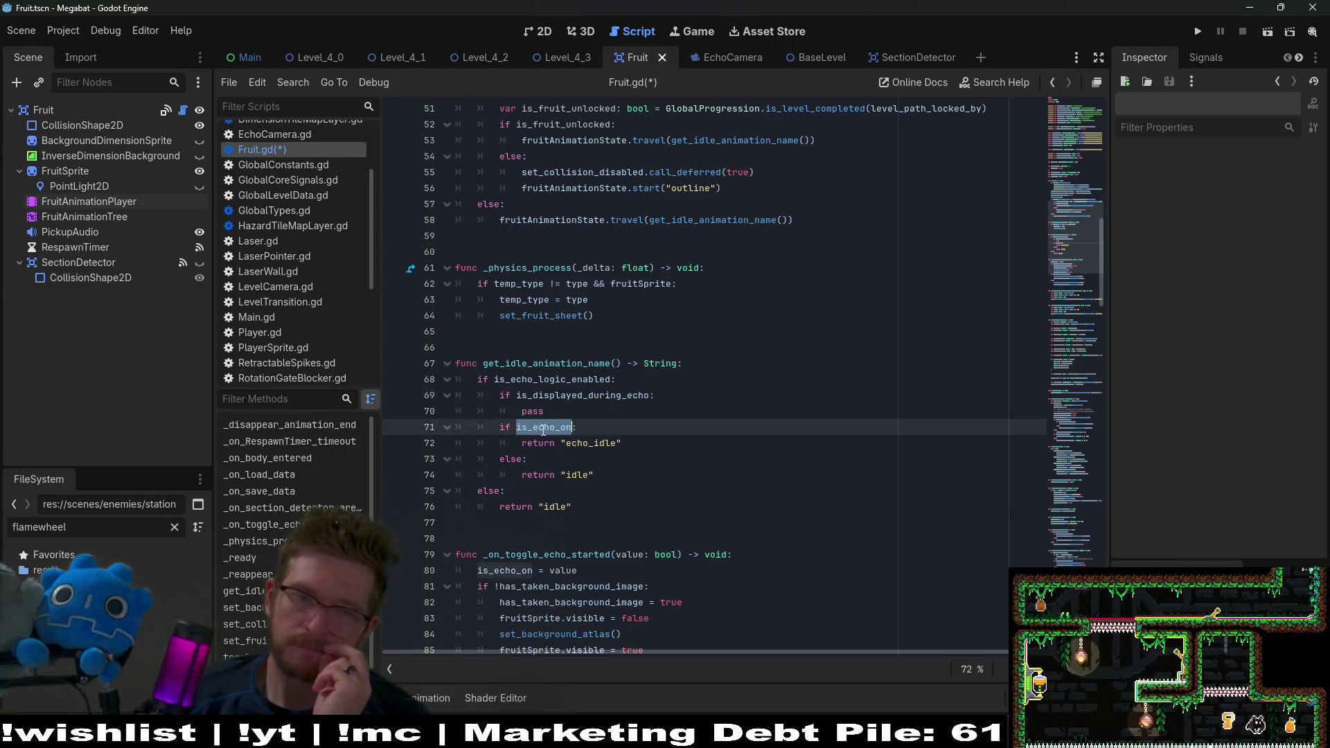
{"action": "left_click_drag", "start_coordinate": [612, 492], "coordinate": [612, 477]}
{"action": "key", "text": "BackSpace"}
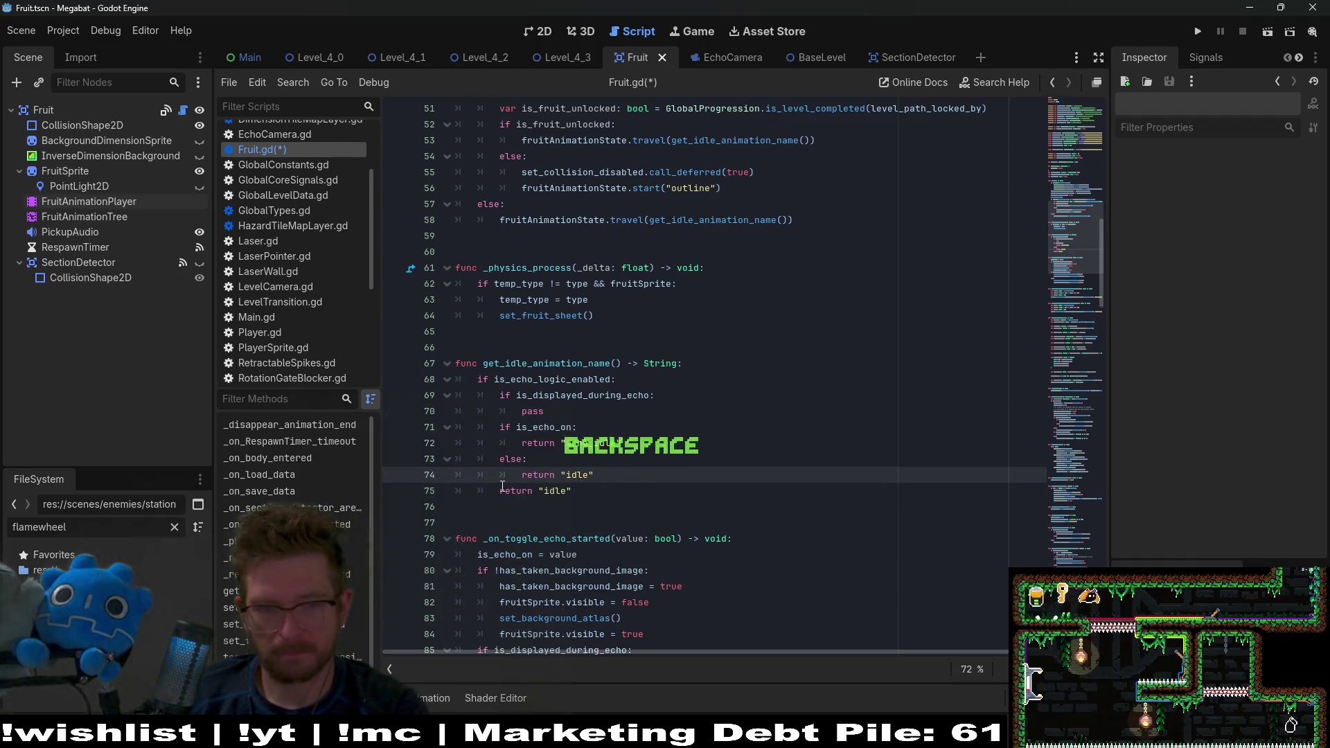
Step: Dedent the final return "idle" to function level
{"action": "left_click", "coordinate": [500, 491]}
{"action": "key", "text": "BackSpace"}
{"action": "key", "text": "BackSpace"}
{"action": "key", "text": "Up"}
{"action": "key", "text": "End"}
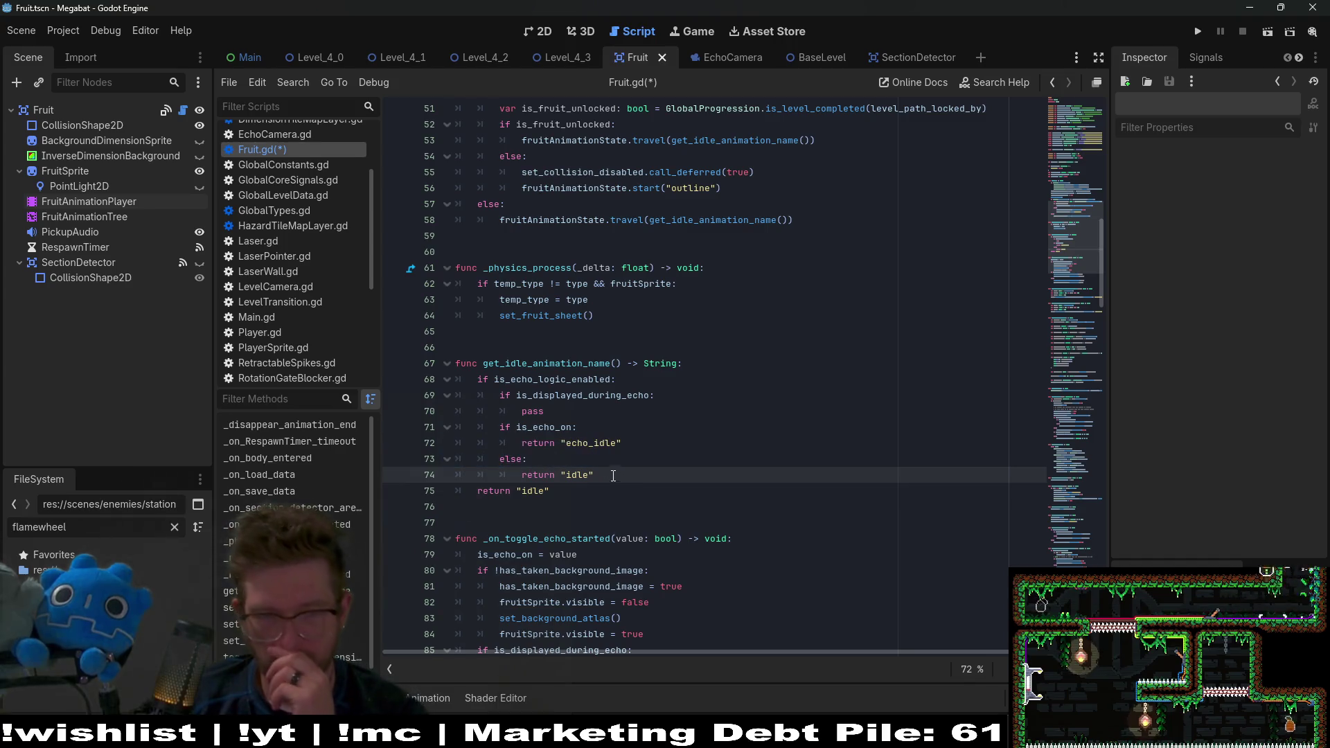
{"action": "double_click", "coordinate": [540, 441]}
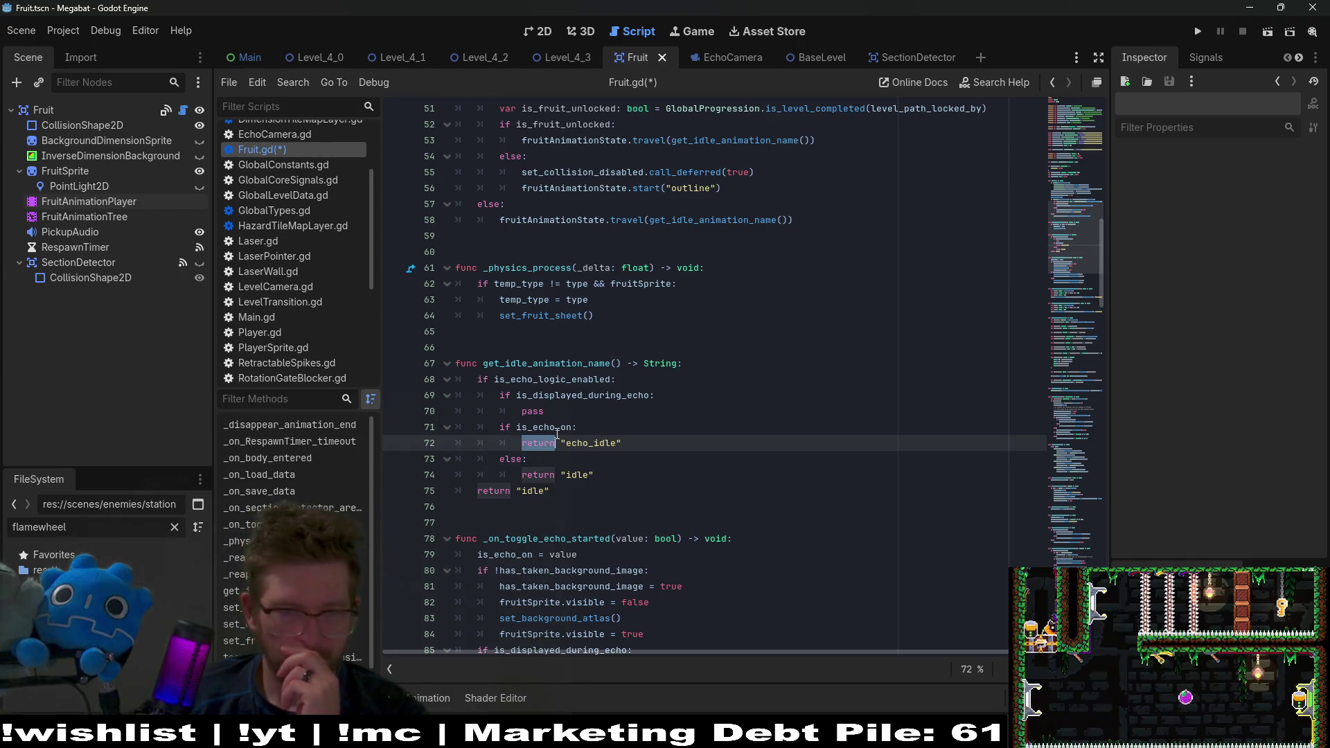
{"action": "double_click", "coordinate": [563, 428]}
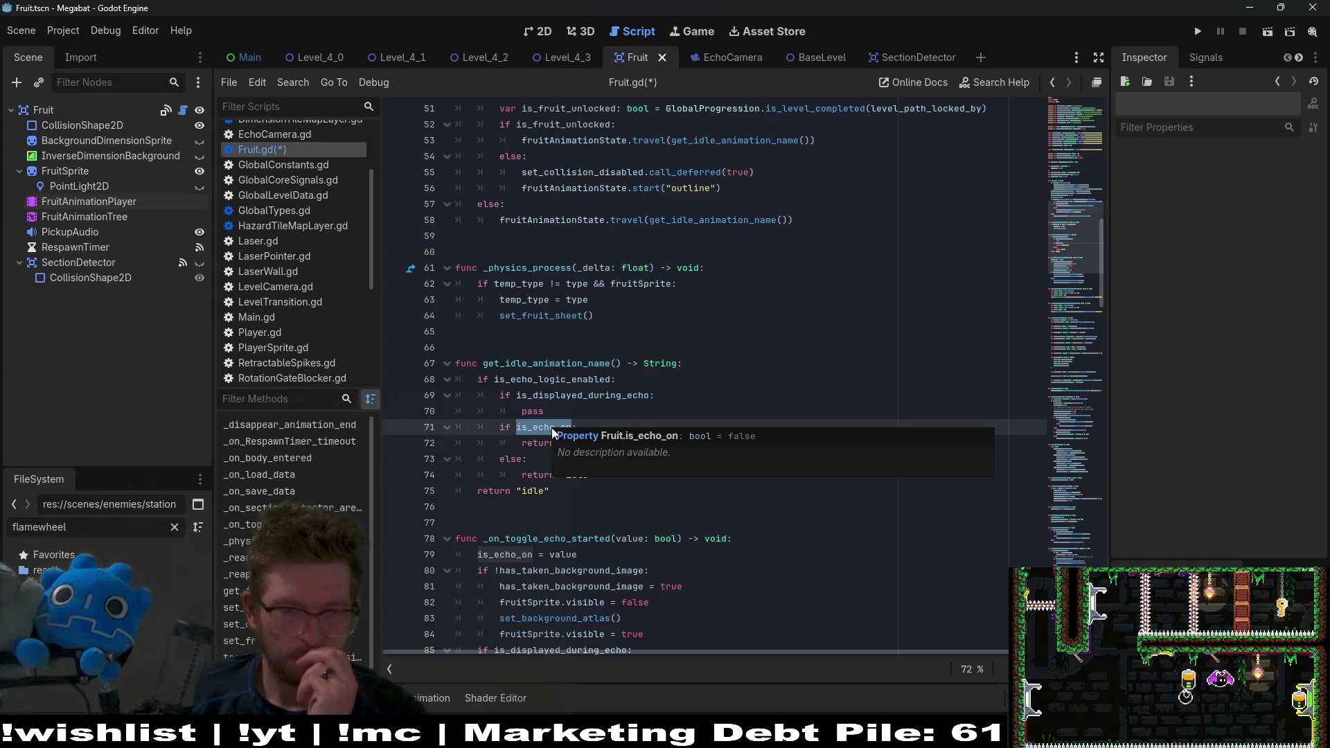
Step: Delete the pass placeholder and indent the is_echo_on if/else under is_displayed_during_echo
{"action": "left_click", "coordinate": [515, 395]}
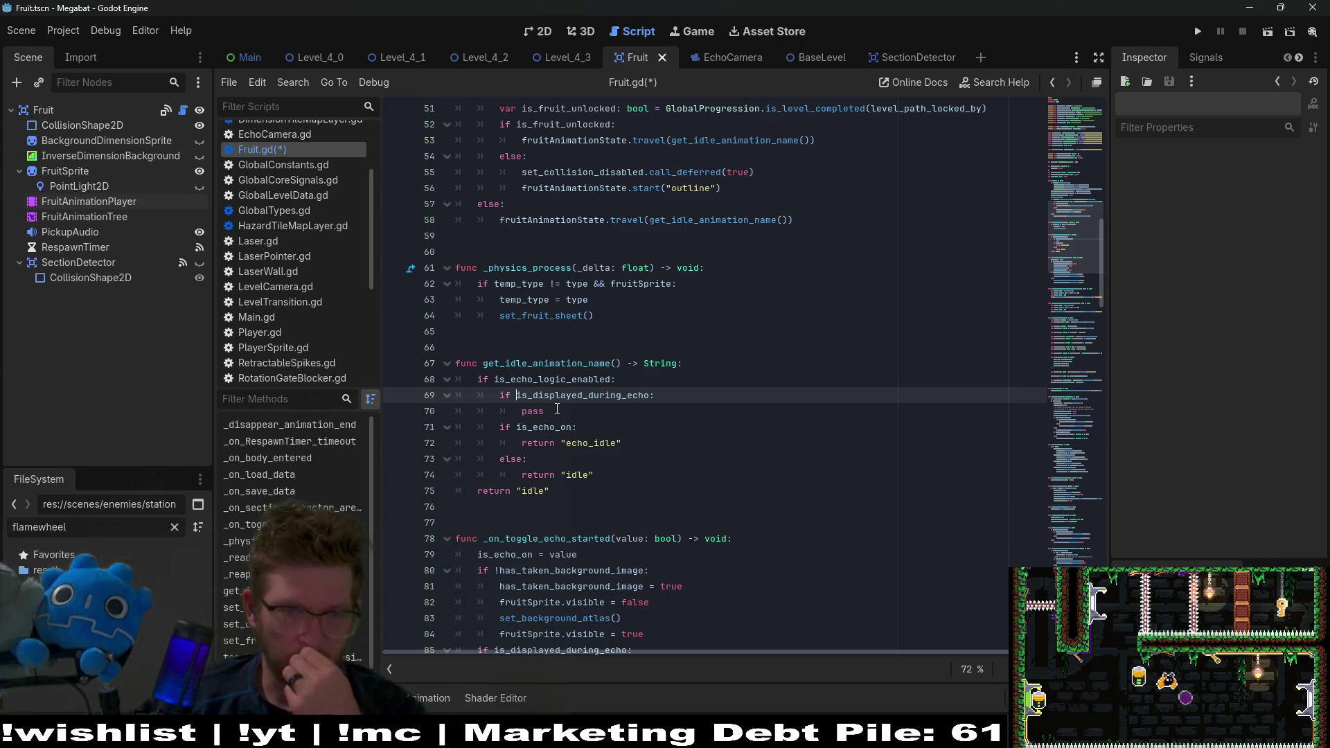
{"action": "left_click", "coordinate": [584, 434]}
{"action": "key", "text": "shift+Up"}
{"action": "key", "text": "shift+Up"}
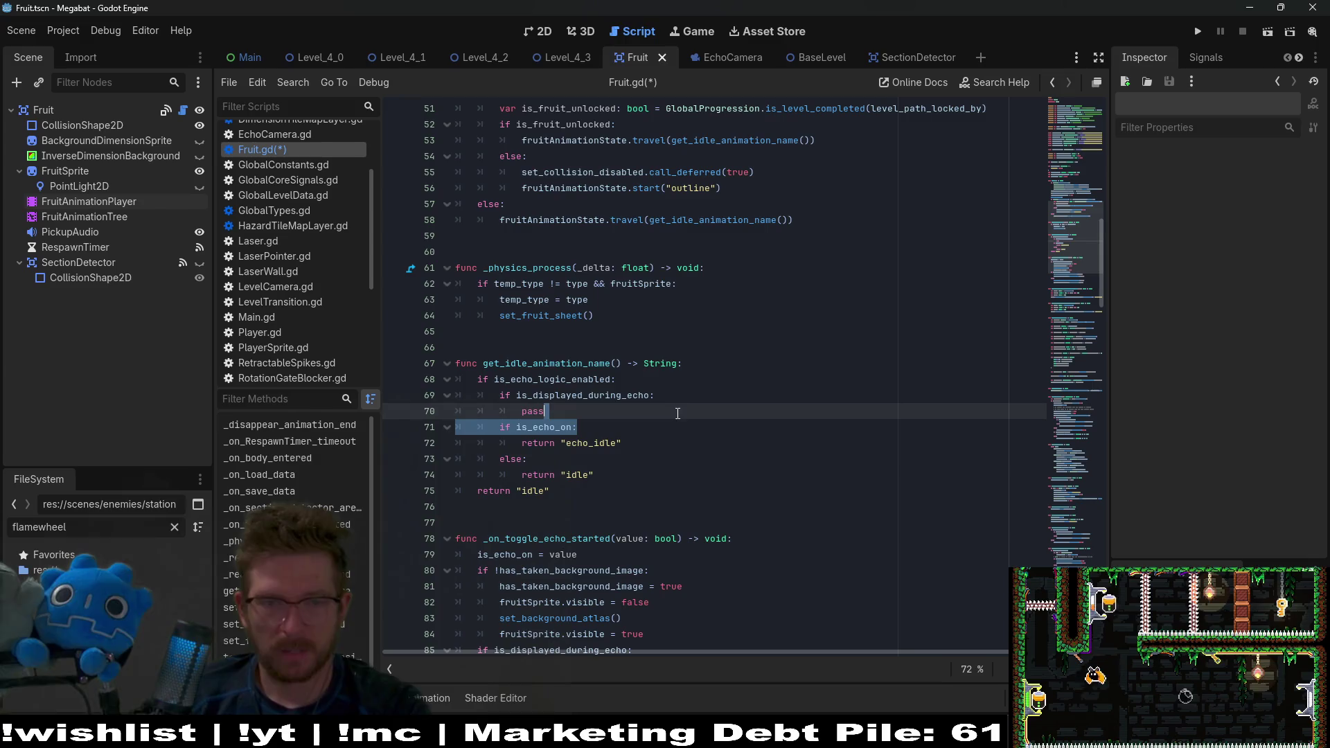
{"action": "key", "text": "BackSpace"}
{"action": "mouse_move", "coordinate": [594, 443]}
{"action": "left_mouse_down"}
{"action": "mouse_move", "coordinate": [485, 443]}
{"action": "mouse_move", "coordinate": [412, 421]}
{"action": "left_mouse_up"}
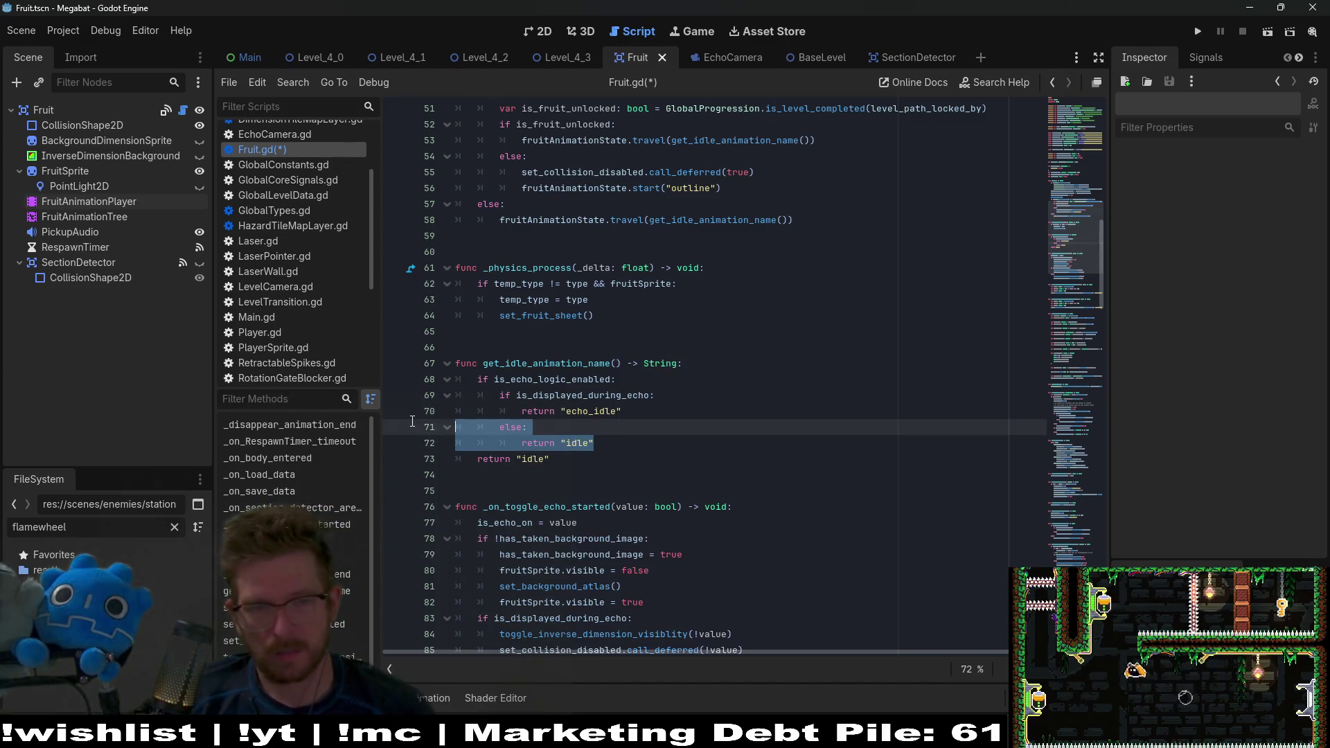
{"action": "key", "text": "ctrl+z"}
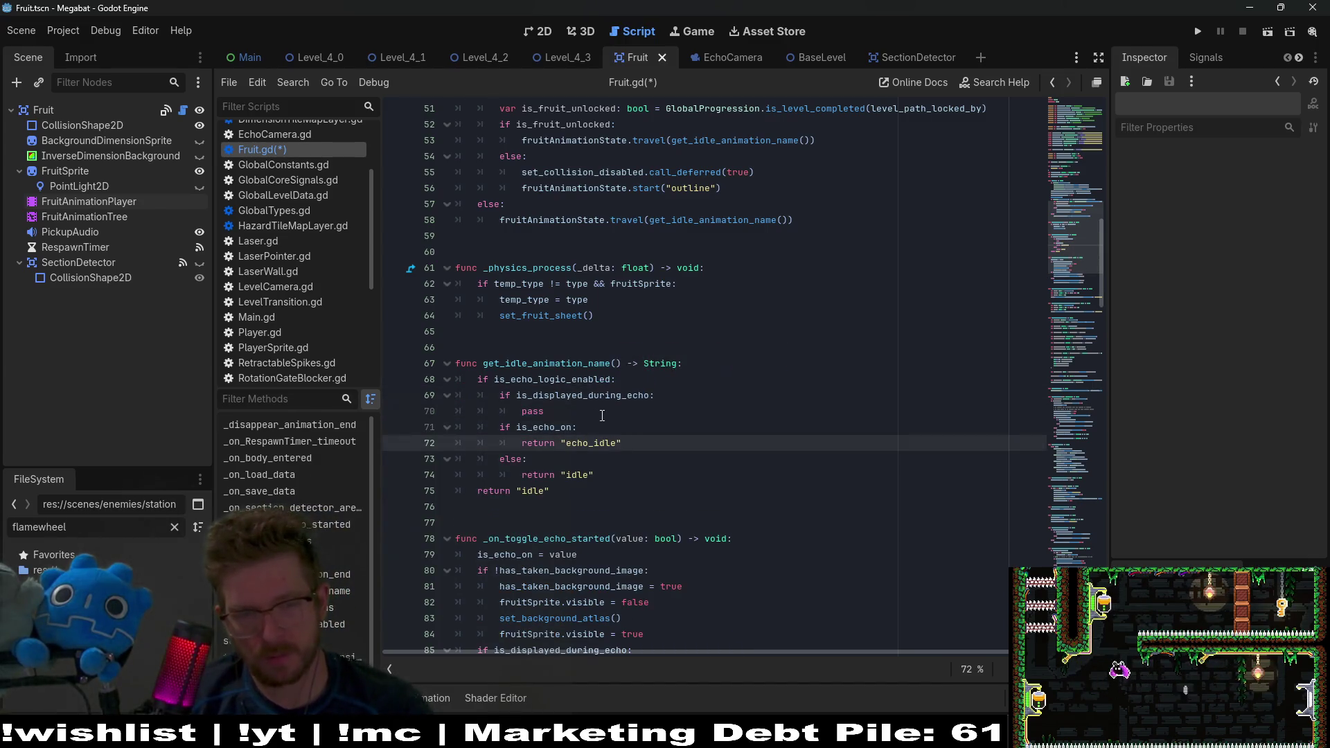
{"action": "left_click_drag", "start_coordinate": [547, 411], "coordinate": [655, 396]}
{"action": "key", "text": "BackSpace"}
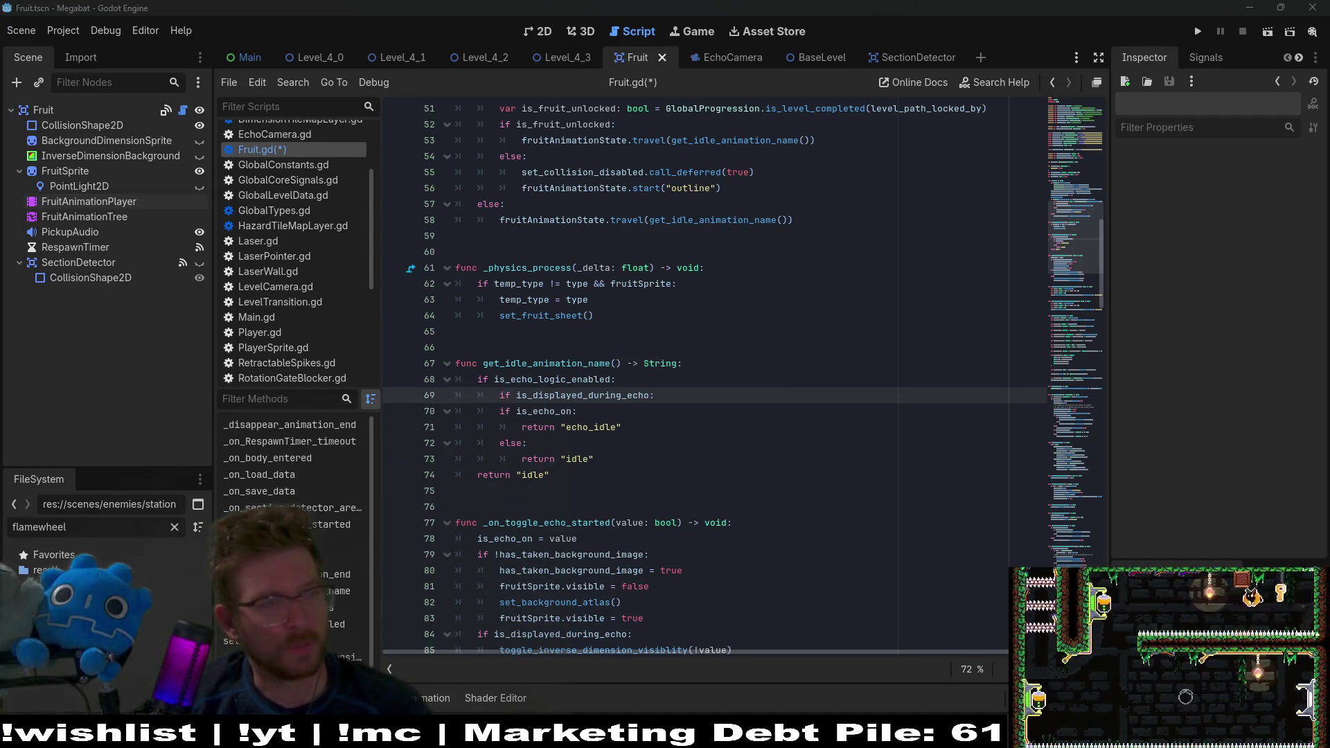
{"action": "mouse_move", "coordinate": [631, 465]}
{"action": "left_mouse_down"}
{"action": "mouse_move", "coordinate": [644, 429]}
{"action": "mouse_move", "coordinate": [678, 410]}
{"action": "left_mouse_up"}
{"action": "key", "text": "Tab"}
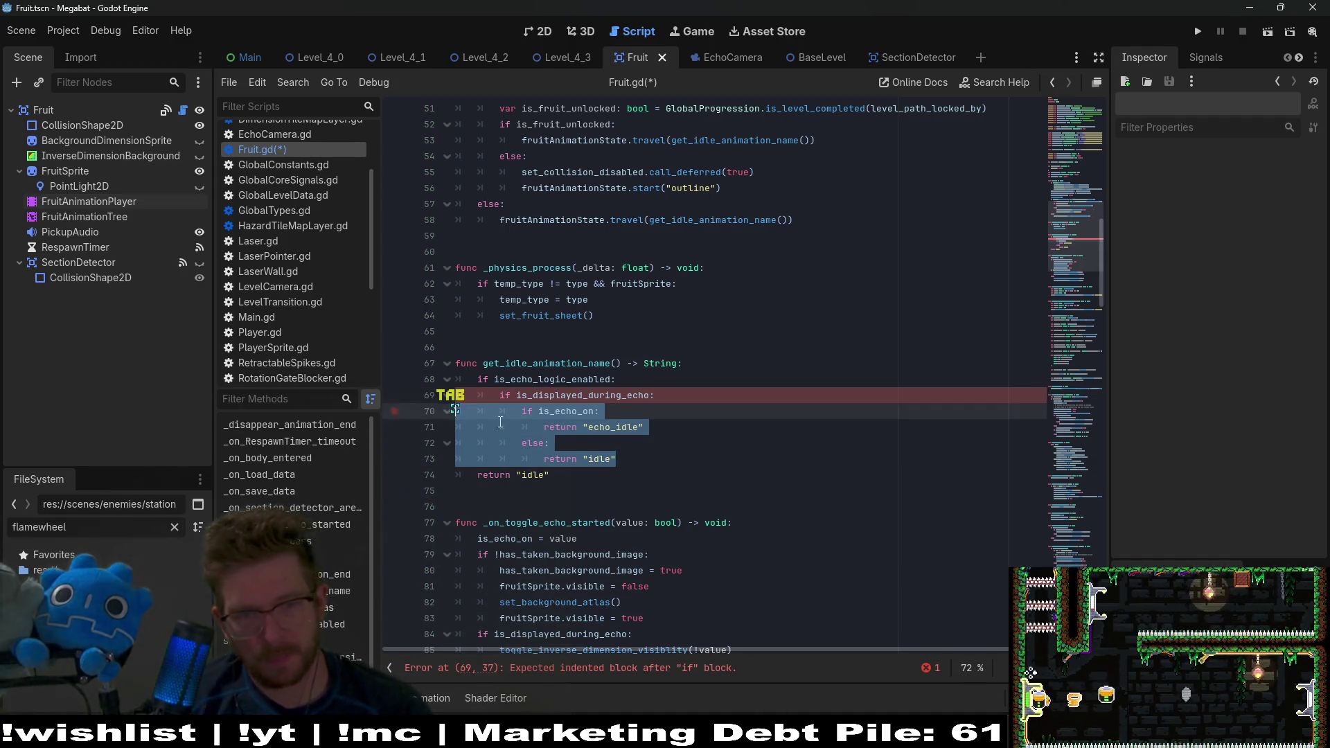
Step: Inspect the is_displayed_during_echo and is_echo_on conditions on lines 69 and 70
{"action": "double_click", "coordinate": [593, 396]}
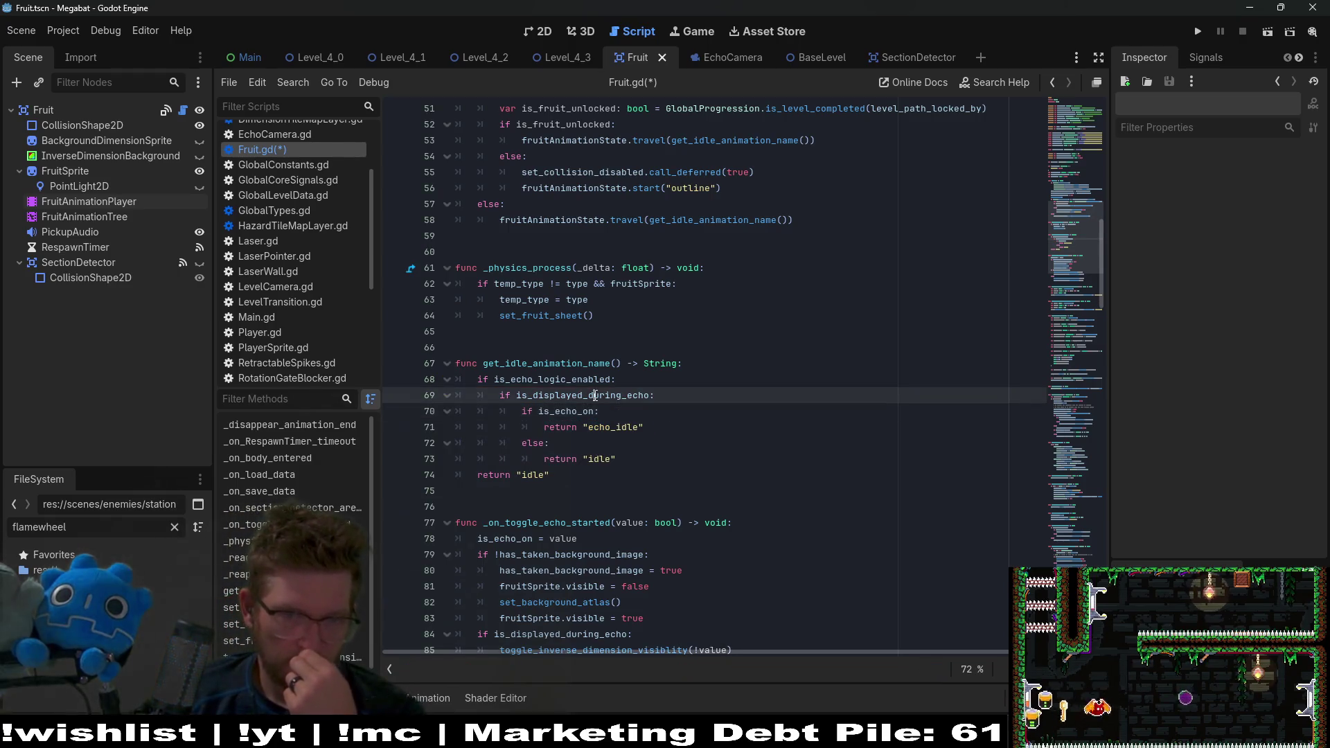
{"action": "left_click", "coordinate": [687, 347]}
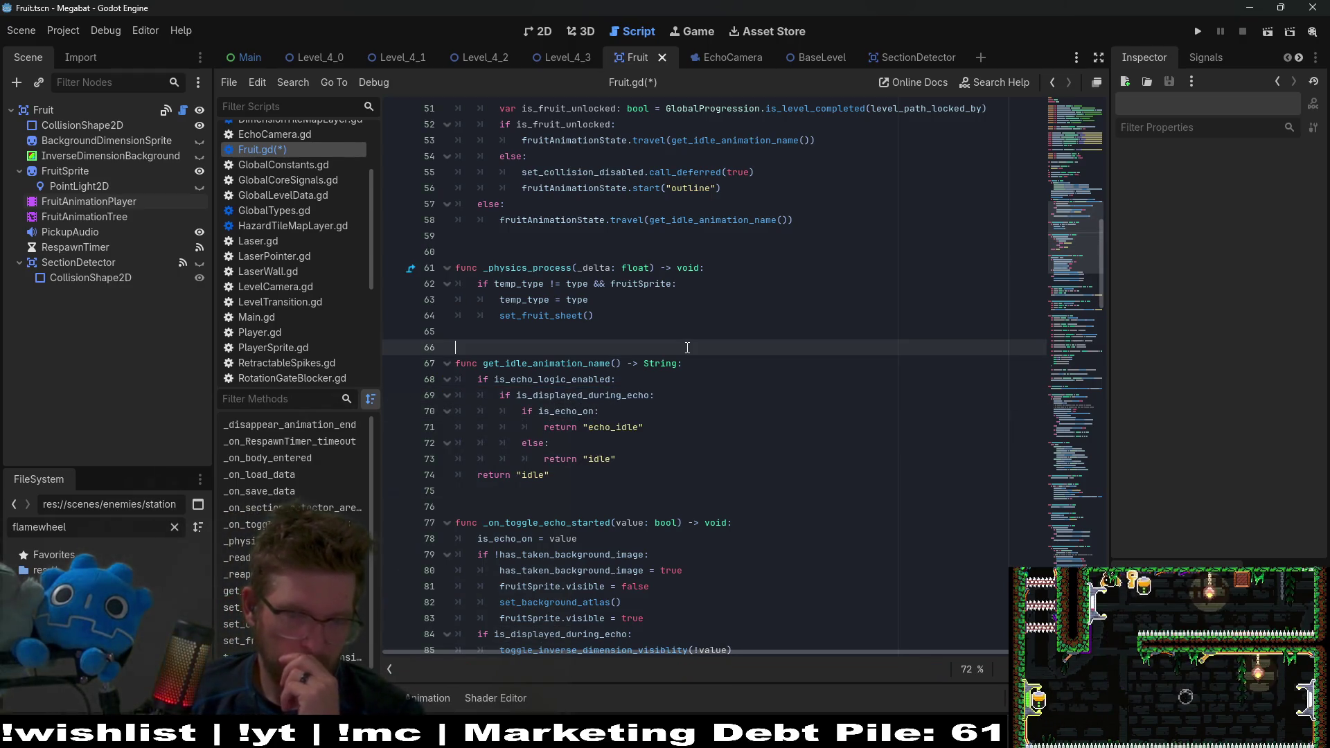
{"action": "left_click", "coordinate": [633, 460]}
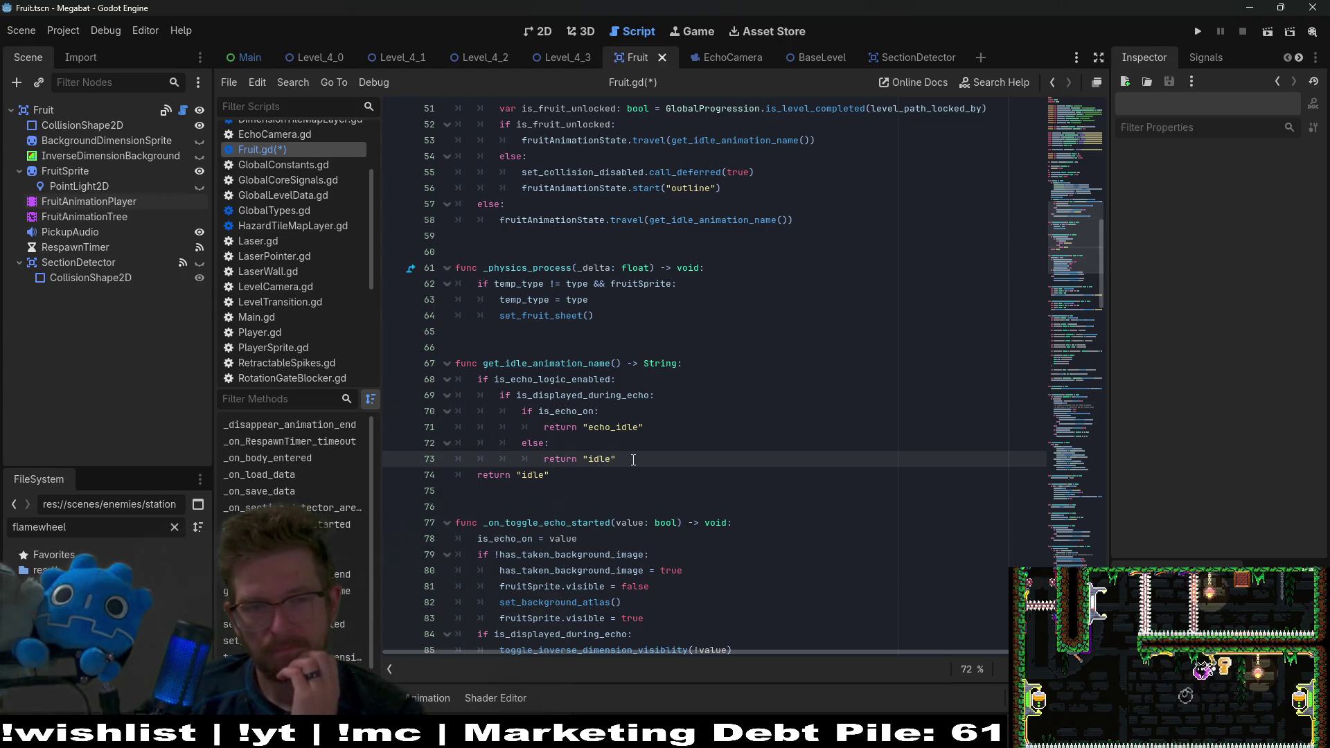
{"action": "double_click", "coordinate": [565, 412]}
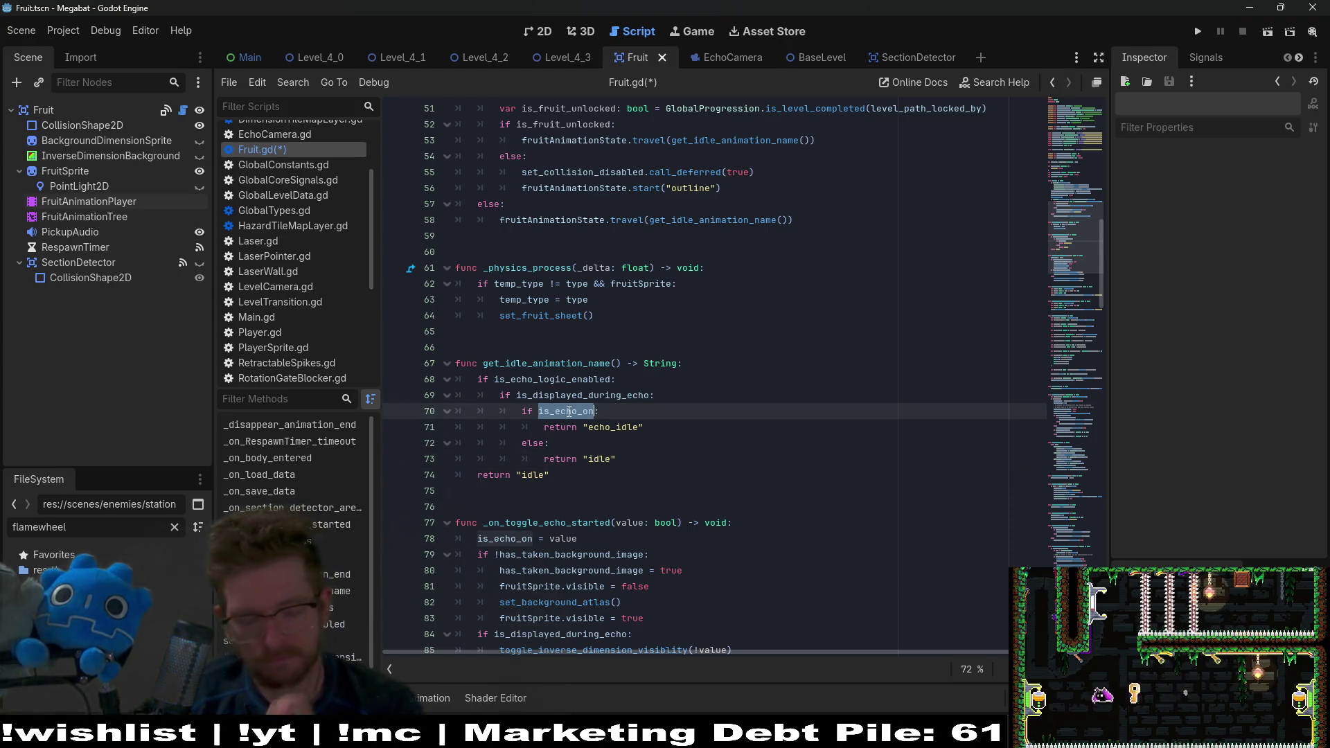
{"action": "double_click", "coordinate": [565, 396]}
{"action": "key", "text": "ctrl+c"}
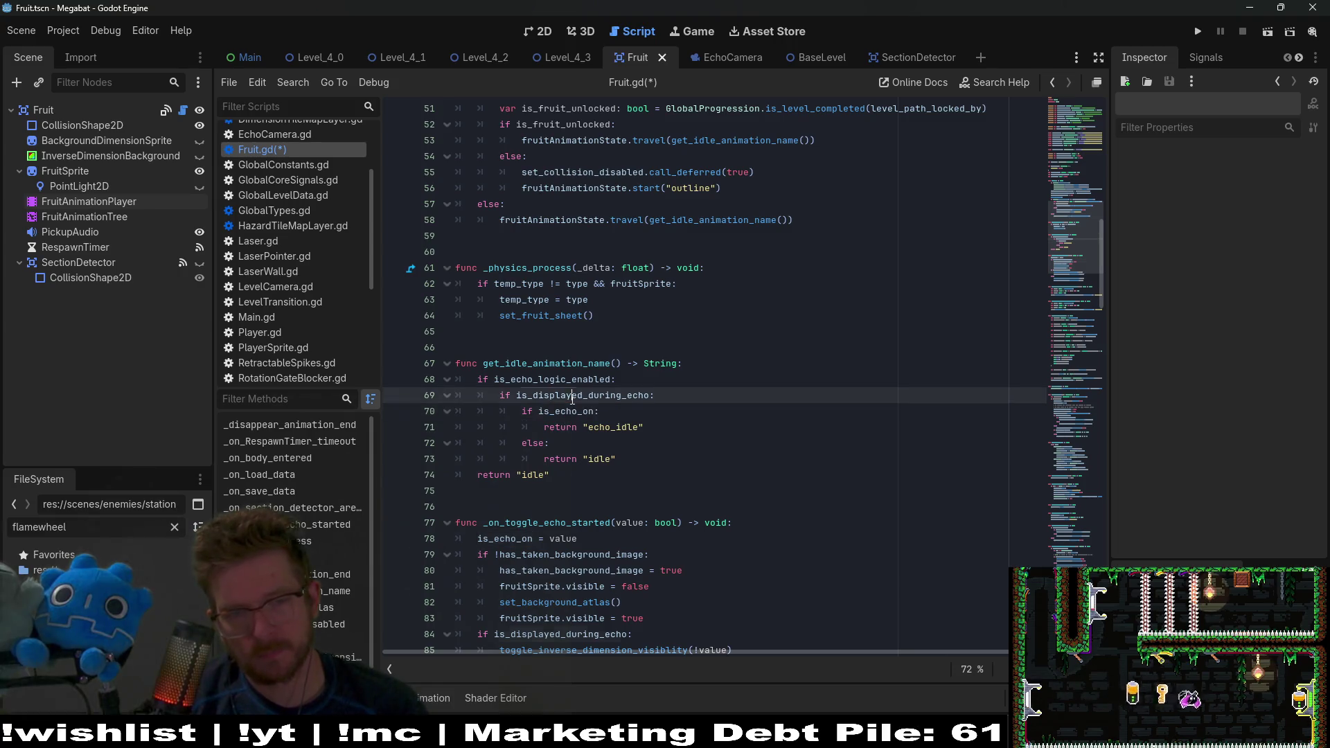
{"action": "double_click", "coordinate": [564, 411]}
Step: Swap the conditions so line 69 checks is_echo_on and line 70 is_displayed_during_echo
{"action": "key", "text": "ctrl+v"}
{"action": "key", "text": "F3"}
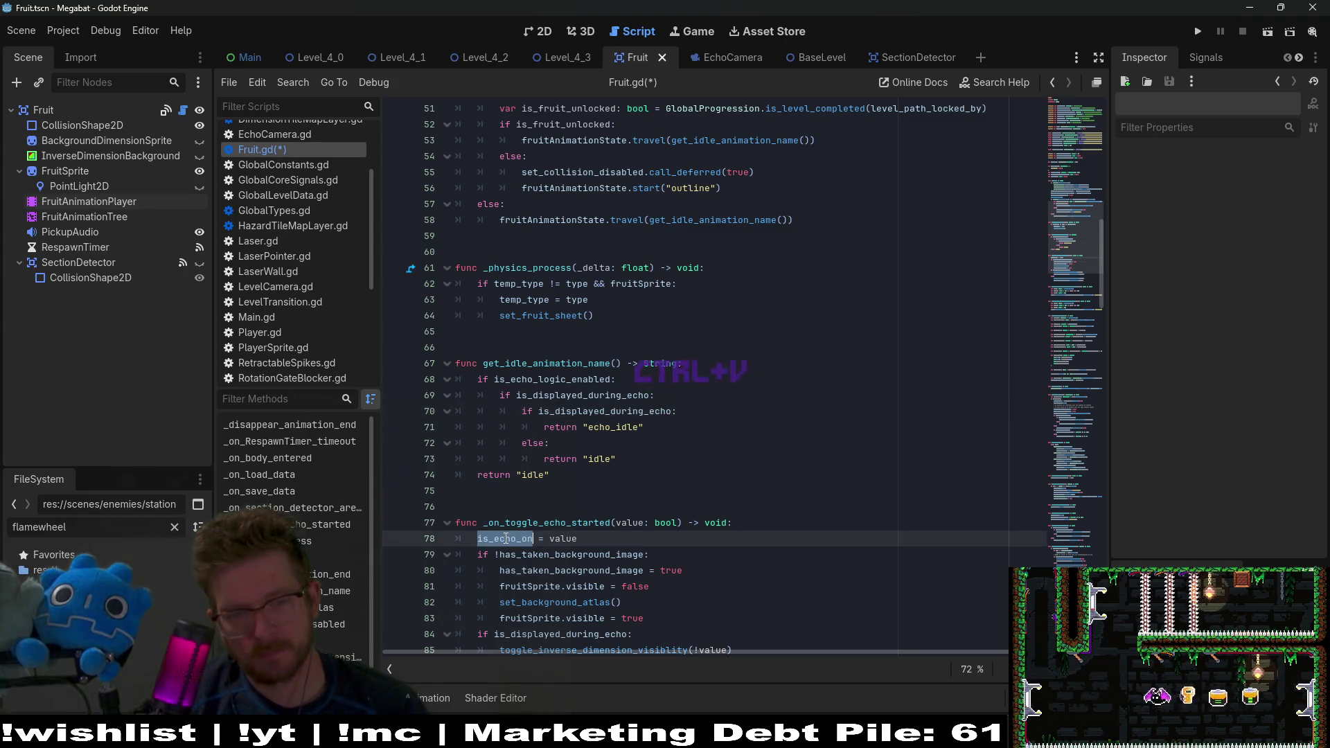
{"action": "key", "text": "ctrl+c"}
{"action": "double_click", "coordinate": [562, 395]}
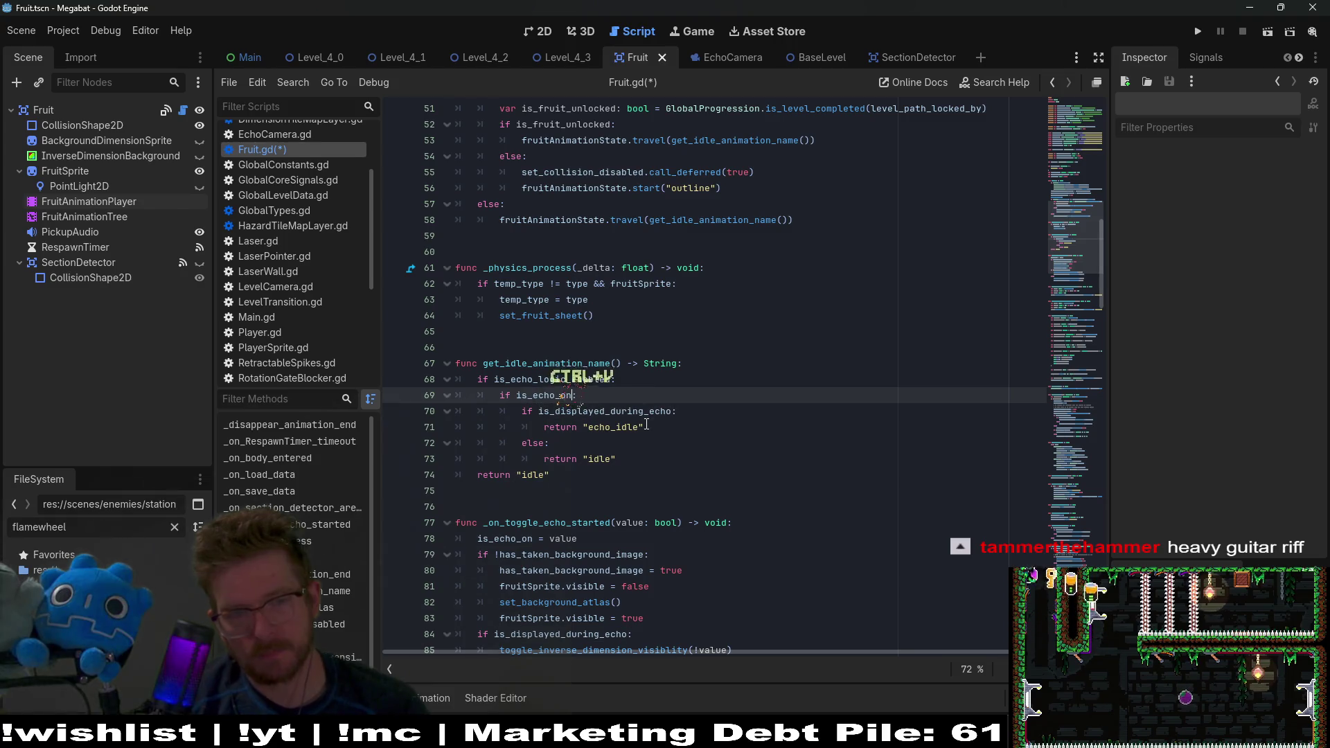
{"action": "key", "text": "ctrl+v"}
Step: Copy the inner is_displayed_during_echo if/else block and open a new line after line 73
{"action": "double_click", "coordinate": [571, 412]}
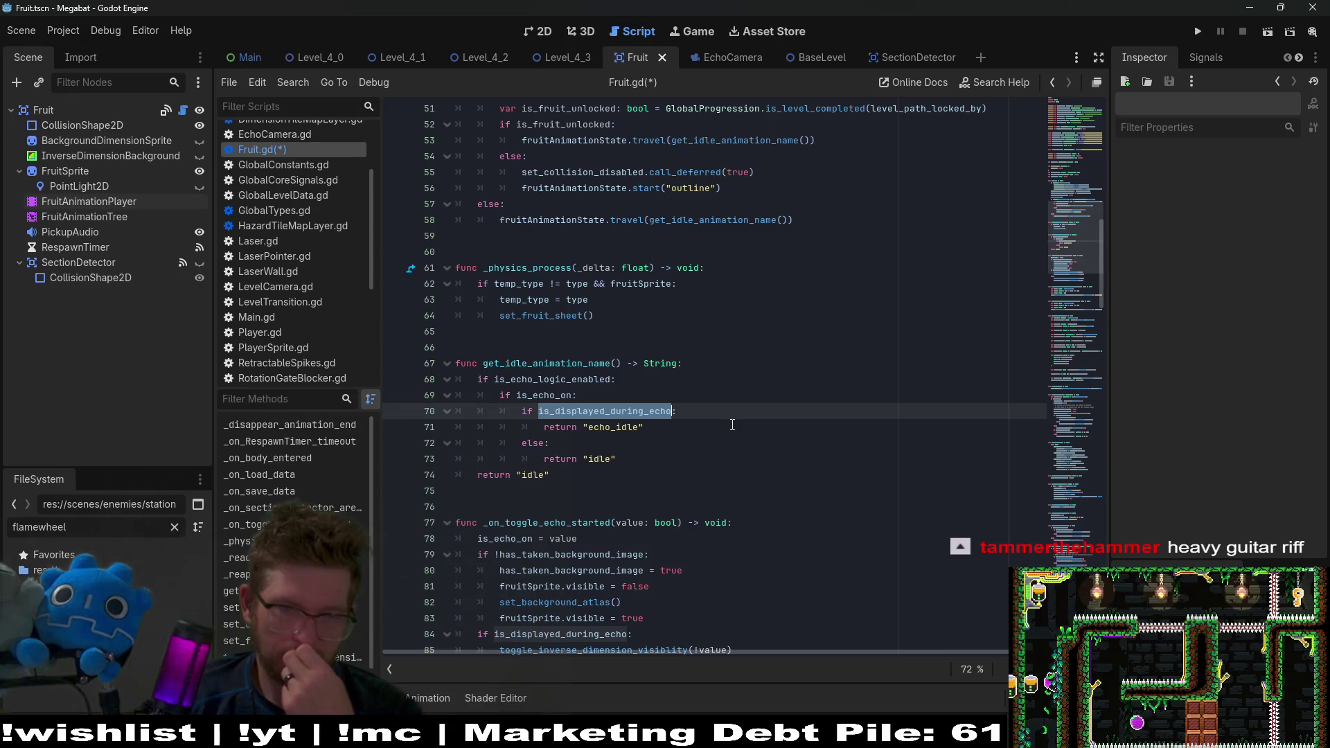
{"action": "double_click", "coordinate": [529, 395]}
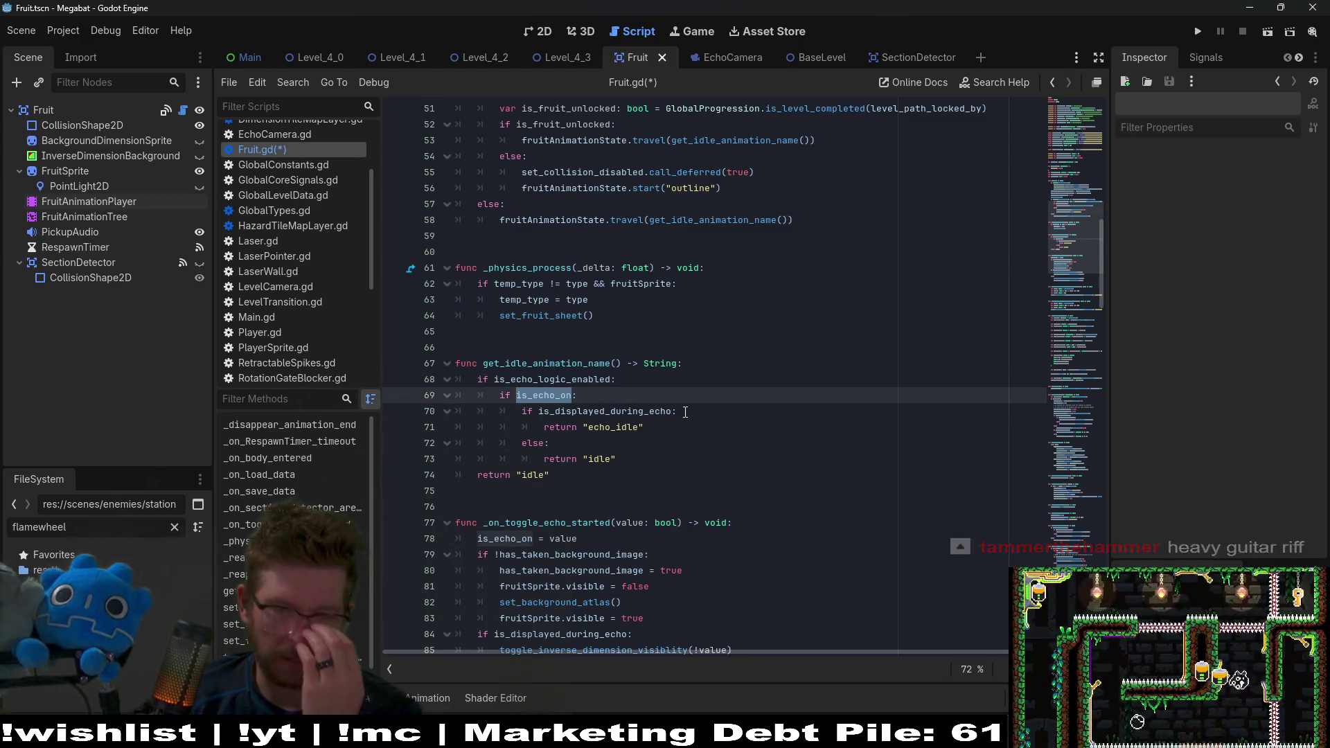
{"action": "left_click", "coordinate": [601, 410]}
{"action": "double_click", "coordinate": [602, 411]}
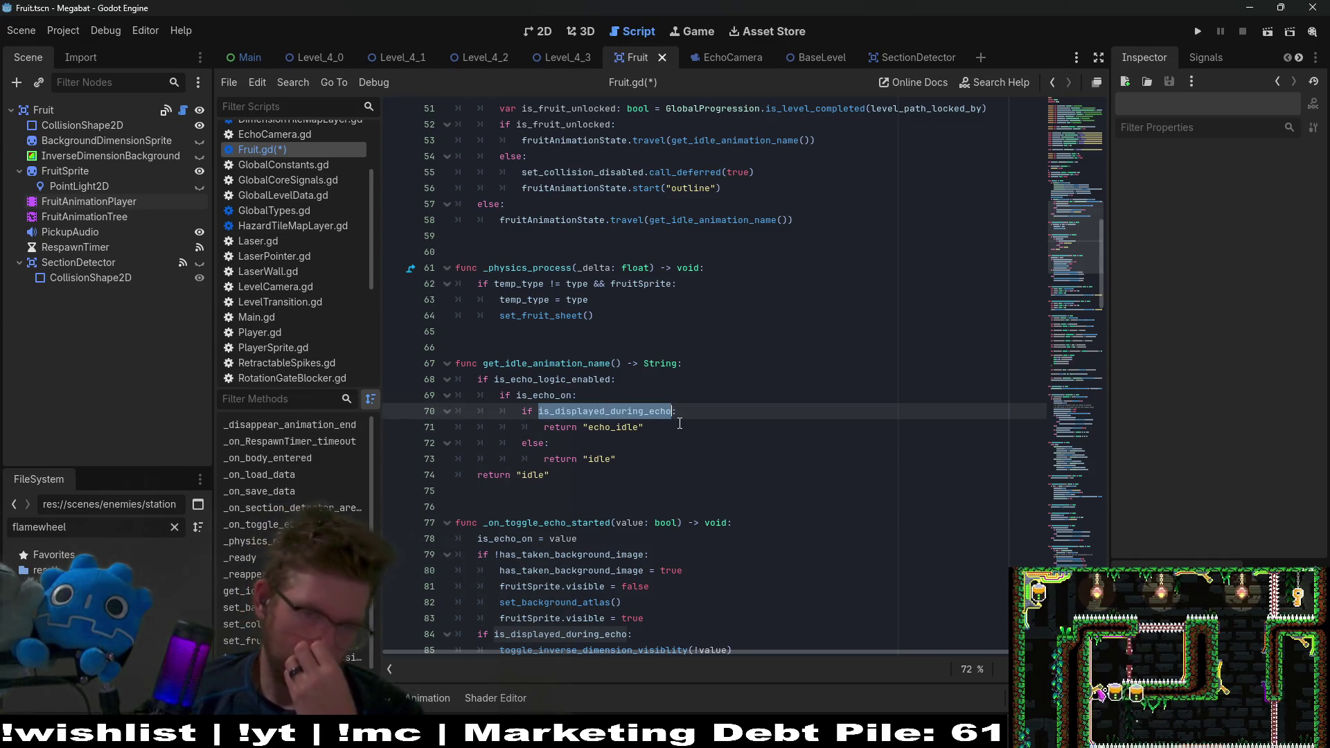
{"action": "mouse_move", "coordinate": [616, 458]}
{"action": "left_mouse_down"}
{"action": "mouse_move", "coordinate": [395, 424]}
{"action": "mouse_move", "coordinate": [413, 436]}
{"action": "mouse_move", "coordinate": [409, 412]}
{"action": "left_mouse_up"}
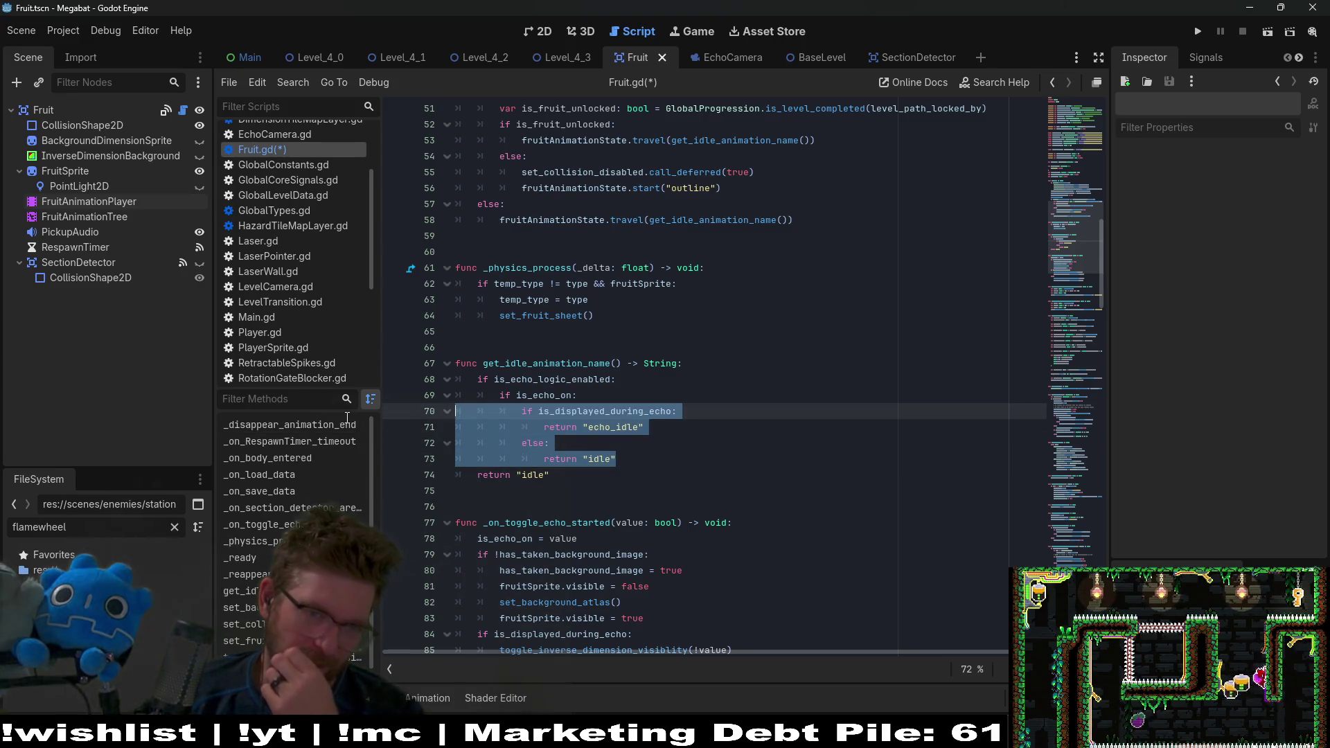
{"action": "left_click", "coordinate": [618, 461]}
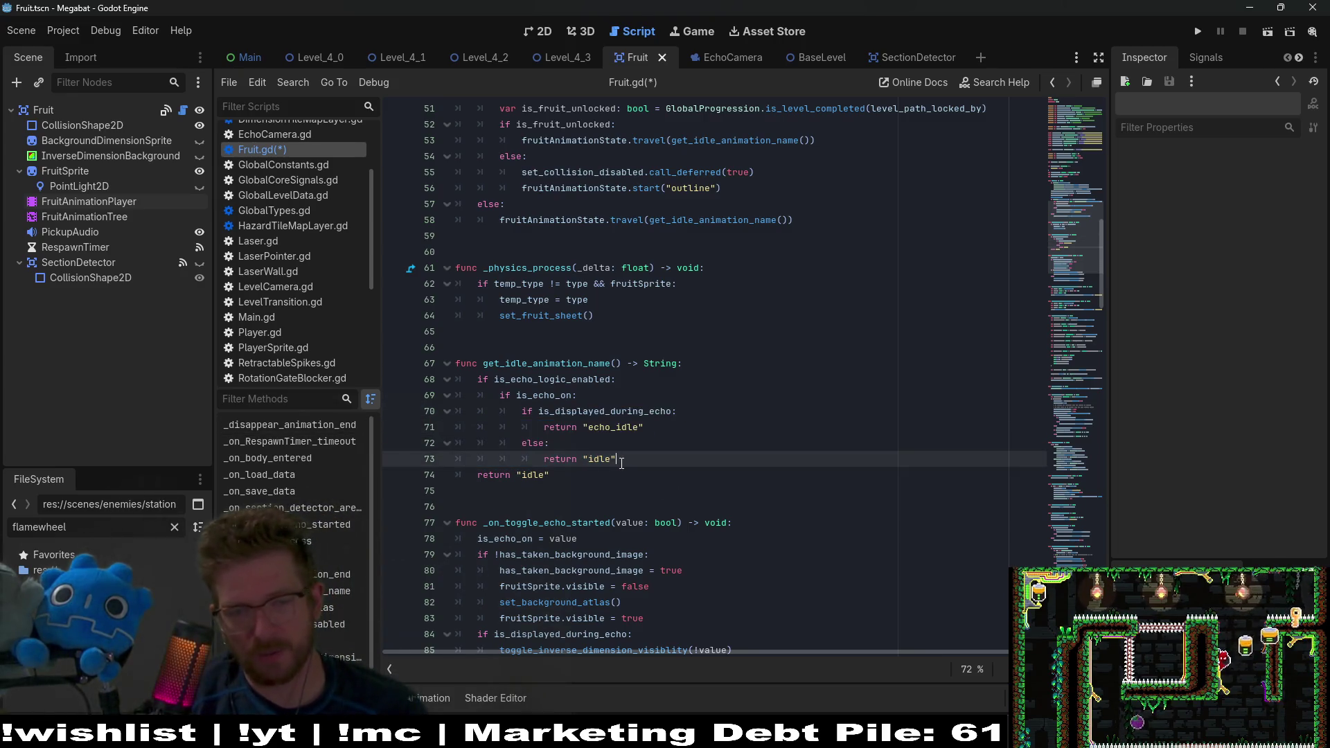
{"action": "key", "text": "Return"}
Step: Add an outer else: and paste the copied is_displayed_during_echo block under it
{"action": "key", "text": "BackSpace"}
{"action": "key", "text": "BackSpace"}
{"action": "type", "text": "else:"}
{"action": "key", "text": "Return"}
{"action": "key", "text": "ctrl+v"}
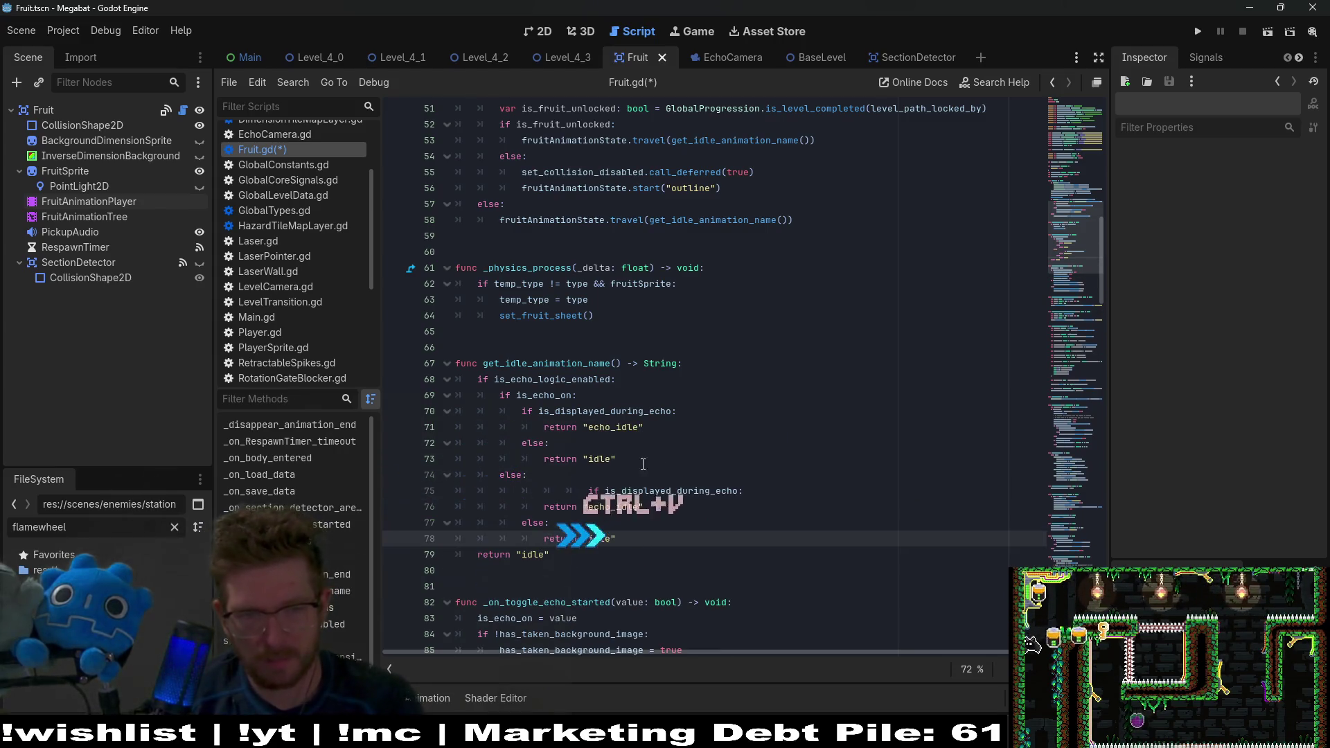
{"action": "left_click", "coordinate": [552, 487]}
{"action": "key", "text": "BackSpace"}
{"action": "key", "text": "BackSpace"}
{"action": "key", "text": "BackSpace"}
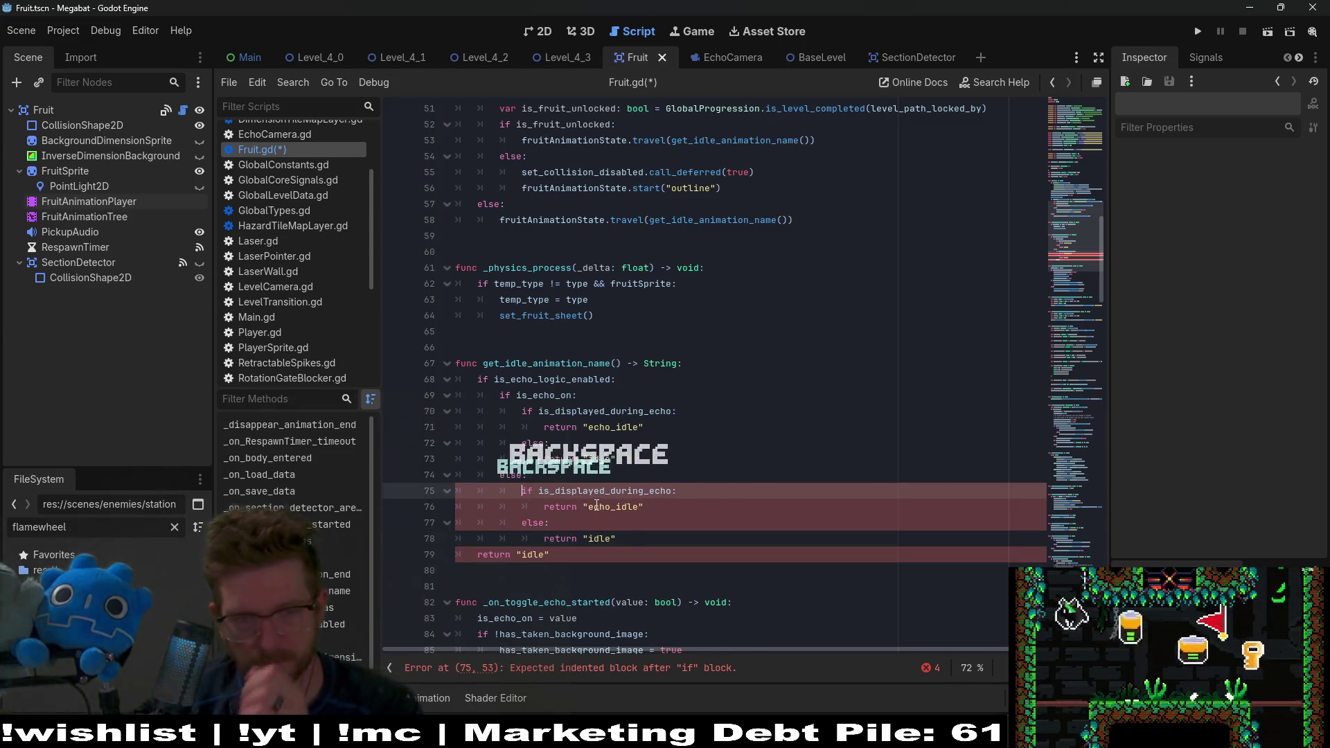
Step: Swap the else branch returns to "idle" when displayed during echo, otherwise "echo_idle"
{"action": "left_click", "coordinate": [606, 506]}
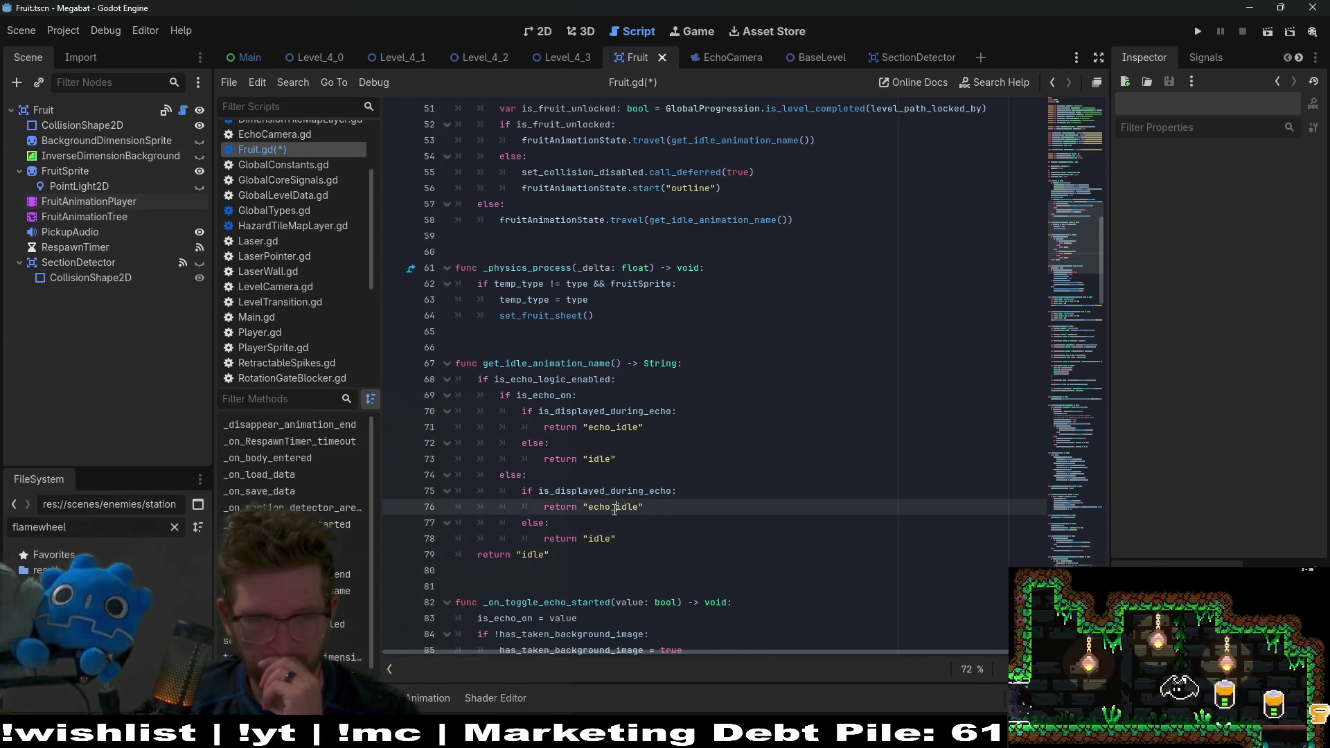
{"action": "key", "text": "BackSpace"}
{"action": "key", "text": "BackSpace"}
{"action": "key", "text": "BackSpace"}
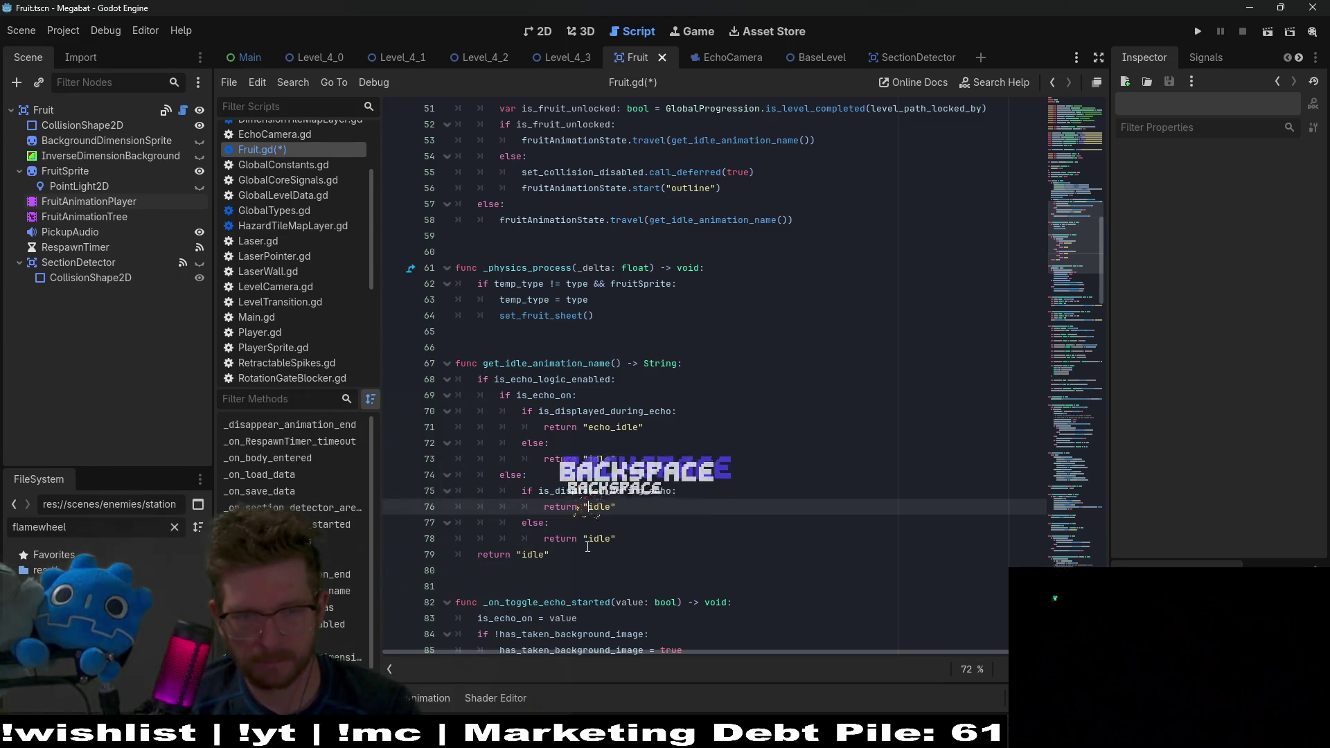
{"action": "left_click", "coordinate": [587, 543]}
{"action": "type", "text": "echo"}
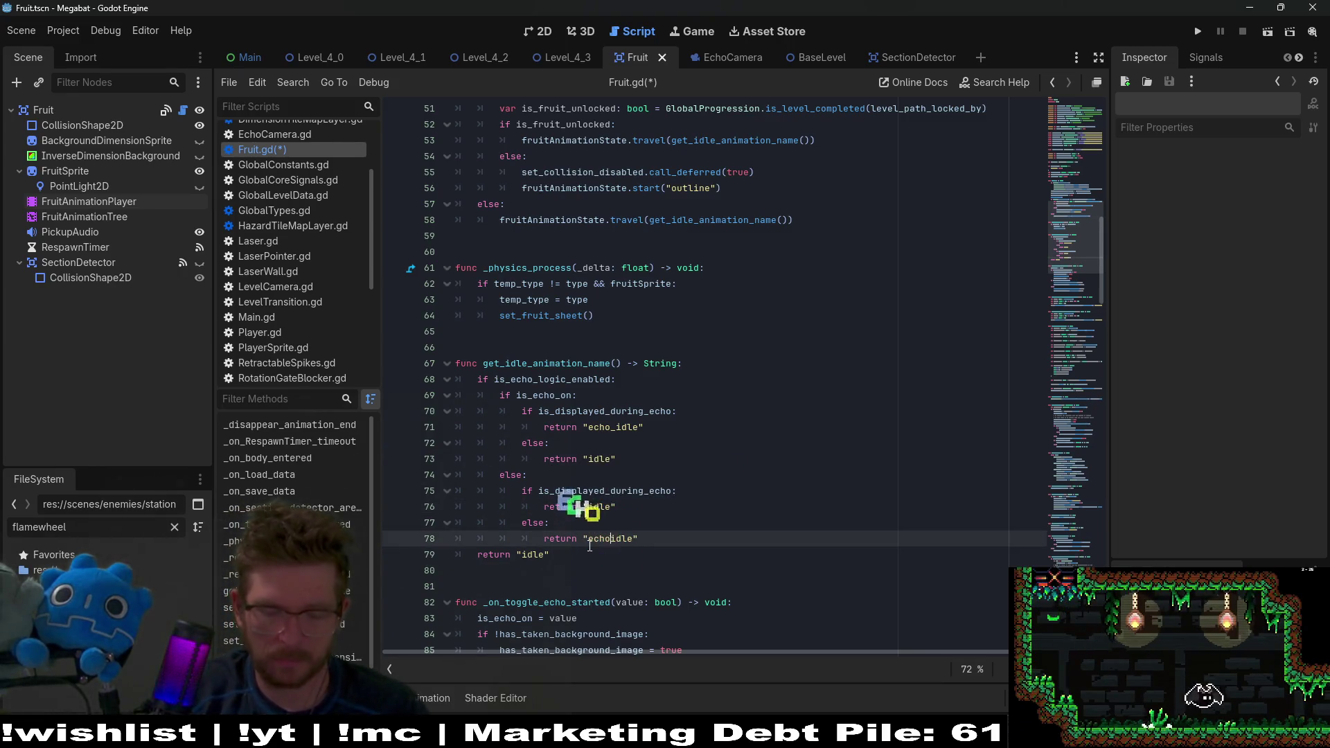
{"action": "type", "text": "_"}
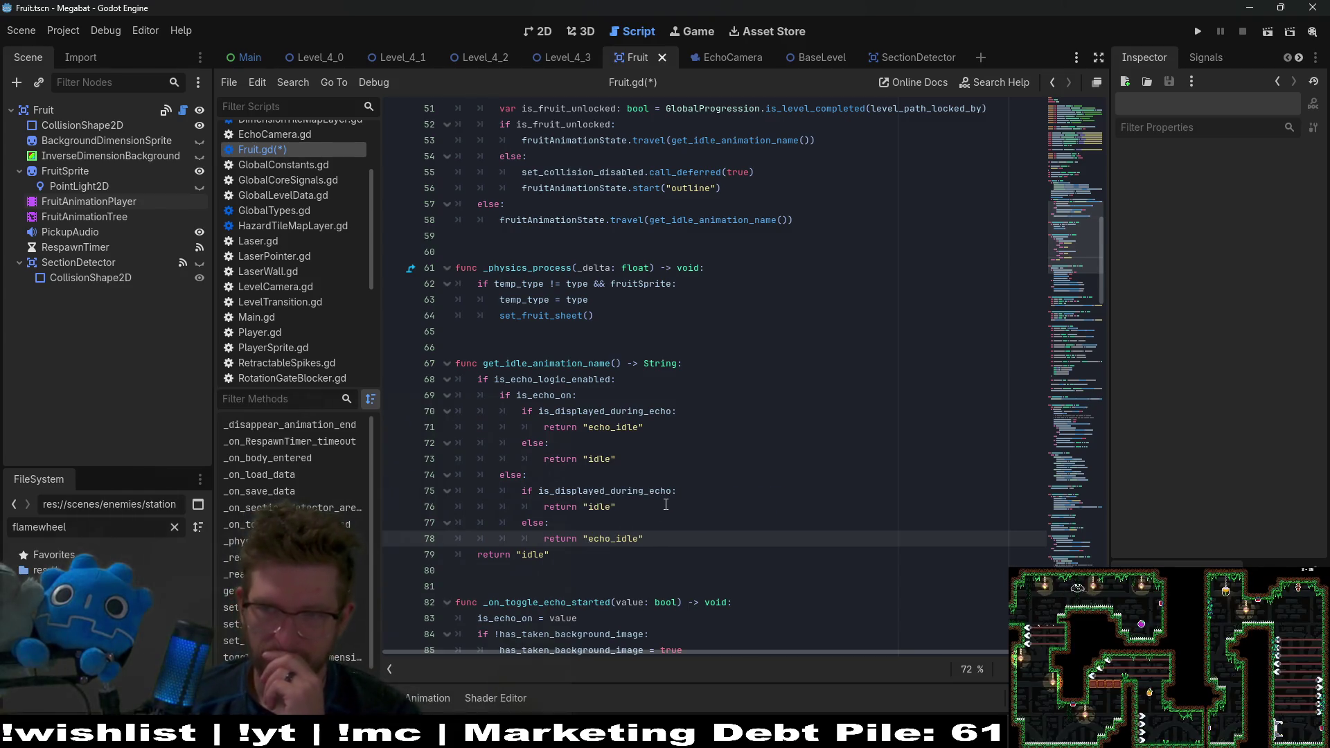
{"action": "left_click", "coordinate": [672, 427]}
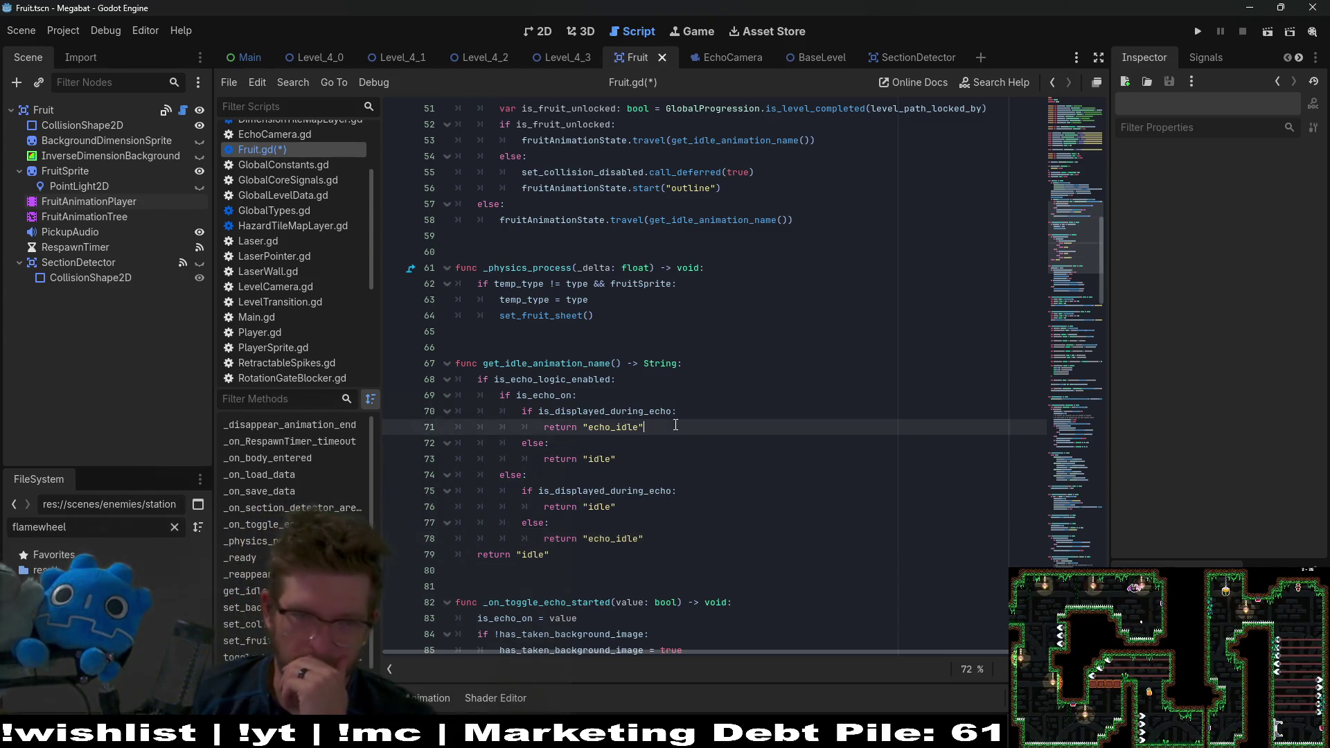
{"action": "double_click", "coordinate": [567, 411]}
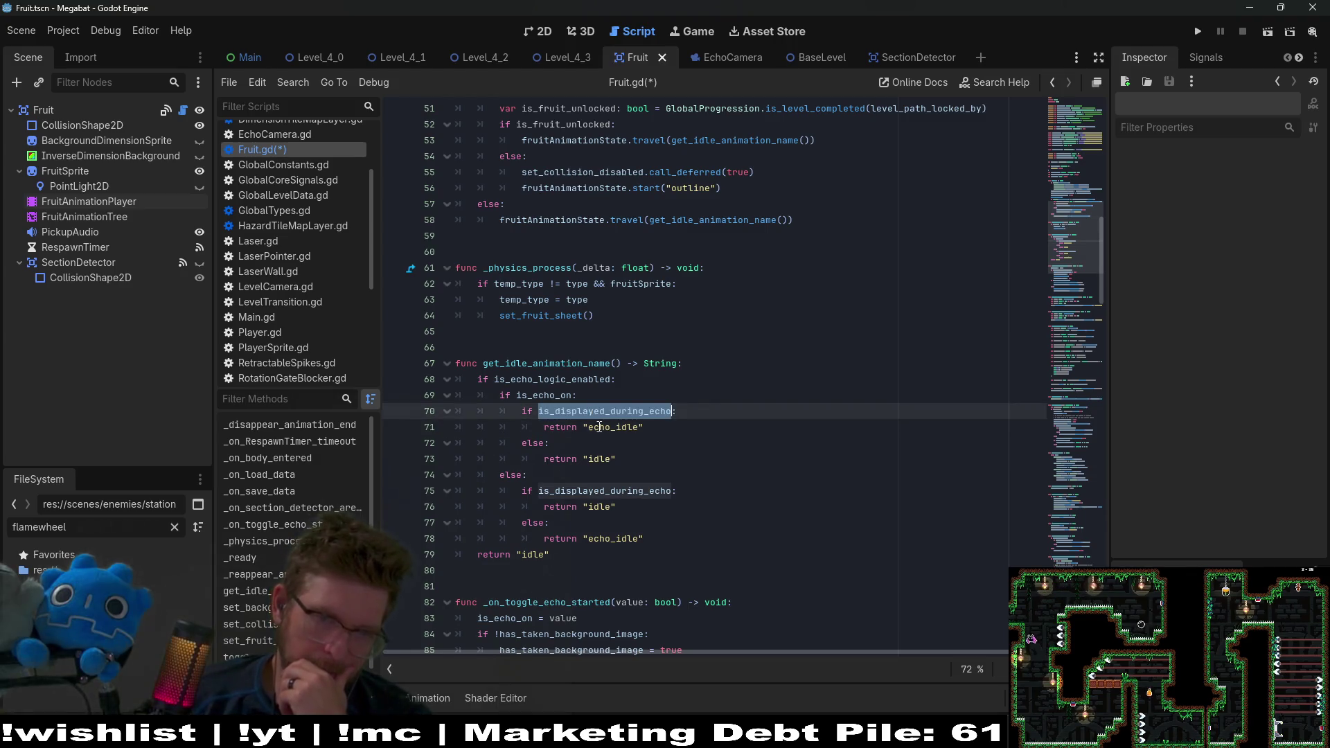
{"action": "left_click", "coordinate": [624, 425]}
{"action": "double_click", "coordinate": [625, 425]}
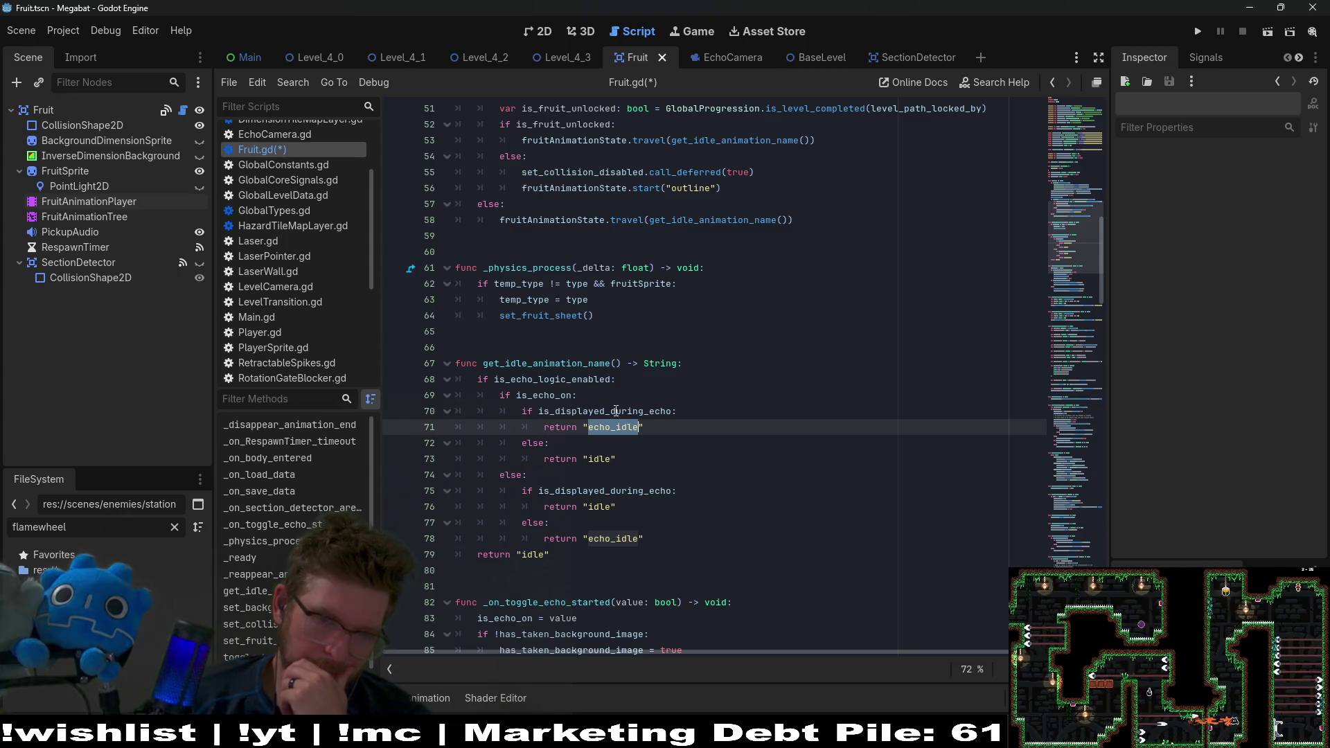
{"action": "double_click", "coordinate": [614, 411]}
{"action": "left_click", "coordinate": [747, 385]}
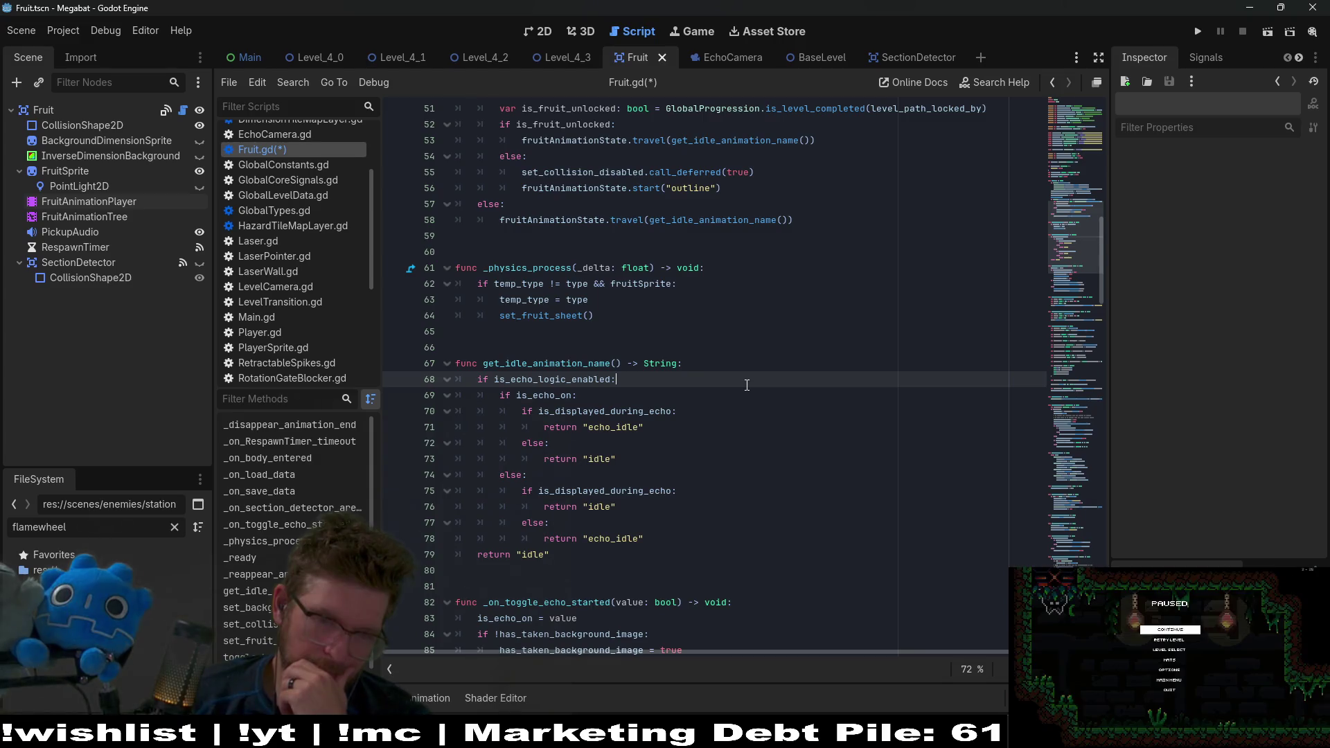
{"action": "left_click", "coordinate": [539, 491]}
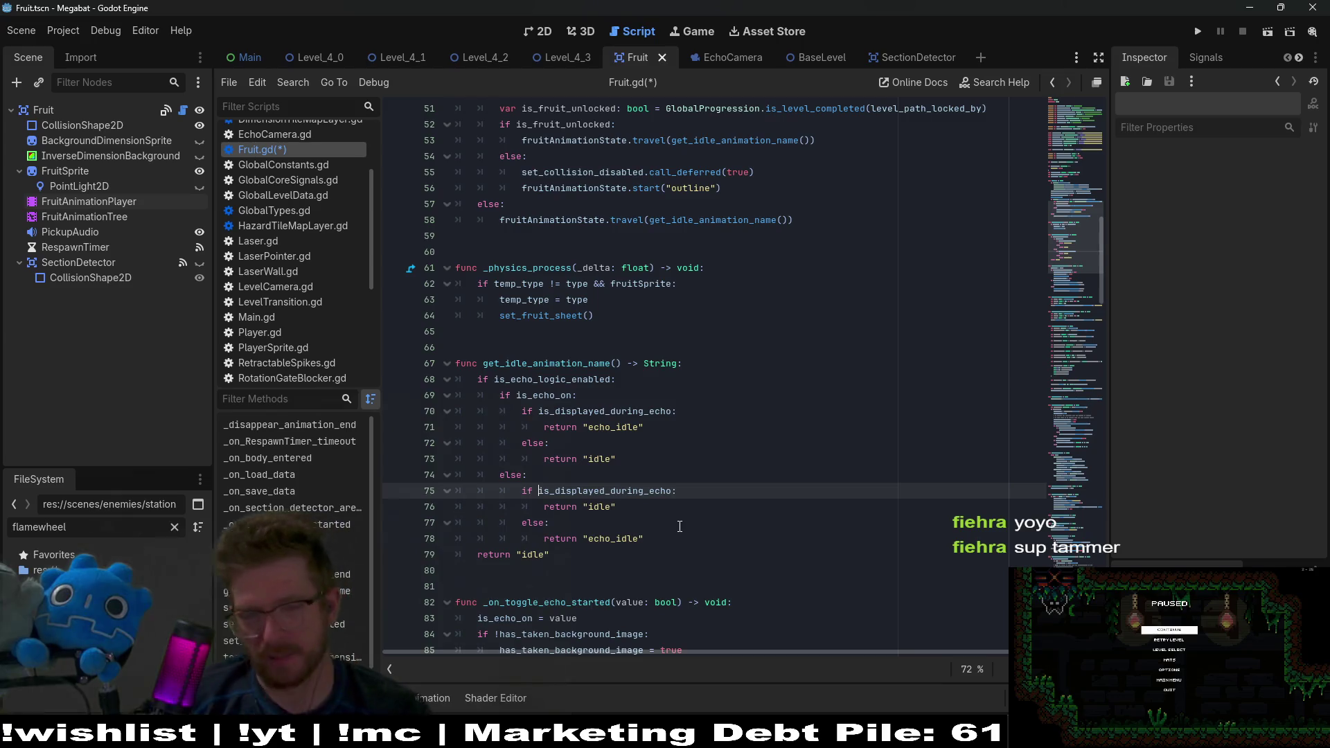
{"action": "double_click", "coordinate": [611, 492]}
{"action": "left_click_drag", "start_coordinate": [683, 540], "coordinate": [700, 474]}
{"action": "key", "text": "BackSpace"}
{"action": "key", "text": "BackSpace"}
{"action": "key", "text": "BackSpace"}
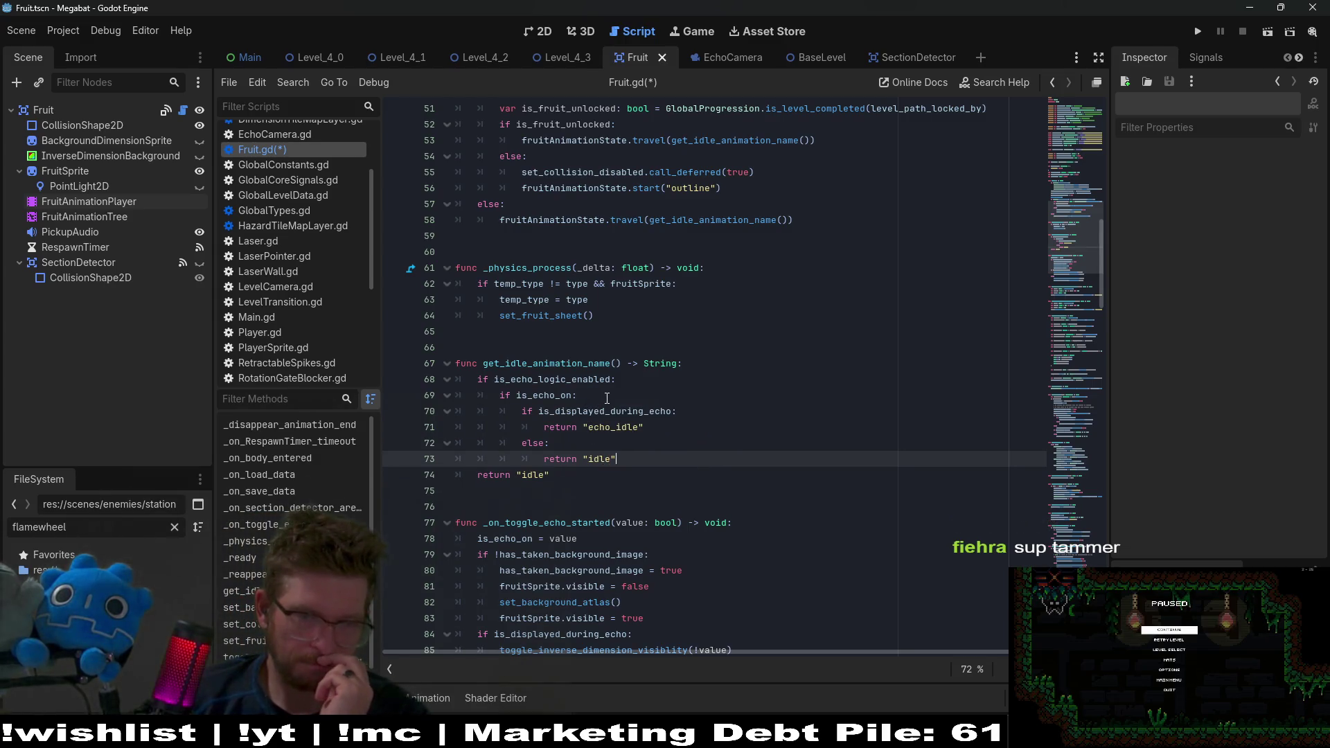
{"action": "left_click", "coordinate": [552, 385]}
{"action": "double_click", "coordinate": [550, 395]}
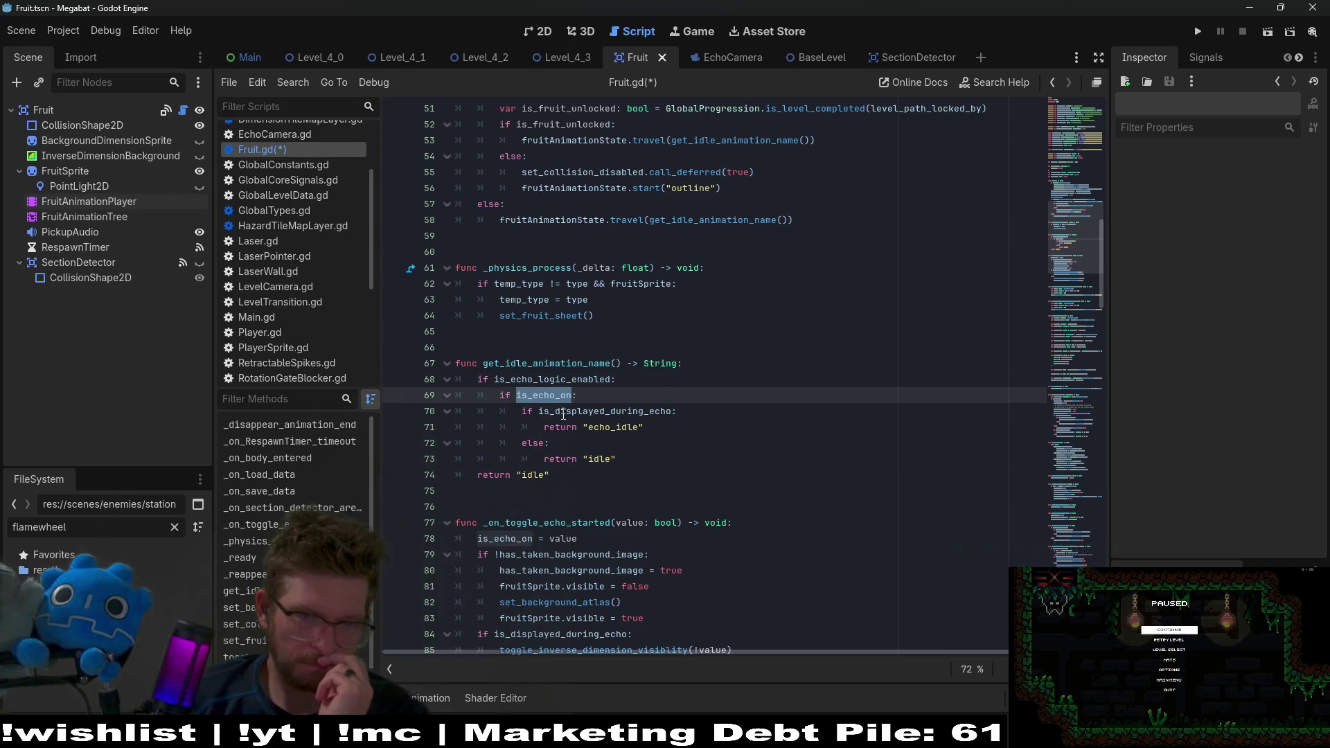
{"action": "double_click", "coordinate": [562, 412]}
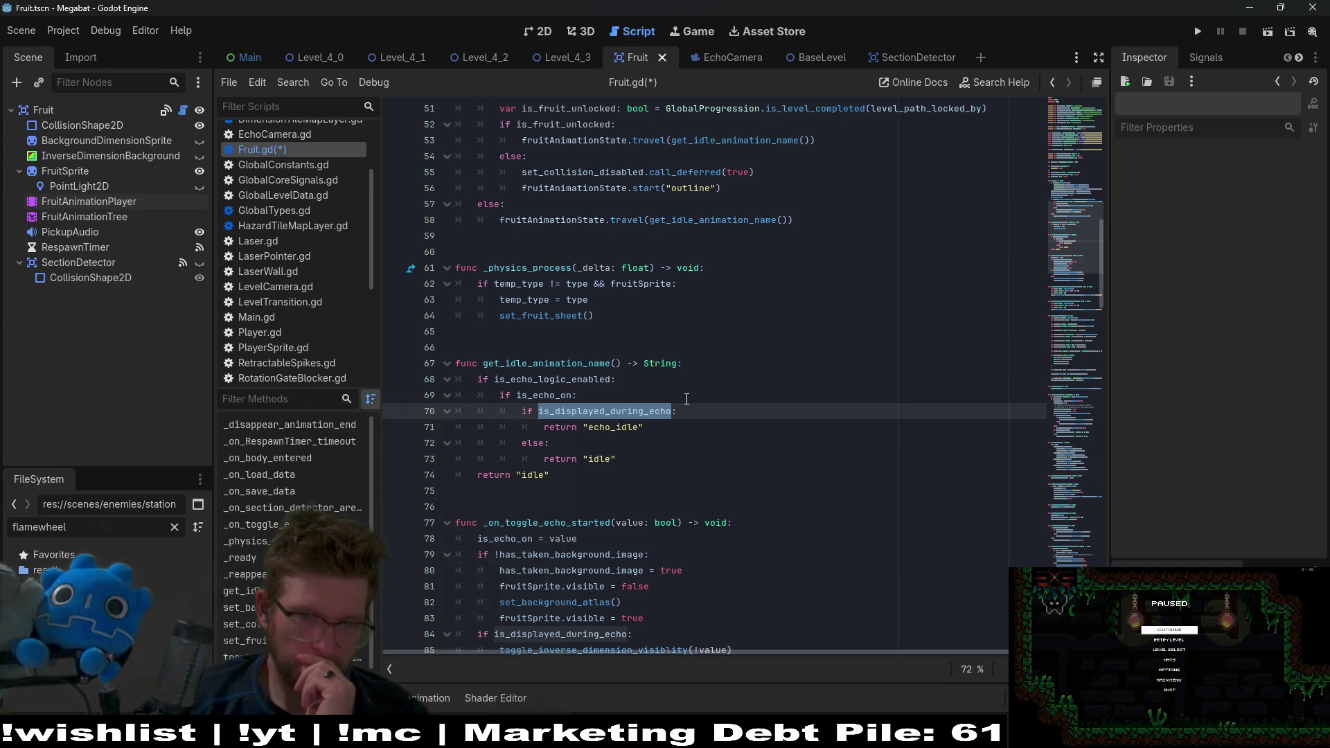
{"action": "left_click", "coordinate": [651, 455]}
{"action": "left_click", "coordinate": [605, 473]}
{"action": "key", "text": "shift+Home"}
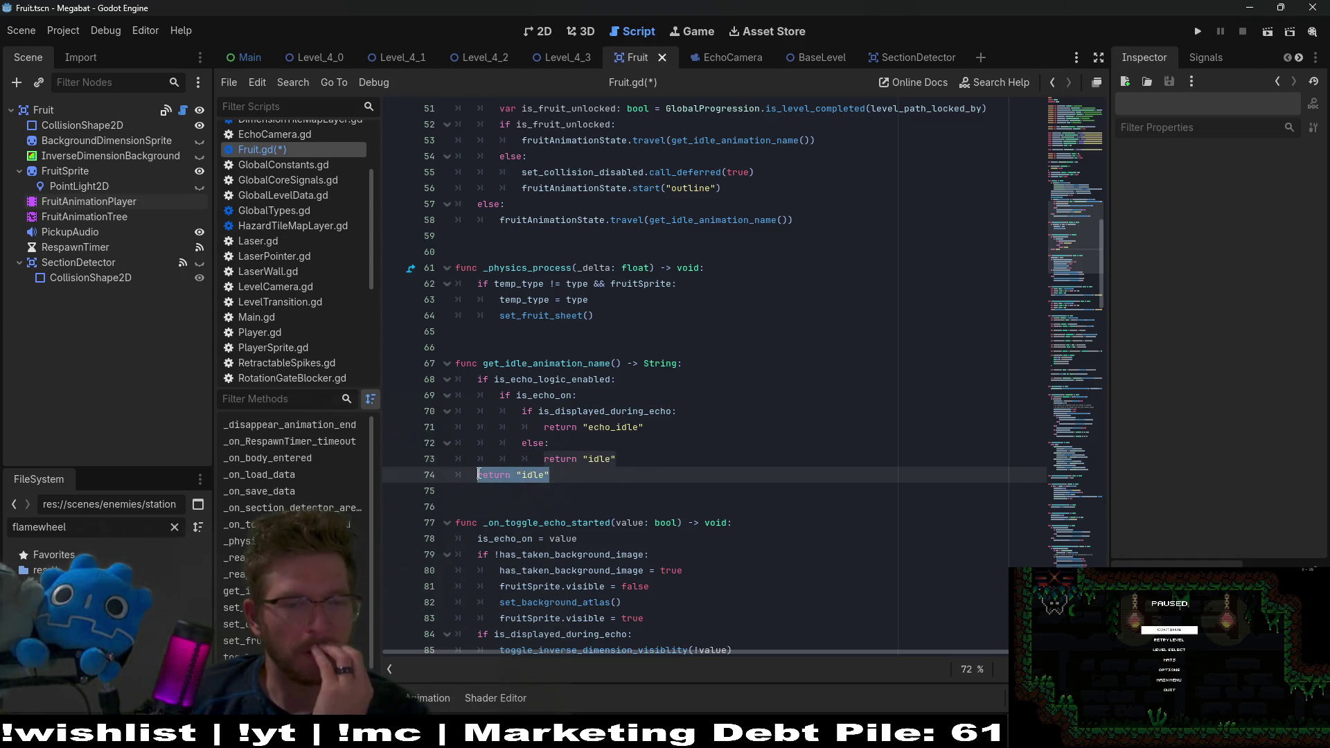
{"action": "double_click", "coordinate": [541, 396]}
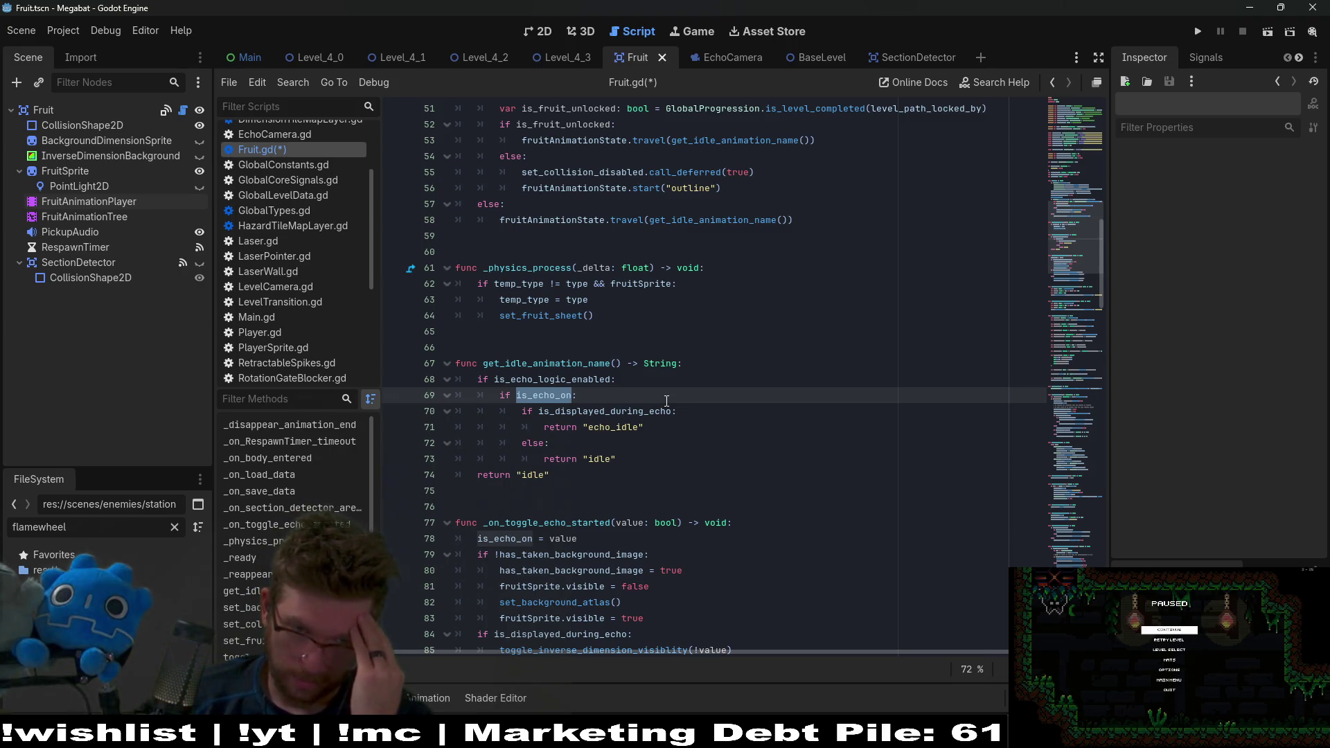
{"action": "double_click", "coordinate": [575, 412]}
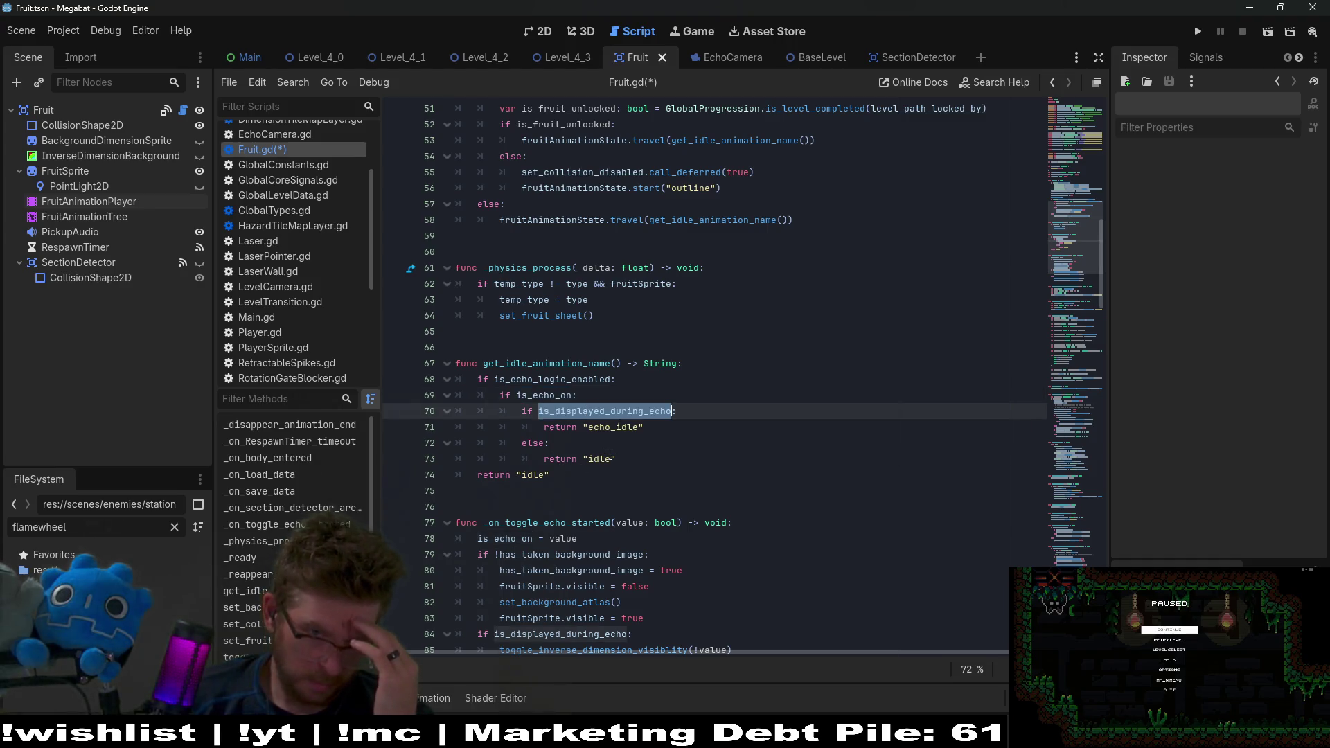
{"action": "left_click", "coordinate": [636, 463]}
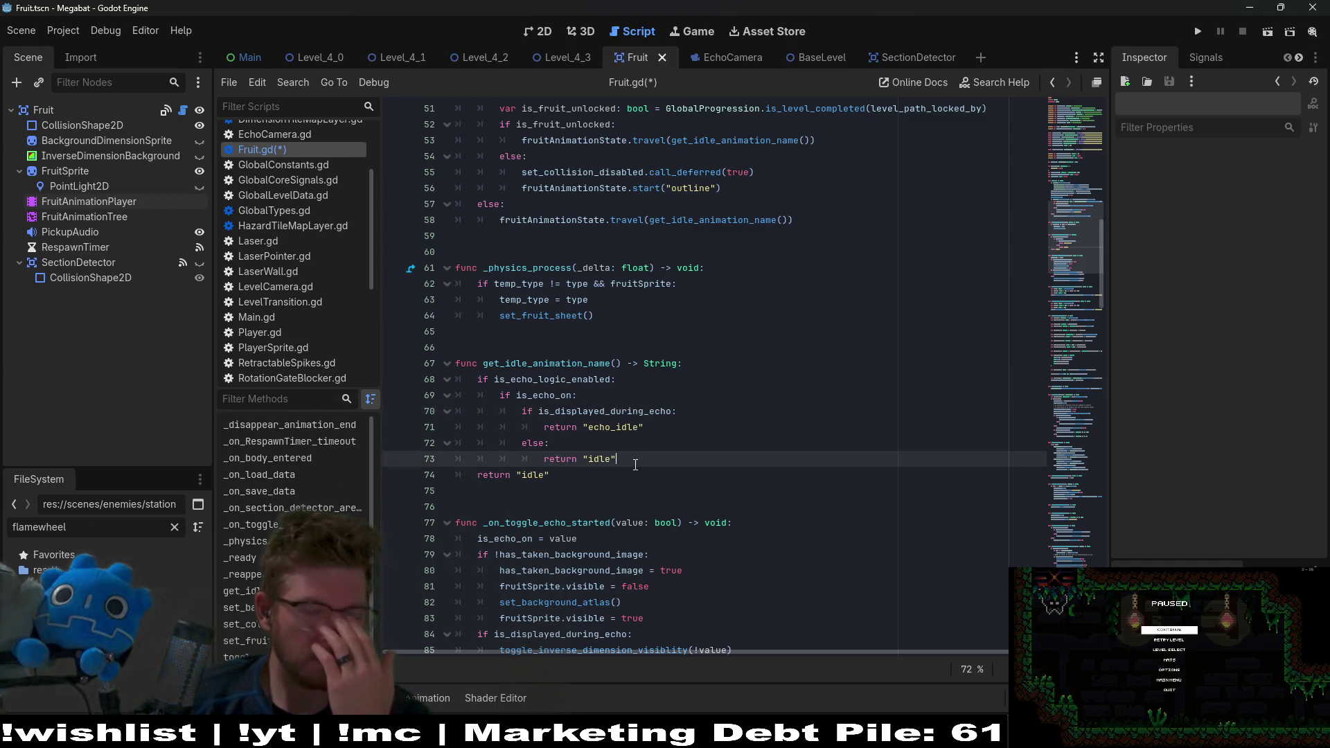
{"action": "double_click", "coordinate": [547, 412]}
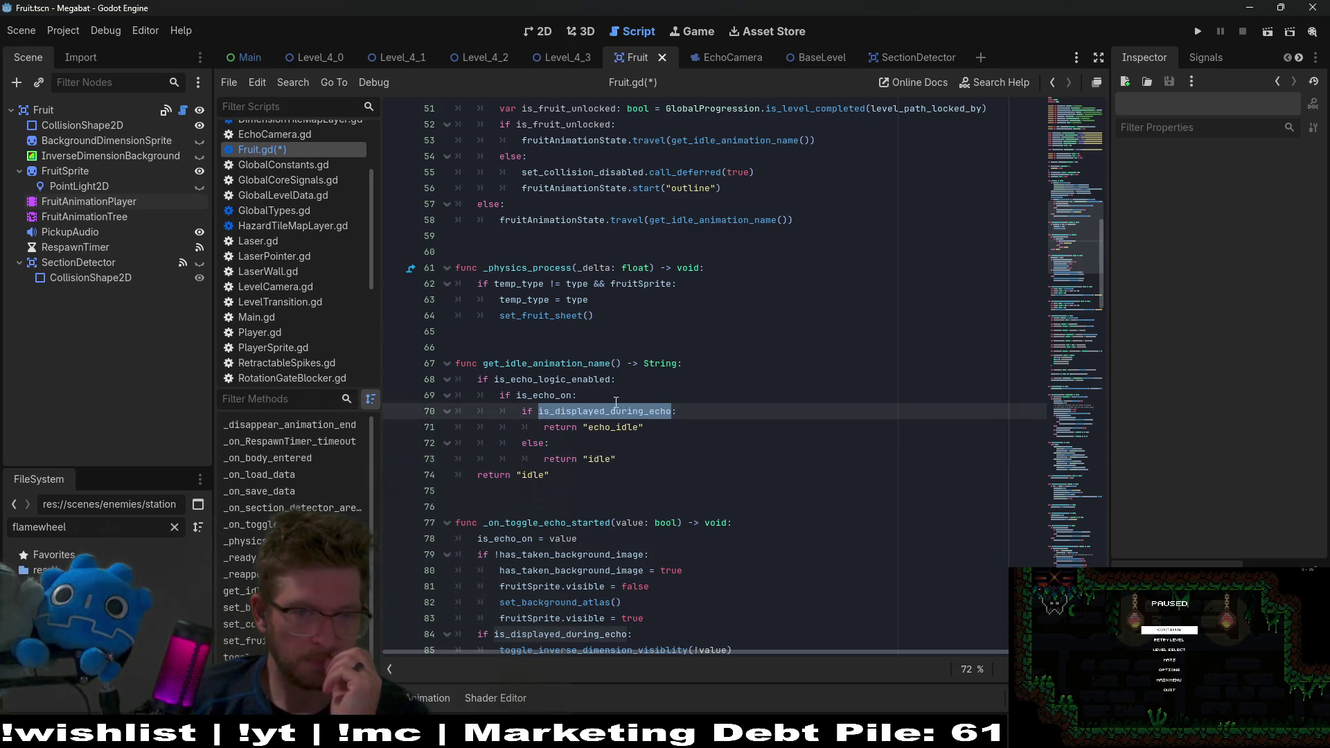
{"action": "double_click", "coordinate": [613, 428]}
{"action": "left_click", "coordinate": [622, 459]}
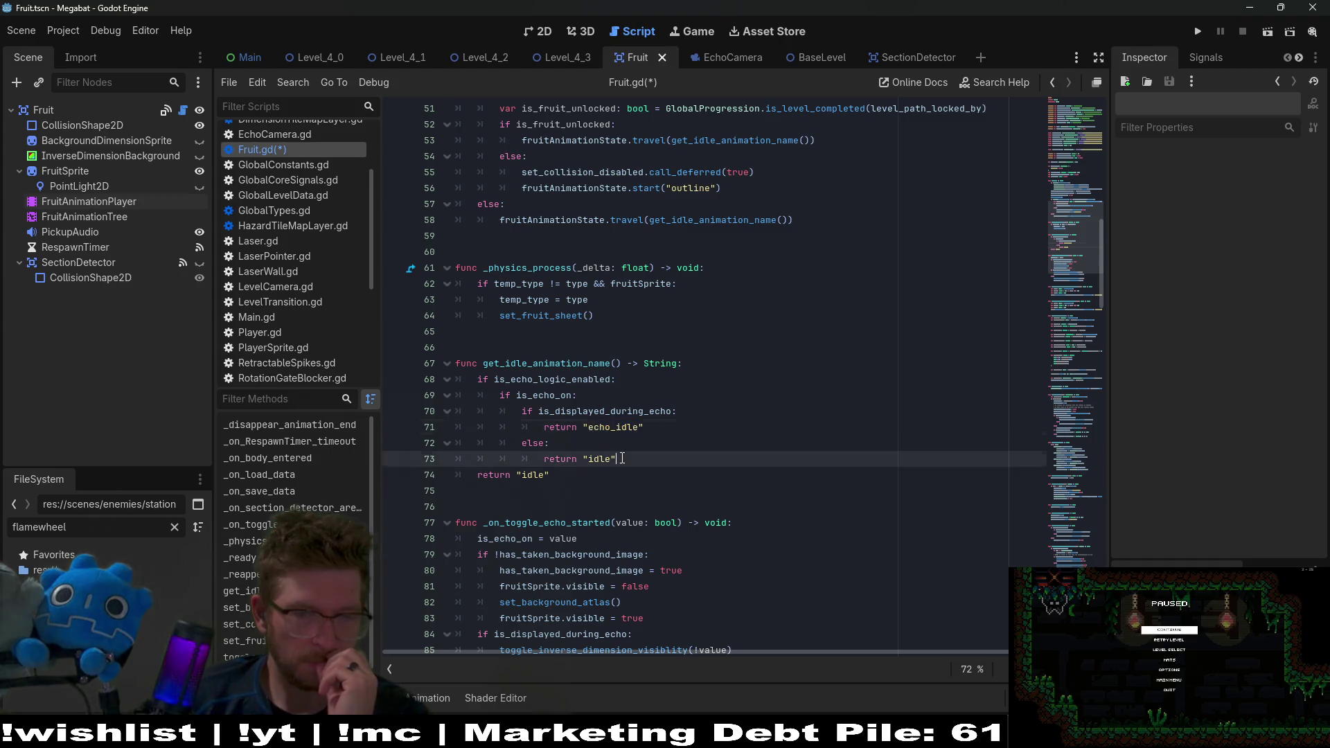
{"action": "double_click", "coordinate": [608, 413]}
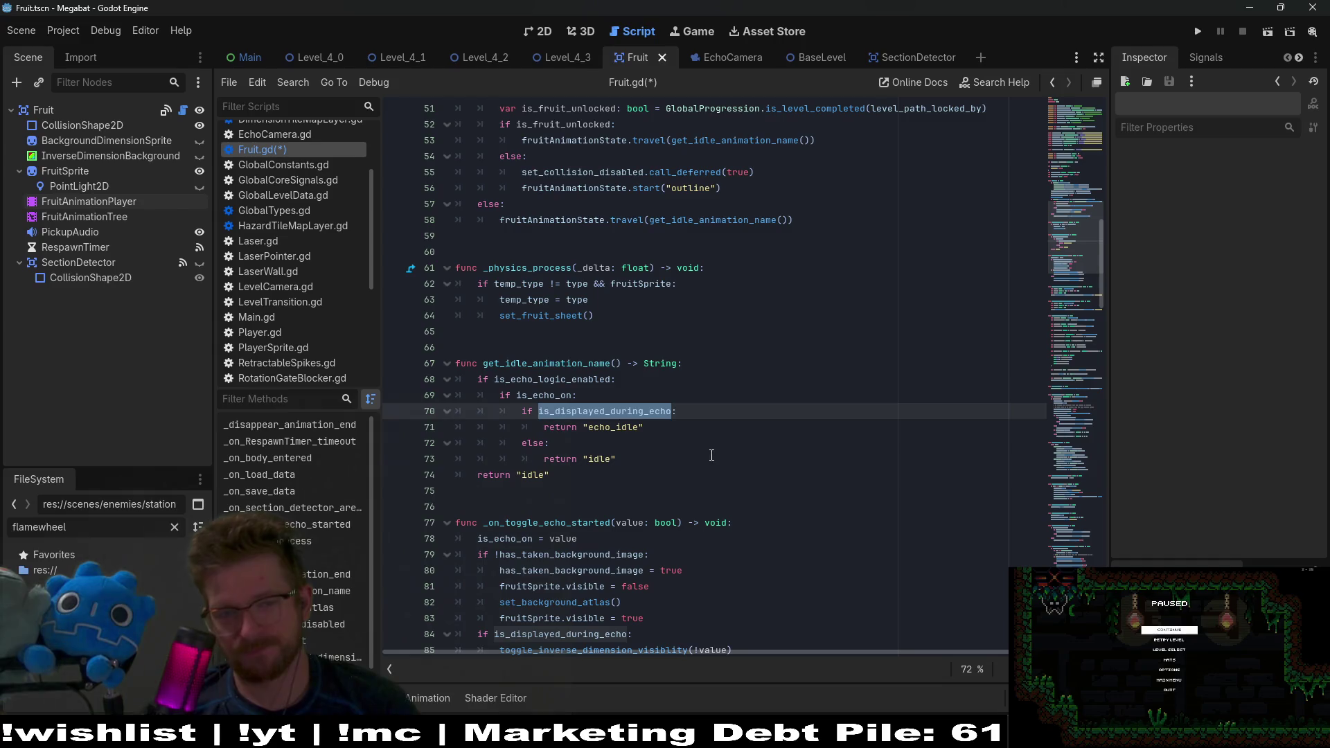
{"action": "left_click", "coordinate": [730, 425]}
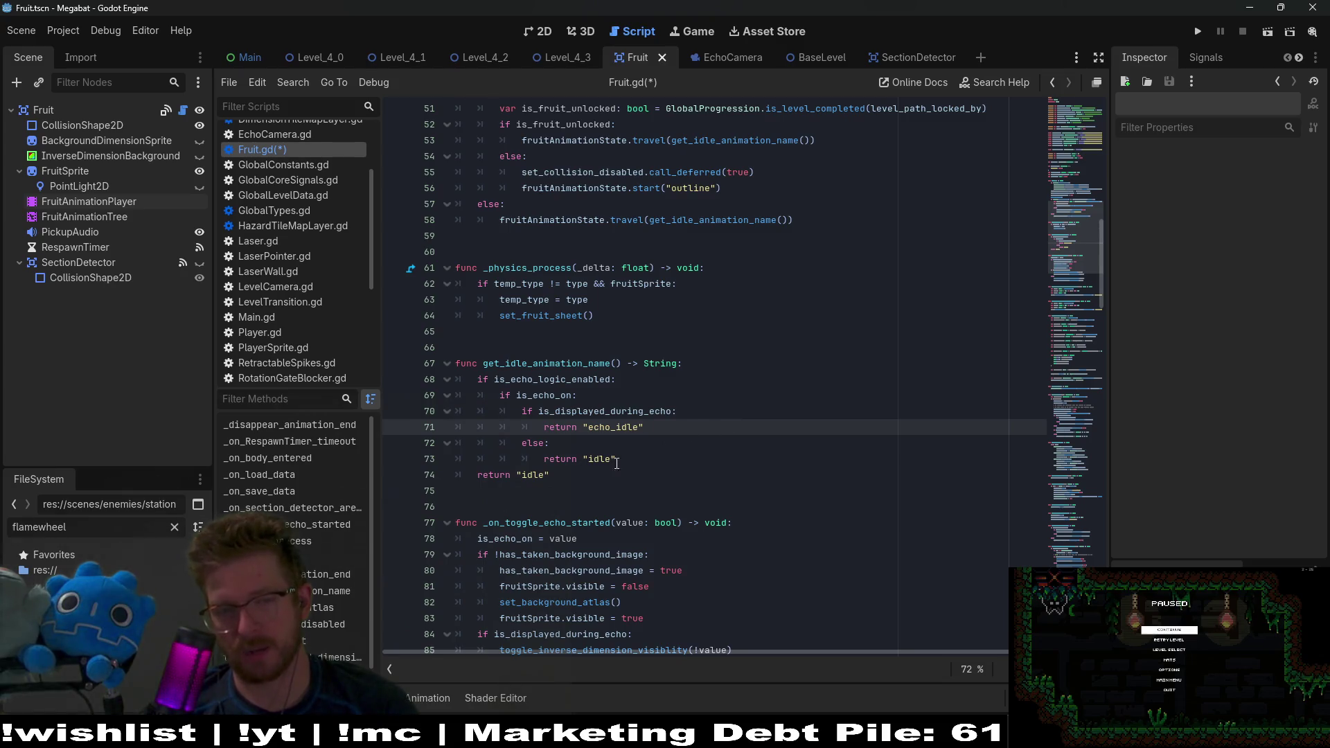
{"action": "double_click", "coordinate": [595, 458]}
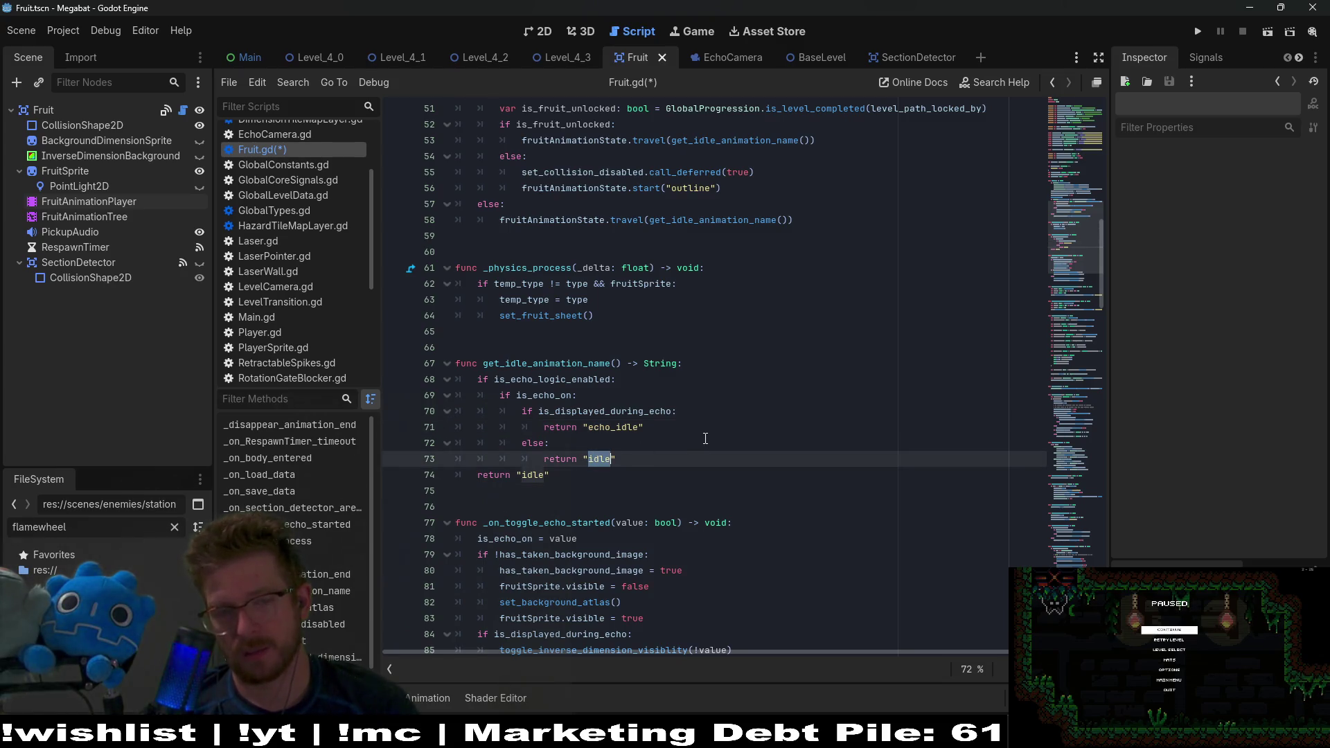
{"action": "double_click", "coordinate": [530, 395]}
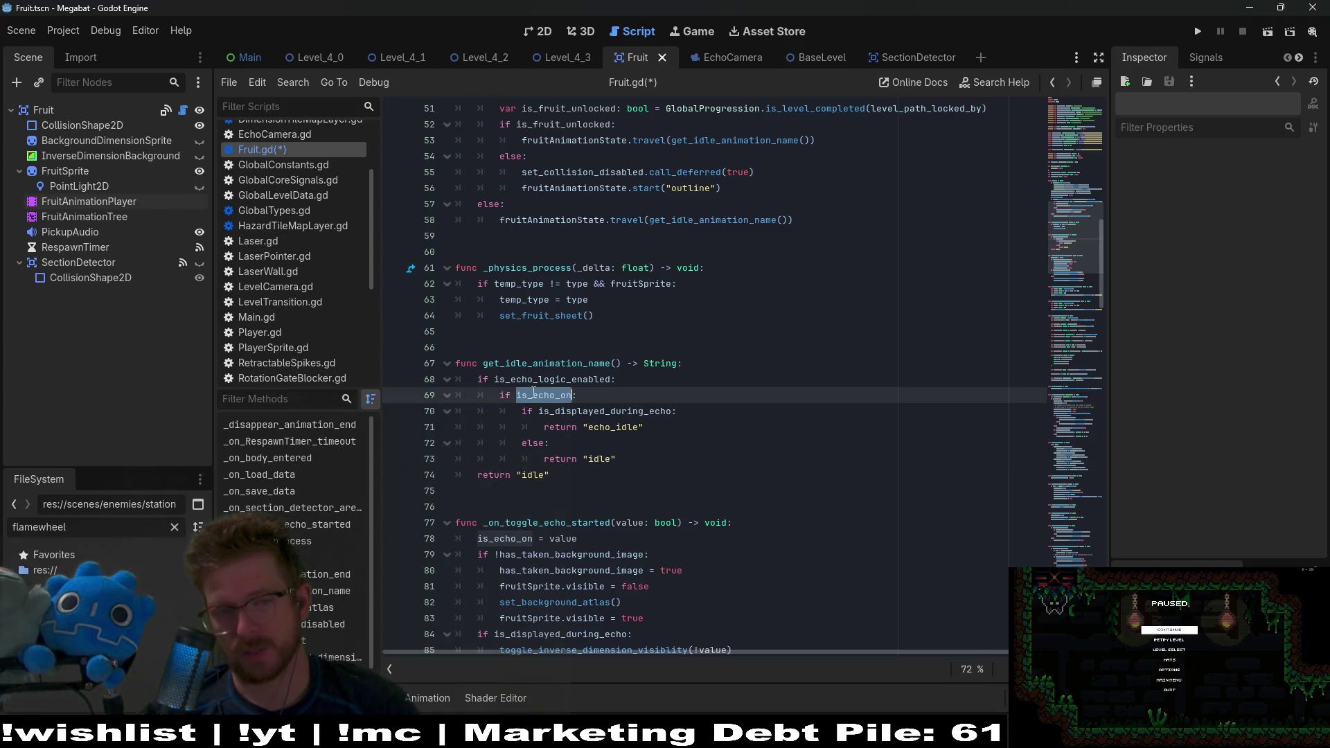
{"action": "double_click", "coordinate": [619, 412]}
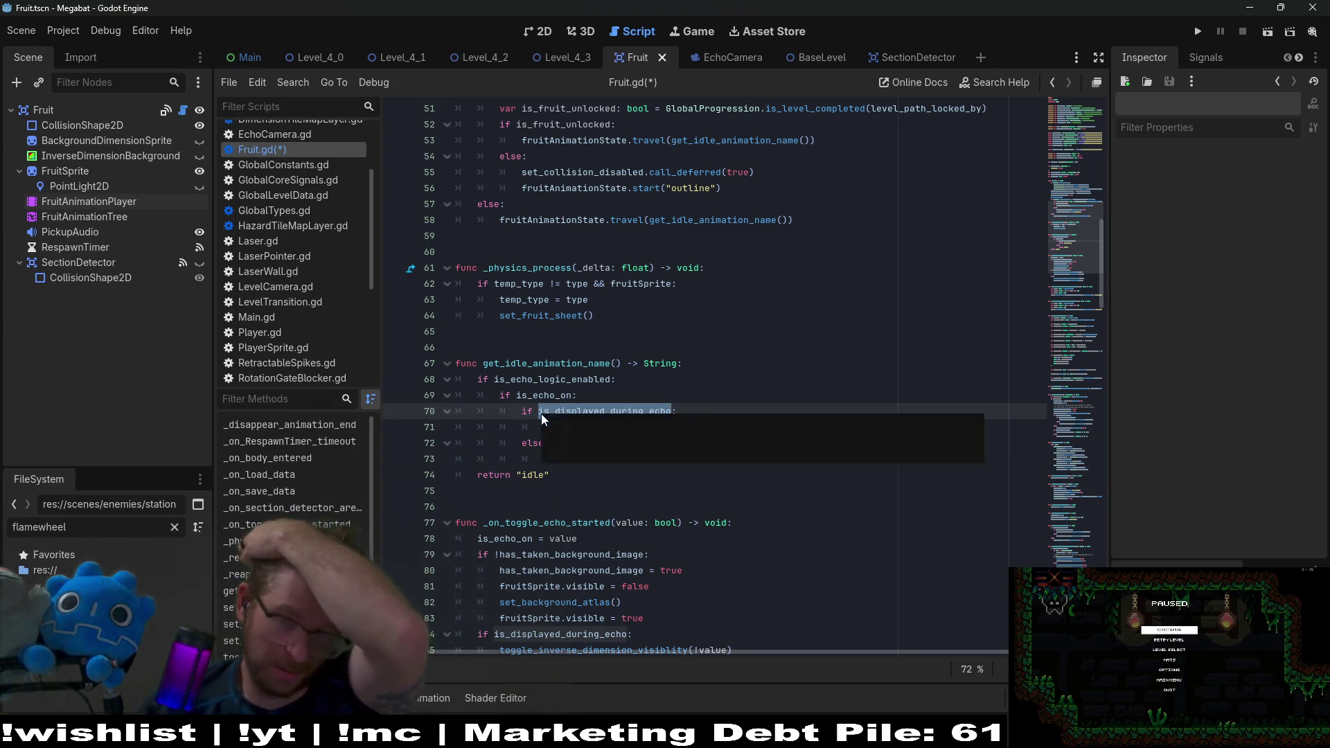
{"action": "triple_click", "coordinate": [552, 397]}
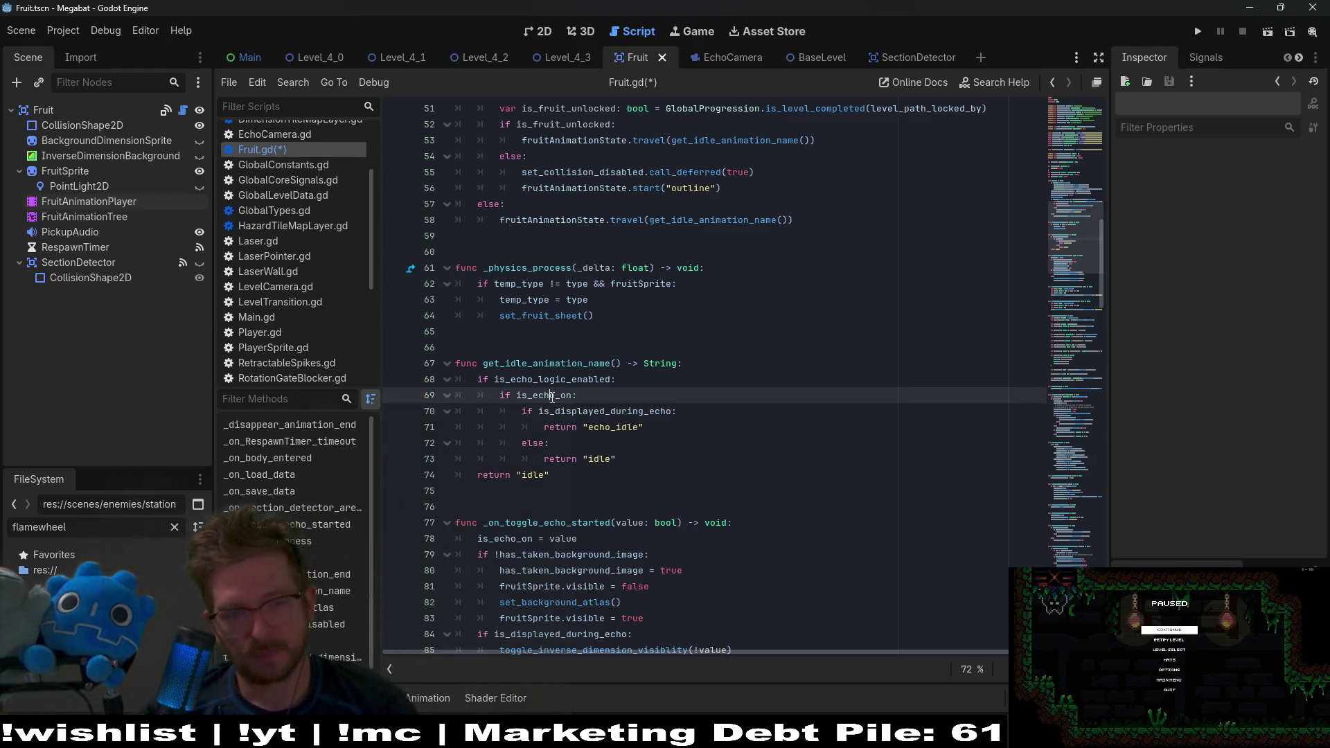
{"action": "left_click", "coordinate": [631, 460]}
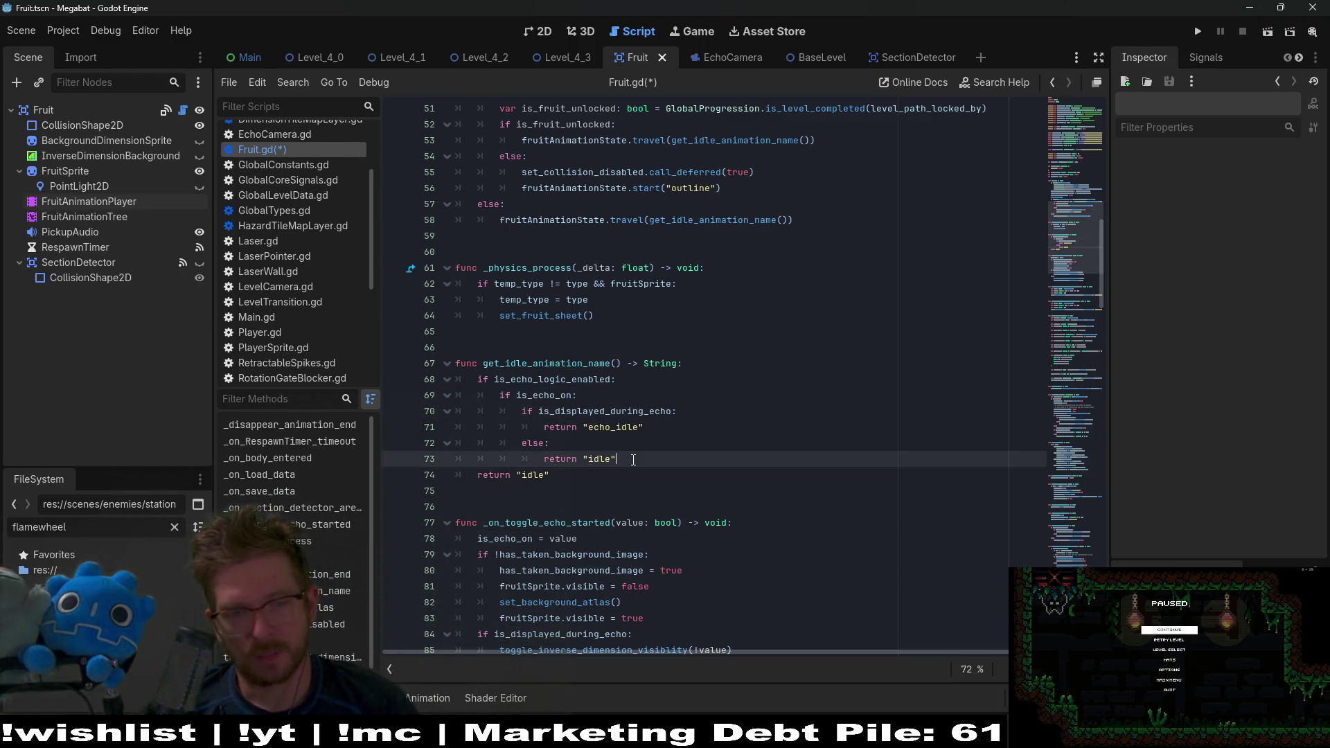
{"action": "double_click", "coordinate": [625, 414]}
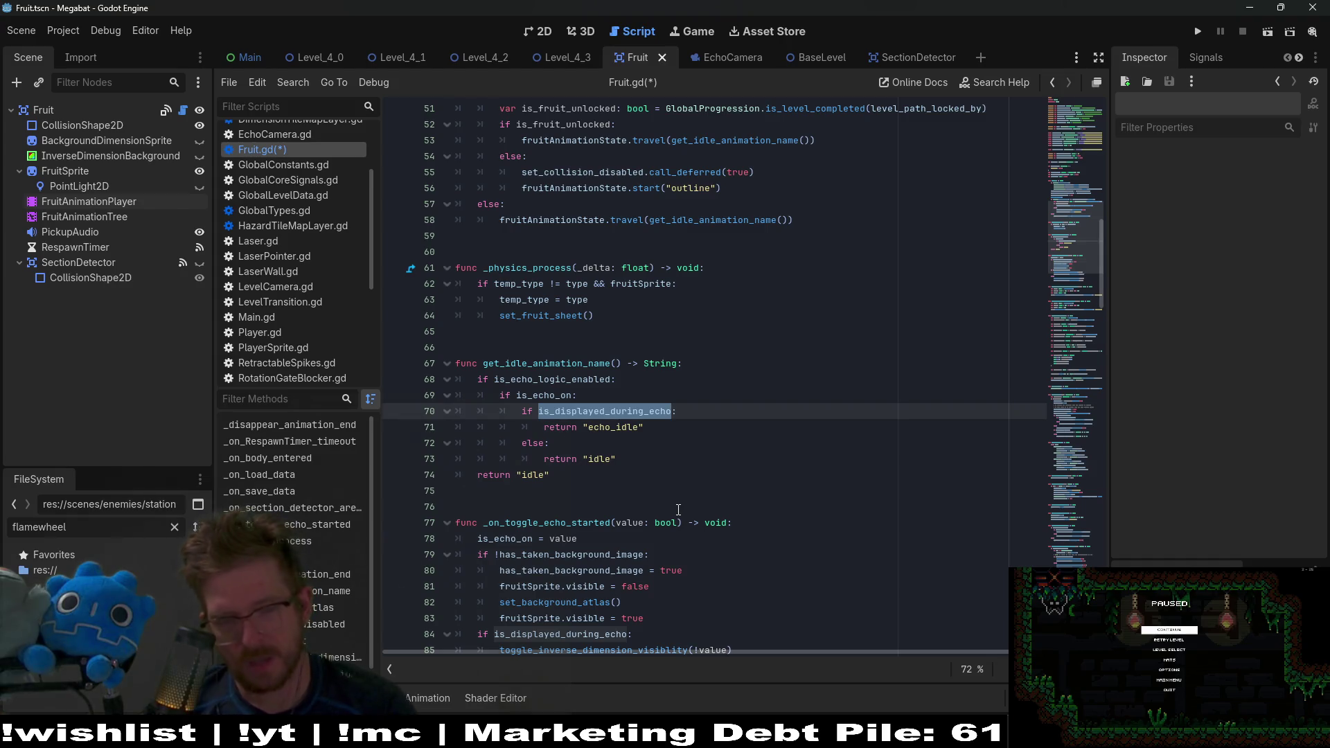
{"action": "left_click", "coordinate": [649, 453]}
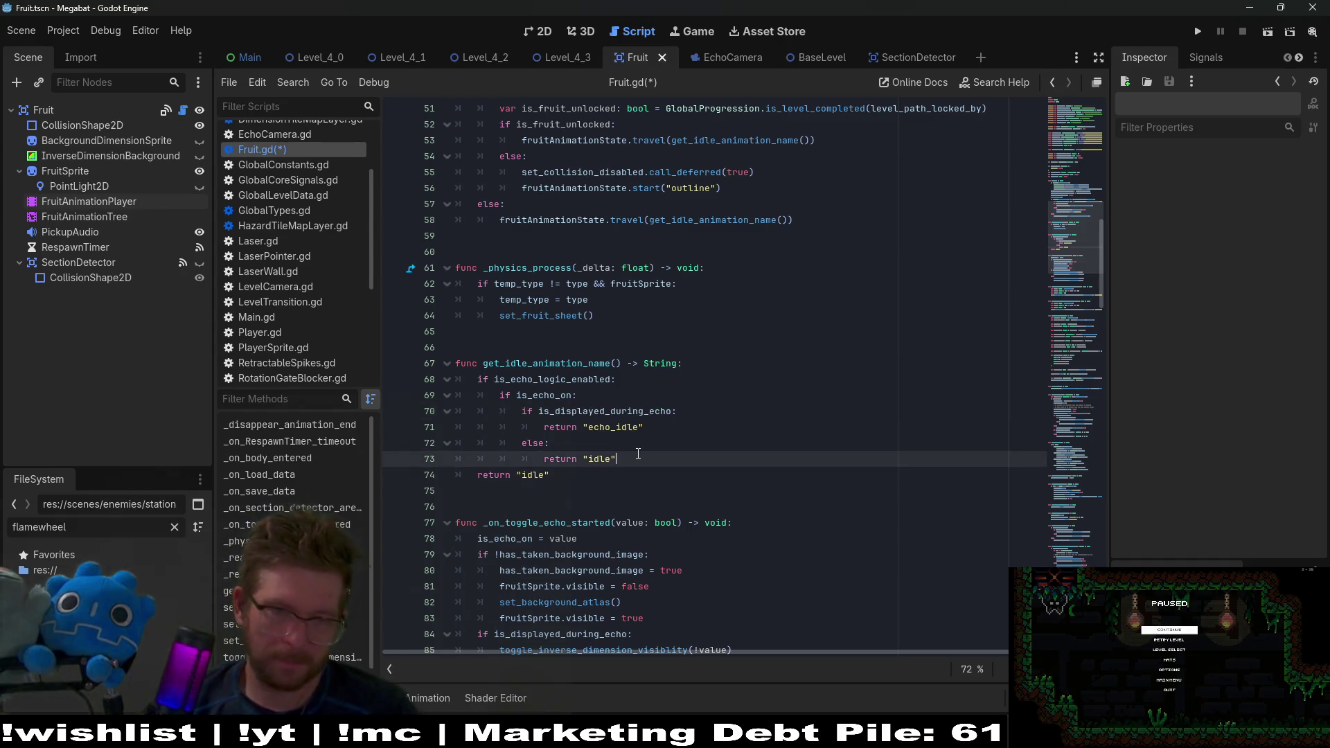
Step: Undo then redo to restore the echo-off else branch, and inspect is_displayed_during_echo
{"action": "key", "text": "ctrl+z"}
{"action": "key", "text": "ctrl+z"}
{"action": "key", "text": "ctrl+shift+z"}
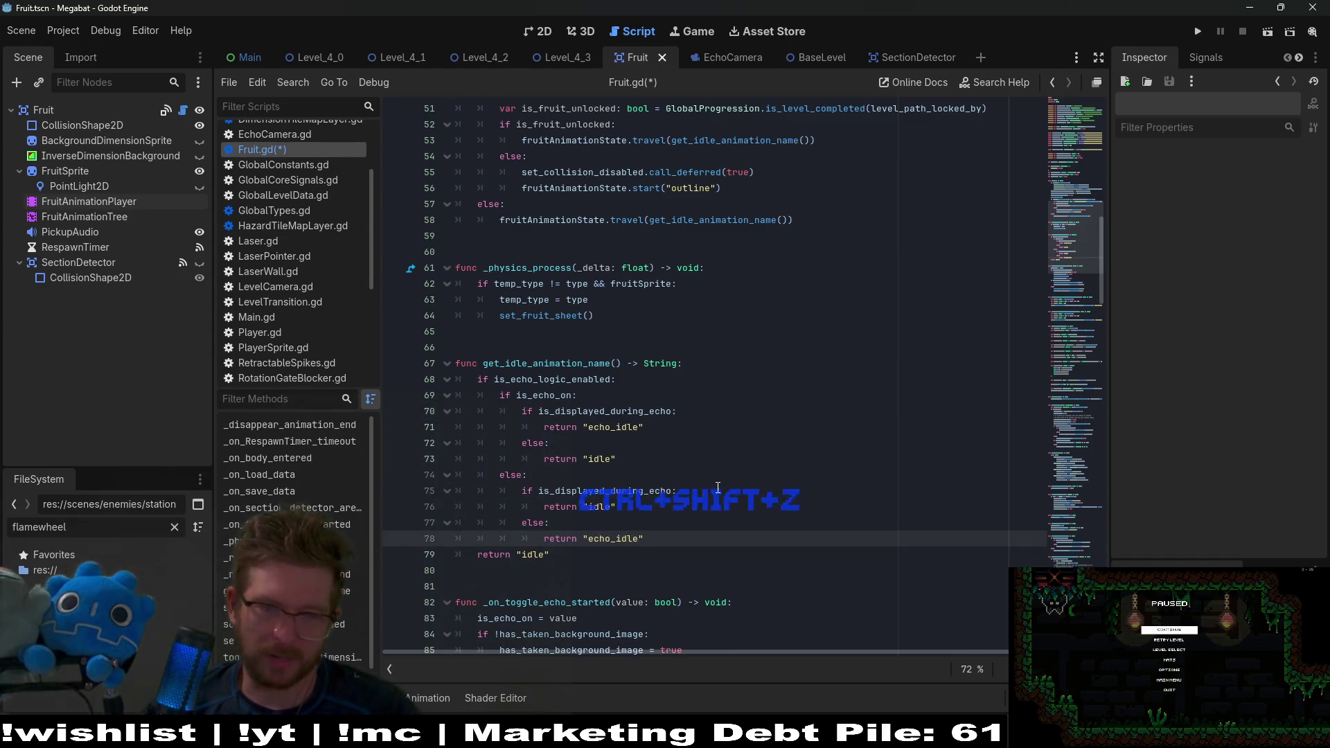
{"action": "left_click", "coordinate": [670, 529]}
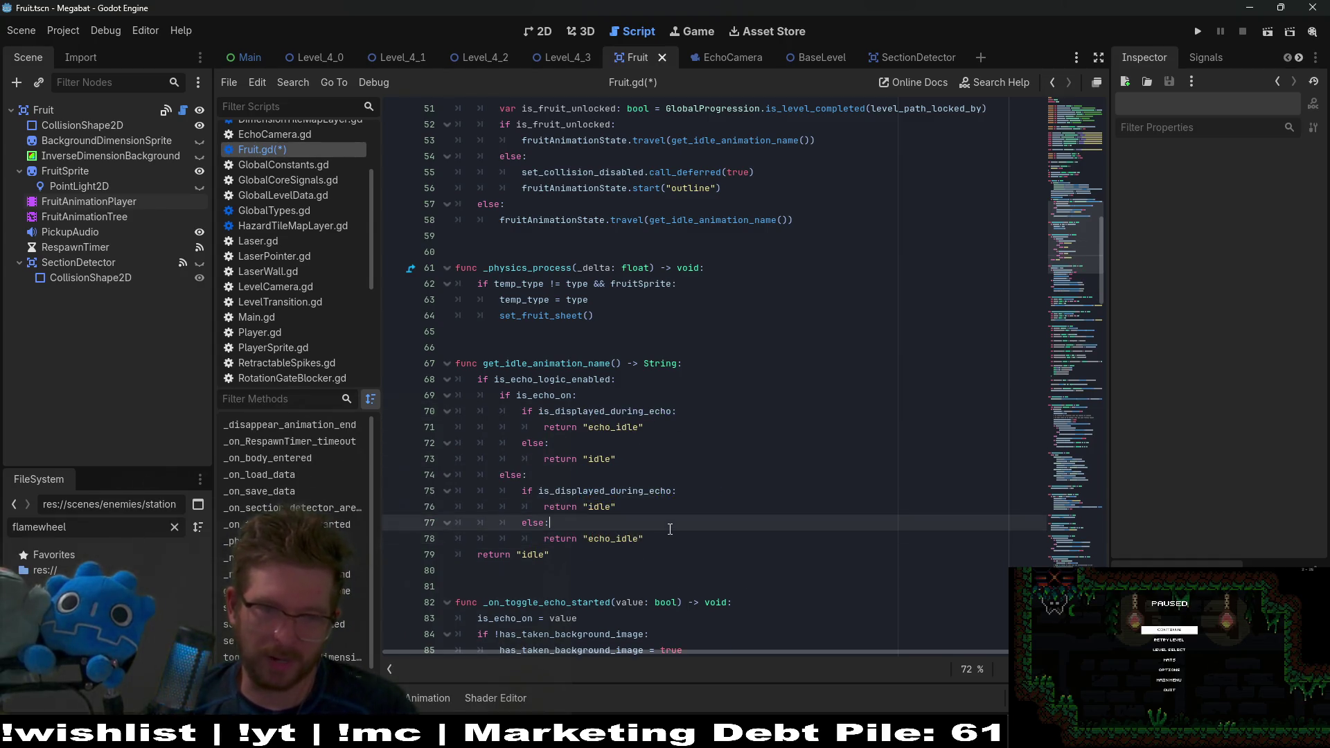
{"action": "double_click", "coordinate": [582, 491]}
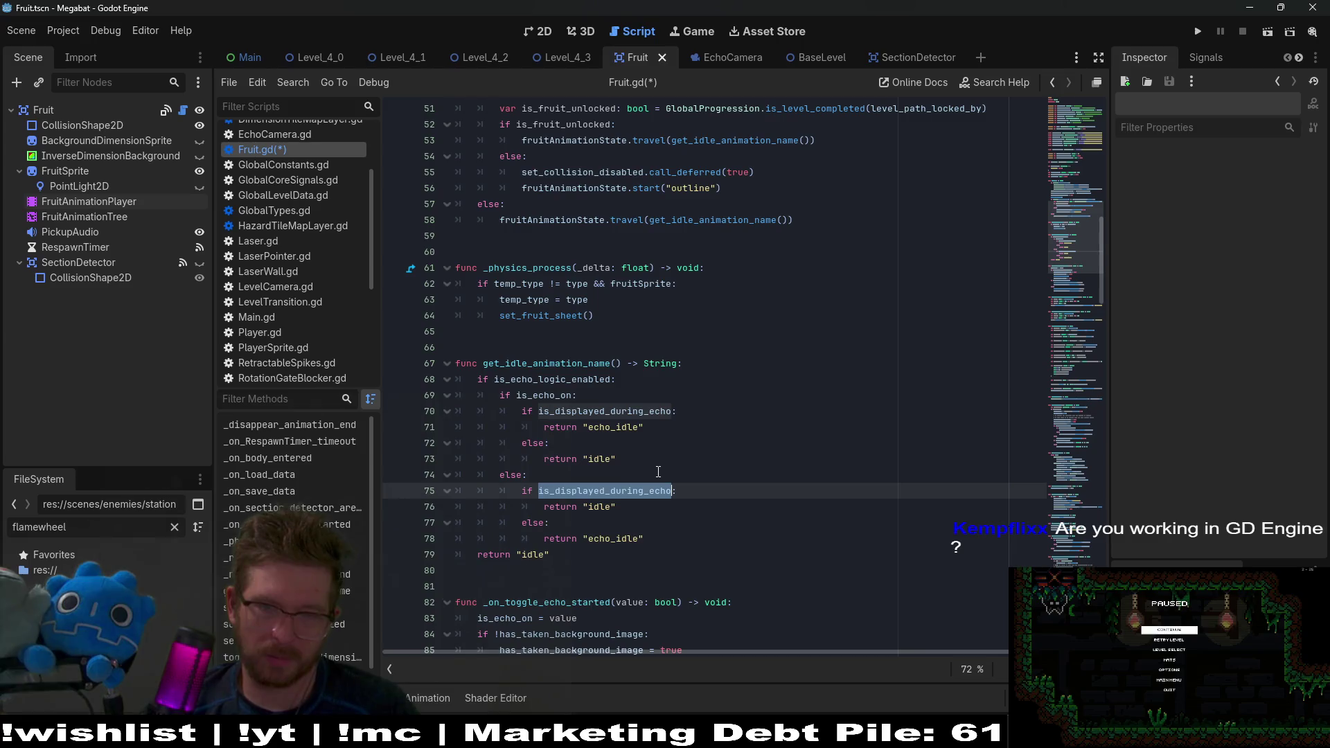
{"action": "mouse_move", "coordinate": [638, 492]}
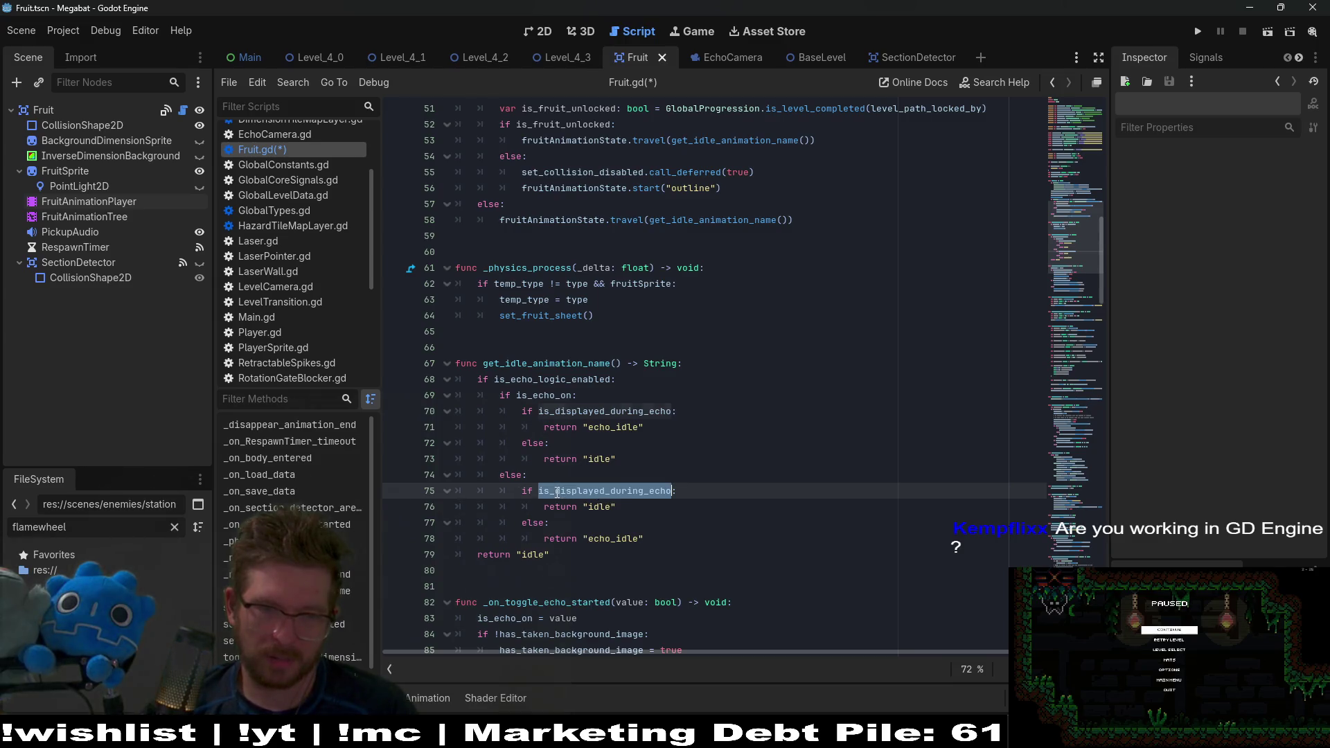
{"action": "mouse_move", "coordinate": [557, 493]}
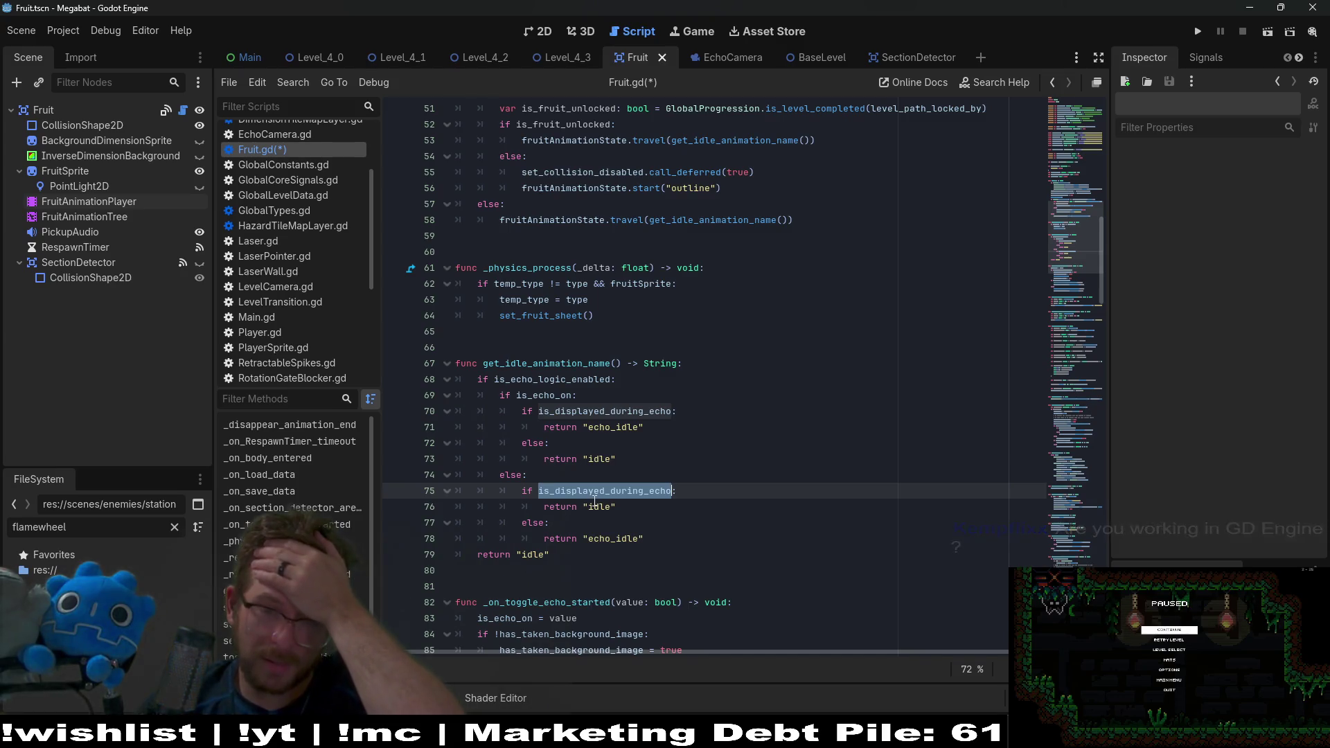
{"action": "left_click", "coordinate": [538, 492]}
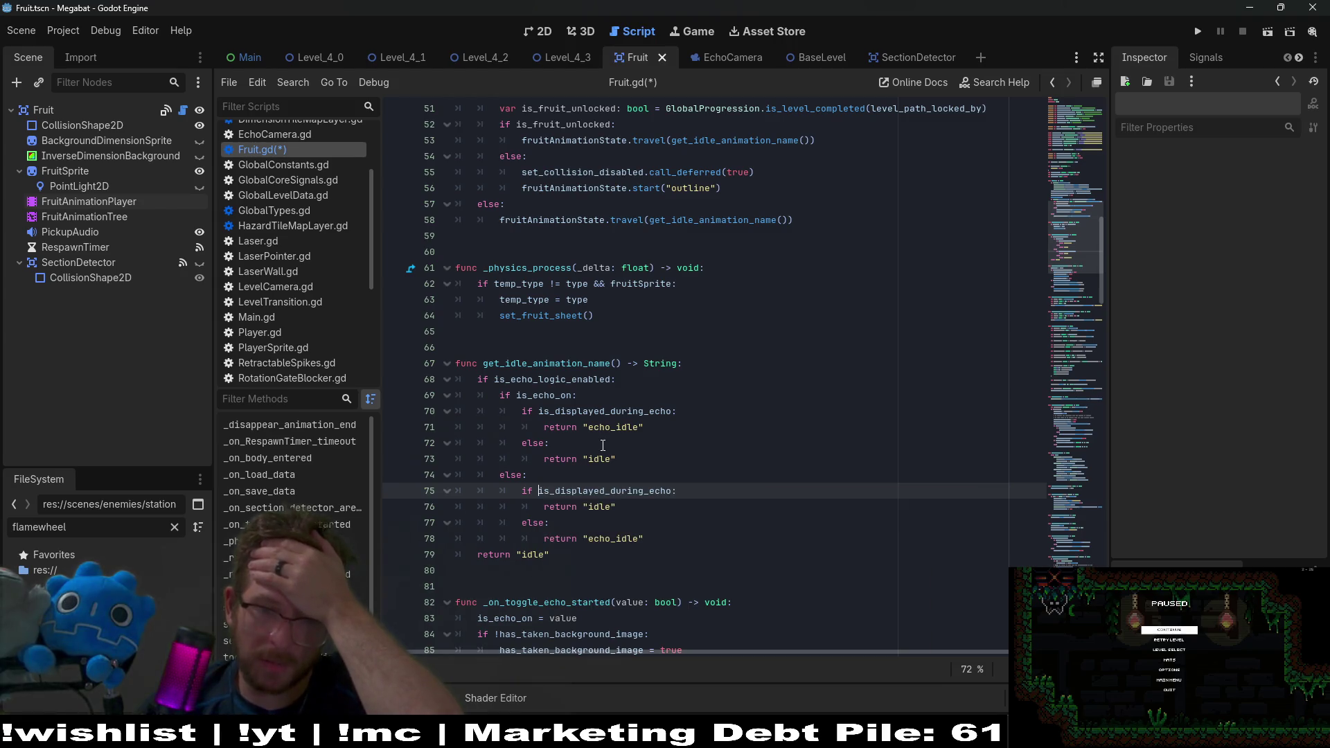
Step: Inspect is_echo_on on line 69 and select the if is_echo_on line
{"action": "left_click", "coordinate": [549, 395]}
{"action": "double_click", "coordinate": [548, 395]}
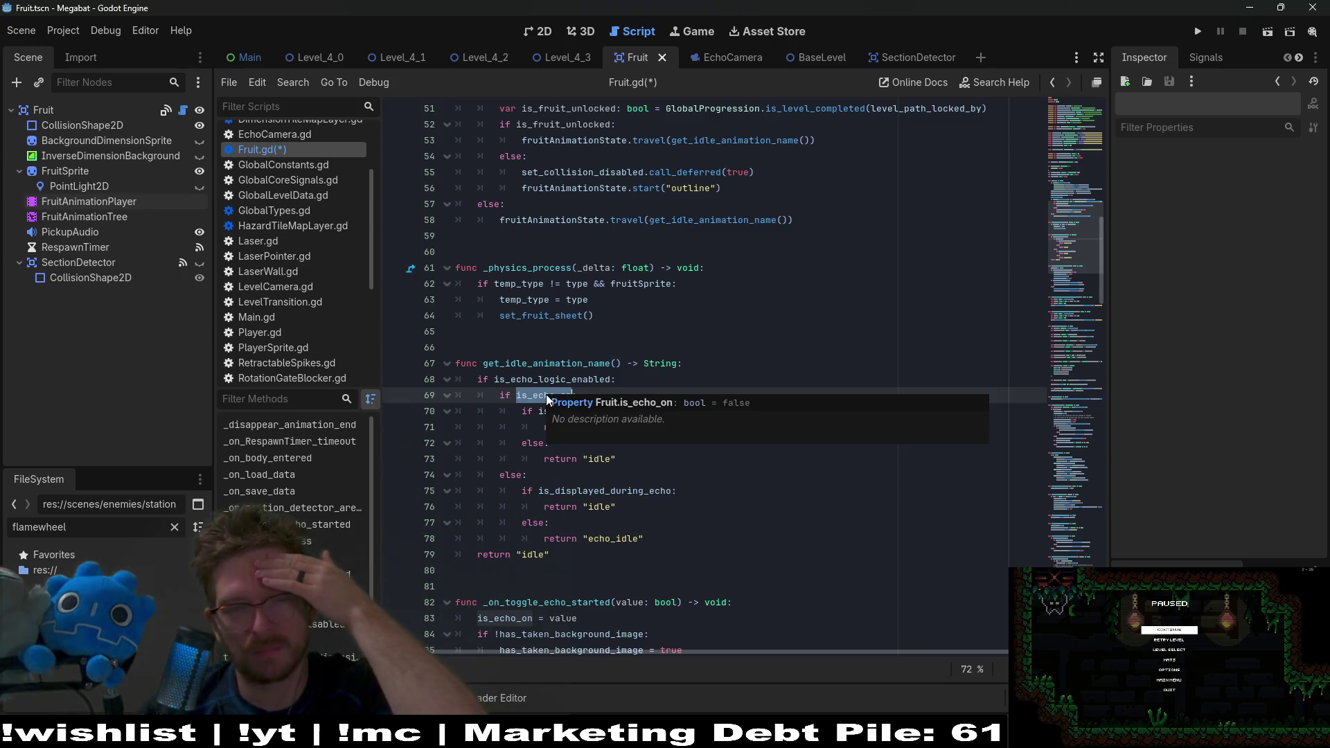
{"action": "left_click", "coordinate": [628, 379]}
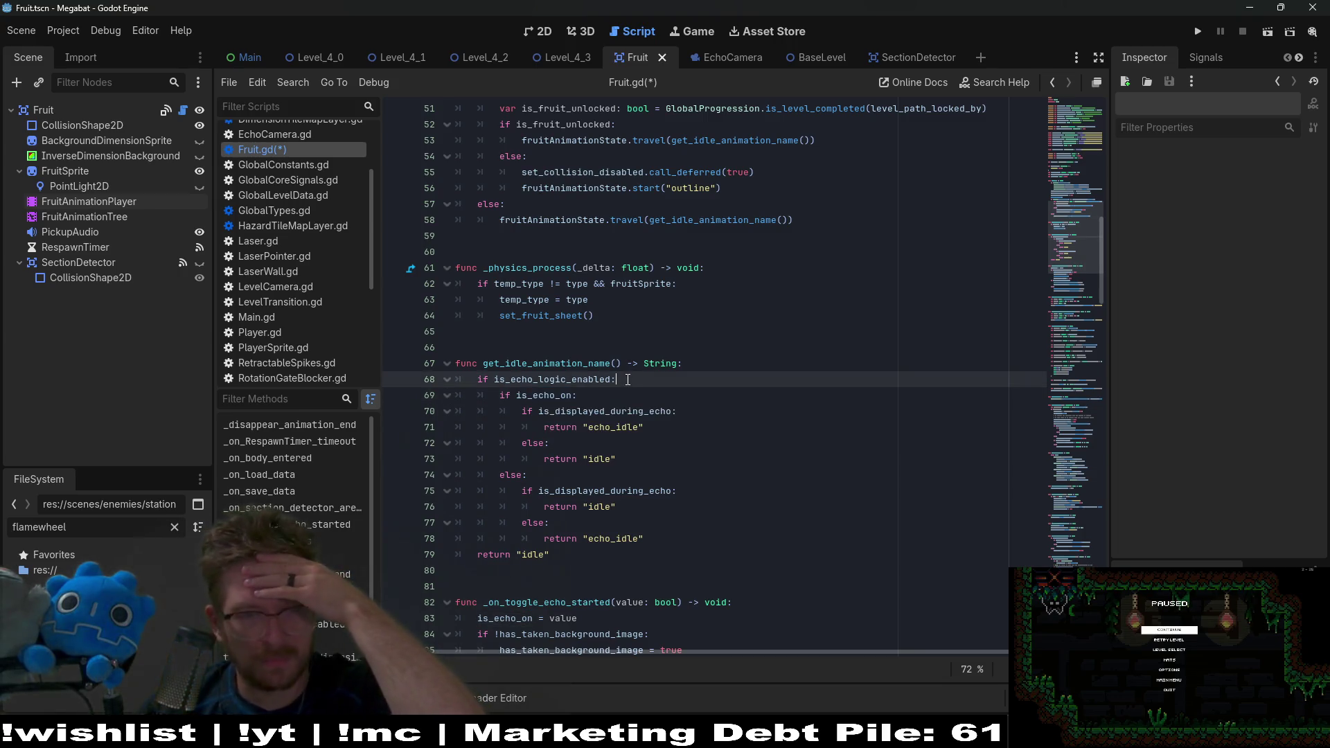
{"action": "left_click", "coordinate": [540, 394]}
{"action": "double_click", "coordinate": [541, 395]}
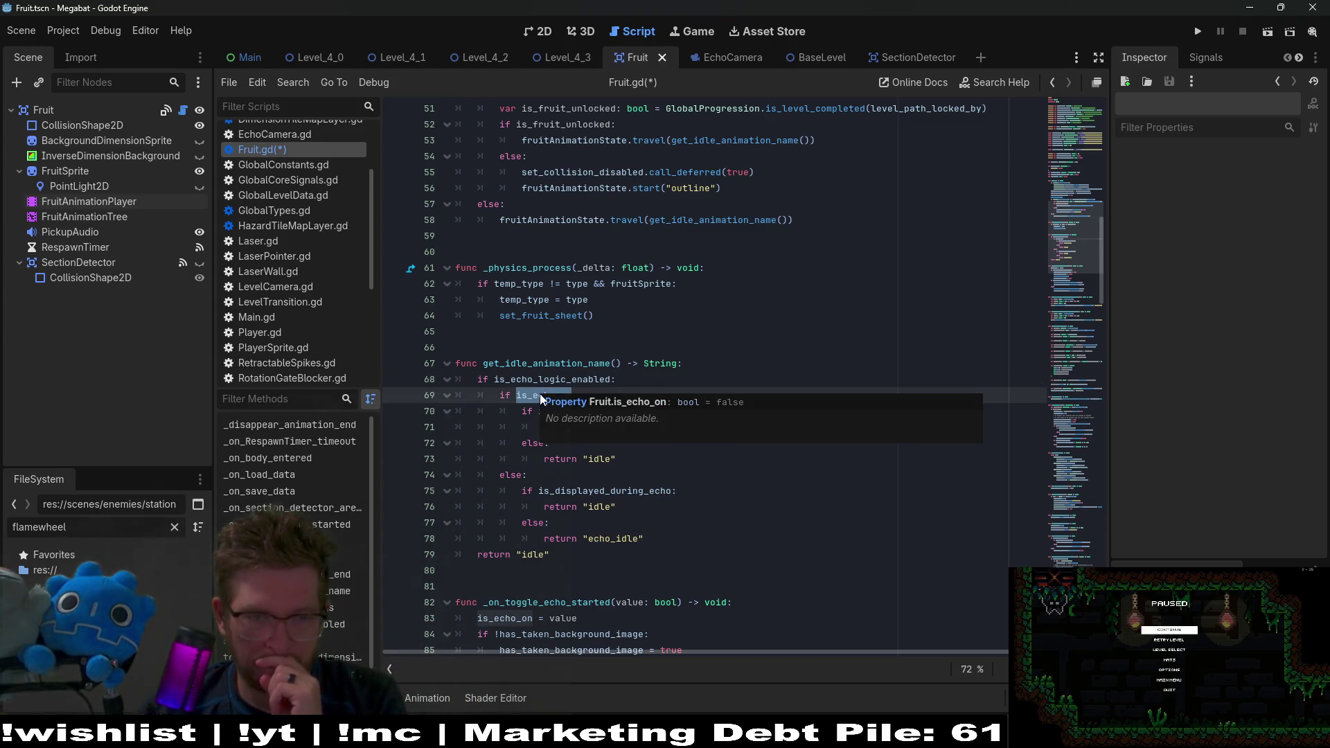
{"action": "left_click", "coordinate": [578, 381]}
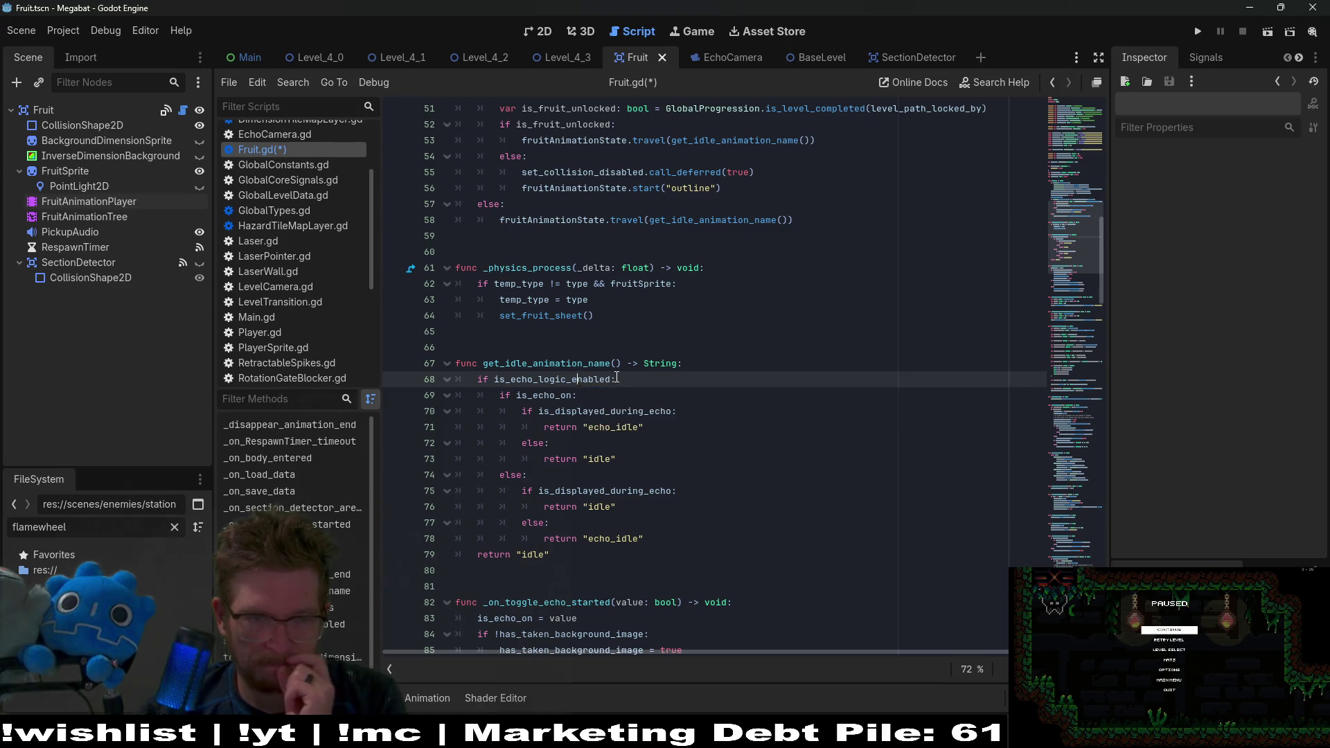
{"action": "double_click", "coordinate": [531, 396]}
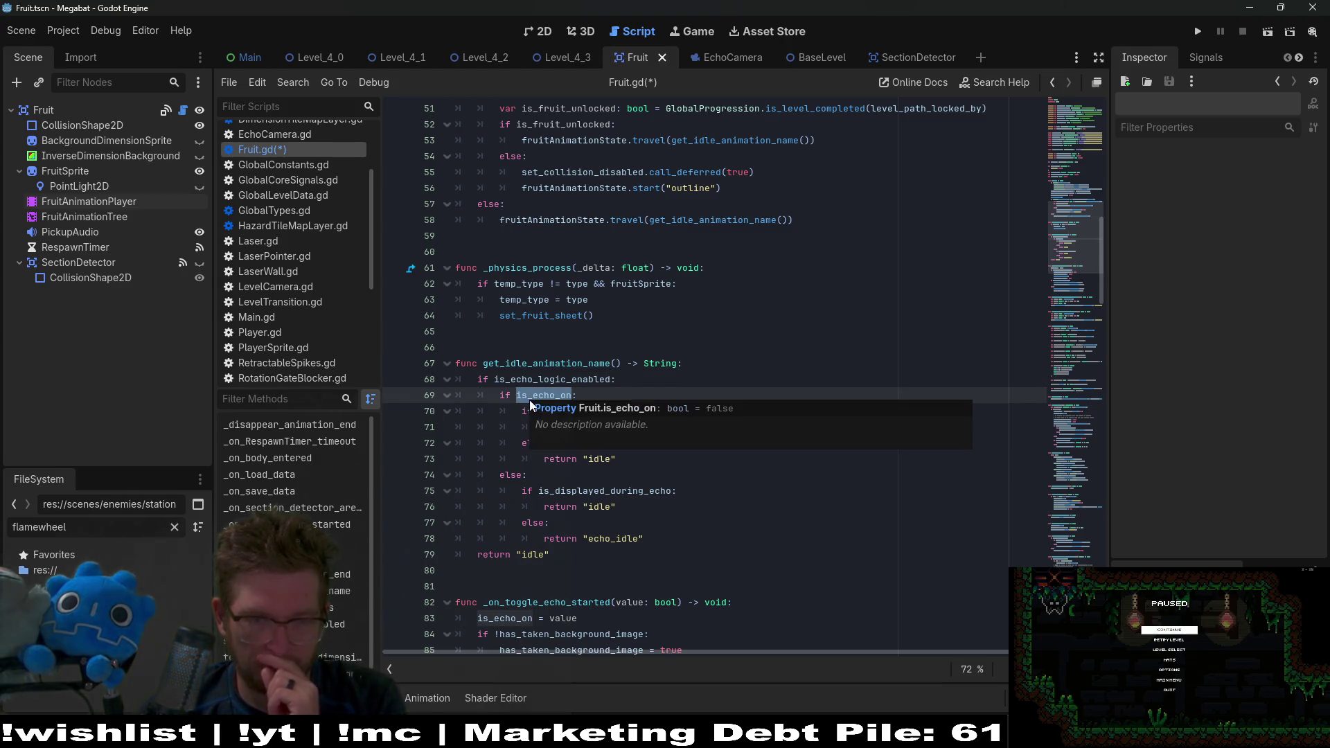
{"action": "mouse_move", "coordinate": [668, 492]}
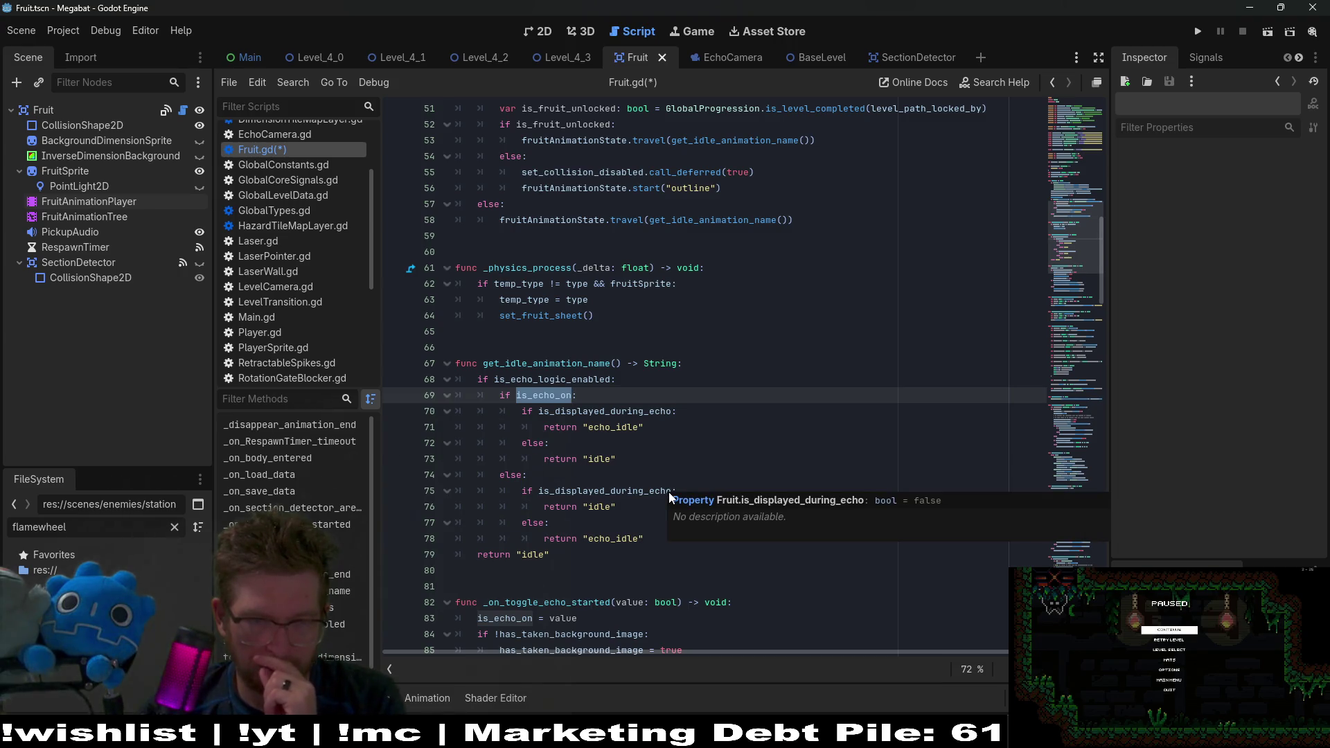
{"action": "left_click_drag", "start_coordinate": [626, 395], "coordinate": [641, 380]}
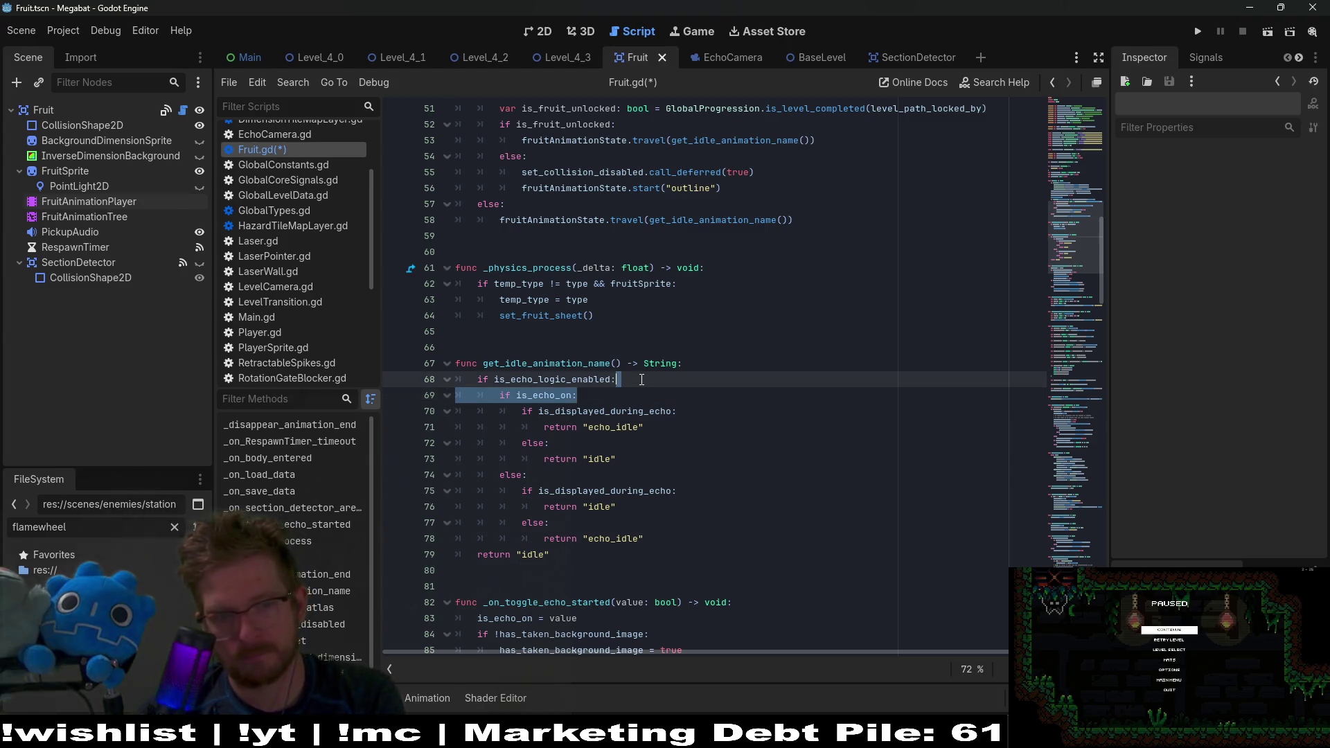
Step: Remove the 'if is_echo_on:' line and echo-off else block, dedent the branches, and save Fruit.gd
{"action": "key", "text": "BackSpace"}
{"action": "mouse_move", "coordinate": [648, 522]}
{"action": "left_mouse_down"}
{"action": "mouse_move", "coordinate": [615, 445]}
{"action": "mouse_move", "coordinate": [485, 395]}
{"action": "left_mouse_up"}
{"action": "key", "text": "BackSpace"}
{"action": "key", "text": "shift+Tab"}
{"action": "left_click", "coordinate": [658, 428]}
{"action": "key", "text": "ctrl+s"}
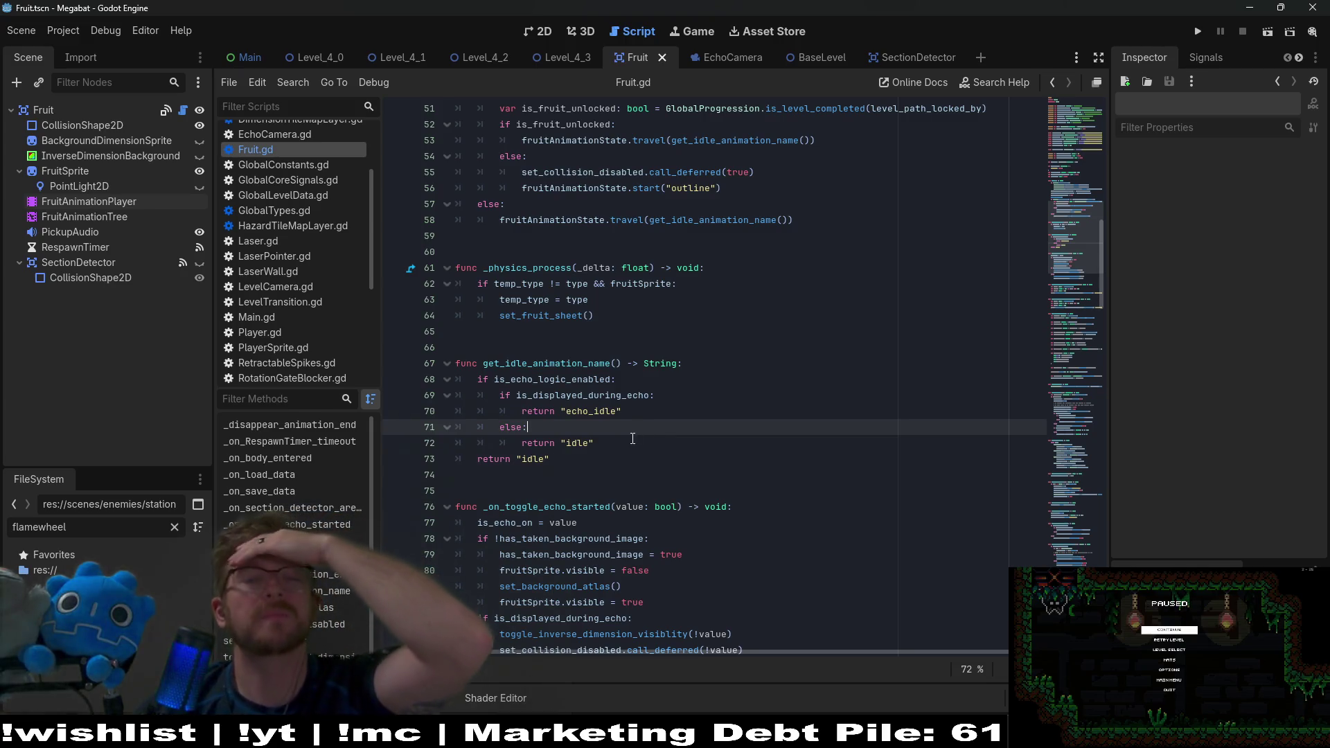
{"action": "left_click", "coordinate": [562, 411]}
{"action": "left_click", "coordinate": [646, 415]}
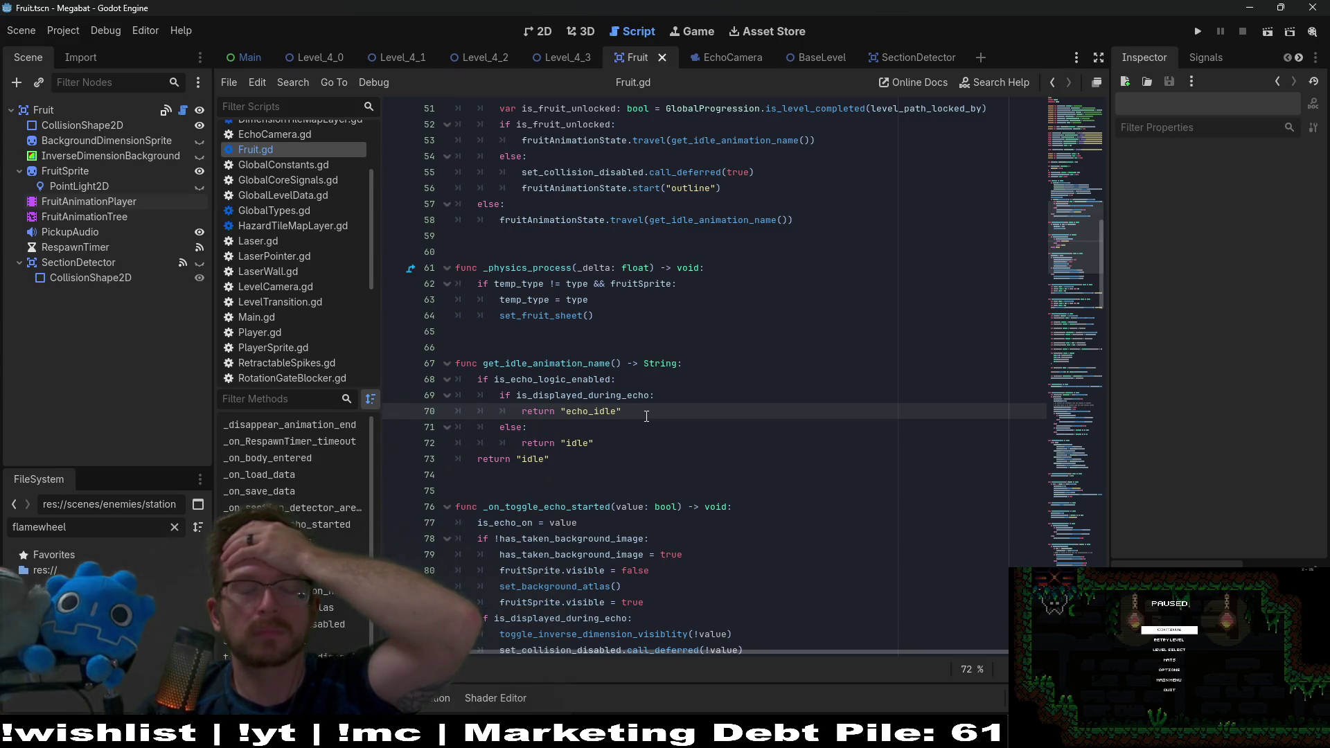
{"action": "double_click", "coordinate": [558, 396]}
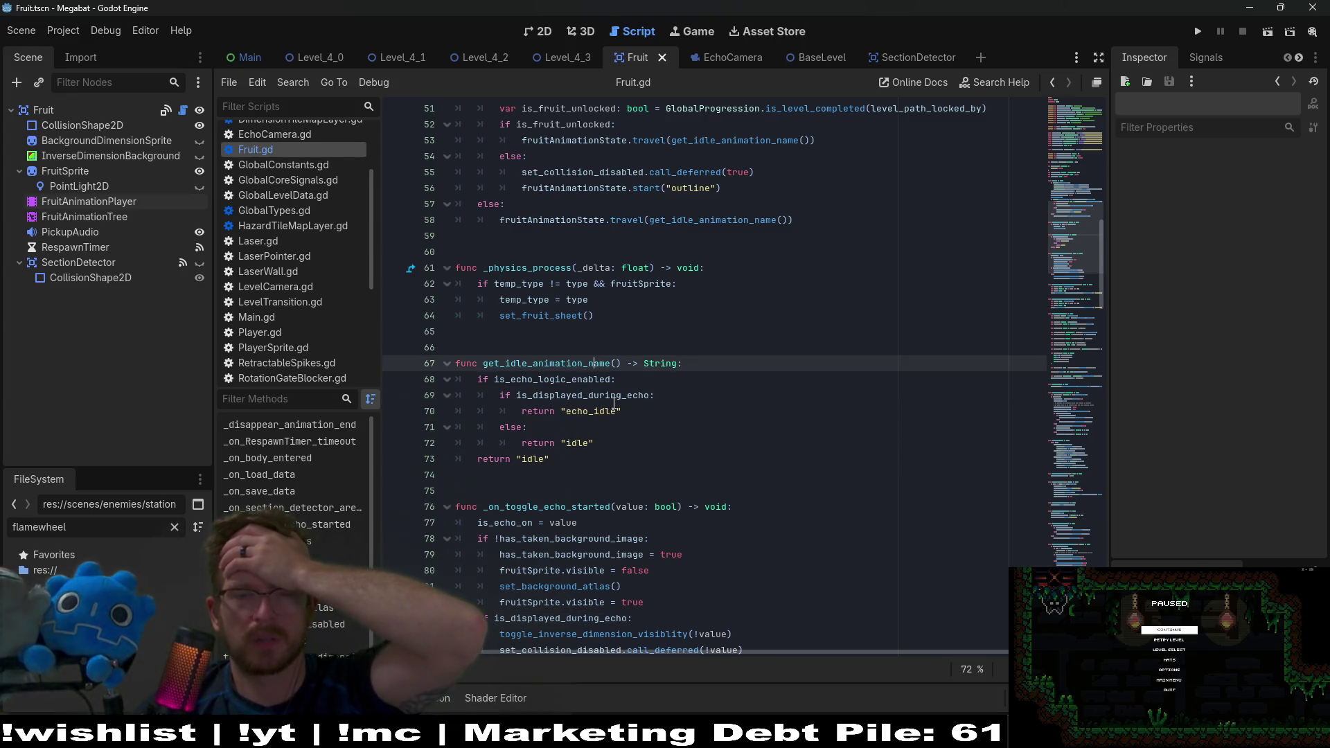
Step: Append 'if !is_echo_on else "idle"' to line 70's "echo_idle" return
{"action": "left_click", "coordinate": [633, 411]}
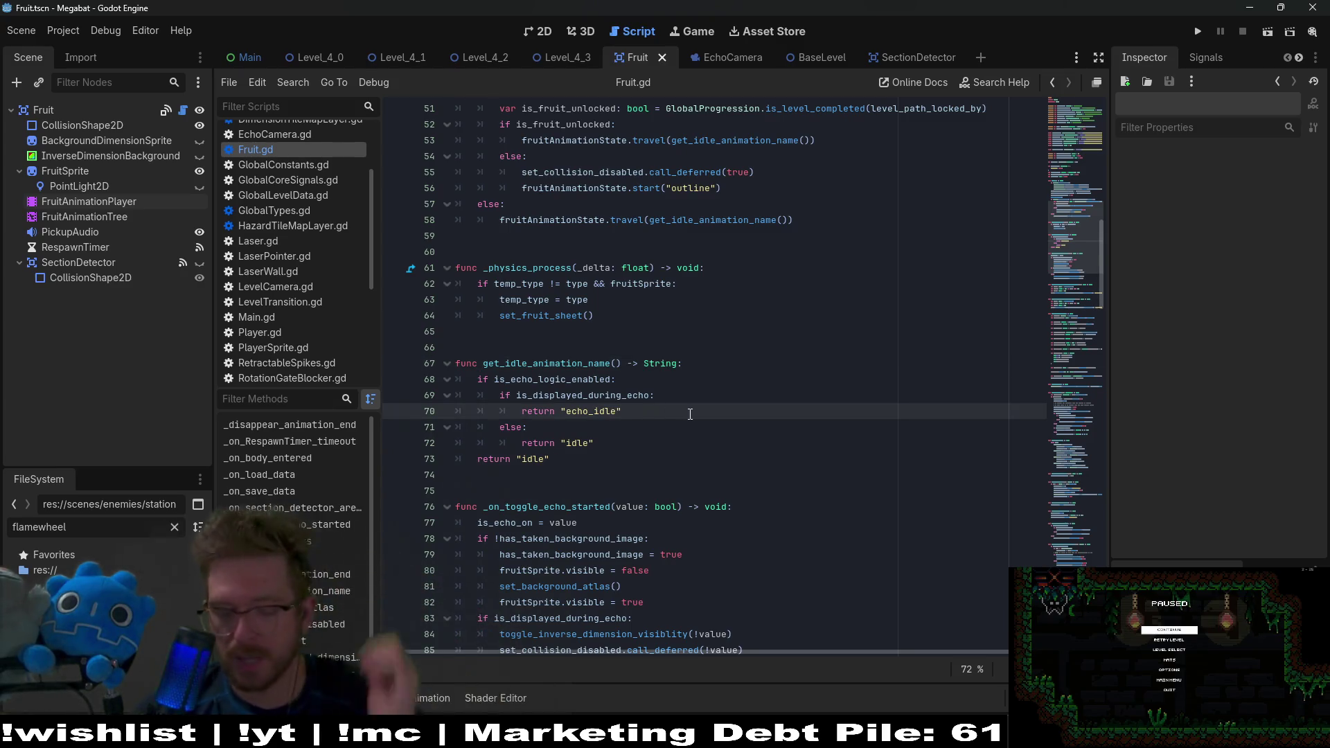
{"action": "type", "text": "if !echo"}
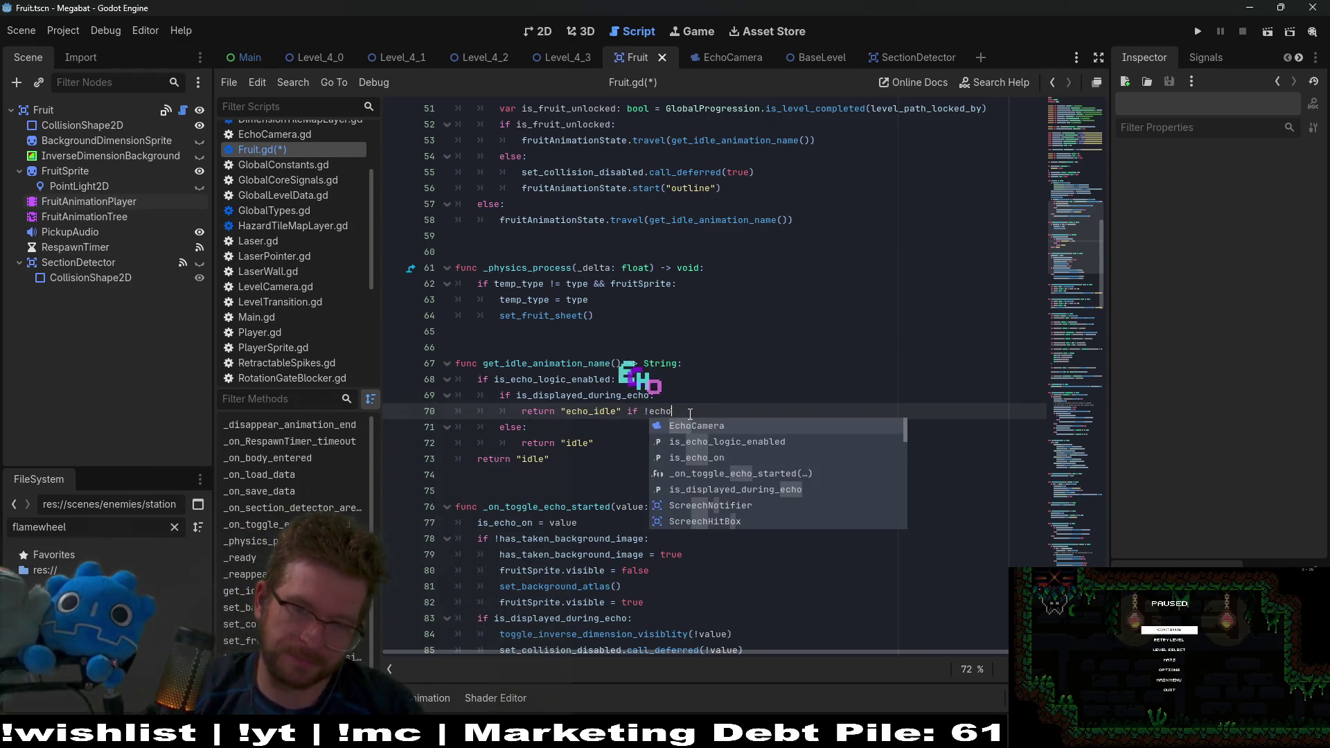
{"action": "type", "text": "_is"}
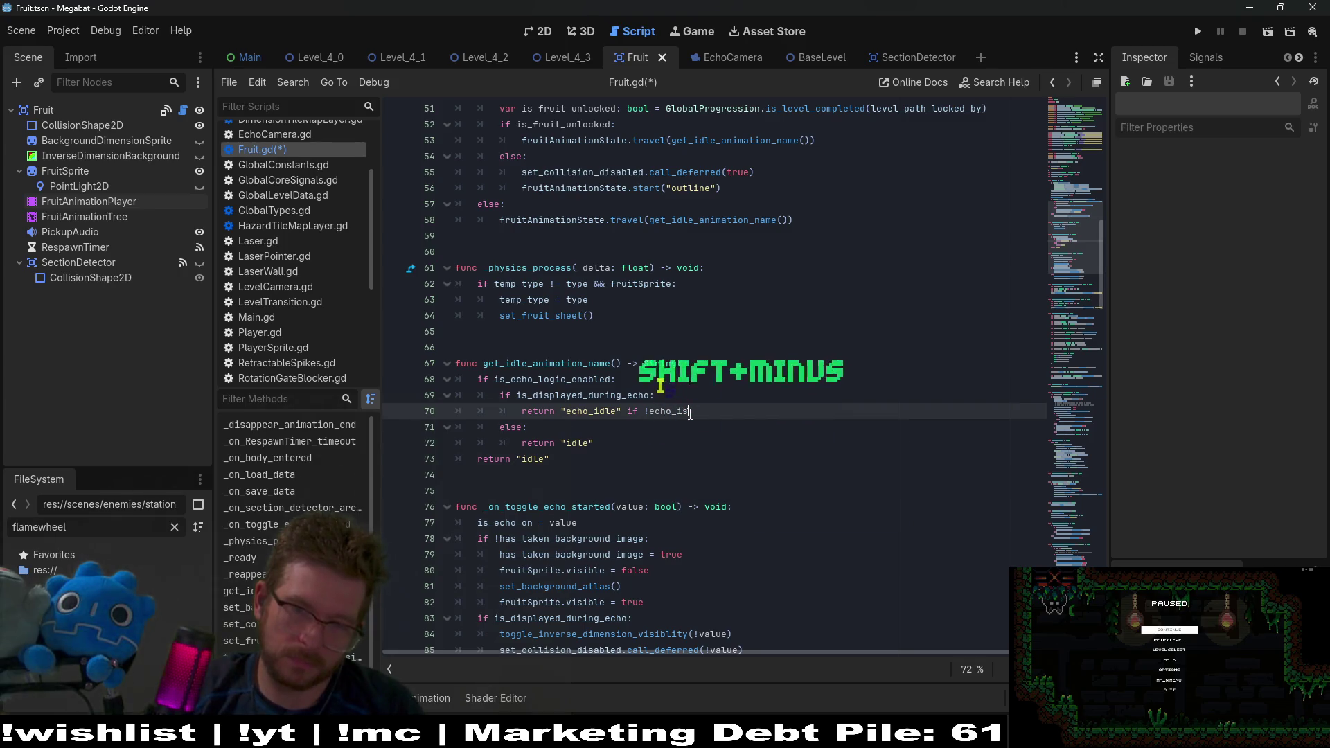
{"action": "type", "text": "_on "}
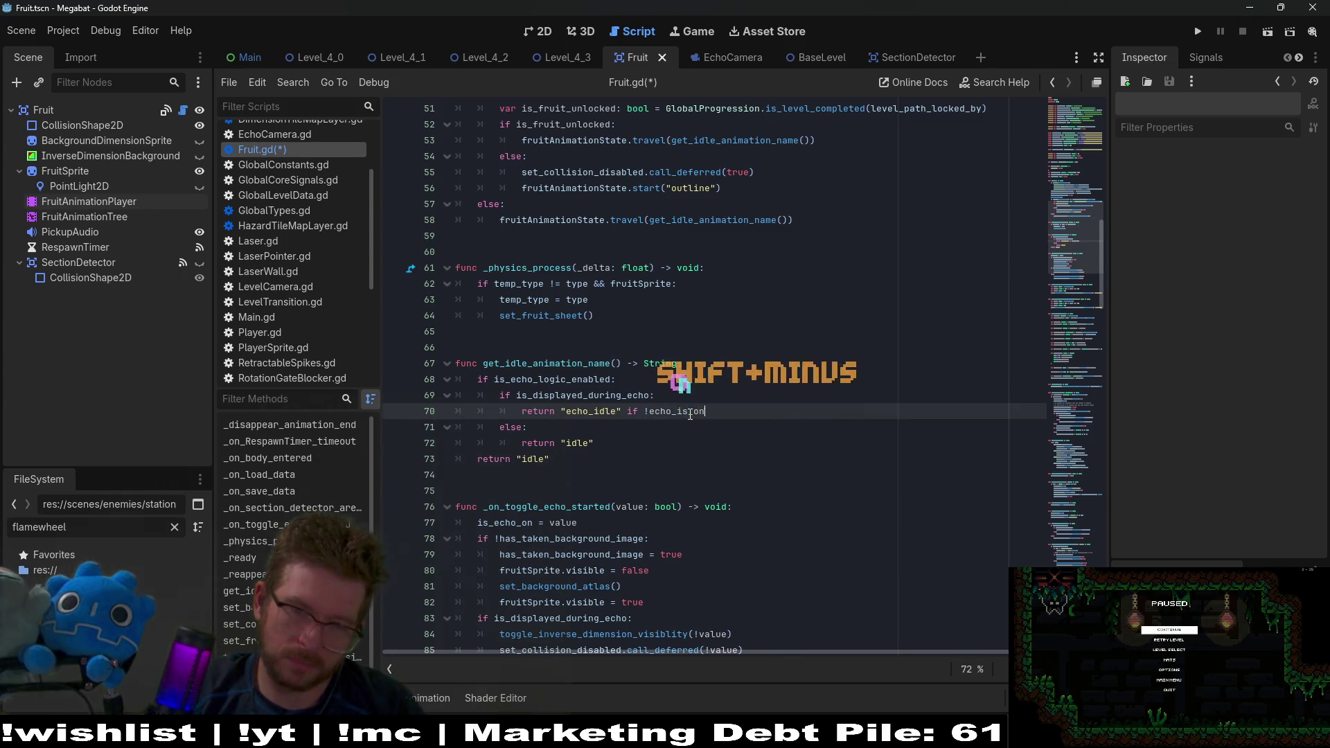
{"action": "type", "text": "else \"idle\""}
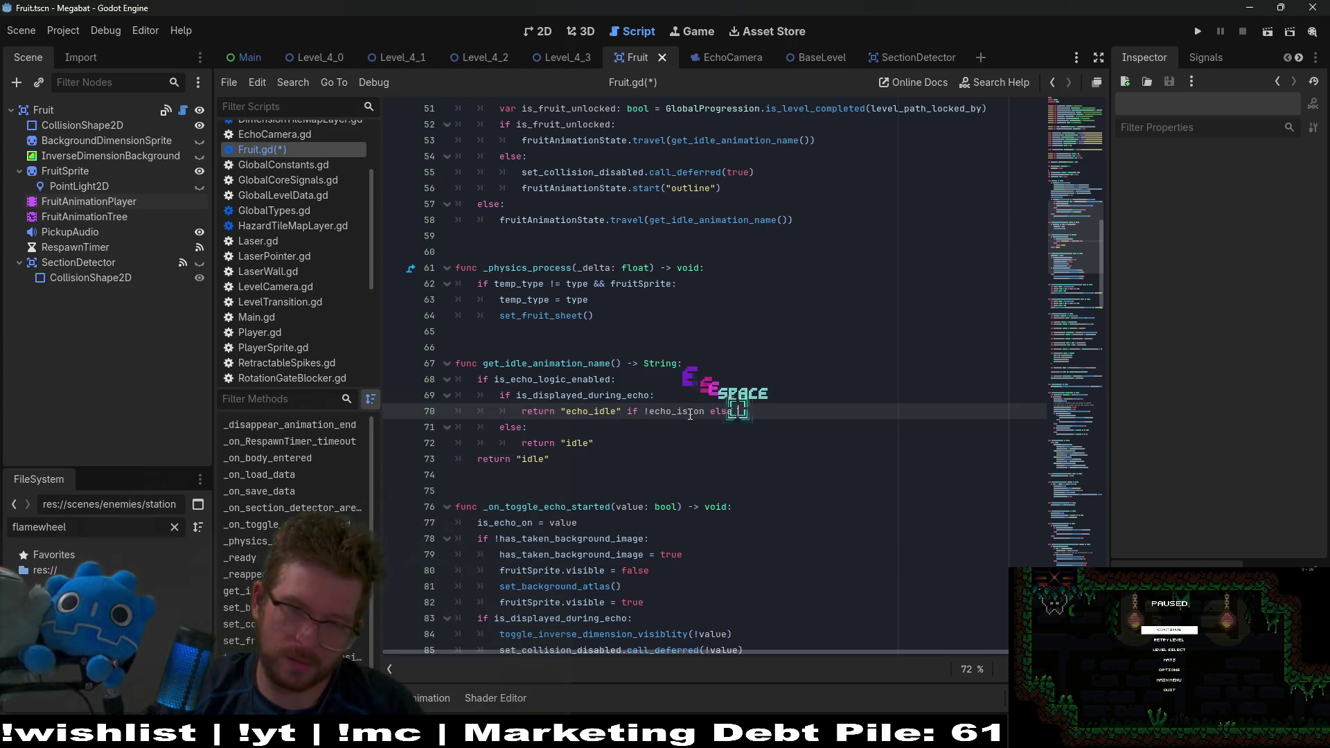
{"action": "key", "text": "Down"}
{"action": "key", "text": "Down"}
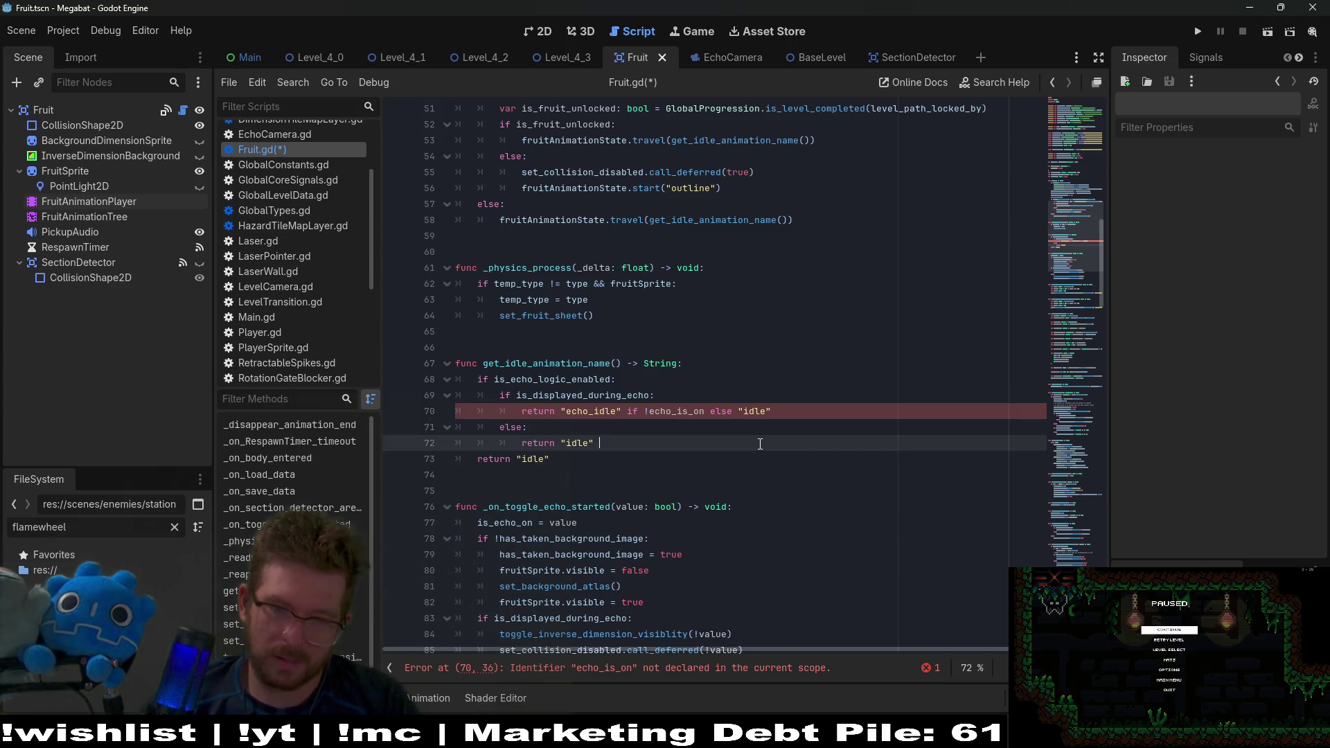
{"action": "double_click", "coordinate": [648, 415]}
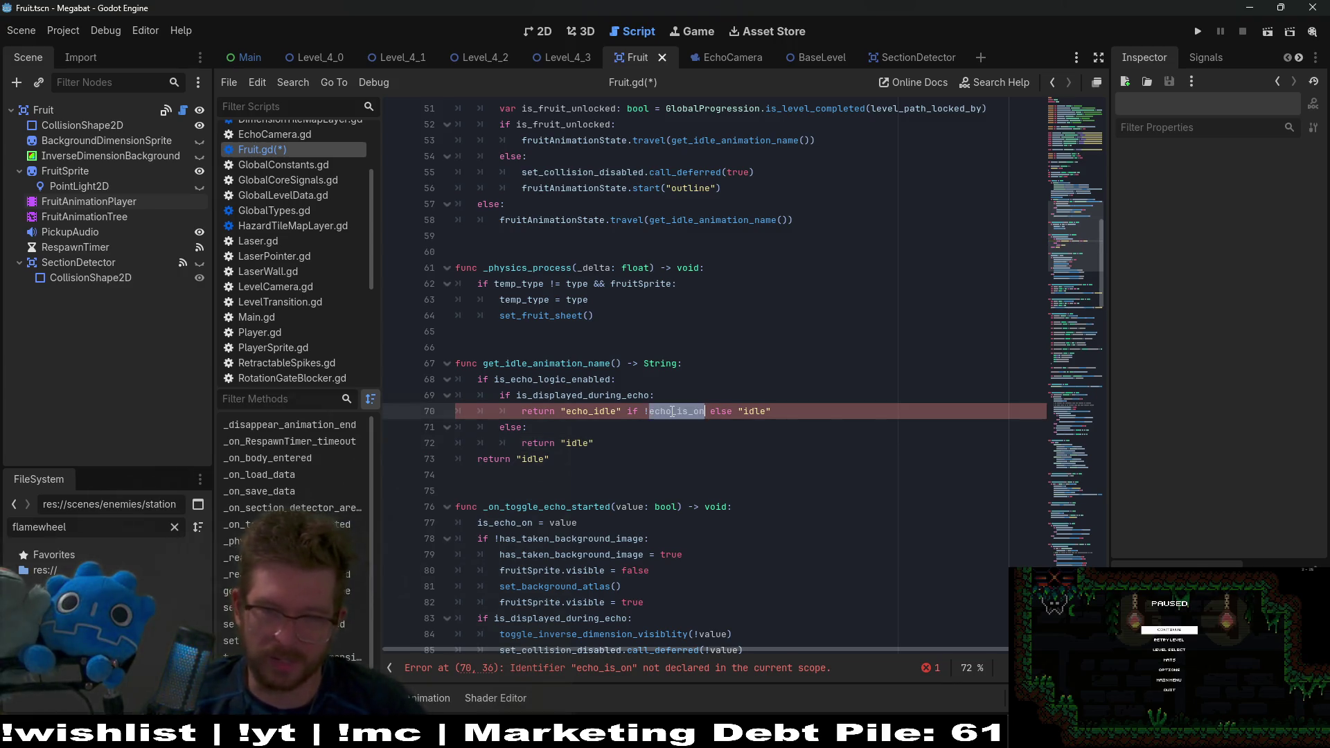
{"action": "type", "text": "!is_"}
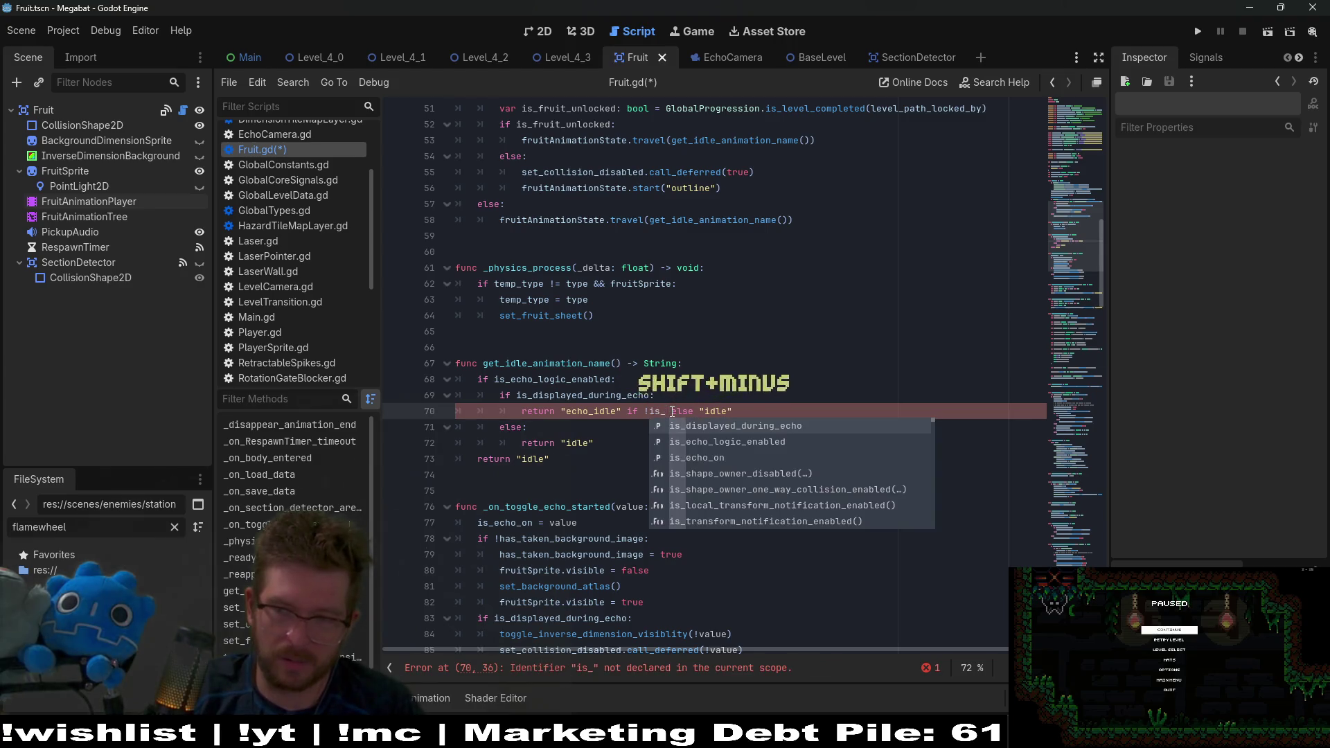
{"action": "key", "text": "BackSpace"}
{"action": "key", "text": "BackSpace"}
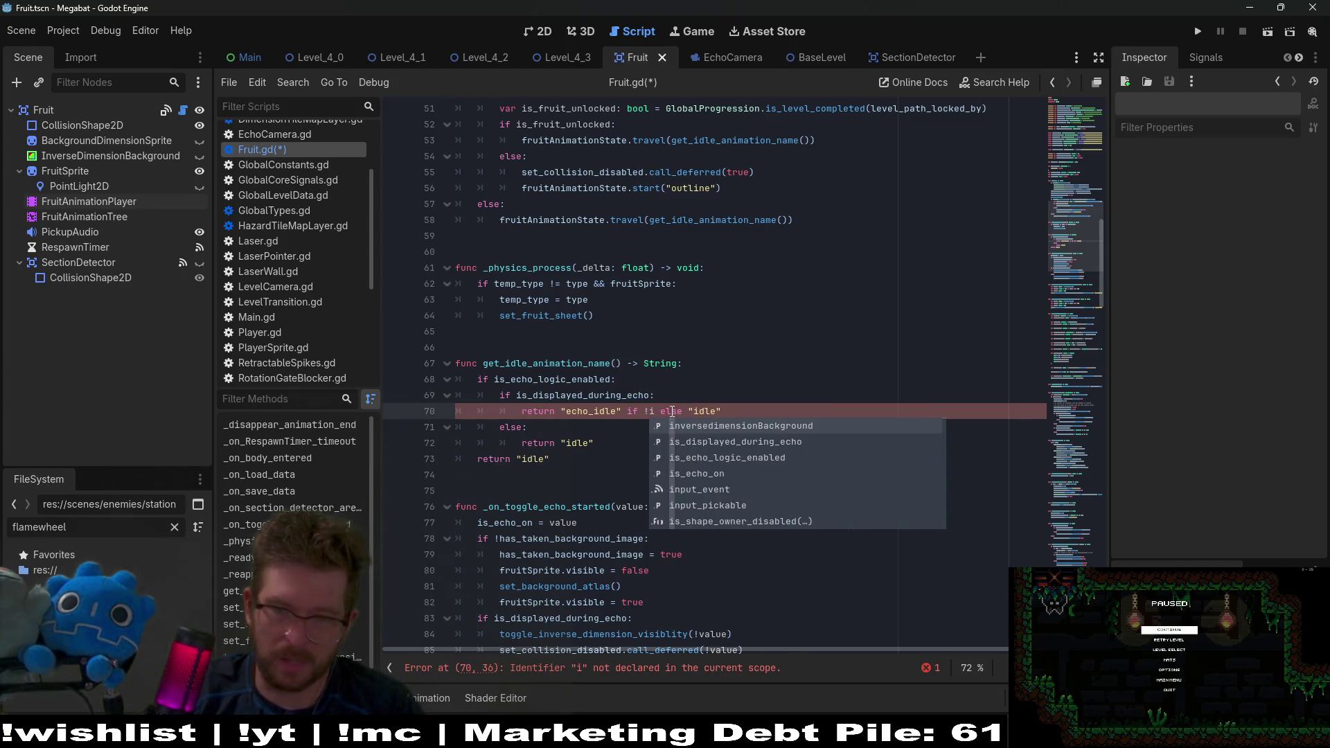
{"action": "type", "text": "_"}
{"action": "key", "text": "BackSpace"}
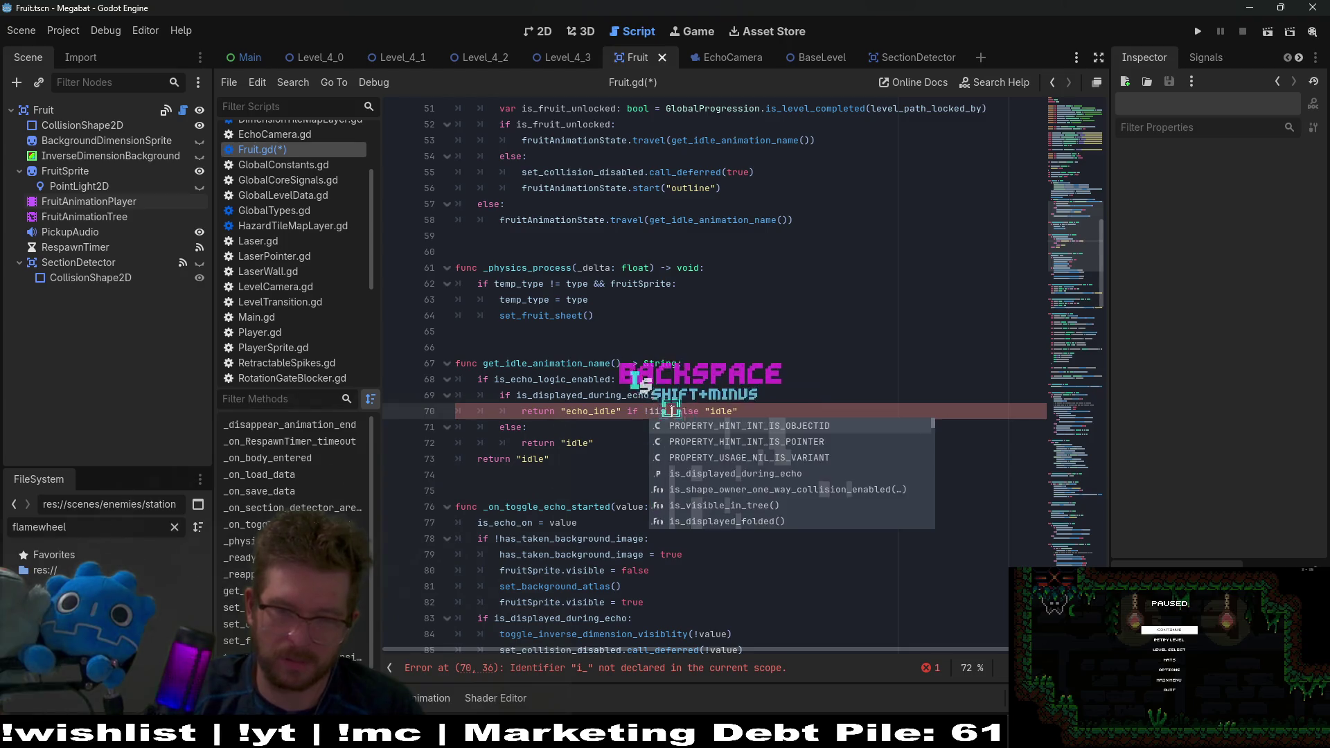
{"action": "type", "text": "is_echo"}
{"action": "key", "text": "BackSpace"}
{"action": "key", "text": "BackSpace"}
{"action": "key", "text": "BackSpace"}
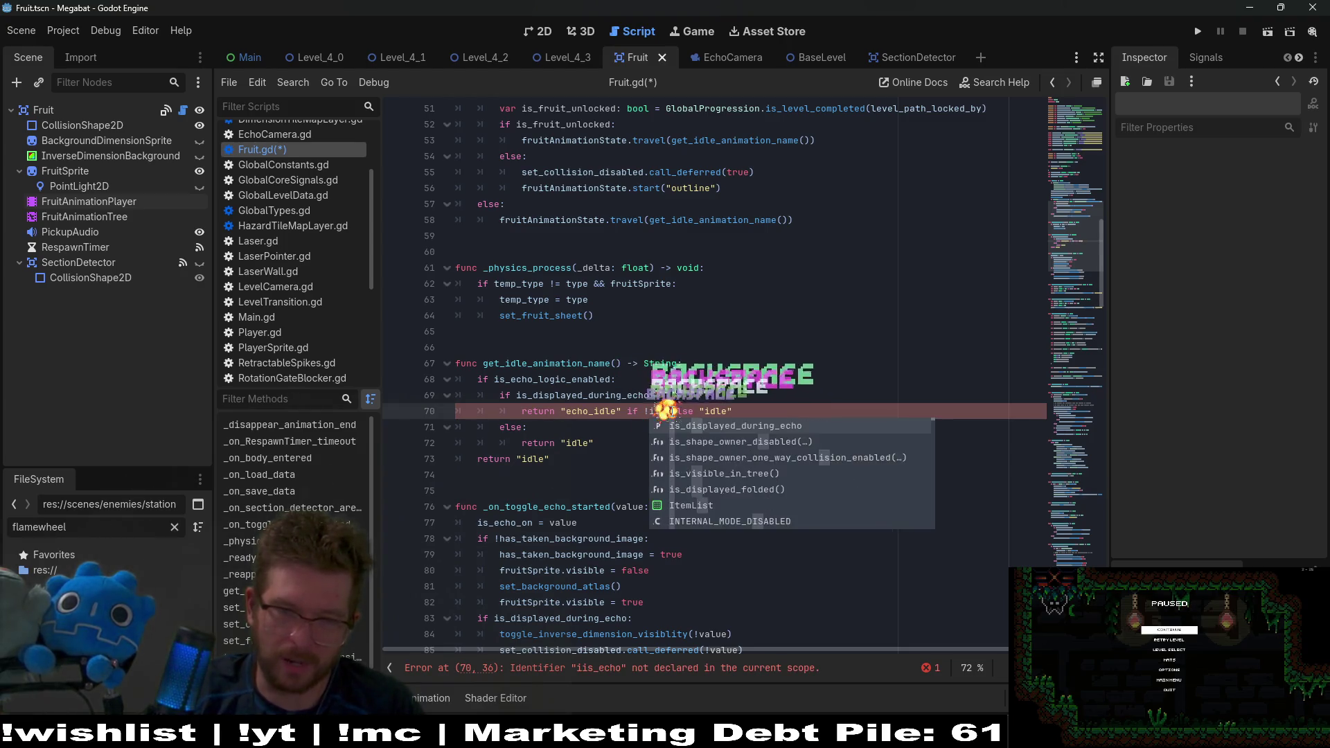
{"action": "key", "text": "BackSpace"}
{"action": "type", "text": "s_echo"}
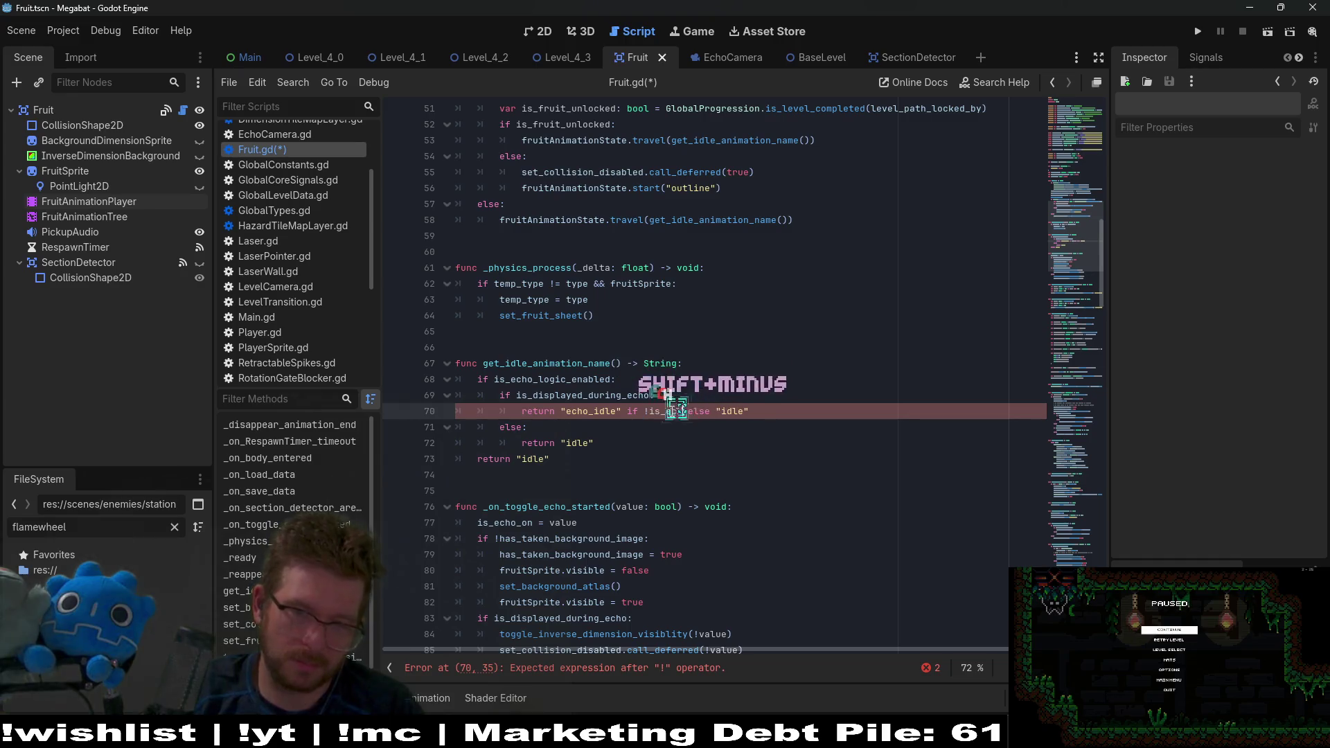
{"action": "type", "text": "_on"}
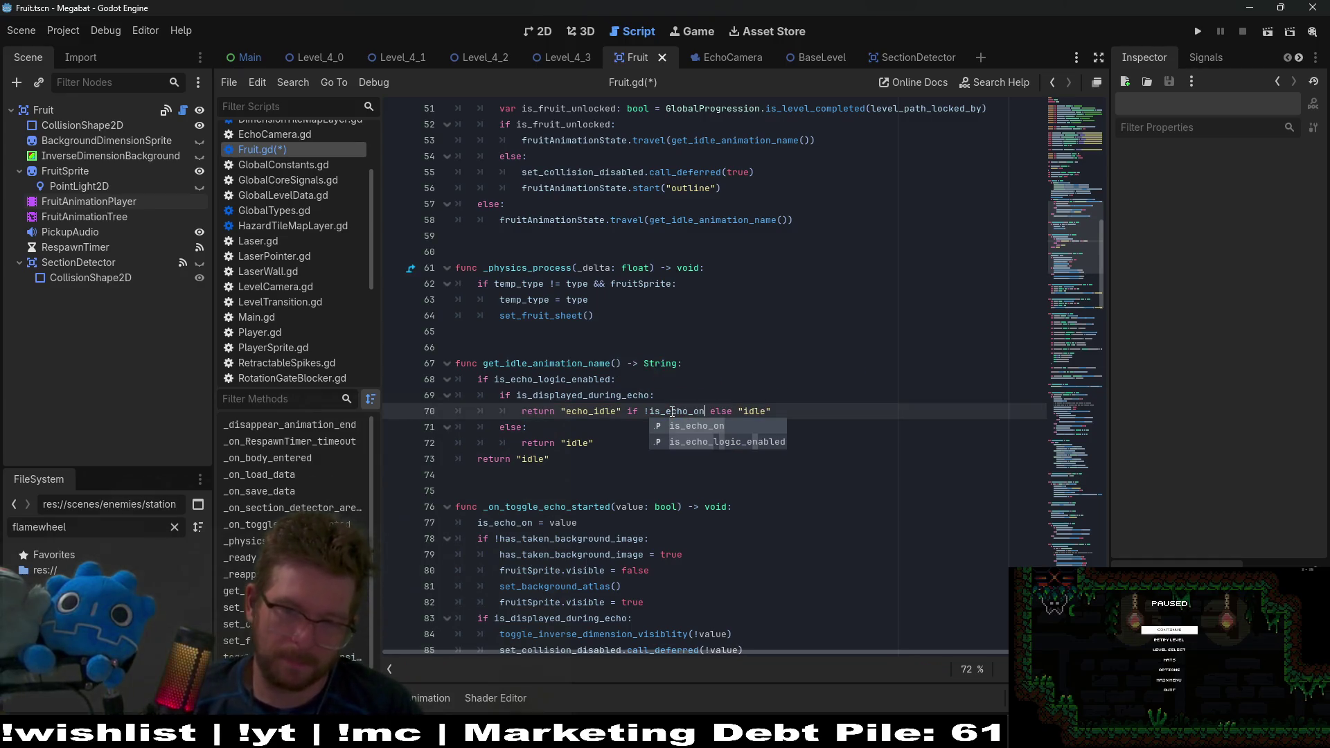
Step: Copy the is_echo_on condition onto line 72's "idle" return with "echo_idle" as its fallback
{"action": "left_click_drag", "start_coordinate": [766, 416], "coordinate": [627, 416]}
{"action": "left_click", "coordinate": [619, 438]}
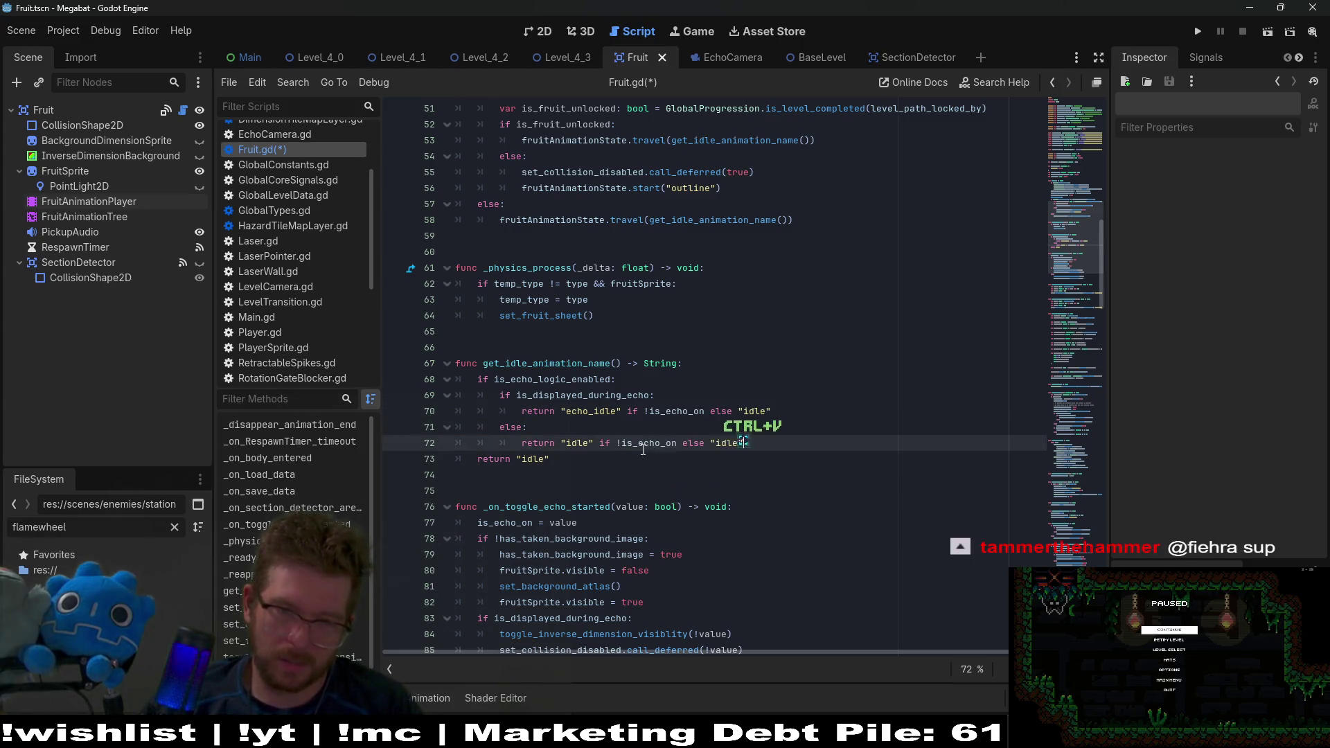
{"action": "double_click", "coordinate": [724, 441]}
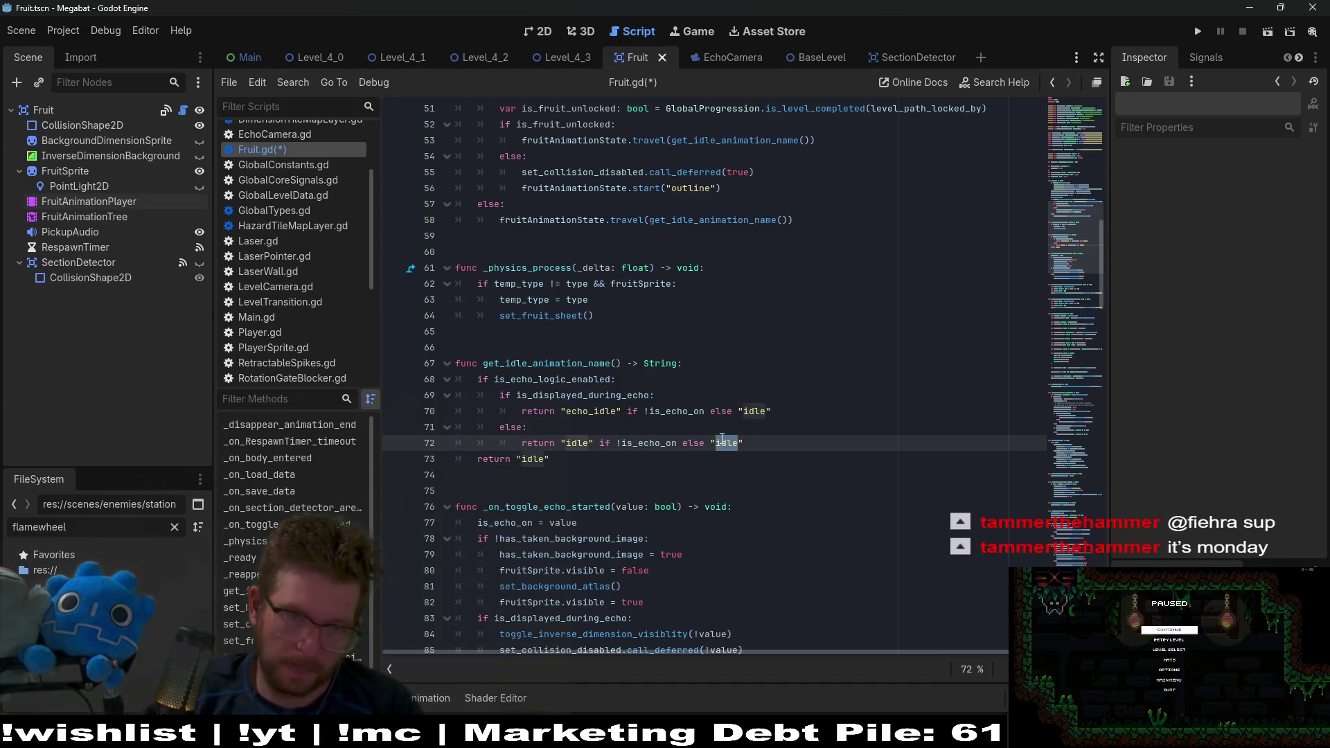
{"action": "type", "text": "ch__"}
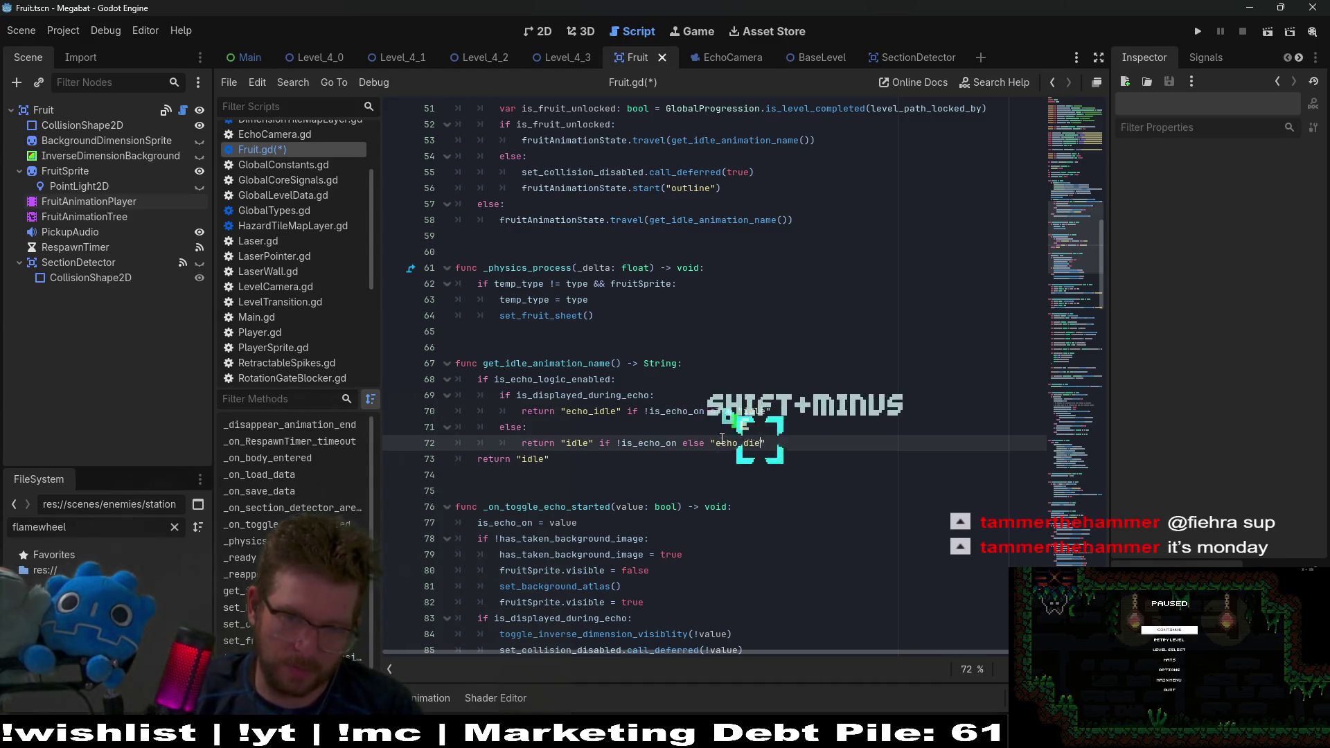
{"action": "key", "text": "BackSpace"}
{"action": "key", "text": "BackSpace"}
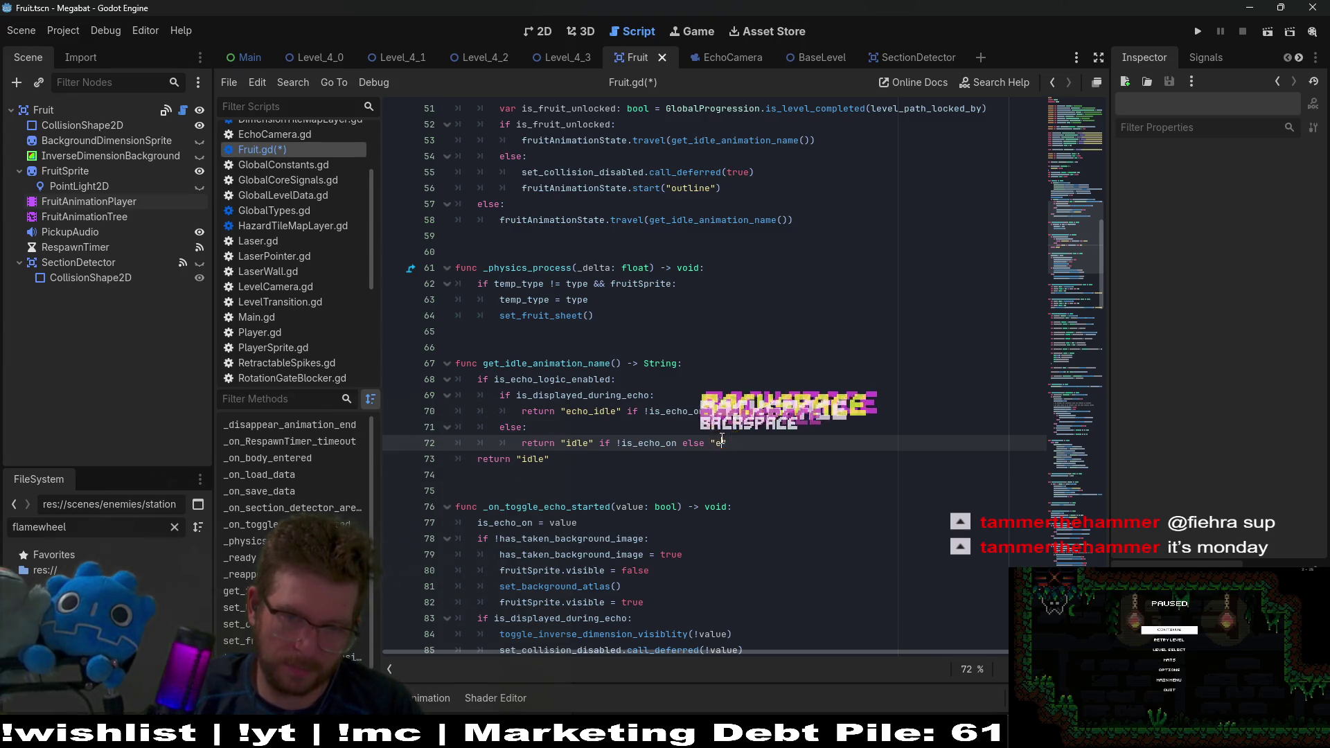
{"action": "type", "text": "cho_idel"}
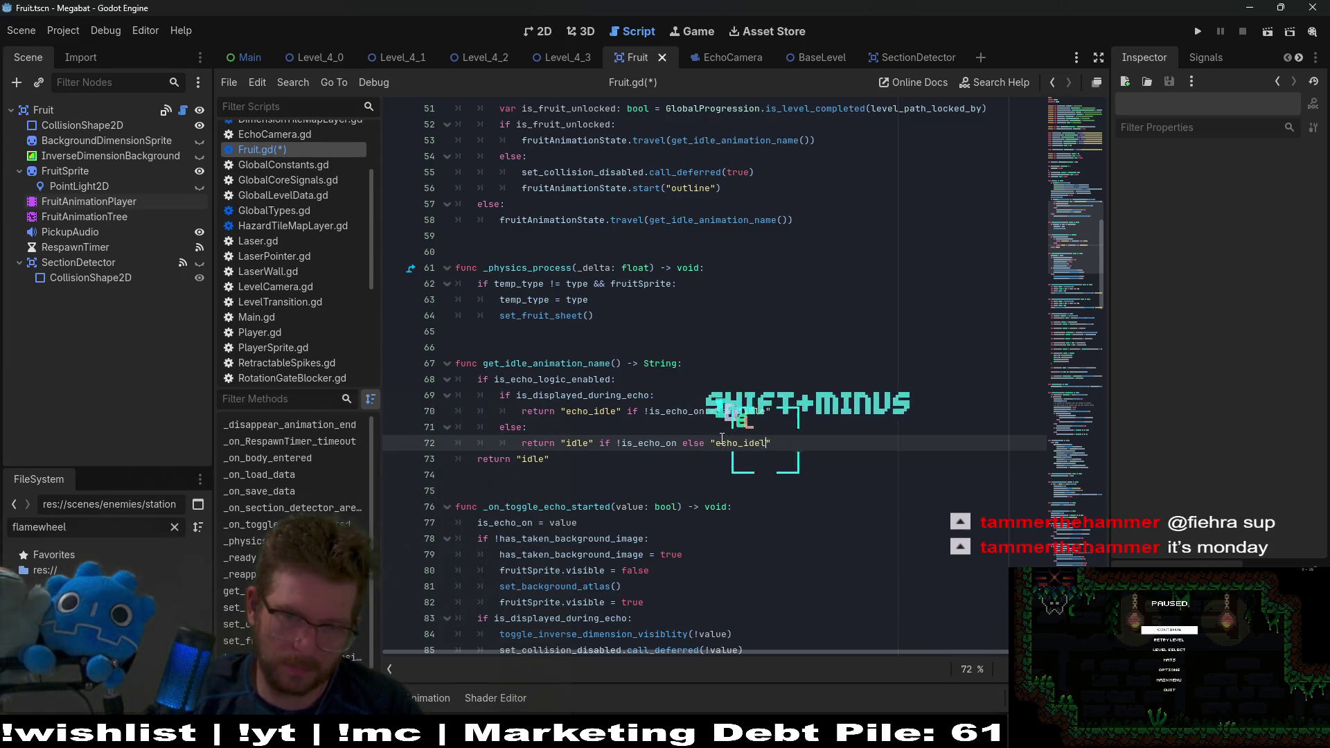
{"action": "key", "text": "BackSpace"}
{"action": "type", "text": "_idle"}
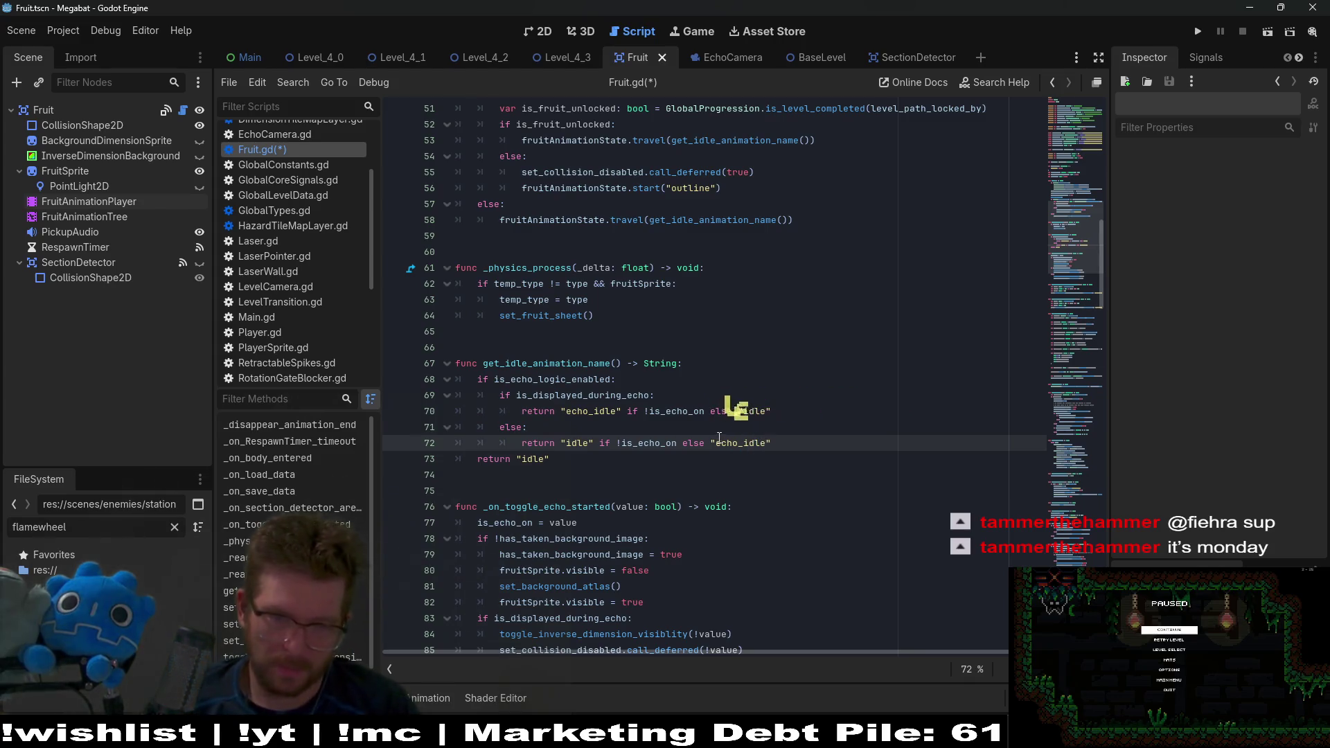
{"action": "double_click", "coordinate": [646, 443]}
{"action": "left_click", "coordinate": [617, 379]}
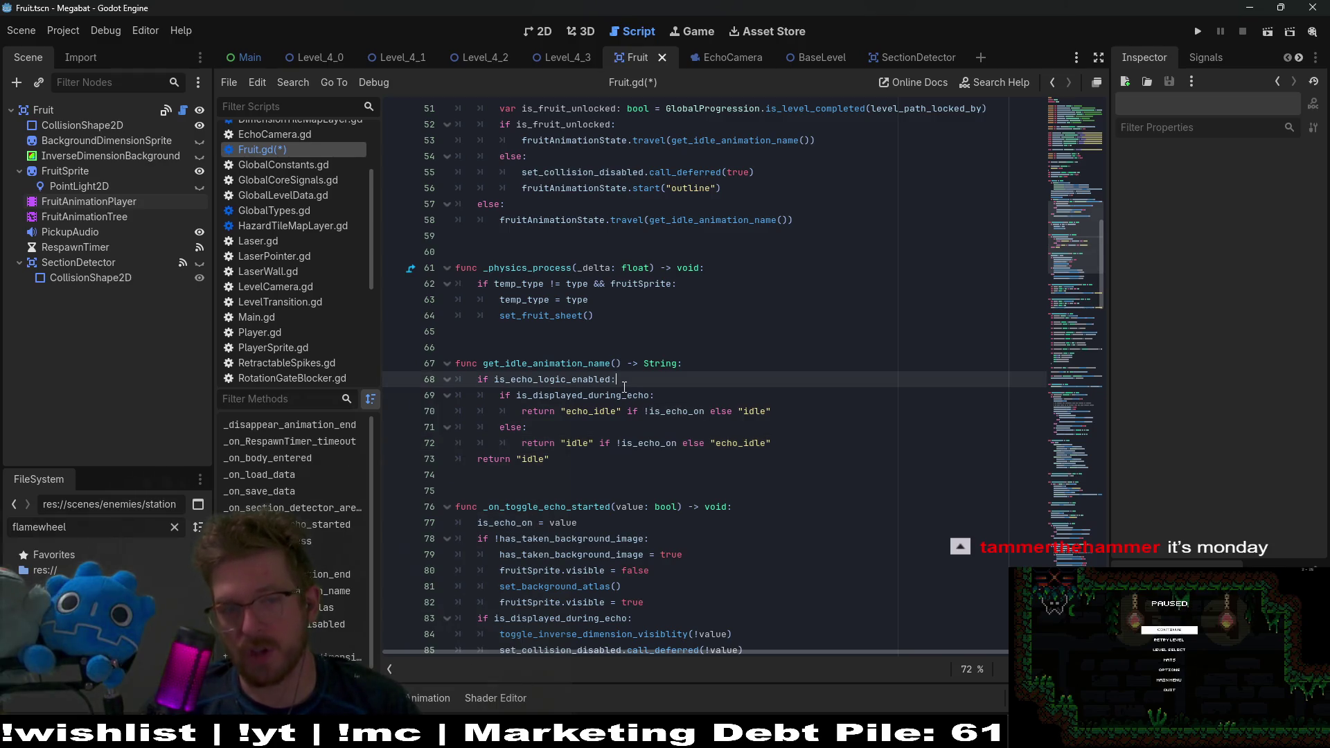
{"action": "double_click", "coordinate": [611, 395]}
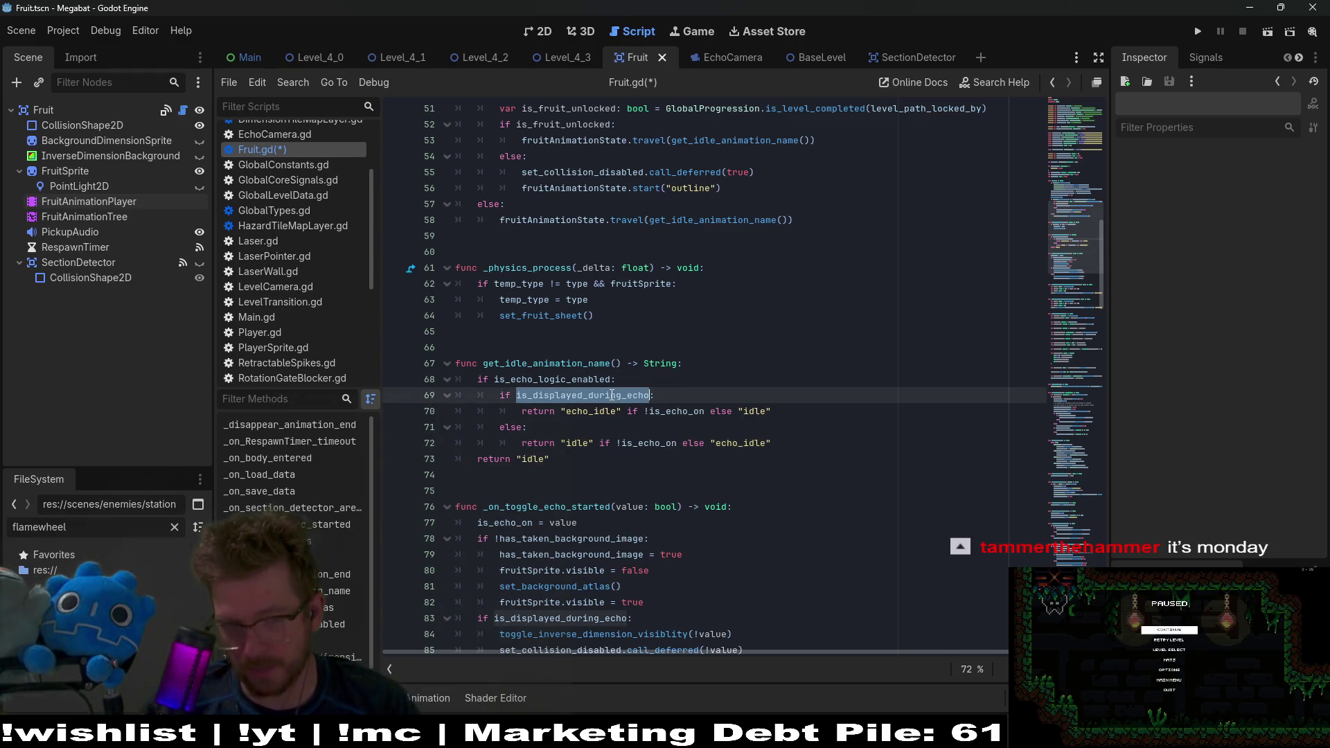
{"action": "left_click", "coordinate": [577, 444]}
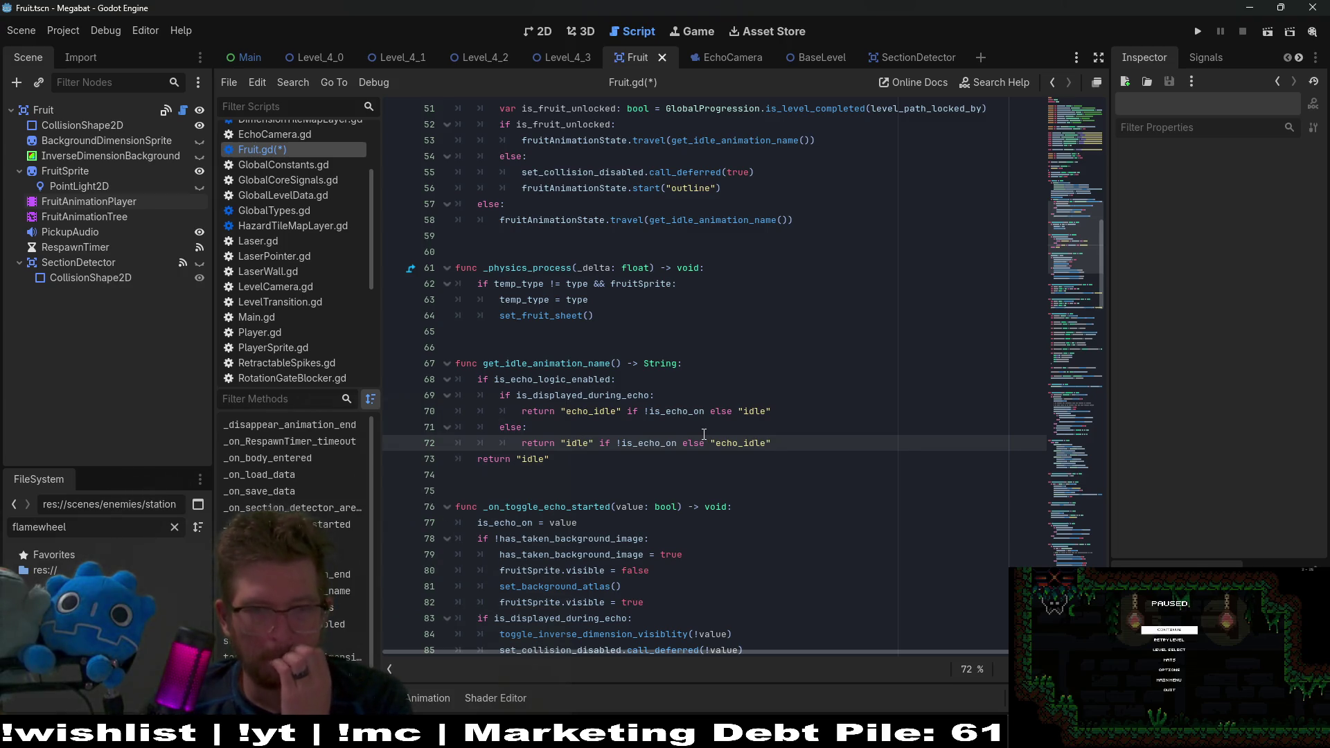
{"action": "double_click", "coordinate": [676, 411]}
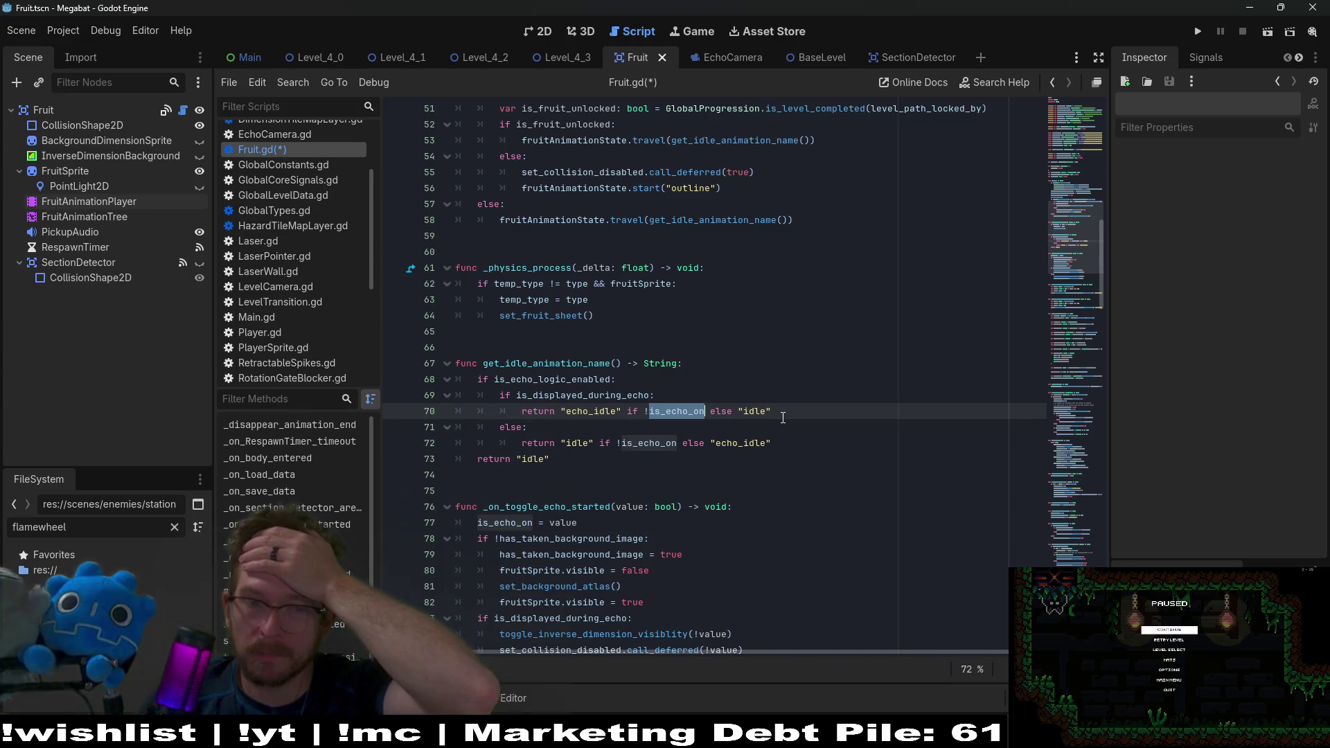
Step: Strip the if/else conditions from lines 70 and 72, leaving plain "echo_idle" and "idle" returns, and save
{"action": "left_click_drag", "start_coordinate": [771, 411], "coordinate": [623, 409]}
{"action": "key", "text": "BackSpace"}
{"action": "mouse_move", "coordinate": [771, 443]}
{"action": "left_mouse_down"}
{"action": "mouse_move", "coordinate": [575, 443]}
{"action": "mouse_move", "coordinate": [597, 442]}
{"action": "left_mouse_up"}
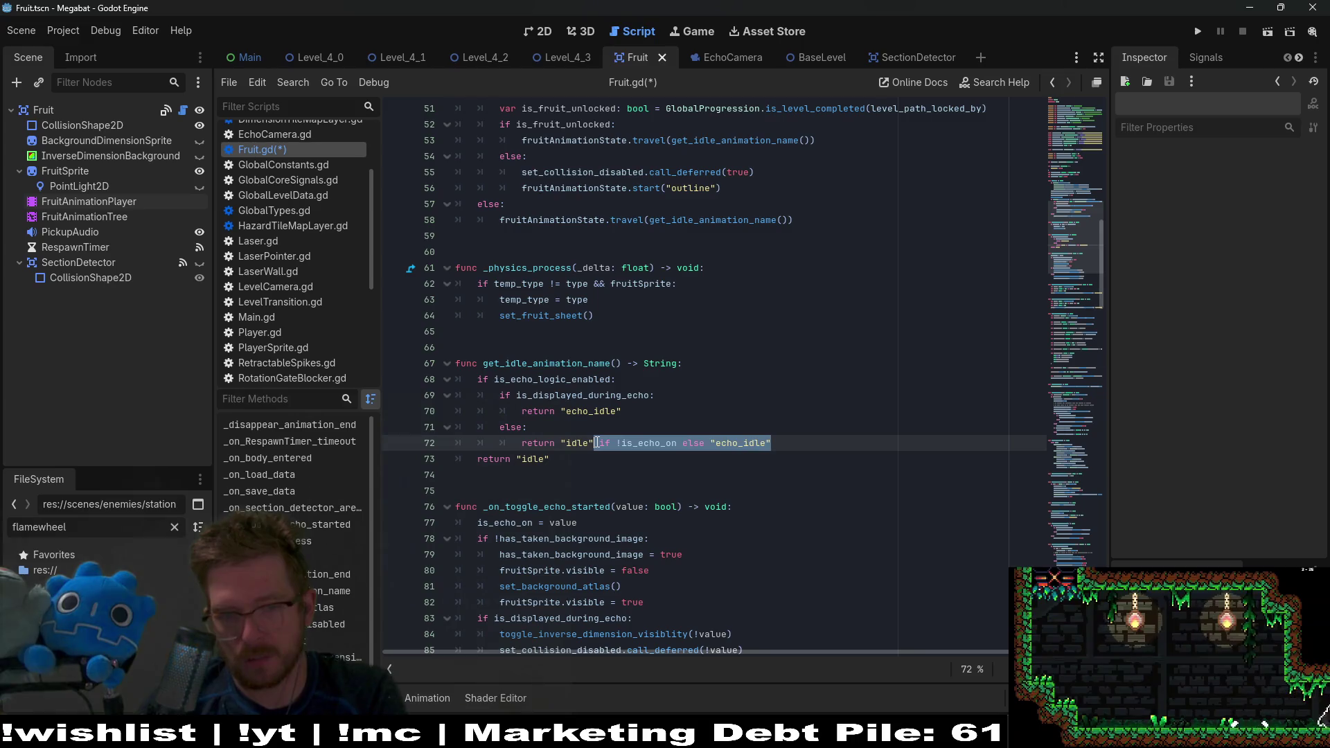
{"action": "key", "text": "BackSpace"}
{"action": "key", "text": "ctrl+s"}
Step: Run the Level_4_3 scene from its 2D view
{"action": "left_click", "coordinate": [548, 52]}
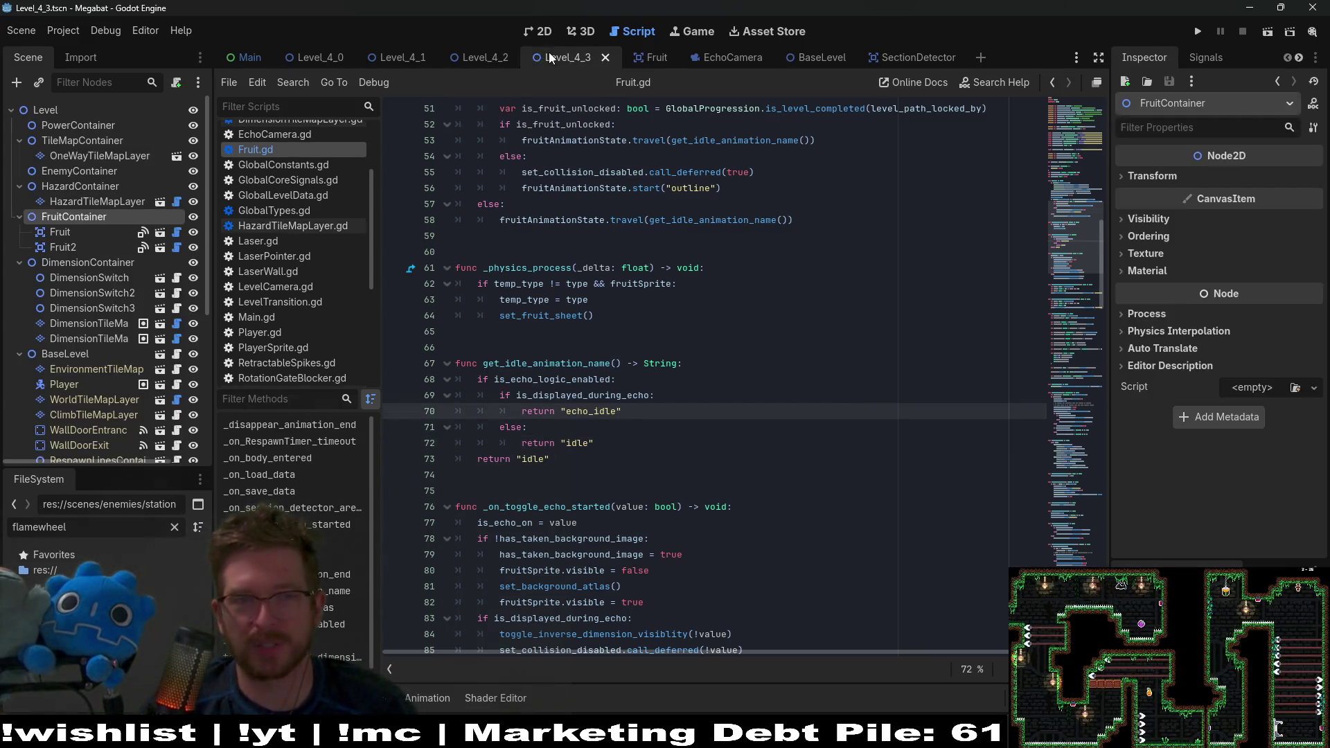
{"action": "left_click", "coordinate": [526, 31]}
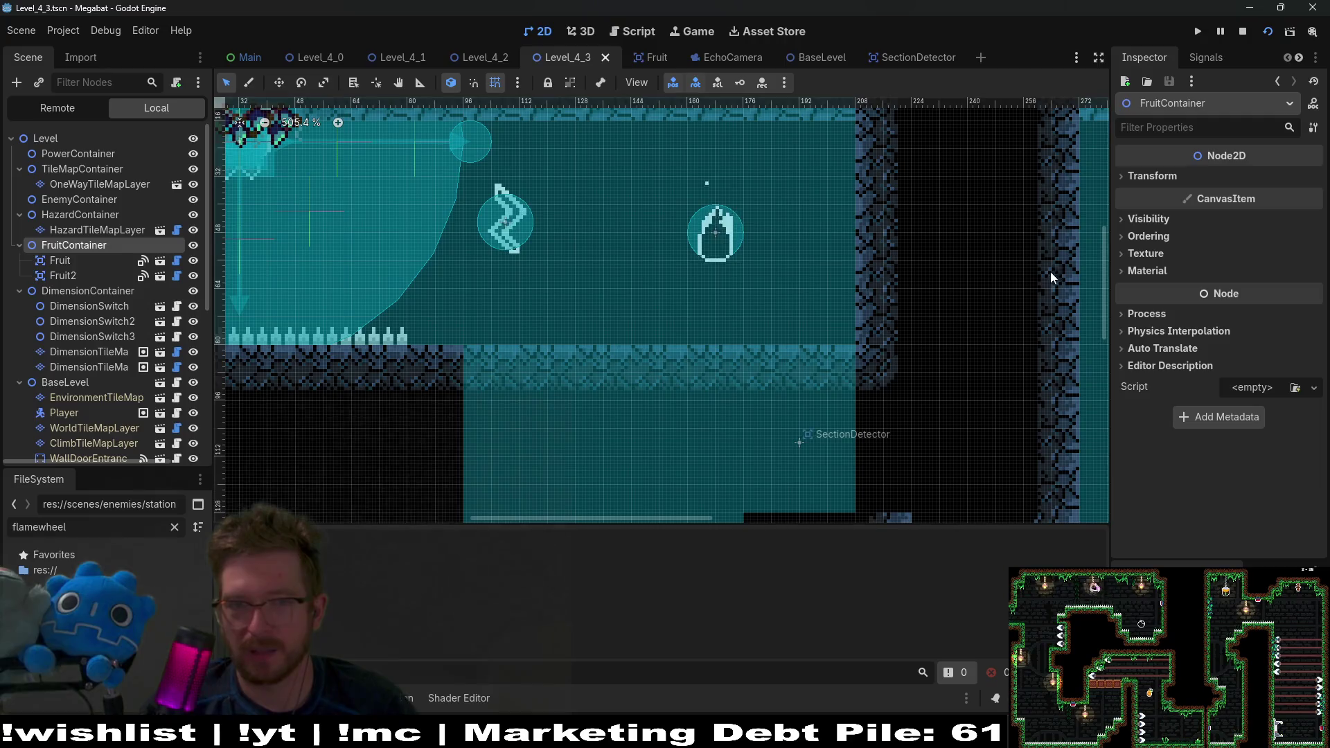
{"action": "key", "text": "F6"}
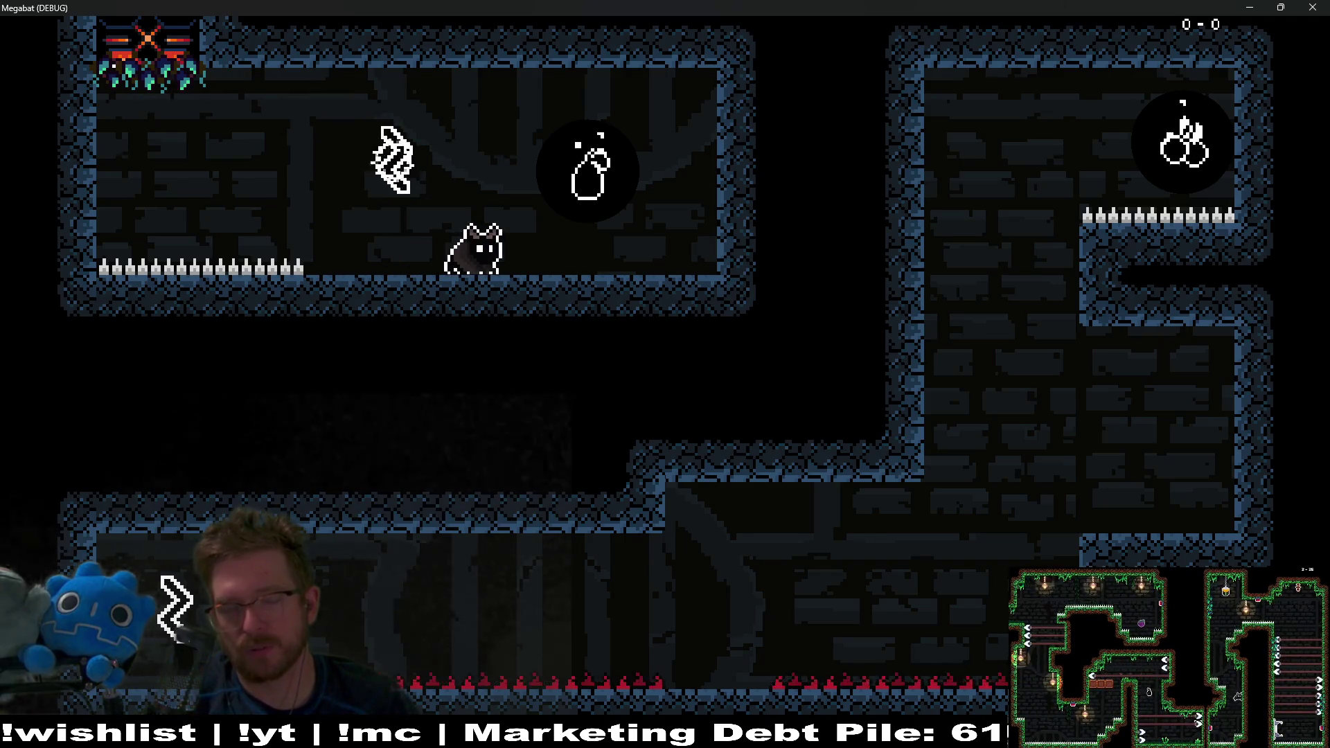
Step: Fly the bat toward the pear sending echo pulses to watch the fruit, then close the game
{"action": "key", "text": "space"}
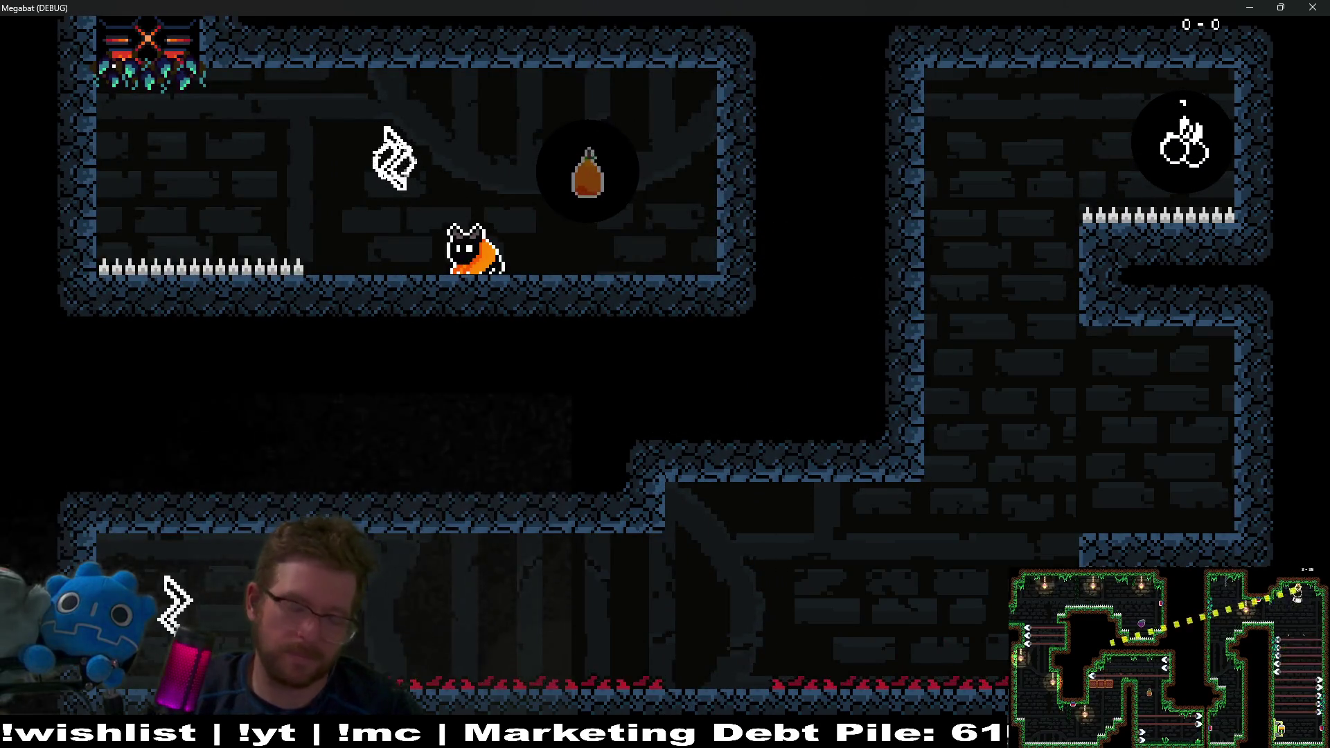
{"action": "key", "text": "Right"}
{"action": "key", "text": "space"}
{"action": "key", "text": "Left"}
{"action": "key", "text": "space"}
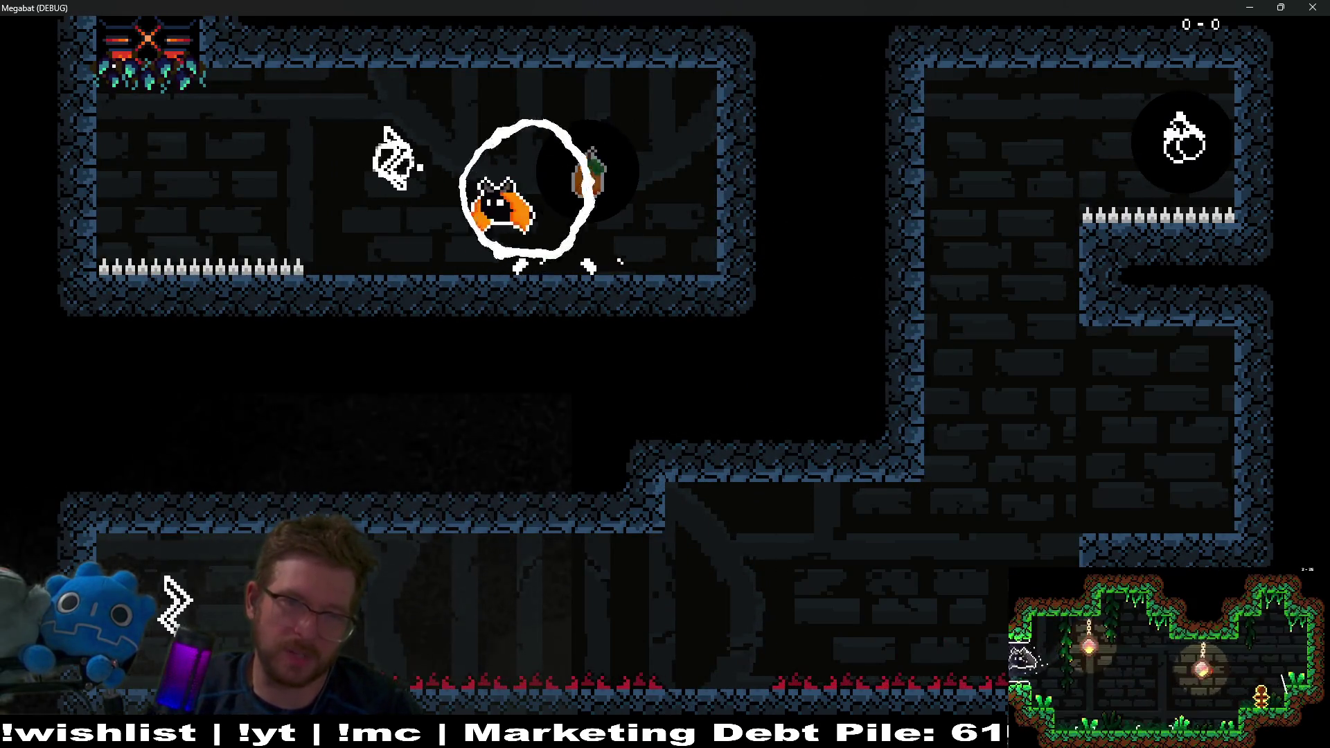
{"action": "key", "text": "Right"}
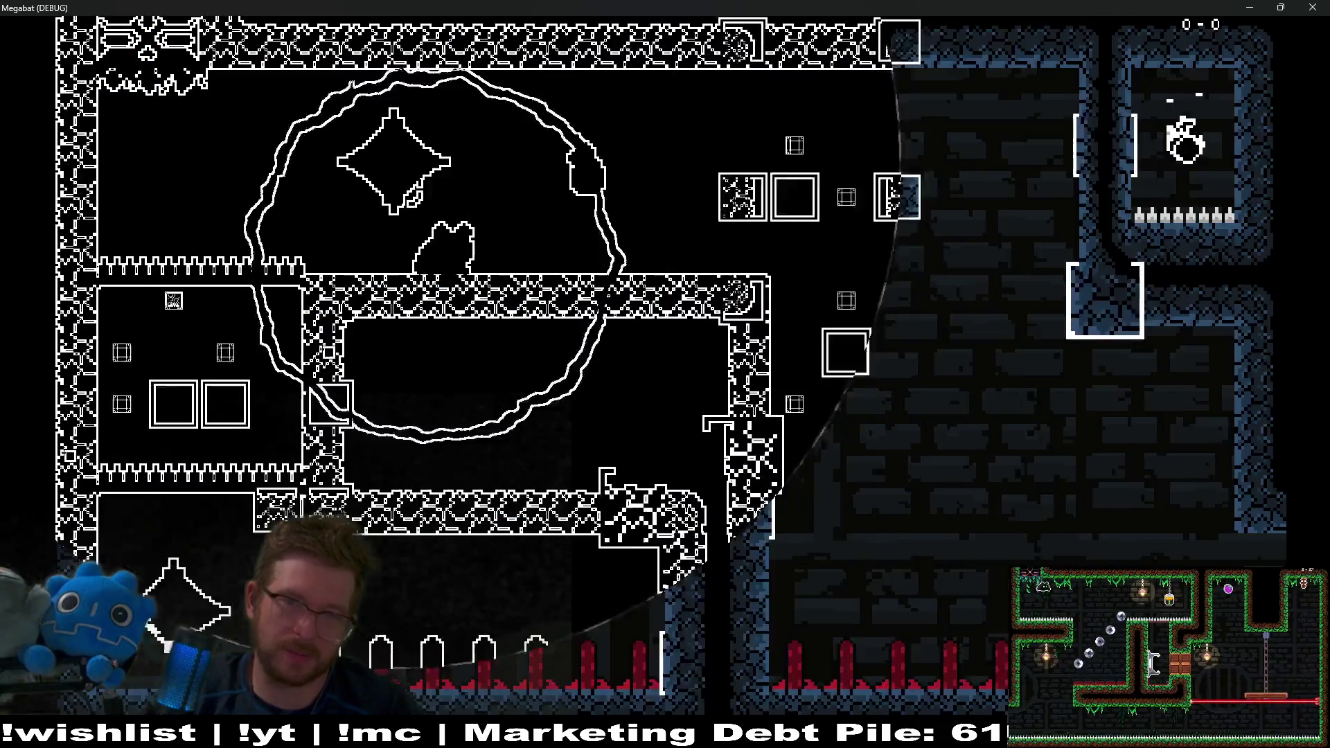
{"action": "key", "text": "space"}
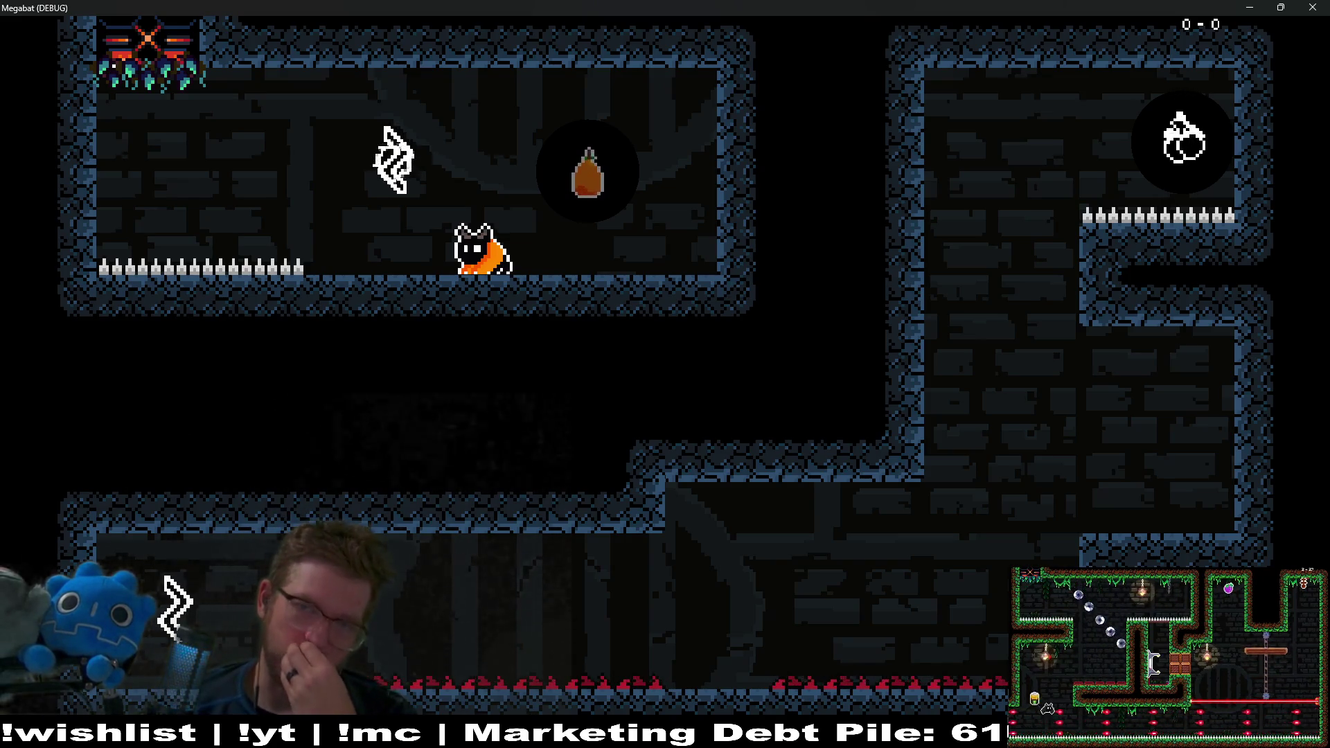
{"action": "left_click", "coordinate": [1311, 7]}
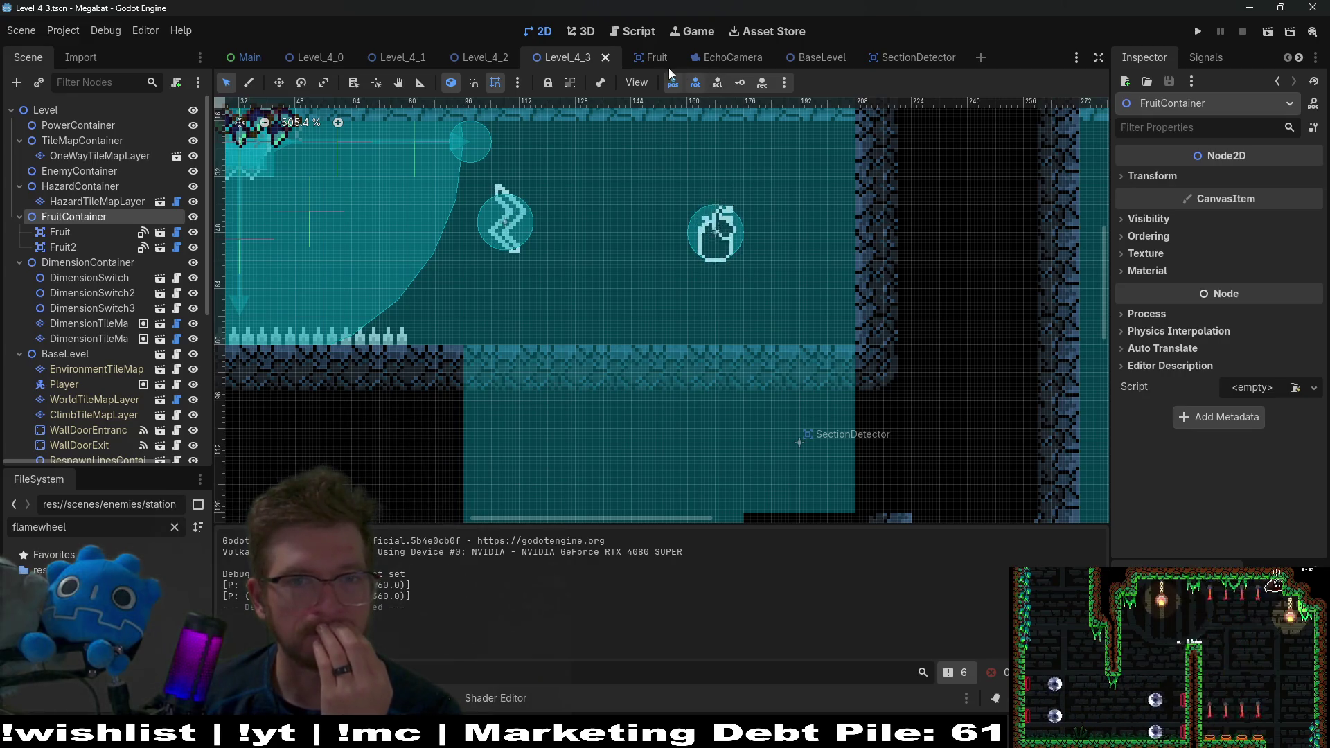
{"action": "left_click", "coordinate": [646, 57]}
{"action": "left_click", "coordinate": [182, 110]}
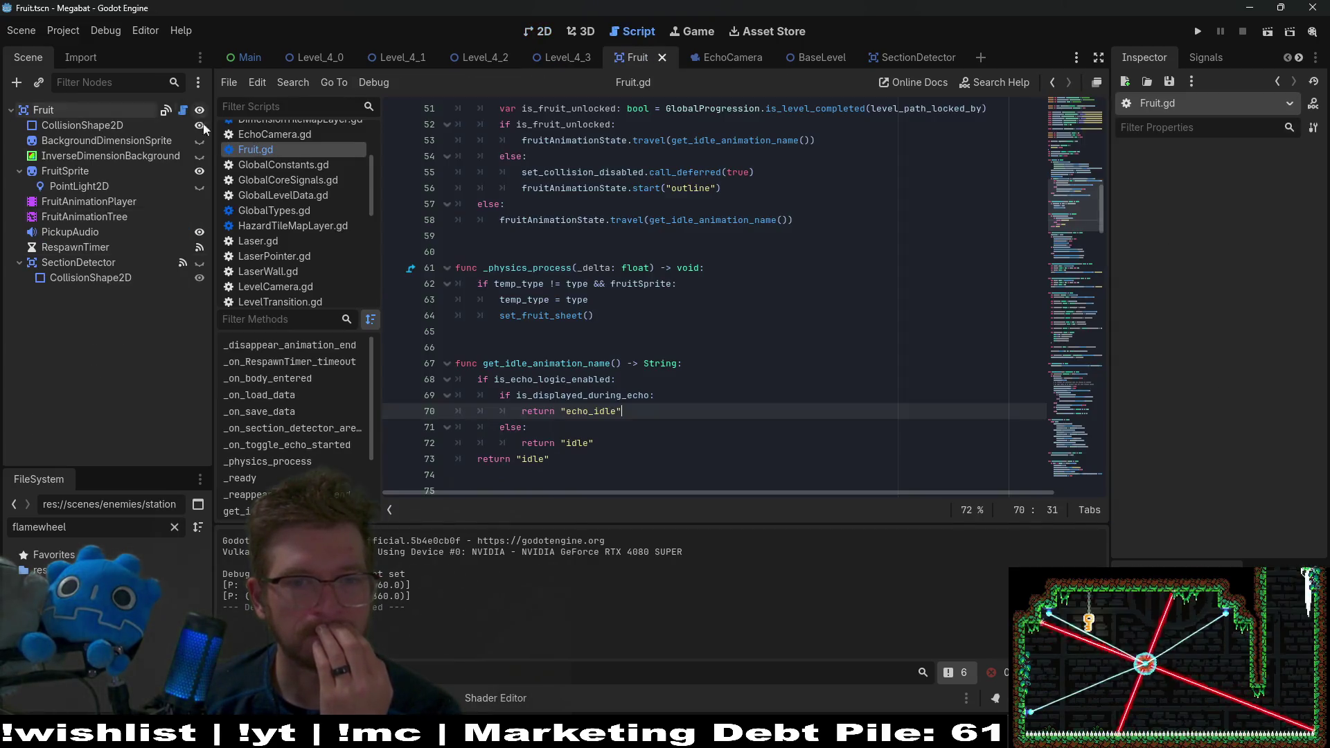
{"action": "scroll", "coordinate": [543, 277], "scroll_direction": "down", "scroll_amount": 5}
{"action": "scroll", "coordinate": [559, 263], "scroll_direction": "down", "scroll_amount": 14}
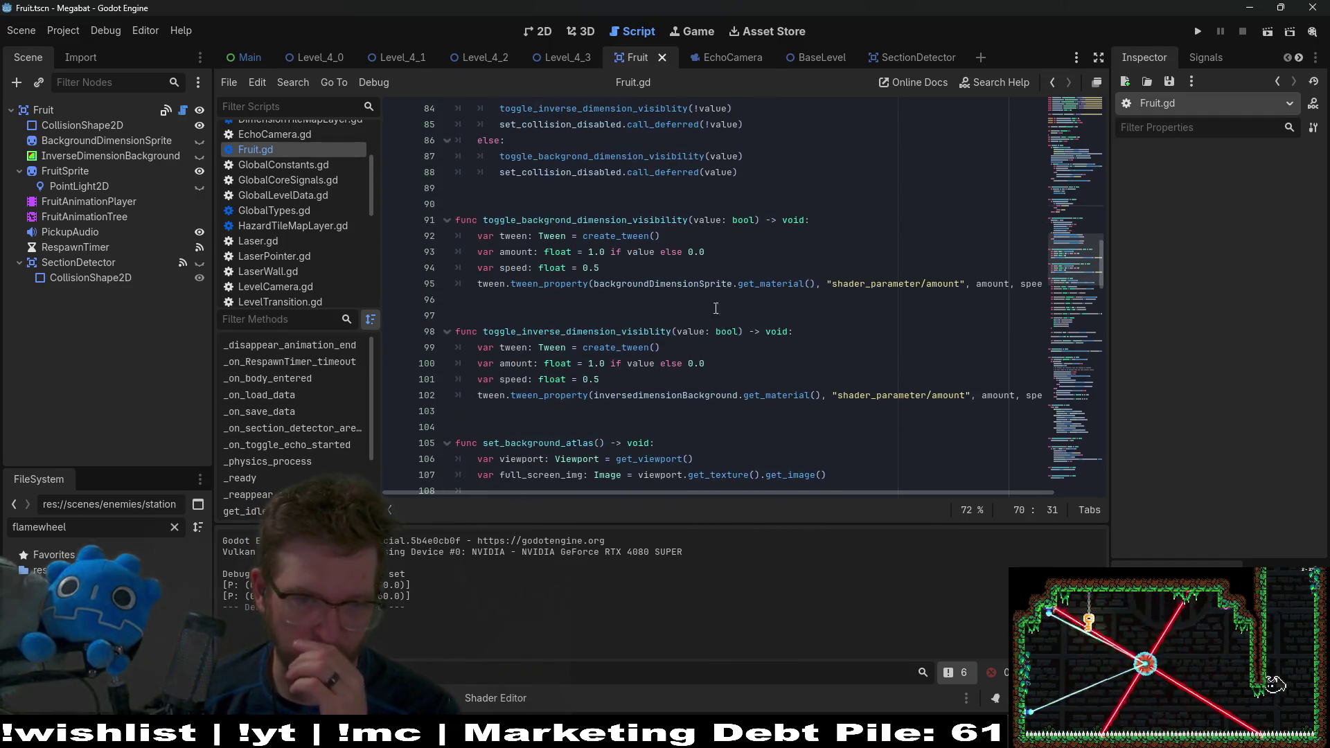
{"action": "scroll", "coordinate": [738, 346], "scroll_direction": "down", "scroll_amount": 19}
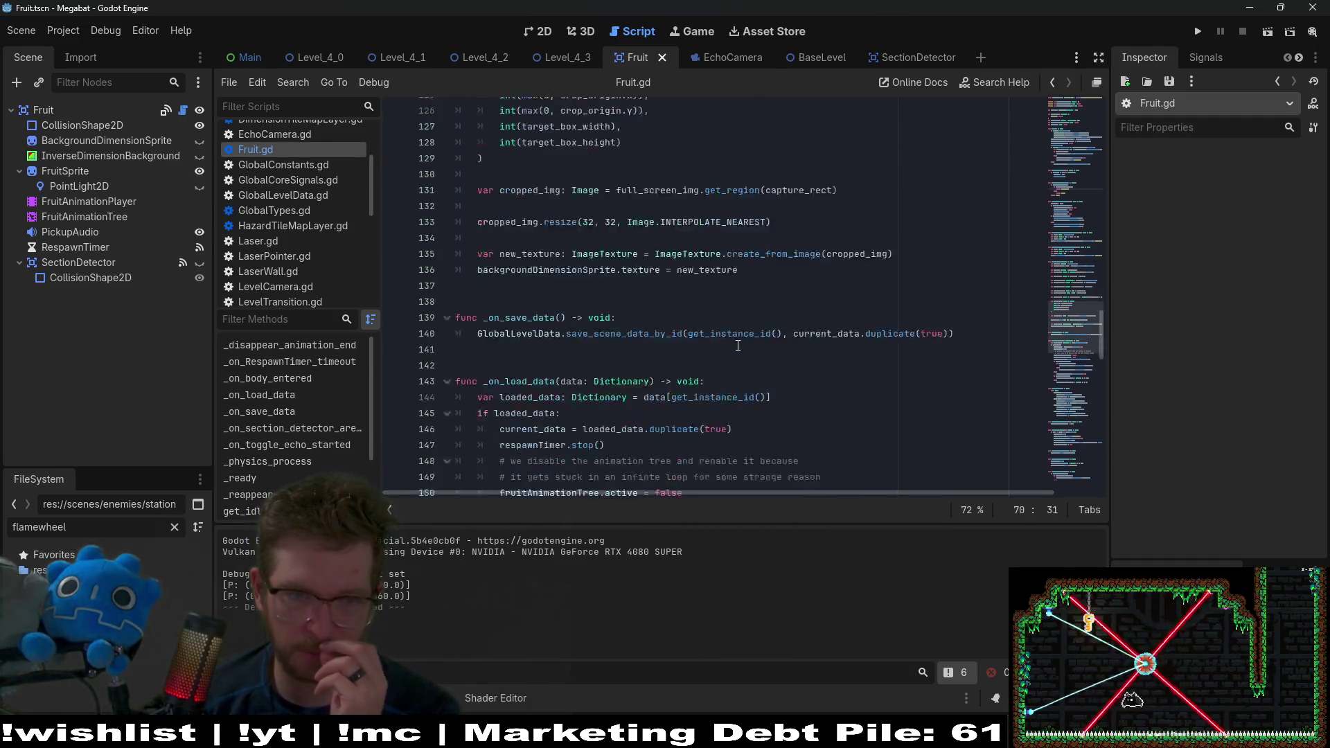
{"action": "scroll", "coordinate": [737, 345], "scroll_direction": "down", "scroll_amount": 6}
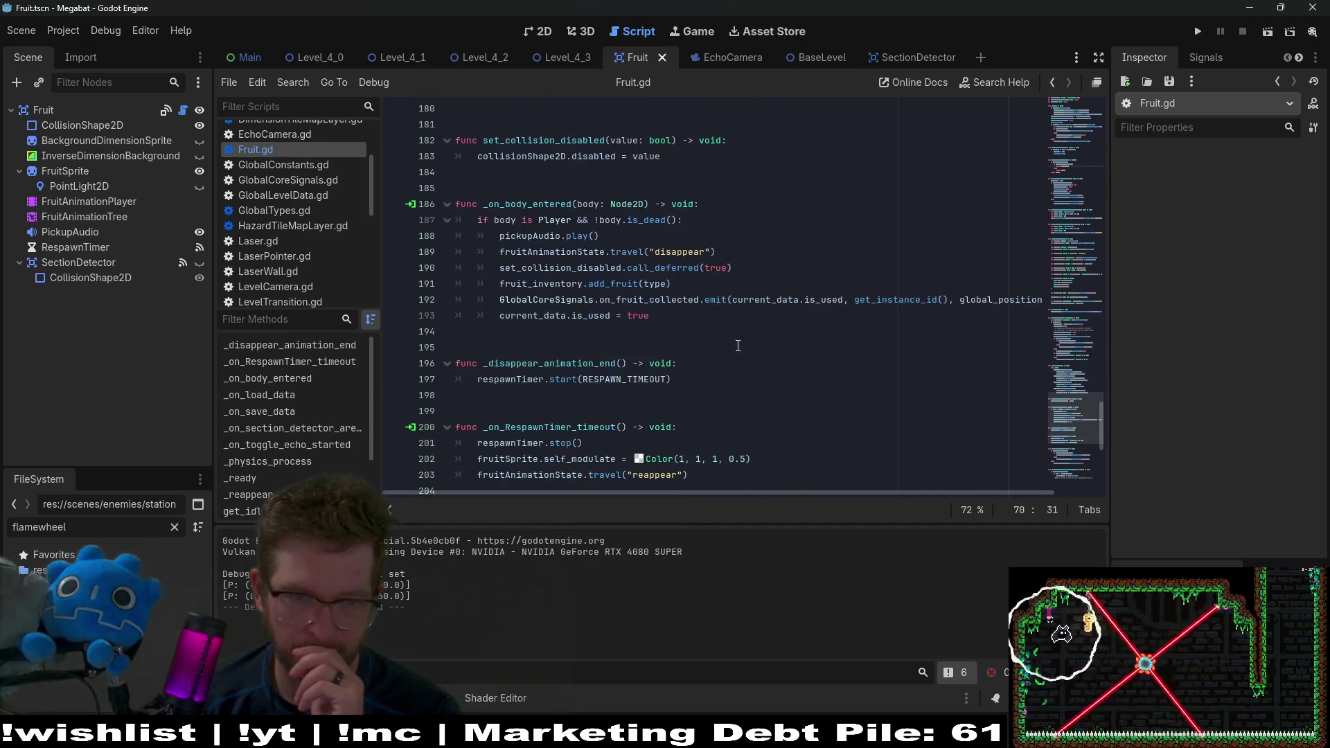
{"action": "scroll", "coordinate": [738, 346], "scroll_direction": "down", "scroll_amount": 6}
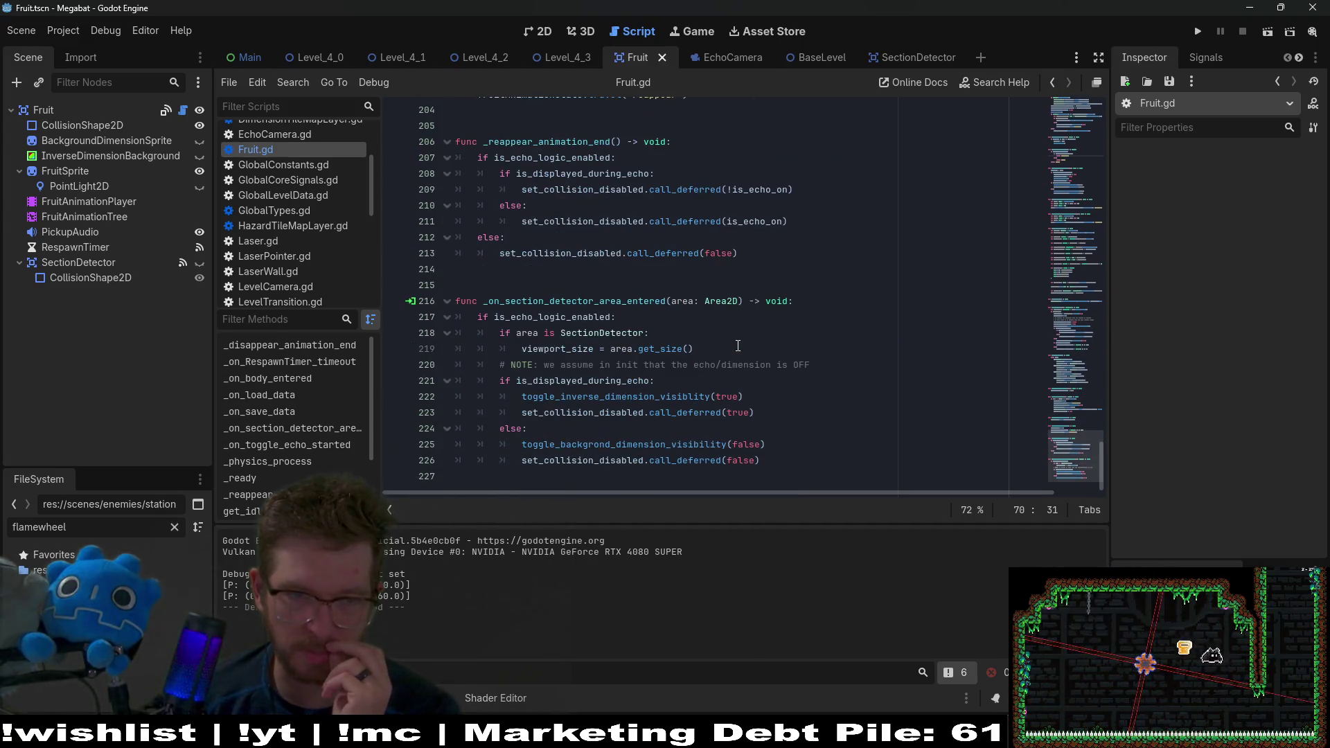
{"action": "scroll", "coordinate": [738, 345], "scroll_direction": "up", "scroll_amount": 2}
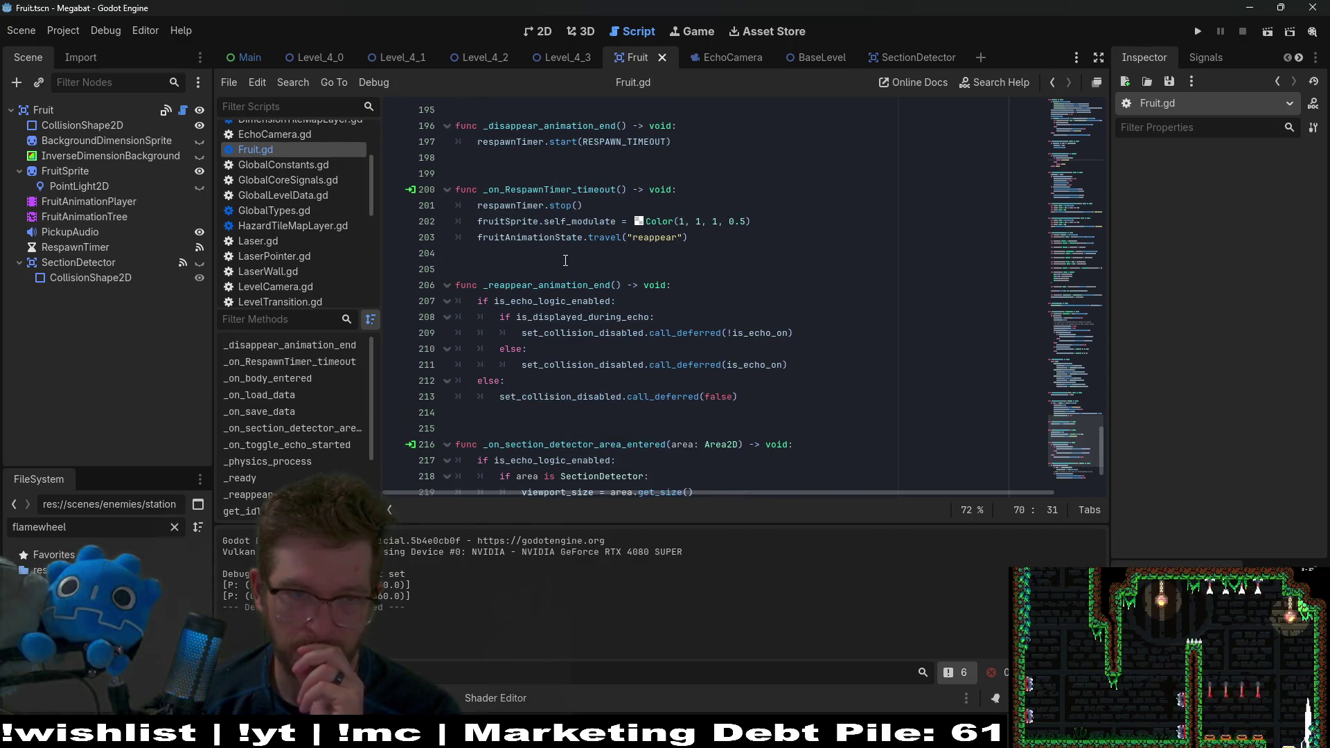
{"action": "left_click", "coordinate": [511, 206]}
{"action": "double_click", "coordinate": [516, 237]}
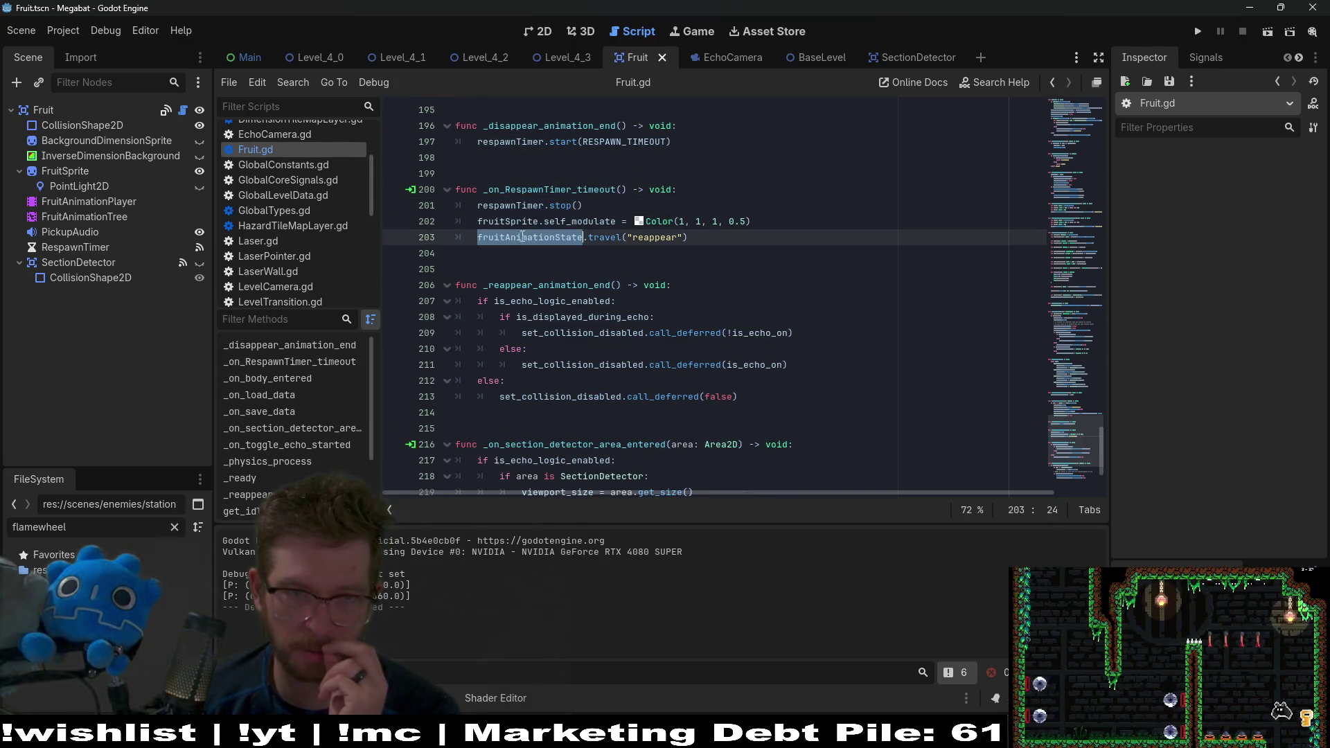
{"action": "scroll", "coordinate": [687, 254], "scroll_direction": "down", "scroll_amount": 2}
{"action": "scroll", "coordinate": [688, 255], "scroll_direction": "up", "scroll_amount": 2}
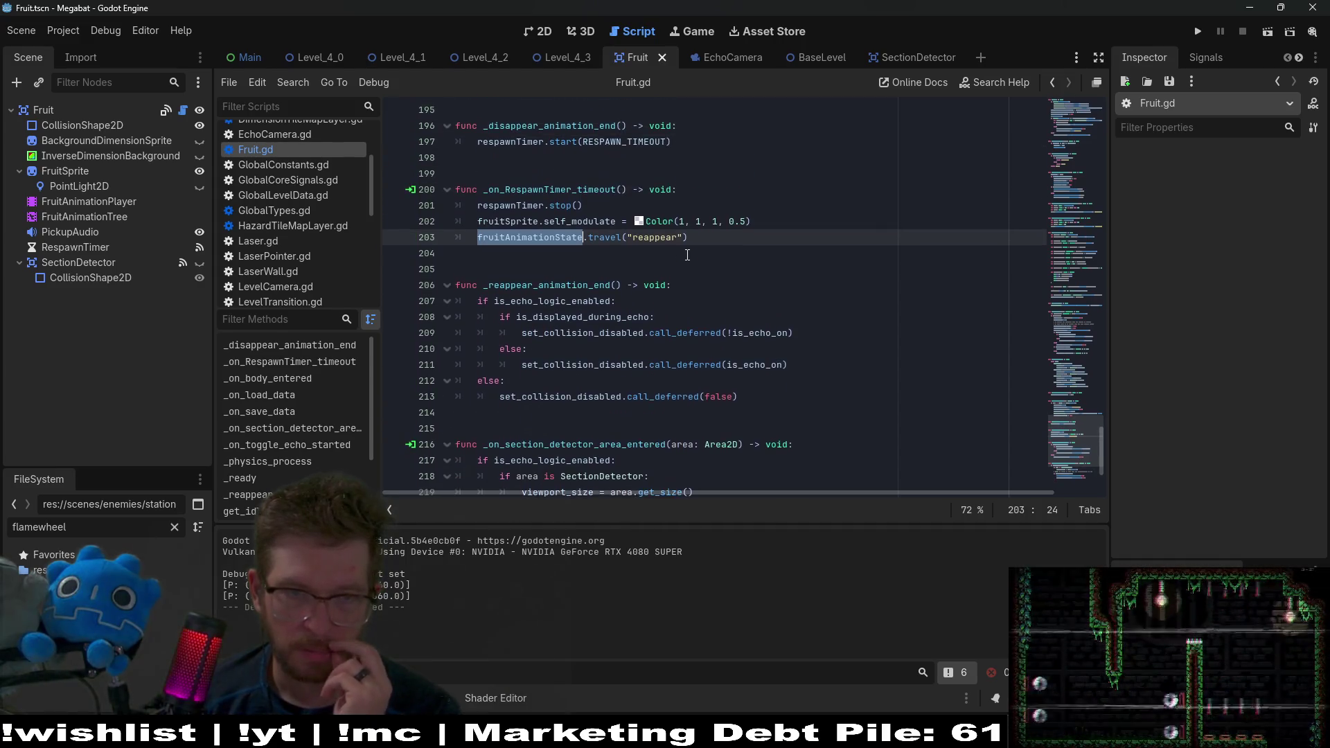
{"action": "scroll", "coordinate": [687, 255], "scroll_direction": "up", "scroll_amount": 2}
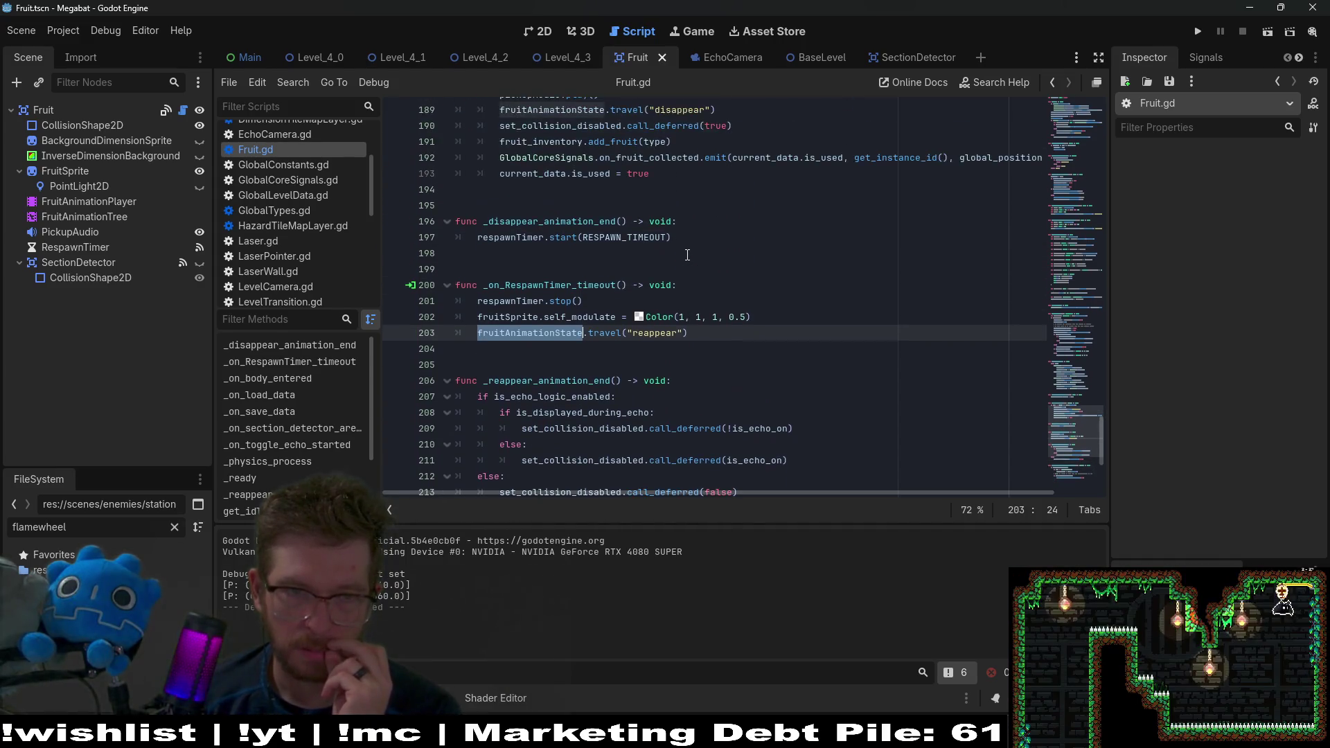
{"action": "scroll", "coordinate": [687, 255], "scroll_direction": "down", "scroll_amount": 5}
{"action": "scroll", "coordinate": [687, 254], "scroll_direction": "up", "scroll_amount": 2}
{"action": "scroll", "coordinate": [687, 255], "scroll_direction": "up", "scroll_amount": 5}
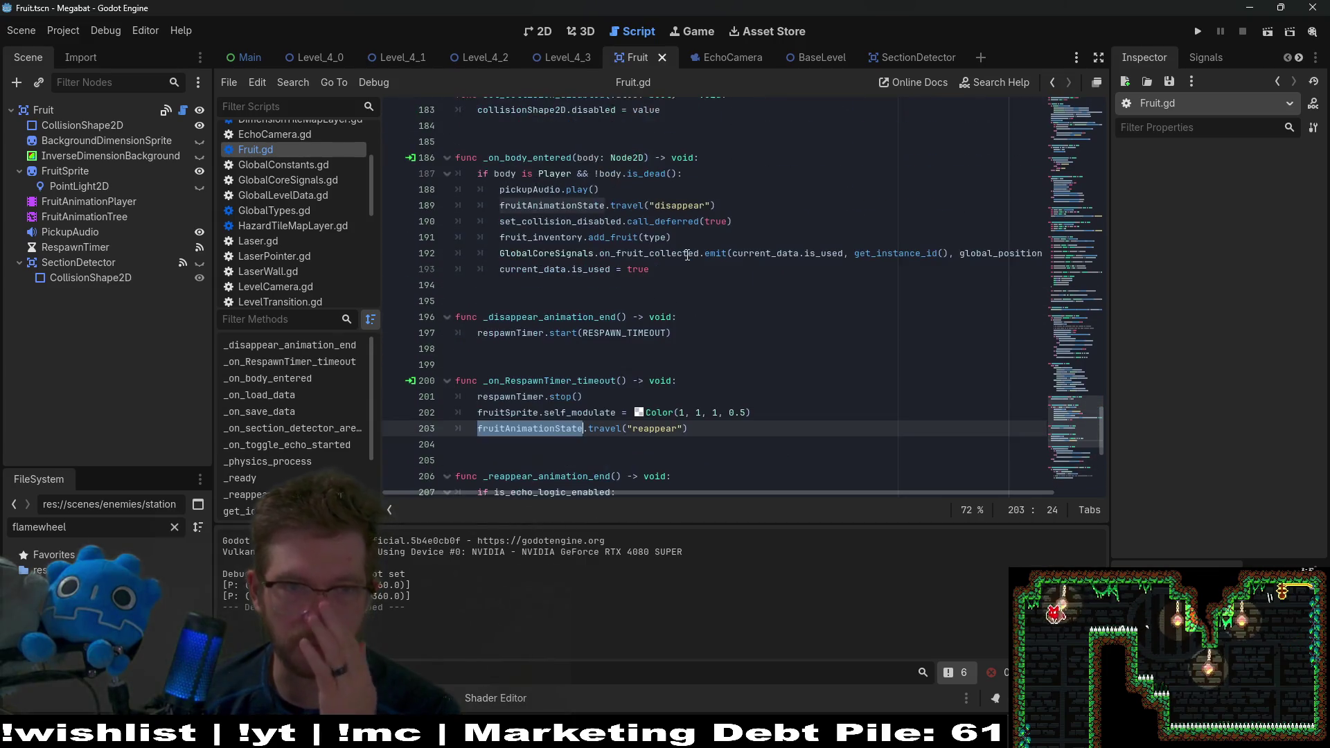
{"action": "scroll", "coordinate": [687, 255], "scroll_direction": "up", "scroll_amount": 3}
{"action": "scroll", "coordinate": [687, 255], "scroll_direction": "up", "scroll_amount": 8}
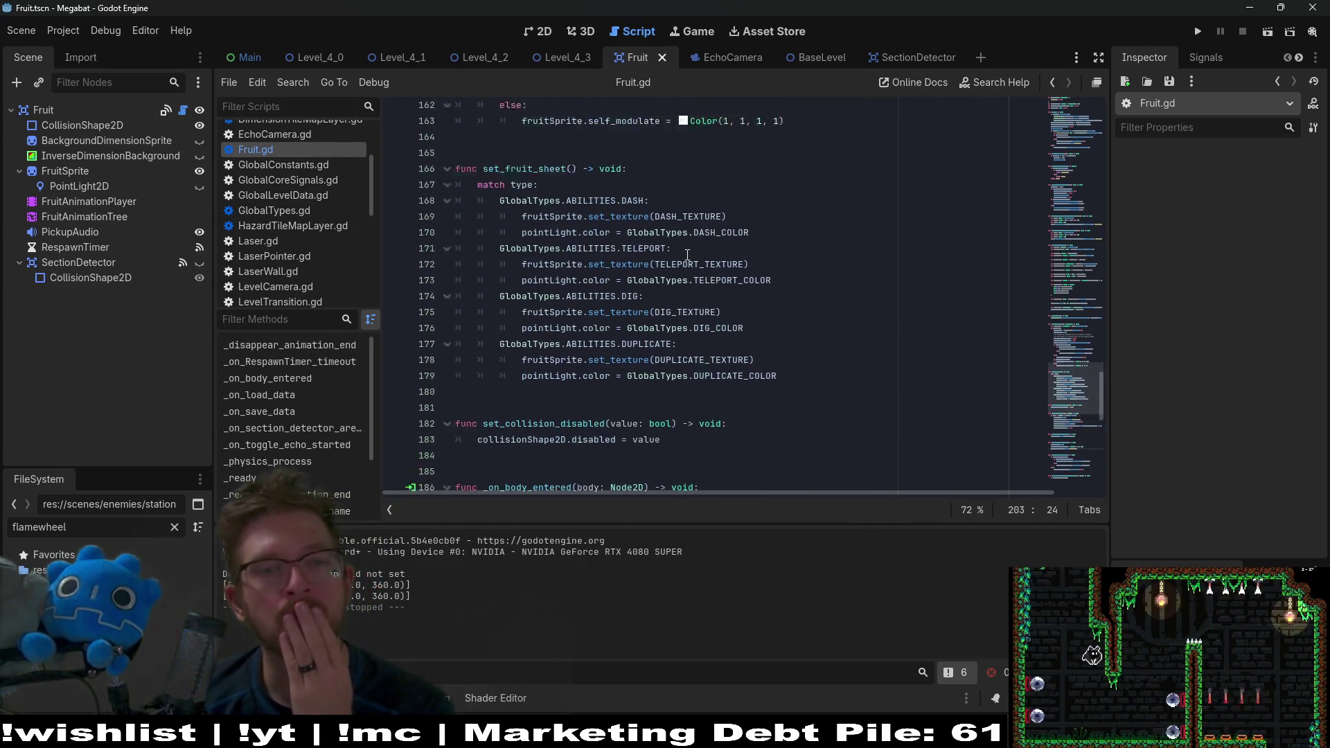
{"action": "scroll", "coordinate": [687, 255], "scroll_direction": "up", "scroll_amount": 7}
{"action": "scroll", "coordinate": [687, 255], "scroll_direction": "up", "scroll_amount": 13}
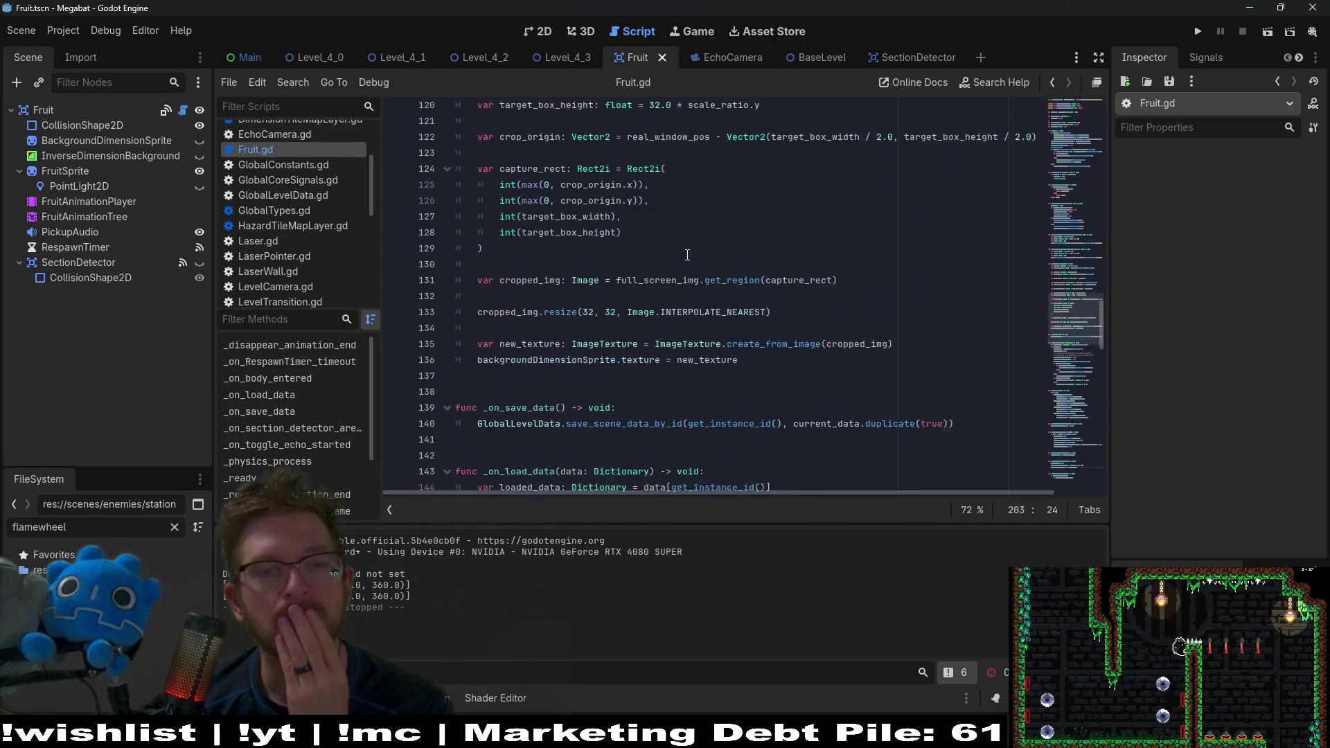
{"action": "scroll", "coordinate": [687, 255], "scroll_direction": "down", "scroll_amount": 14}
{"action": "scroll", "coordinate": [687, 255], "scroll_direction": "down", "scroll_amount": 20}
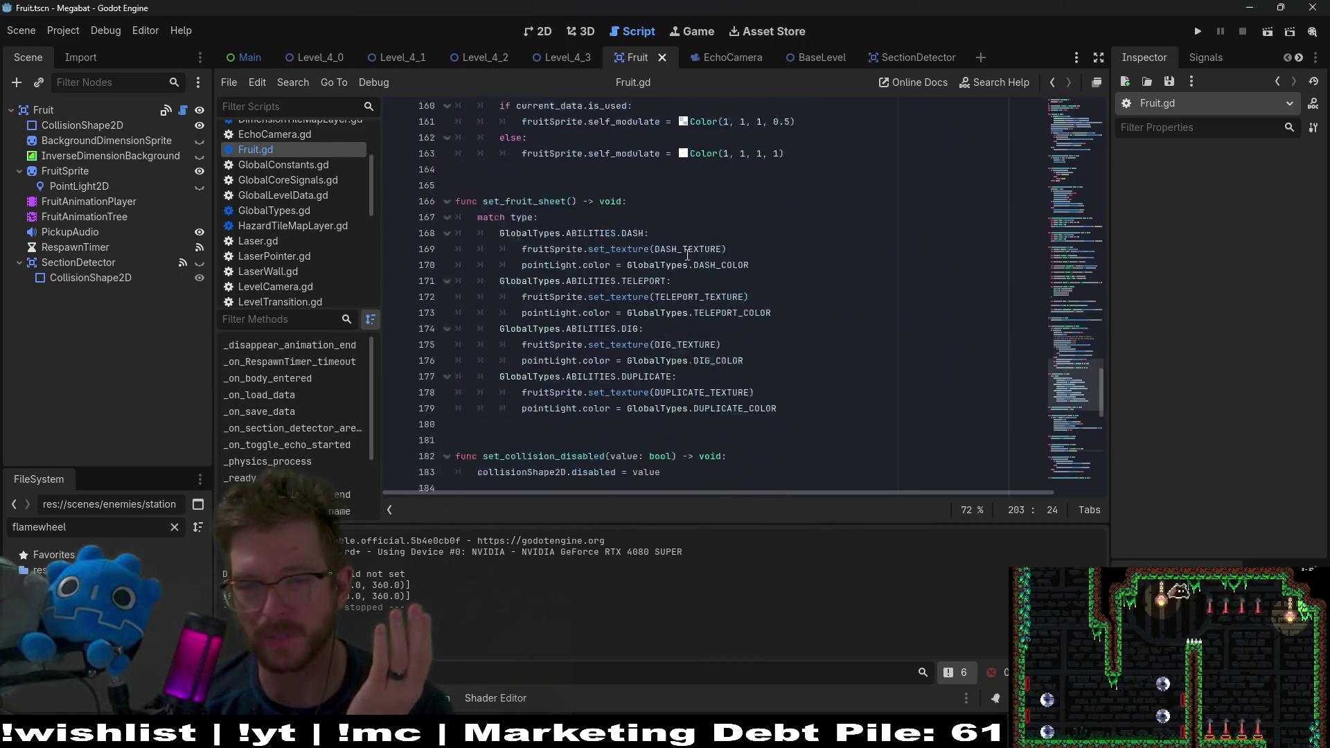
{"action": "left_click", "coordinate": [687, 255]}
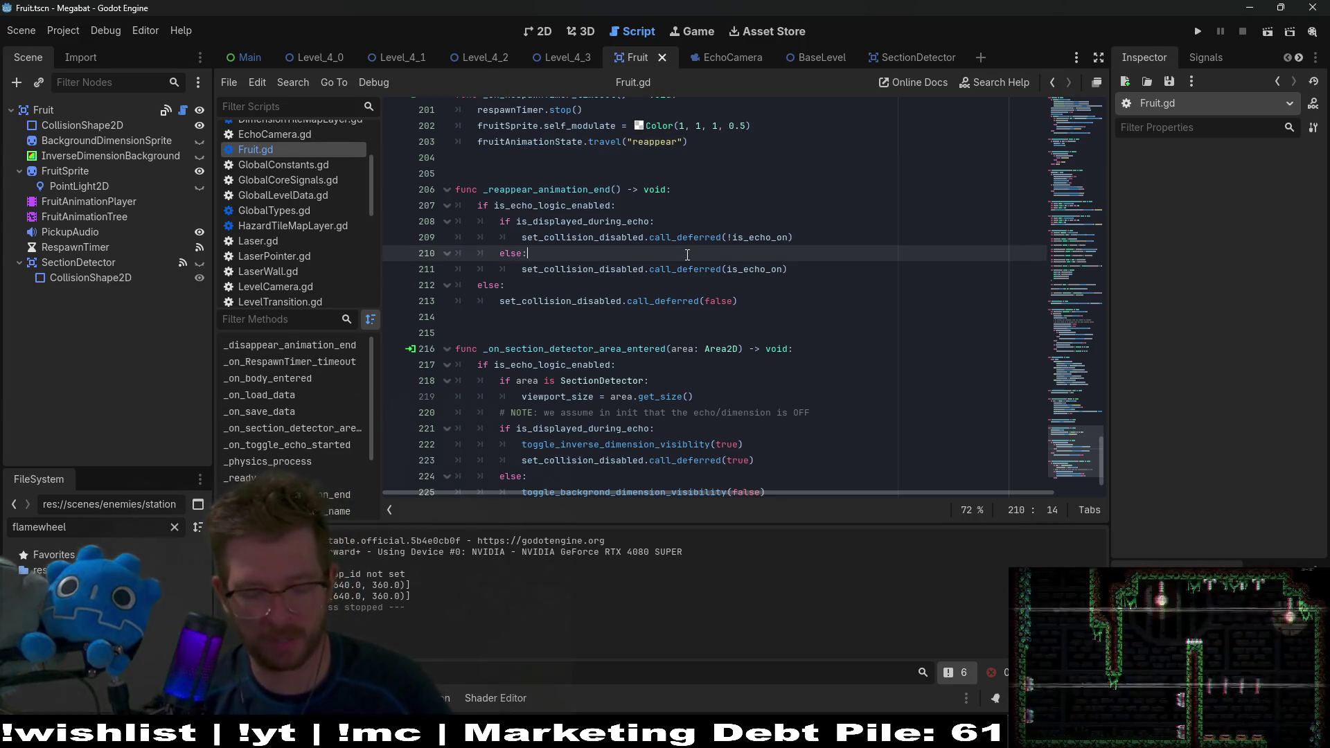
Step: Find '_a' in Fruit.gd to reach _reappear_animation_end and select its echo-branch lines 209-210
{"action": "key", "text": "ctrl+f"}
{"action": "type", "text": "finishe"}
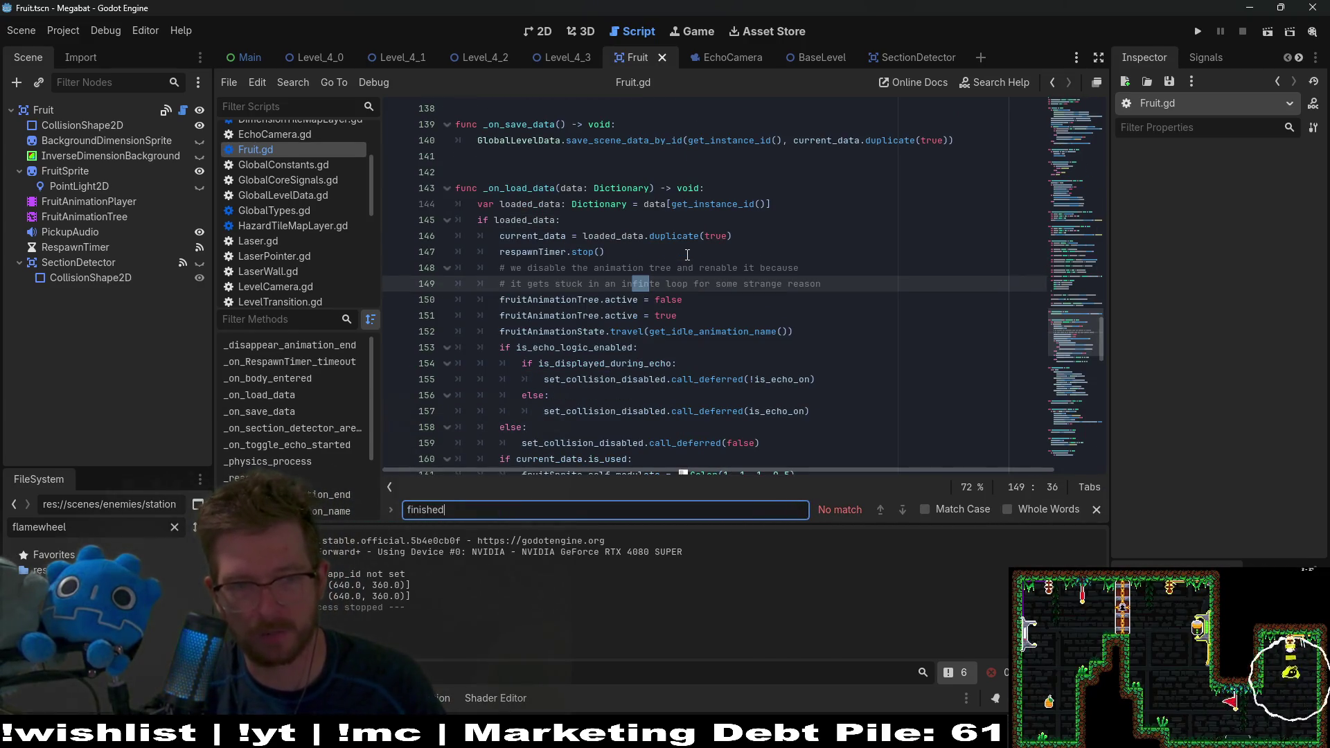
{"action": "key", "text": "ctrl+BackSpace"}
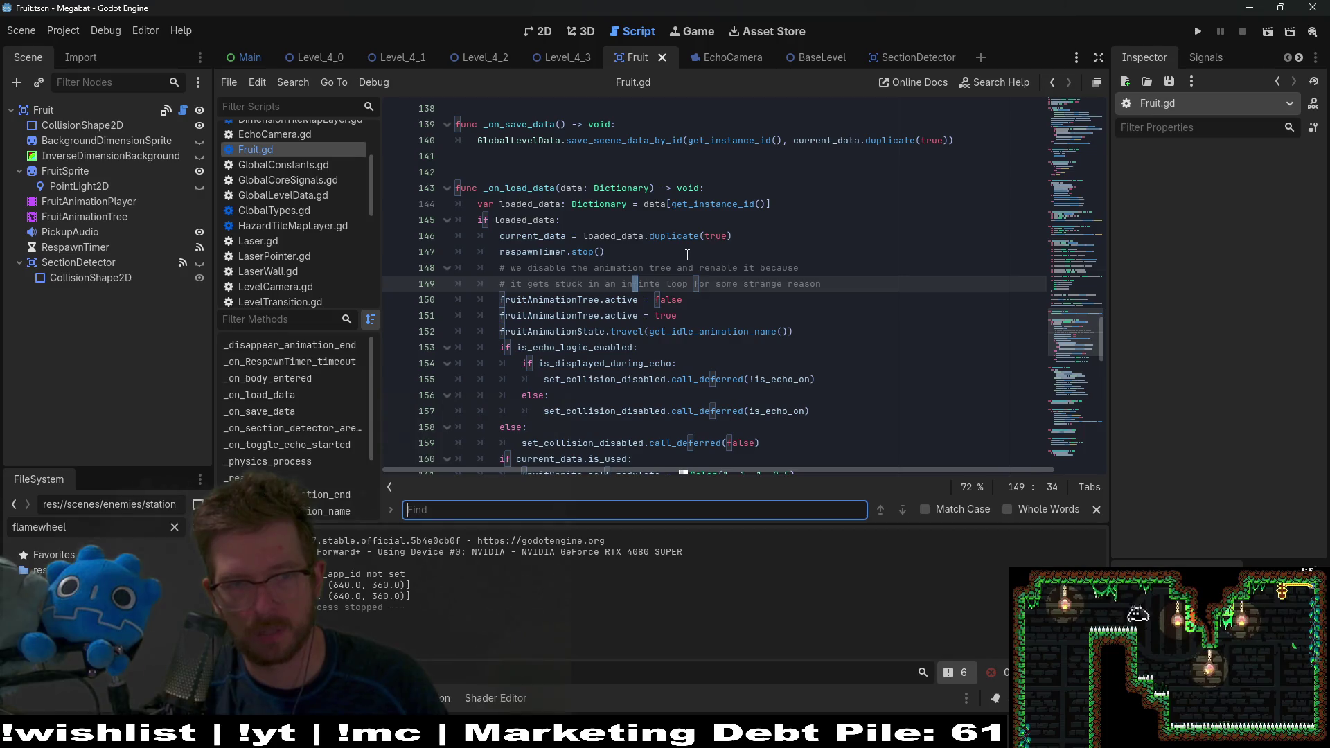
{"action": "type", "text": "_animation"}
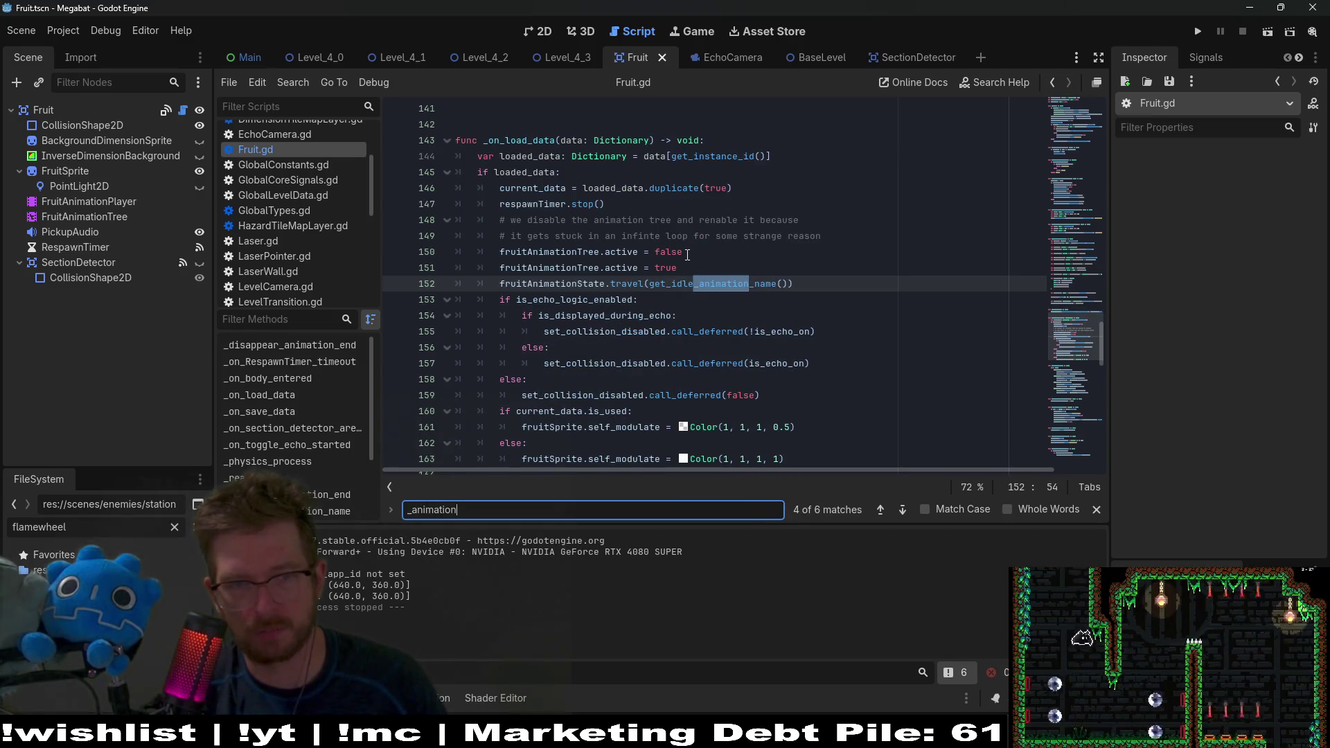
{"action": "key", "text": "Return"}
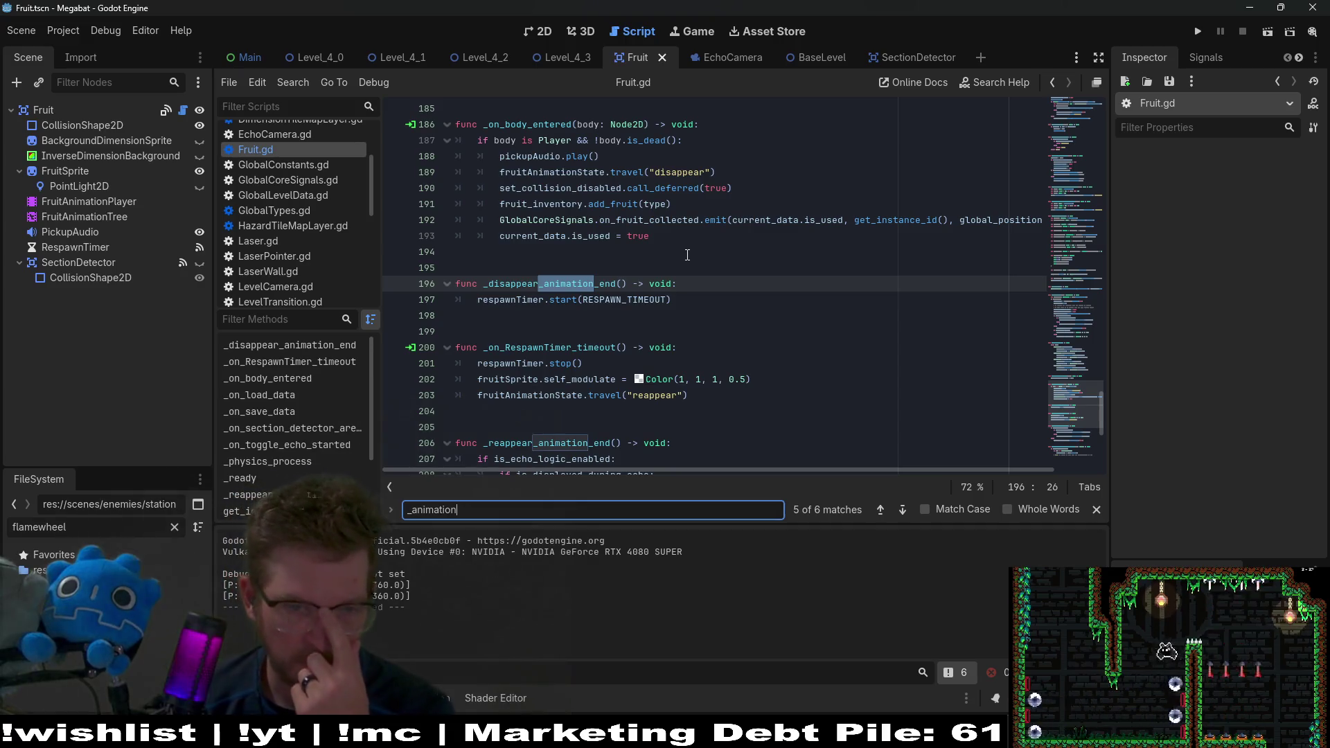
{"action": "scroll", "coordinate": [687, 254], "scroll_direction": "down", "scroll_amount": 2}
{"action": "scroll", "coordinate": [687, 255], "scroll_direction": "down", "scroll_amount": 2}
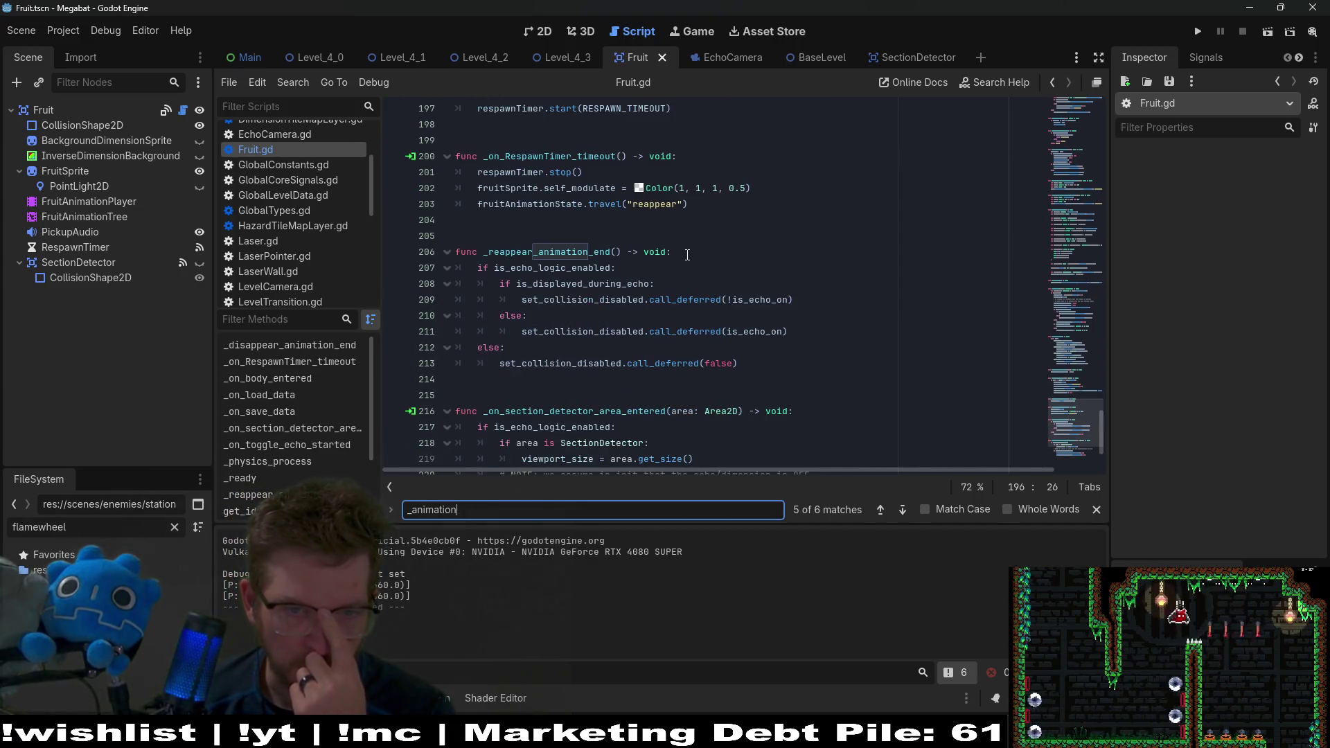
{"action": "left_click", "coordinate": [588, 355]}
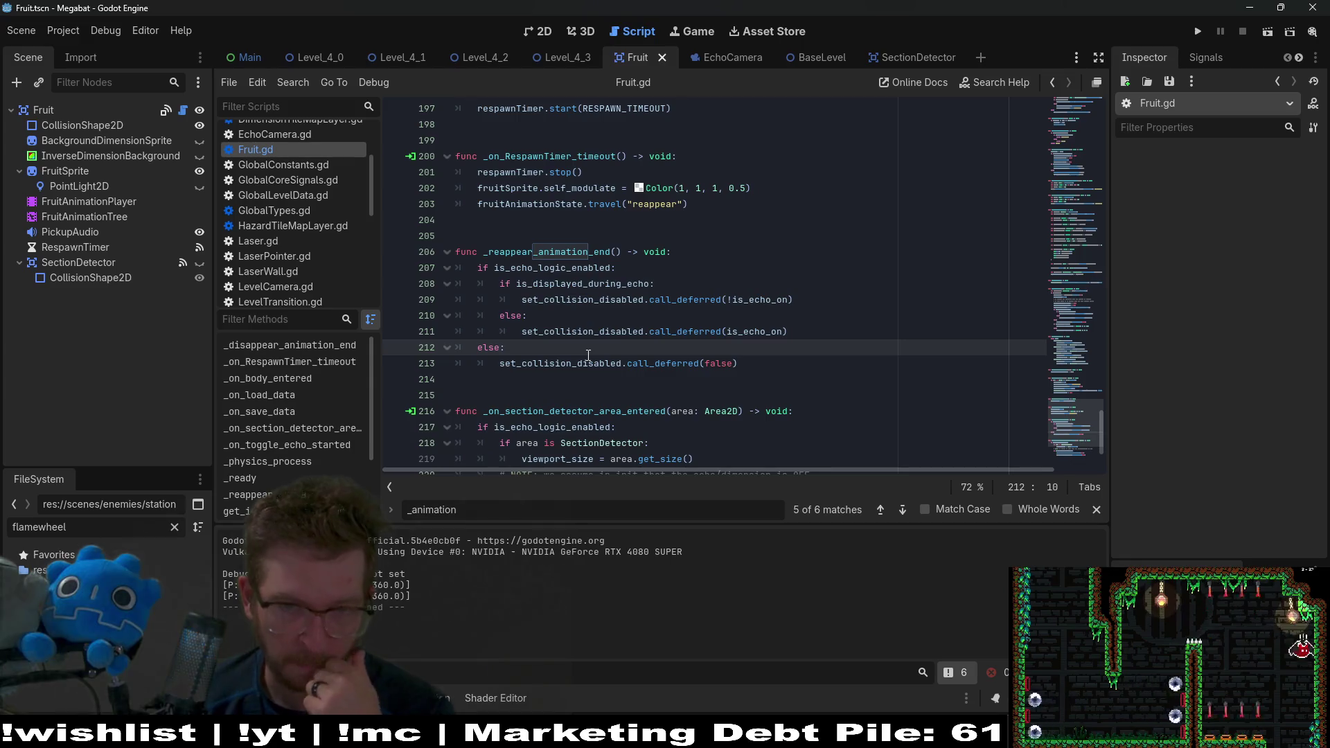
{"action": "double_click", "coordinate": [619, 285]}
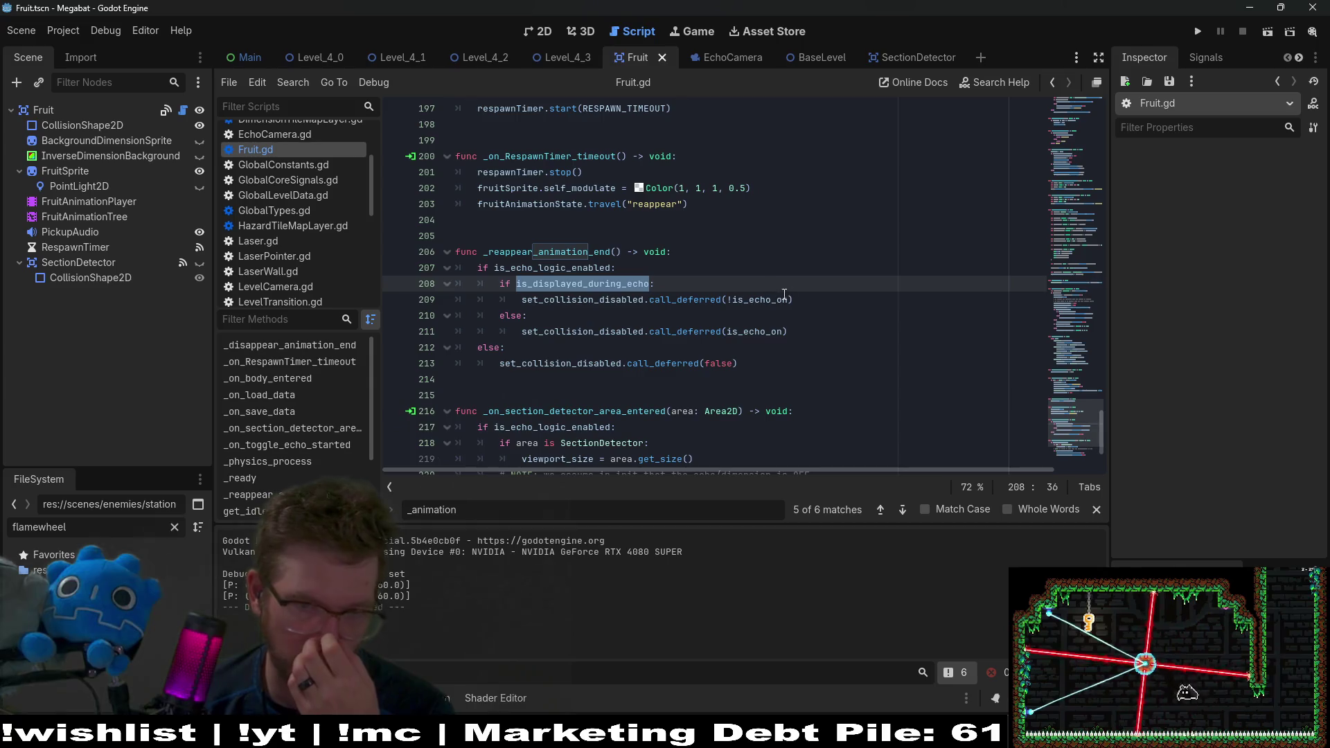
{"action": "left_click_drag", "start_coordinate": [802, 295], "coordinate": [482, 315]}
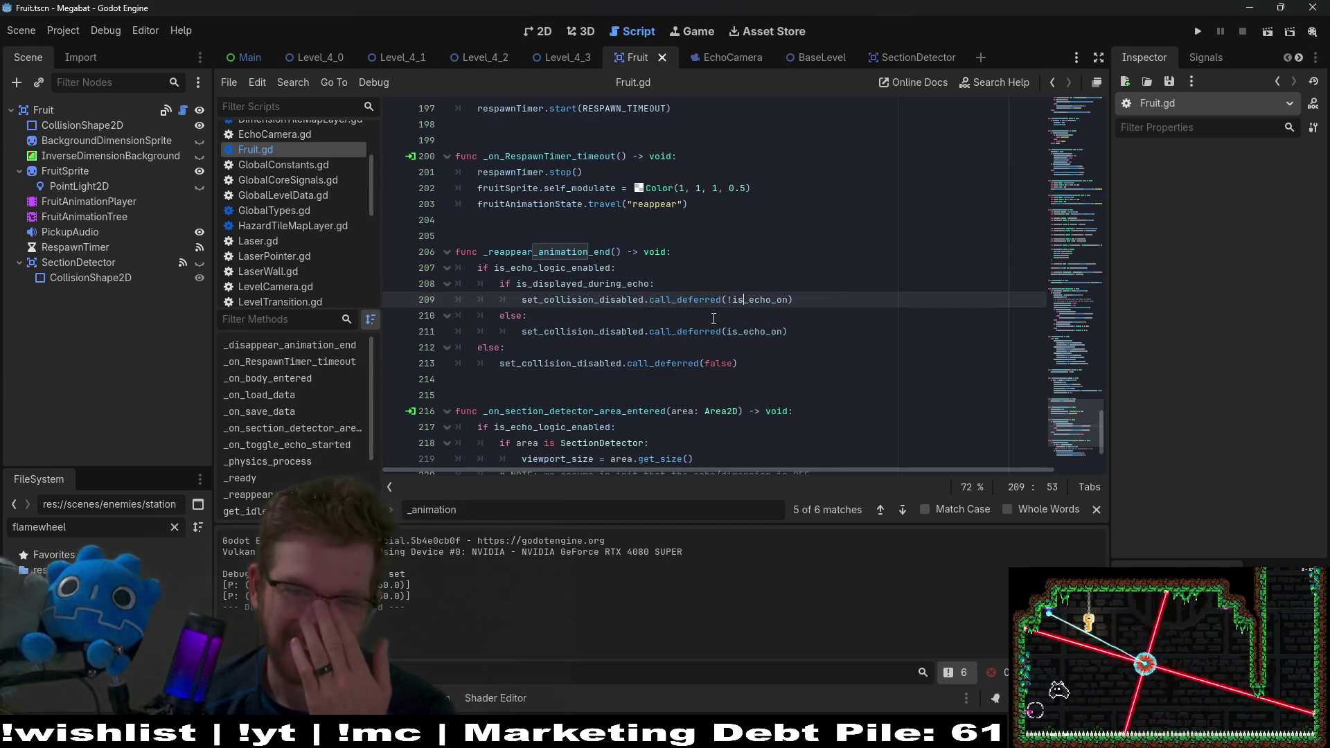
Step: Insert a new line after line 211 in _reappear_animation_end's else branch
{"action": "left_click", "coordinate": [685, 290]}
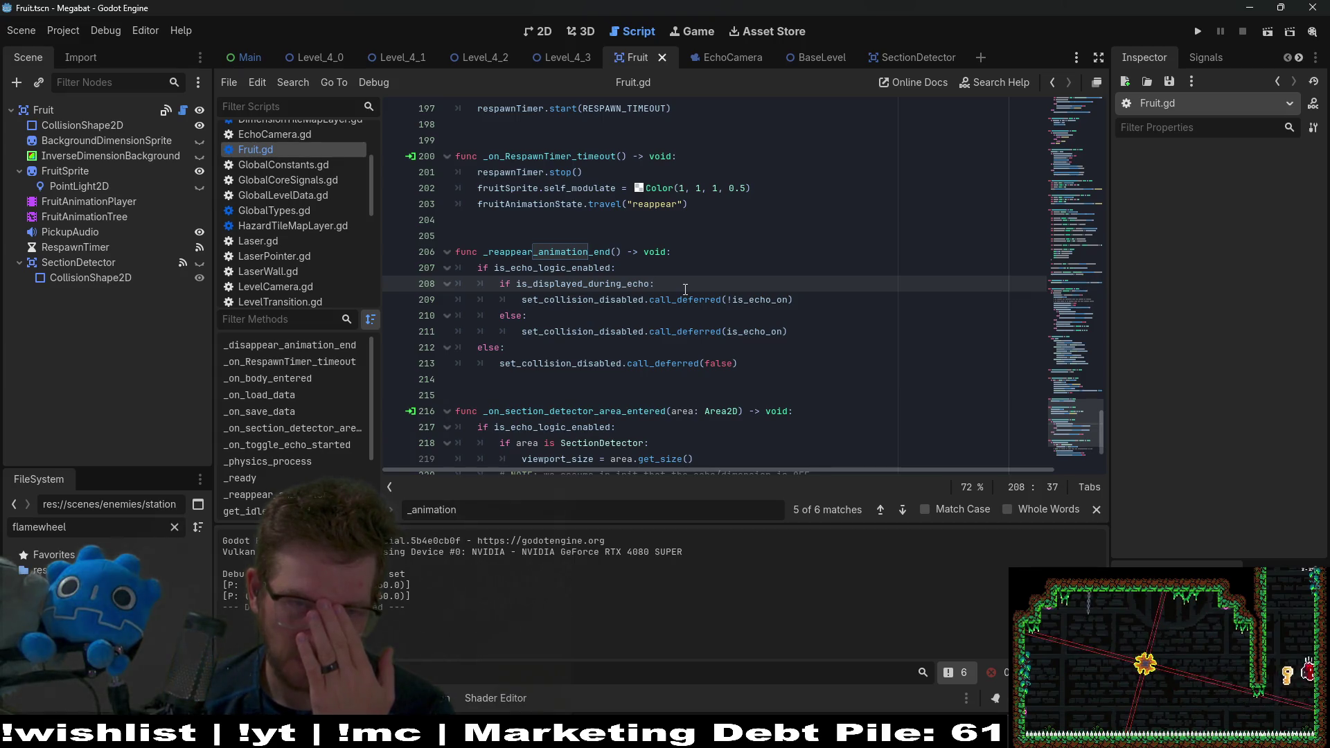
{"action": "key", "text": "Return"}
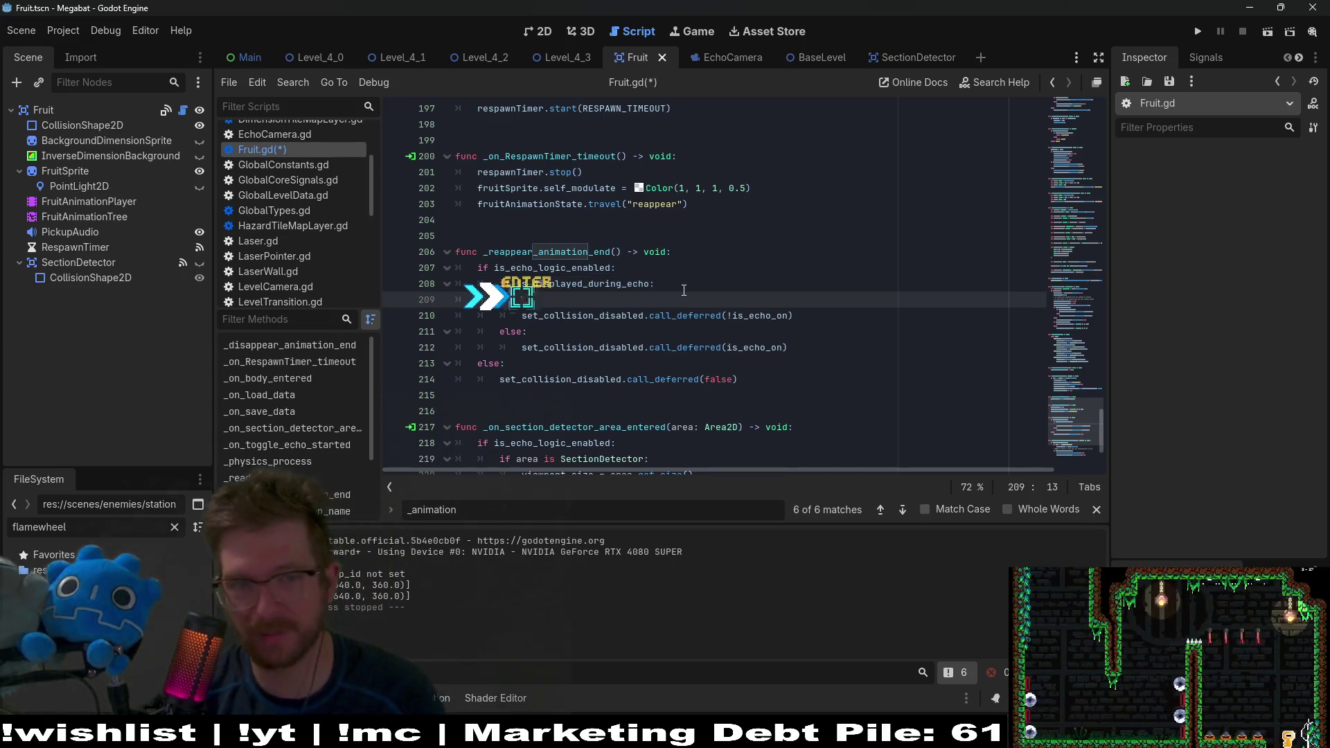
{"action": "type", "text": "s"}
{"action": "key", "text": "BackSpace"}
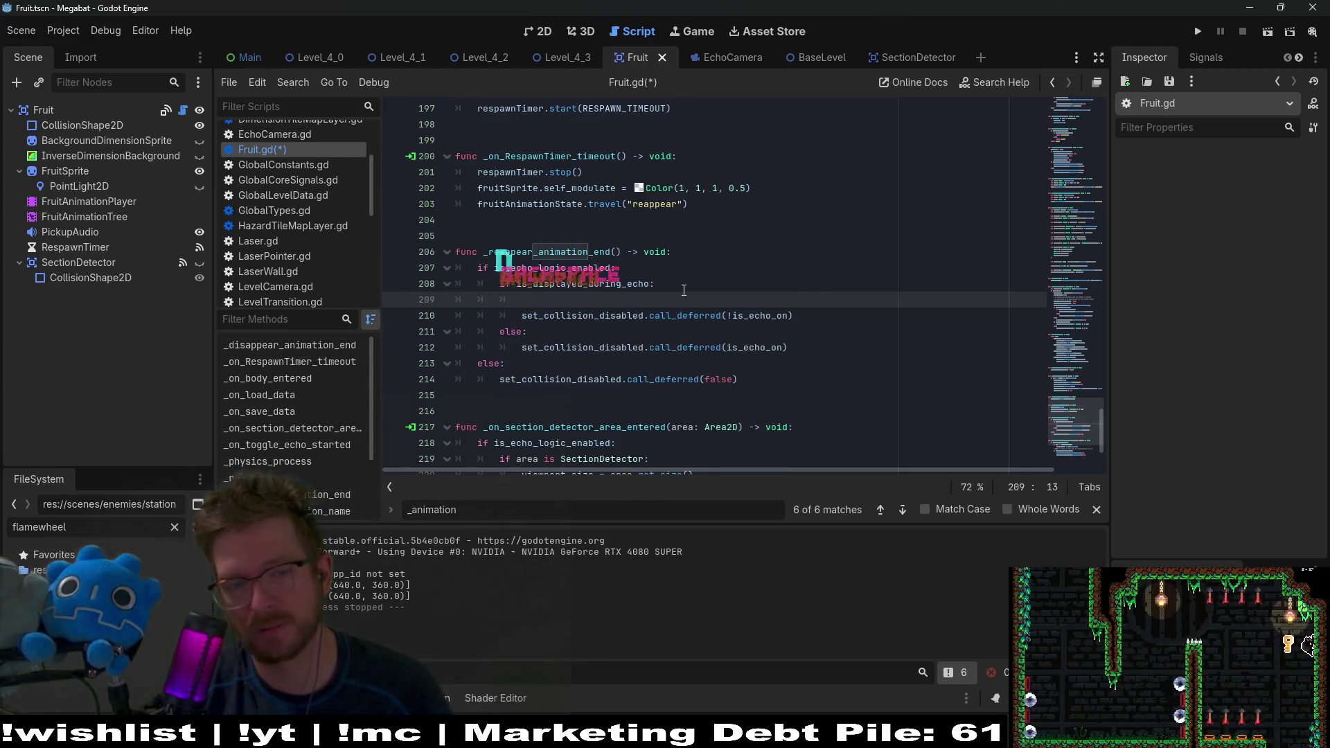
{"action": "type", "text": "a"}
{"action": "key", "text": "BackSpace"}
{"action": "key", "text": "BackSpace"}
{"action": "key", "text": "BackSpace"}
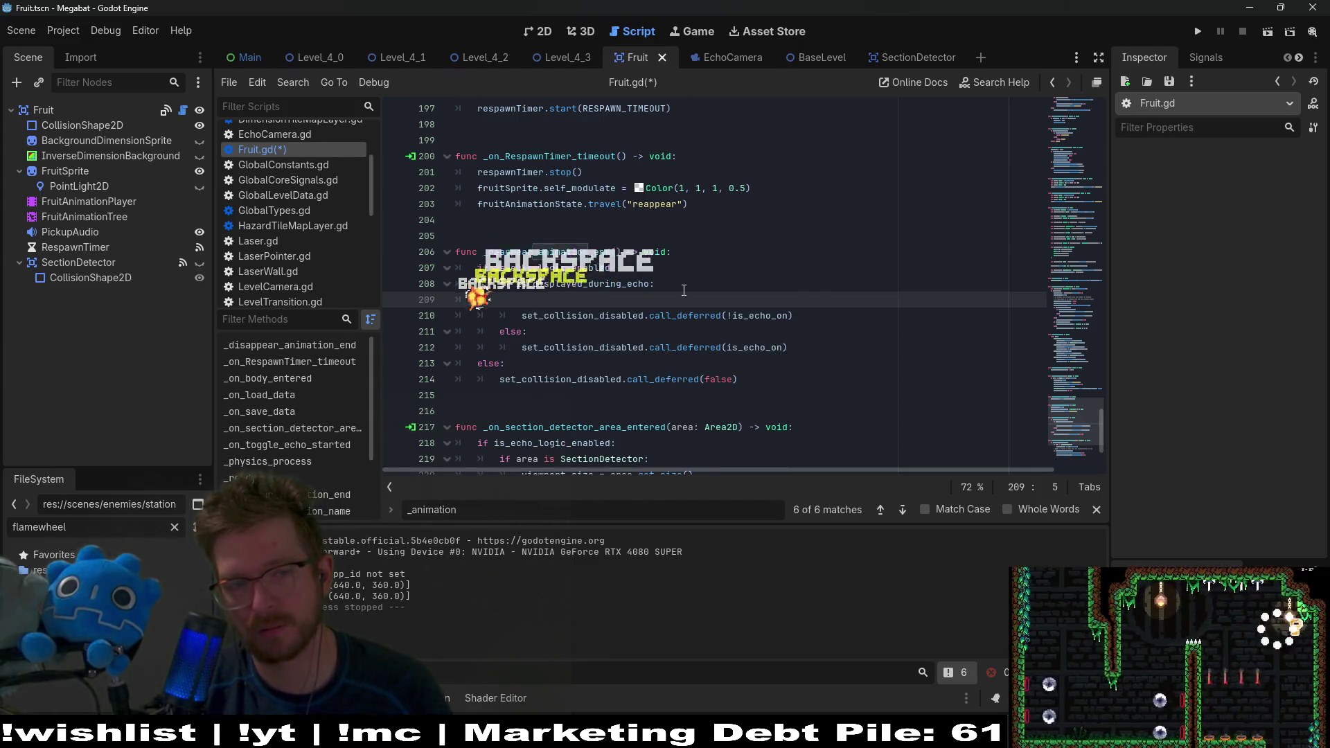
{"action": "key", "text": "Up"}
{"action": "key", "text": "Down"}
{"action": "key", "text": "Down"}
{"action": "key", "text": "Down"}
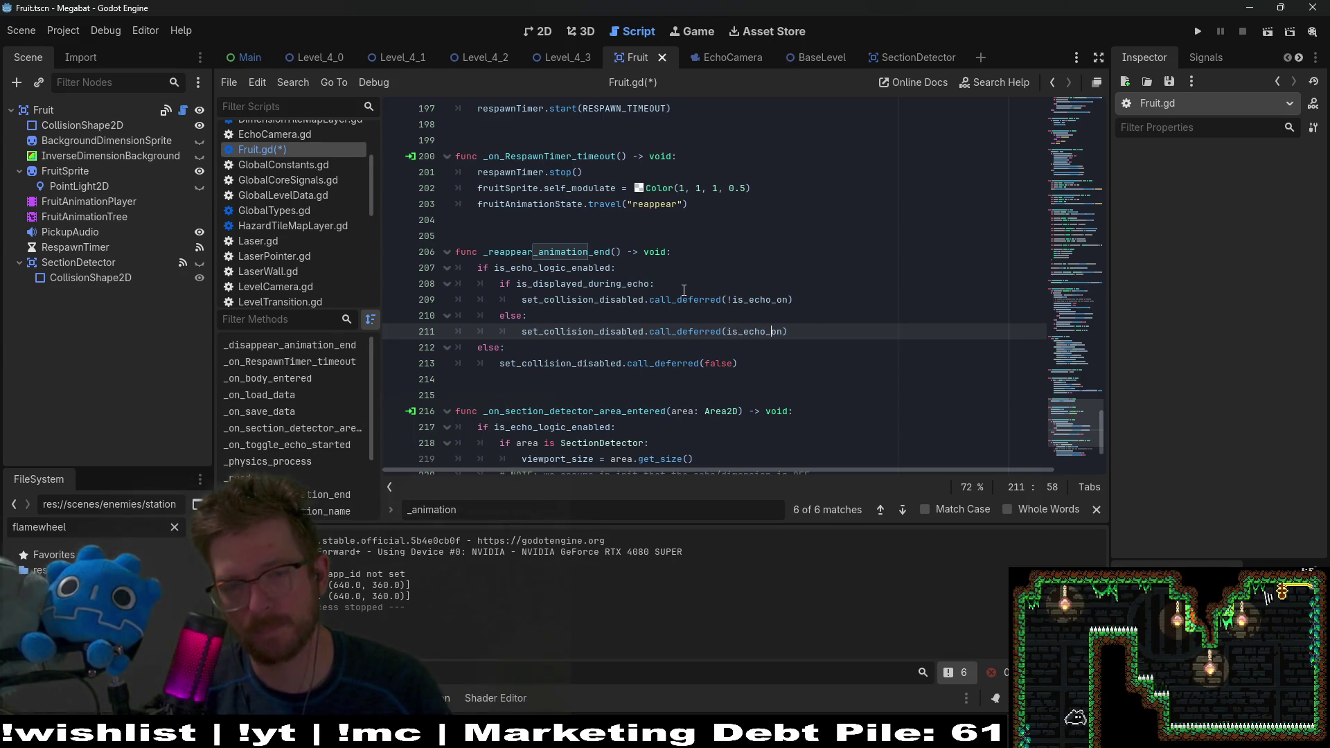
{"action": "key", "text": "Return"}
{"action": "key", "text": "BackSpace"}
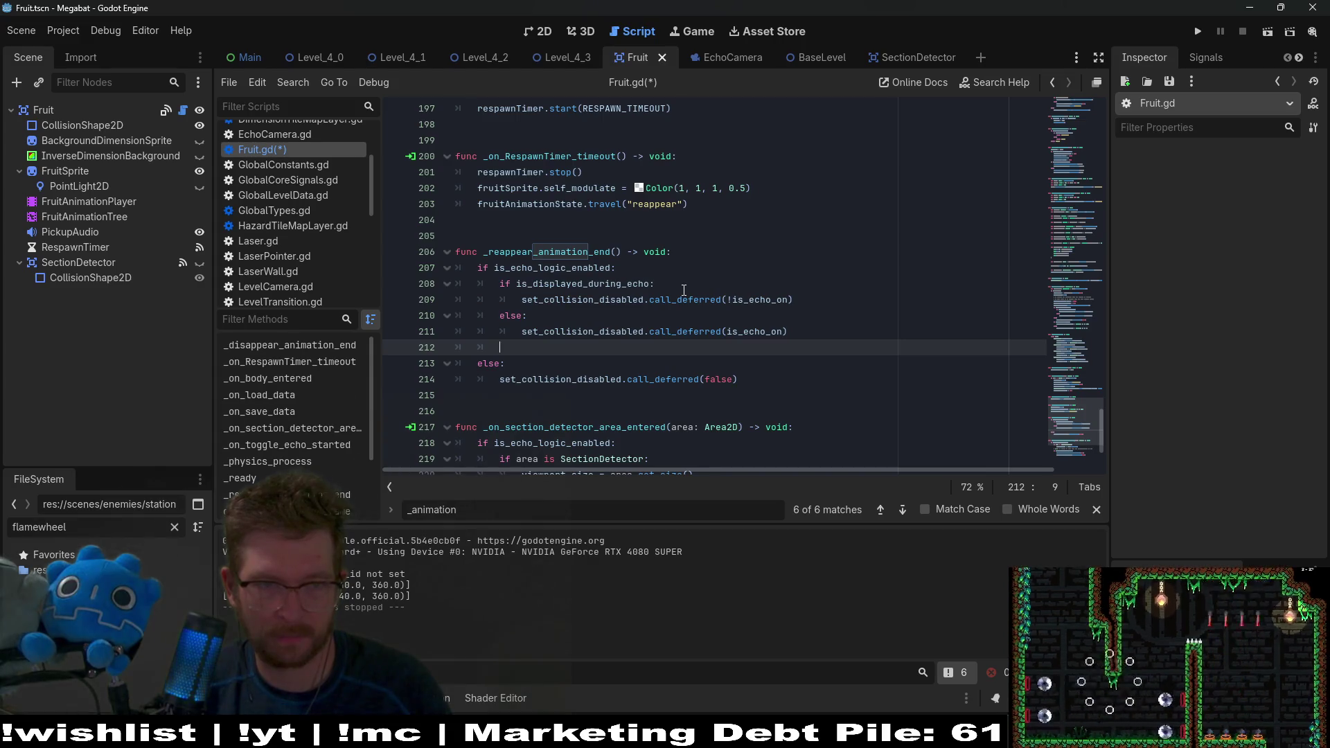
Step: Write fruitAnimationState.travel(get_idle_animation_name()) on the new line and save
{"action": "type", "text": "fruitN"}
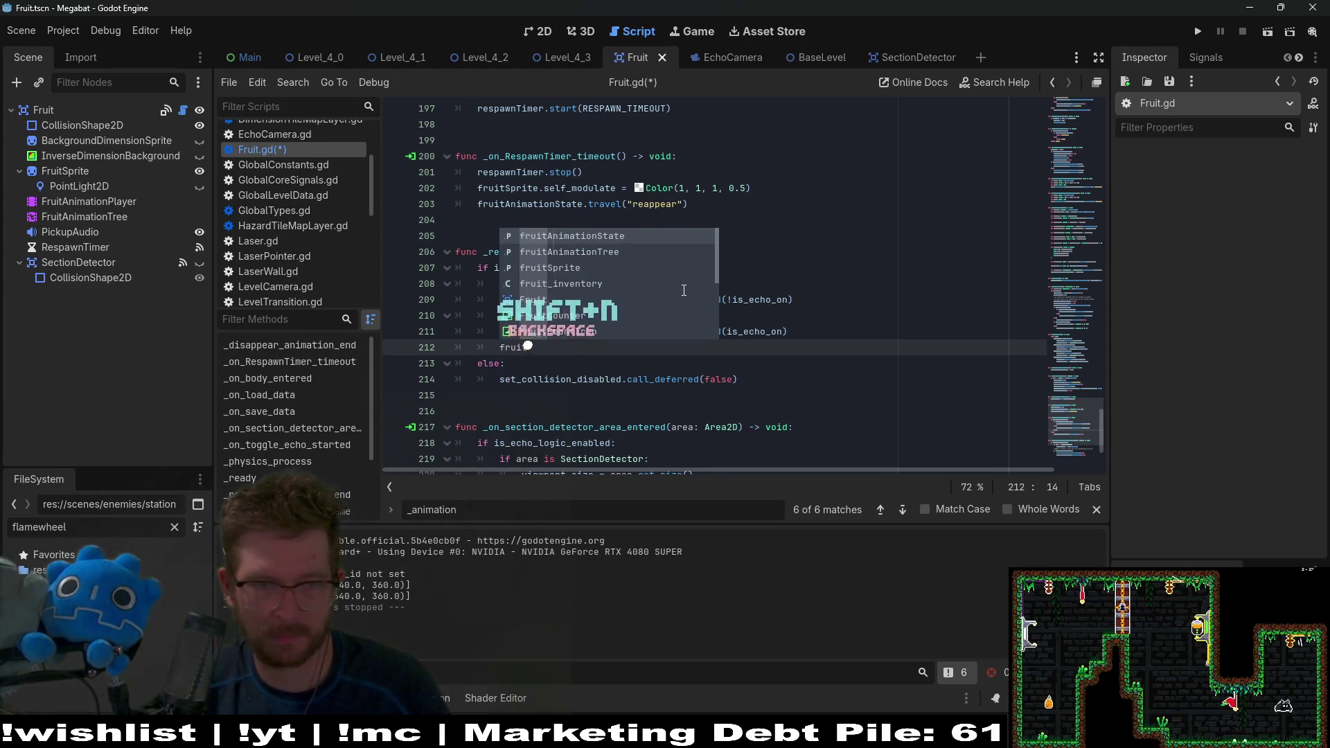
{"action": "key", "text": "BackSpace"}
{"action": "type", "text": "A"}
{"action": "key", "text": "Return"}
{"action": "type", "text": ".tr"}
{"action": "key", "text": "Return"}
{"action": "type", "text": "get"}
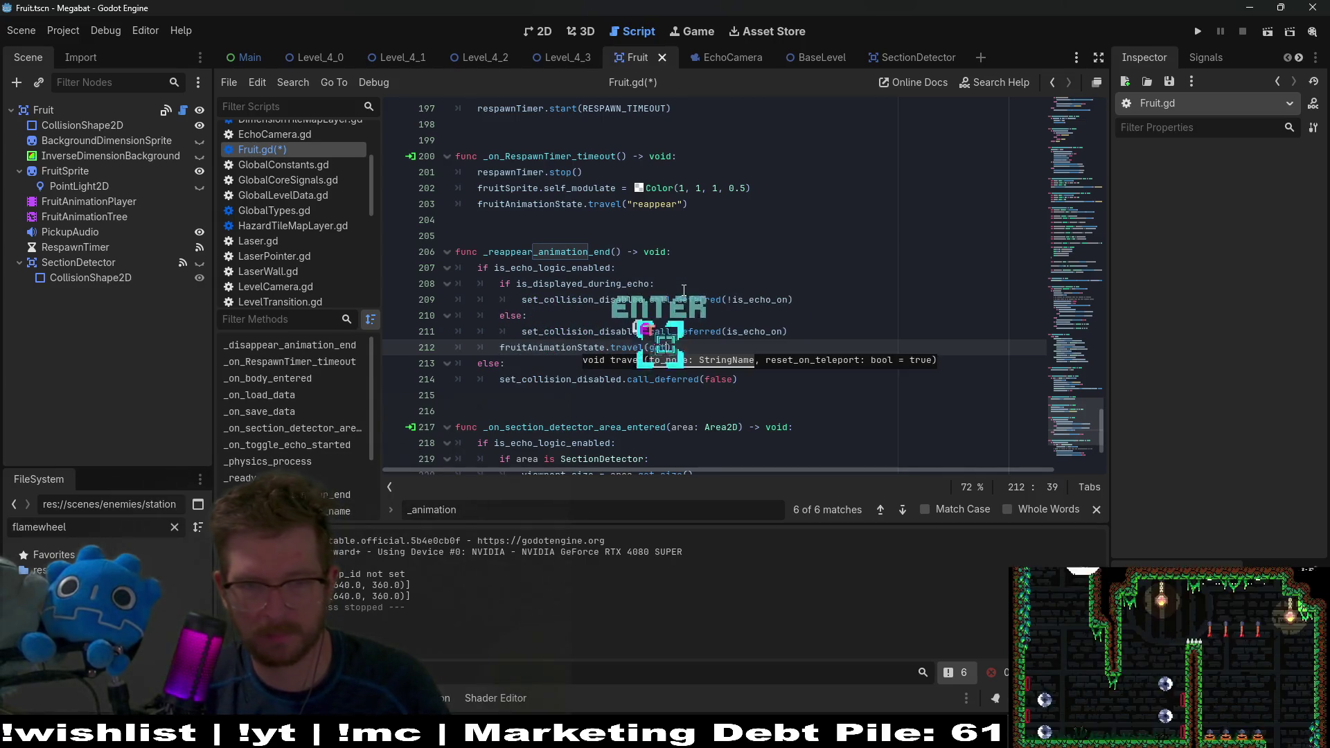
{"action": "type", "text": "_"}
{"action": "key", "text": "Return"}
{"action": "key", "text": "ctrl+s"}
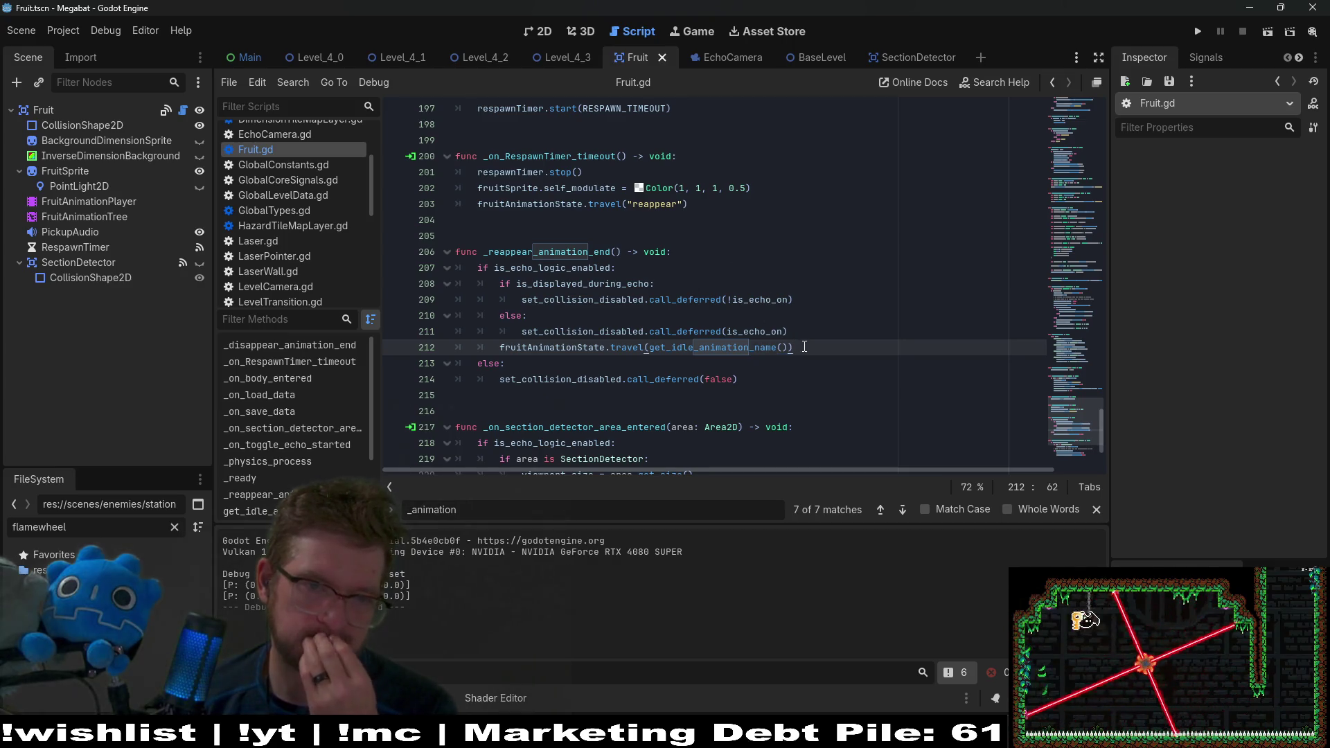
Step: Try moving the travel line to the function's top, undo it, save, and return to Level_4_3
{"action": "left_click_drag", "start_coordinate": [811, 341], "coordinate": [817, 333]}
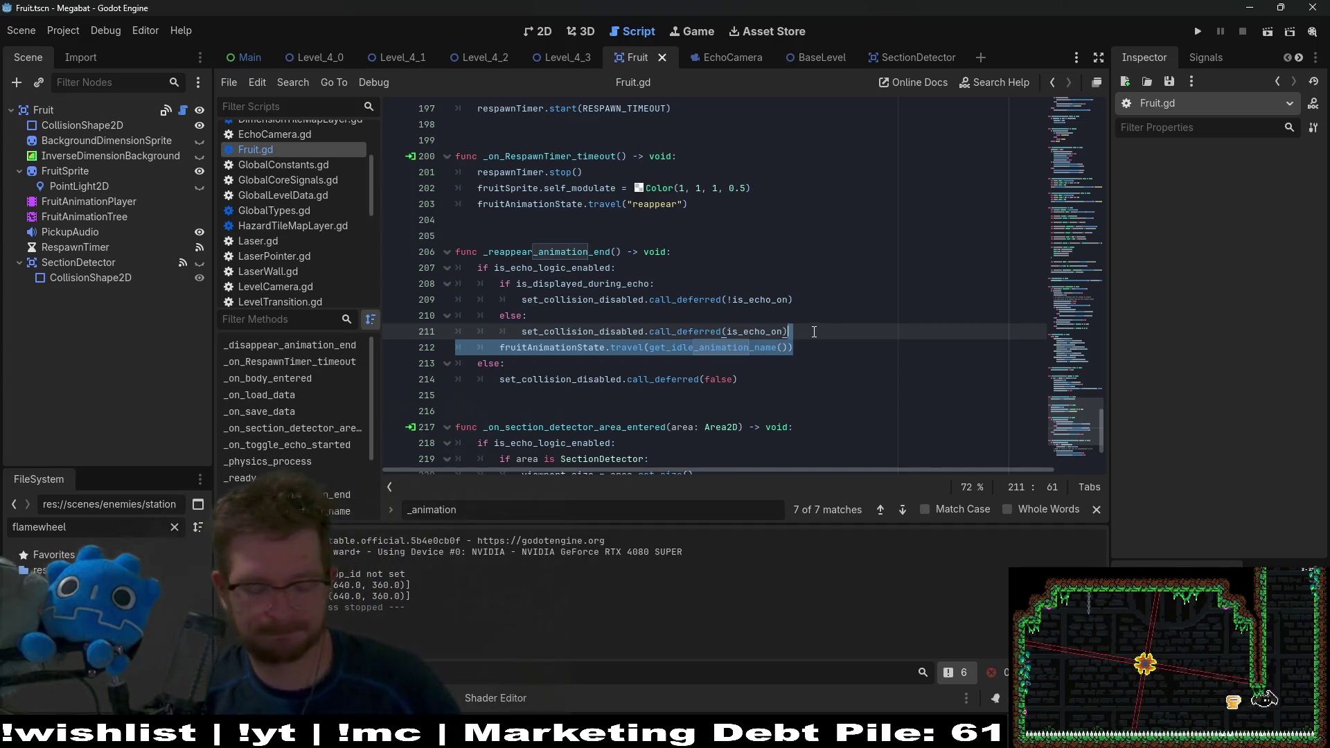
{"action": "key", "text": "ctrl+x"}
{"action": "left_click", "coordinate": [700, 252]}
{"action": "key", "text": "ctrl+v"}
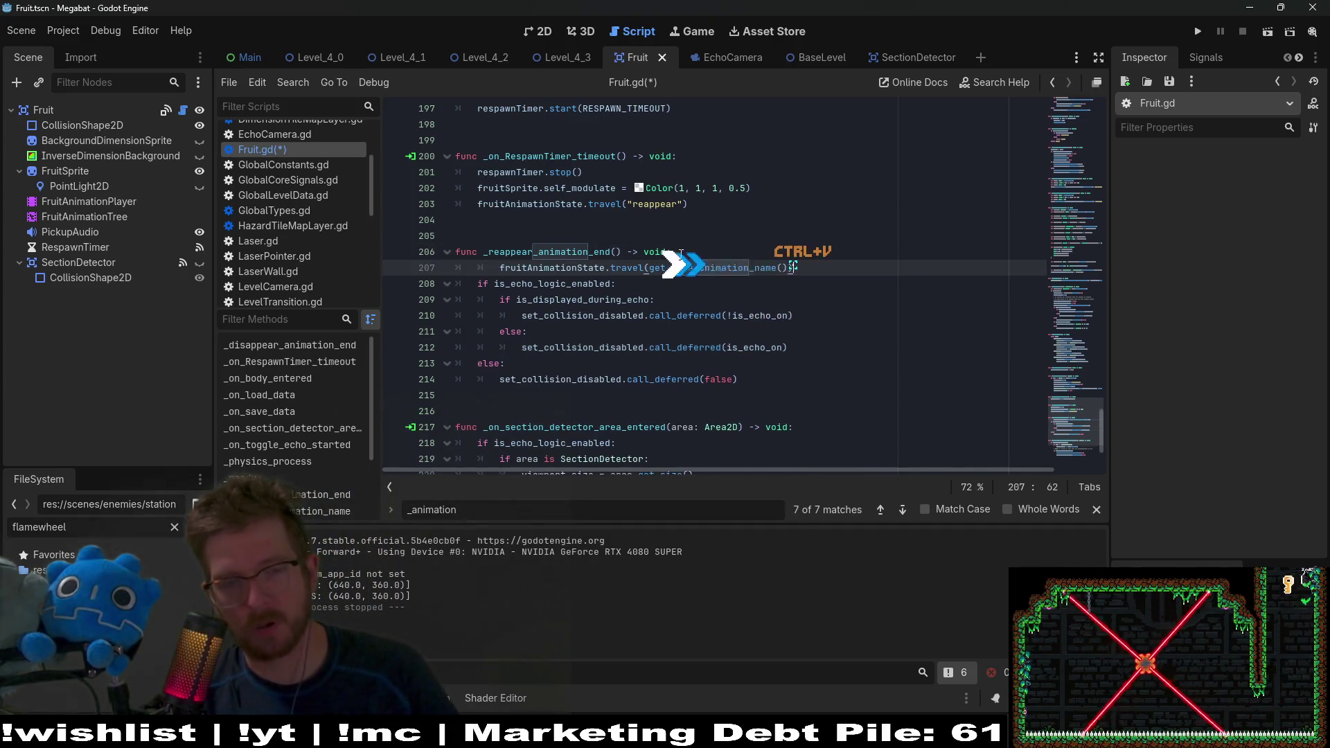
{"action": "key", "text": "Home"}
{"action": "key", "text": "BackSpace"}
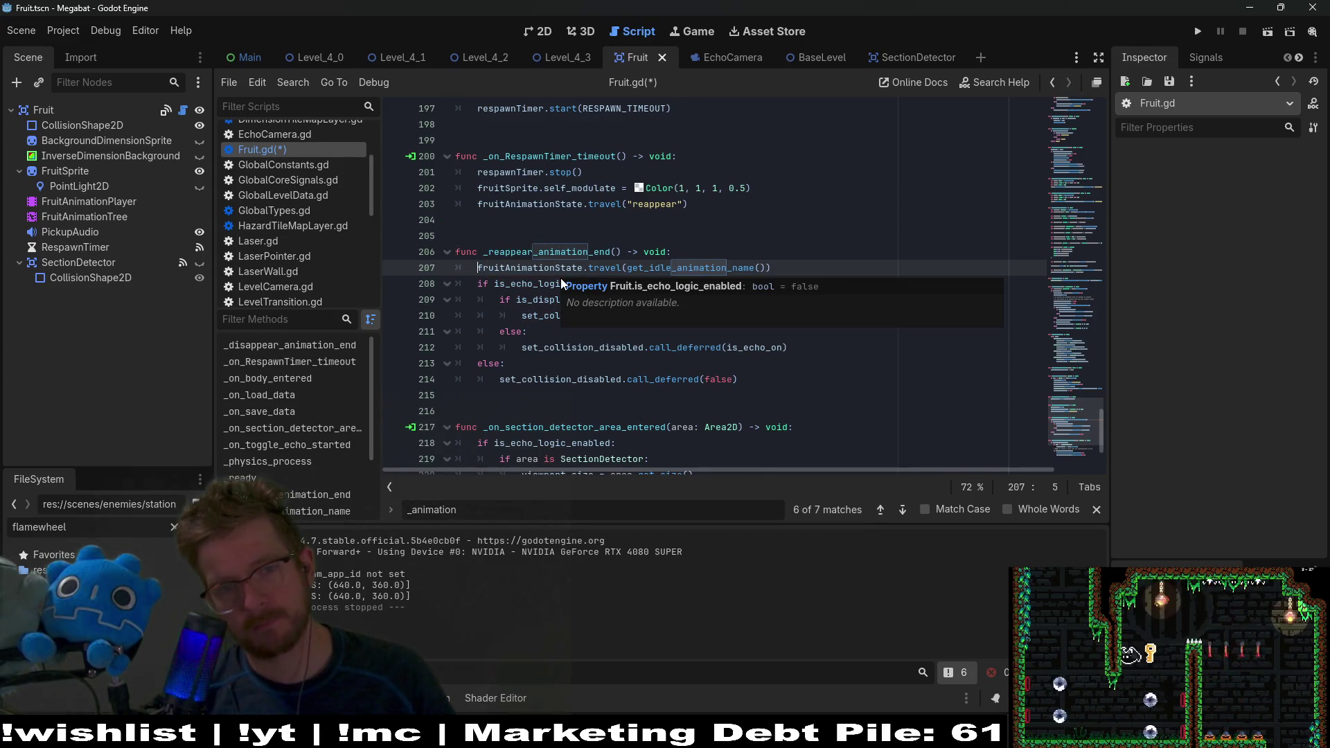
{"action": "key", "text": "ctrl+z"}
{"action": "key", "text": "ctrl+z"}
{"action": "key", "text": "ctrl+s"}
{"action": "left_click", "coordinate": [567, 58]}
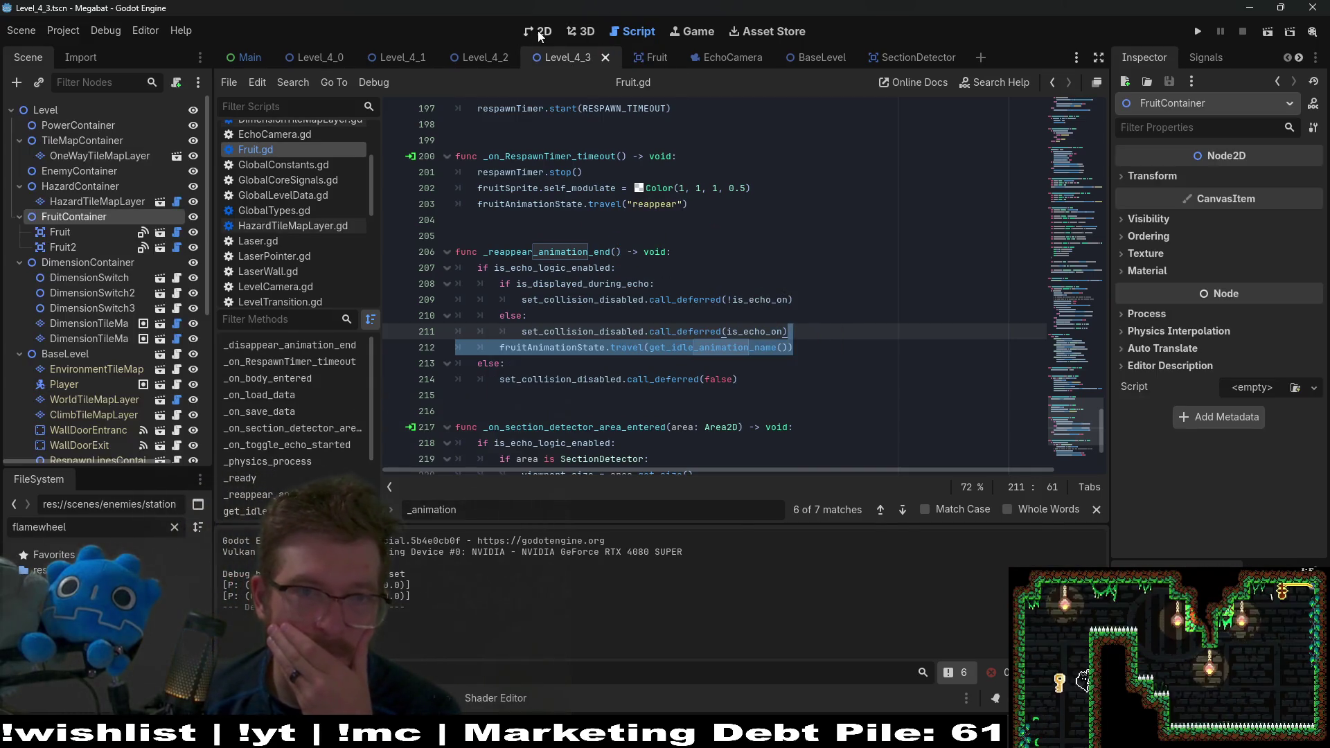
Step: Run the Level_4_3 scene from the 2D view
{"action": "left_click", "coordinate": [539, 32]}
{"action": "left_click", "coordinate": [1283, 33]}
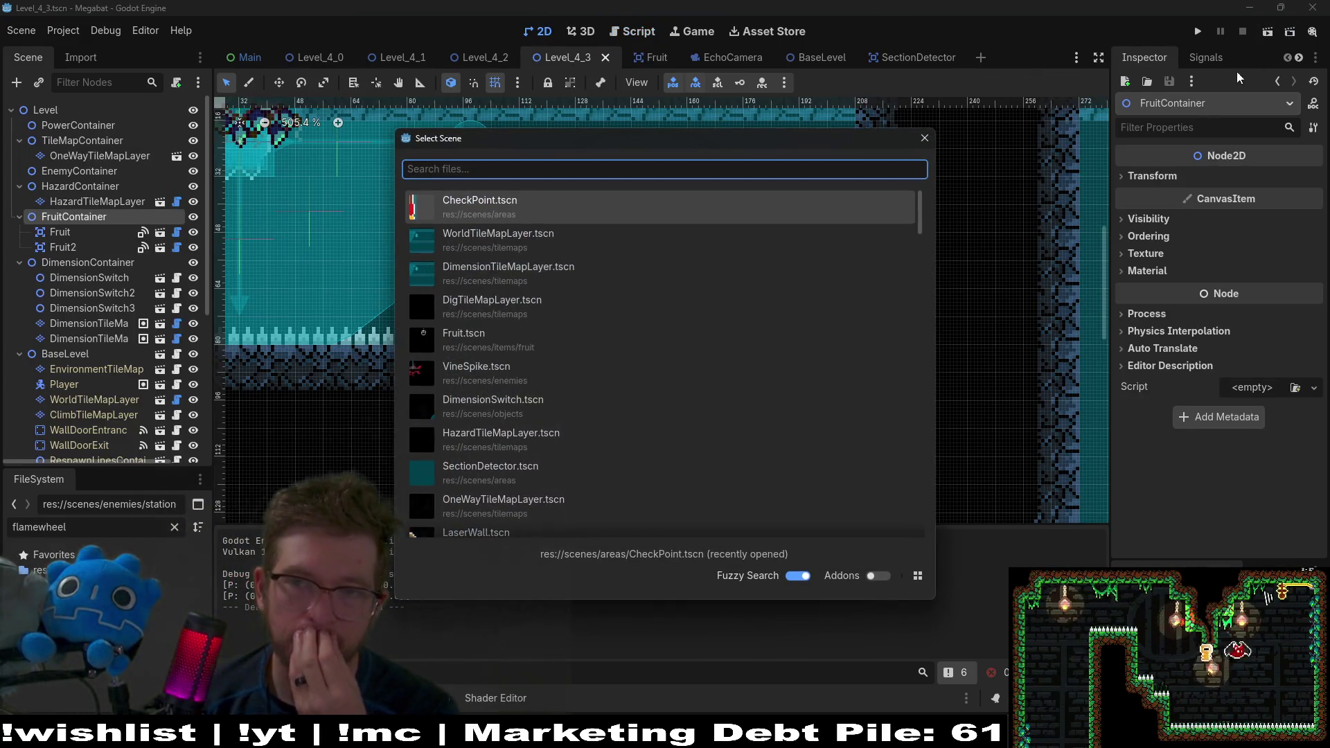
{"action": "key", "text": "Escape"}
{"action": "left_click", "coordinate": [1265, 36]}
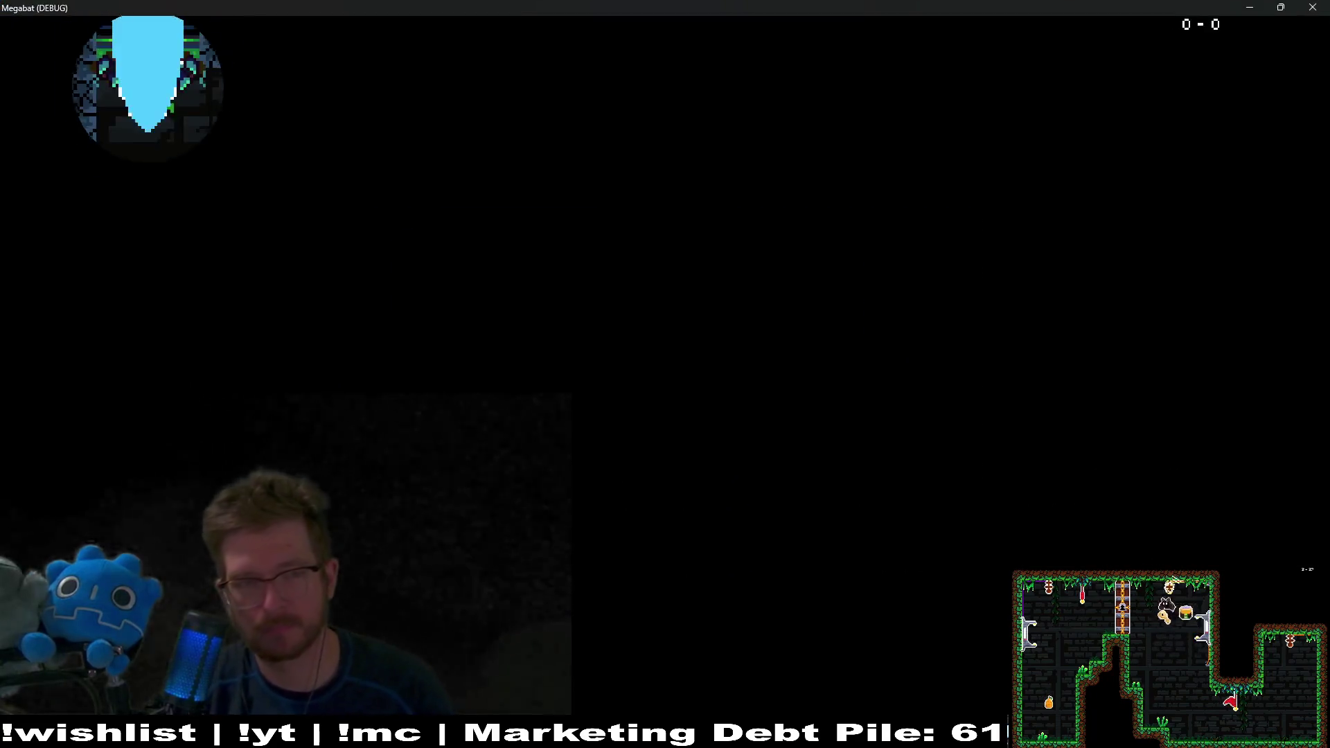
Step: Walk the bat right and left along the platform
{"action": "key", "text": "Right"}
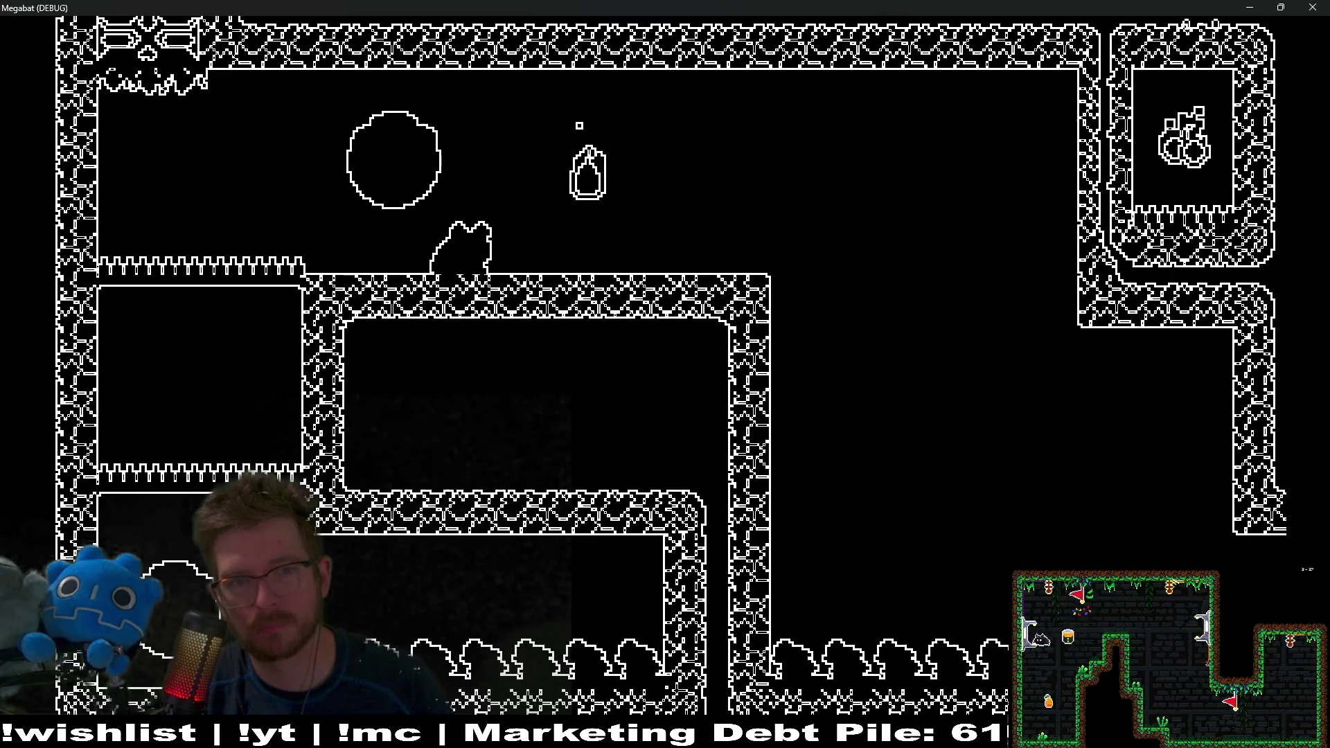
{"action": "key", "text": "Right"}
{"action": "key", "text": "Right"}
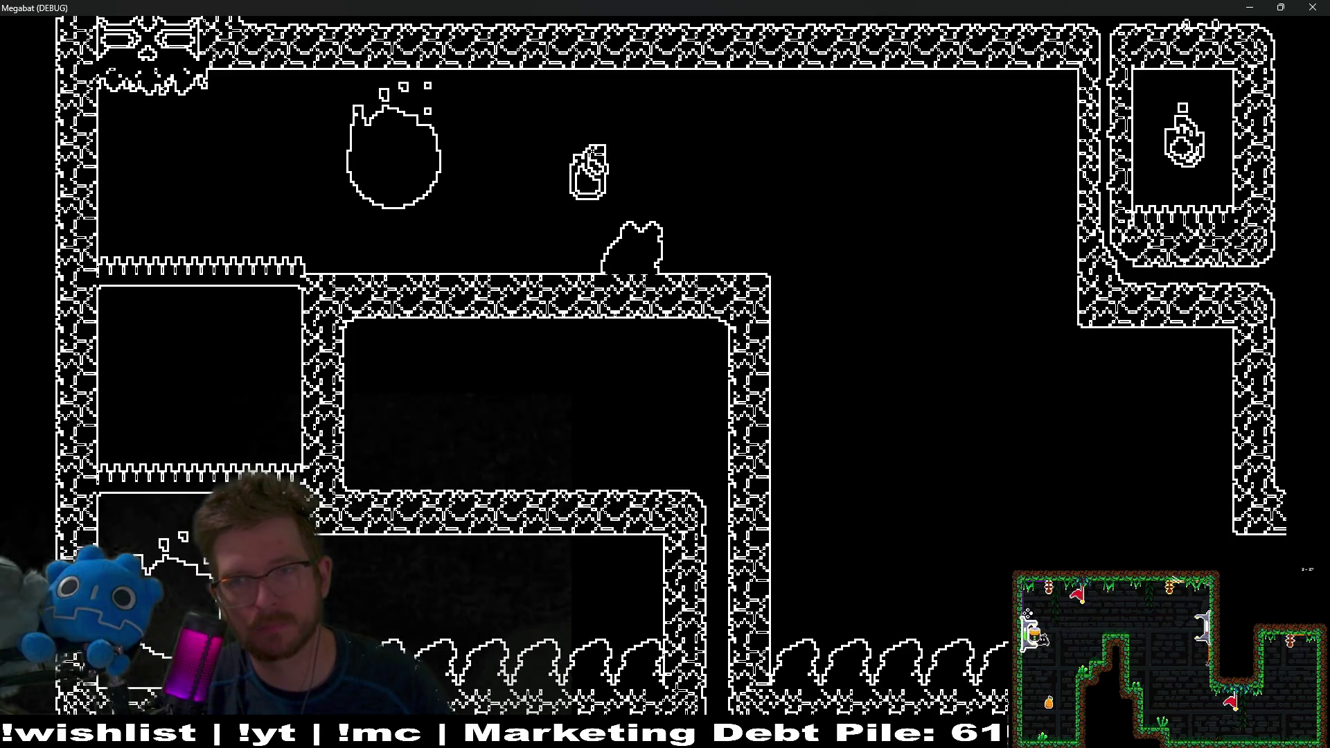
{"action": "key", "text": "Left"}
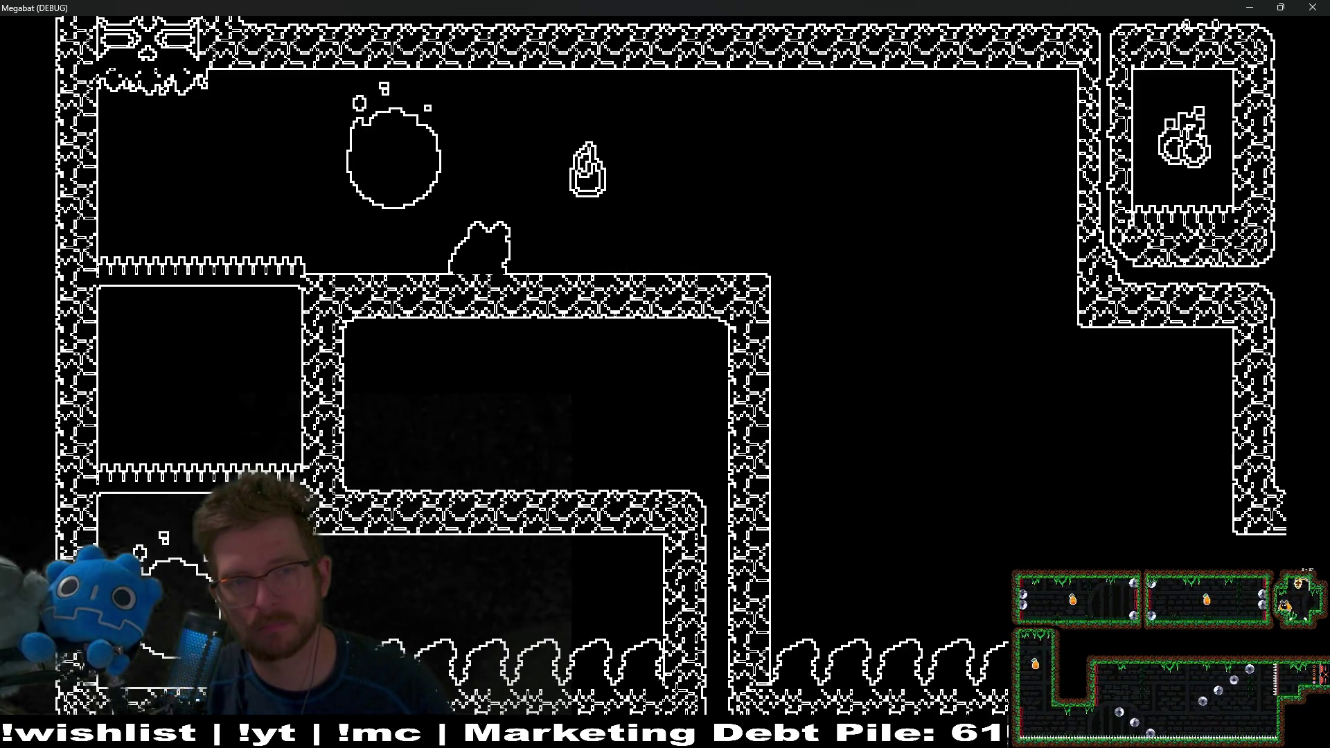
{"action": "key", "text": "Right"}
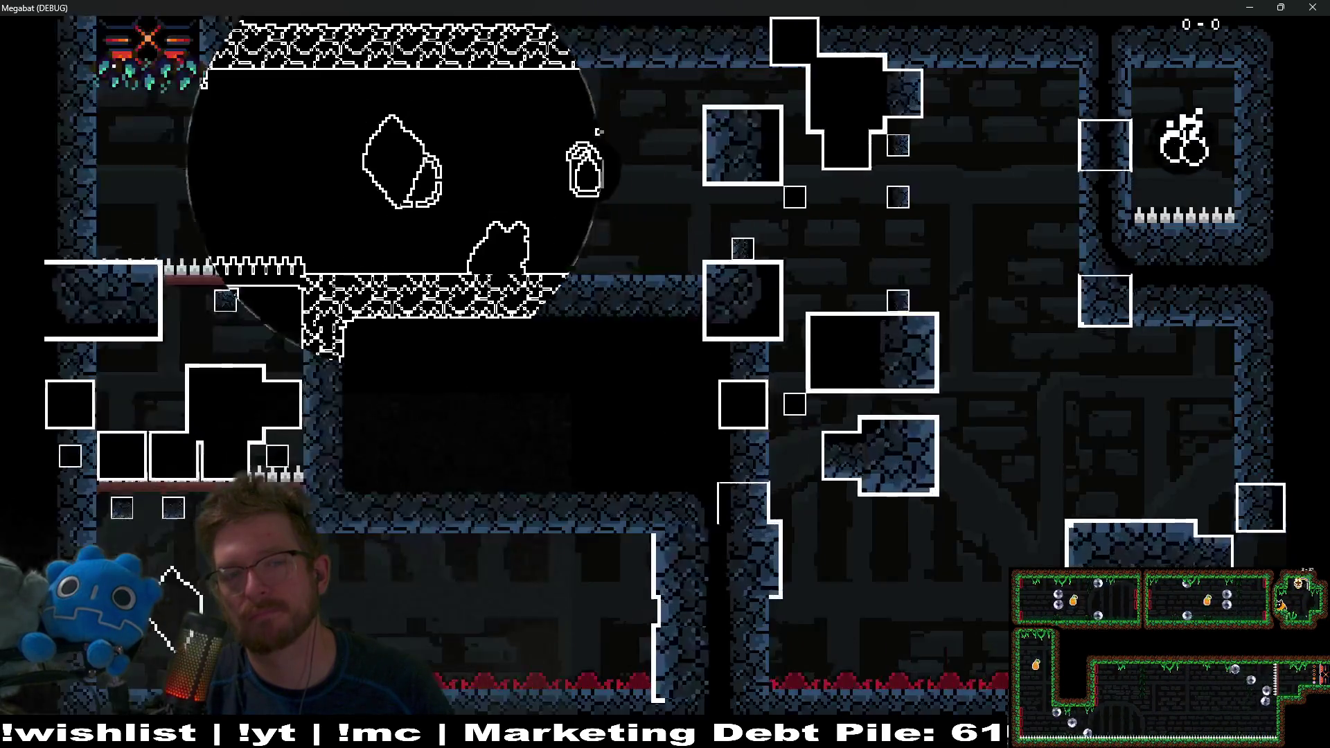
Step: Fly the bat onto the upper ledge, sending two echo pulses as it moves toward the fruit
{"action": "key", "text": "Right"}
{"action": "key", "text": "Left"}
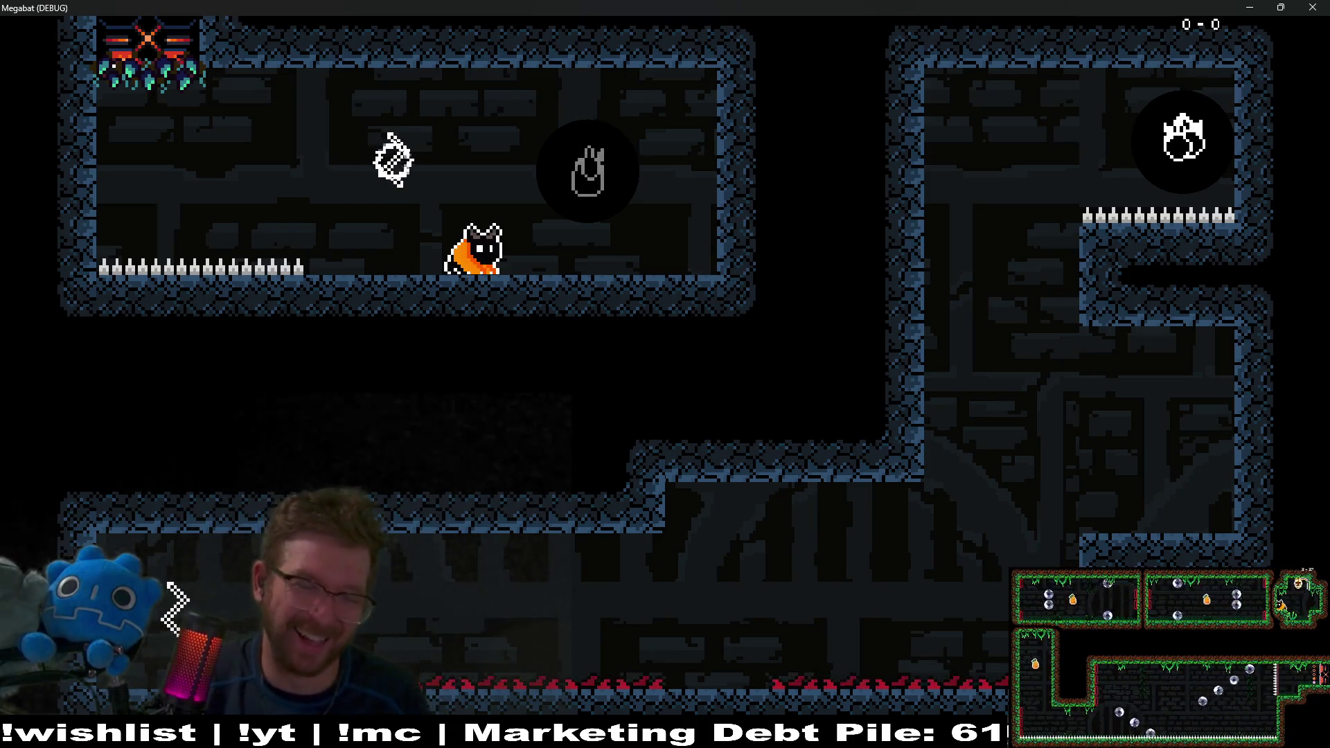
{"action": "key", "text": "space"}
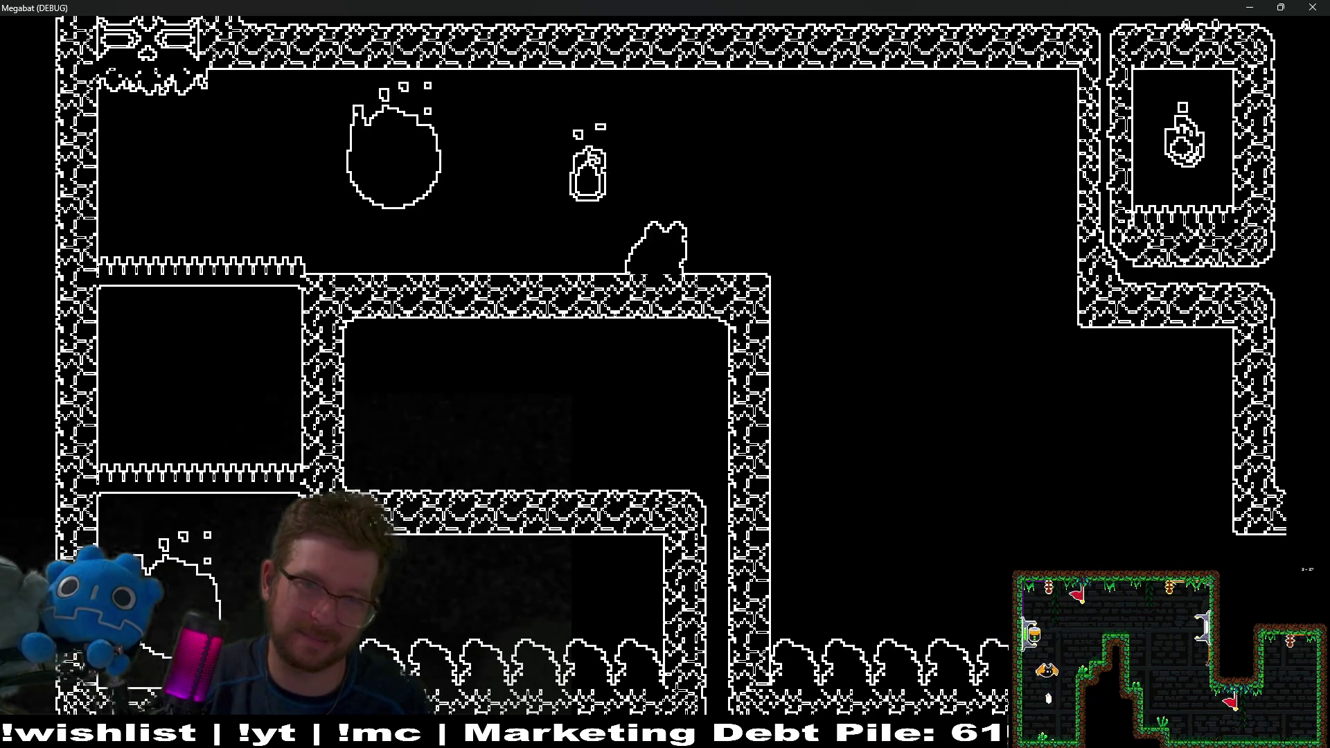
{"action": "key", "text": "Left"}
{"action": "key", "text": "space"}
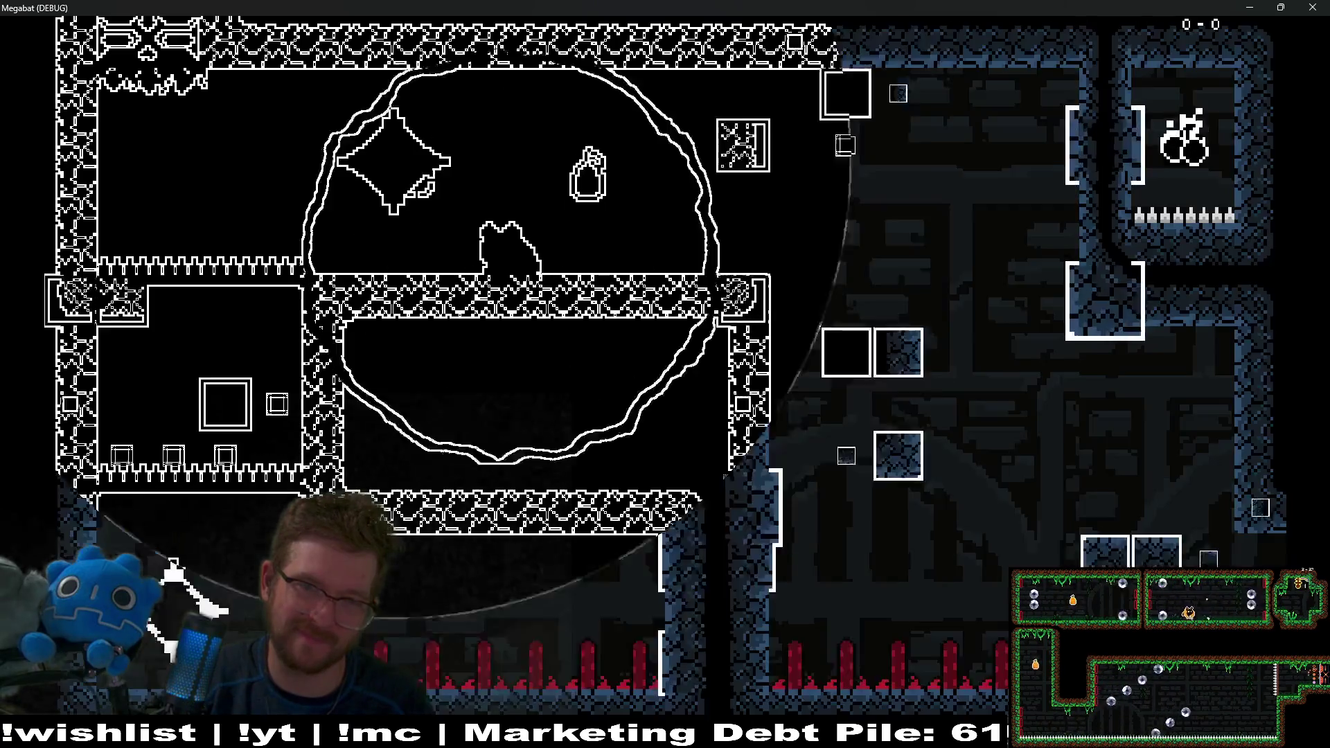
{"action": "key", "text": "Left"}
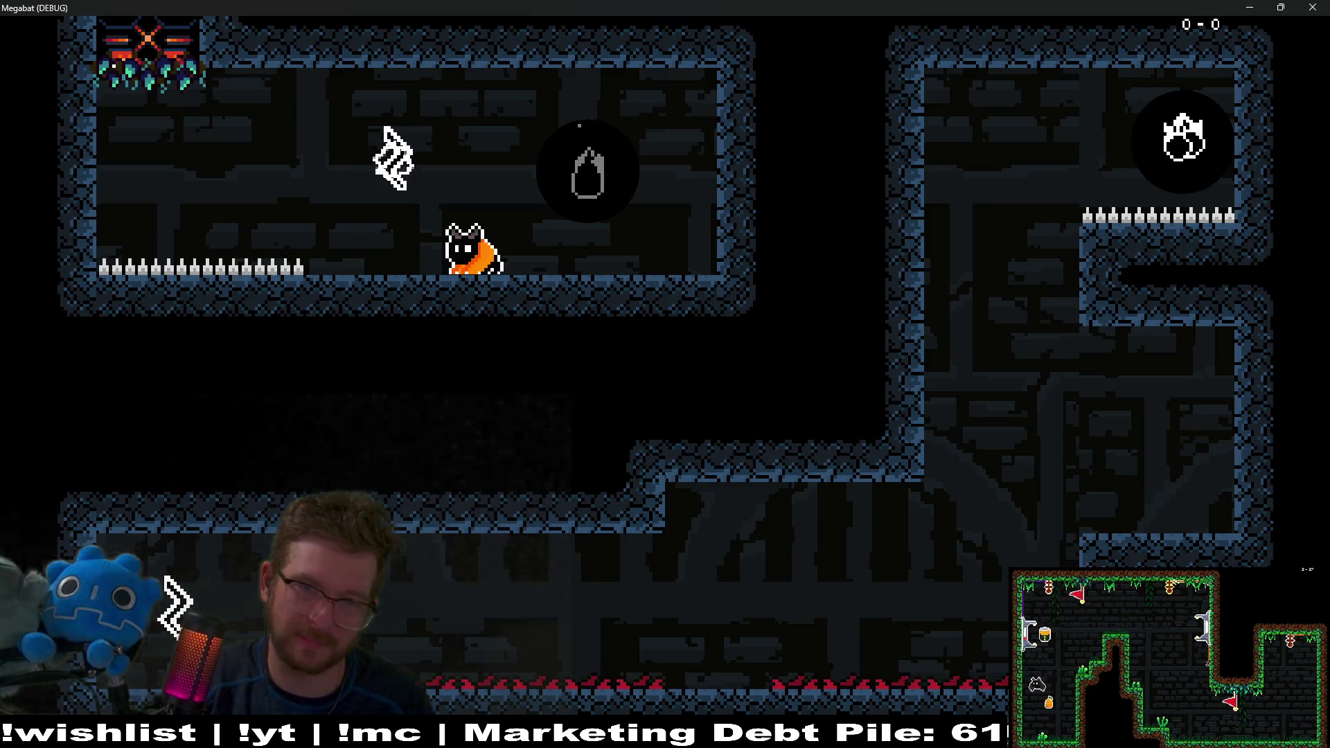
{"action": "key", "text": "Right"}
{"action": "key", "text": "Up"}
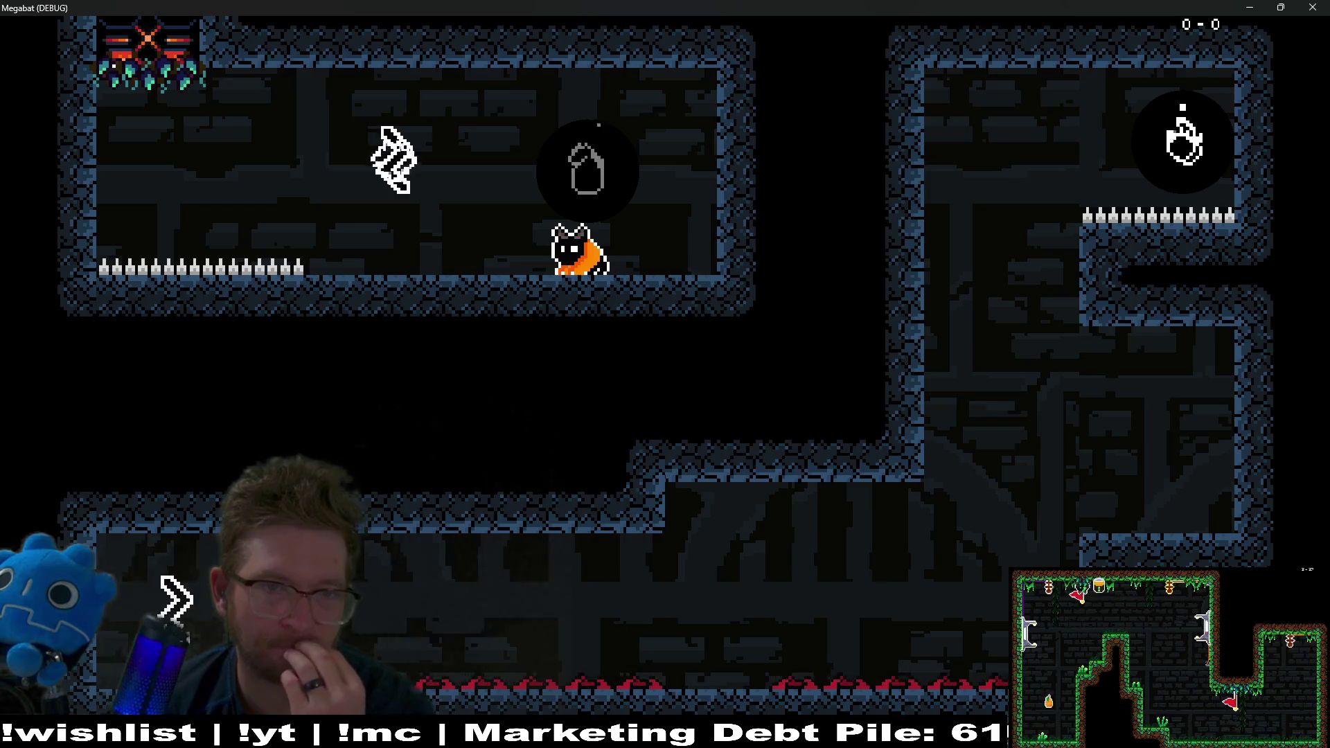
Step: Emit one more echo pulse and watch the pear and cherries loop echo_idle
{"action": "key", "text": "space"}
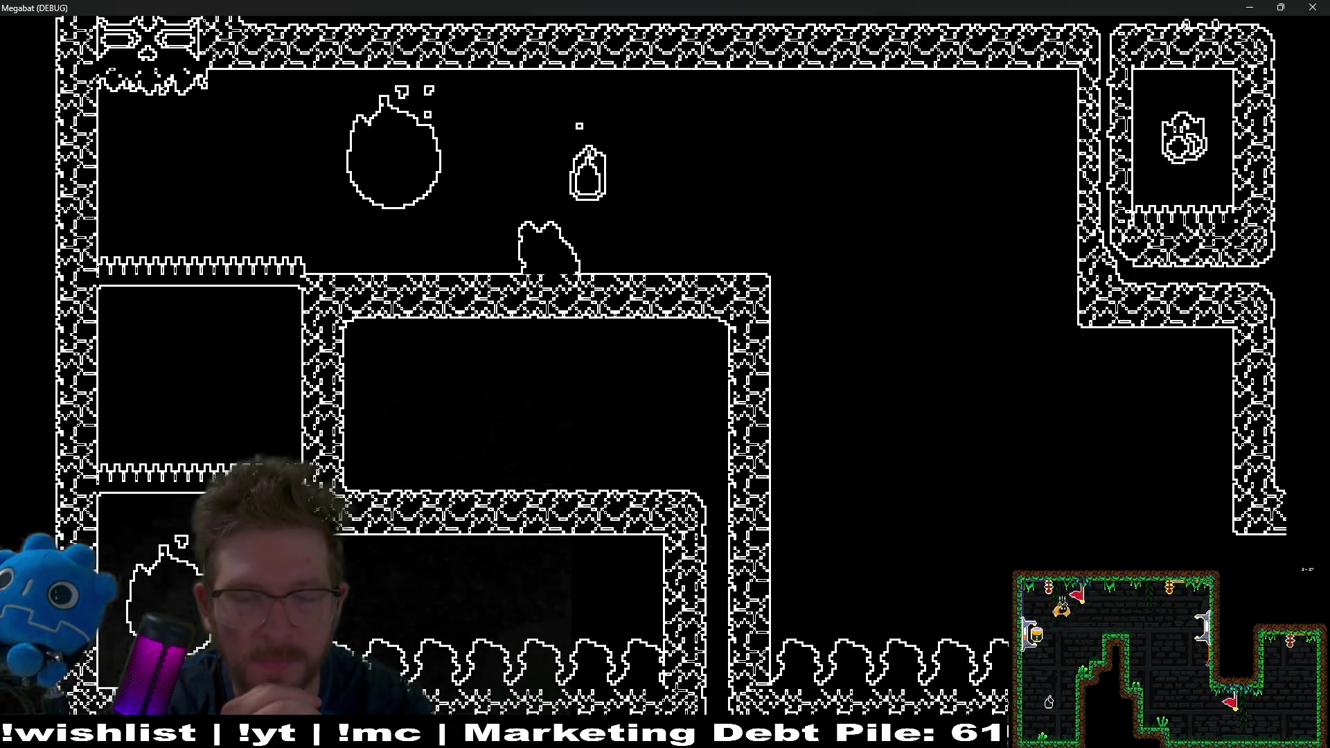
Step: Close the game, turn off Is Displayed During Echo on the teleport Fruit, and rerun Level_4_3
{"action": "left_click", "coordinate": [1312, 7]}
{"action": "left_click", "coordinate": [104, 246]}
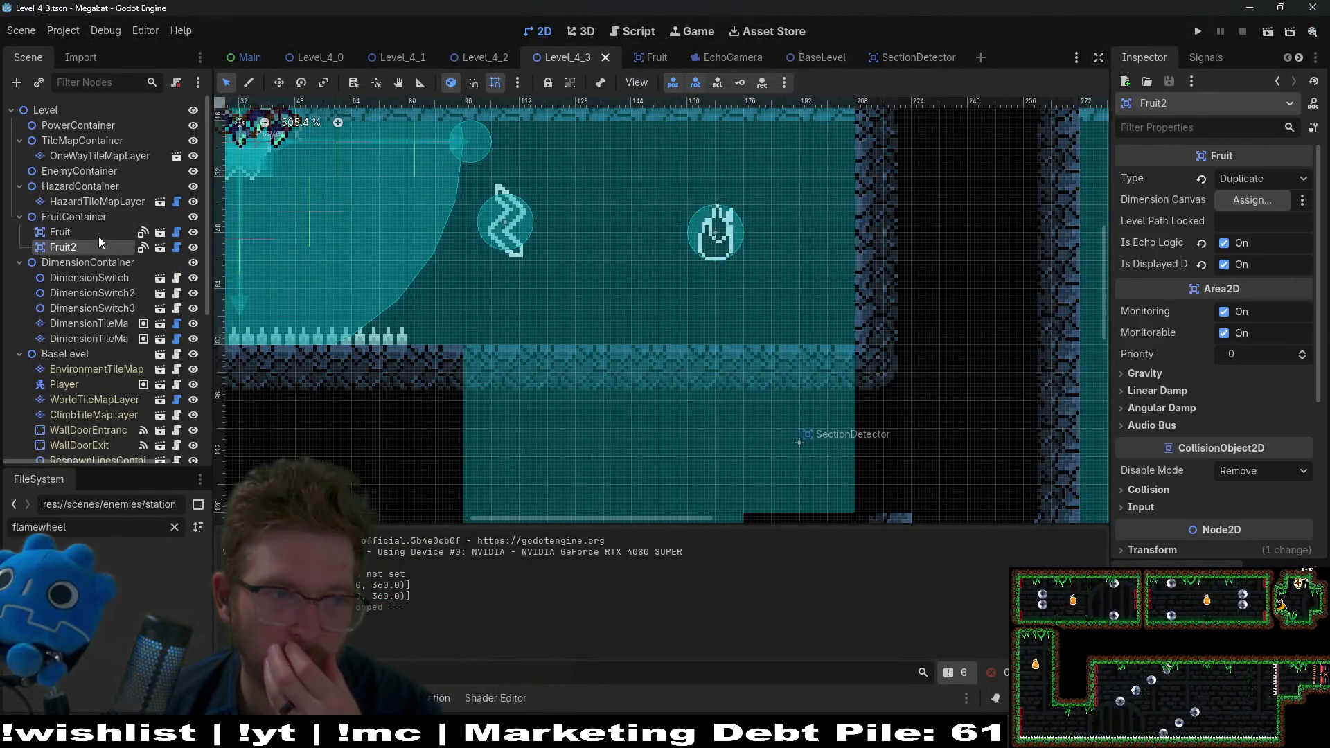
{"action": "left_click", "coordinate": [98, 235]}
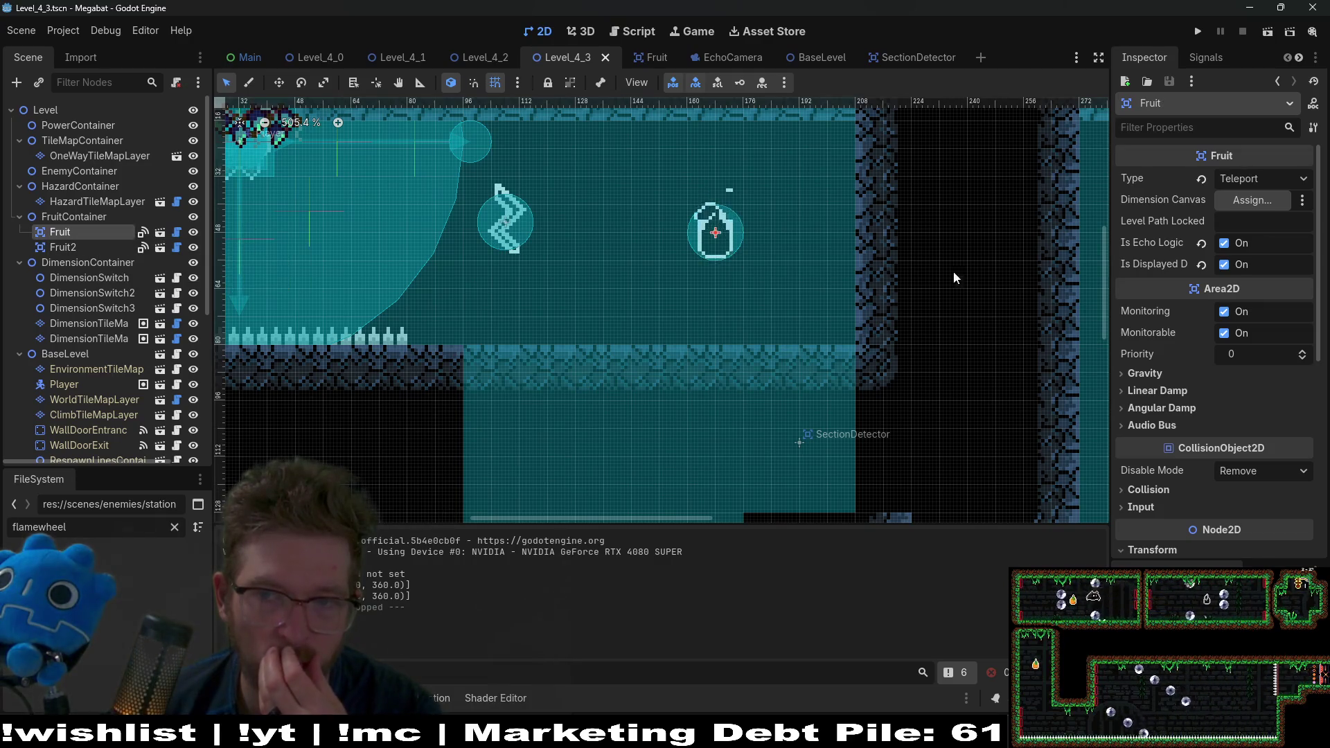
{"action": "left_click", "coordinate": [1224, 263]}
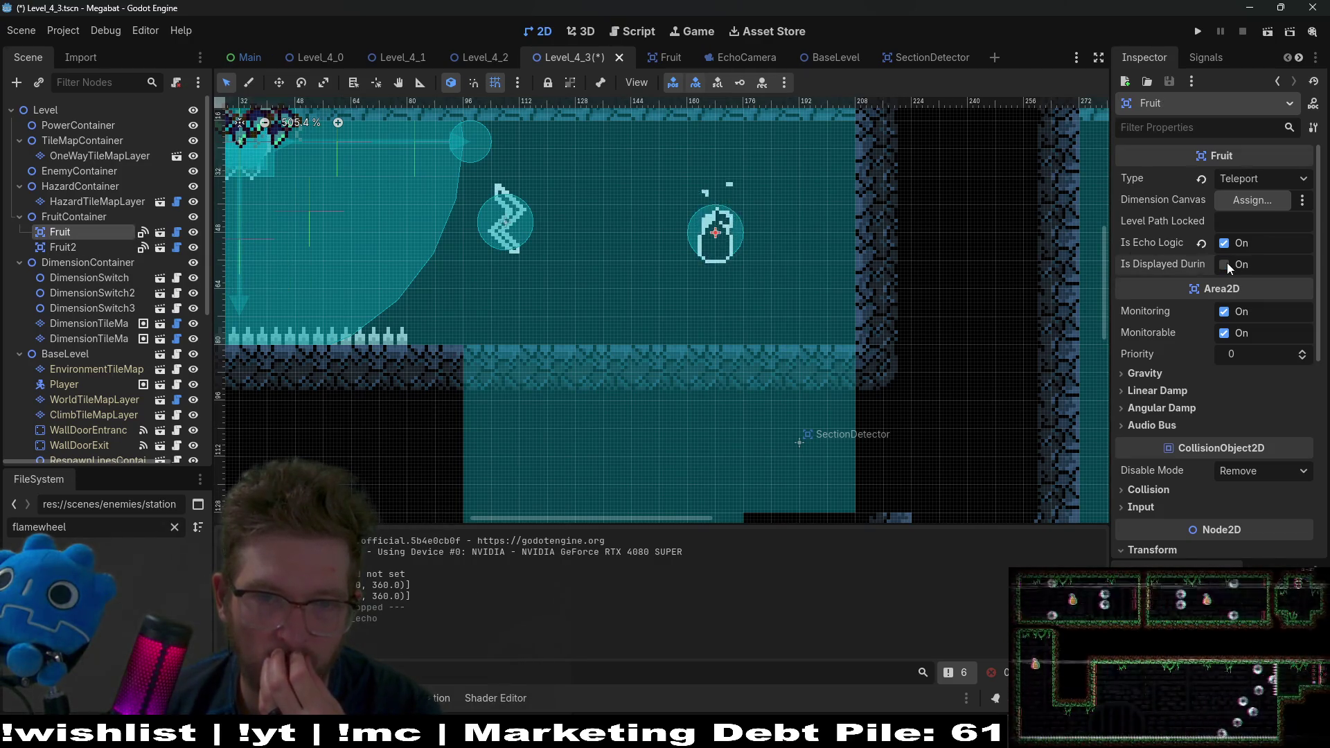
{"action": "key", "text": "F6"}
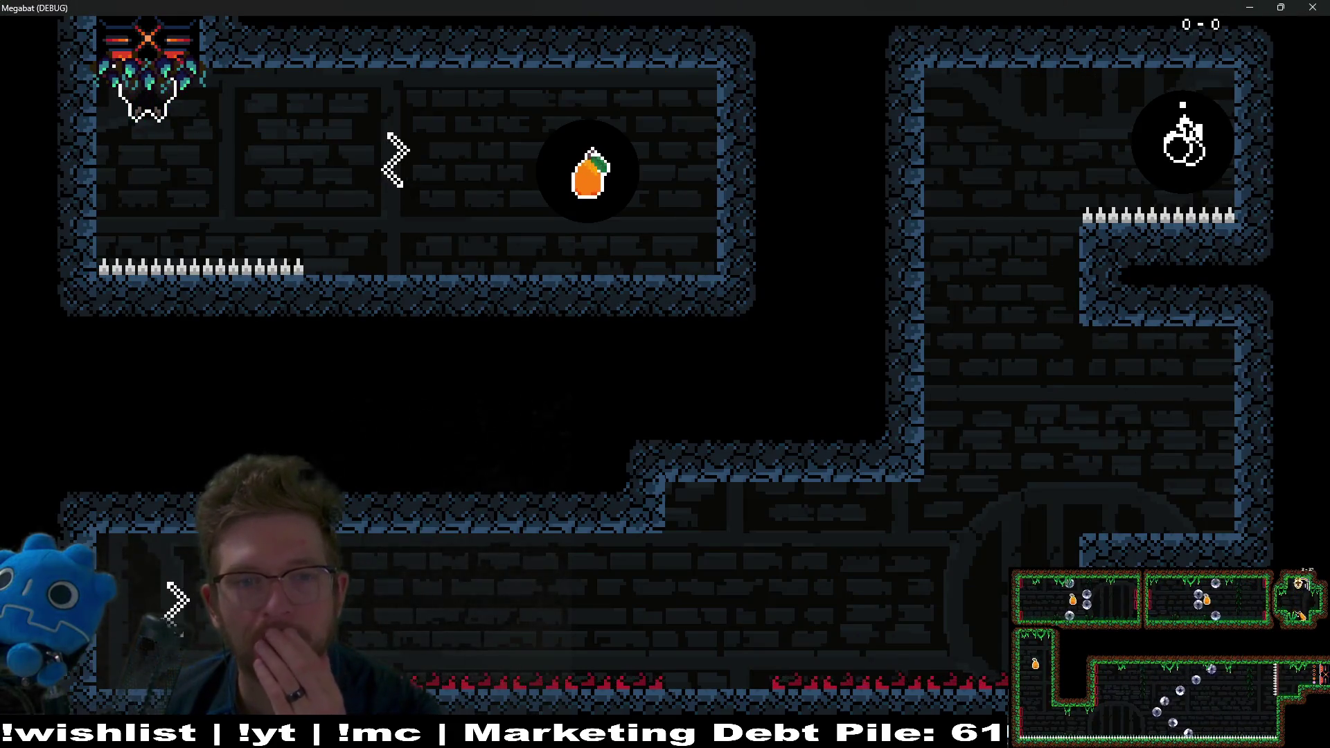
Step: Fly the bat right and left through the level to see the faded pear, then close the game
{"action": "key", "text": "Right"}
{"action": "key", "text": "Right"}
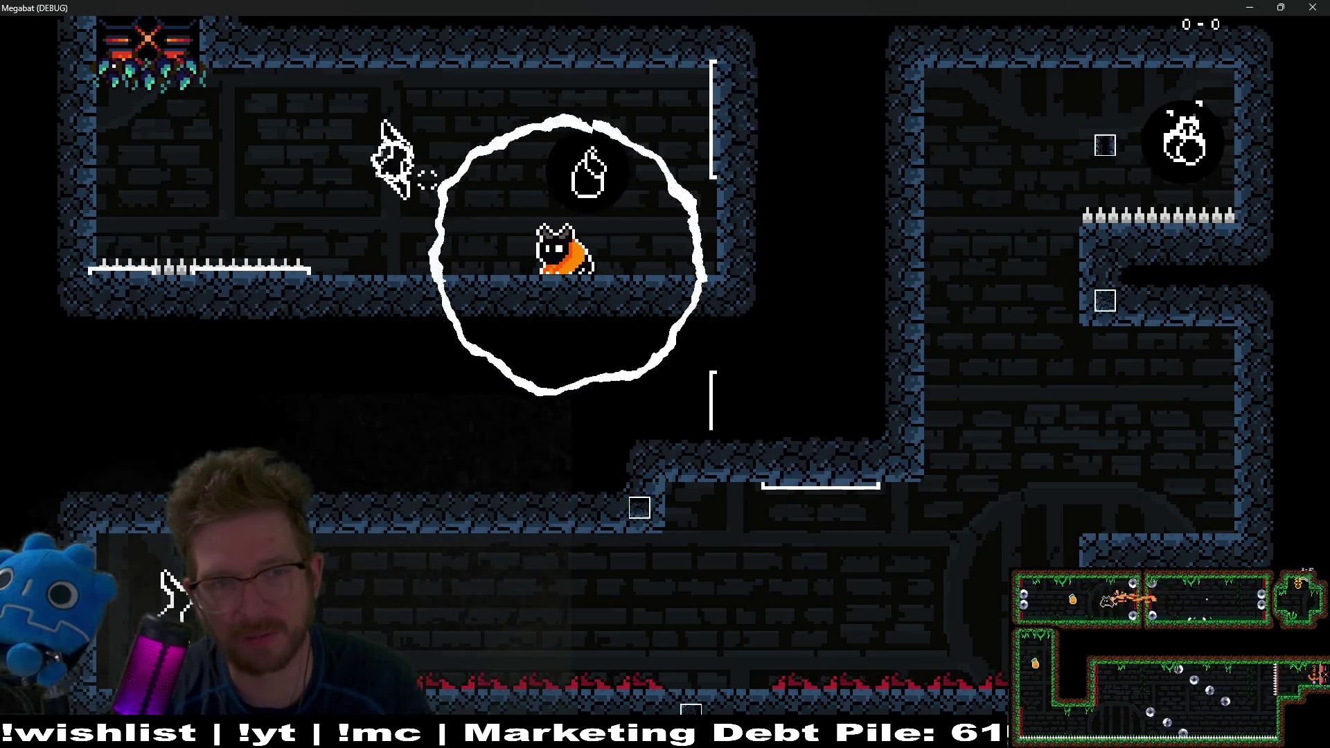
{"action": "key", "text": "Left"}
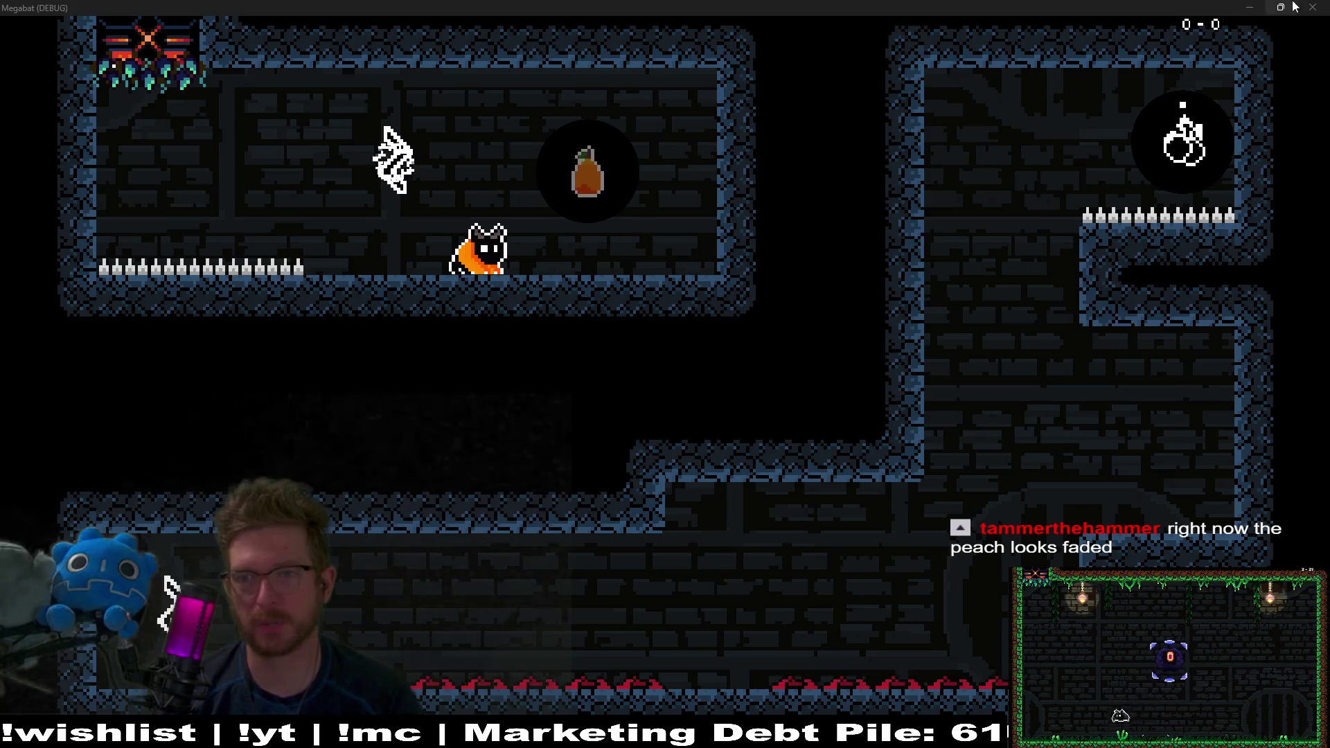
{"action": "left_click", "coordinate": [1316, 7]}
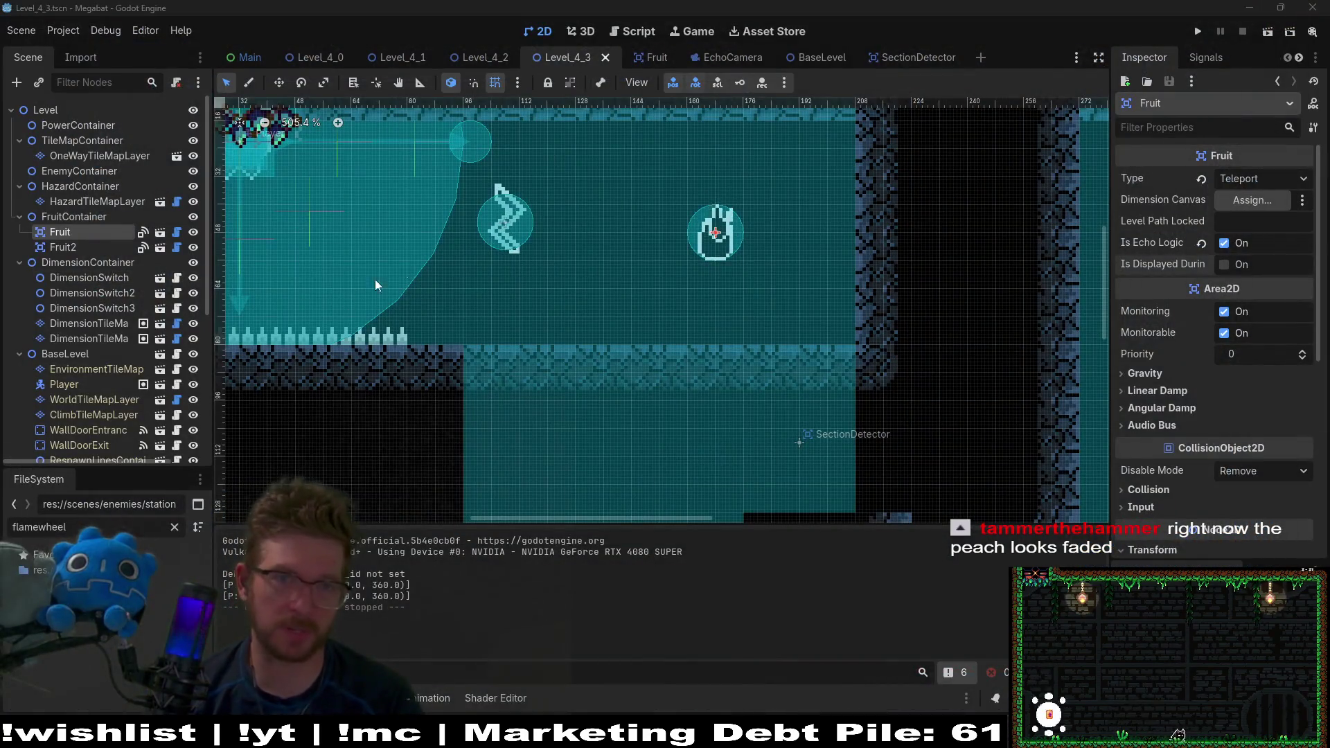
Step: In Fruit.gd, select the self_modulate Color(1, 1, 1, 1) line restoring the fruit's full opacity
{"action": "left_click", "coordinate": [656, 58]}
{"action": "scroll", "coordinate": [728, 320], "scroll_direction": "up", "scroll_amount": 2}
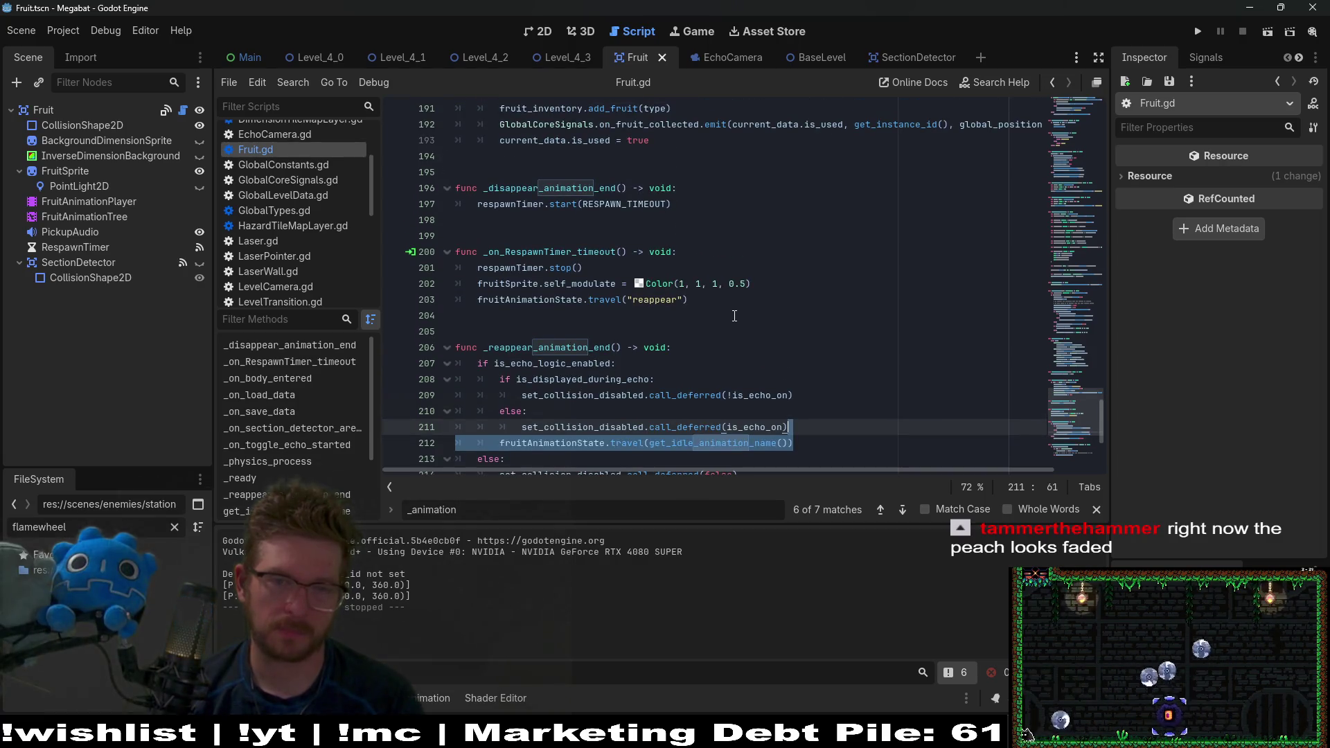
{"action": "left_click", "coordinate": [737, 315]}
{"action": "scroll", "coordinate": [737, 315], "scroll_direction": "up", "scroll_amount": 6}
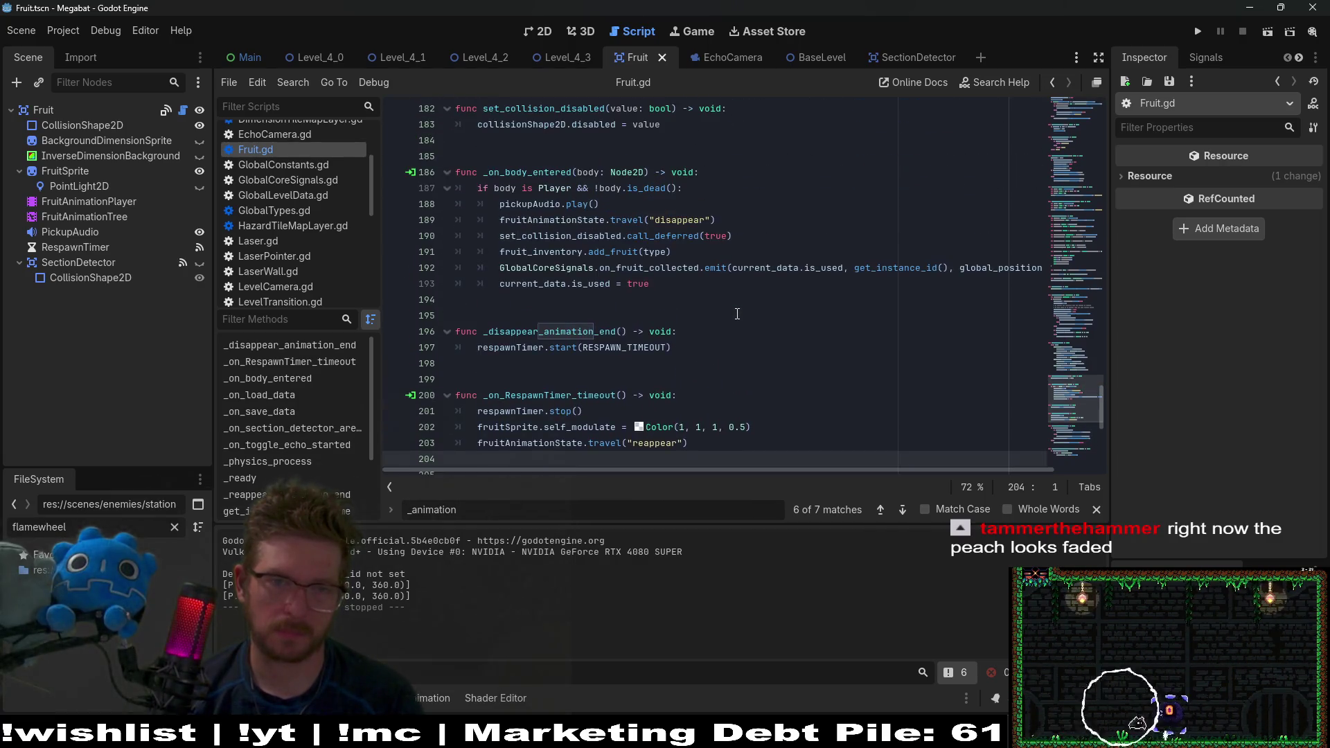
{"action": "scroll", "coordinate": [737, 315], "scroll_direction": "up", "scroll_amount": 6}
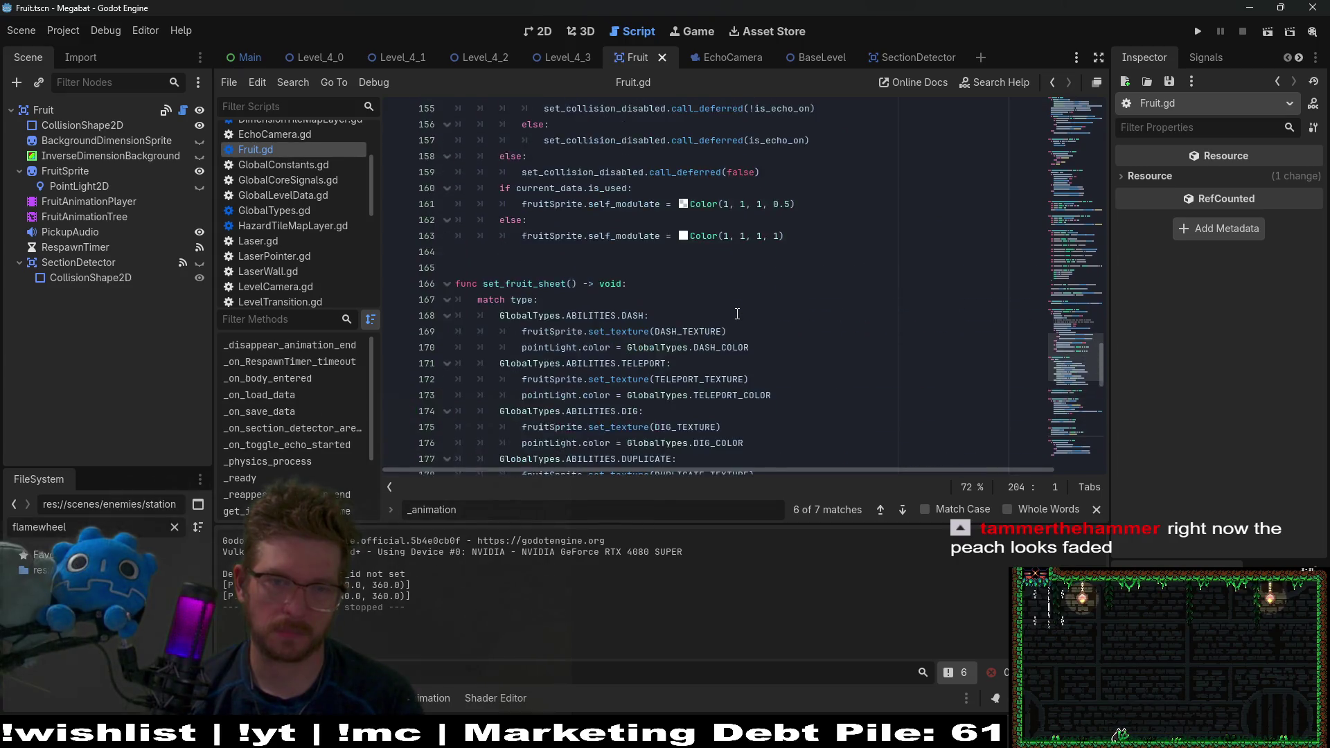
{"action": "left_click_drag", "start_coordinate": [812, 333], "coordinate": [524, 336]}
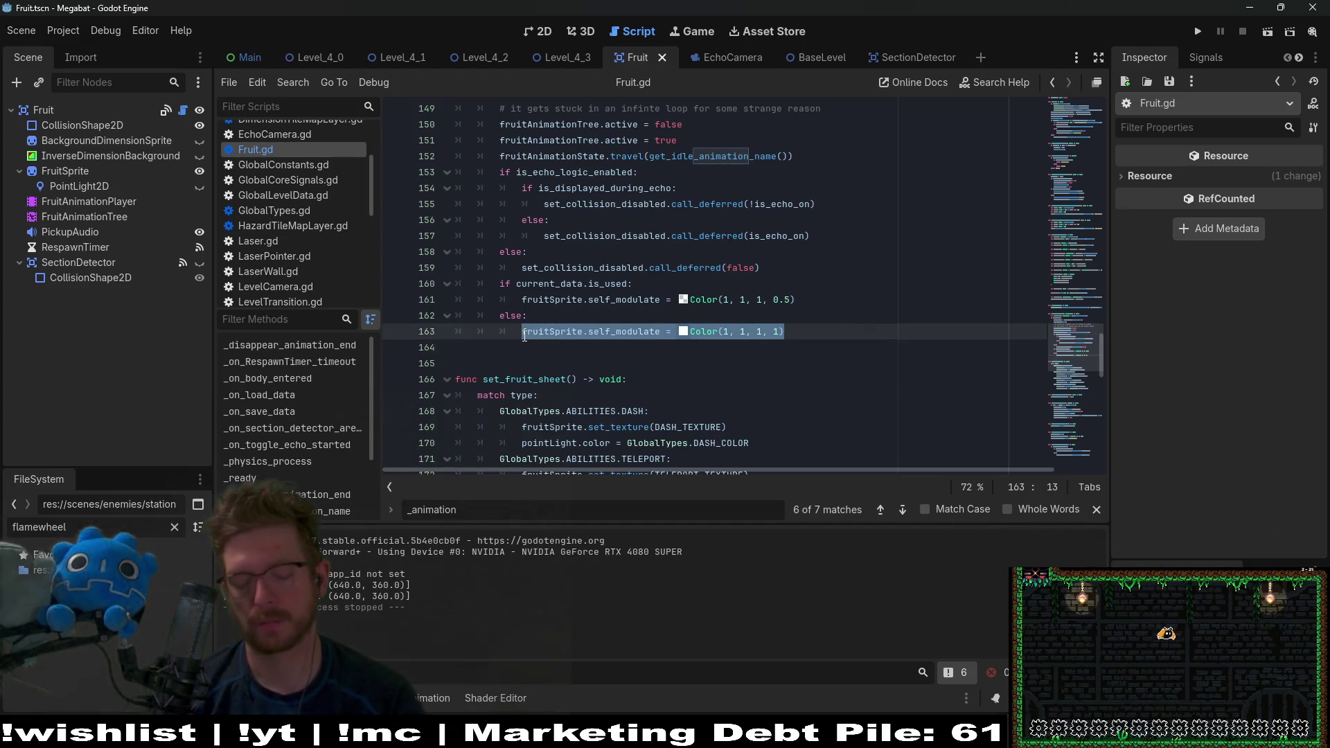
{"action": "mouse_move", "coordinate": [646, 308]}
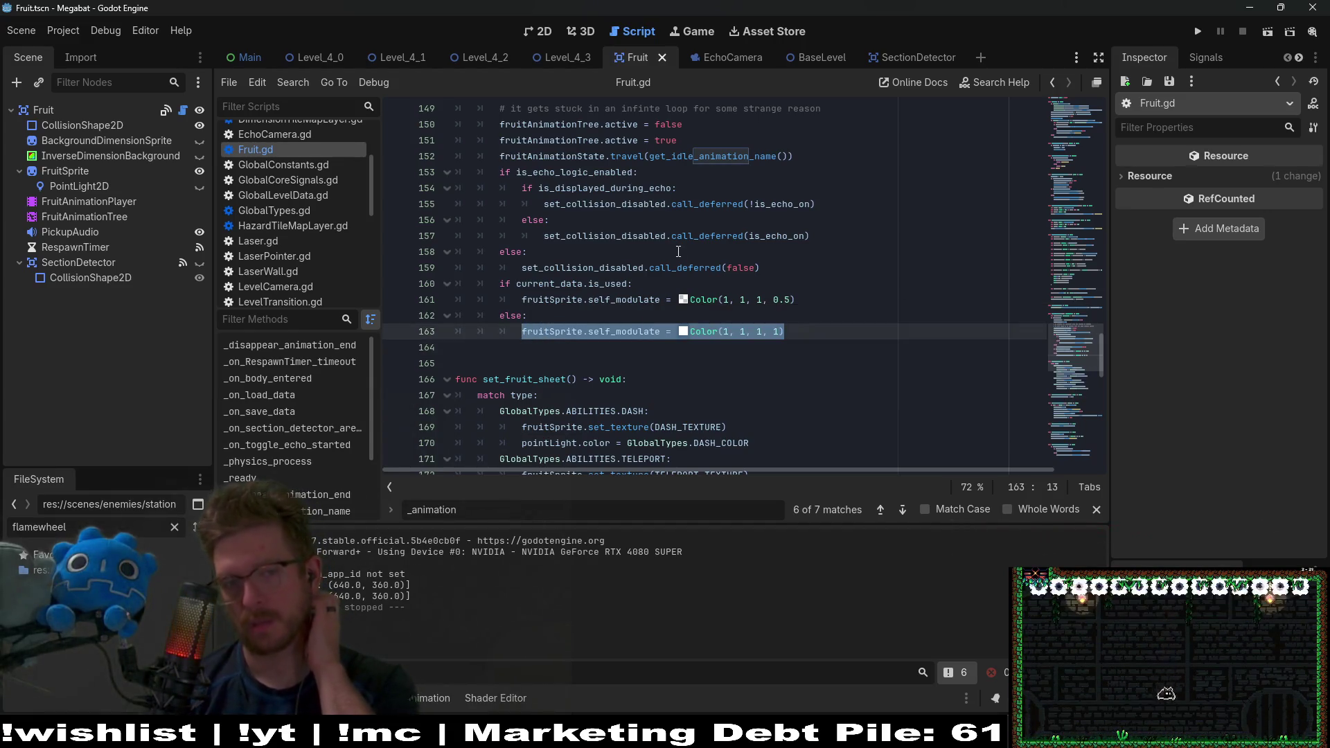